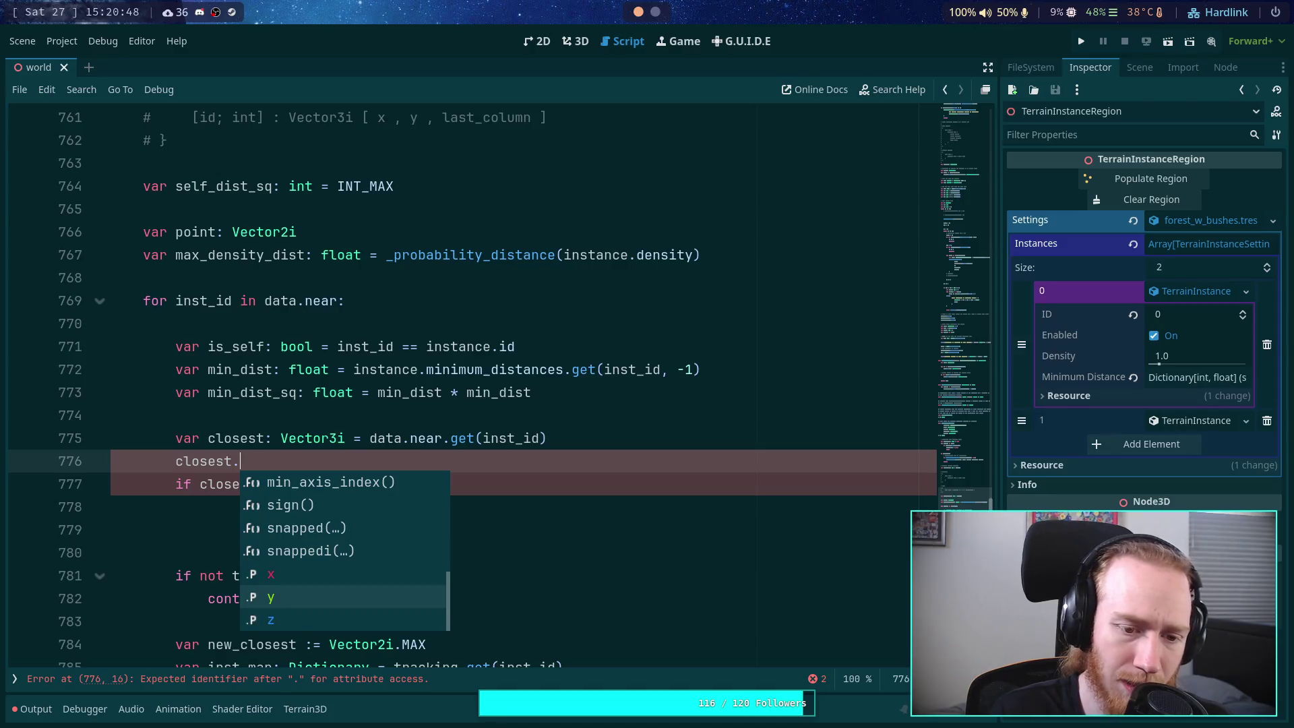
pyautogui.press('Up')
pyautogui.press('Up')
pyautogui.press('Up')
# Step: Delete the unfinished 'closest.' line and rename line 775's variable to inst_data
pyautogui.press('BackSpace')
pyautogui.press('BackSpace')
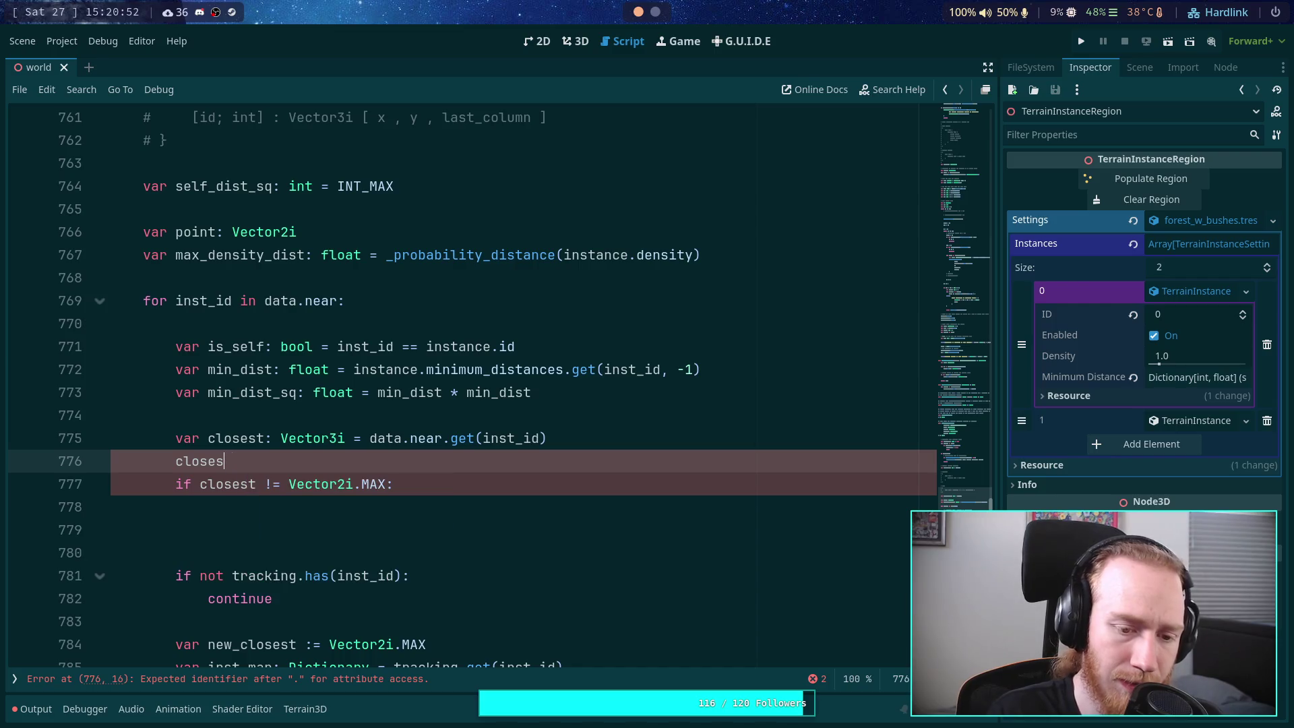
pyautogui.press('BackSpace')
pyautogui.press('BackSpace')
pyautogui.press('BackSpace')
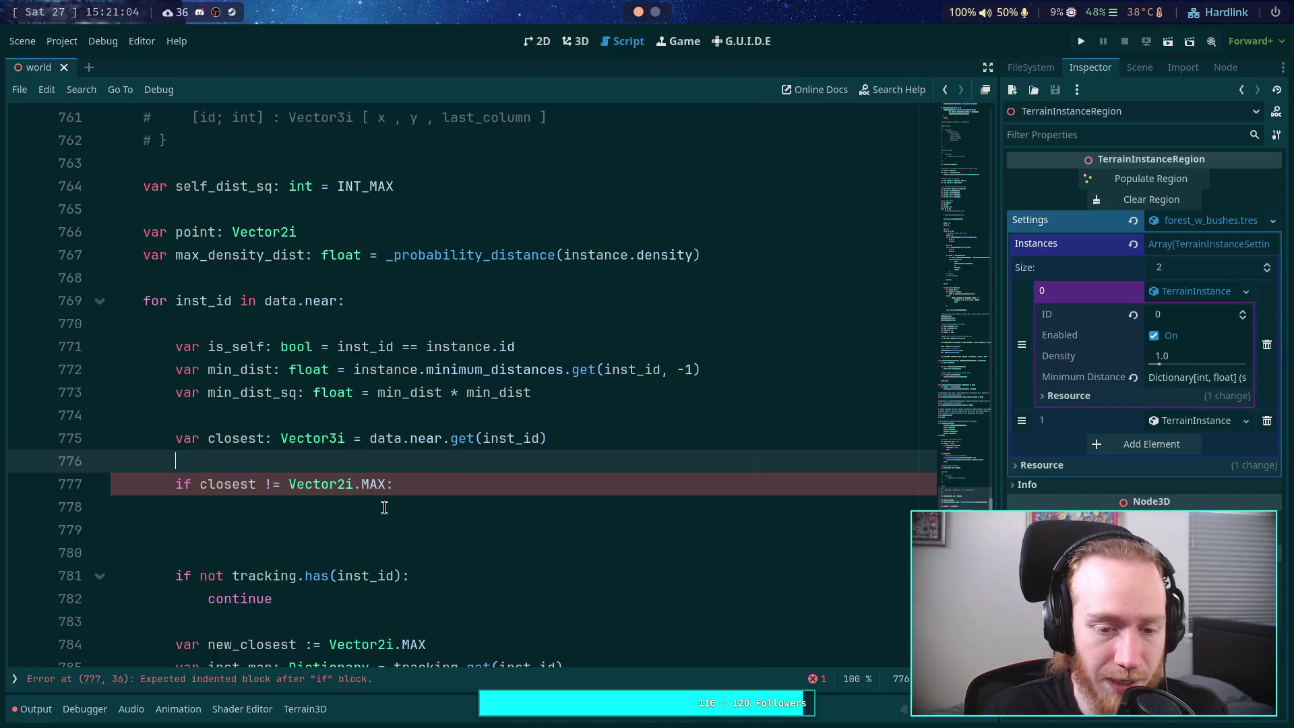
pyautogui.doubleClick(239, 439)
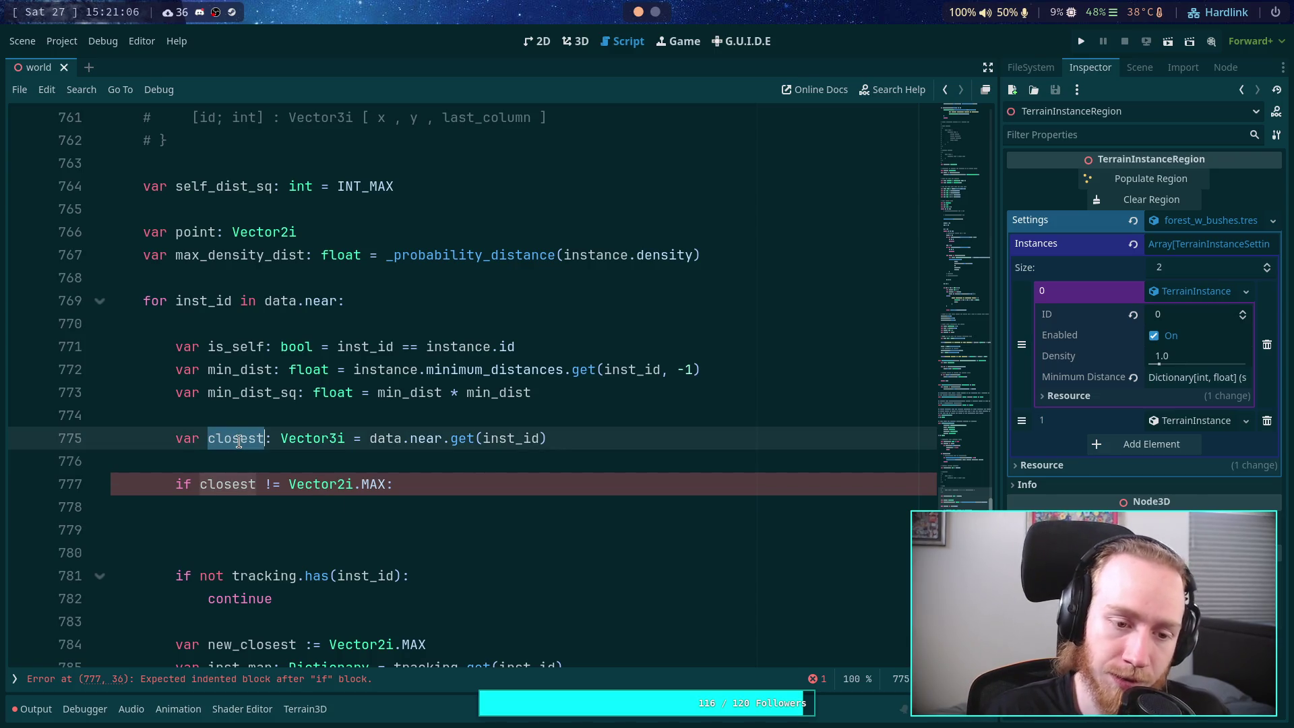
pyautogui.write('inst_data')
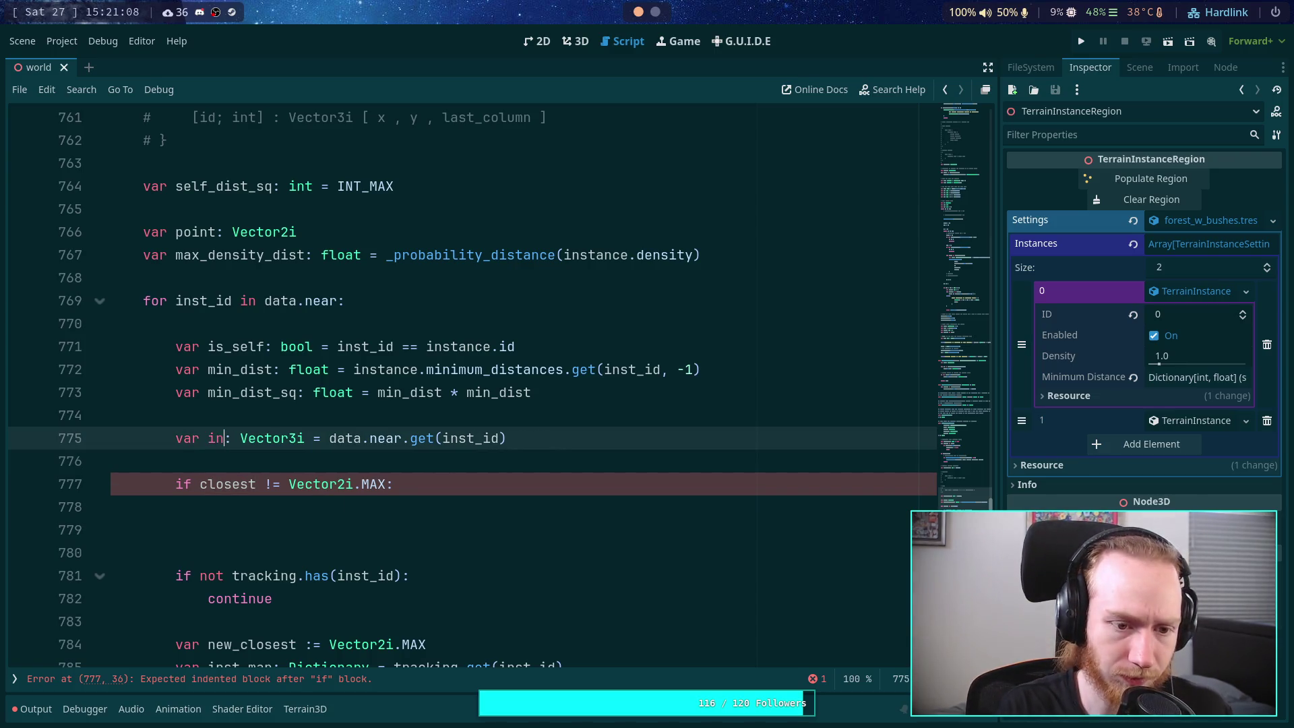
# Step: Start a new line below line 775 declaring 'var closest: Vector2i'
pyautogui.click(142, 346)
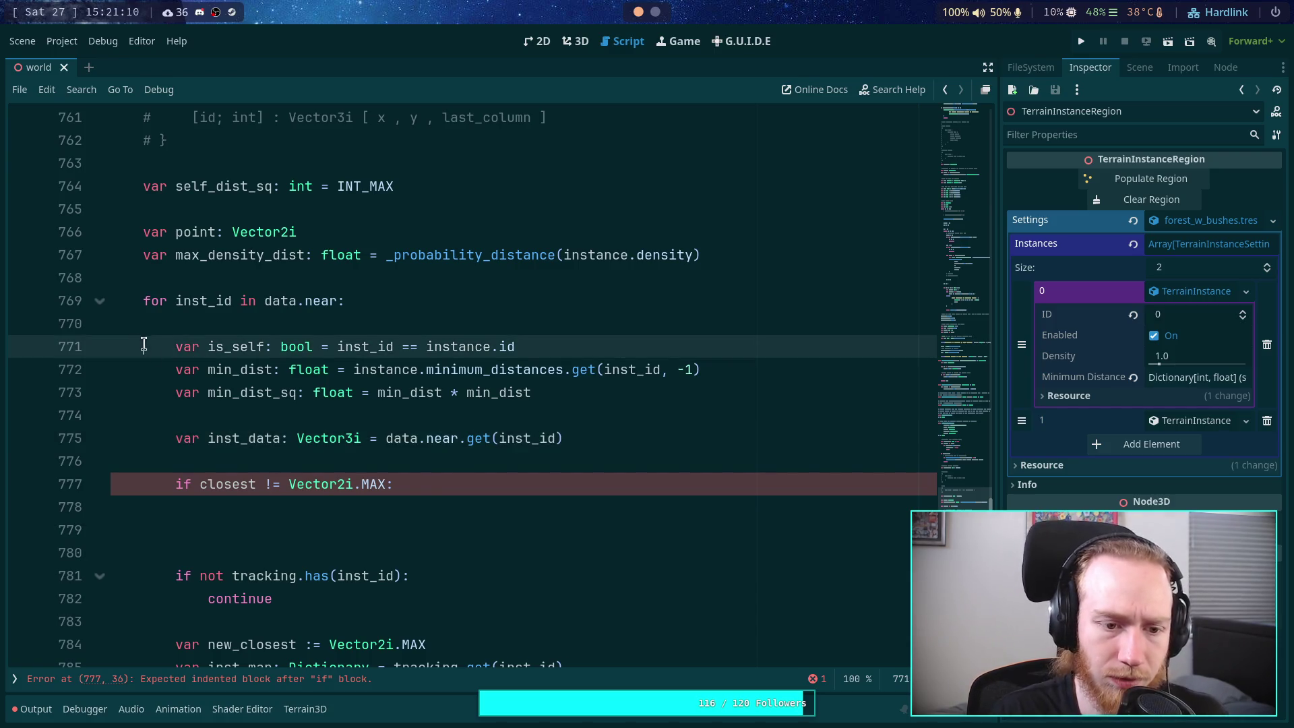
pyautogui.scroll(12, 229, 465)
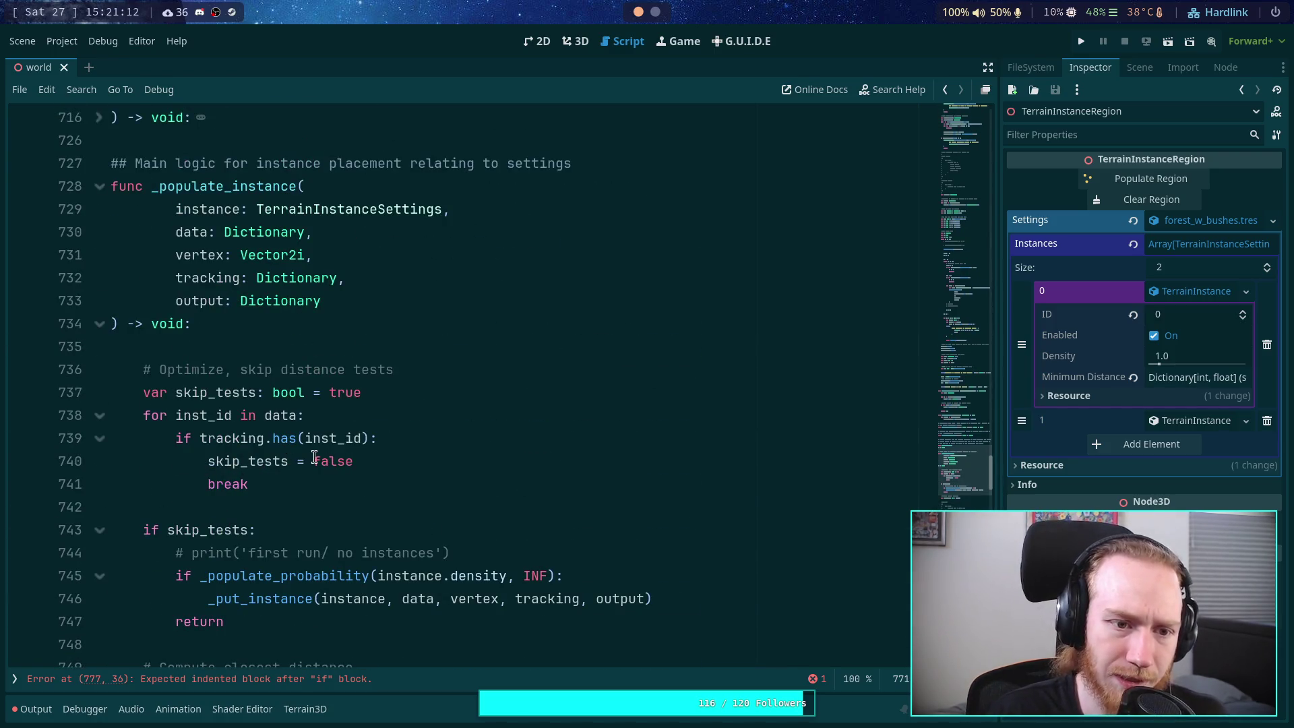
pyautogui.scroll(-12, 314, 458)
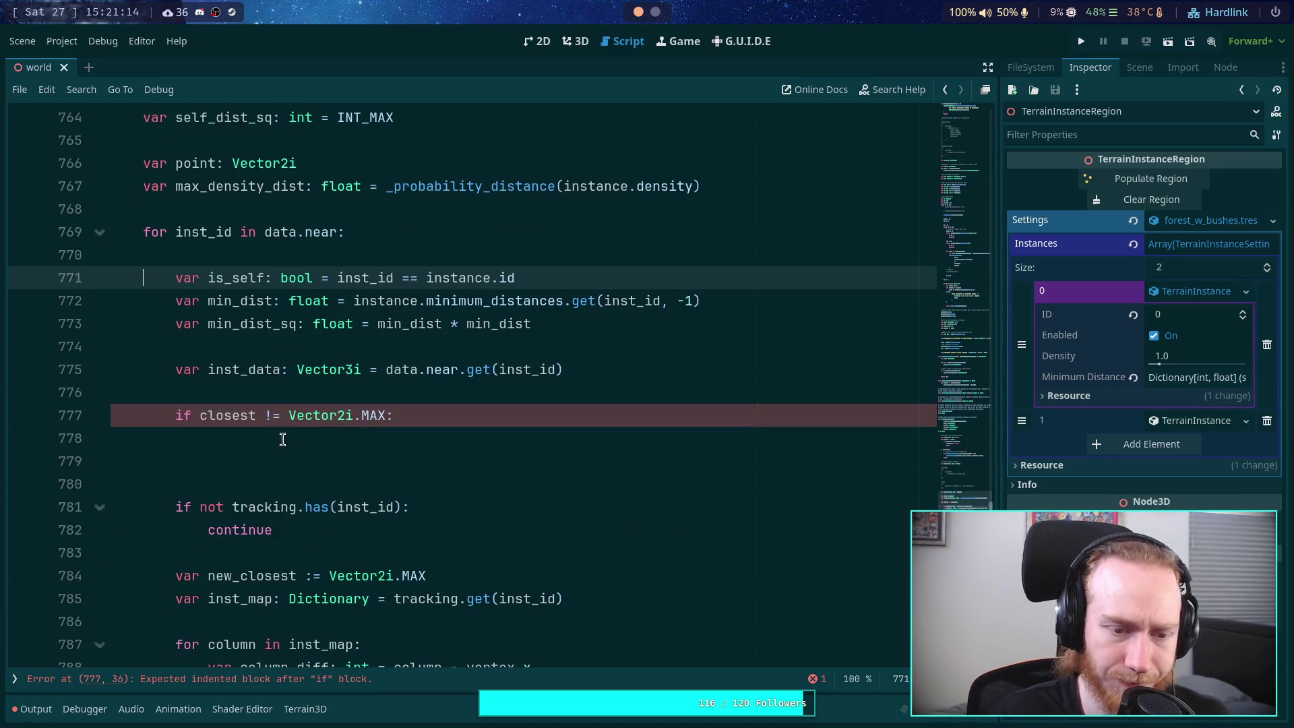
pyautogui.click(423, 397)
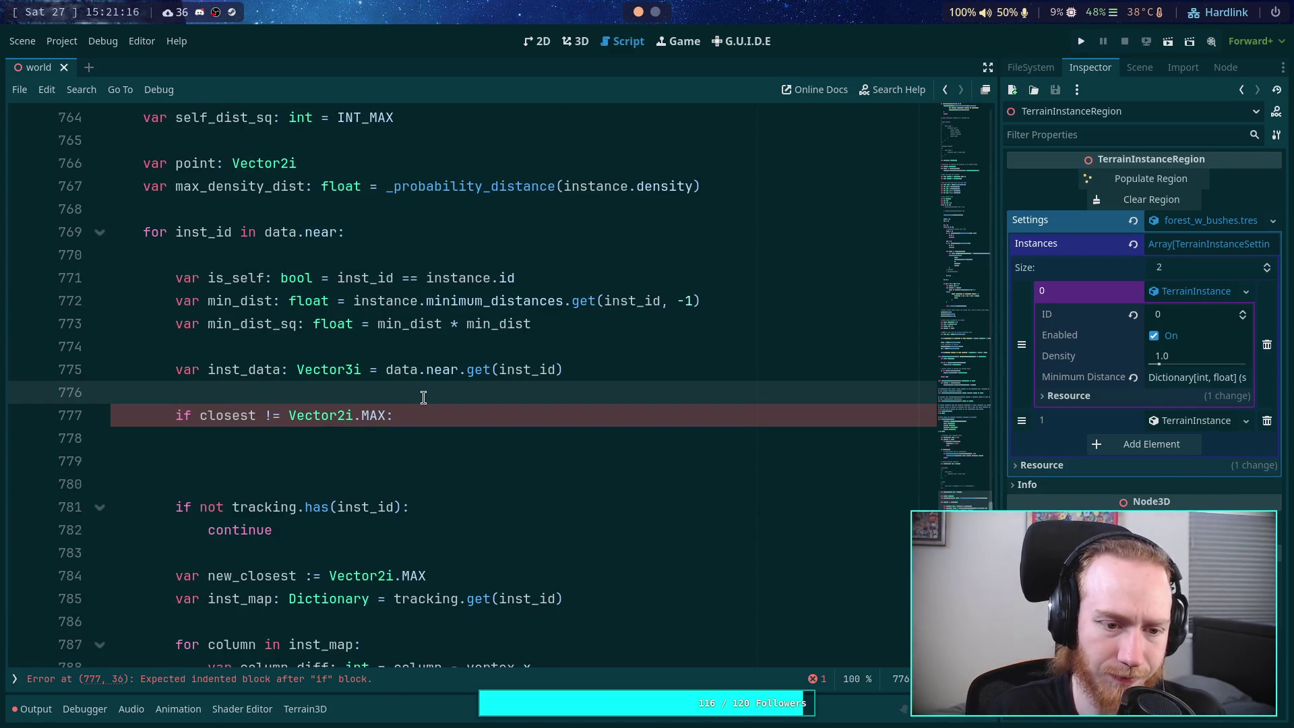
pyautogui.press('Return')
pyautogui.press('Up')
pyautogui.write('var closest: Vector2i =')
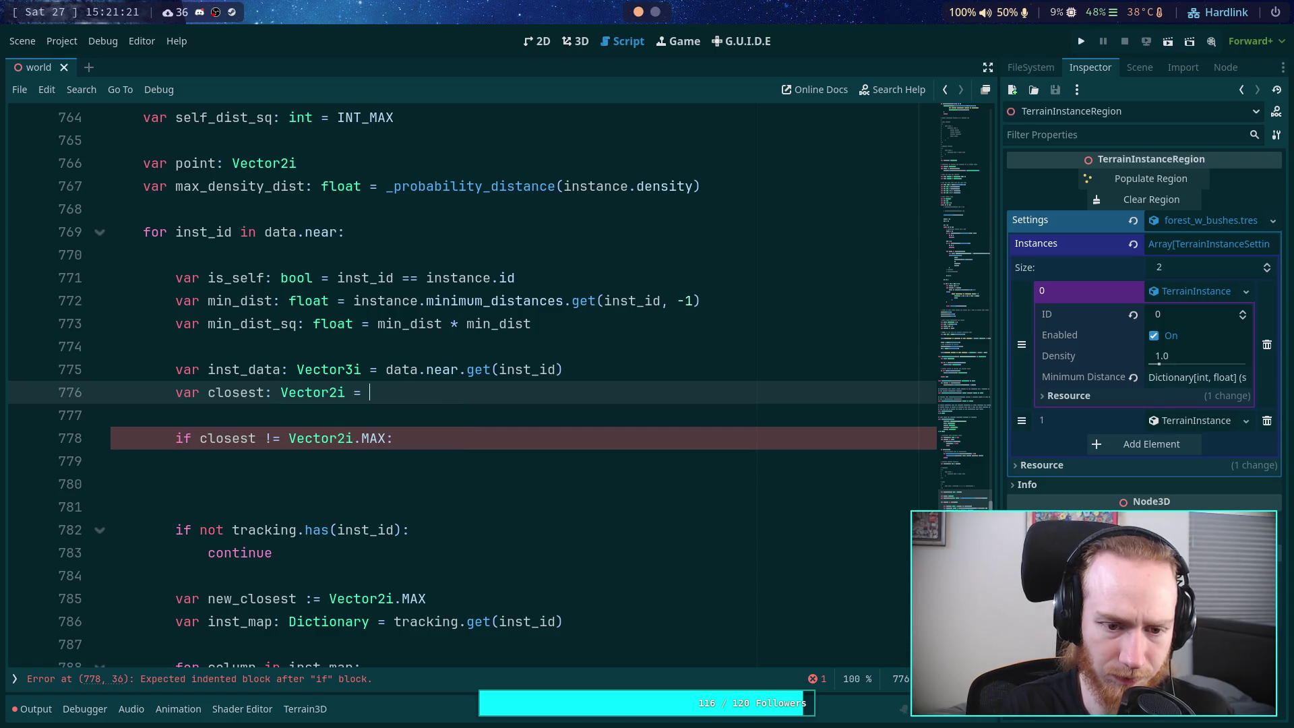
# Step: Initialize closest as an empty Vector2i() using autocomplete
pyautogui.hotkey('ctrl', 'space')
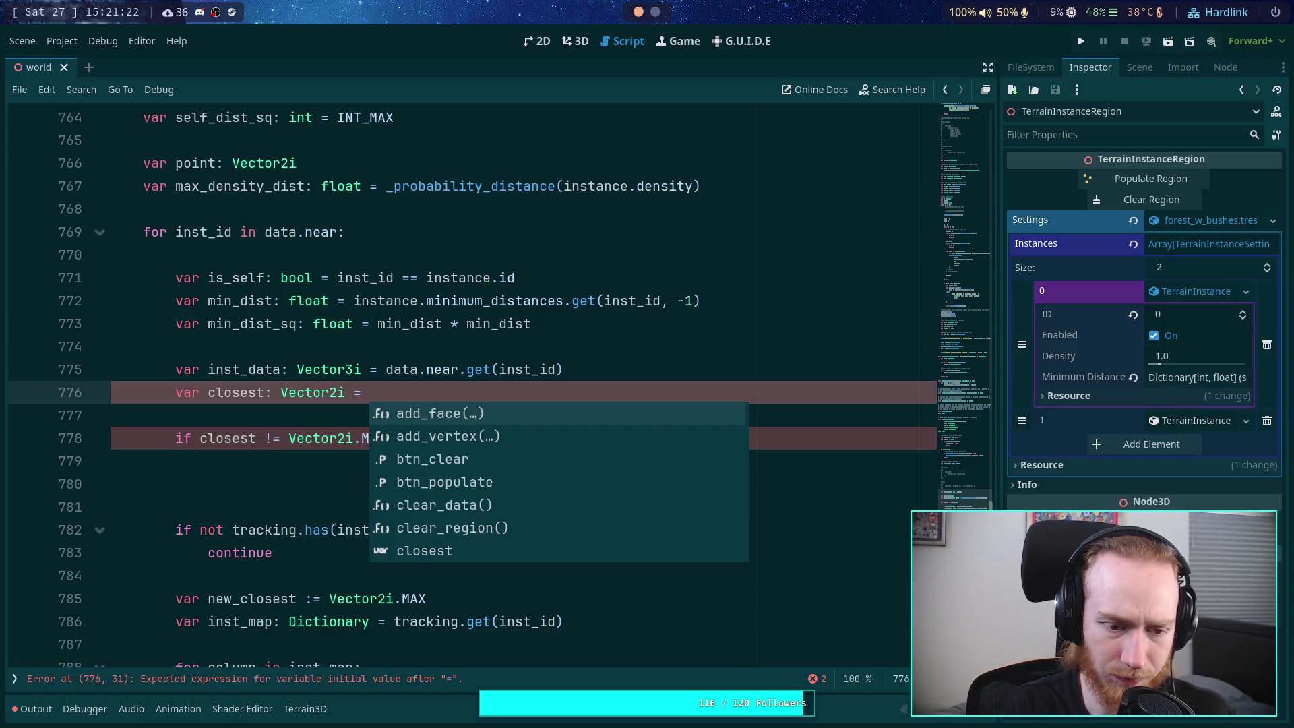
pyautogui.write('vec')
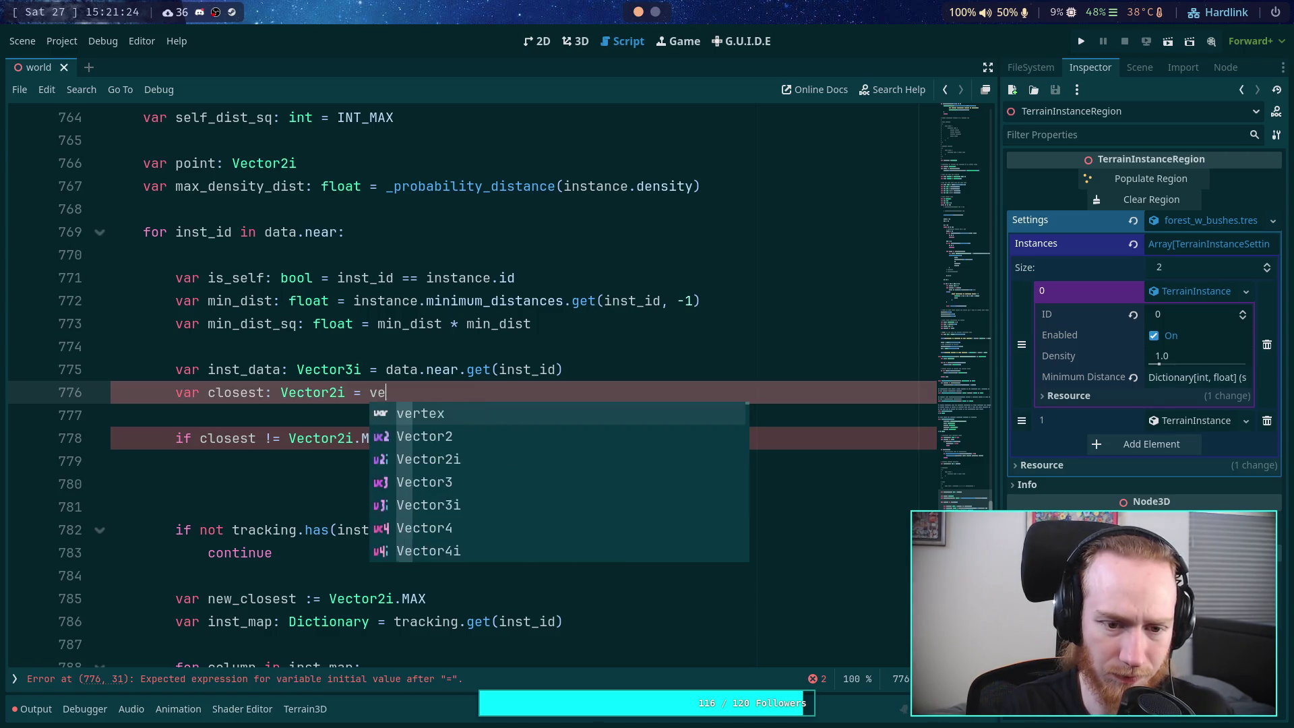
pyautogui.press('Down')
pyautogui.press('Return')
pyautogui.write('(')
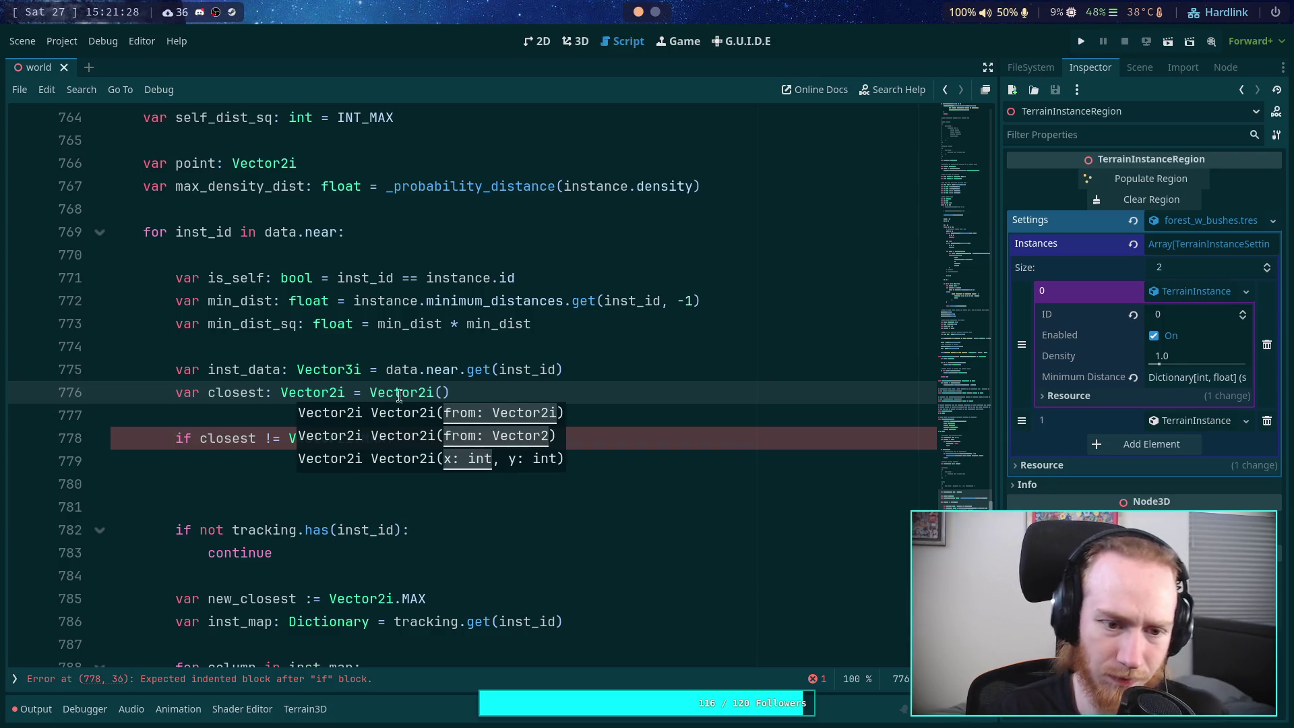
# Step: Remove '.near' from the data lookup on line 775 and the loop header on line 769
pyautogui.moveTo(208, 370); pyautogui.dragTo(280, 370)
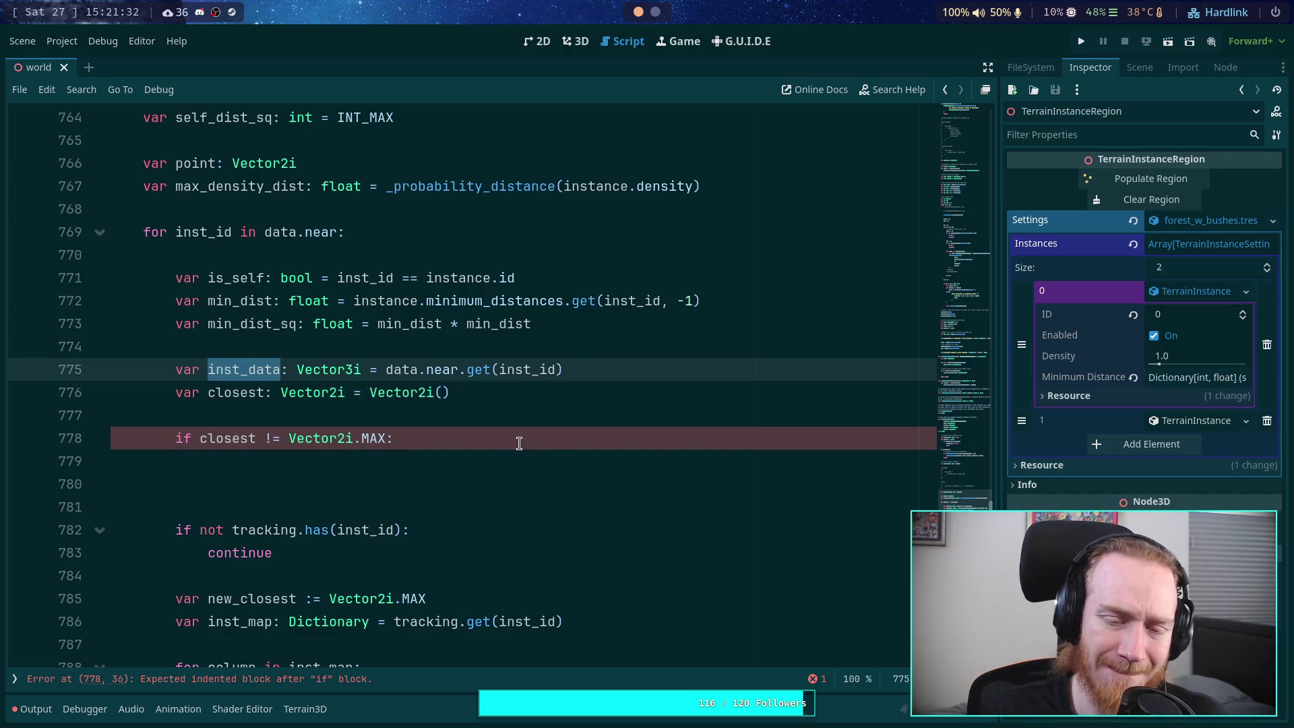
pyautogui.doubleClick(428, 370)
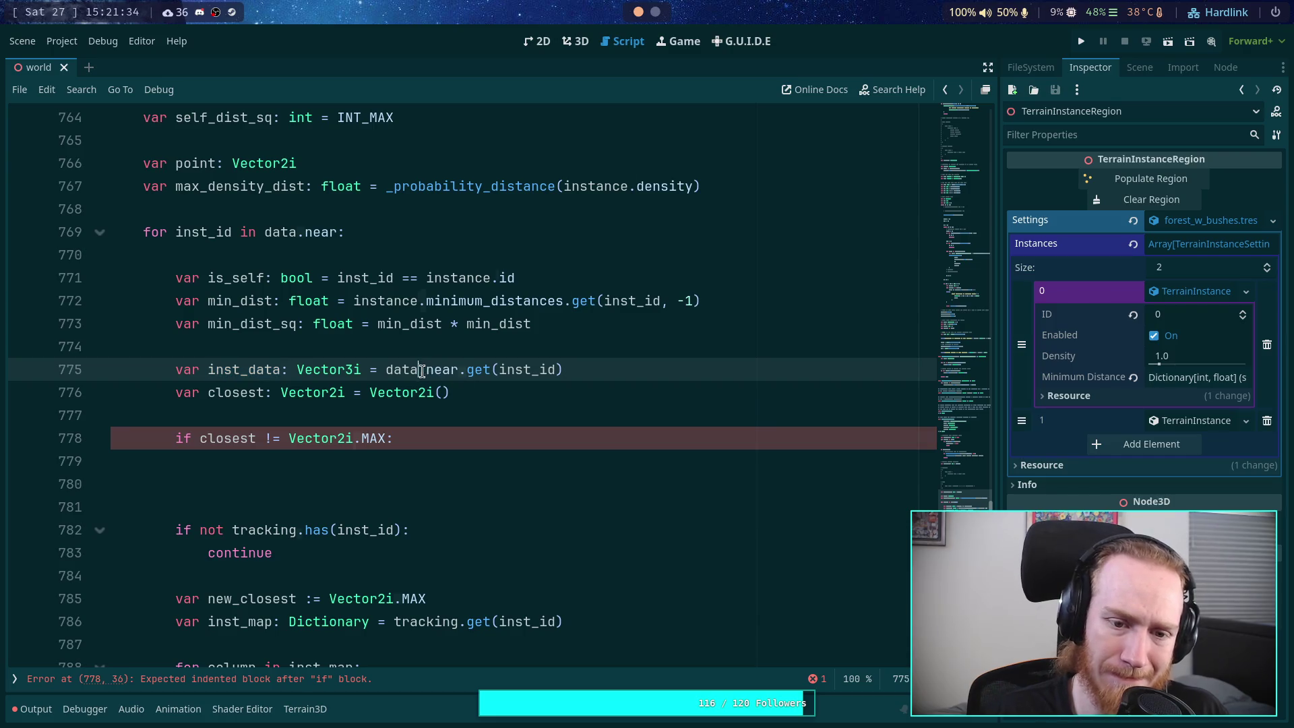
pyautogui.press('BackSpace')
pyautogui.press('BackSpace')
pyautogui.doubleClick(307, 232)
pyautogui.press('BackSpace')
pyautogui.press('BackSpace')
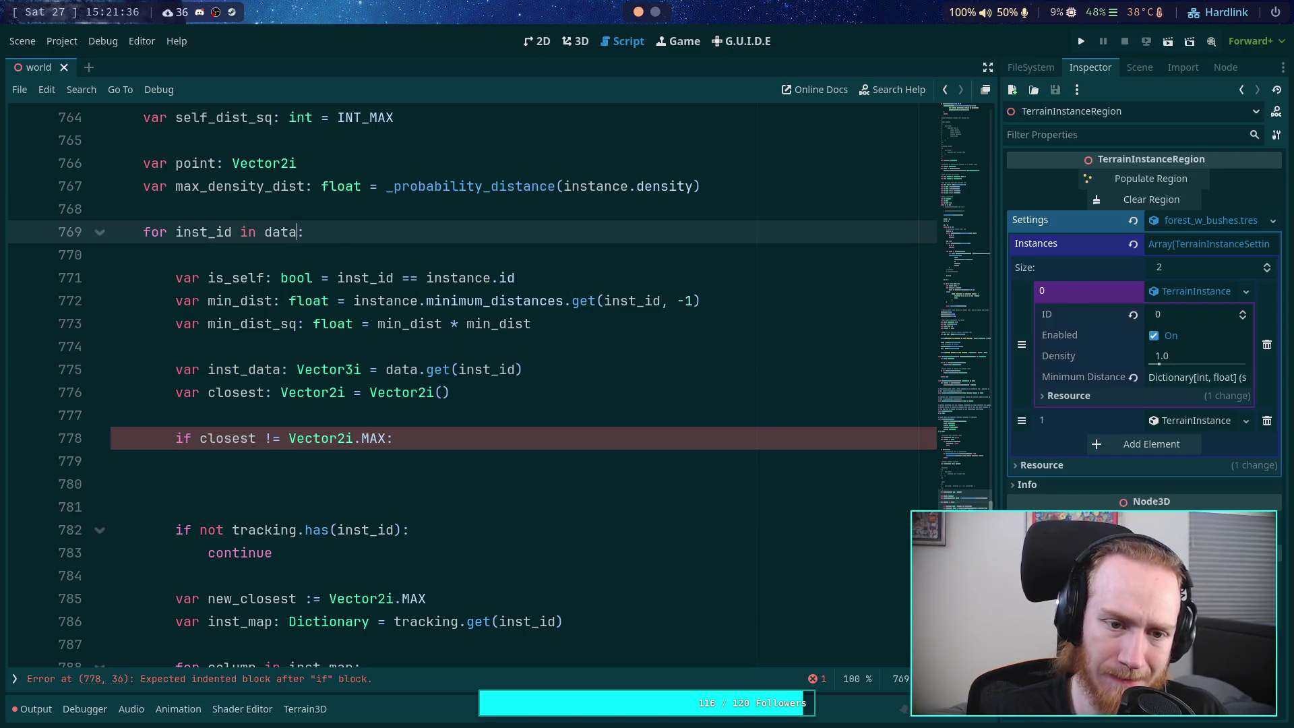
pyautogui.scroll(5, 367, 293)
pyautogui.scroll(13, 247, 293)
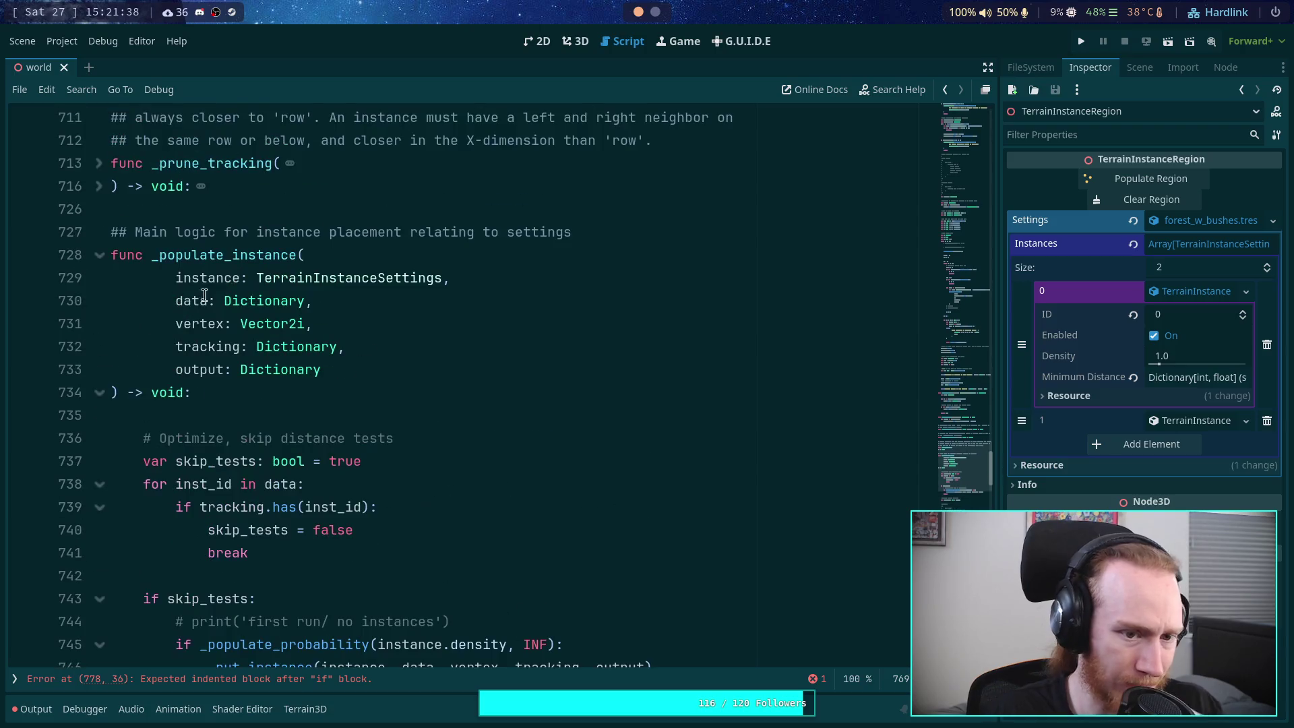
# Step: Rename the data parameter on line 730 to inst_data
pyautogui.click(173, 301)
pyautogui.write('inst_')
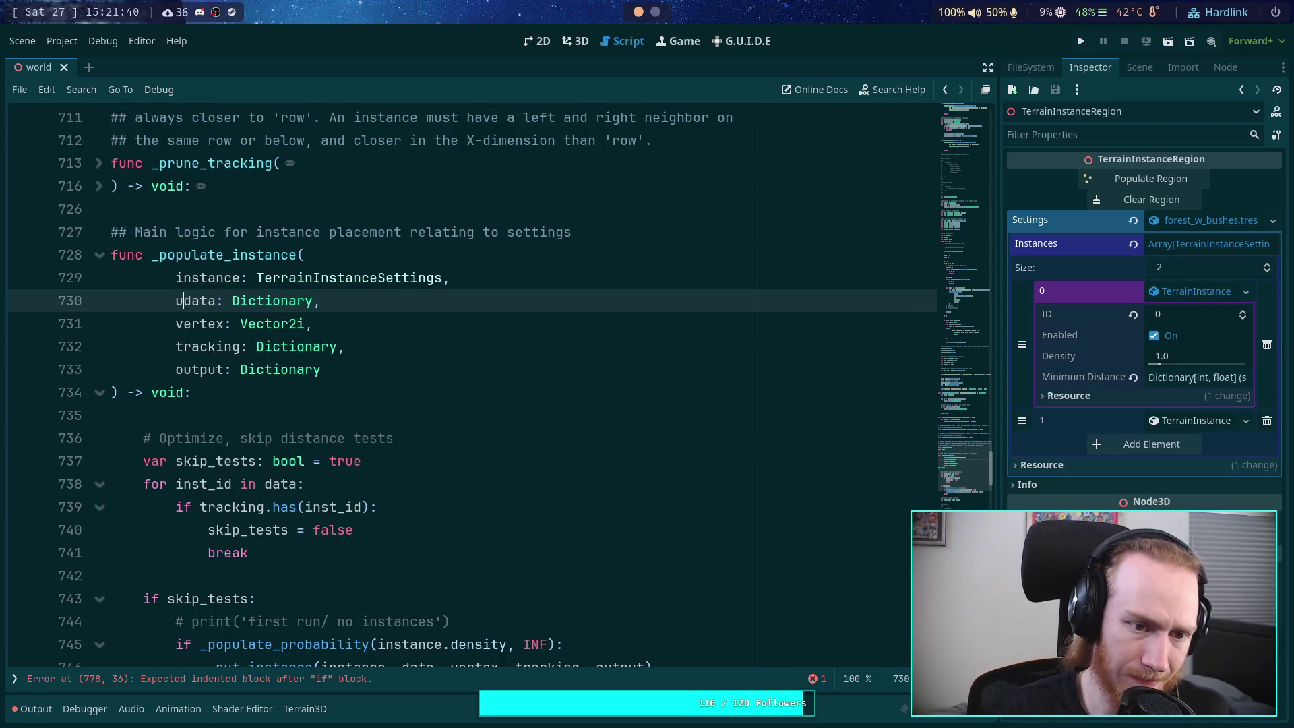
pyautogui.scroll(-17, 385, 428)
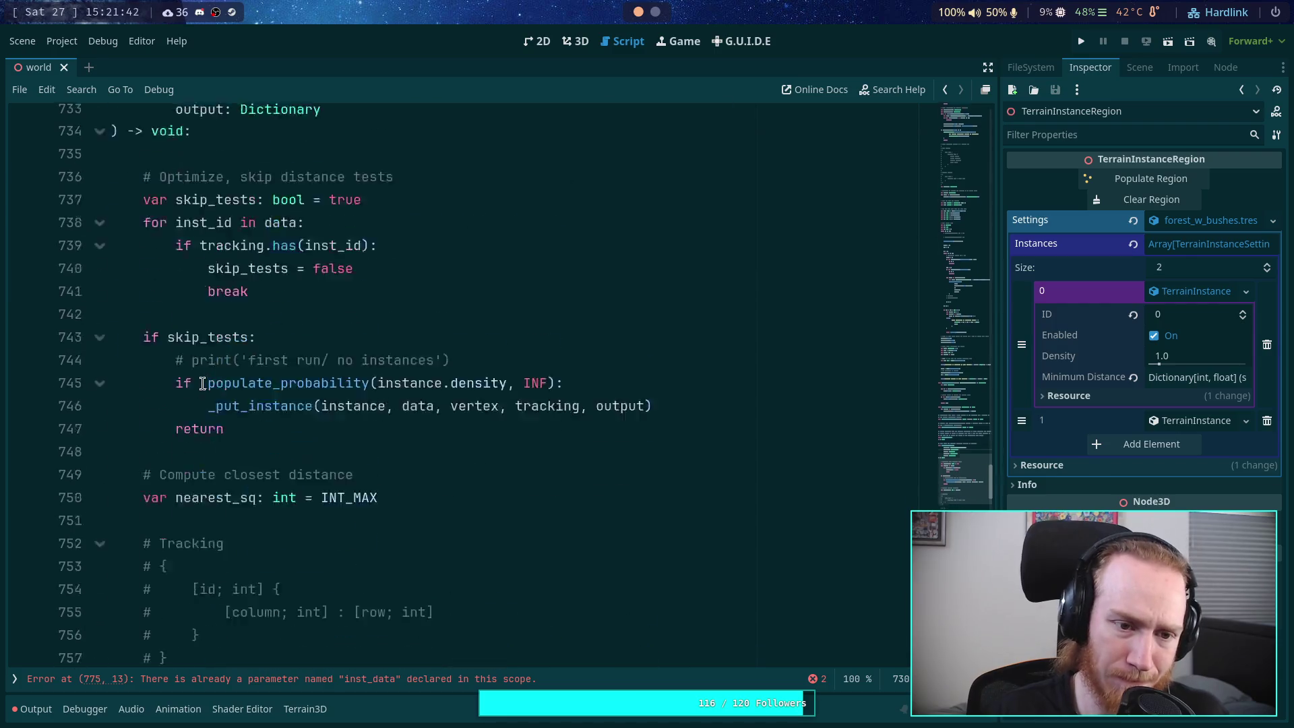
# Step: Make line 775 declare data as a Vector3i read from inst_data.get(inst_id)
pyautogui.click(385, 429)
pyautogui.write('inst_data: Vector3i = inst_data.get(inst_id')
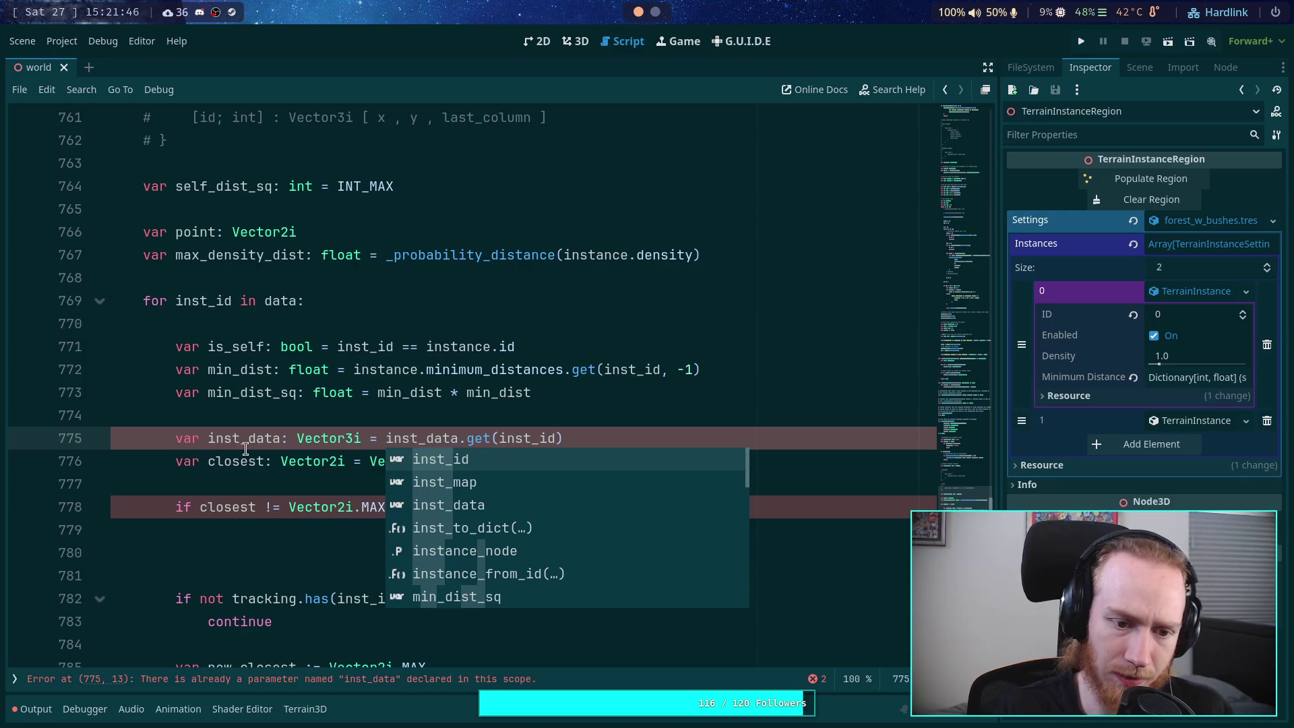
pyautogui.moveTo(245, 444); pyautogui.dragTo(207, 439)
pyautogui.press('BackSpace')
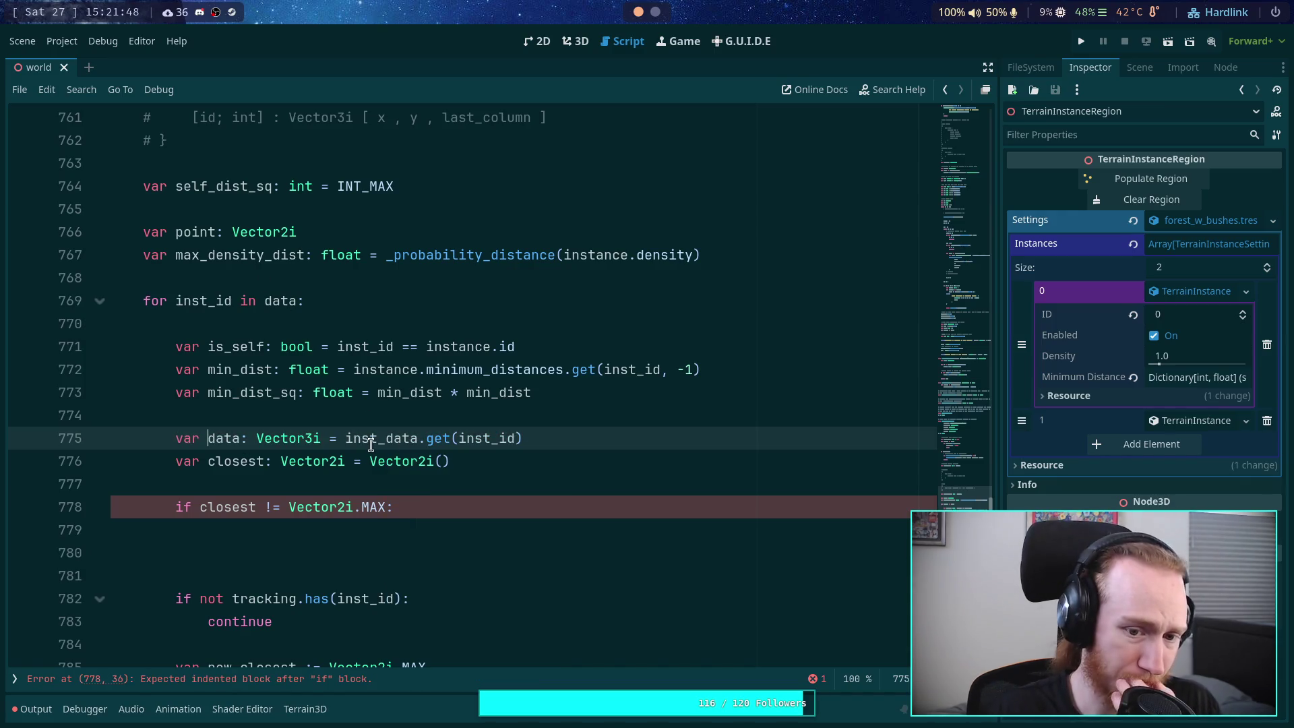
pyautogui.doubleClick(370, 445)
pyautogui.hotkey('ctrl', 'c')
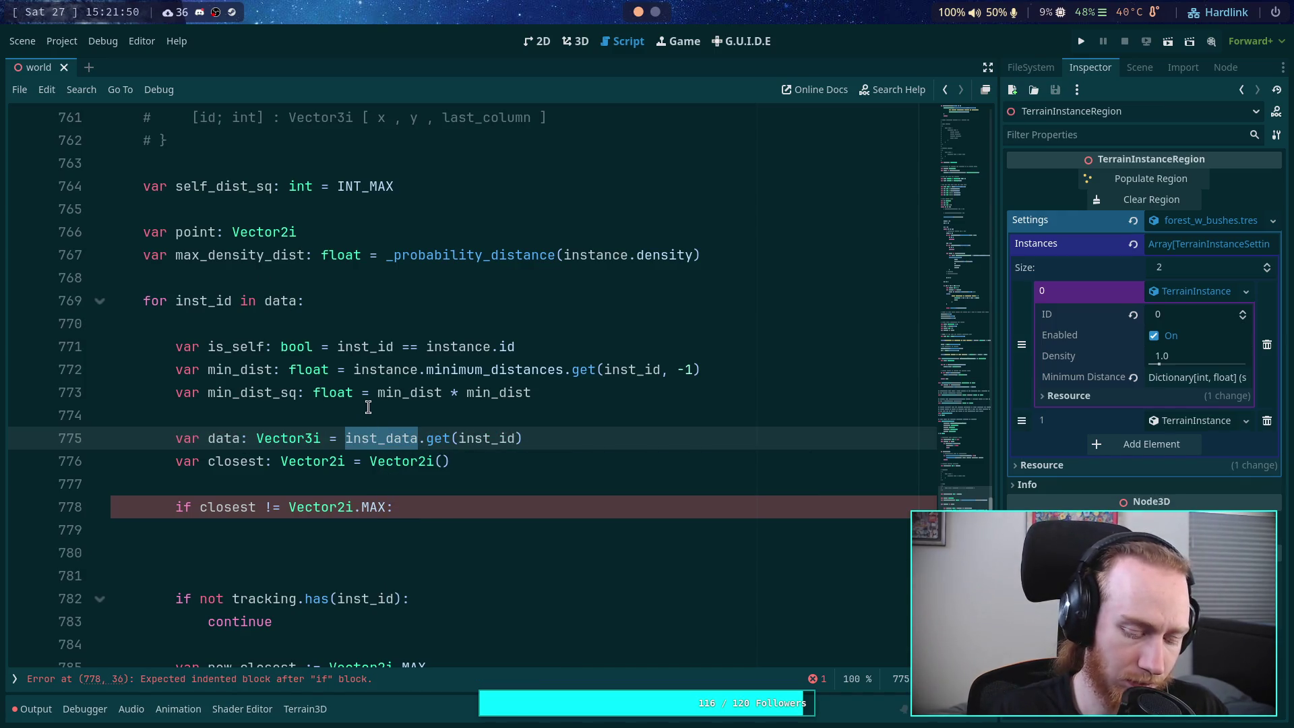
pyautogui.doubleClick(269, 302)
pyautogui.hotkey('ctrl', 'w')
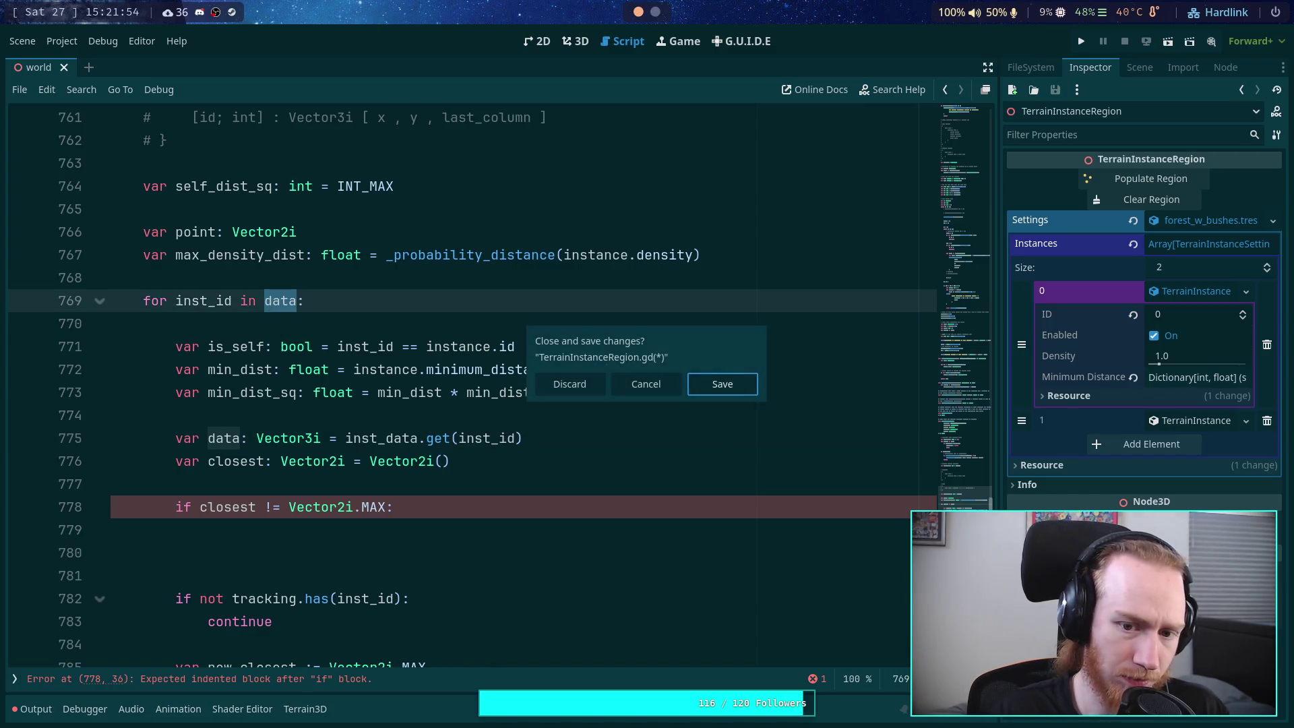
# Step: Loop over inst_data on line 769 and initialize closest as Vector2i(data.x, data.y)
pyautogui.click(635, 379)
pyautogui.hotkey('ctrl', 'v')
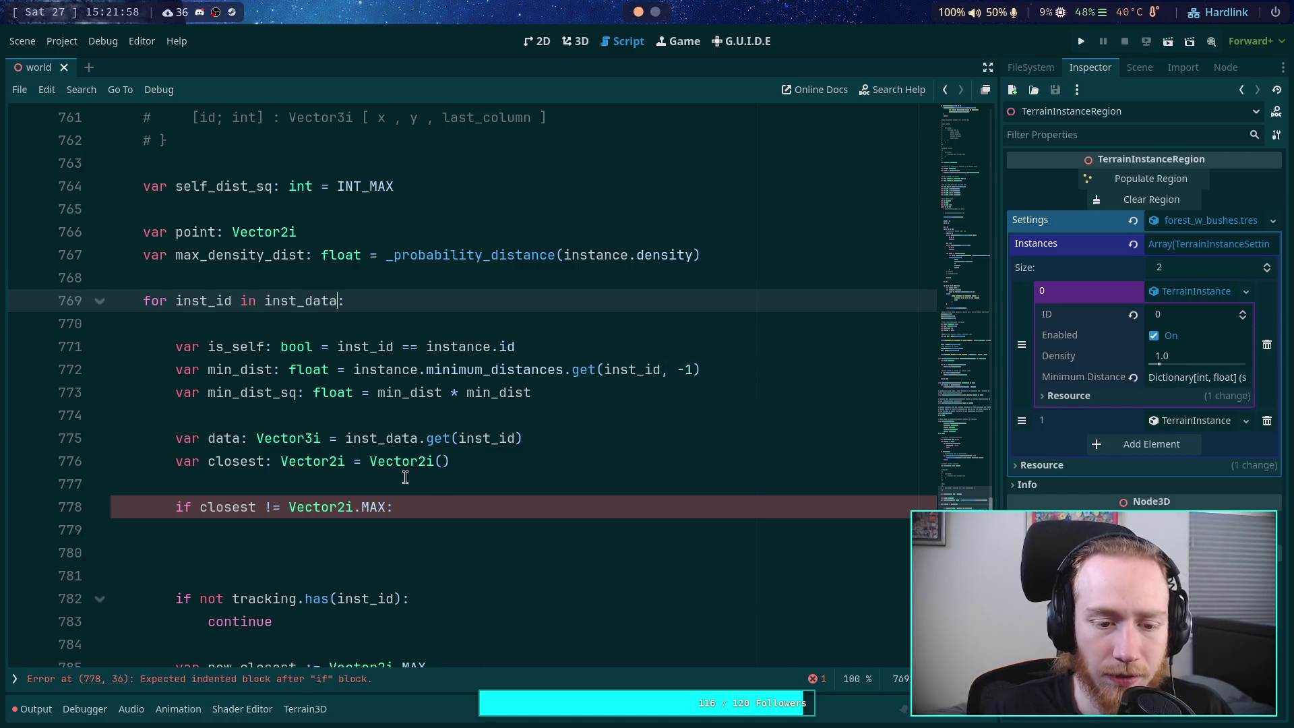
pyautogui.click(441, 461)
pyautogui.write('data.x, data.y')
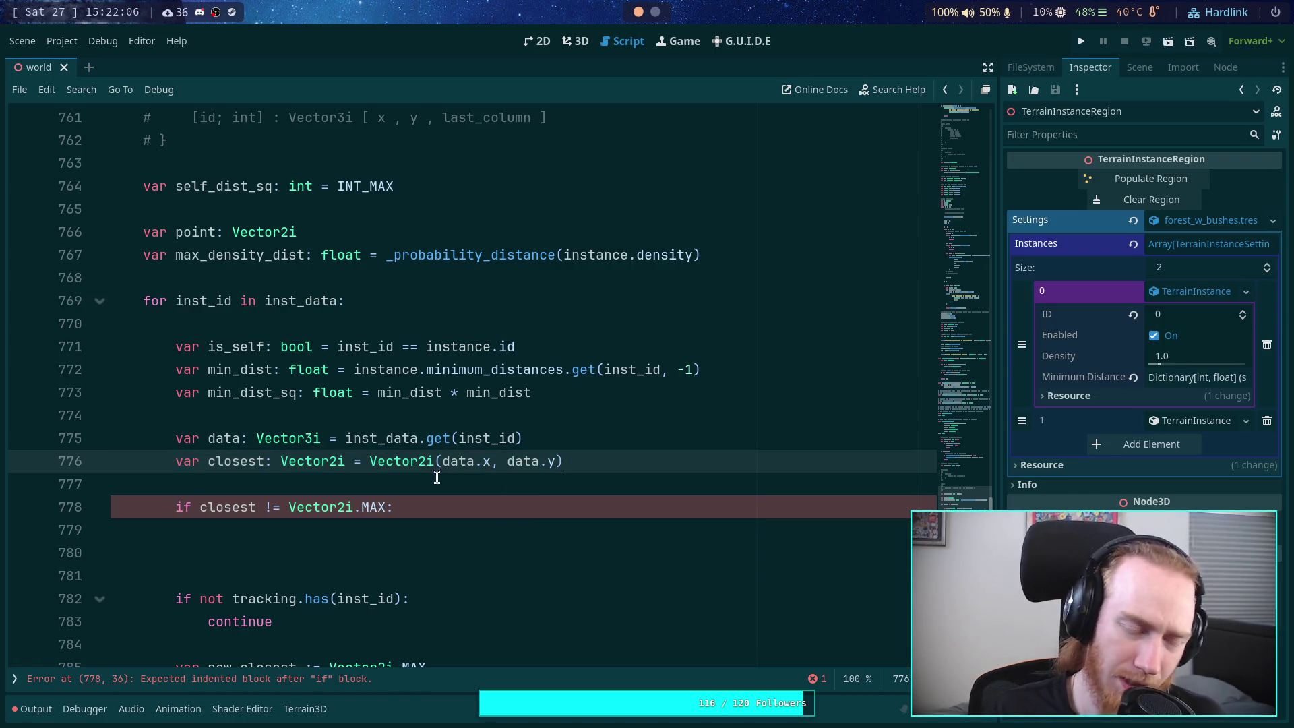
pyautogui.click(559, 428)
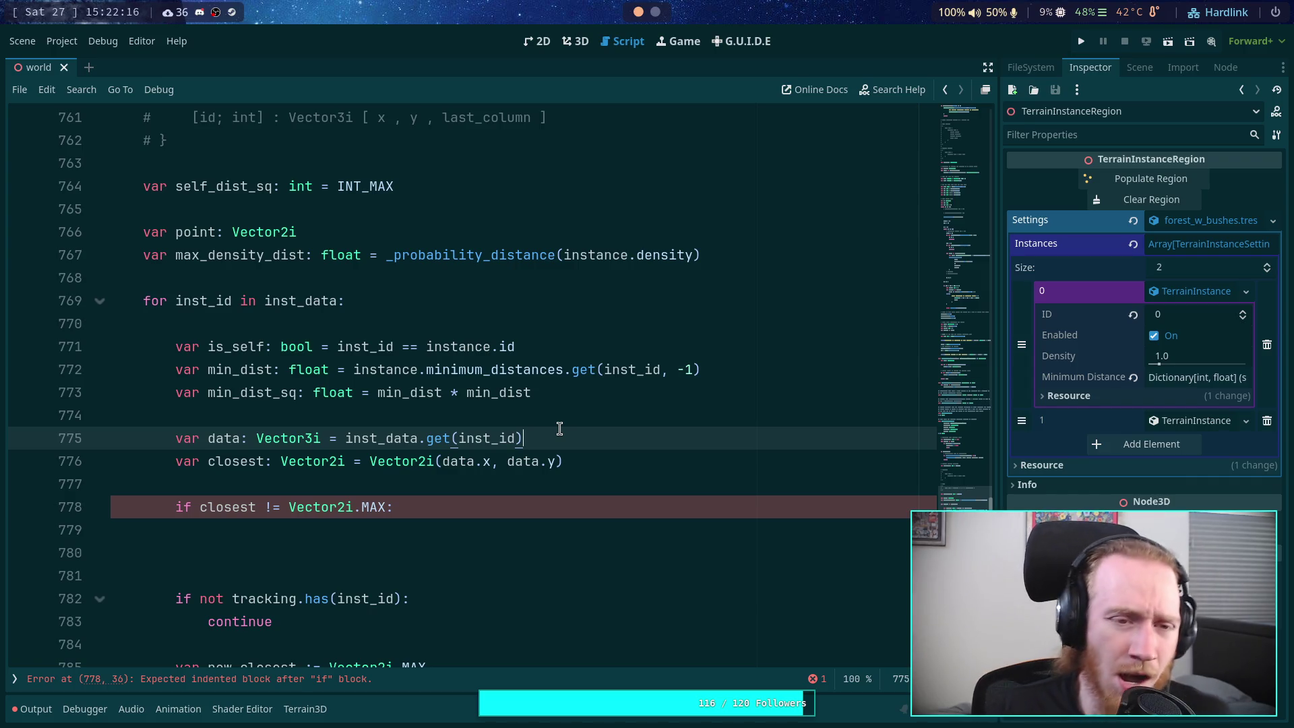
# Step: Change line 693 to instance_data.set(inst_id, Vector3i.MAX) instead of assigning INT_MAX to last_column
pyautogui.scroll(15, 559, 429)
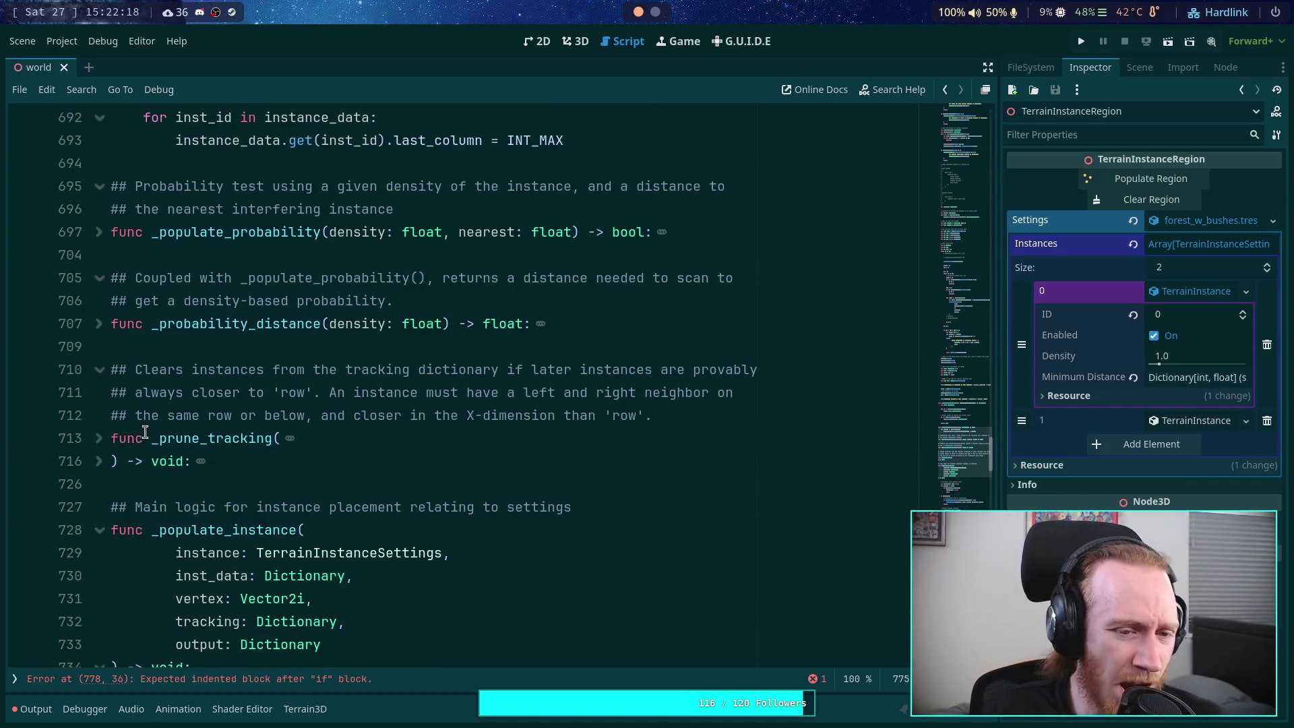
pyautogui.scroll(5, 121, 317)
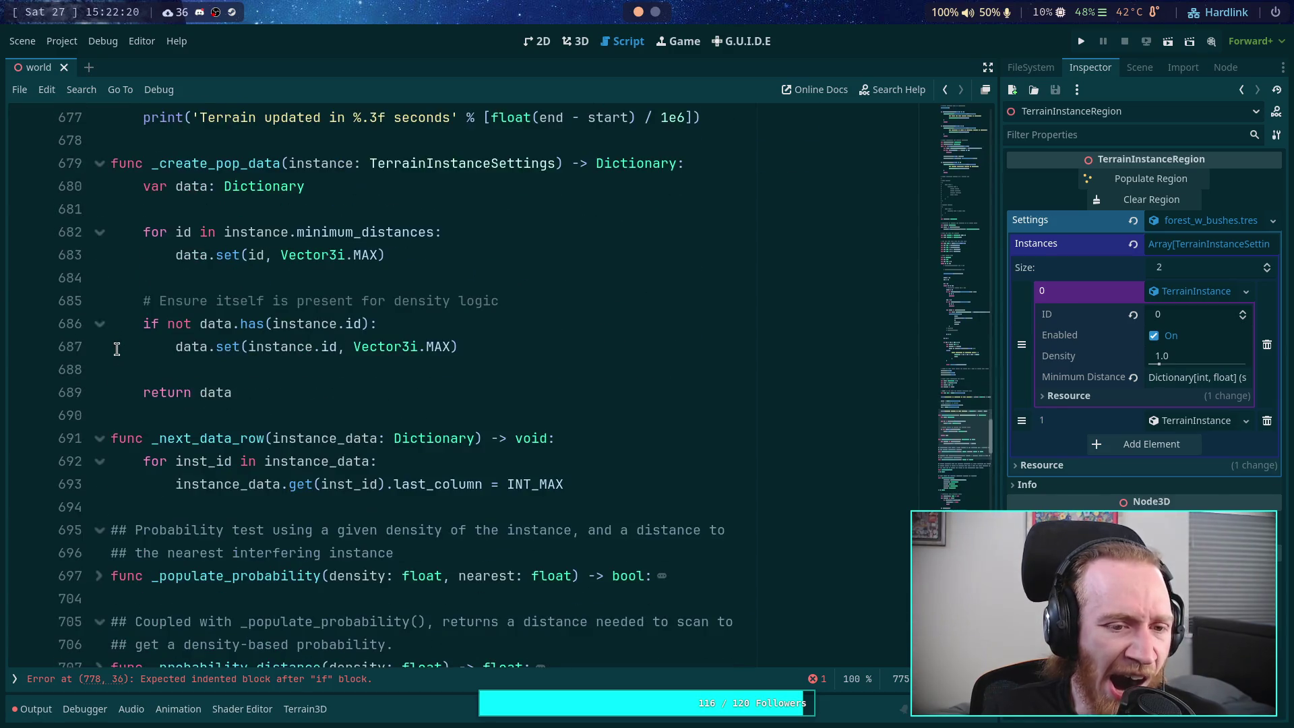
pyautogui.scroll(-1, 117, 348)
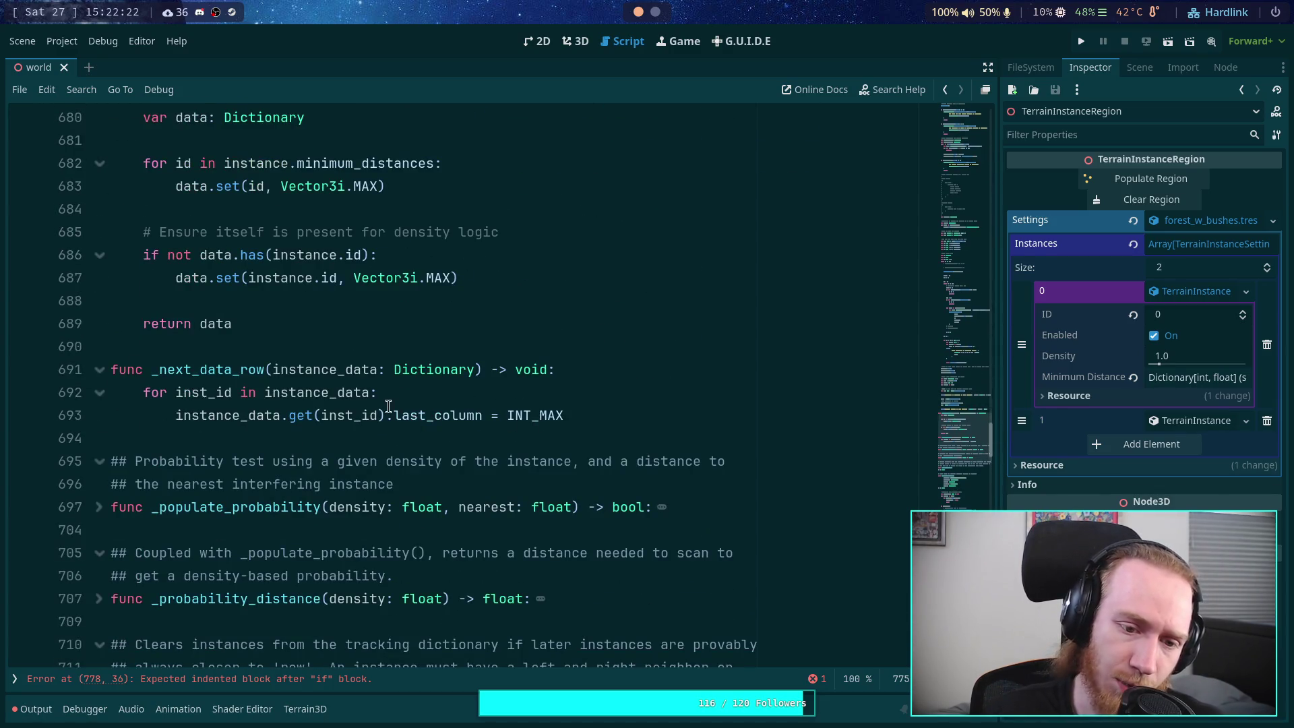
pyautogui.moveTo(600, 418); pyautogui.dragTo(289, 415)
pyautogui.doubleClick(313, 414)
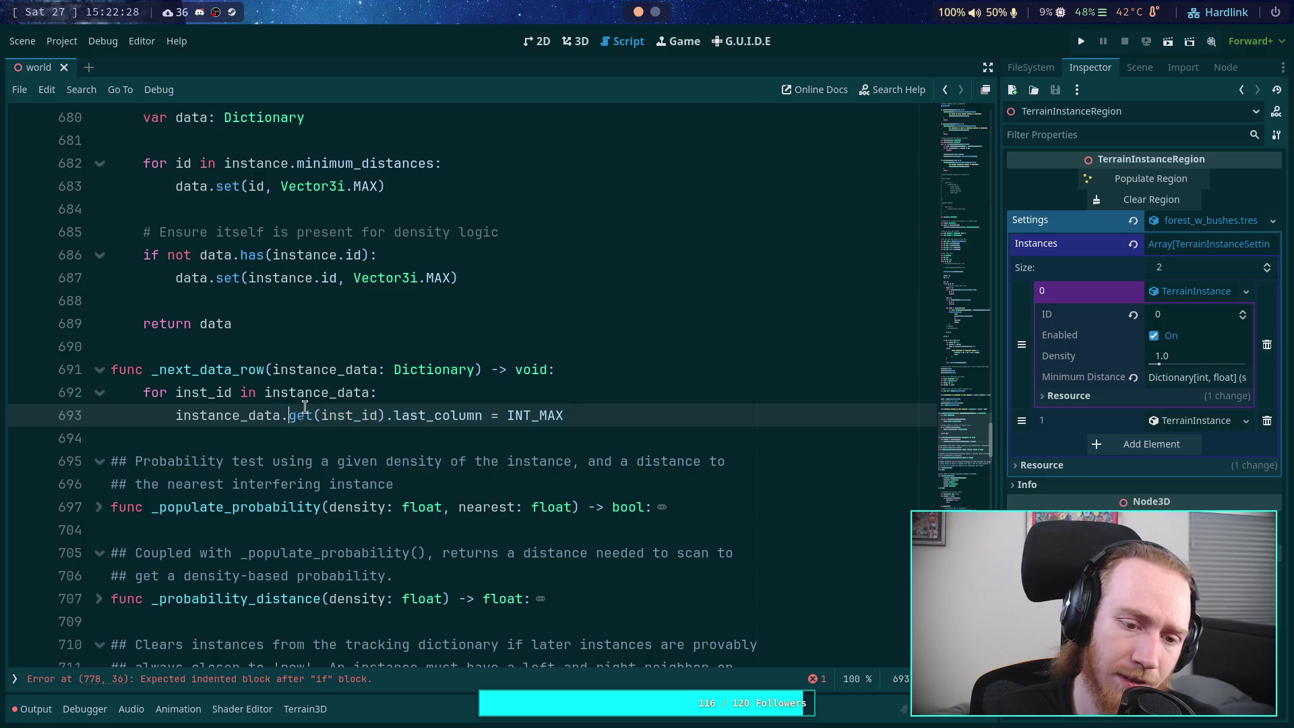
pyautogui.write('set')
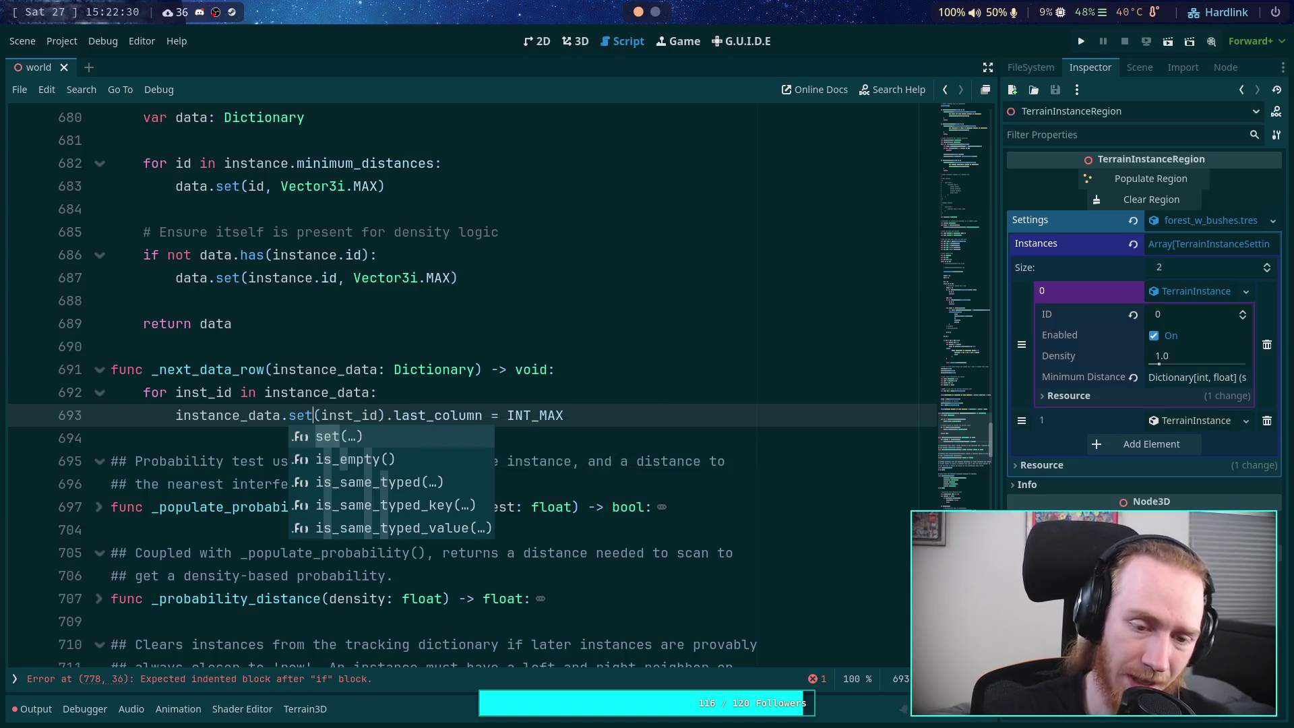
pyautogui.moveTo(377, 413); pyautogui.dragTo(593, 419)
pyautogui.press('BackSpace')
pyautogui.write(', ')
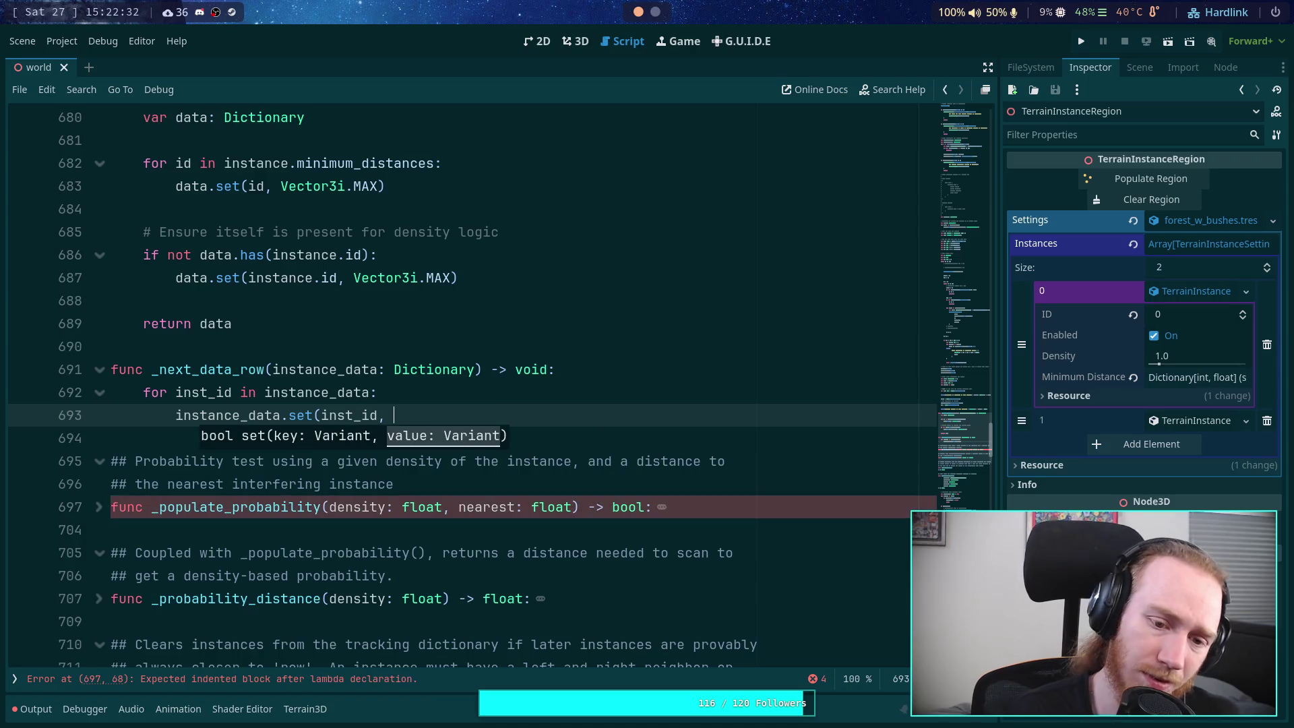
pyautogui.write('Vector3i')
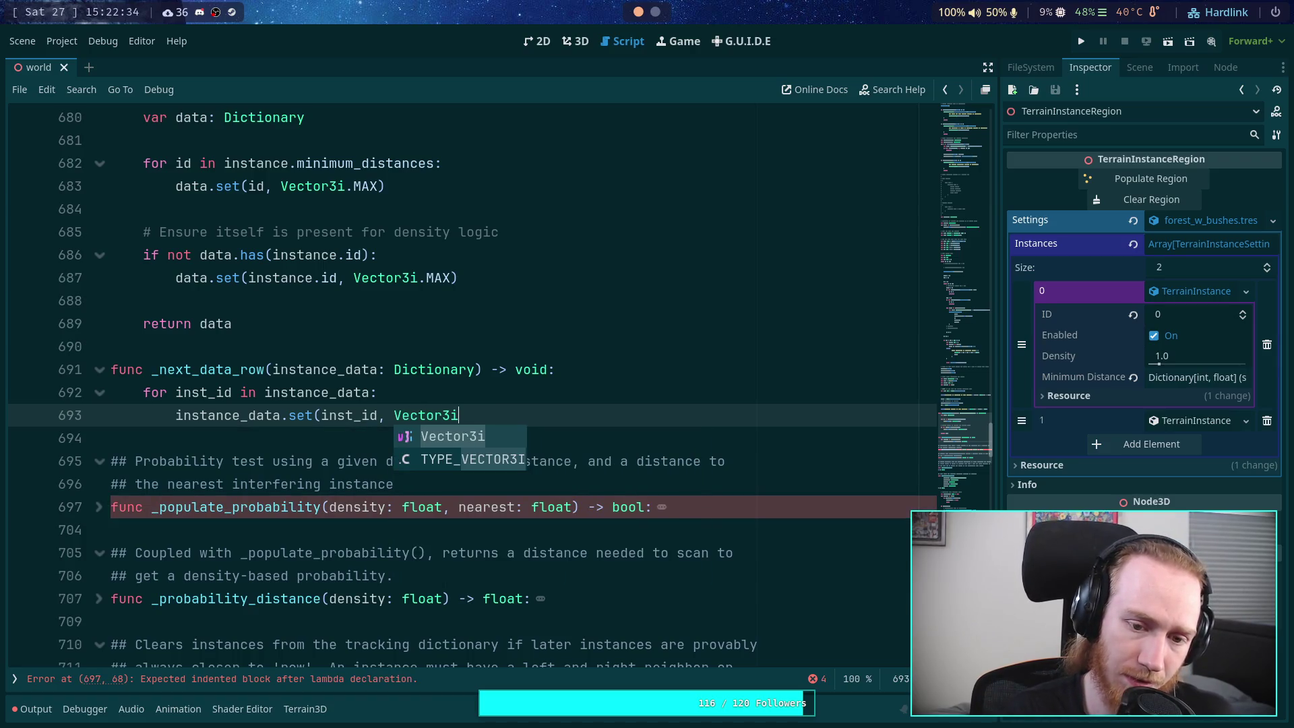
pyautogui.write('.MAX)')
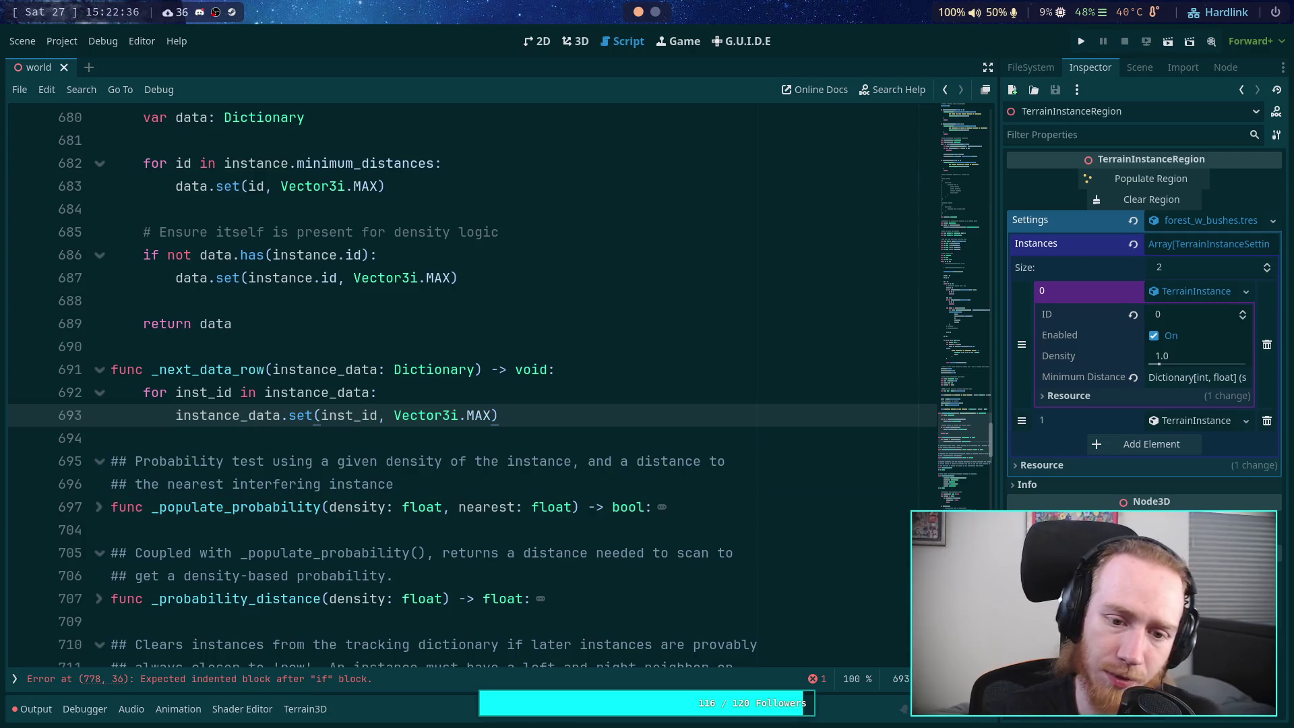
pyautogui.click(531, 435)
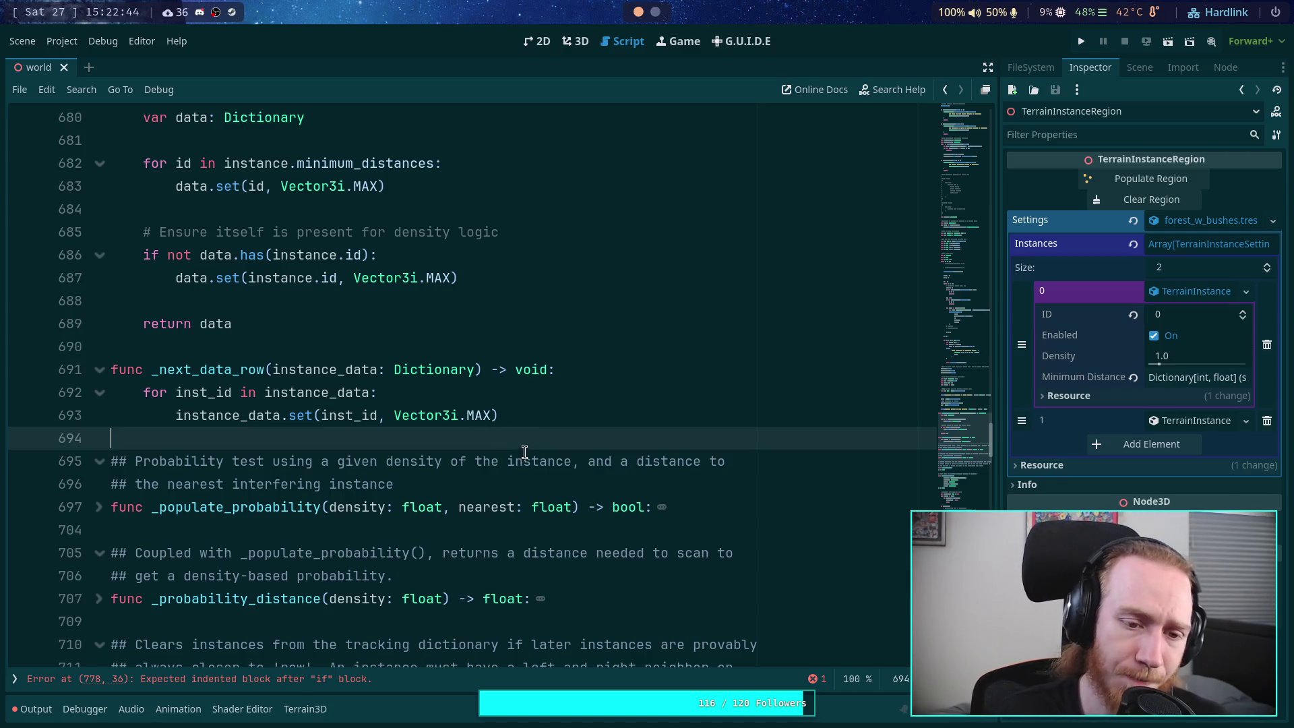
pyautogui.scroll(-18, 525, 452)
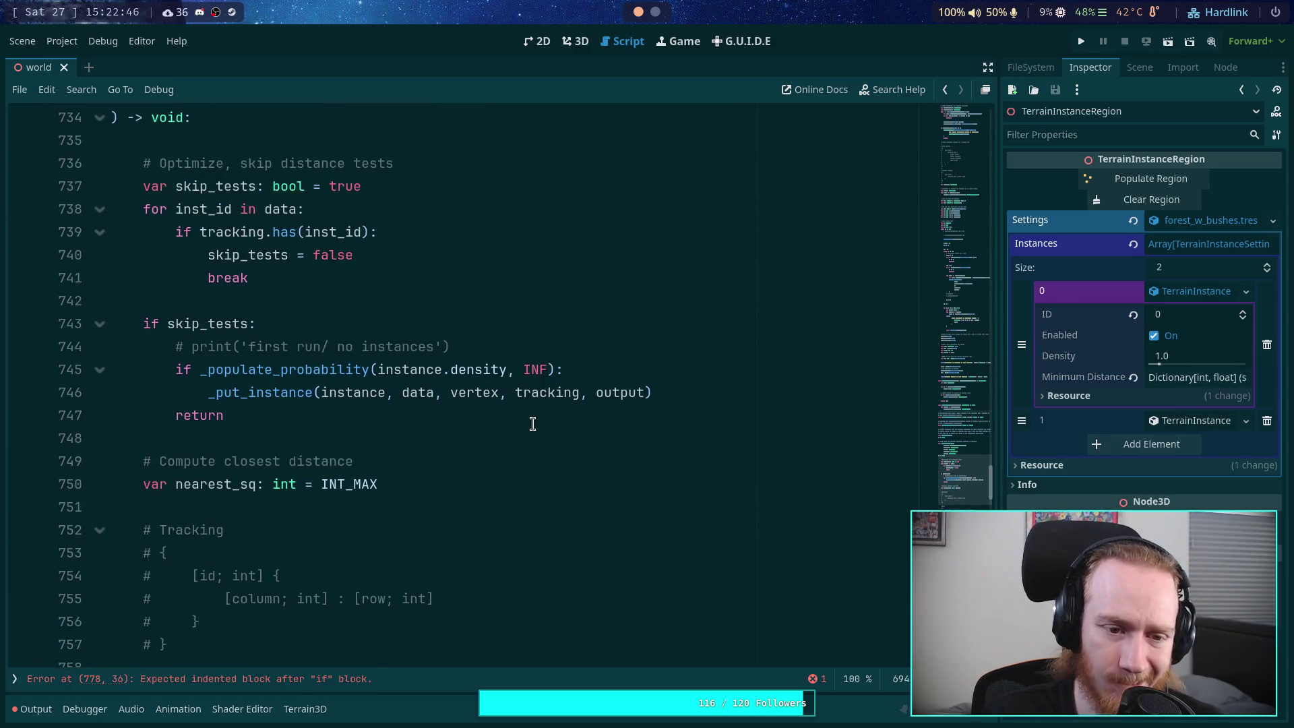
# Step: Replace data with inst_data in the _populate_instance loop header on line 738
pyautogui.scroll(-3, 532, 424)
pyautogui.scroll(5, 533, 423)
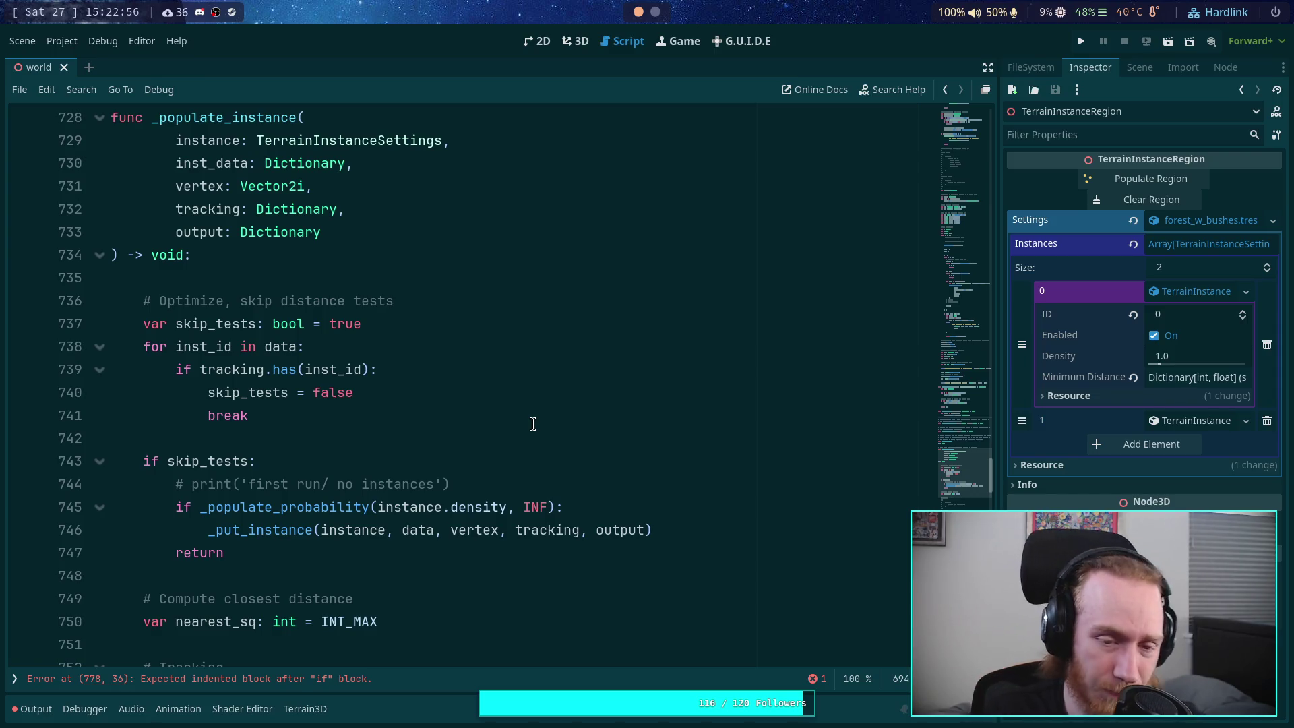
pyautogui.click(277, 356)
pyautogui.doubleClick(199, 162)
pyautogui.hotkey('ctrl', 'c')
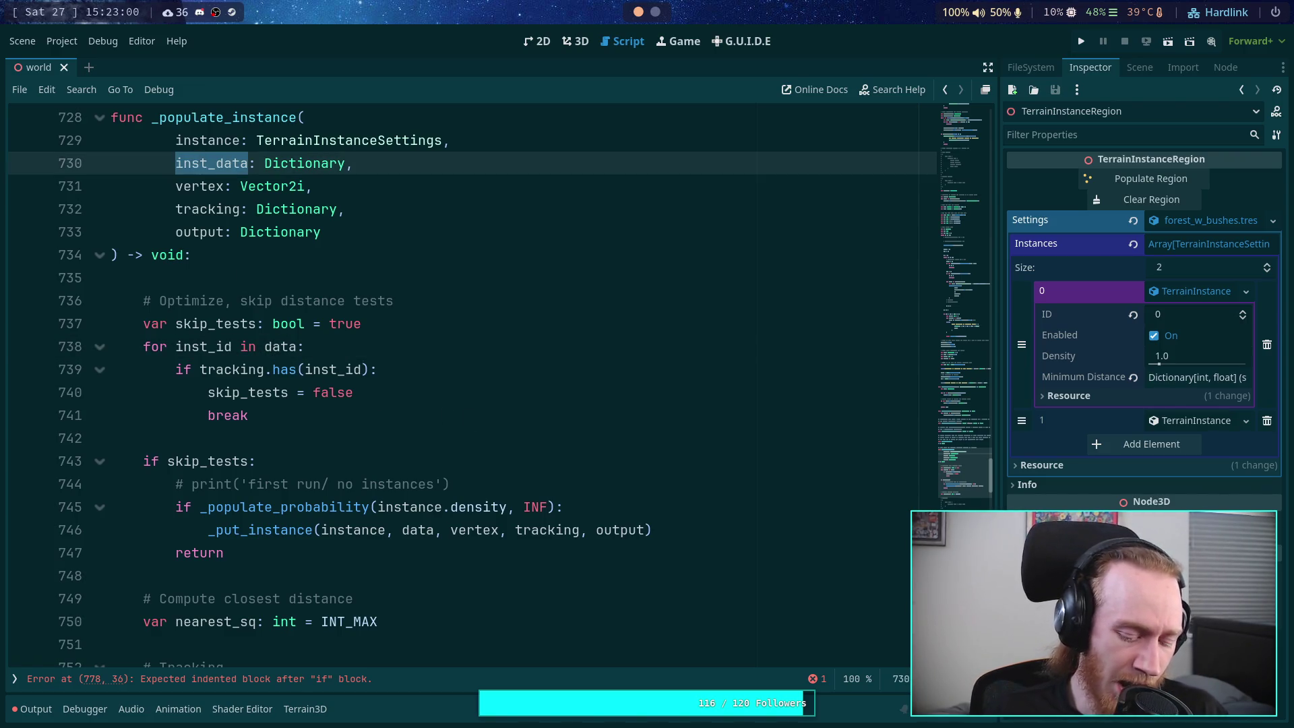
pyautogui.doubleClick(281, 346)
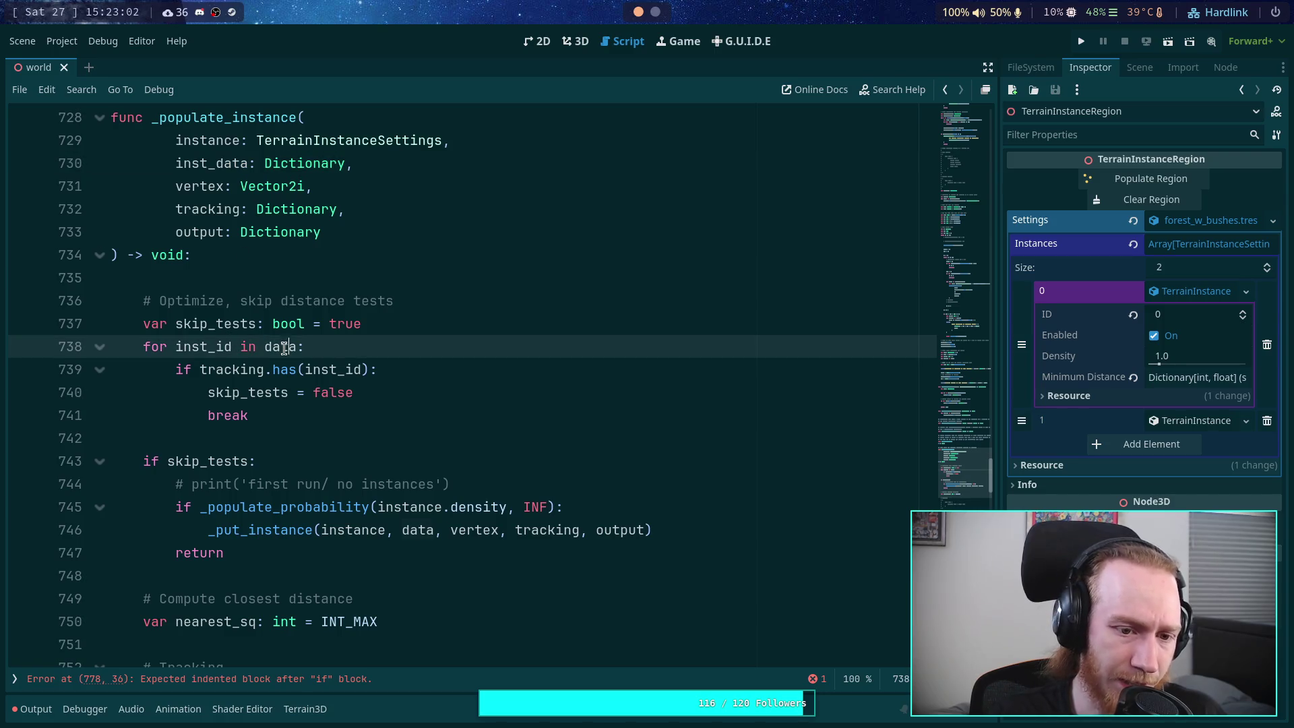
pyautogui.hotkey('ctrl', 'v')
# Step: Pass inst_data instead of data in both _put_instance calls
pyautogui.click(340, 412)
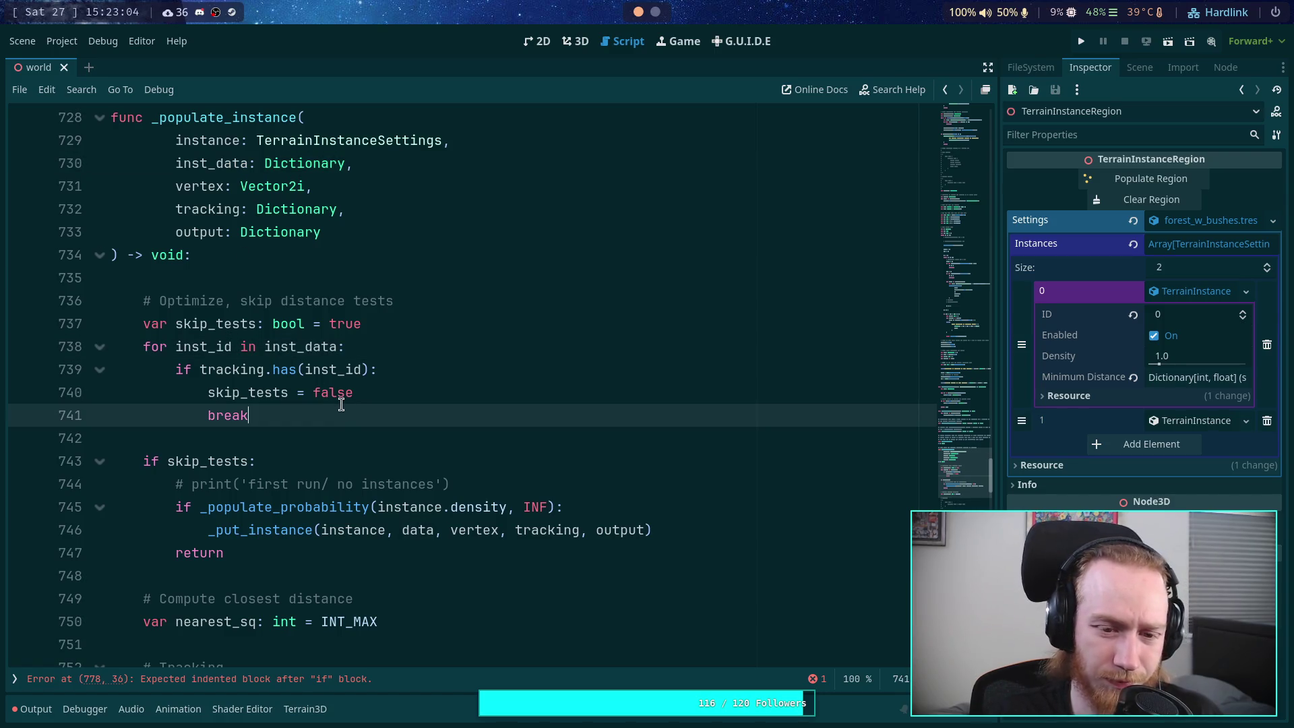
pyautogui.scroll(-1, 348, 391)
pyautogui.doubleClick(412, 465)
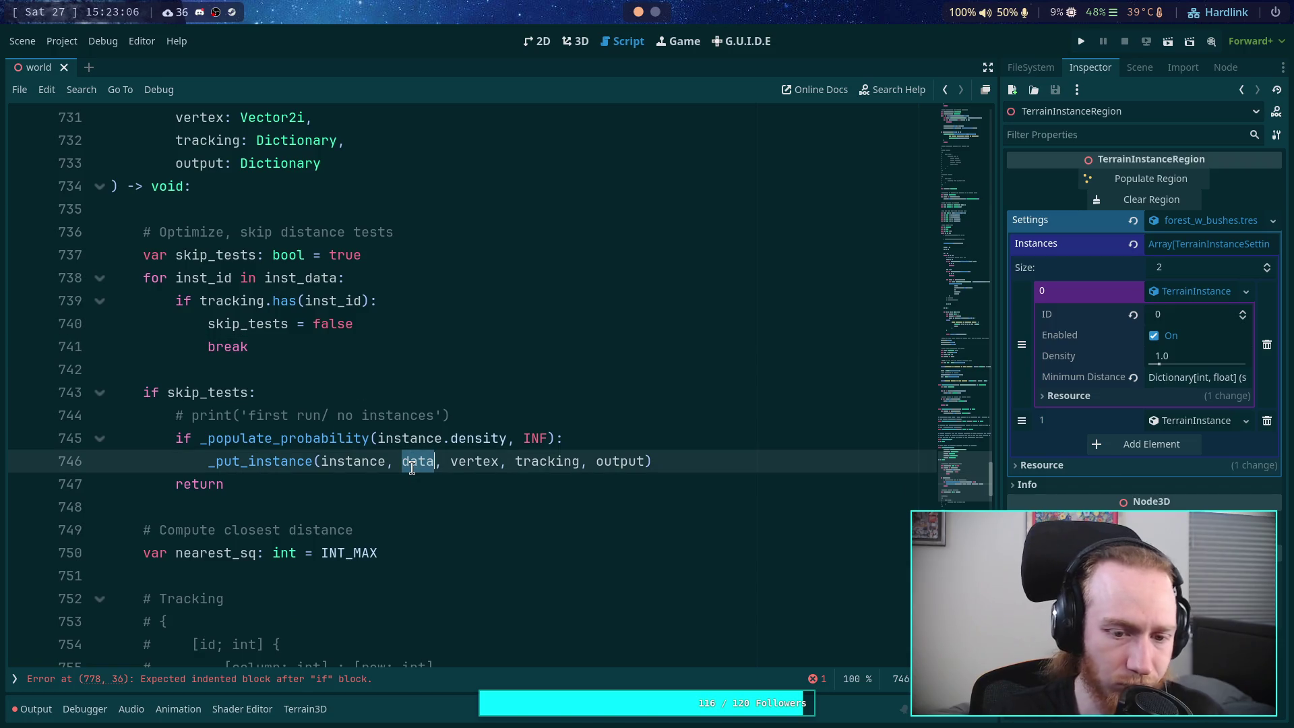
pyautogui.hotkey('ctrl', 'v')
pyautogui.scroll(3, 377, 432)
pyautogui.scroll(-13, 377, 432)
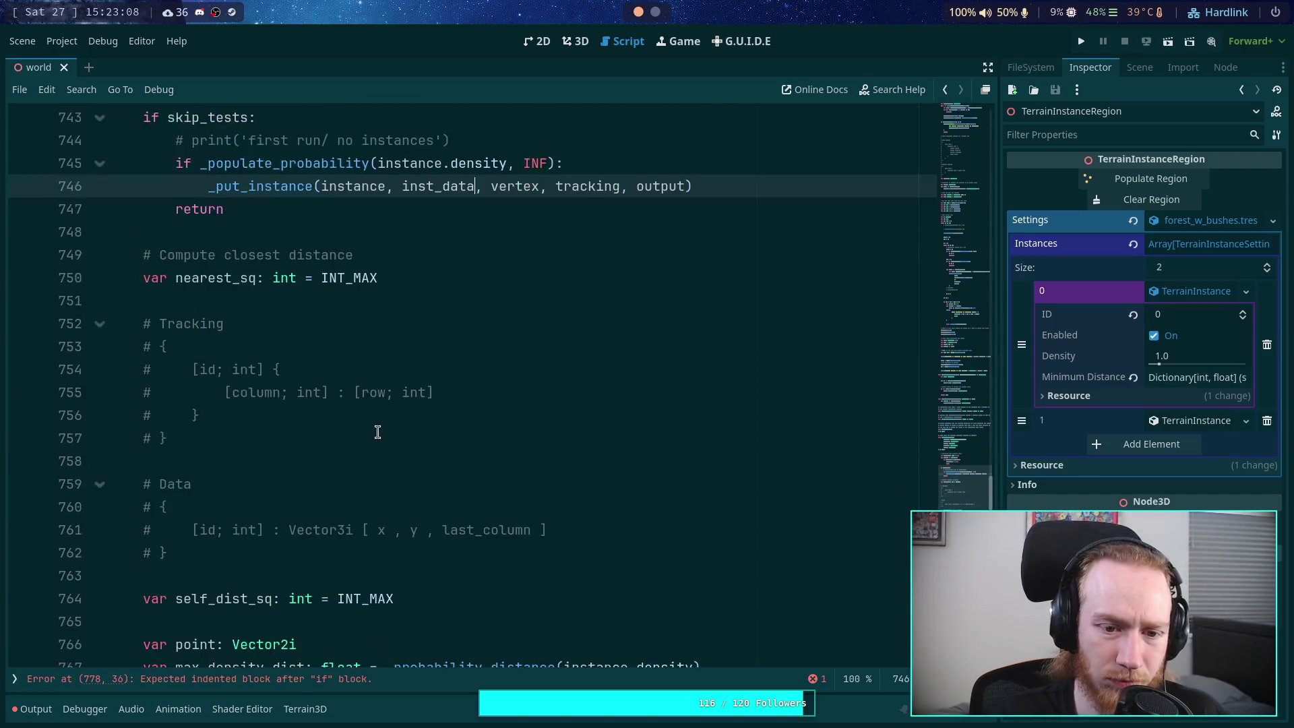
pyautogui.scroll(-15, 378, 432)
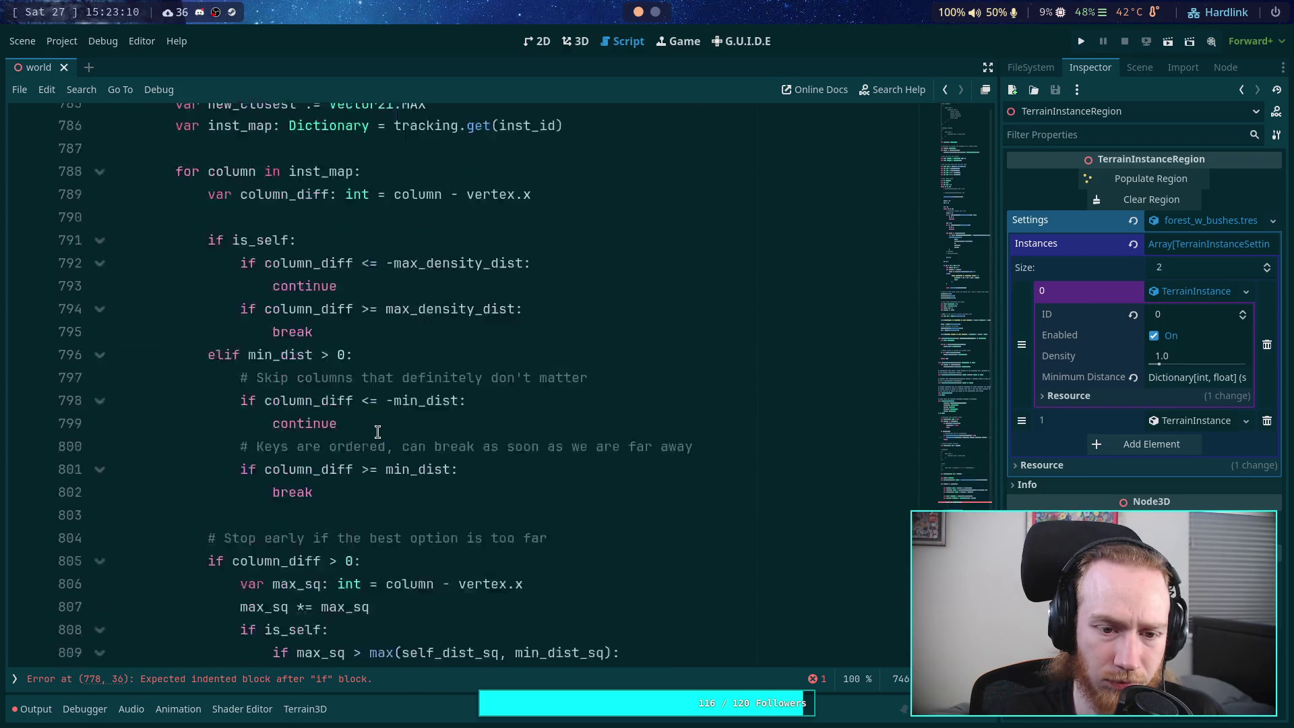
pyautogui.scroll(-10, 377, 432)
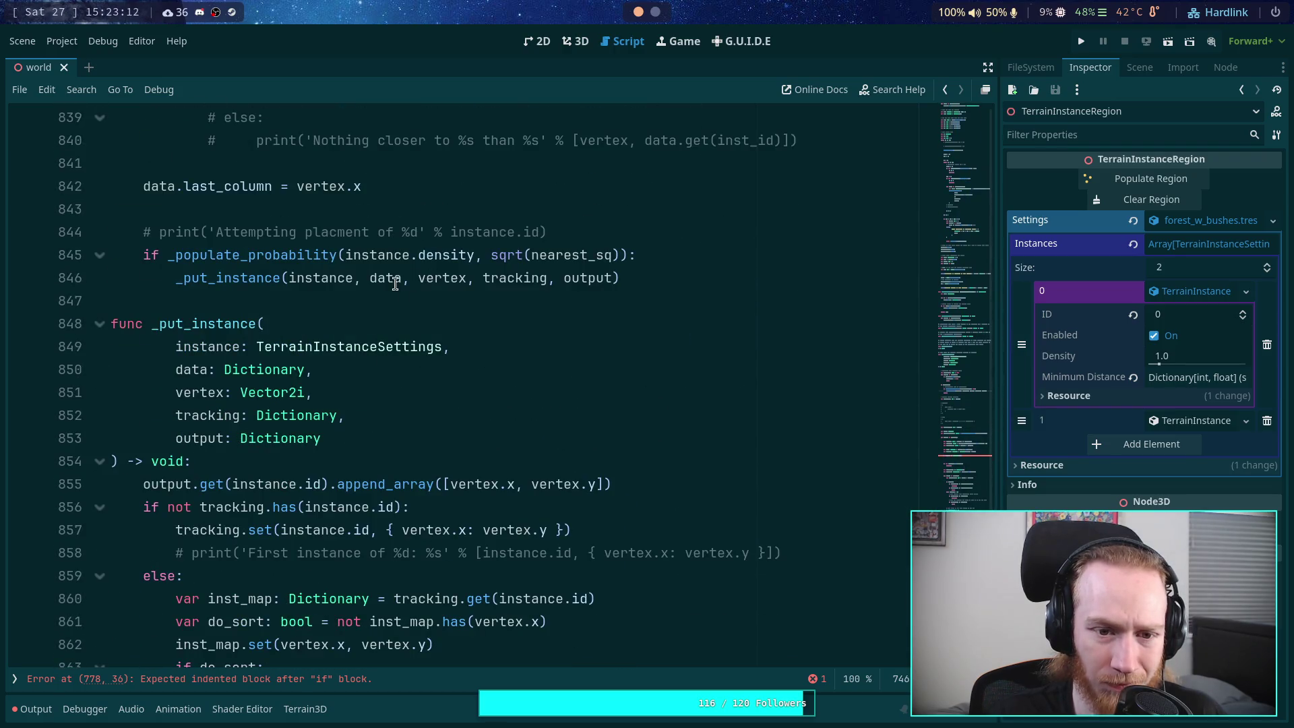
pyautogui.doubleClick(395, 277)
pyautogui.hotkey('ctrl', 'v')
# Step: Rename the _put_instance data parameter to inst_data and change the final call to inst_data.set
pyautogui.scroll(2, 478, 377)
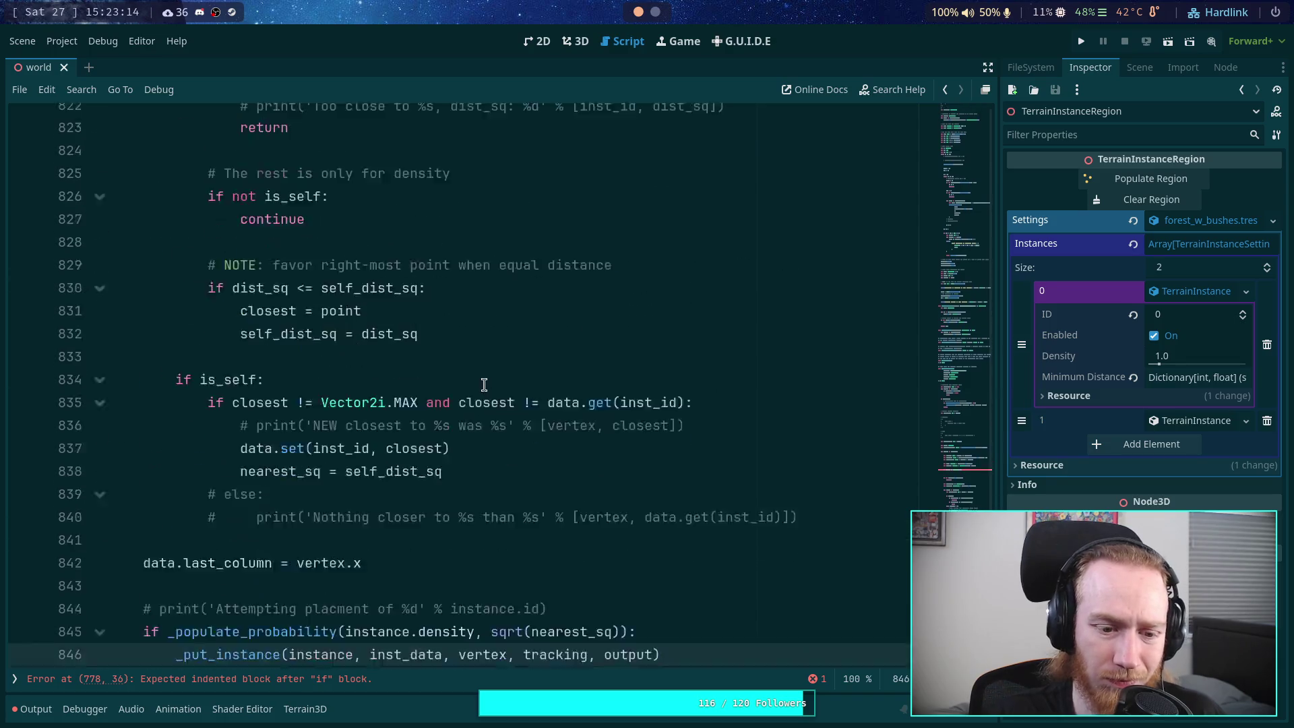
pyautogui.scroll(-3, 474, 374)
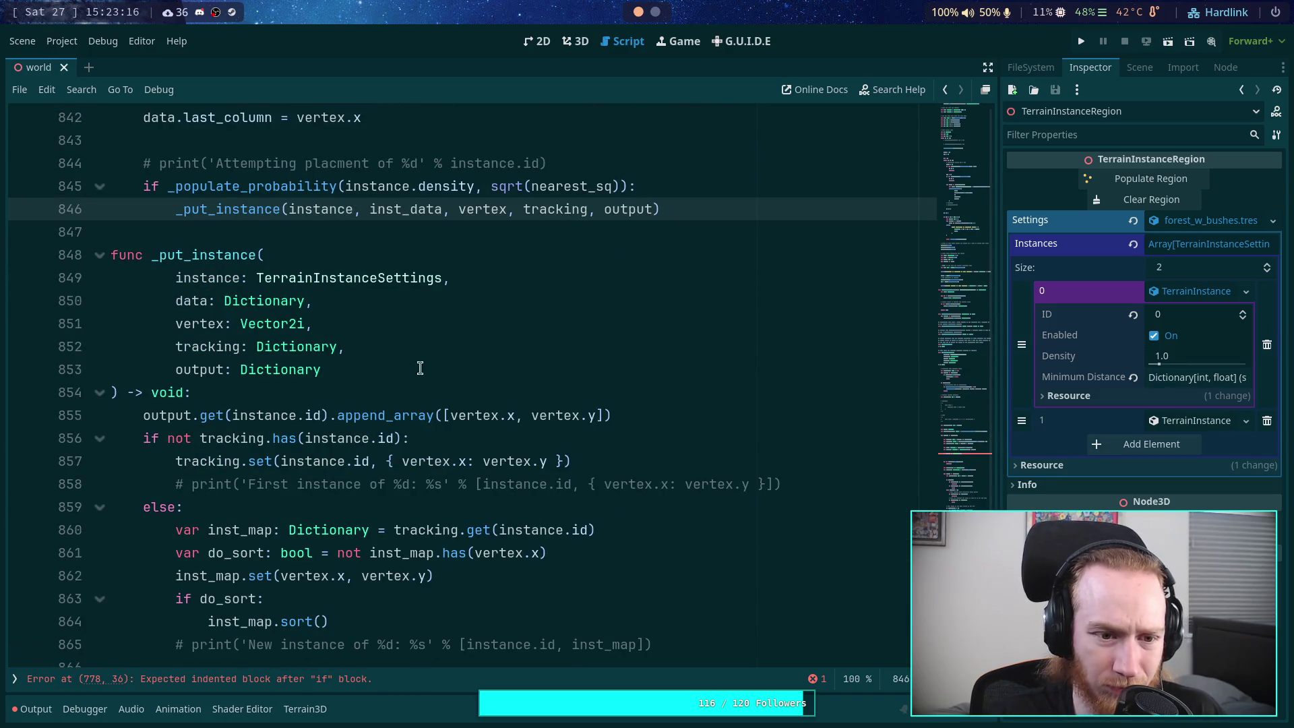
pyautogui.doubleClick(182, 299)
pyautogui.scroll(-4, 183, 297)
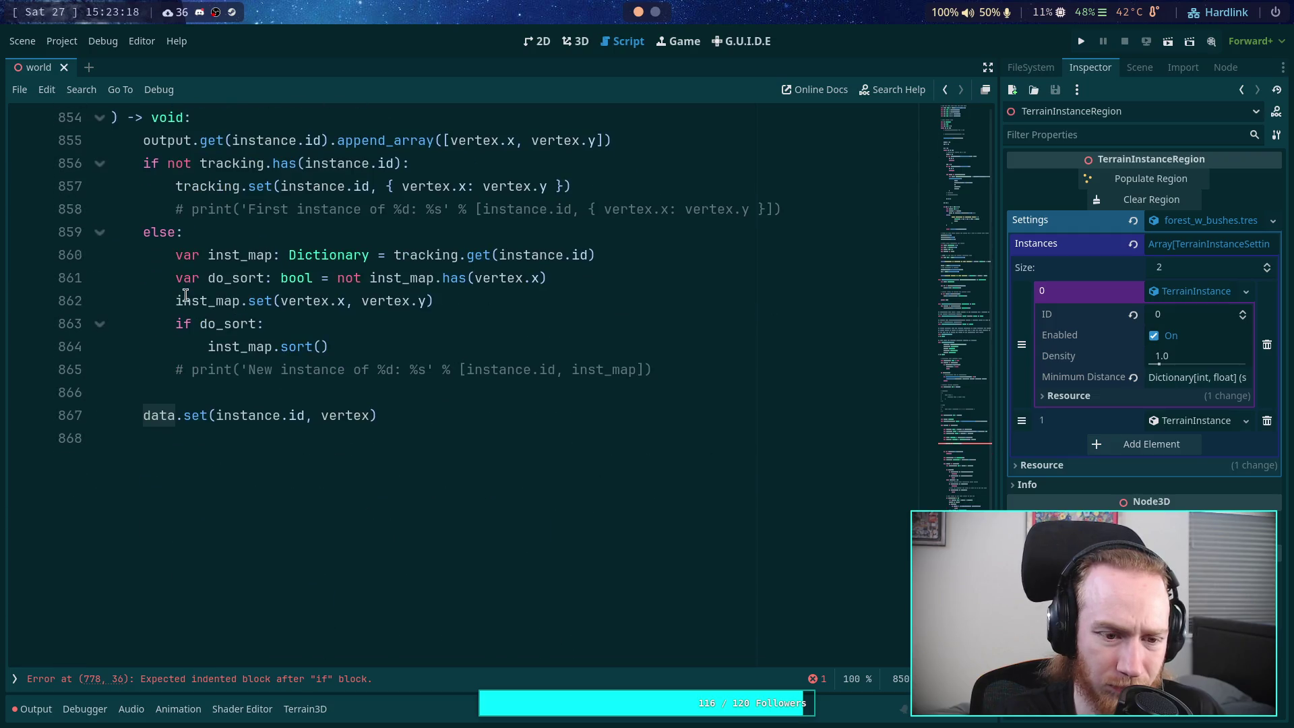
pyautogui.scroll(4, 186, 297)
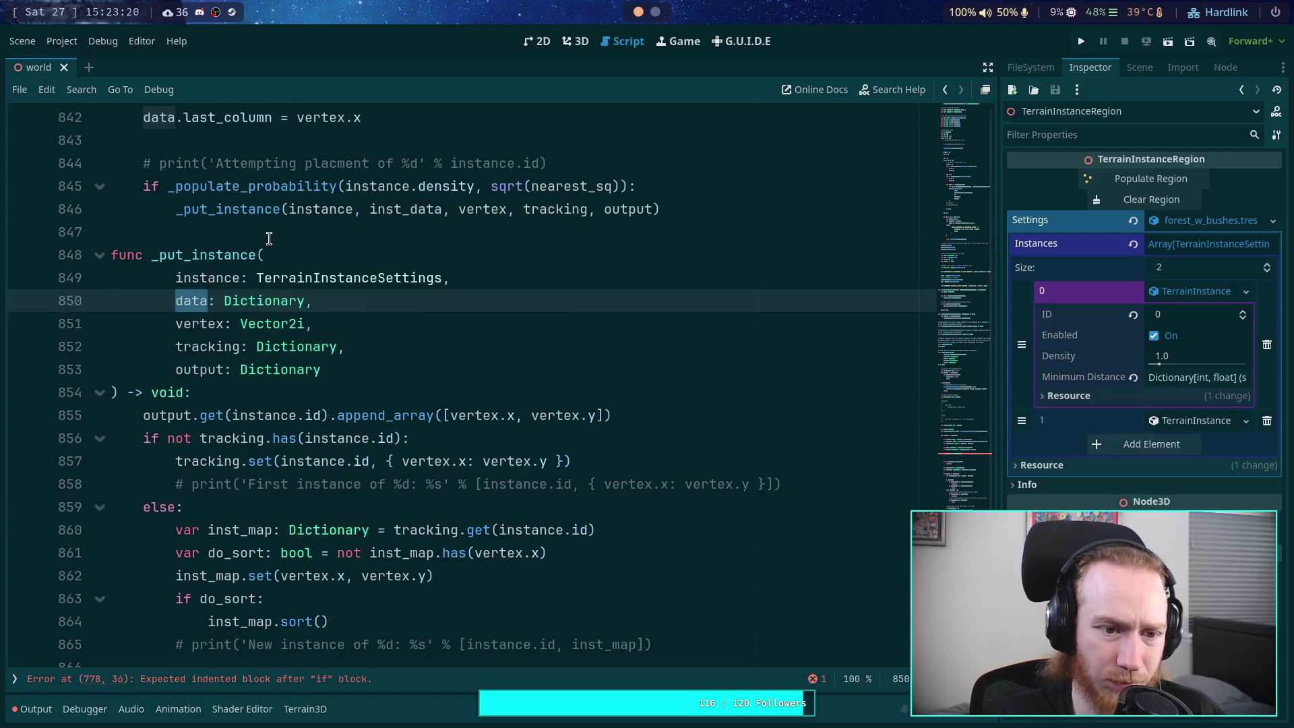
pyautogui.write('inst_data')
pyautogui.scroll(-3, 231, 357)
pyautogui.click(144, 484)
pyautogui.write('inst_')
pyautogui.click(218, 461)
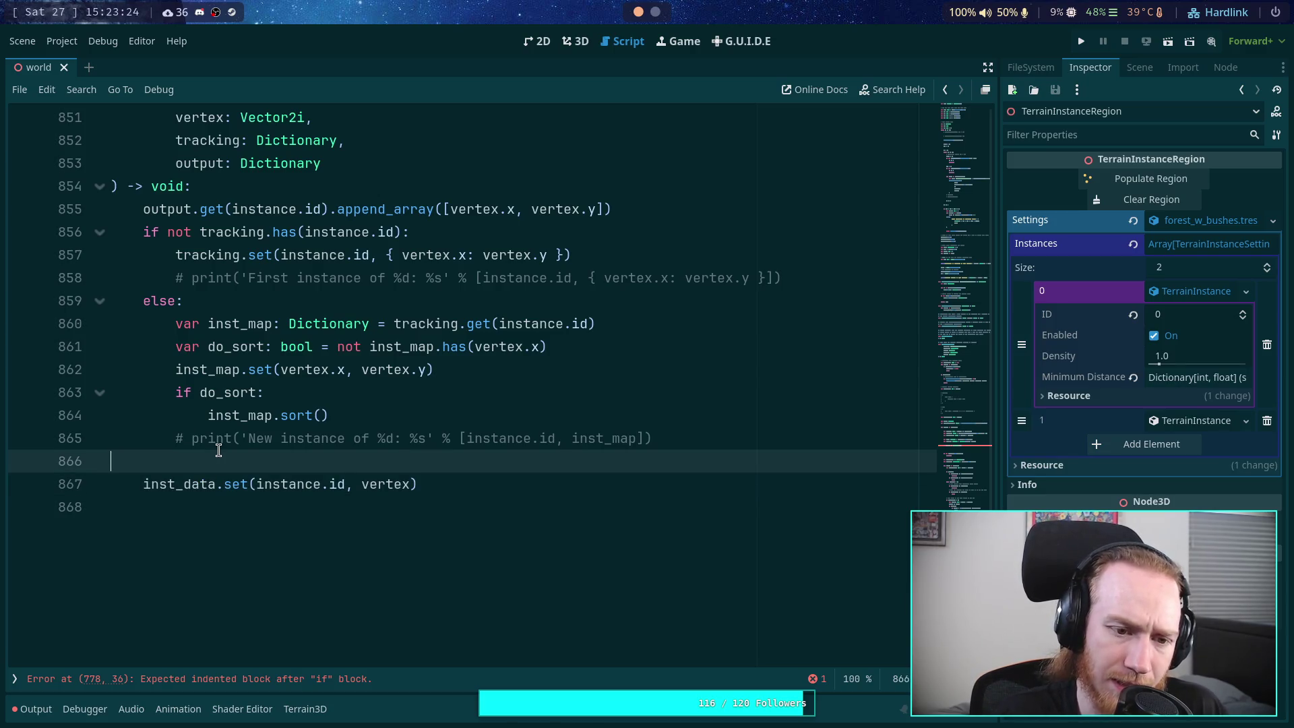
# Step: Review the edited functions and return to the closest check on line 778
pyautogui.scroll(18, 218, 450)
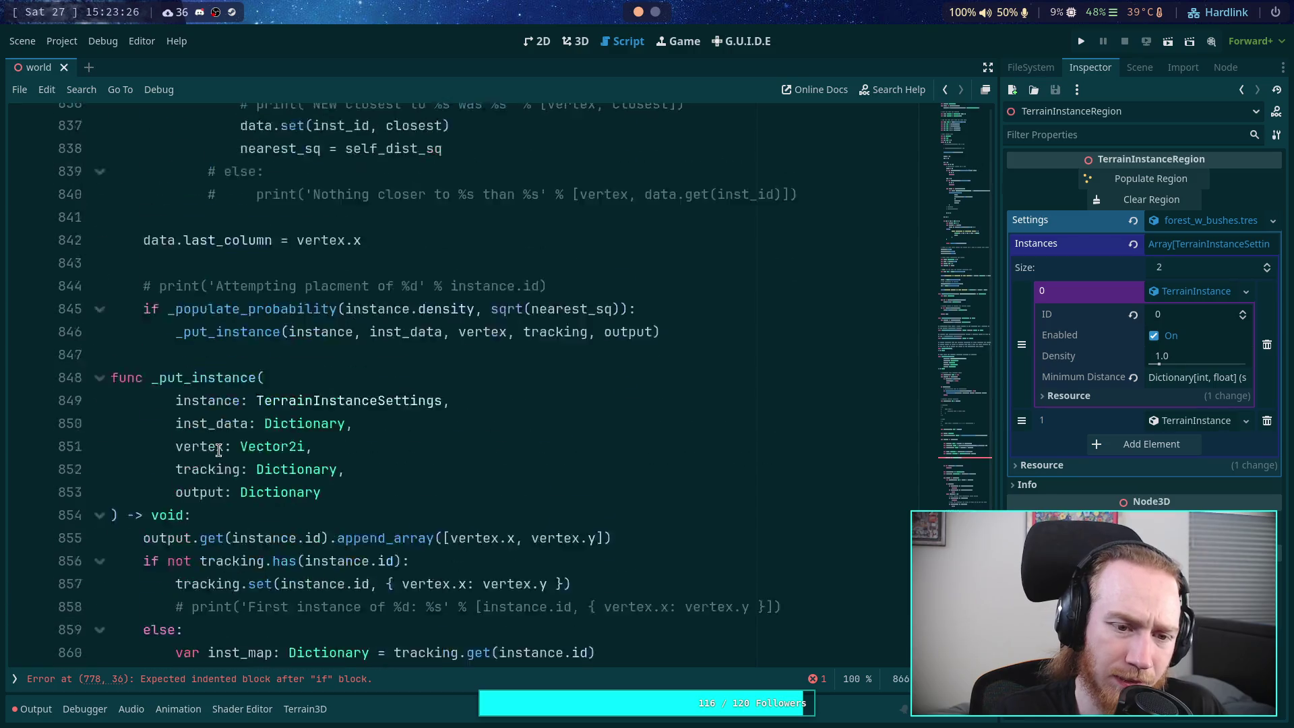
pyautogui.scroll(-15, 218, 450)
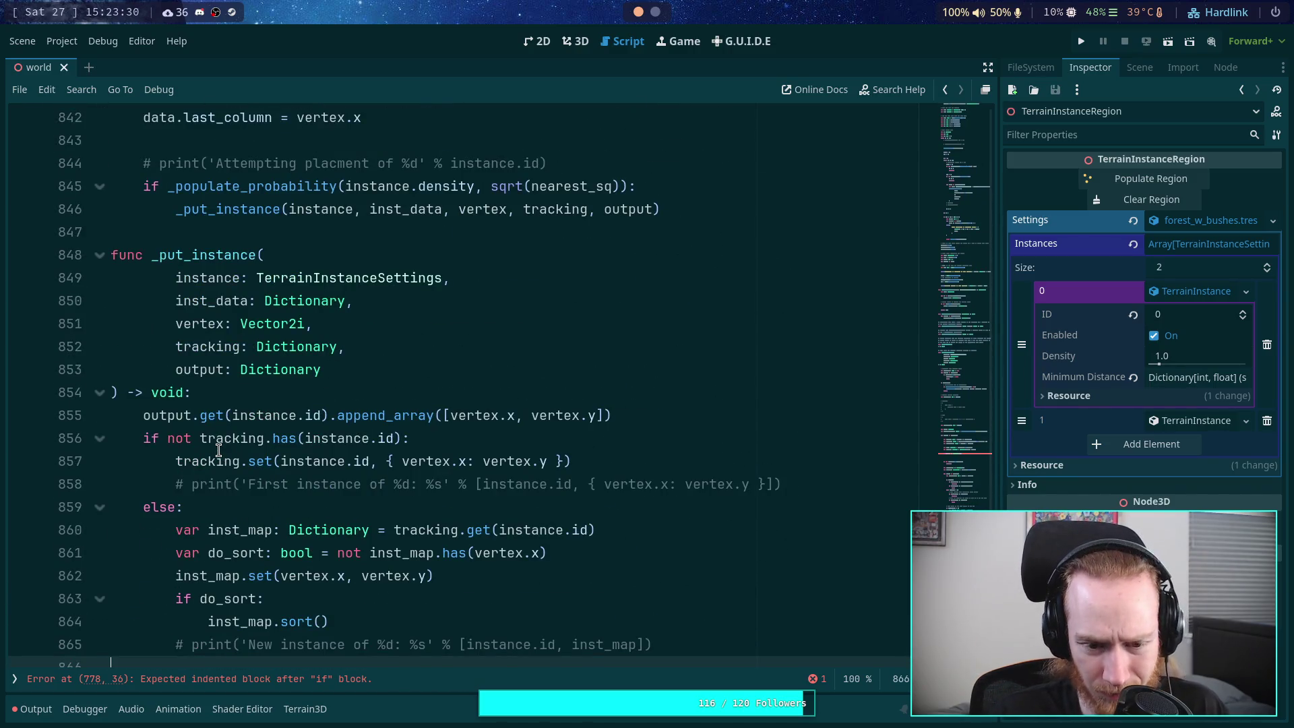
pyautogui.scroll(14, 219, 450)
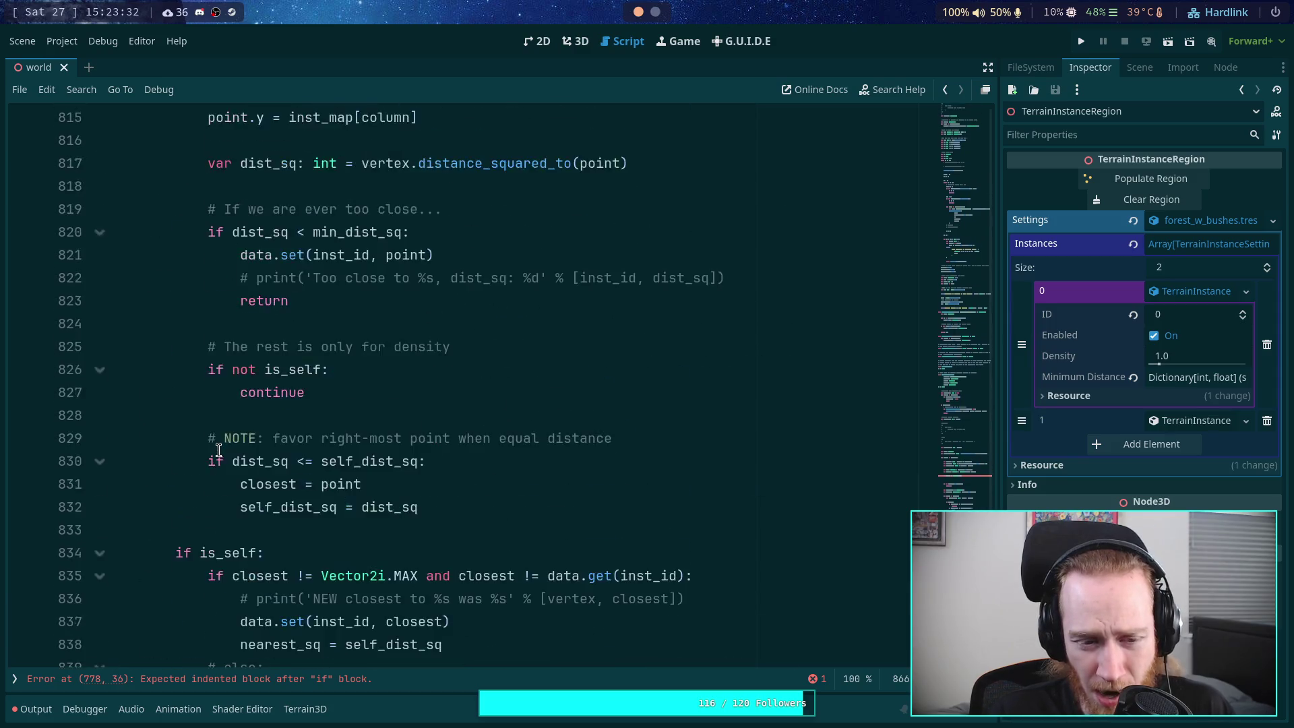
pyautogui.scroll(-6, 218, 450)
pyautogui.scroll(-9, 218, 451)
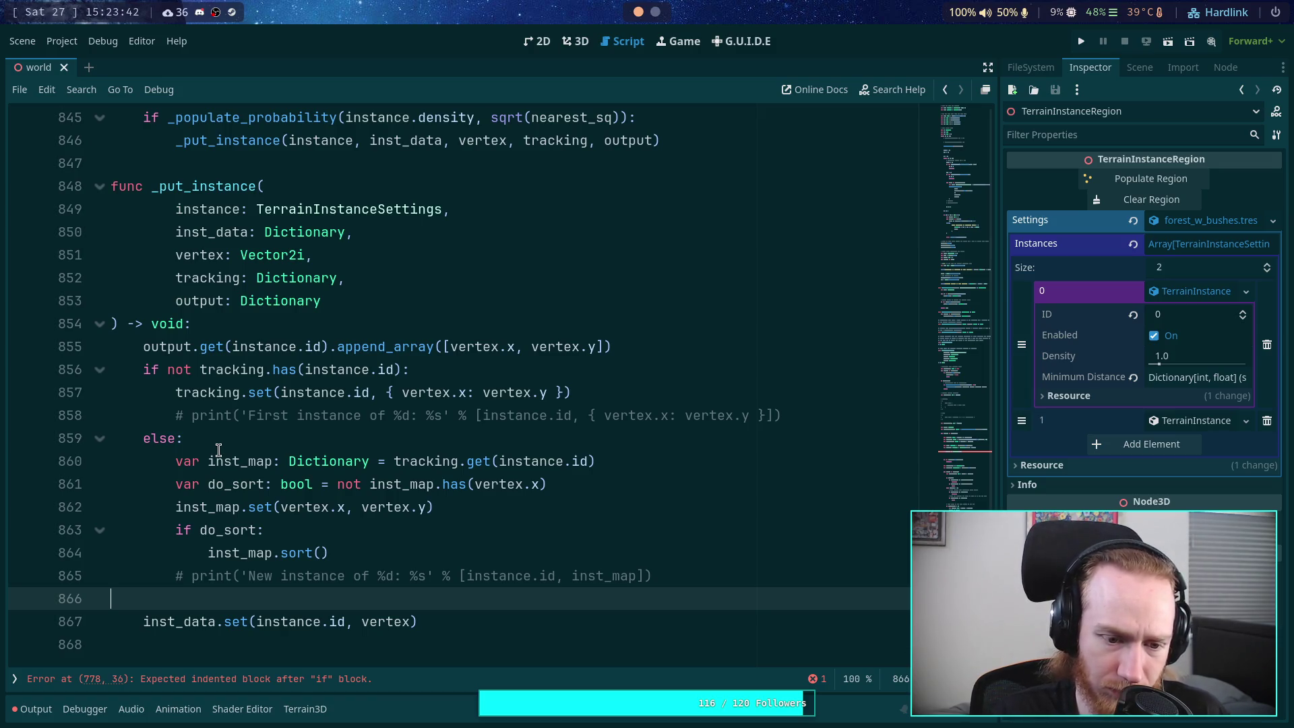
pyautogui.scroll(20, 219, 450)
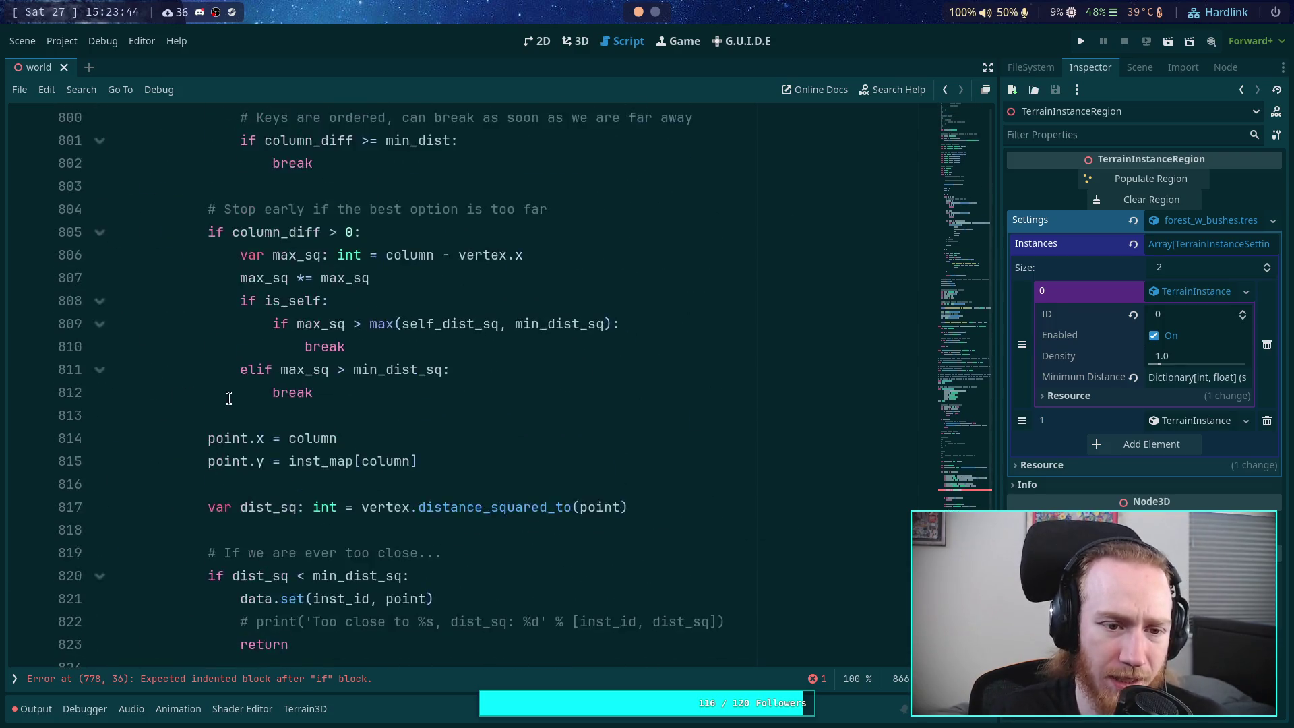
pyautogui.scroll(6, 229, 398)
pyautogui.scroll(-3, 513, 442)
pyautogui.click(513, 441)
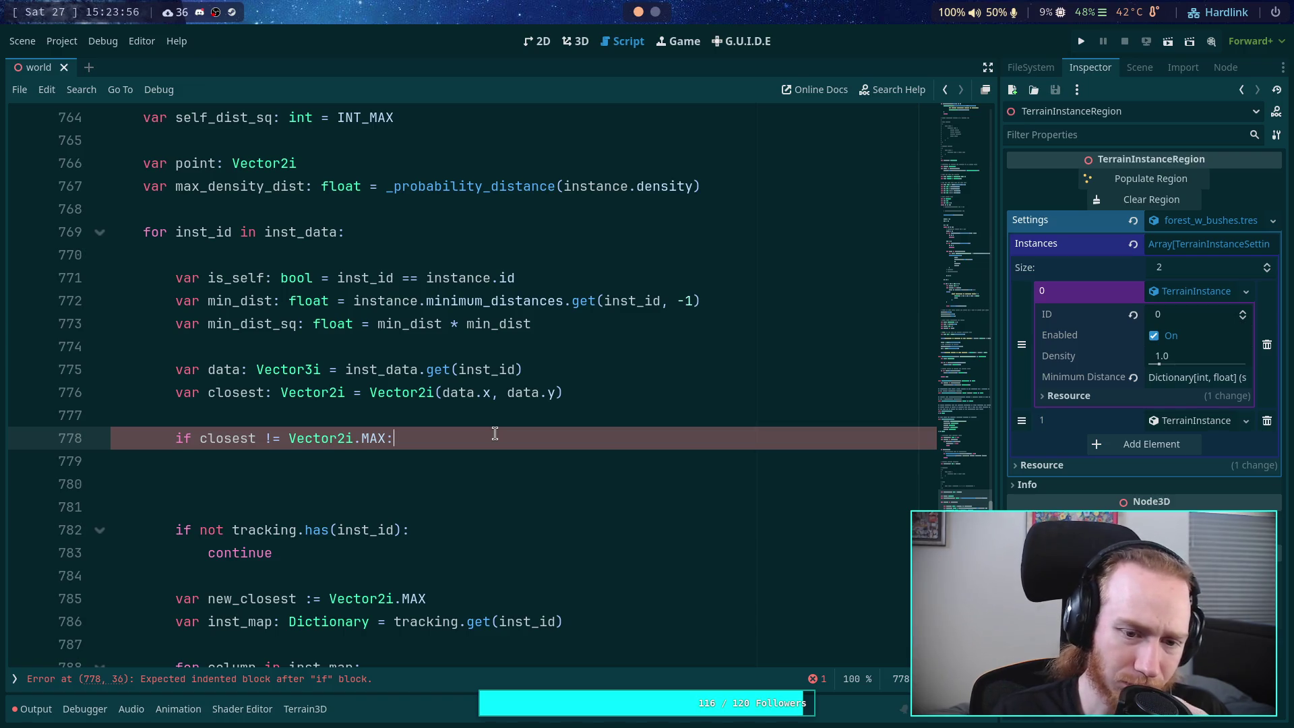
# Step: Declare 'var last_column: int' initialized from data.z below the closest declaration
pyautogui.click(570, 397)
pyautogui.press('Return')
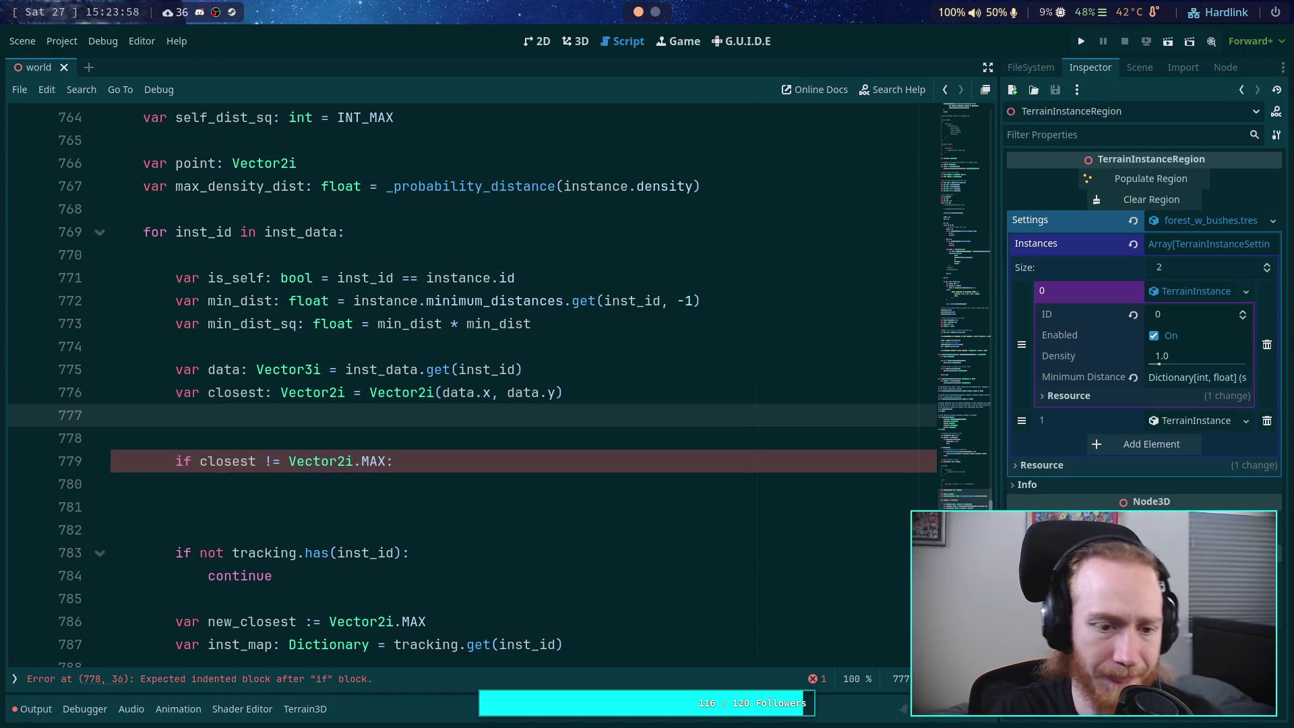
pyautogui.write('var last_column: ')
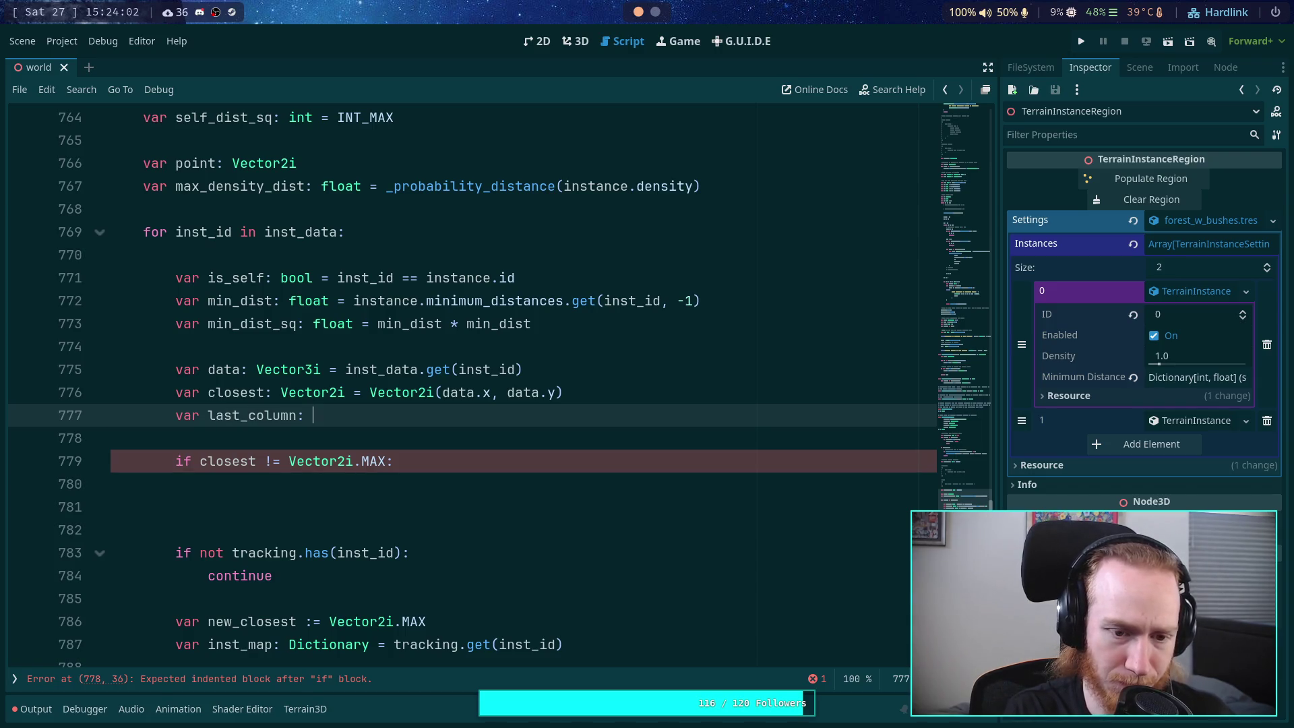
pyautogui.write('int =')
pyautogui.hotkey('ctrl', 'space')
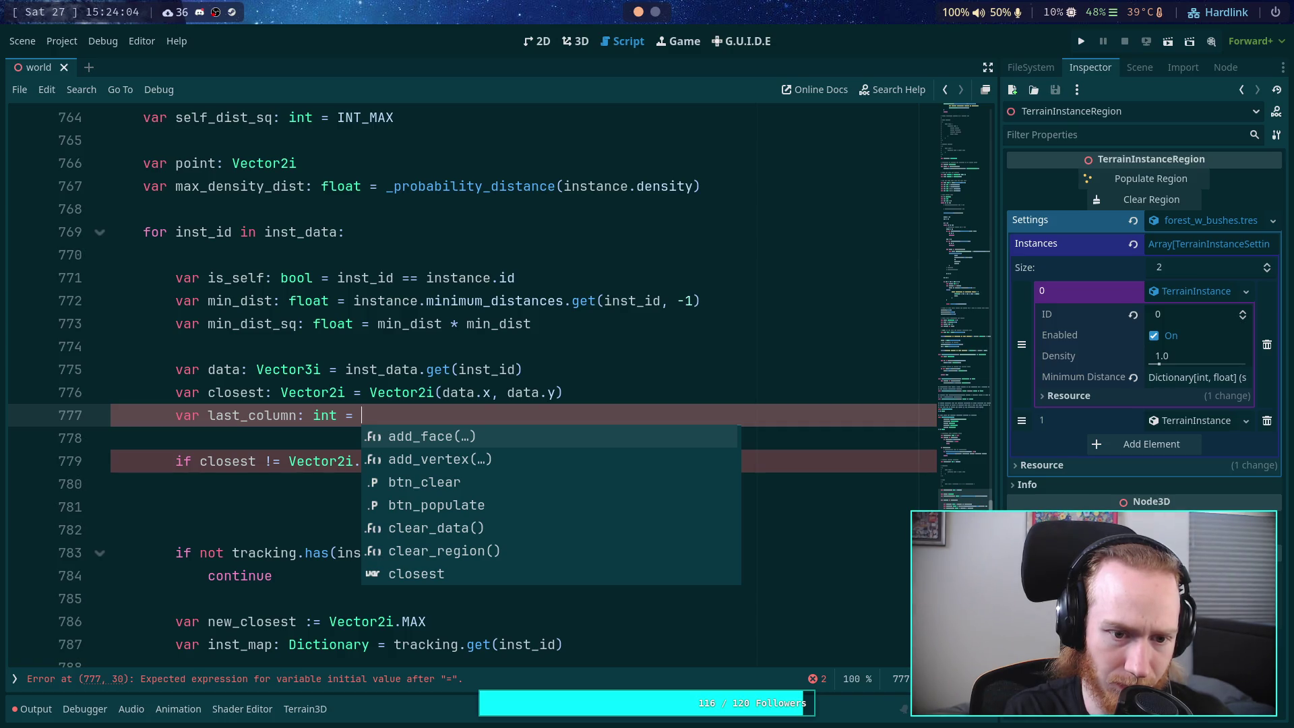
pyautogui.write('data.')
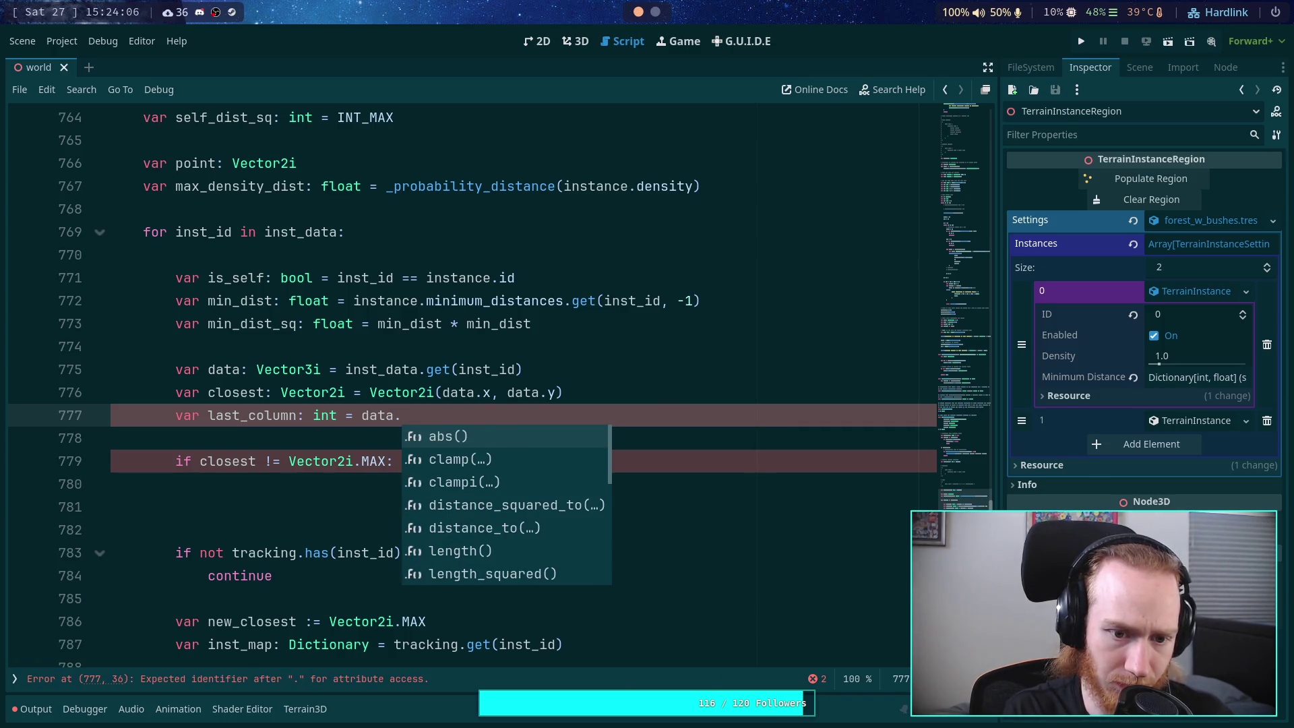
pyautogui.write('z')
# Step: Add a '# Check if we are far enough for min distances' comment above the closest check
pyautogui.click(469, 458)
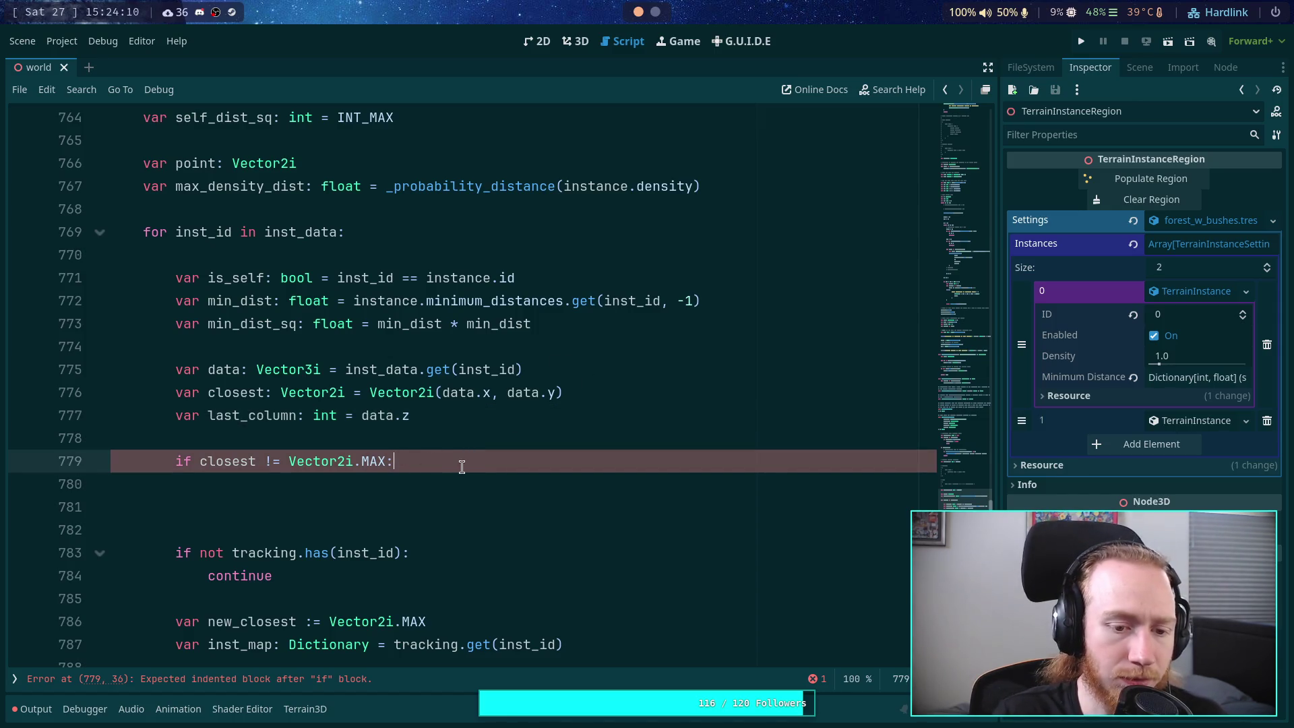
pyautogui.scroll(-3, 459, 463)
pyautogui.scroll(4, 459, 464)
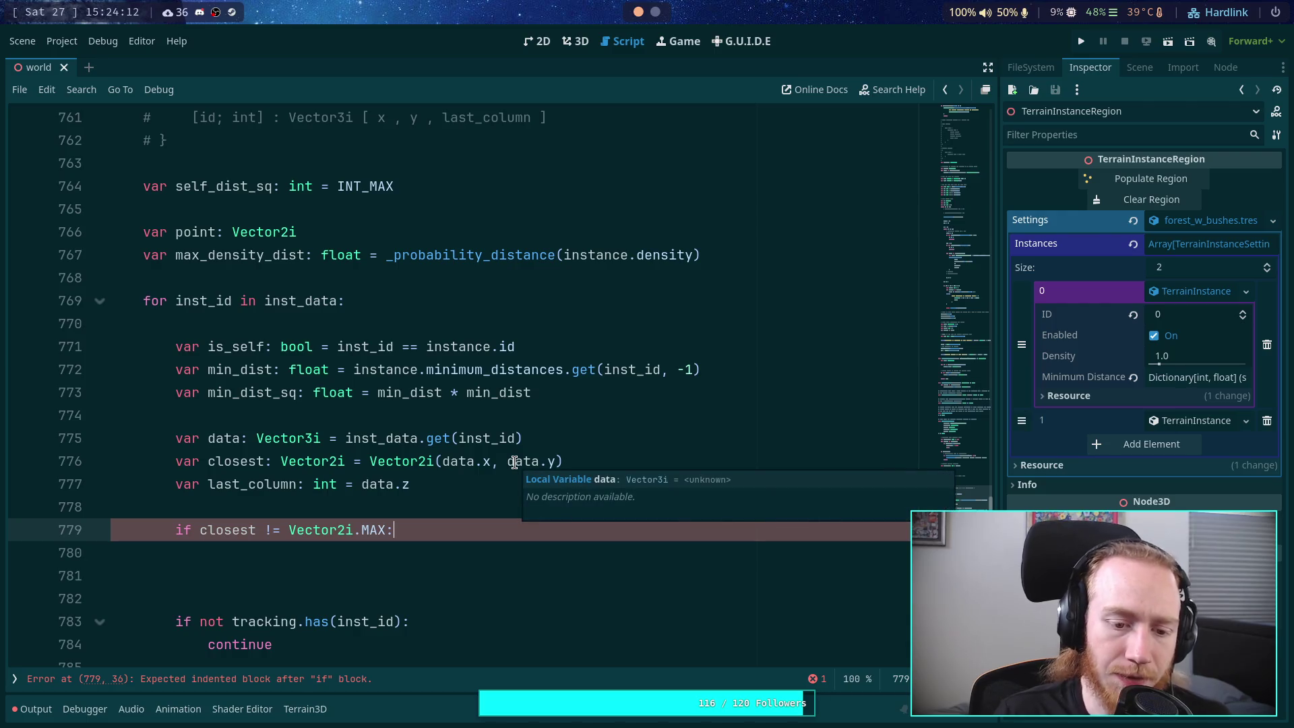
pyautogui.click(430, 498)
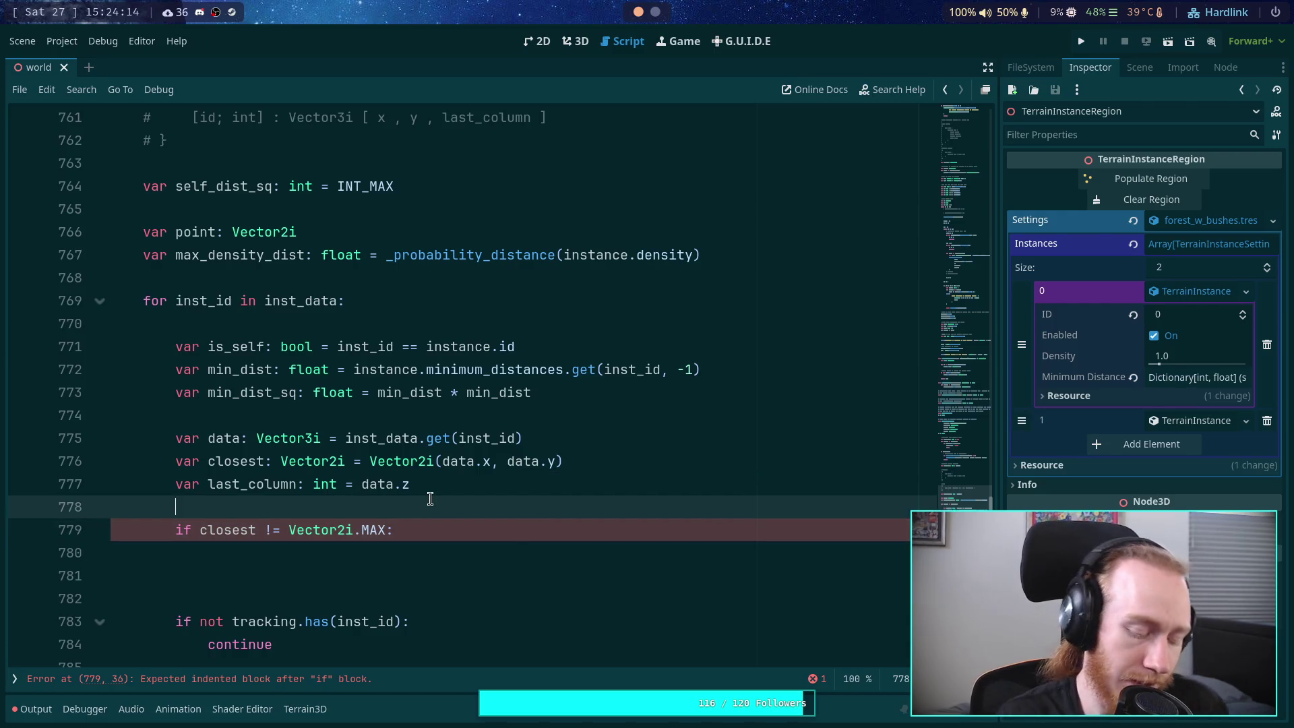
pyautogui.press('Return')
pyautogui.write('# Checx ')
pyautogui.write(' if we are far enough for mindistances')
# Step: Change line 780's condition to 'min_dist > 0 and closest != Vector2i.MAX' and open its body
pyautogui.scroll(-1, 370, 485)
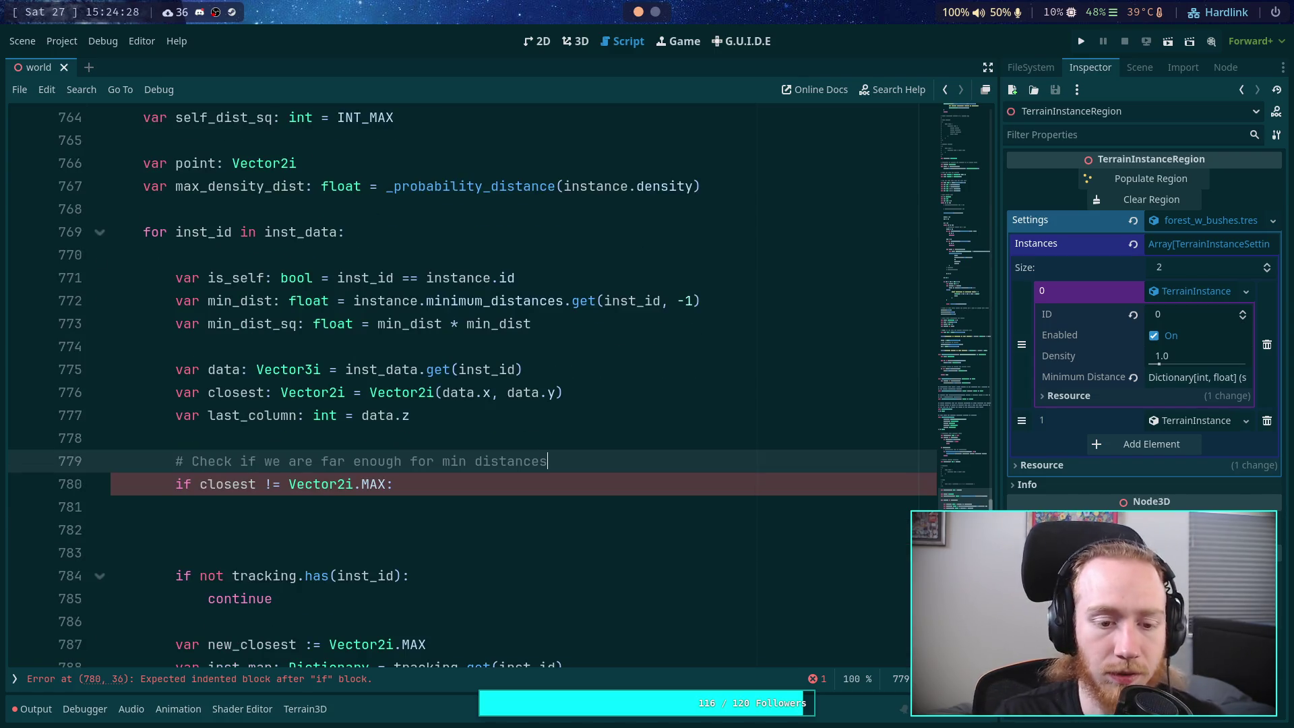
pyautogui.click(456, 498)
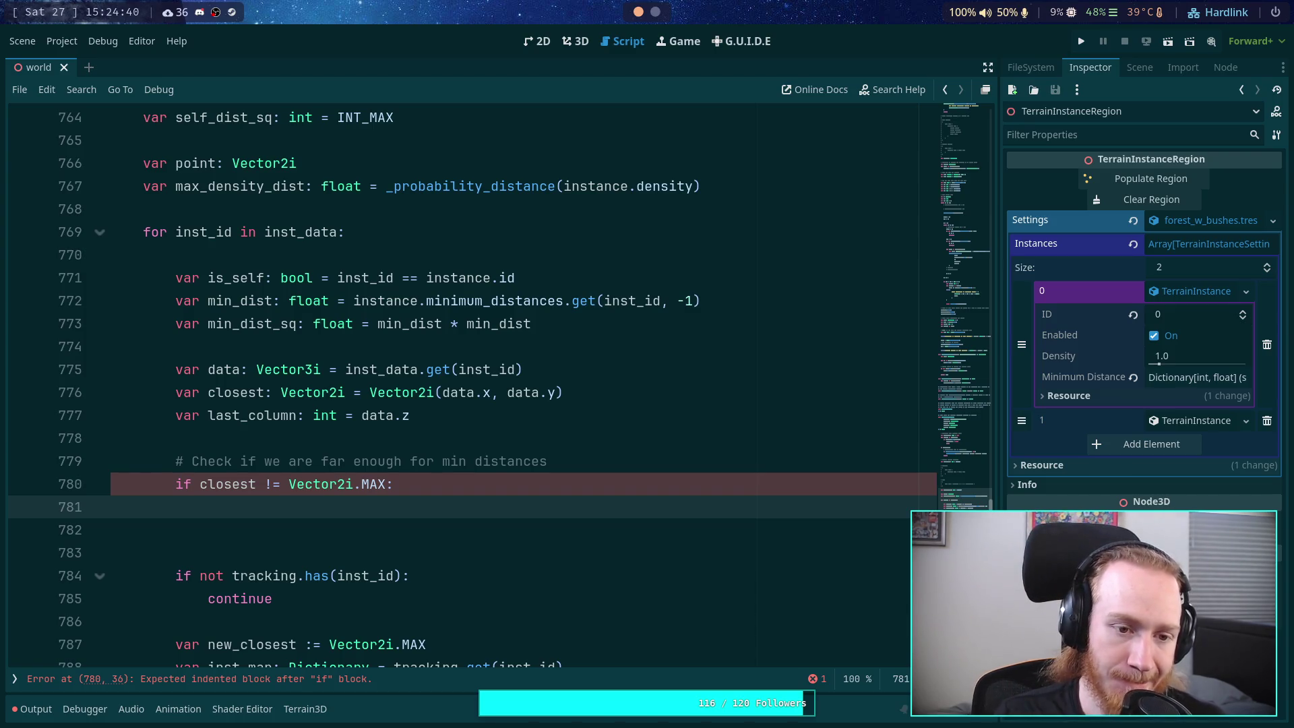
pyautogui.moveTo(198, 484); pyautogui.dragTo(390, 483)
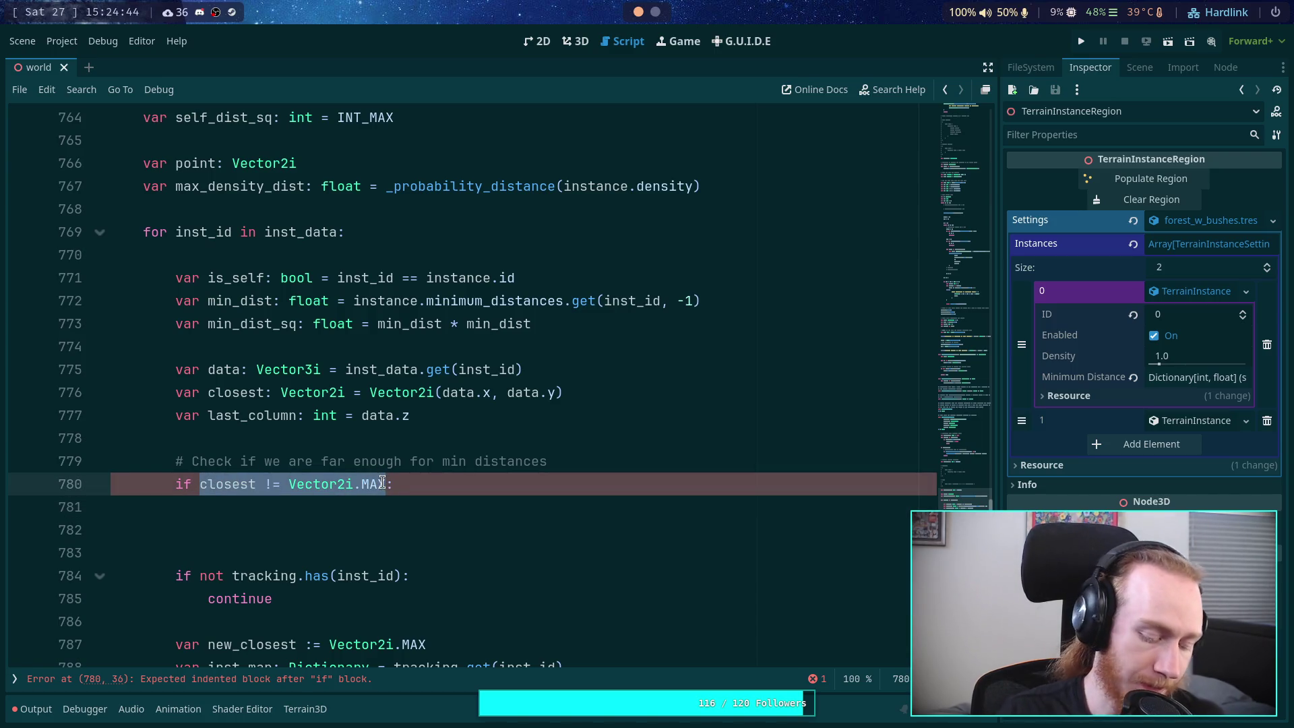
pyautogui.write('min_dist > 09:')
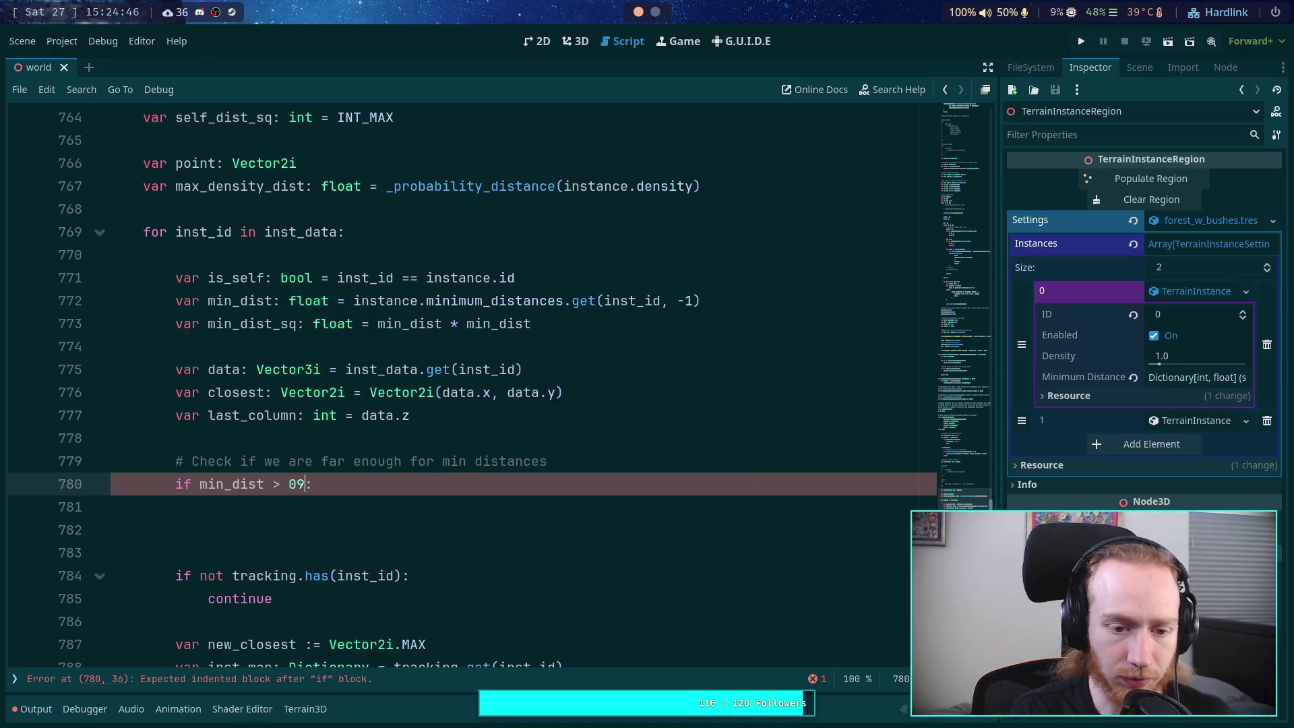
pyautogui.press('BackSpace')
pyautogui.write('and ')
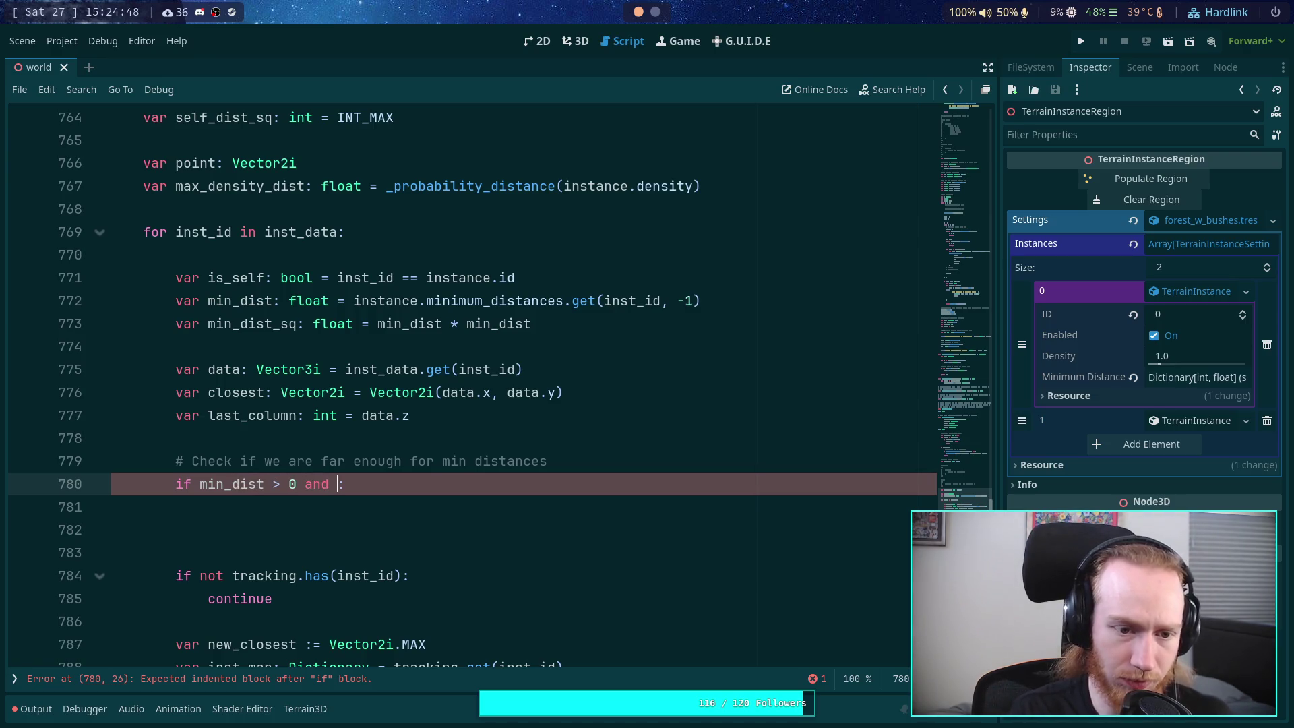
pyautogui.write('closest')
pyautogui.write(' != Vec')
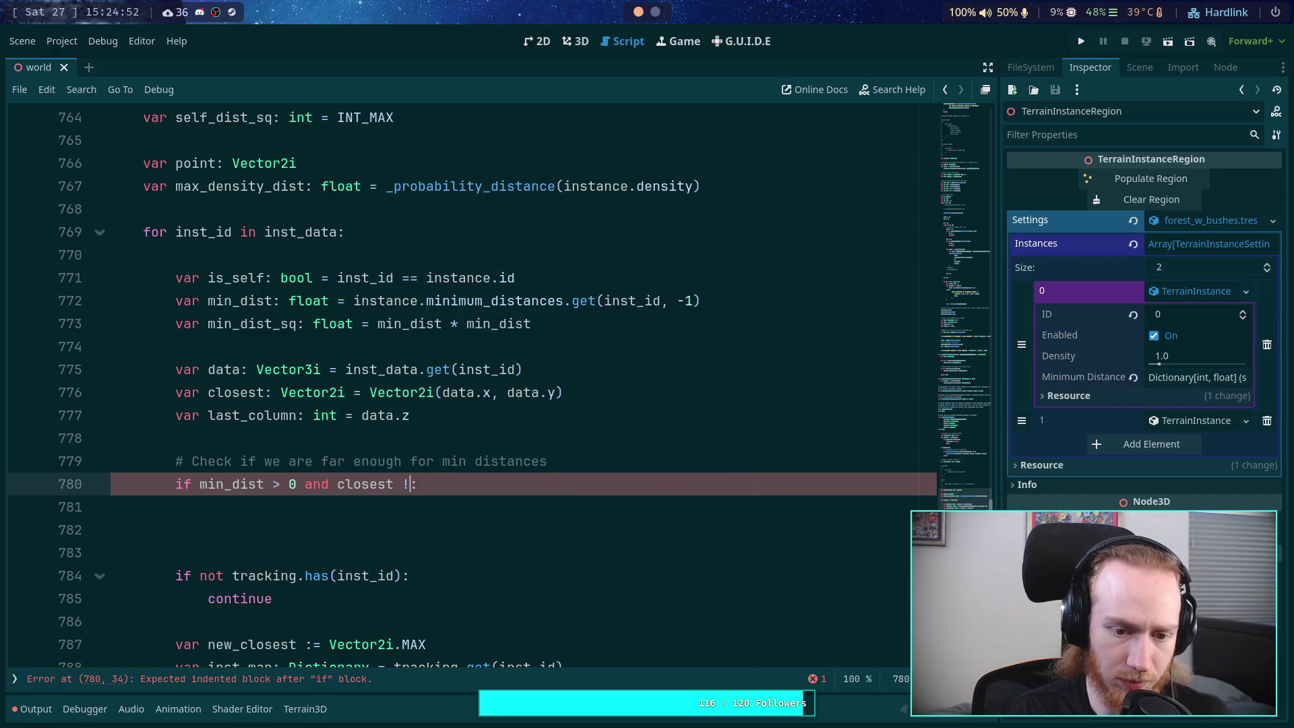
pyautogui.write('tor2i')
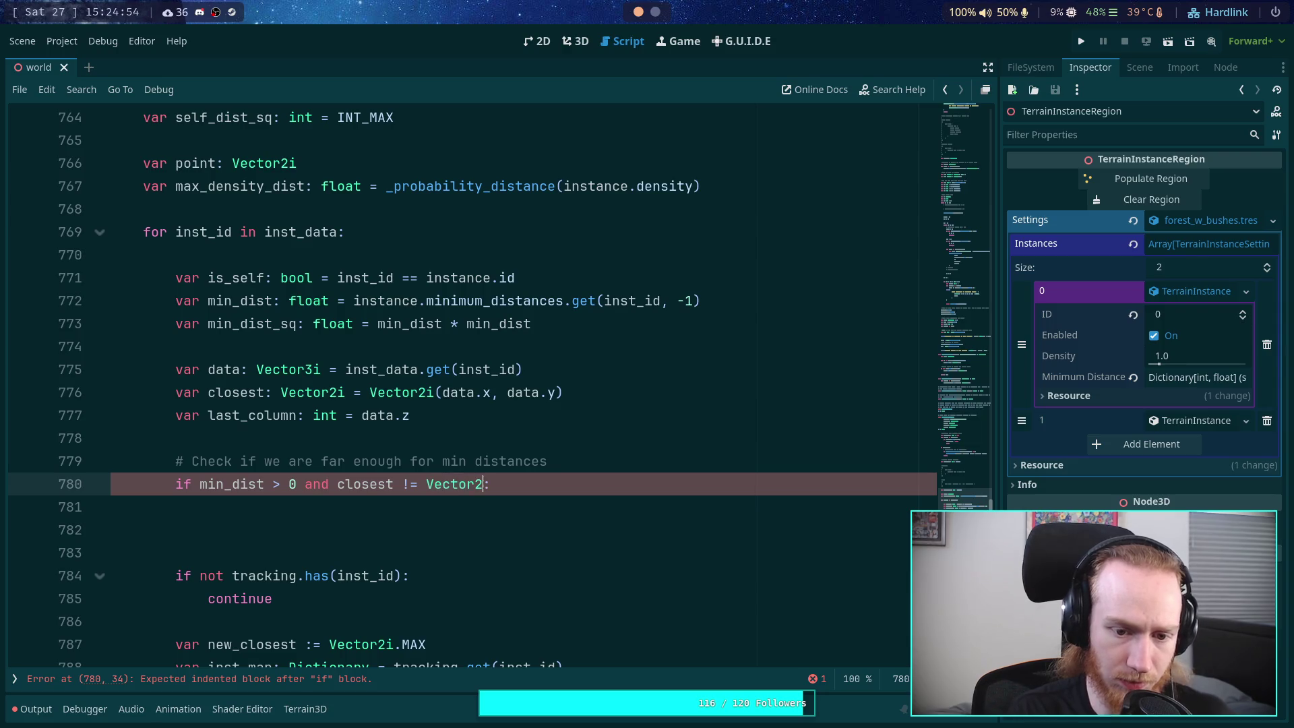
pyautogui.write('.MA')
pyautogui.press('Return')
pyautogui.press('End')
pyautogui.press('Return')
pyautogui.press('Down')
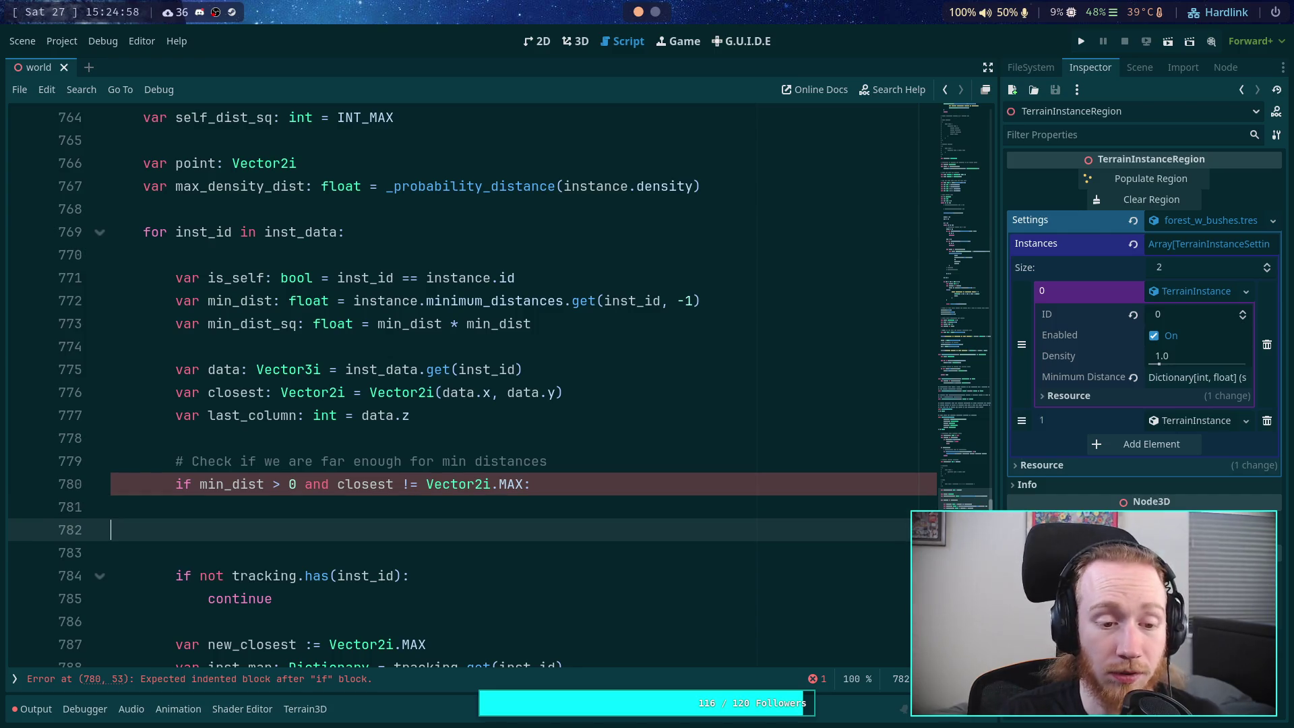
pyautogui.press('BackSpace')
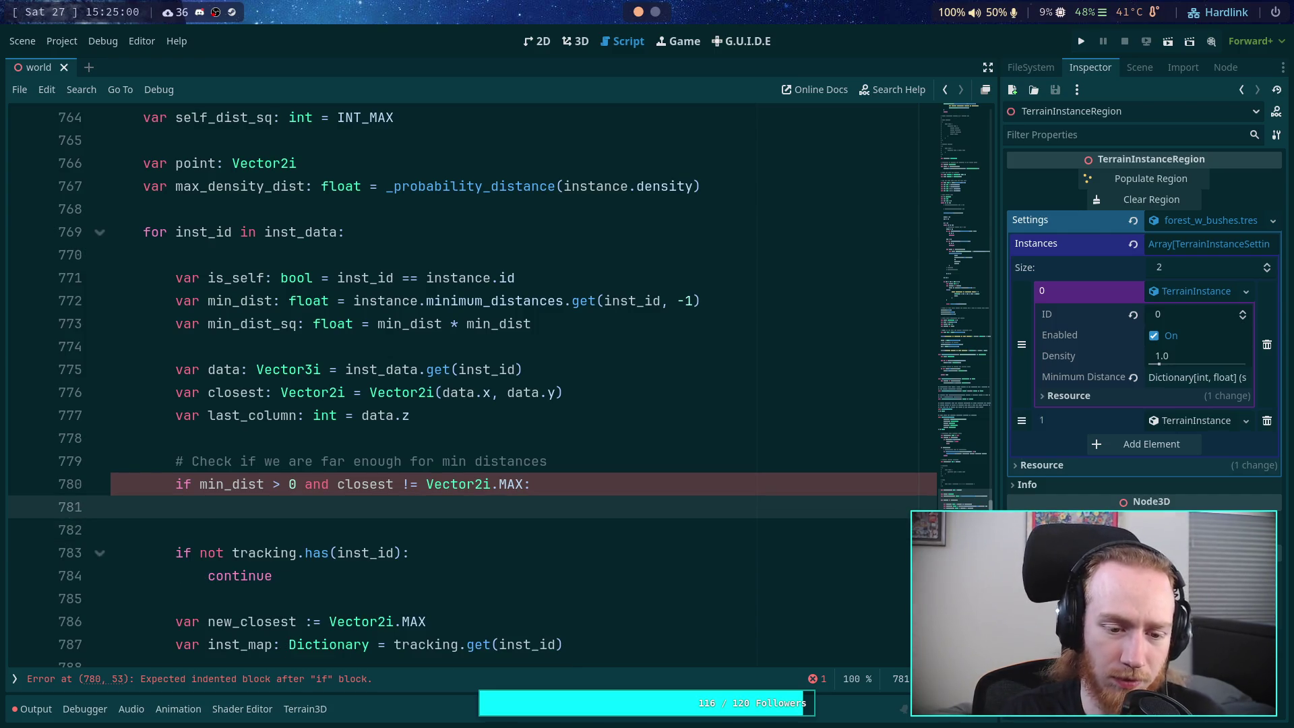
# Step: Add a nested 'if vertex.distance_squared_to(closest) < min_dist_sq:' check whose body is continue
pyautogui.write('var dist_sq')
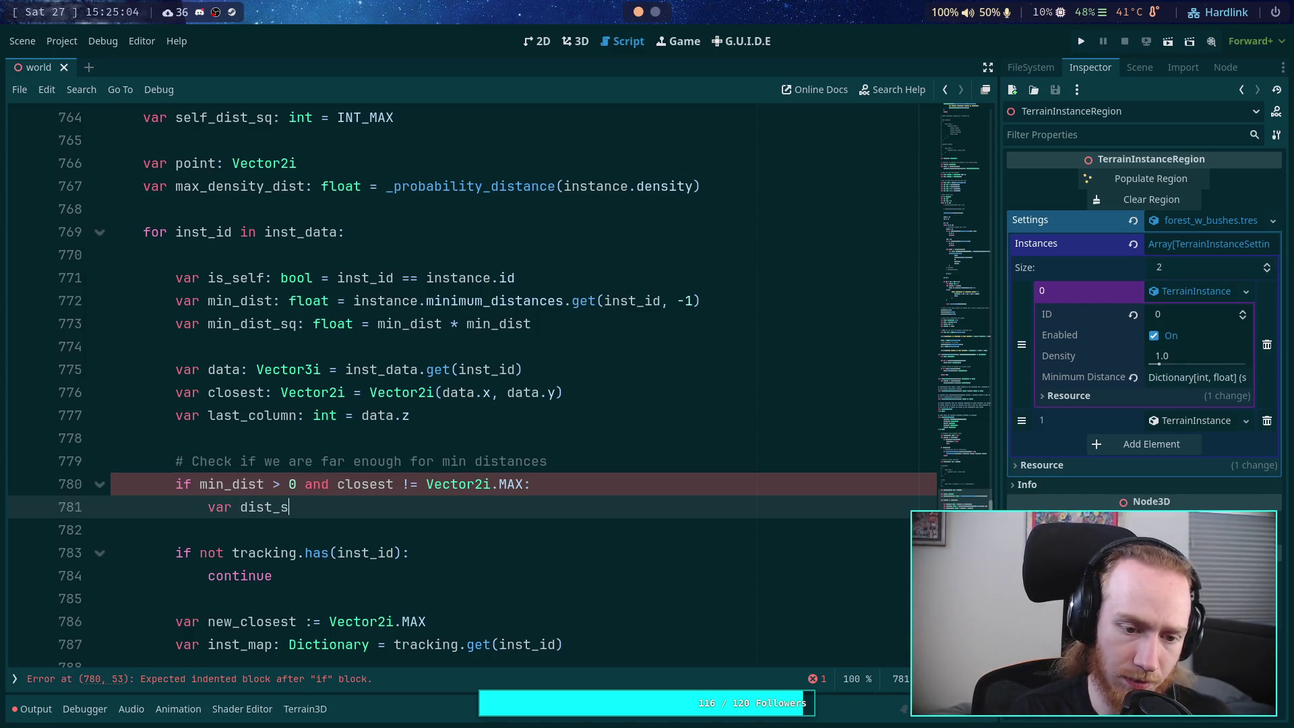
pyautogui.press('BackSpace')
pyautogui.press('BackSpace')
pyautogui.press('BackSpace')
pyautogui.press('BackSpace')
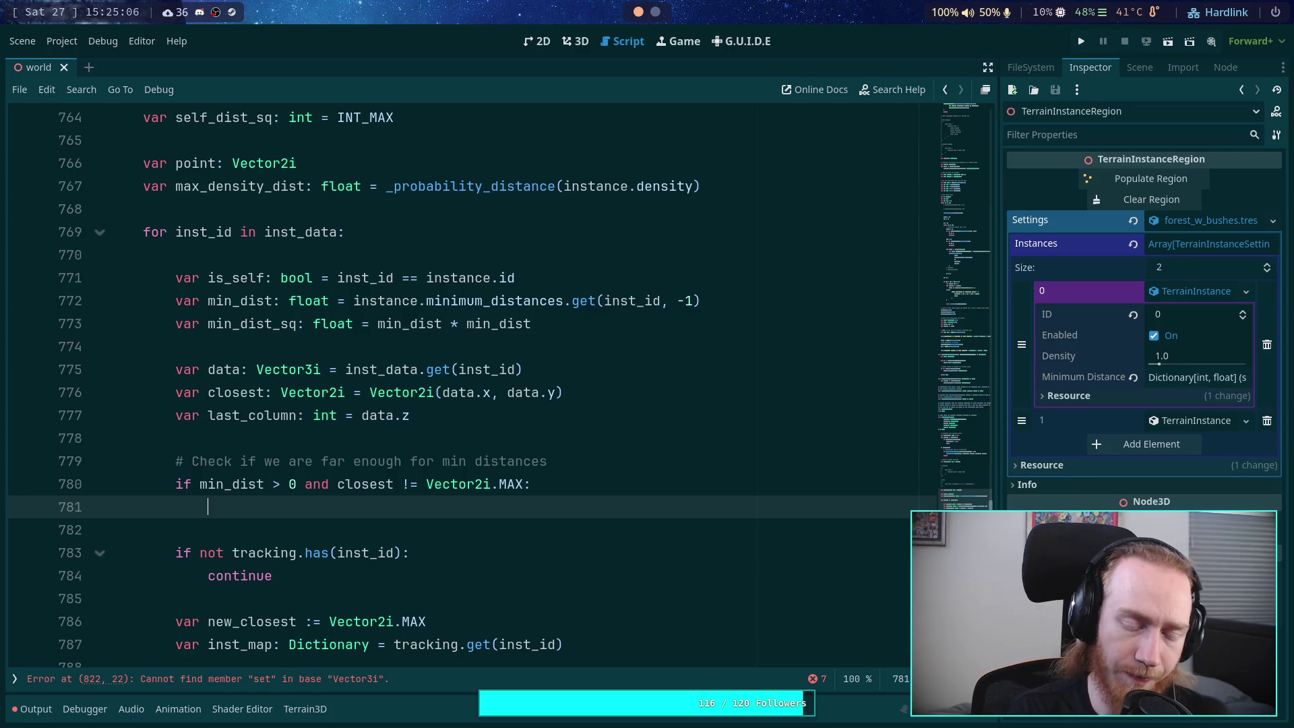
pyautogui.write('if')
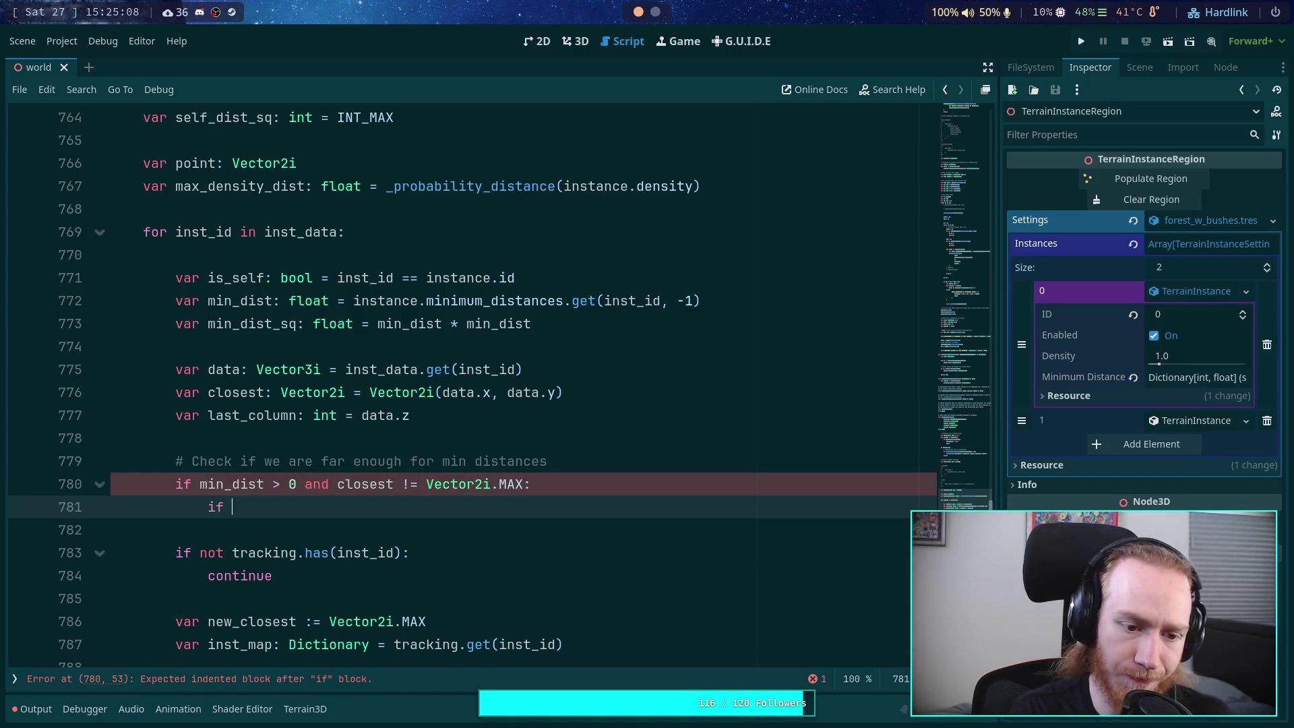
pyautogui.write(' vertex.distance_sq')
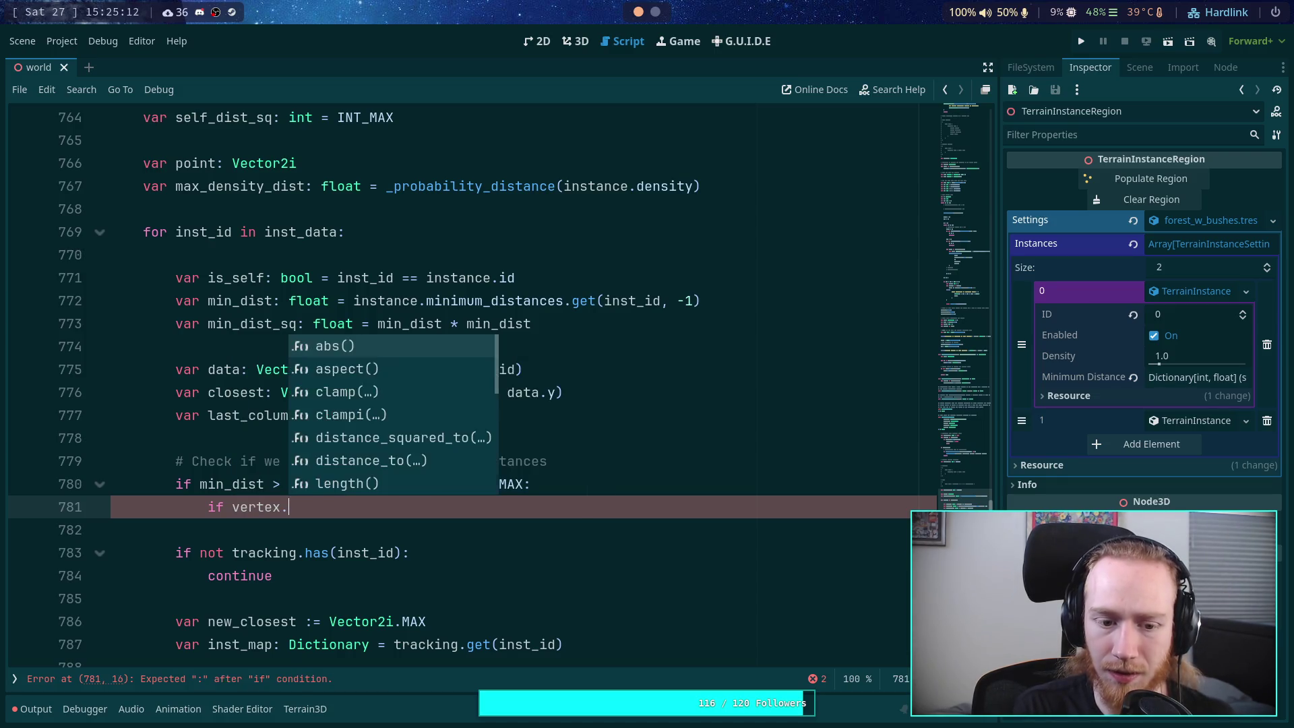
pyautogui.press('Return')
pyautogui.write('closest')
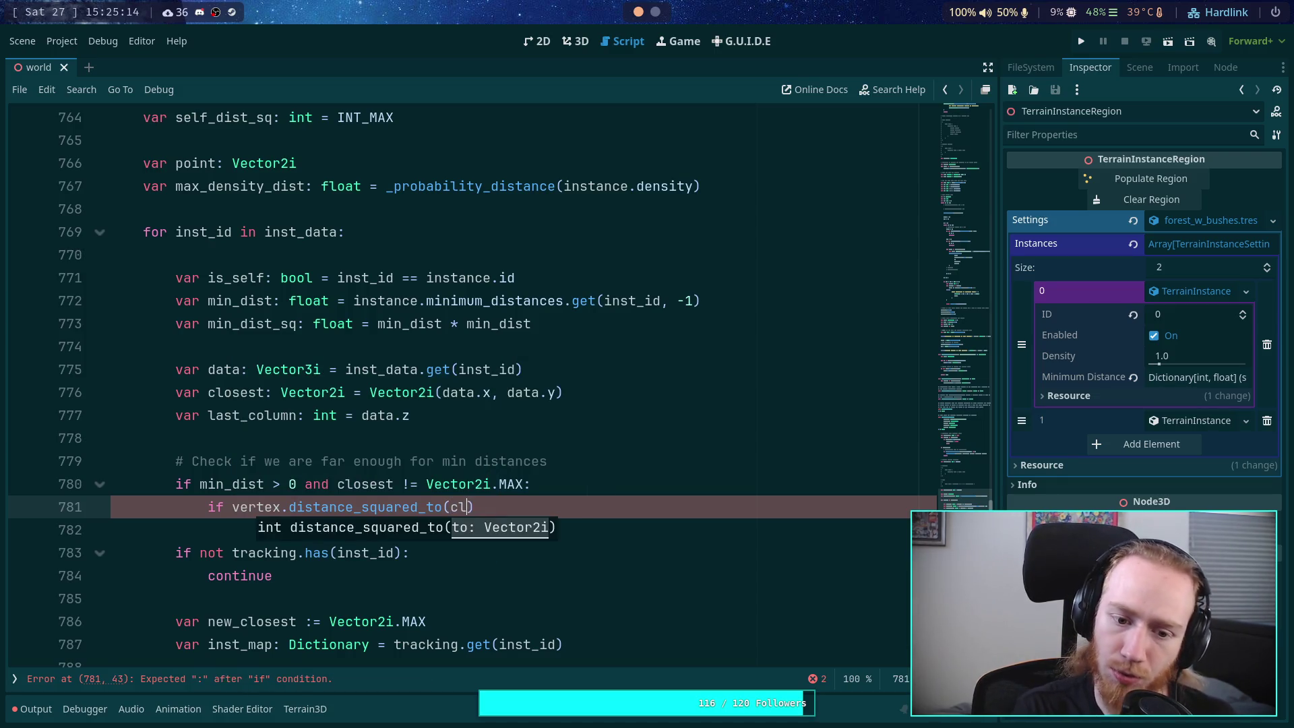
pyautogui.write(') ')
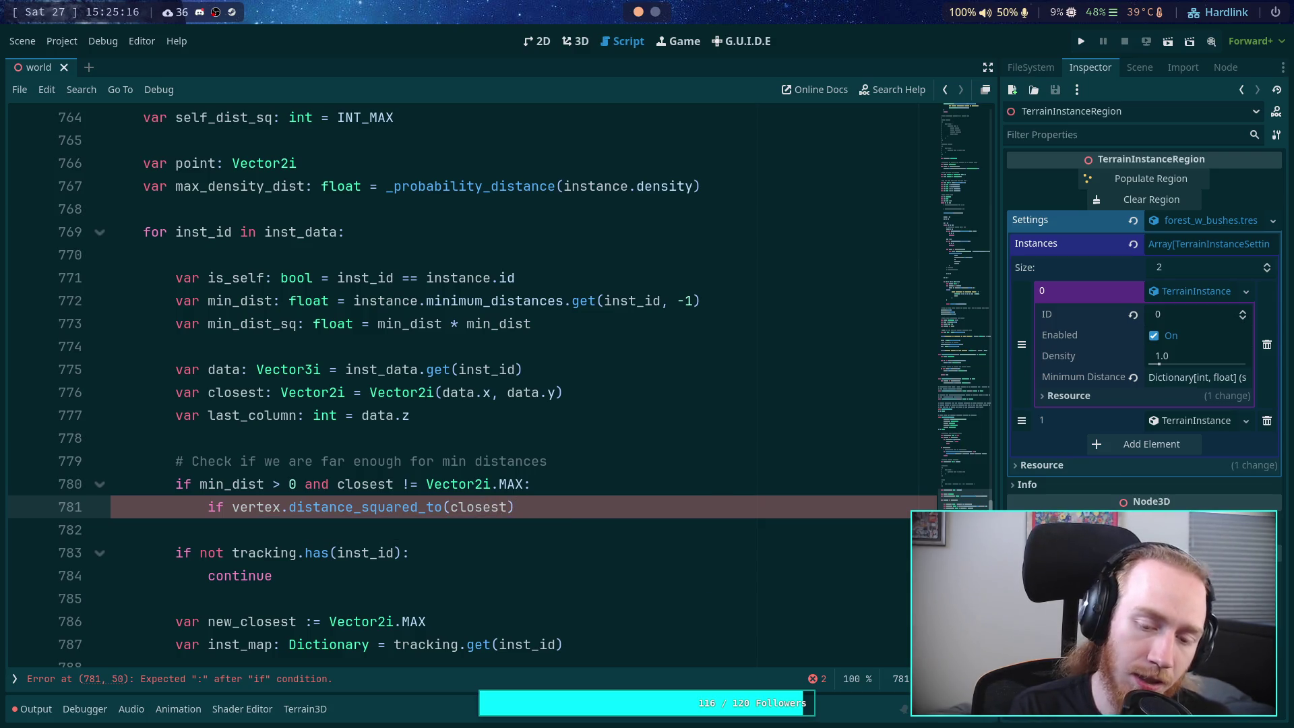
pyautogui.write('< ')
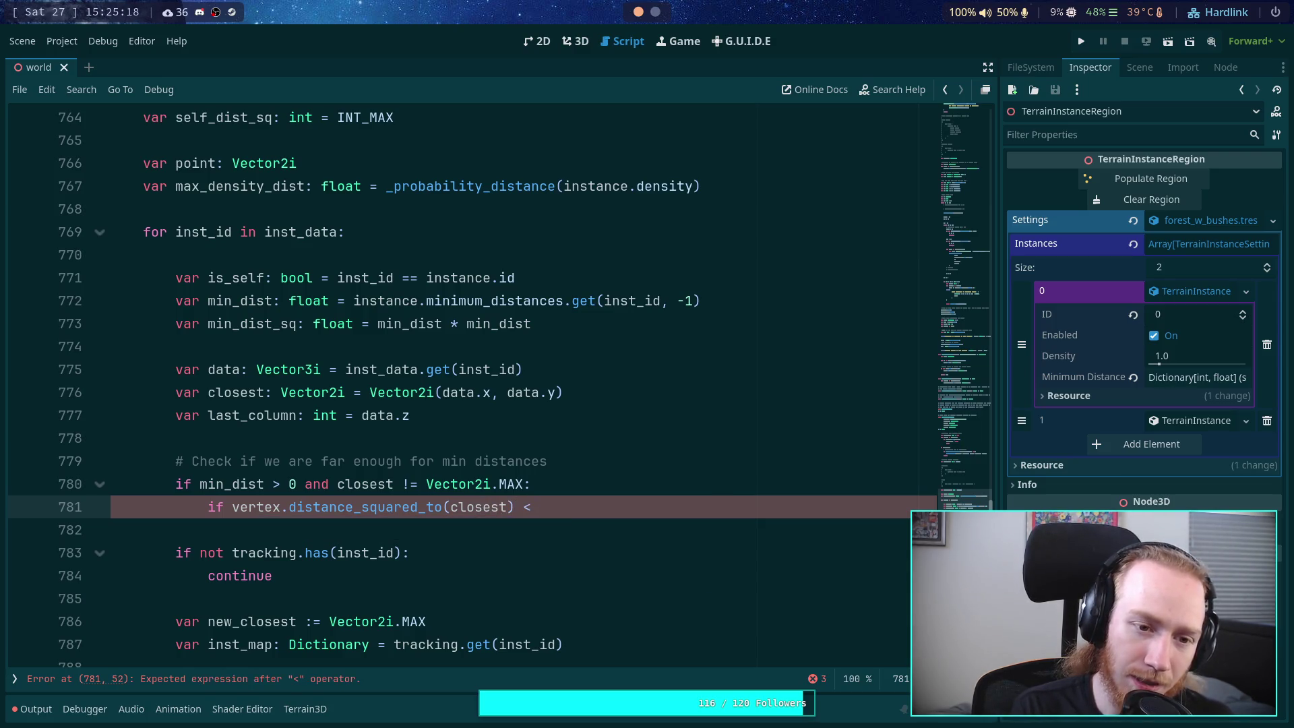
pyautogui.write('min')
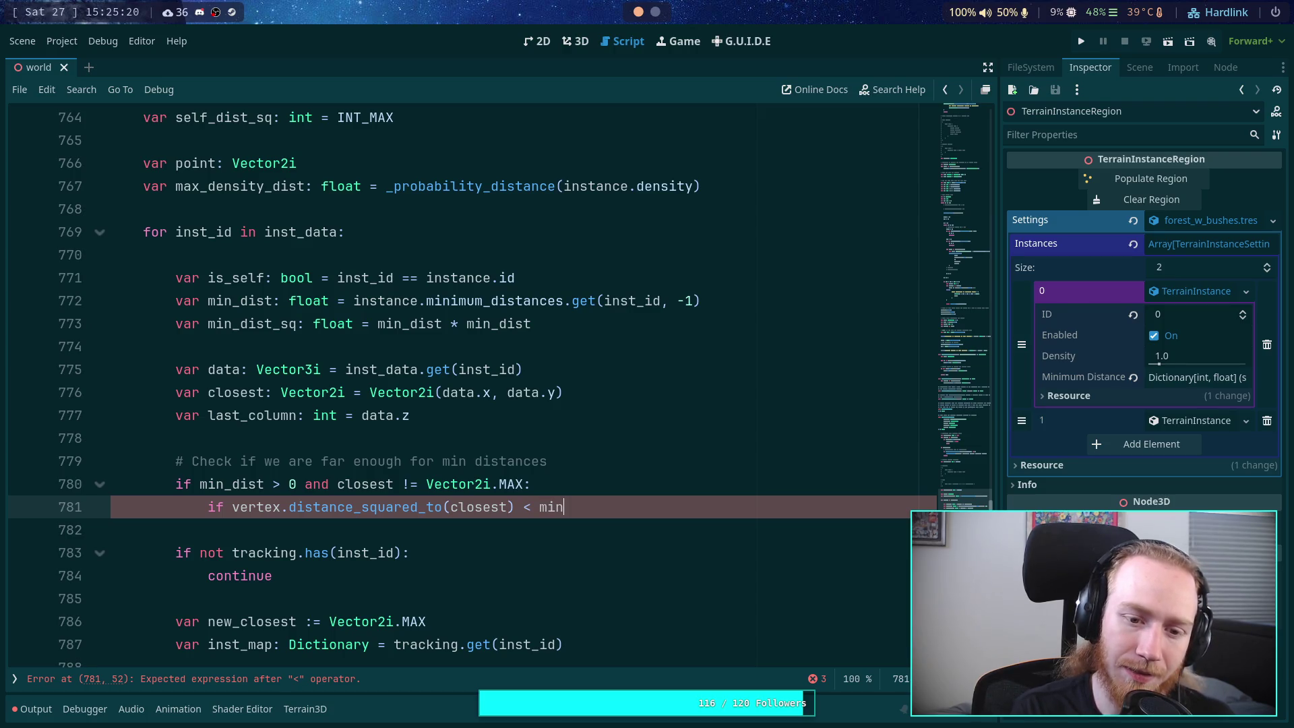
pyautogui.write('-_')
pyautogui.press('Down')
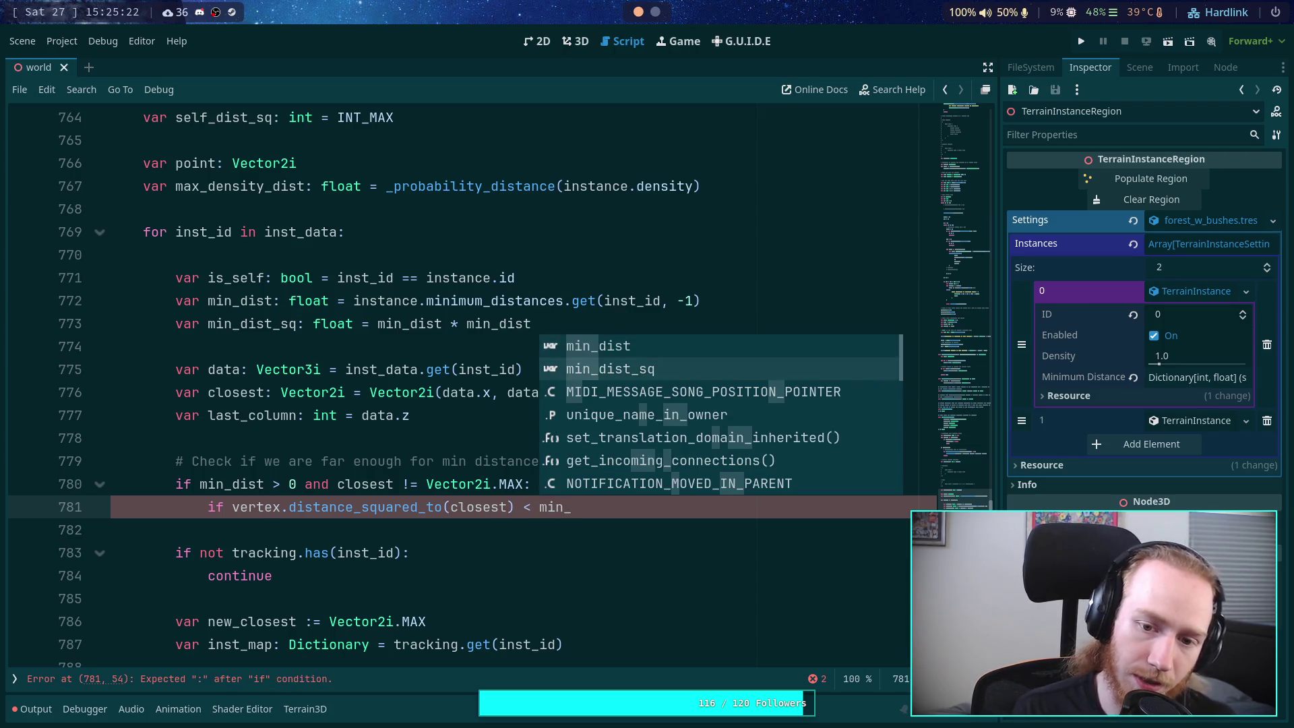
pyautogui.press('Return')
pyautogui.write(':')
pyautogui.press('Return')
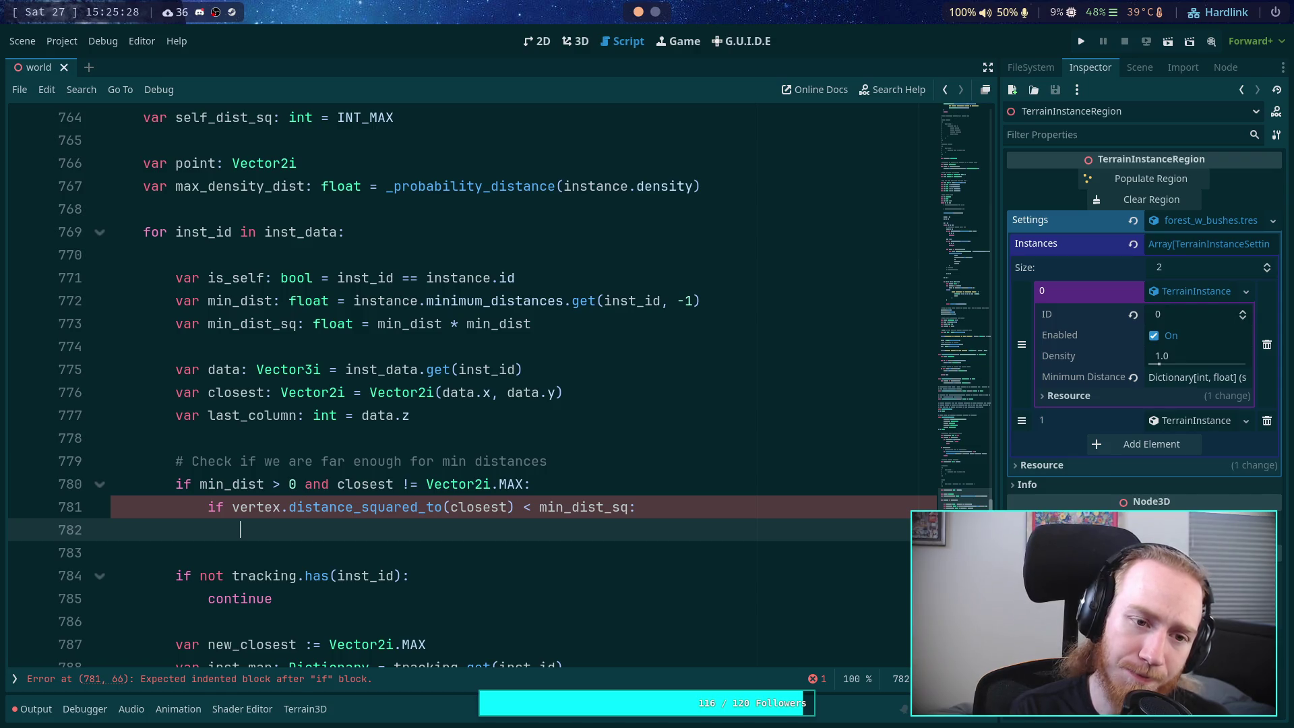
pyautogui.write('continue')
pyautogui.press('Return')
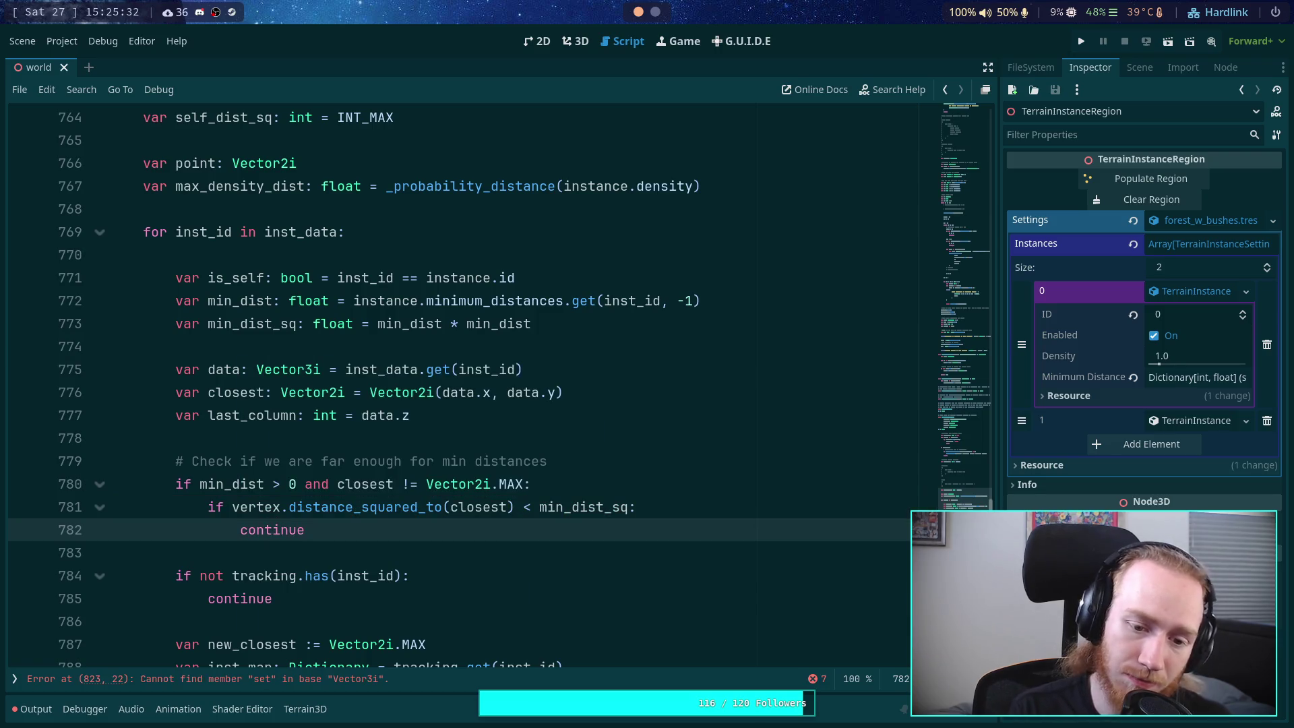
pyautogui.press('Return')
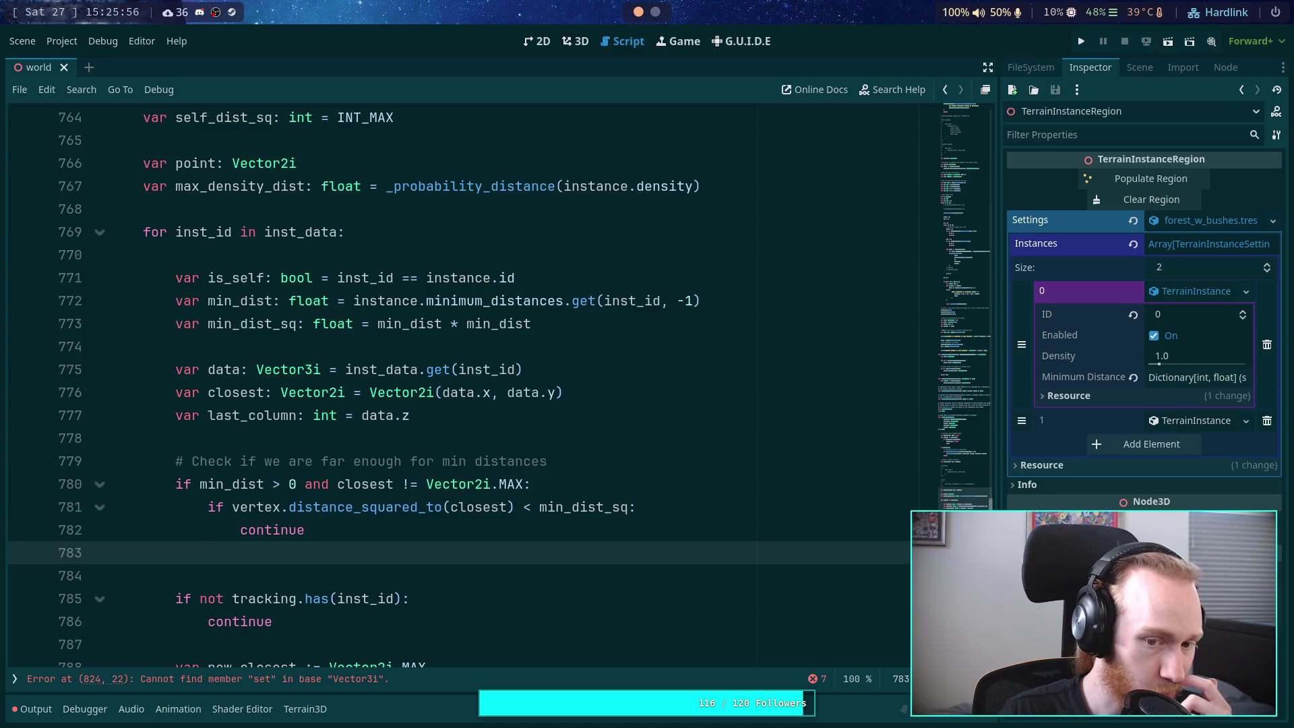
# Step: Drop the unfinished comment, join the two if conditions with 'and', and dedent continue under the if
pyautogui.write('# ')
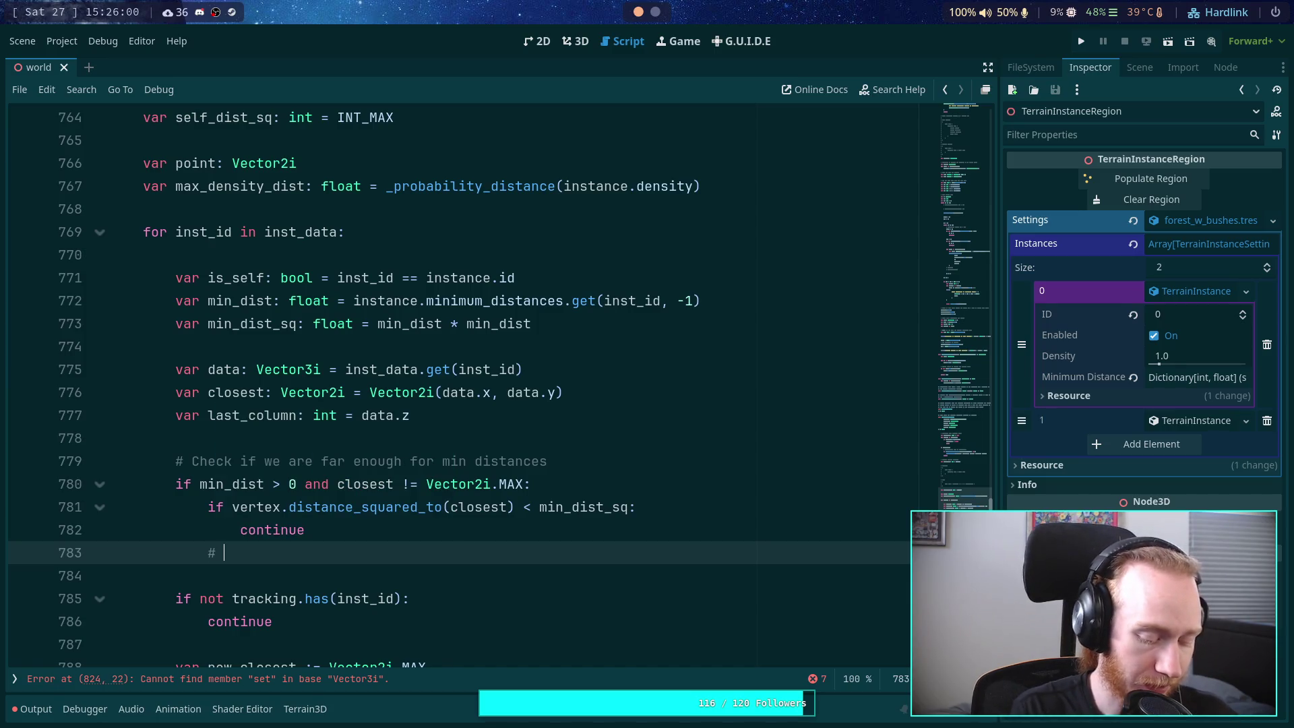
pyautogui.write('We wil')
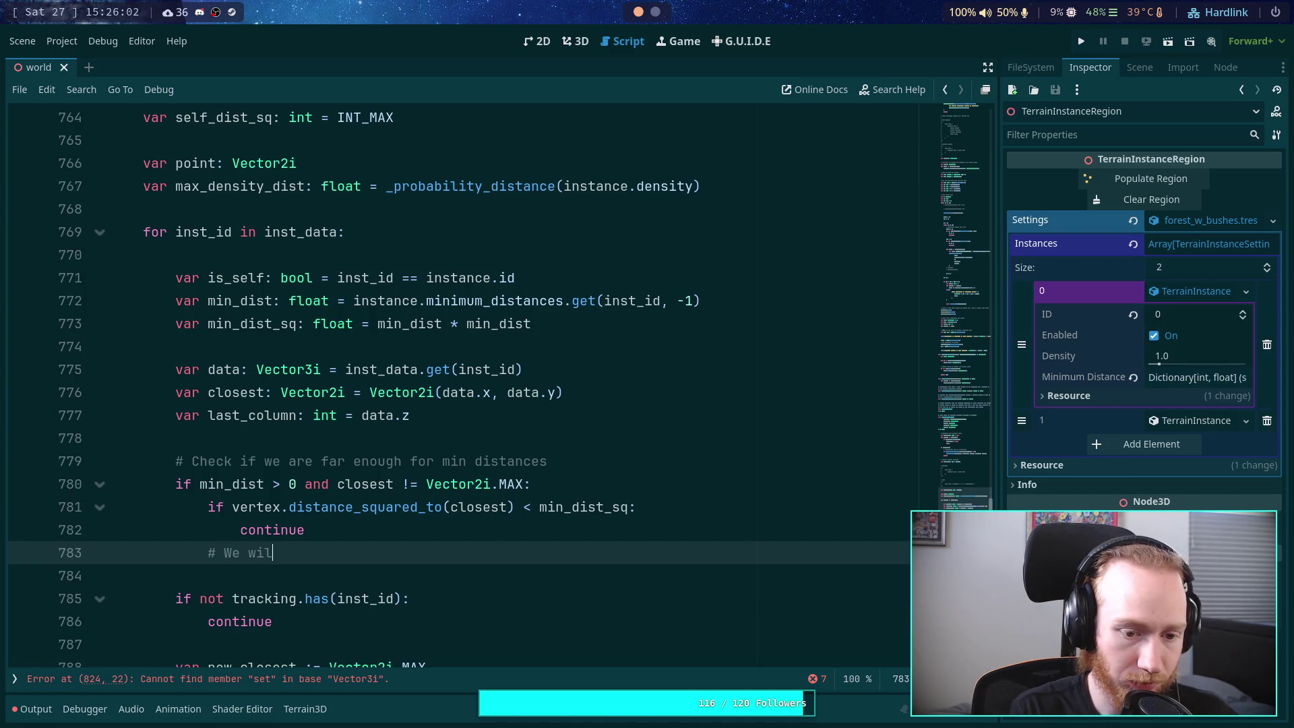
pyautogui.write('l do a ')
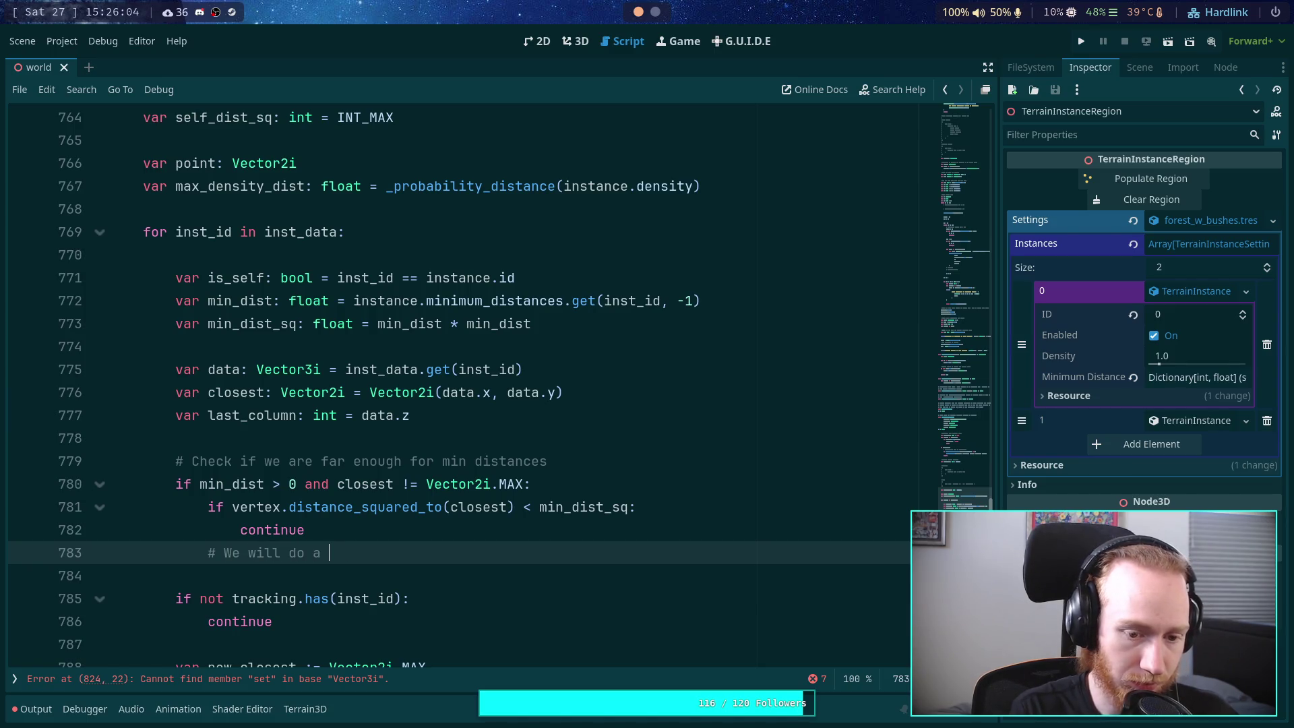
pyautogui.write('full sc')
pyautogui.press('BackSpace')
pyautogui.press('BackSpace')
pyautogui.press('BackSpace')
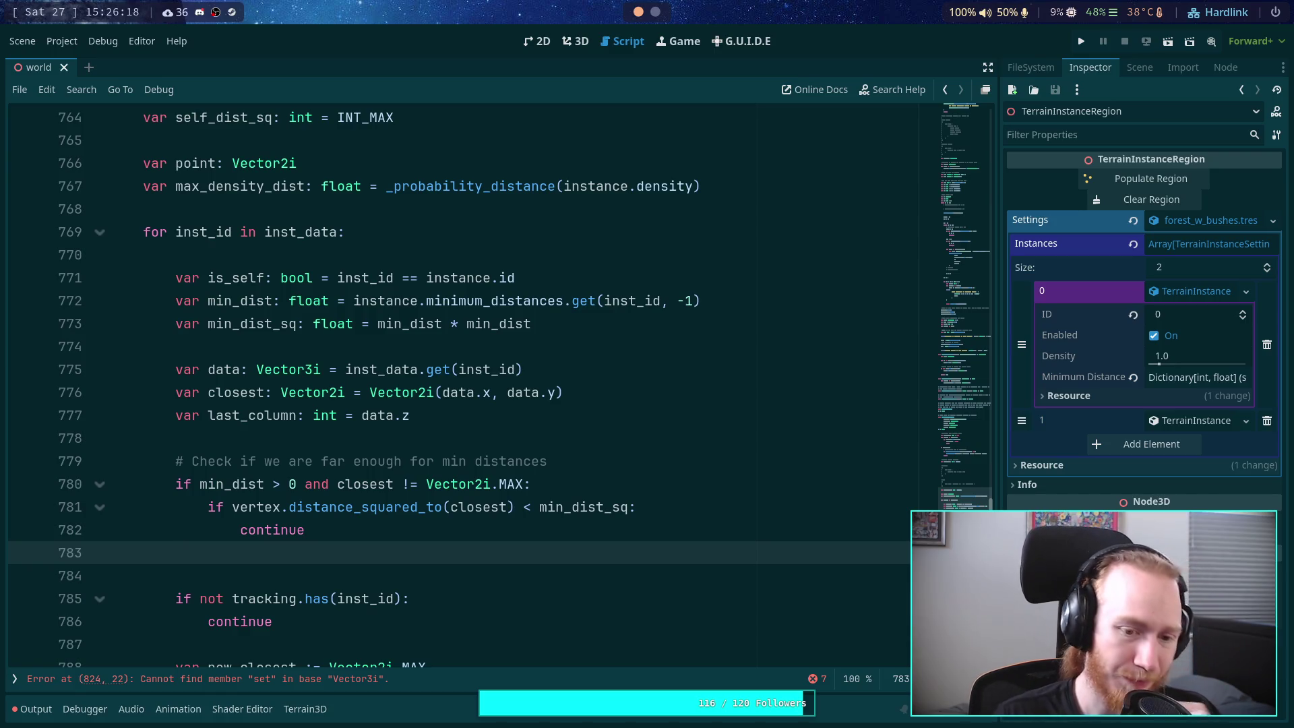
pyautogui.click(230, 507)
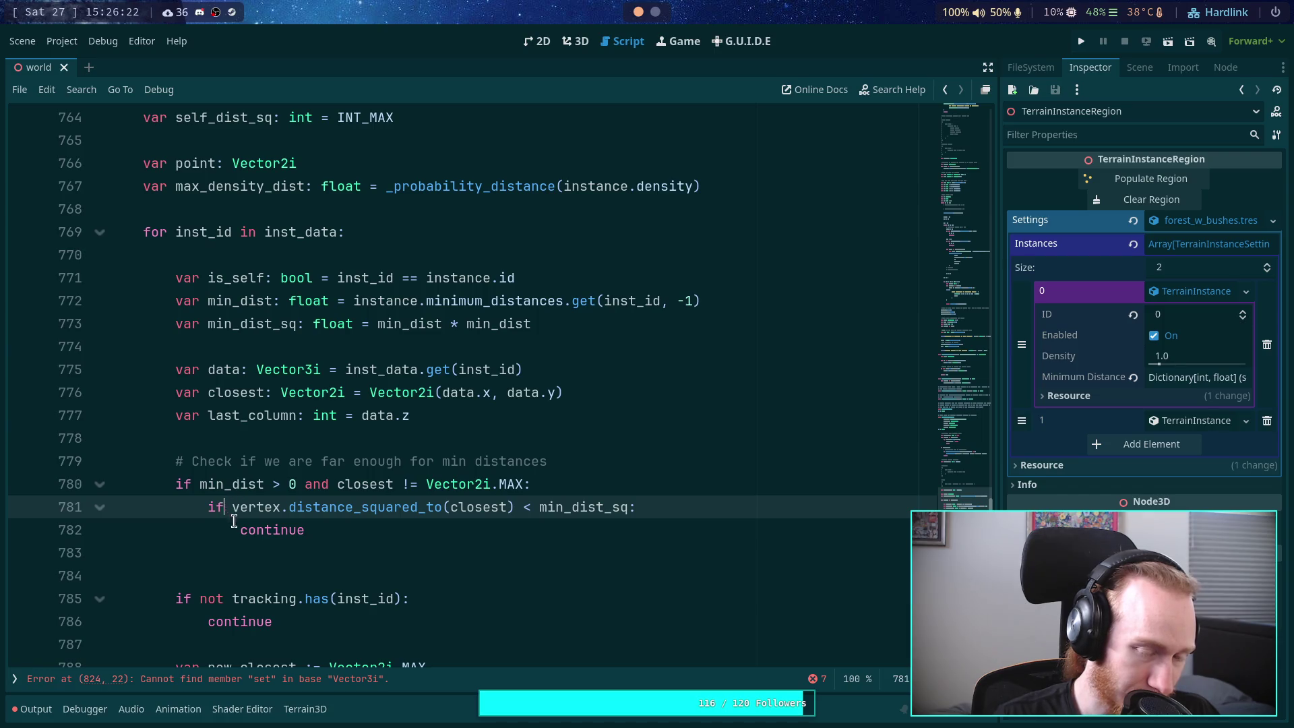
pyautogui.click(328, 534)
pyautogui.moveTo(228, 508)
pyautogui.mouseDown()
pyautogui.moveTo(517, 507)
pyautogui.moveTo(523, 485)
pyautogui.mouseUp()
pyautogui.write('and')
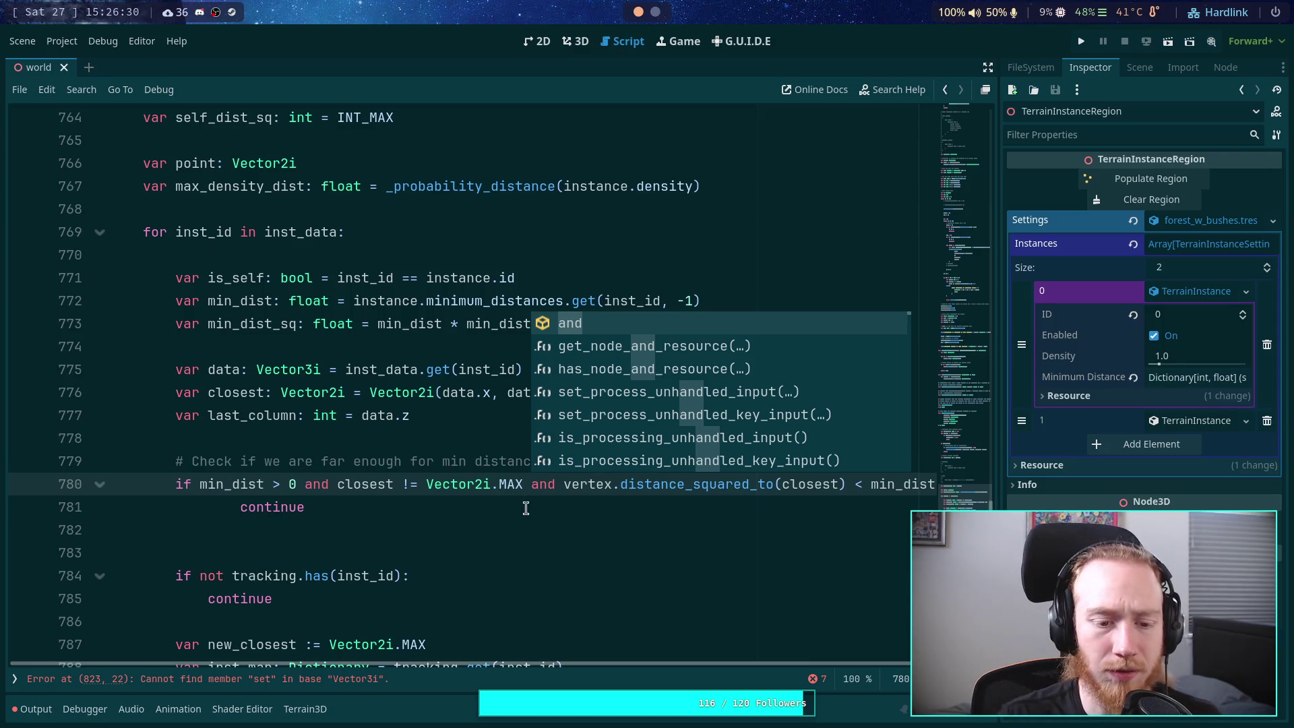
pyautogui.click(506, 531)
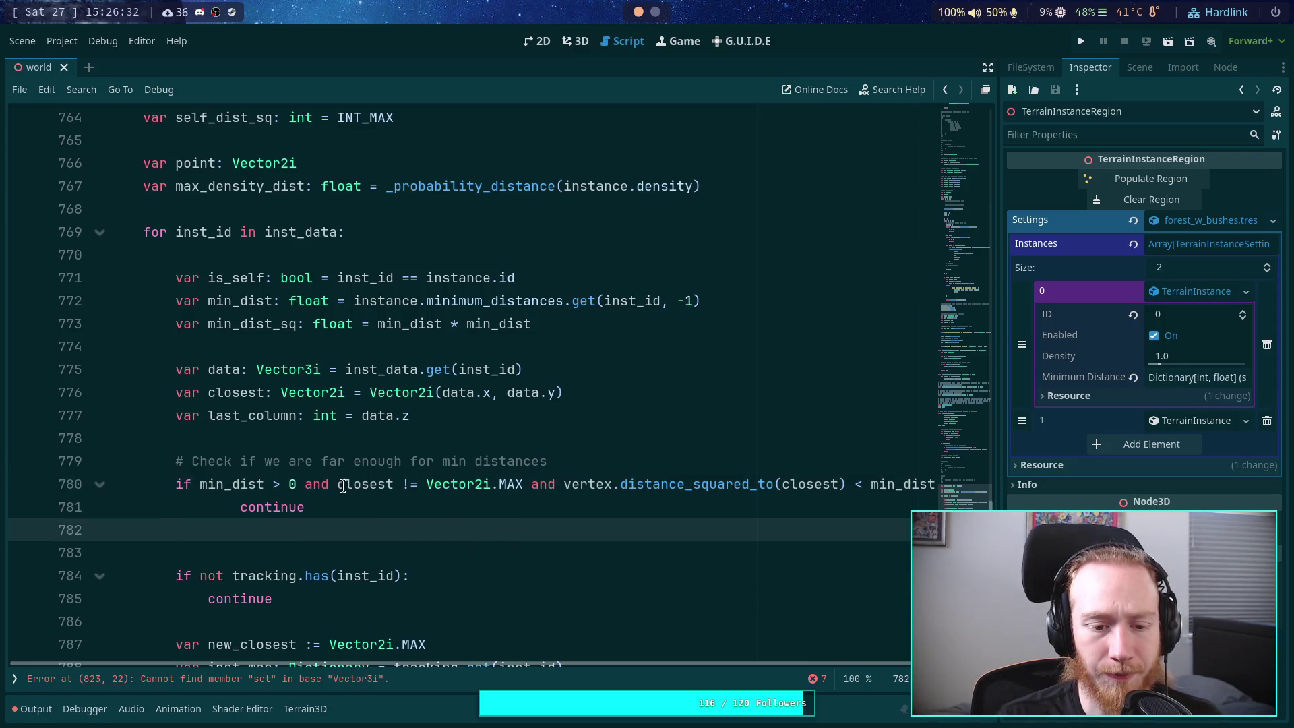
pyautogui.click(337, 485)
pyautogui.moveTo(338, 485); pyautogui.dragTo(536, 485)
pyautogui.click(513, 522)
pyautogui.click(263, 510)
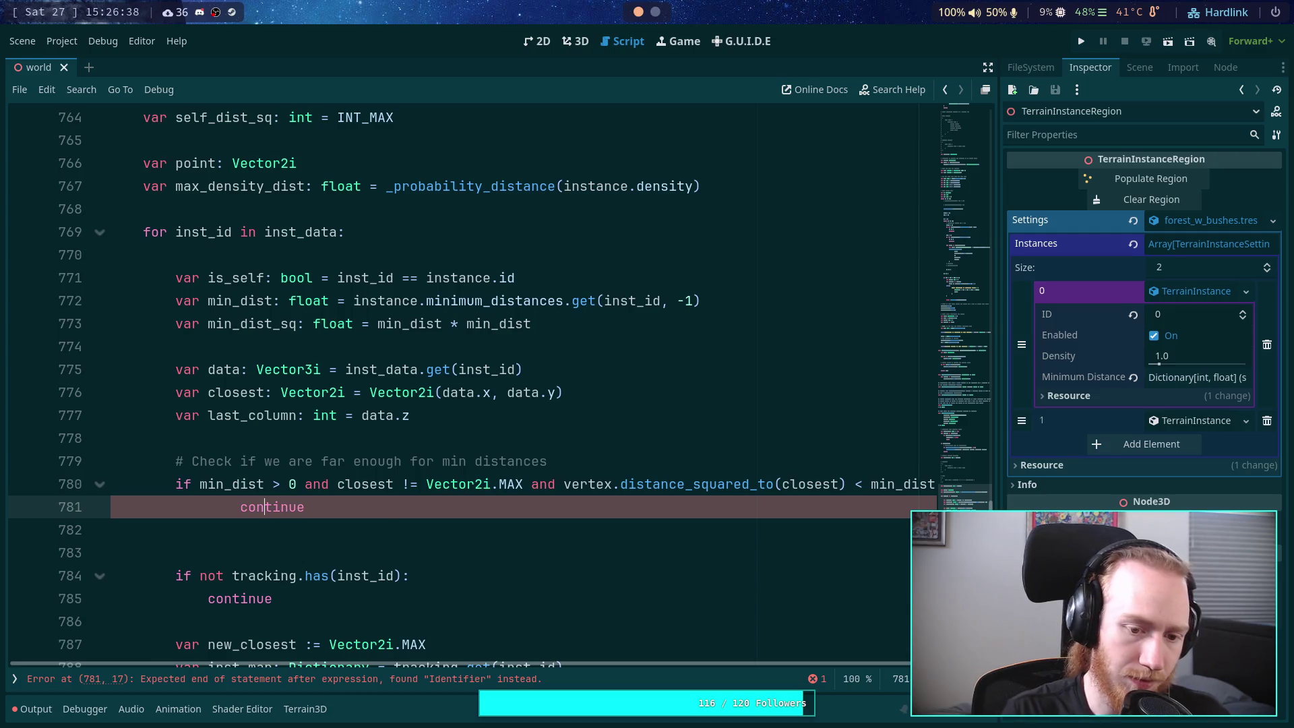
pyautogui.press('BackSpace')
pyautogui.hotkey('shift', 'Tab')
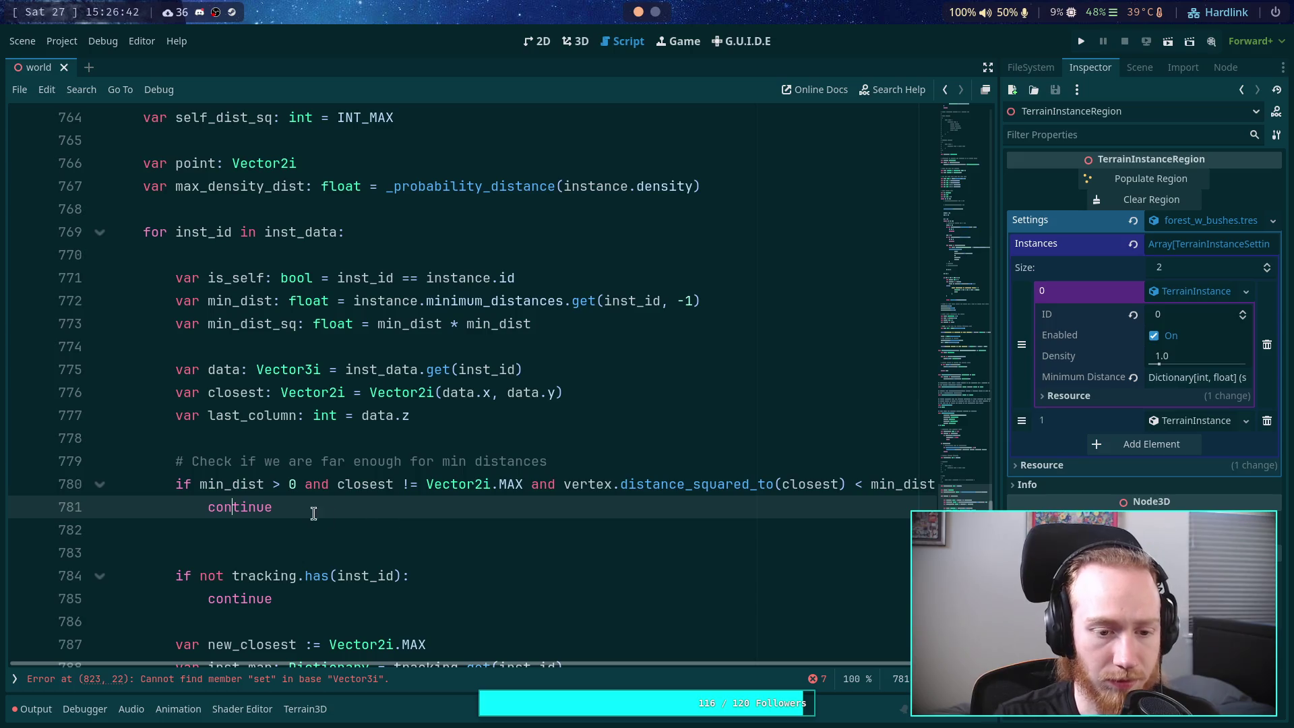
# Step: Wrap the condition in parentheses, one line each for min_dist > 0, Vector2i.MAX and distance clauses
pyautogui.click(198, 485)
pyautogui.write('(')
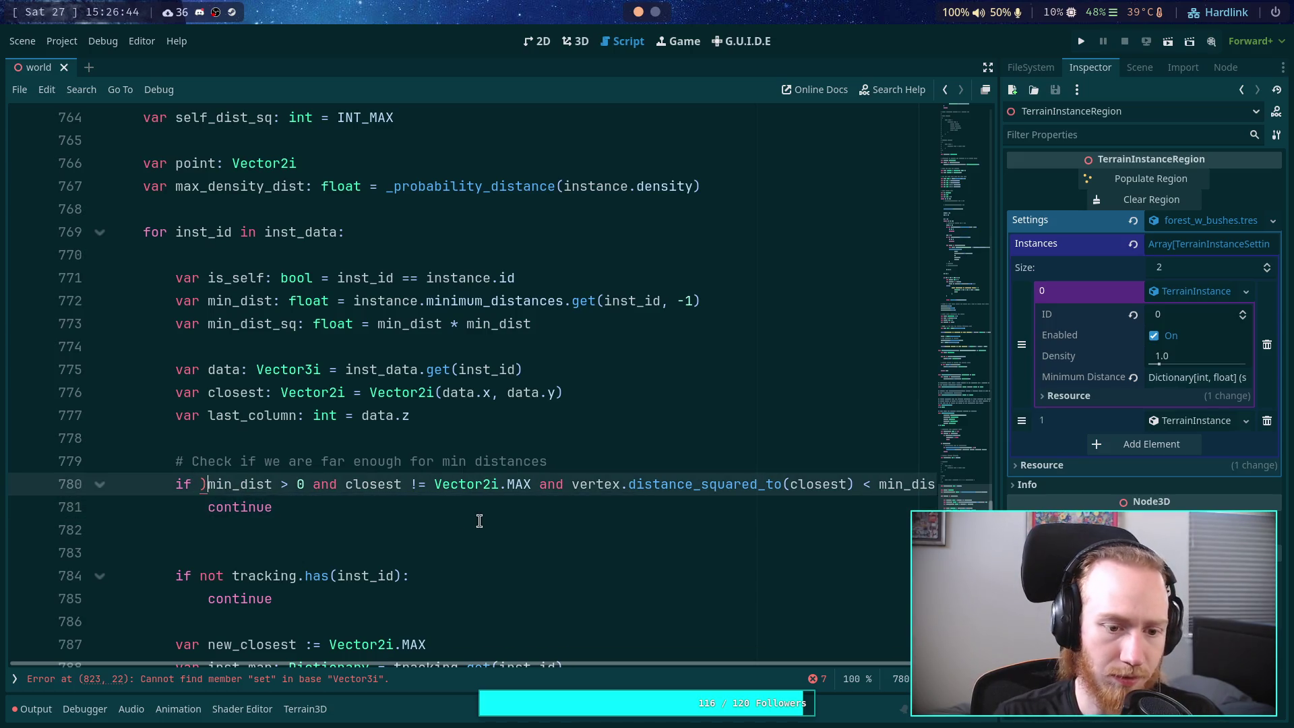
pyautogui.press('Return')
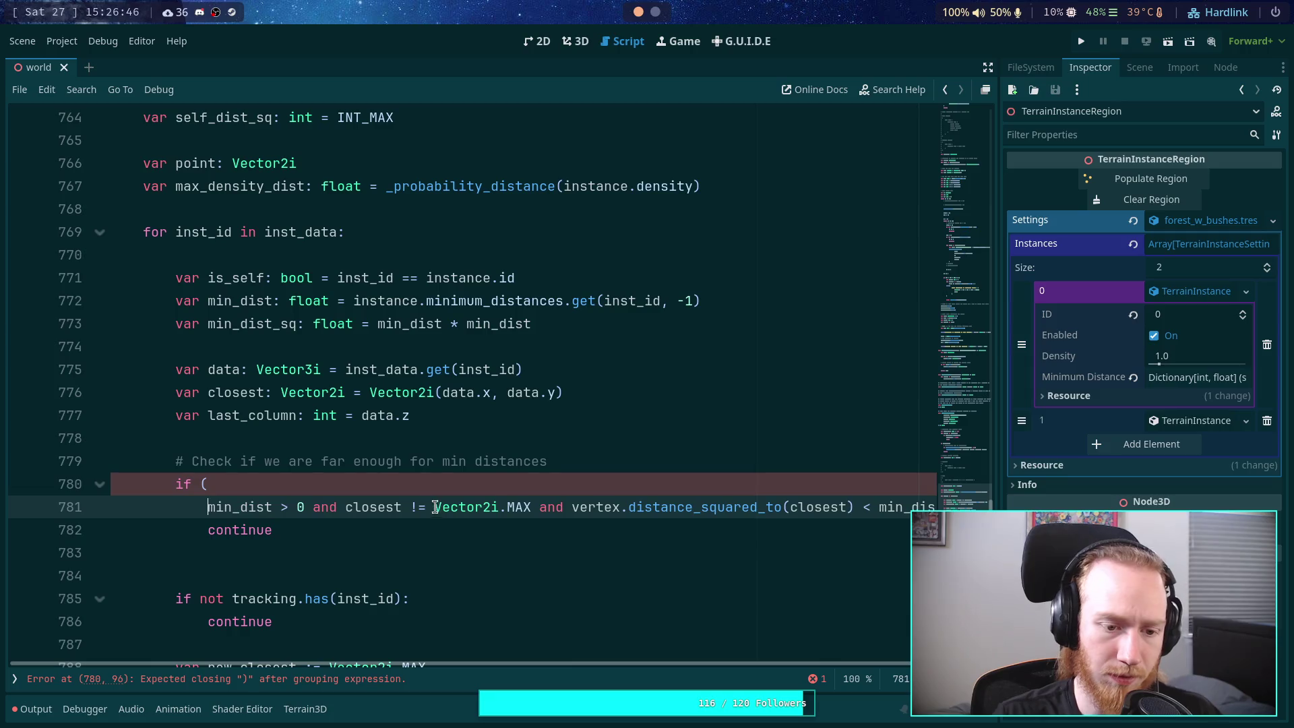
pyautogui.press('Tab')
pyautogui.click(345, 507)
pyautogui.press('Return')
pyautogui.click(240, 507)
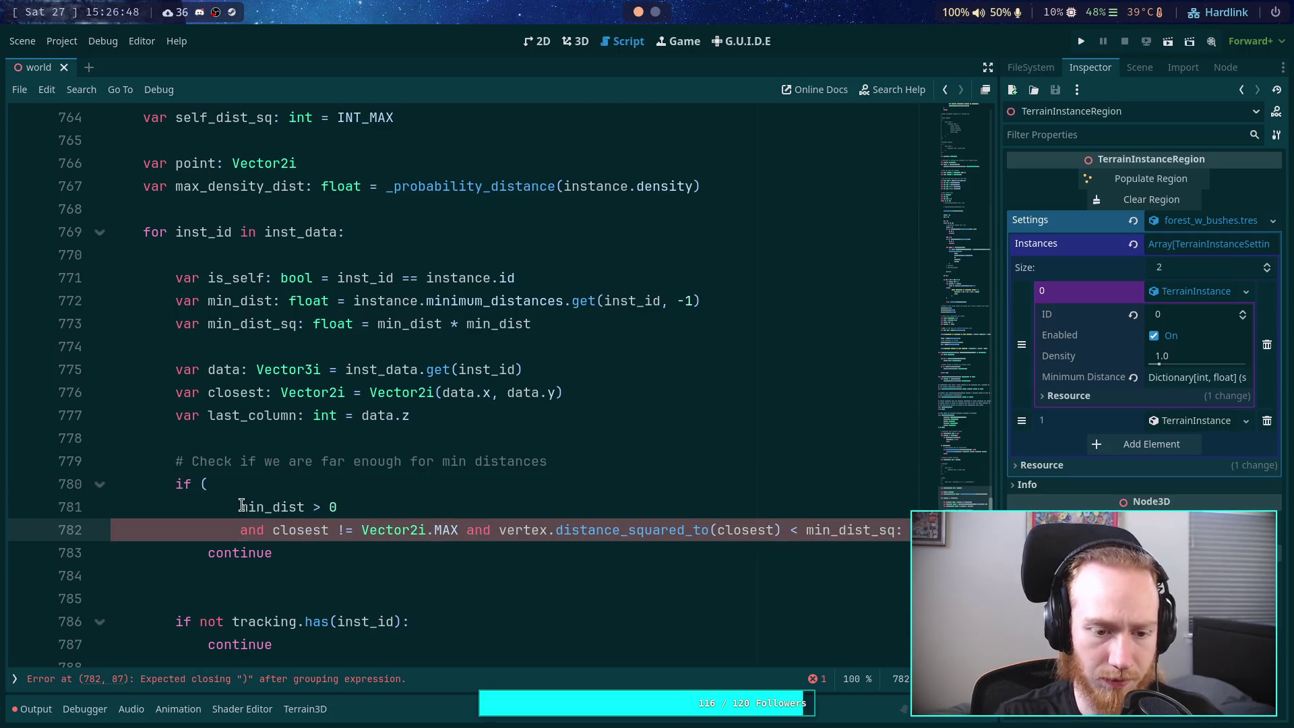
pyautogui.press('Tab')
pyautogui.click(464, 530)
pyautogui.press('Return')
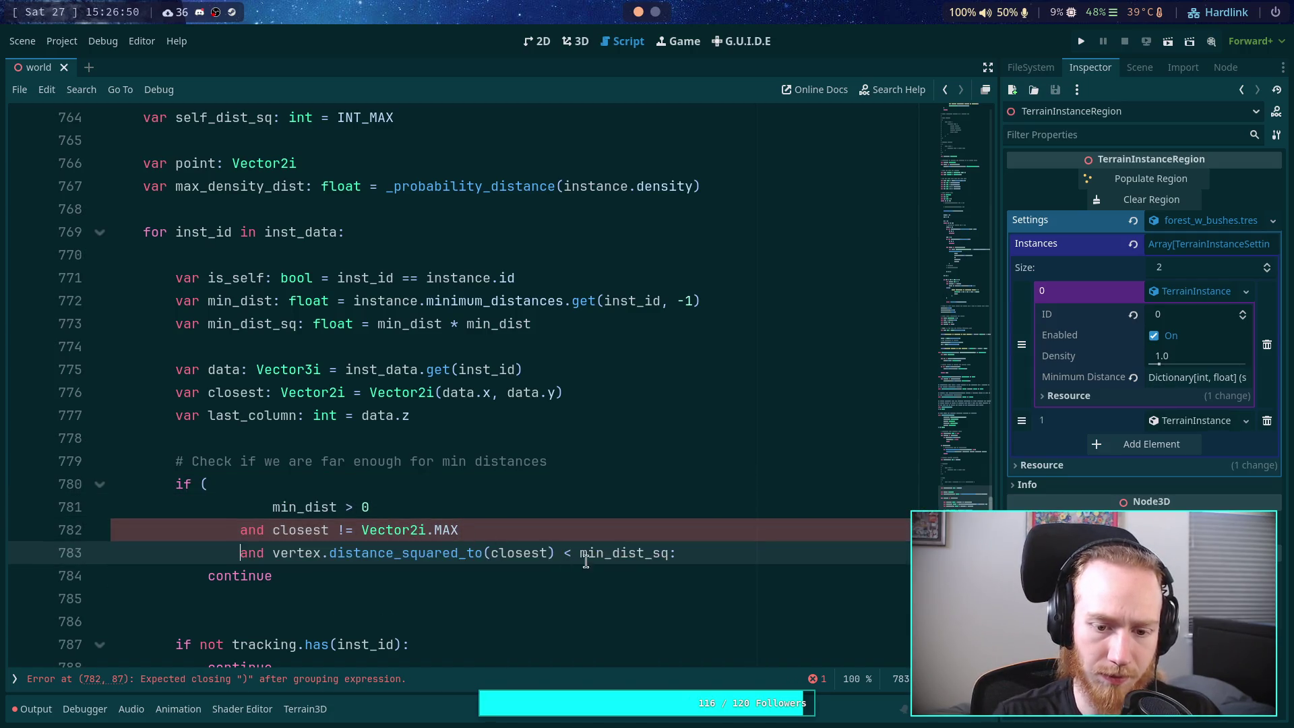
pyautogui.click(667, 553)
pyautogui.press('Return')
pyautogui.hotkey('shift', 'Tab')
pyautogui.hotkey('shift', 'Tab')
pyautogui.write(')')
pyautogui.click(677, 477)
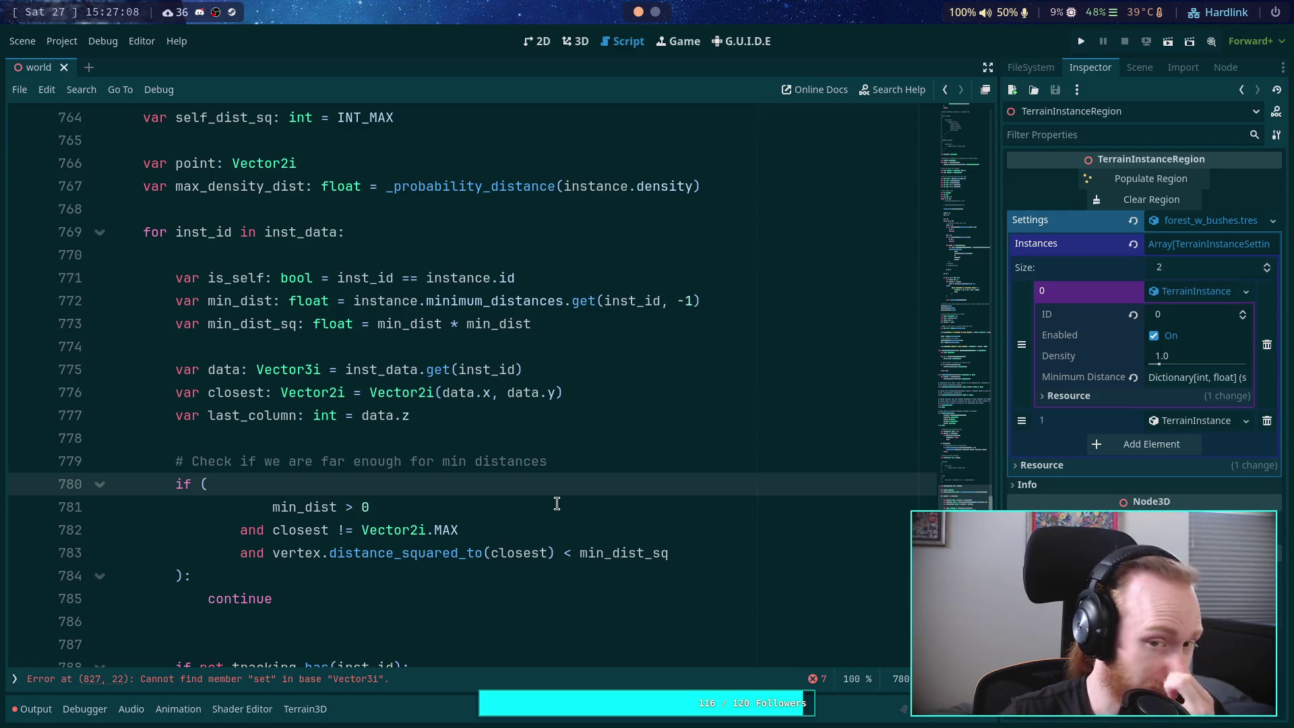
# Step: Shift the 'var is_self' line below the distance check and the 'if not tracking.has' block
pyautogui.click(246, 297)
pyautogui.doubleClick(246, 277)
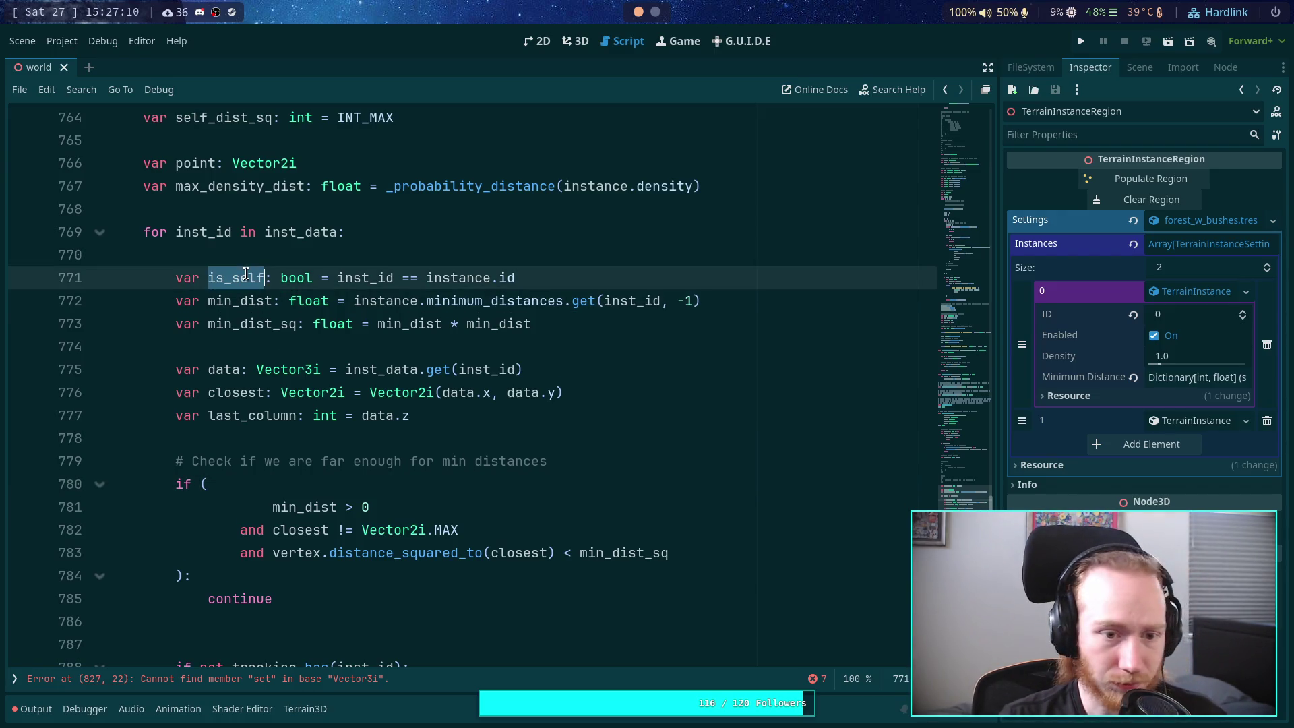
pyautogui.click(247, 276)
pyautogui.scroll(-1, 640, 388)
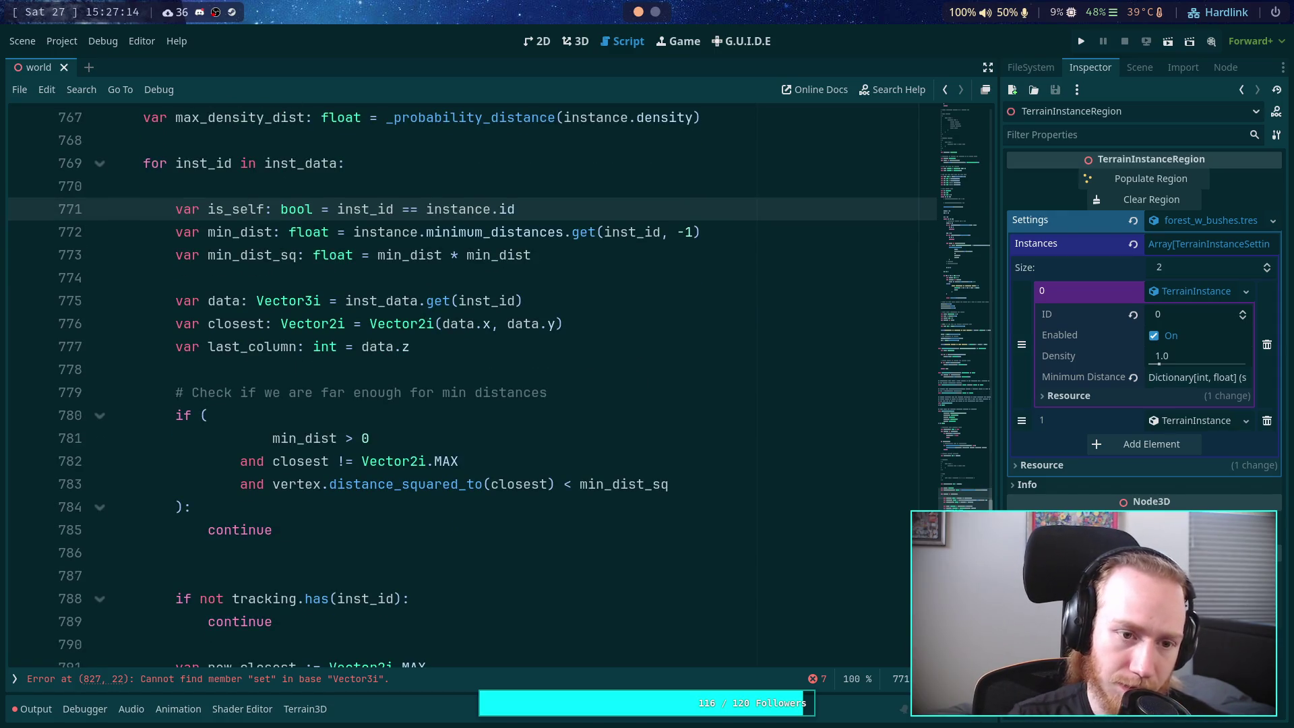
pyautogui.hotkey('alt', 'Down')
pyautogui.hotkey('alt', 'Down')
pyautogui.hotkey('alt', 'Down')
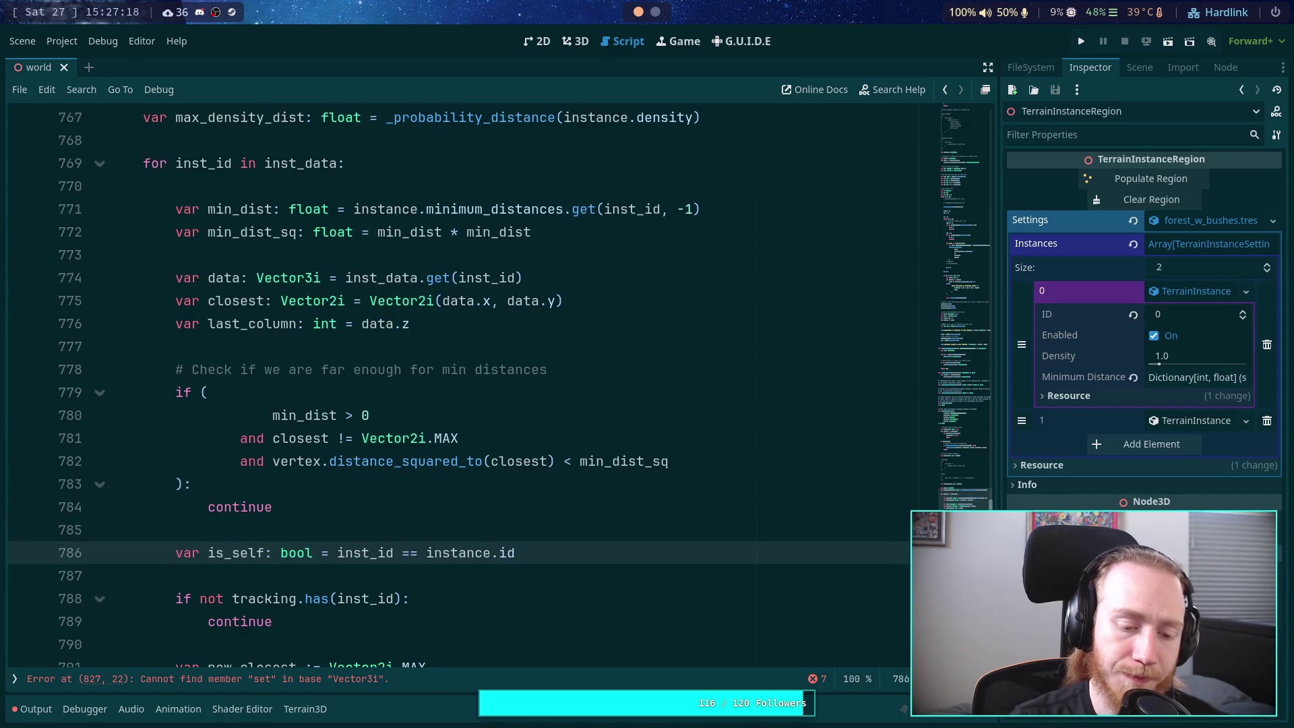
pyautogui.scroll(-2, 465, 386)
pyautogui.hotkey('alt', 'Down')
pyautogui.hotkey('alt', 'Down')
pyautogui.hotkey('alt', 'Down')
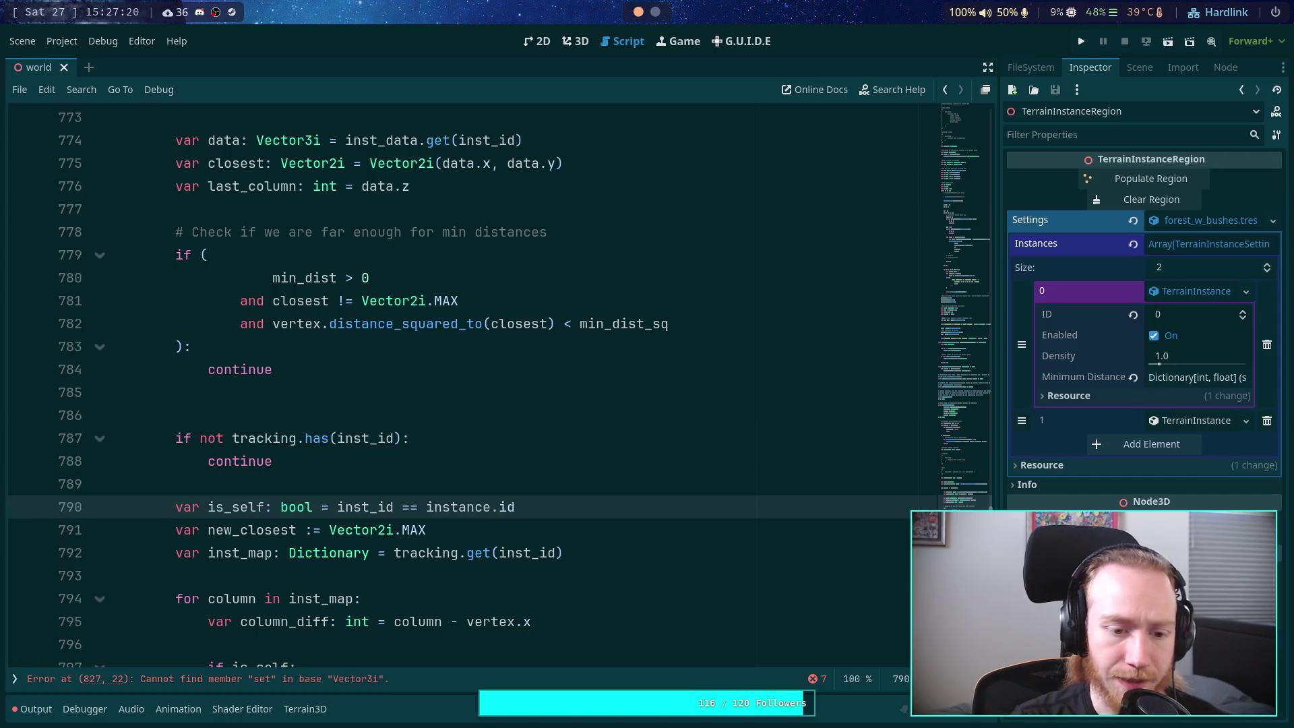
pyautogui.scroll(3, 543, 532)
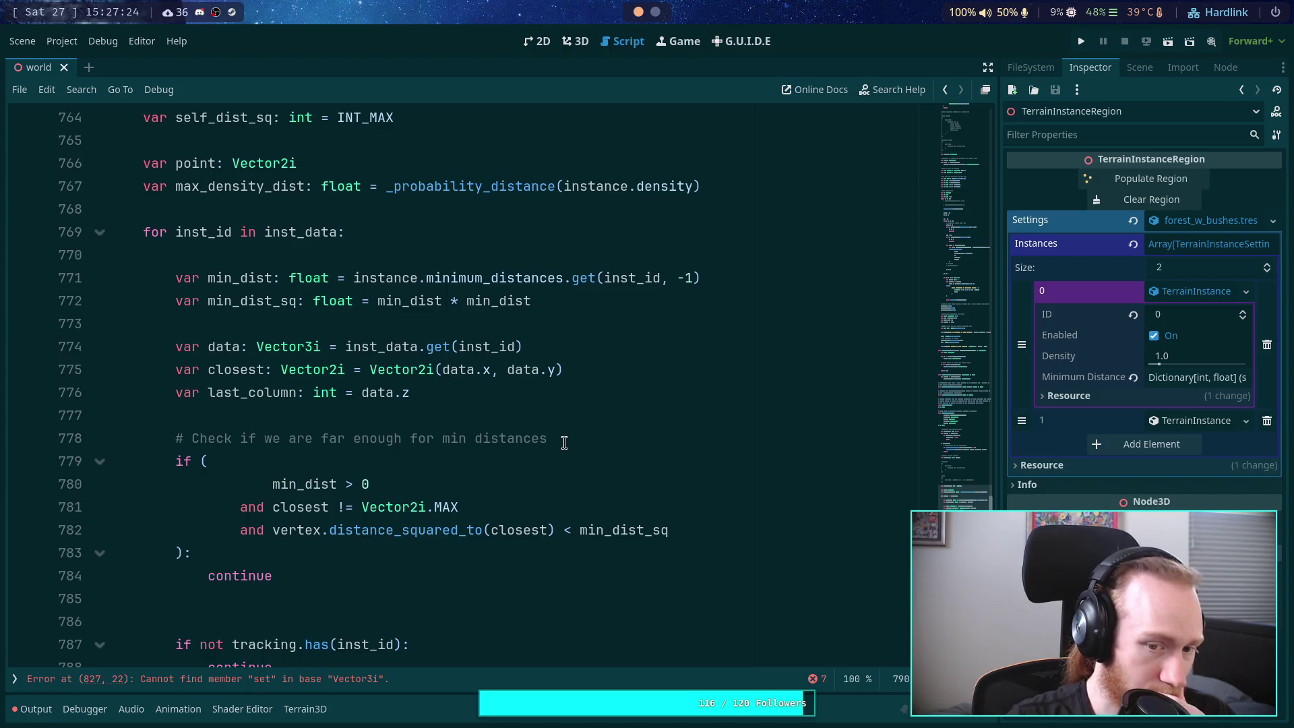
pyautogui.click(520, 570)
pyautogui.click(495, 588)
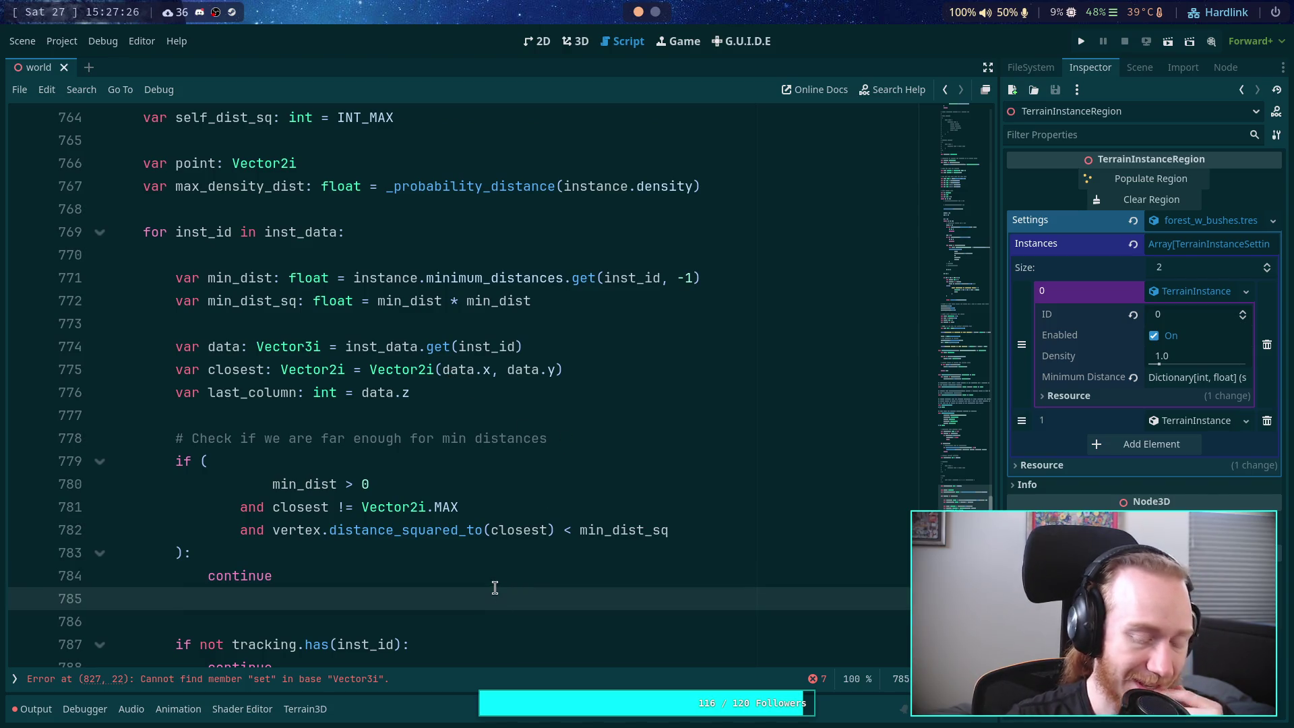
# Step: Delete the blank line after continue and replace 'for … min distances' with 'from the last tracked instance'
pyautogui.press('BackSpace')
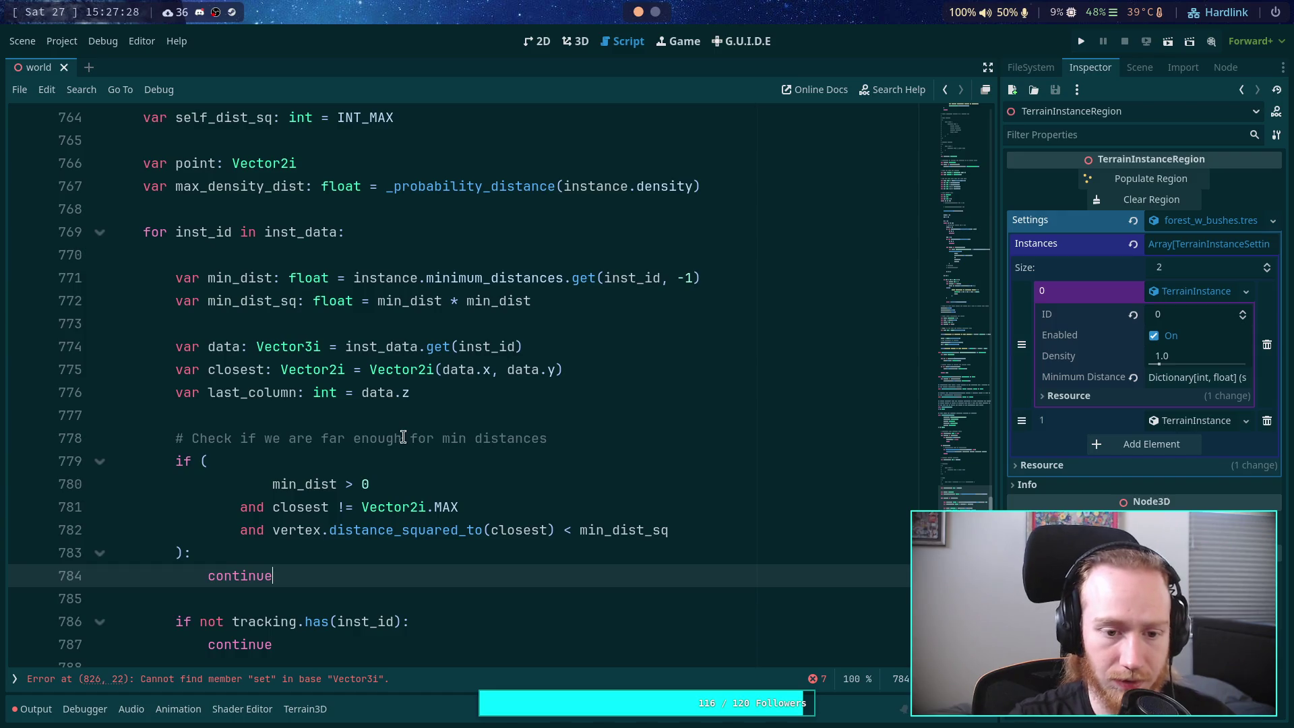
pyautogui.click(407, 434)
pyautogui.doubleClick(418, 434)
pyautogui.write('from the l')
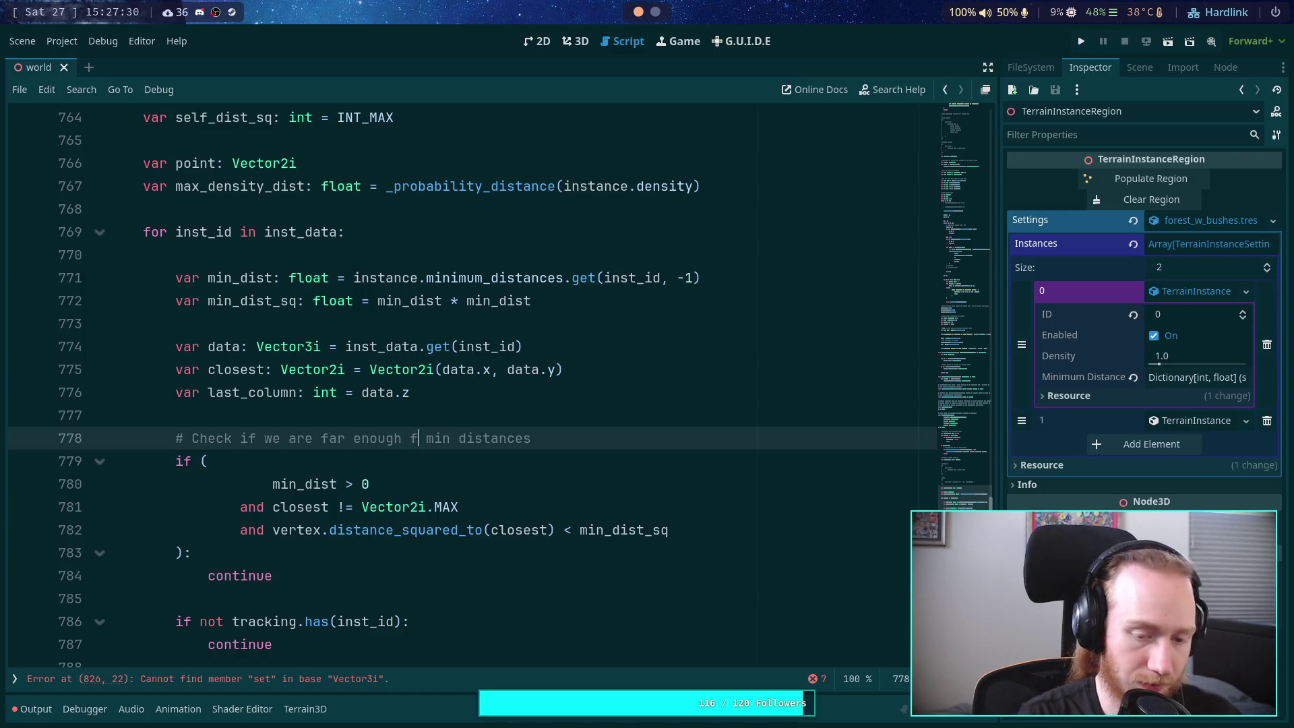
pyautogui.write('ast tracki')
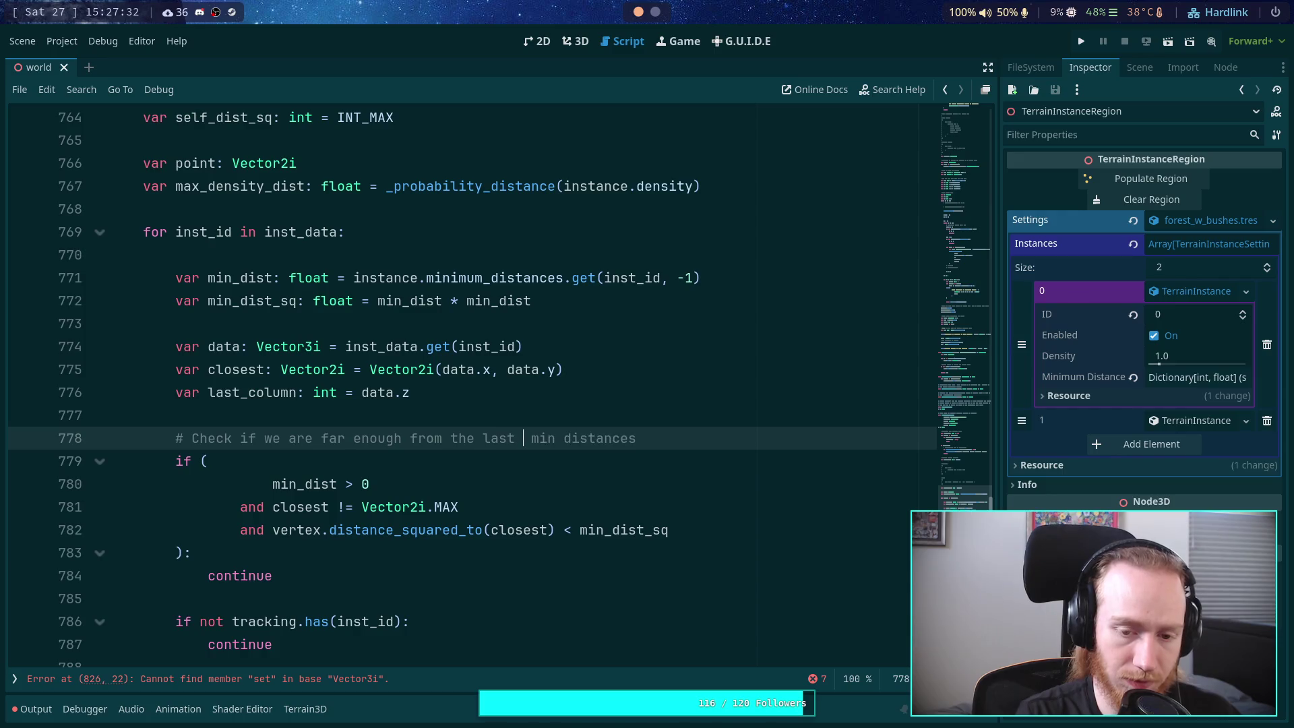
pyautogui.press('BackSpace')
pyautogui.write('ed ')
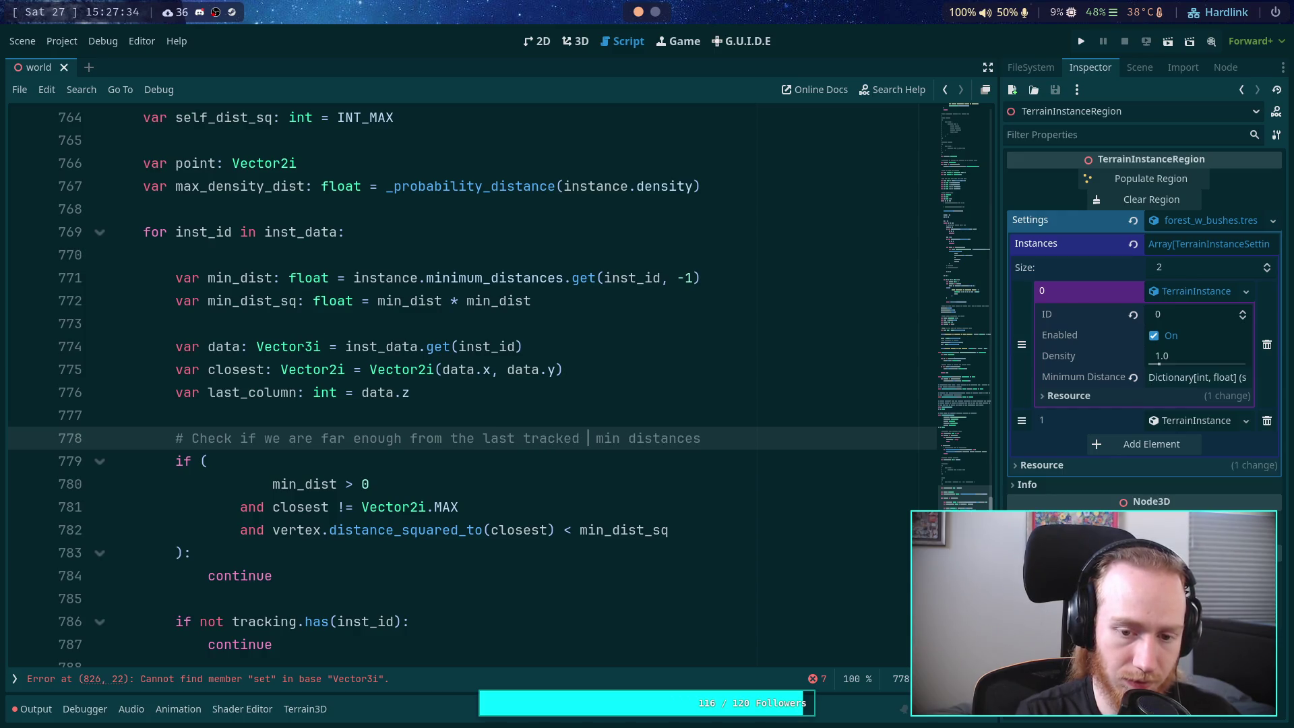
pyautogui.write('instance')
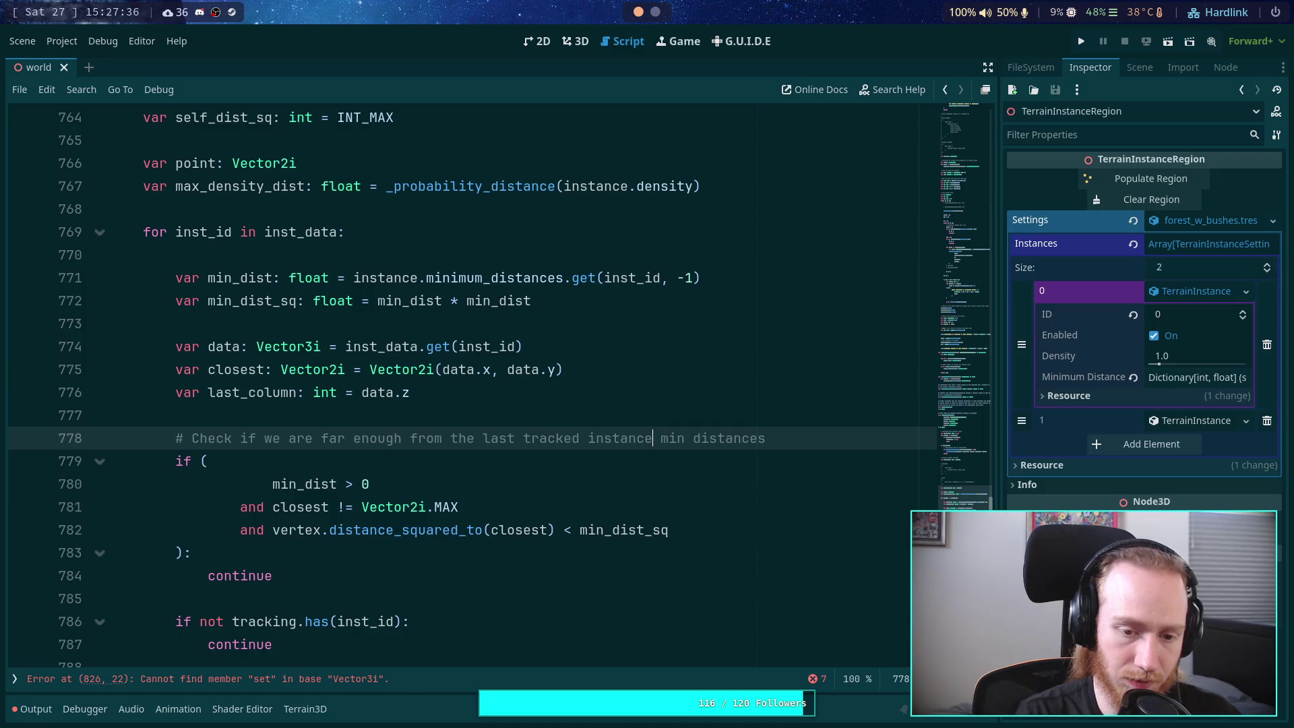
pyautogui.moveTo(654, 438); pyautogui.dragTo(778, 437)
pyautogui.press('BackSpace')
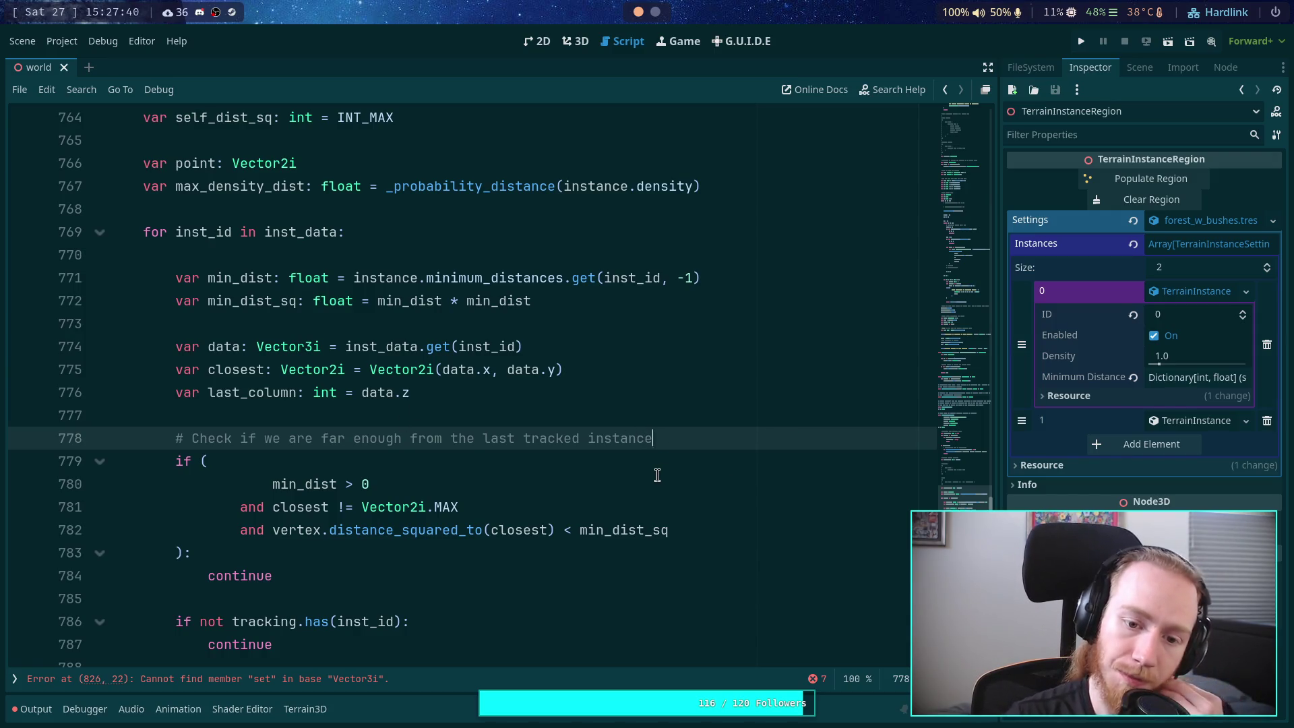
pyautogui.click(618, 487)
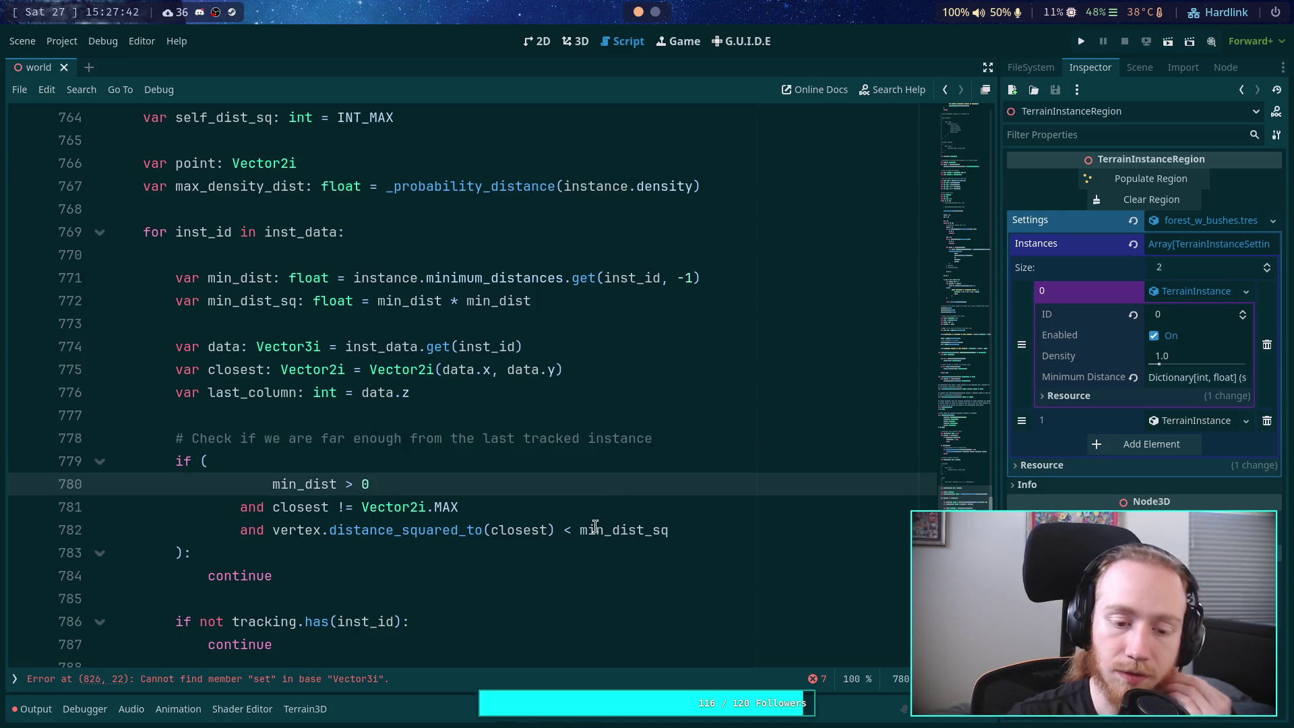
pyautogui.click(581, 552)
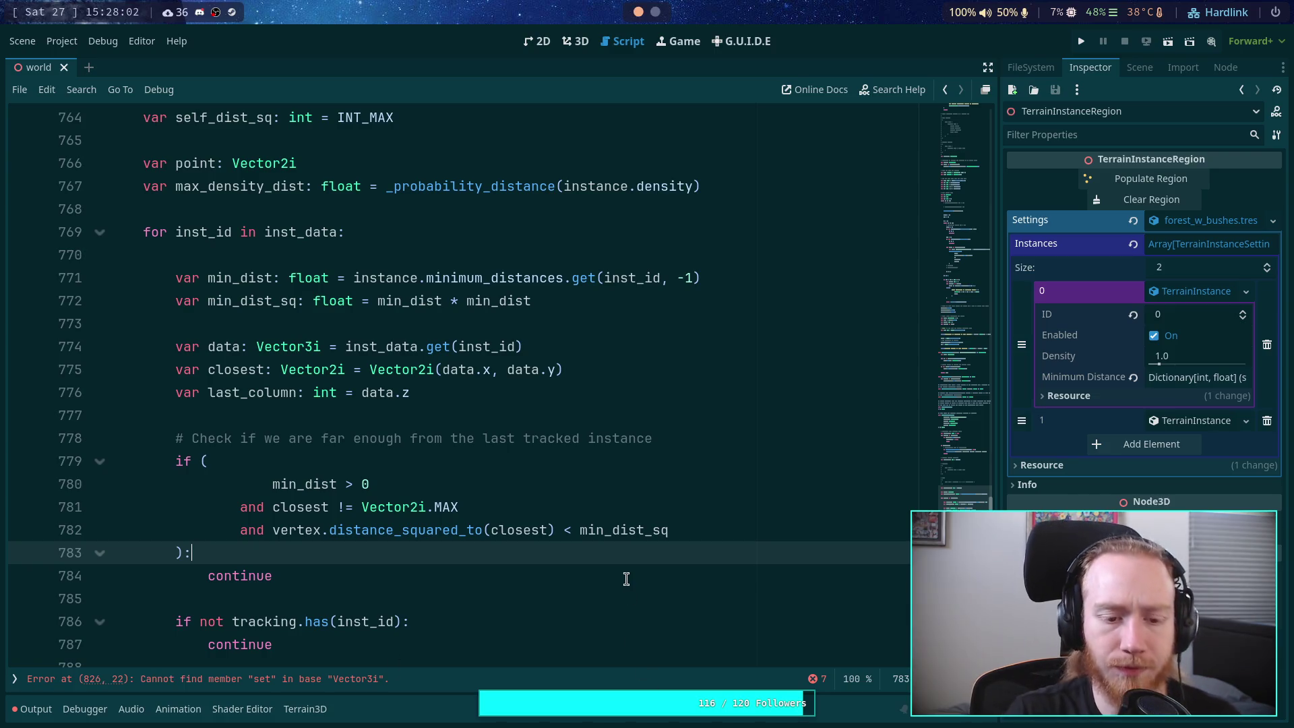
pyautogui.scroll(-2, 603, 557)
pyautogui.scroll(1, 418, 516)
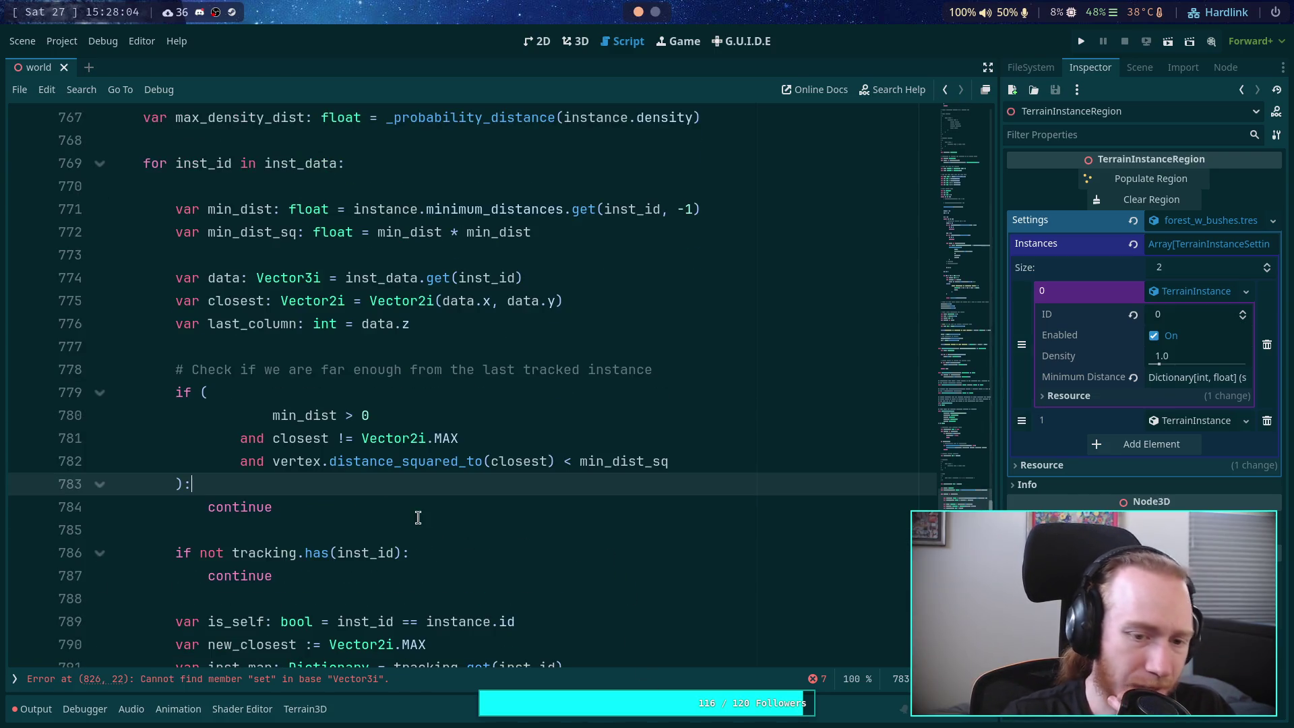
pyautogui.click(303, 566)
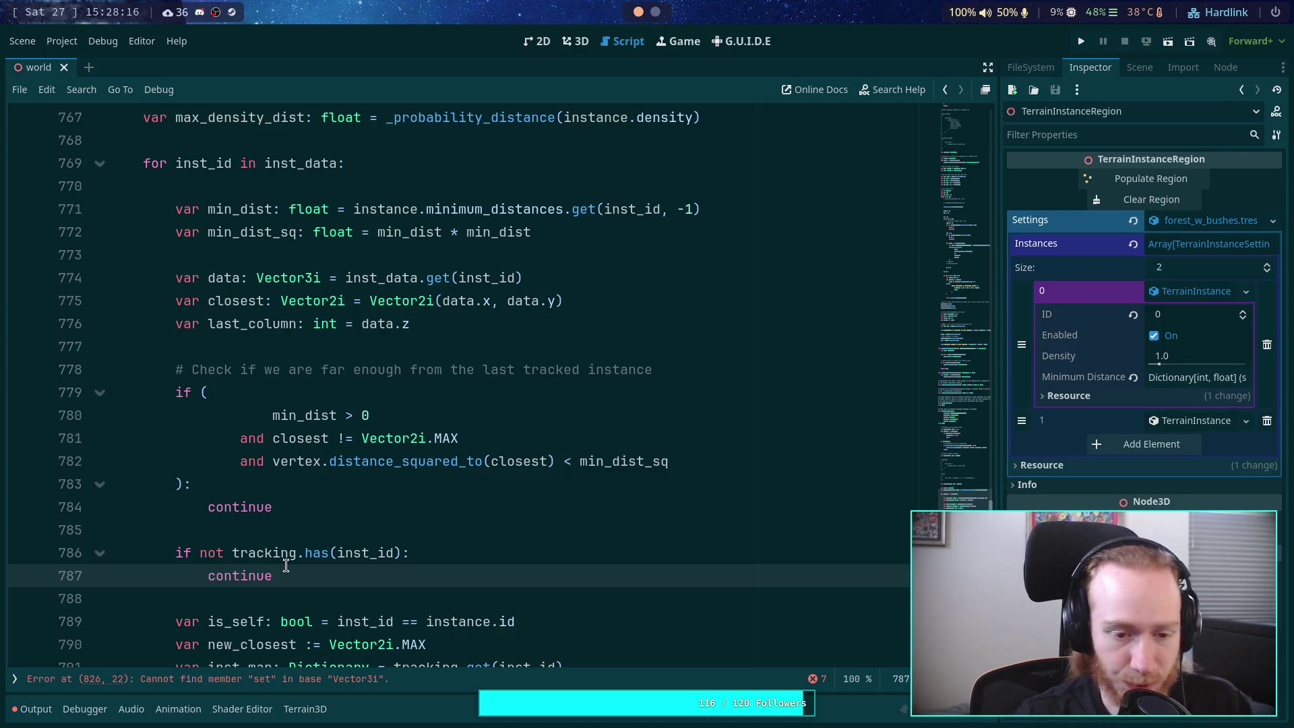
pyautogui.scroll(1, 285, 566)
pyautogui.scroll(-1, 339, 535)
pyautogui.moveTo(222, 551); pyautogui.dragTo(321, 570)
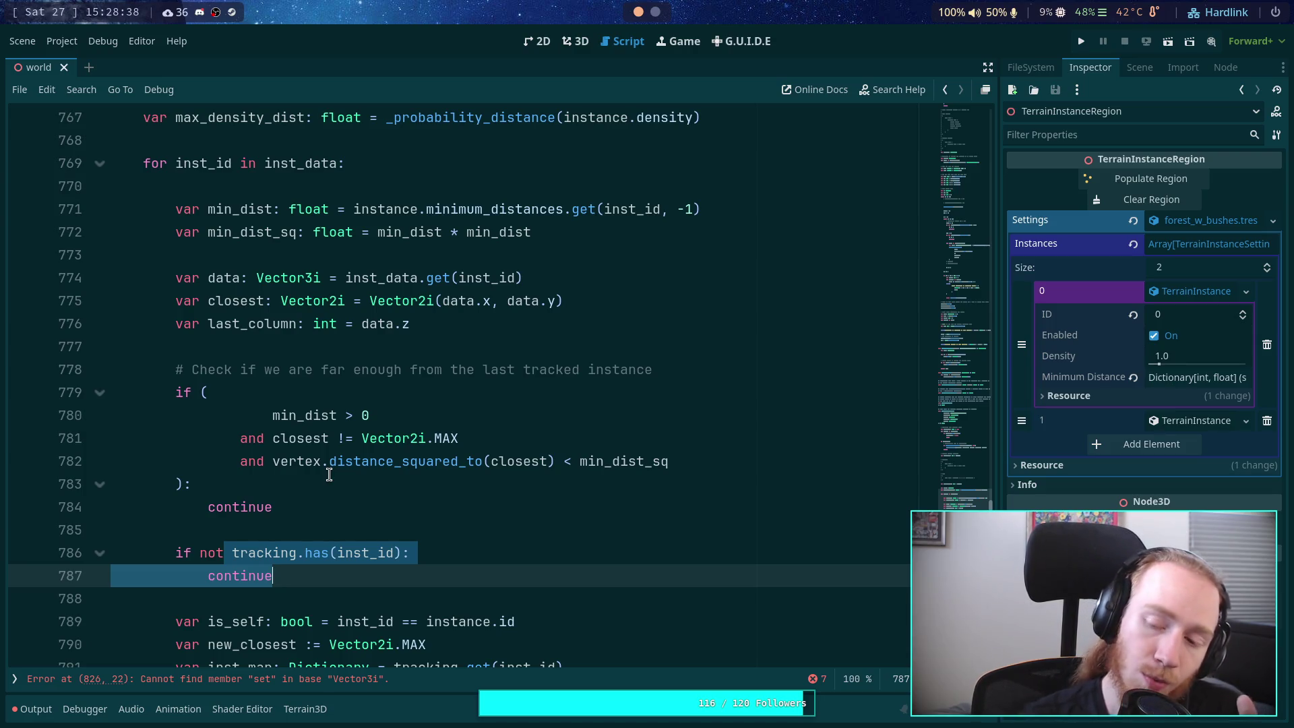
pyautogui.press('Up')
pyautogui.press('Up')
pyautogui.press('Up')
pyautogui.hotkey('shift', 'Up')
pyautogui.hotkey('shift', 'Up')
pyautogui.hotkey('shift', 'Up')
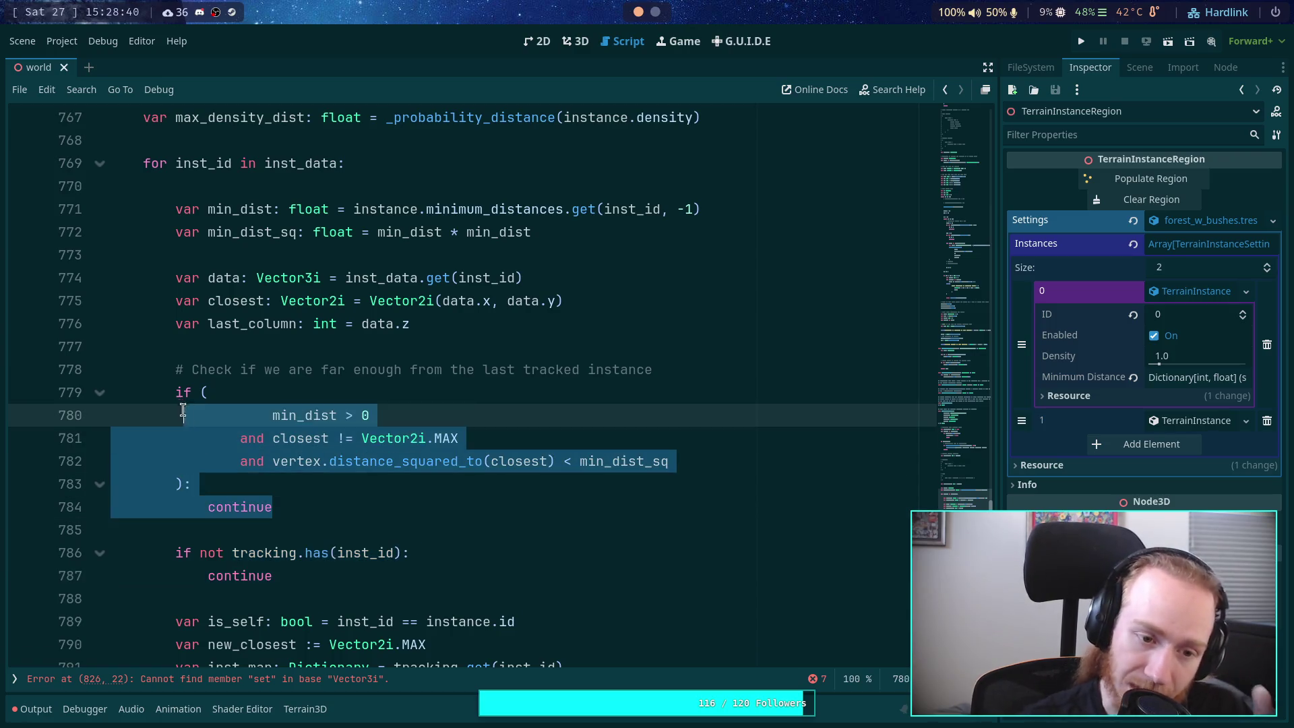
pyautogui.hotkey('shift', 'Home')
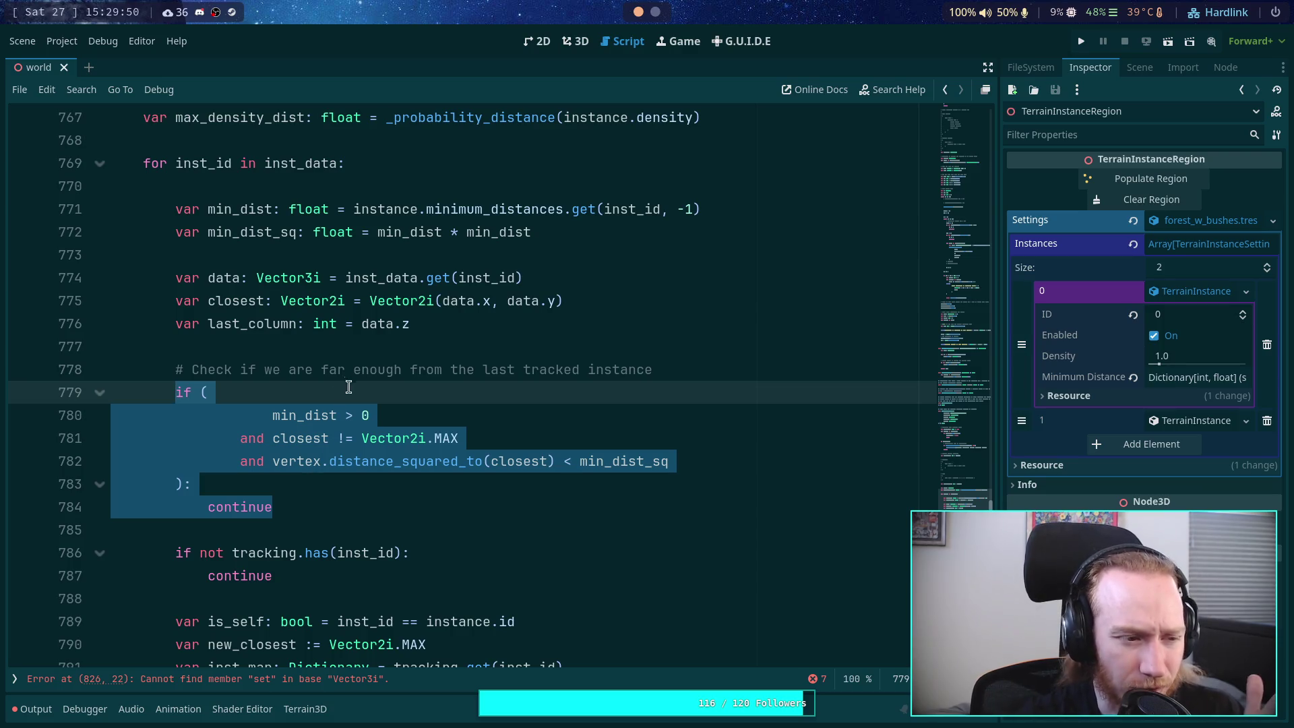
# Step: Add 'var data: Vector3i = instance_data.get(inst_id)' at the top of the _next_data_row loop
pyautogui.click(318, 369)
pyautogui.scroll(1, 318, 369)
pyautogui.scroll(-1, 322, 398)
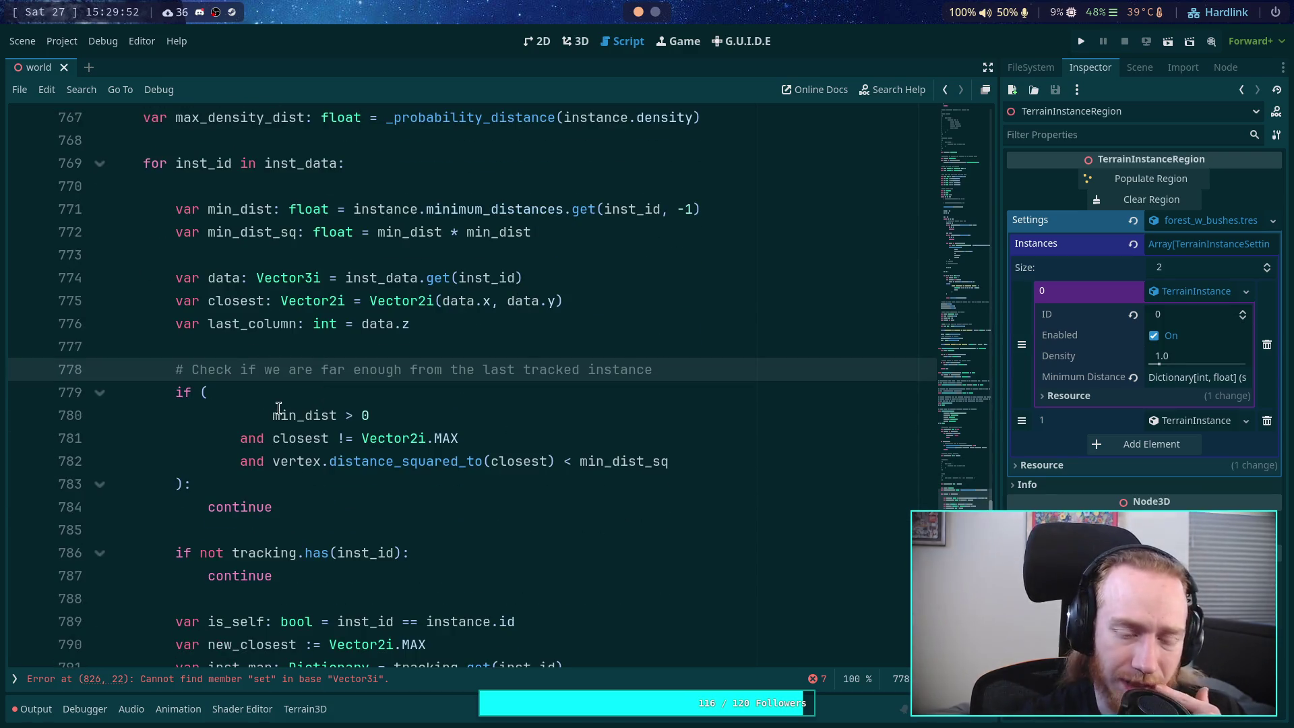
pyautogui.scroll(12, 278, 408)
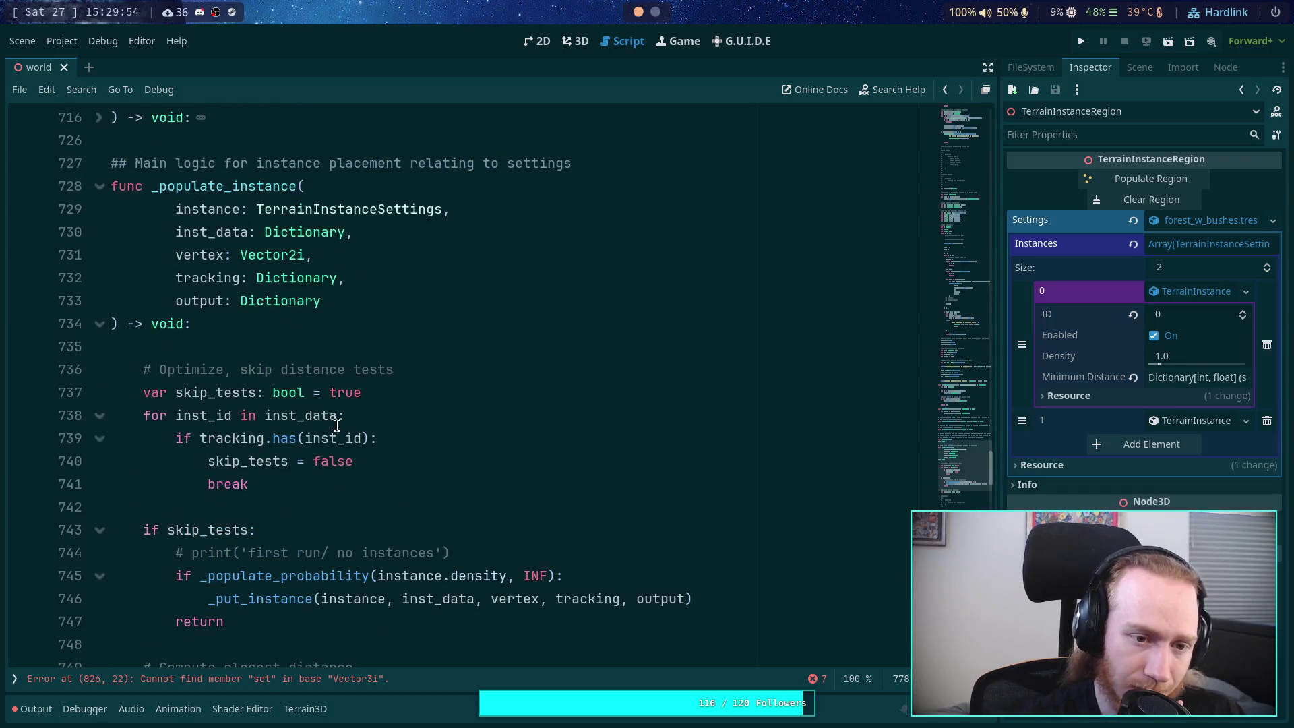
pyautogui.scroll(8, 336, 425)
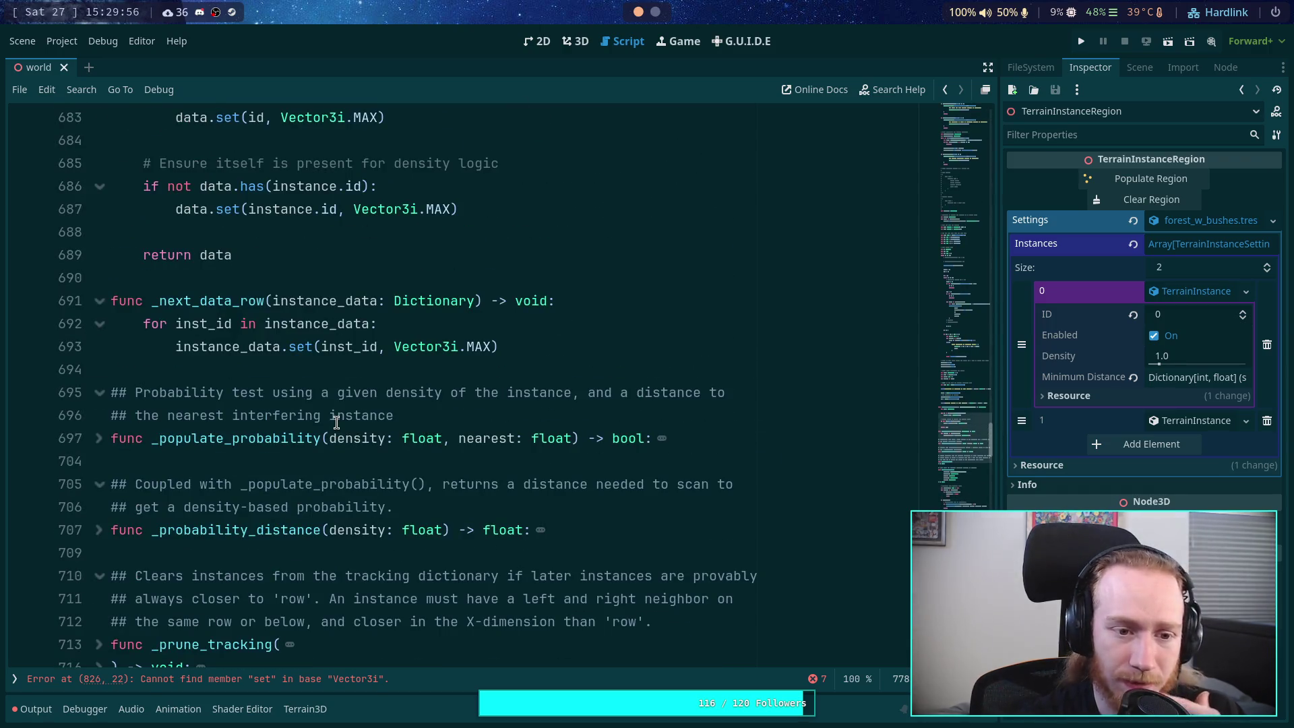
pyautogui.scroll(3, 337, 422)
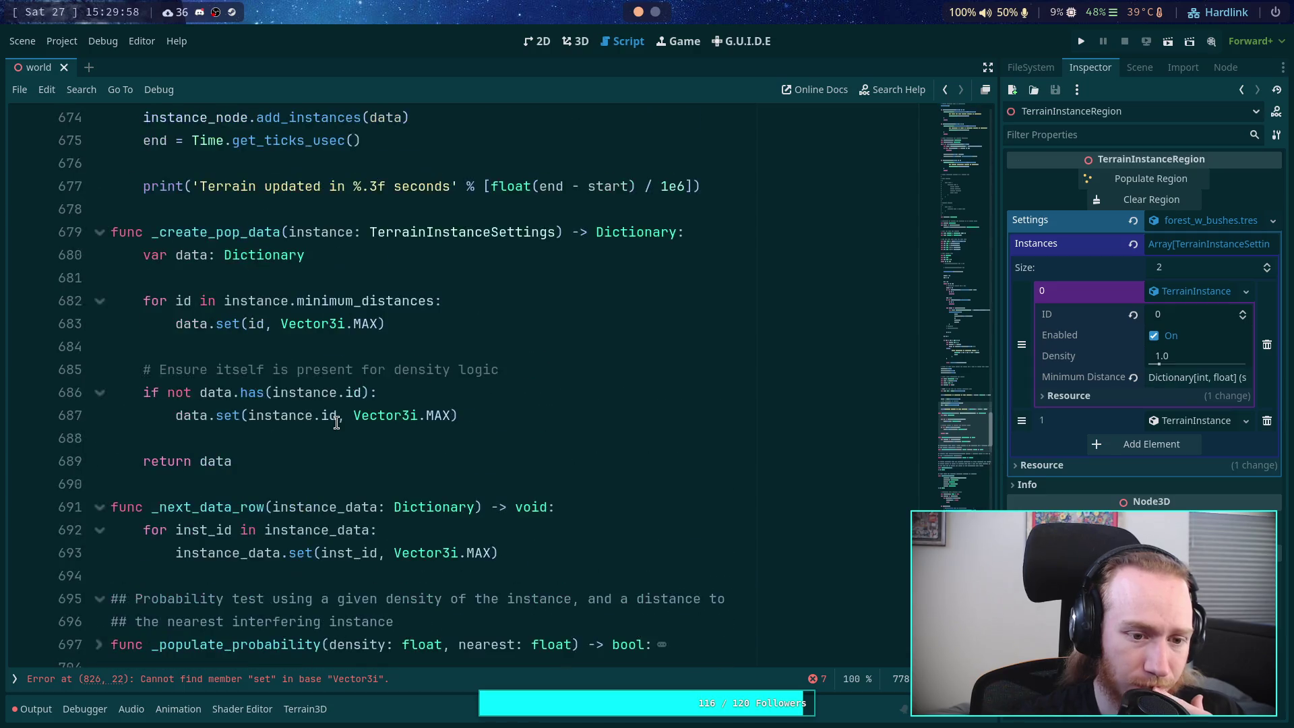
pyautogui.scroll(-2, 336, 423)
pyautogui.moveTo(491, 414); pyautogui.dragTo(394, 413)
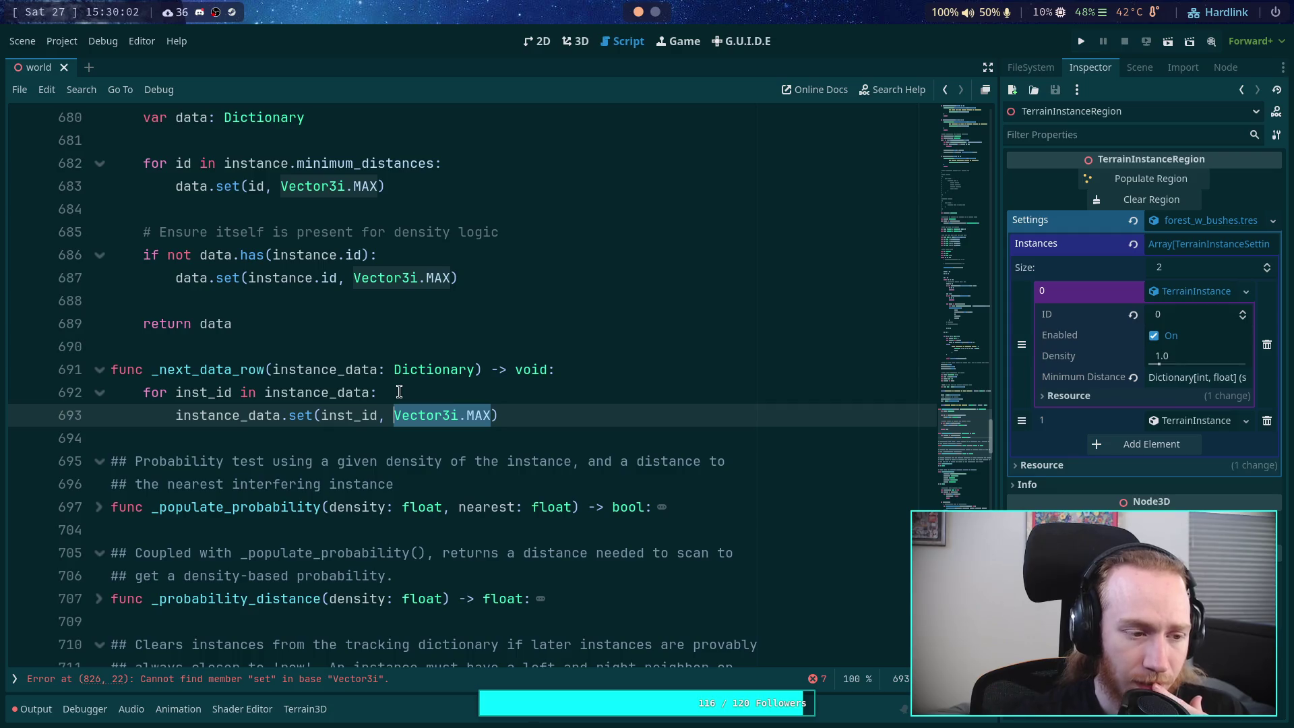
pyautogui.click(401, 392)
pyautogui.press('Return')
pyautogui.write('var ')
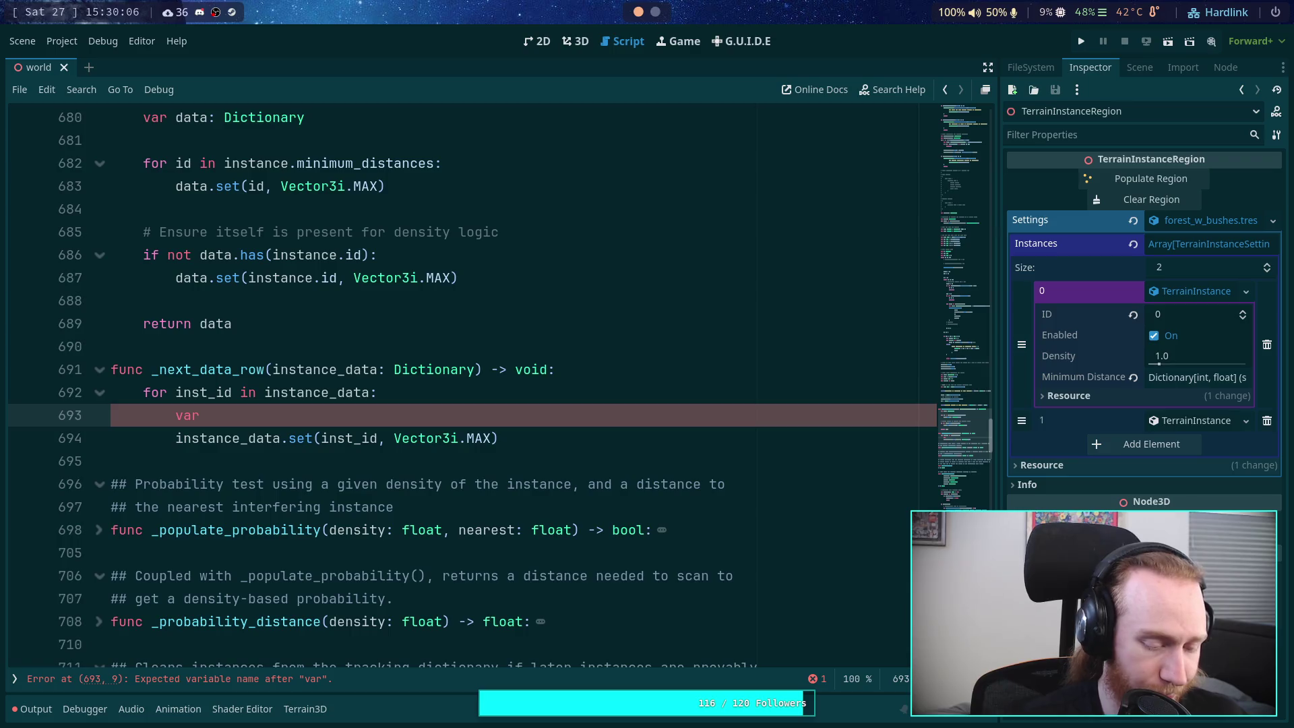
pyautogui.write('closest')
pyautogui.write(': V')
pyautogui.press('BackSpace')
pyautogui.hotkey('ctrl', 'BackSpace')
pyautogui.hotkey('ctrl', 'BackSpace')
pyautogui.write('data: Vector3i ')
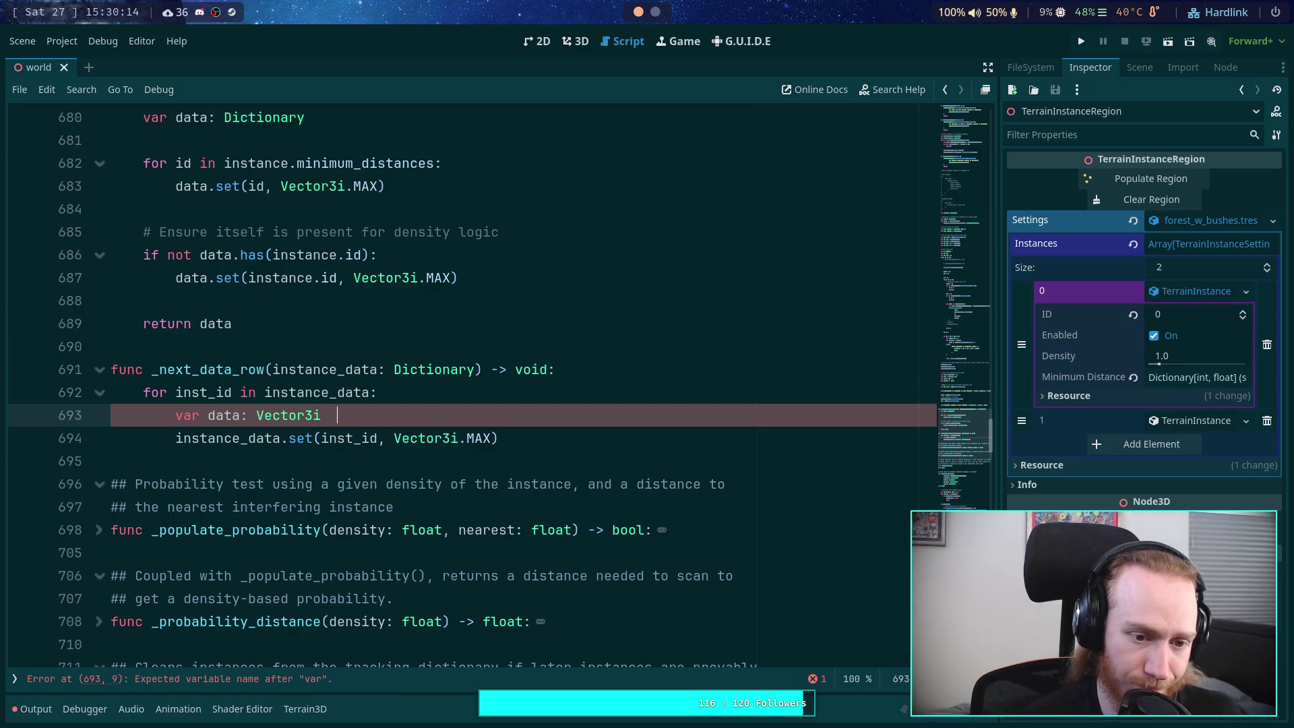
pyautogui.write('= inst')
pyautogui.press('Down')
pyautogui.press('Down')
pyautogui.press('Return')
pyautogui.write('.')
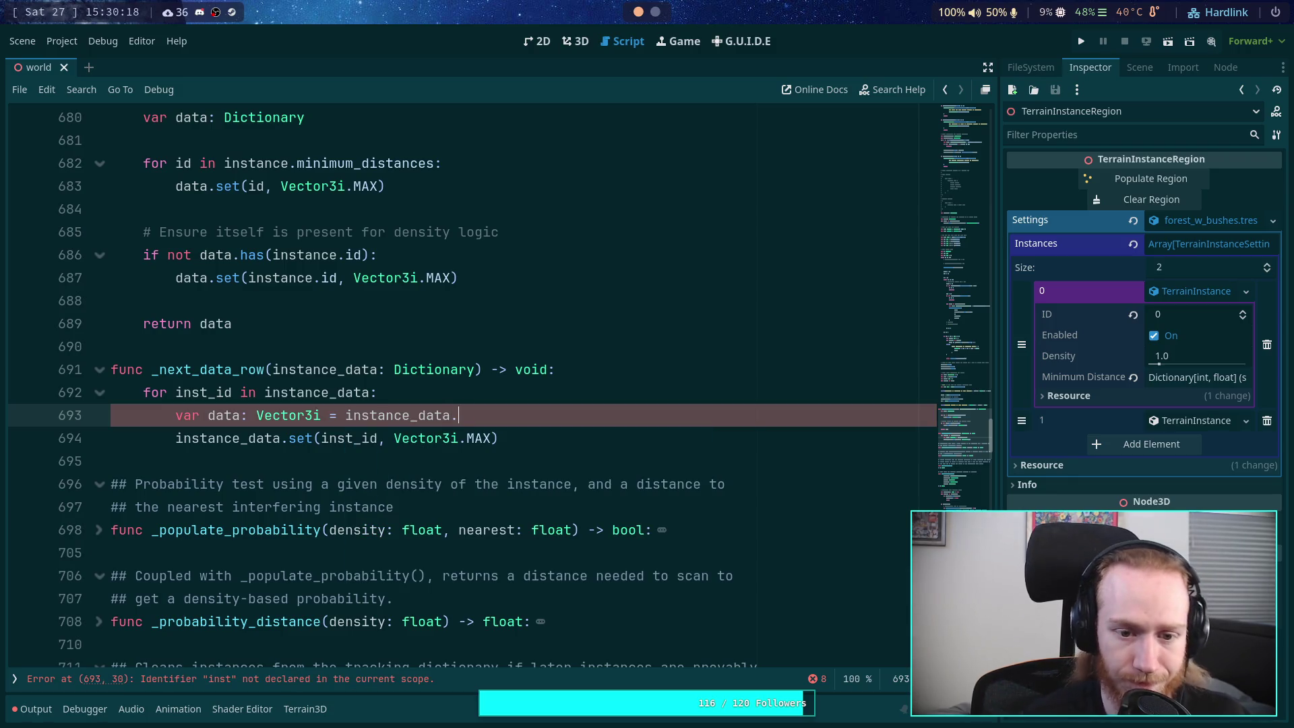
pyautogui.write('get(inst_id')
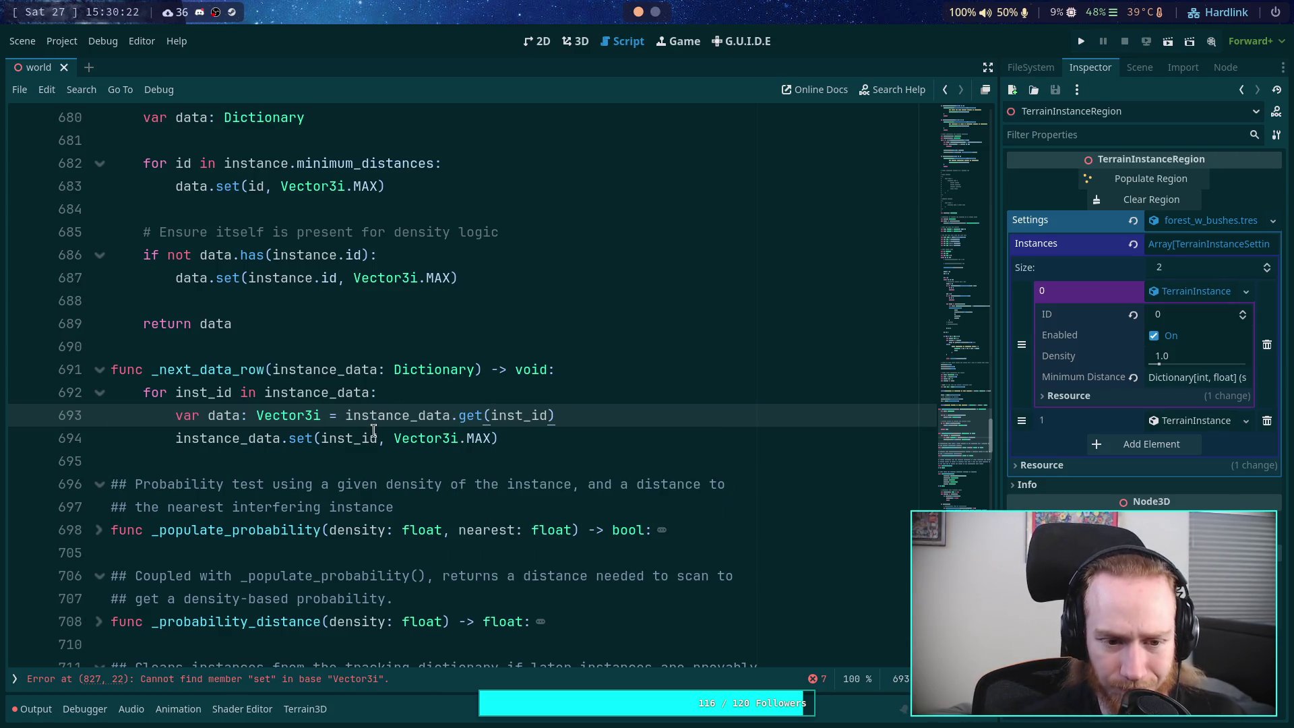
# Step: Replace Vector3i.MAX with Vector3i(data.x, data.y, INT_MAX) in the set call on line 694
pyautogui.doubleClick(418, 438)
pyautogui.moveTo(459, 438); pyautogui.dragTo(490, 436)
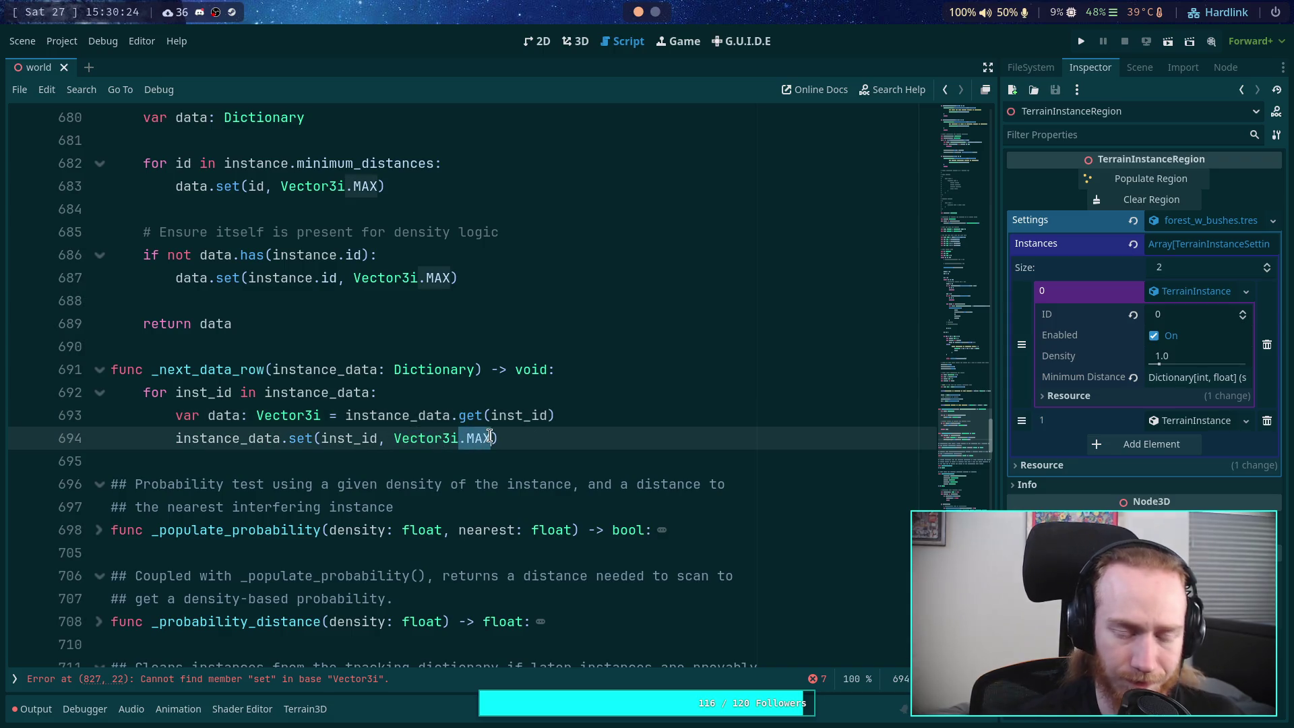
pyautogui.press('BackSpace')
pyautogui.write('(')
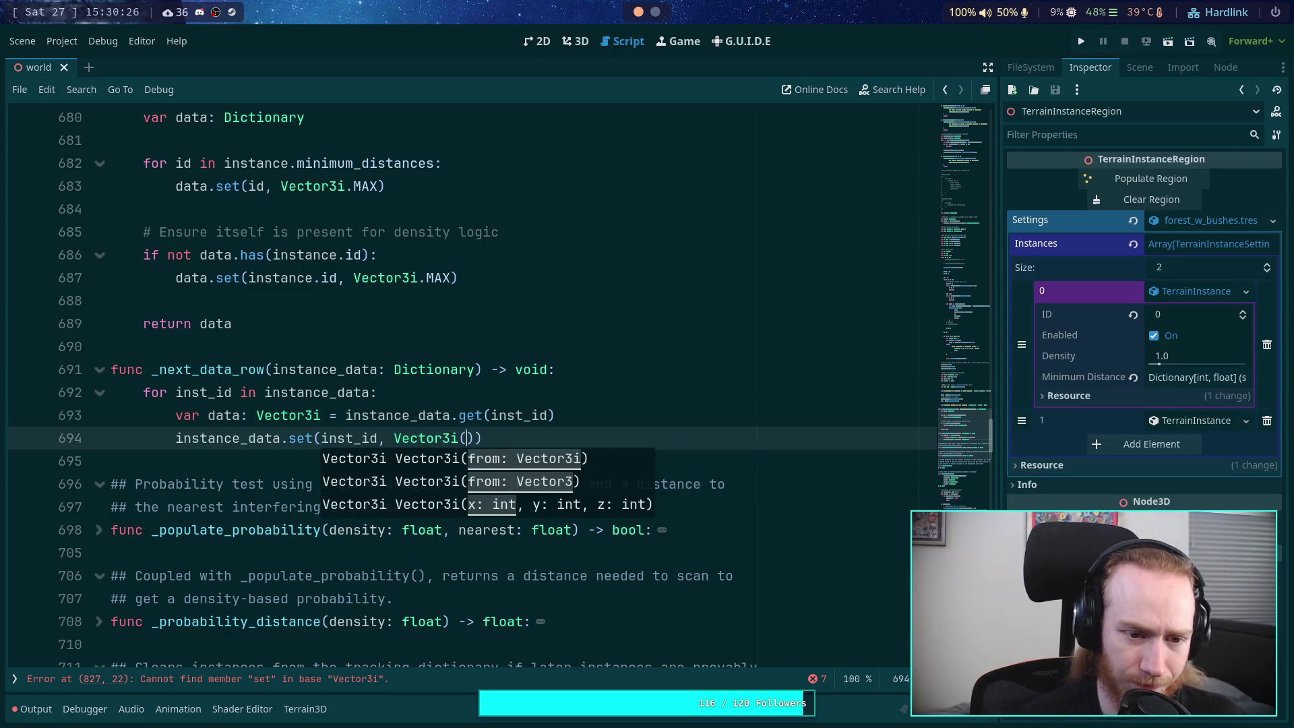
pyautogui.write('data.x')
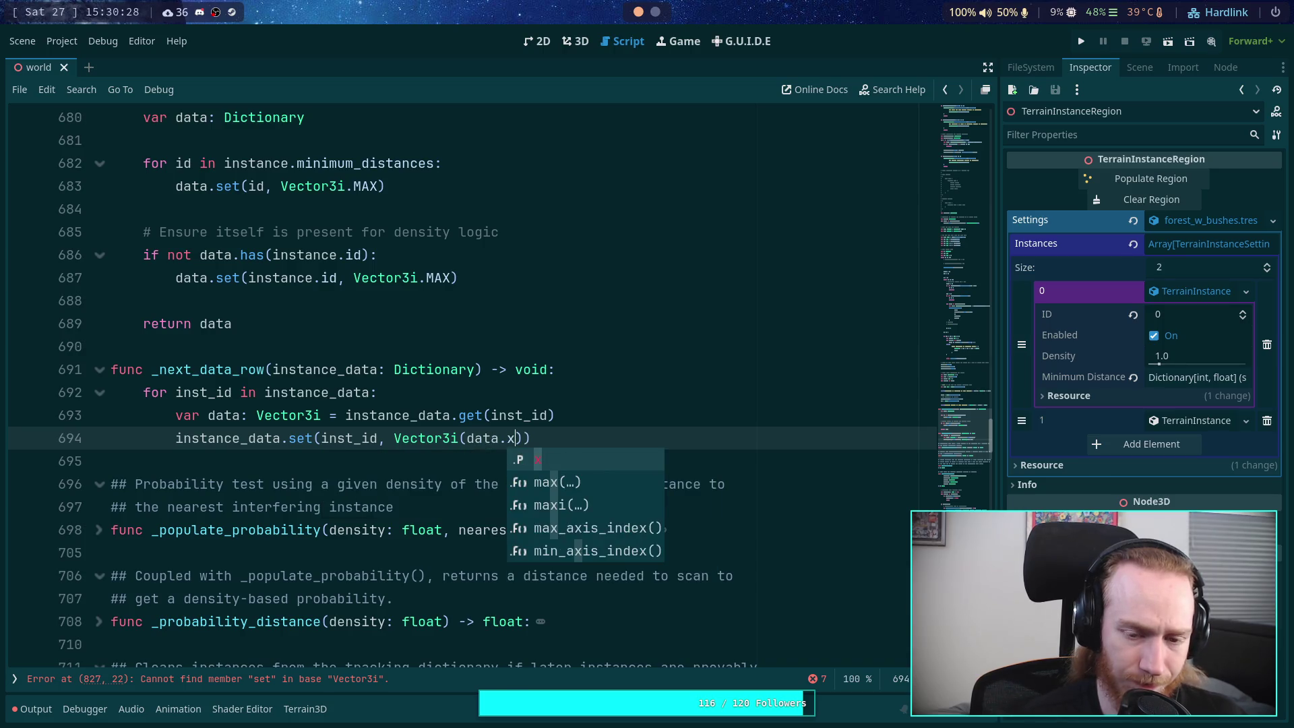
pyautogui.write(', data.y, INT_MAX')
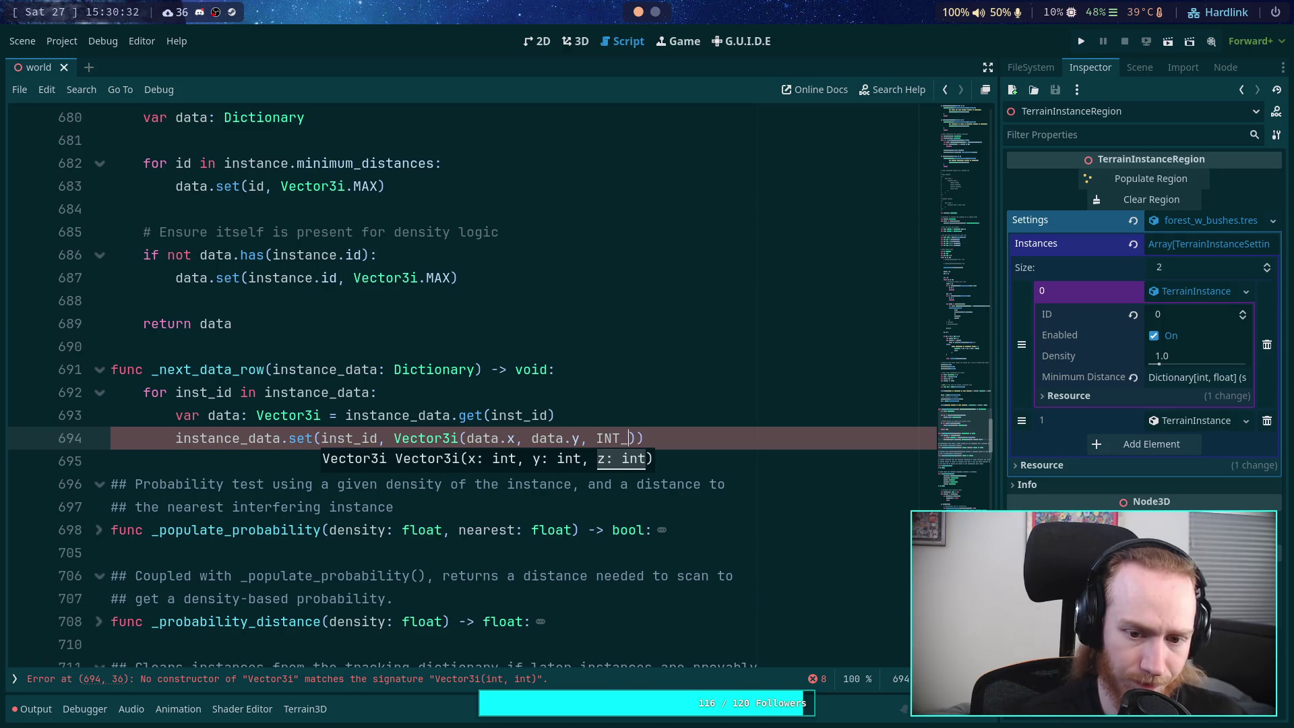
pyautogui.press('Escape')
pyautogui.rightClick(628, 438)
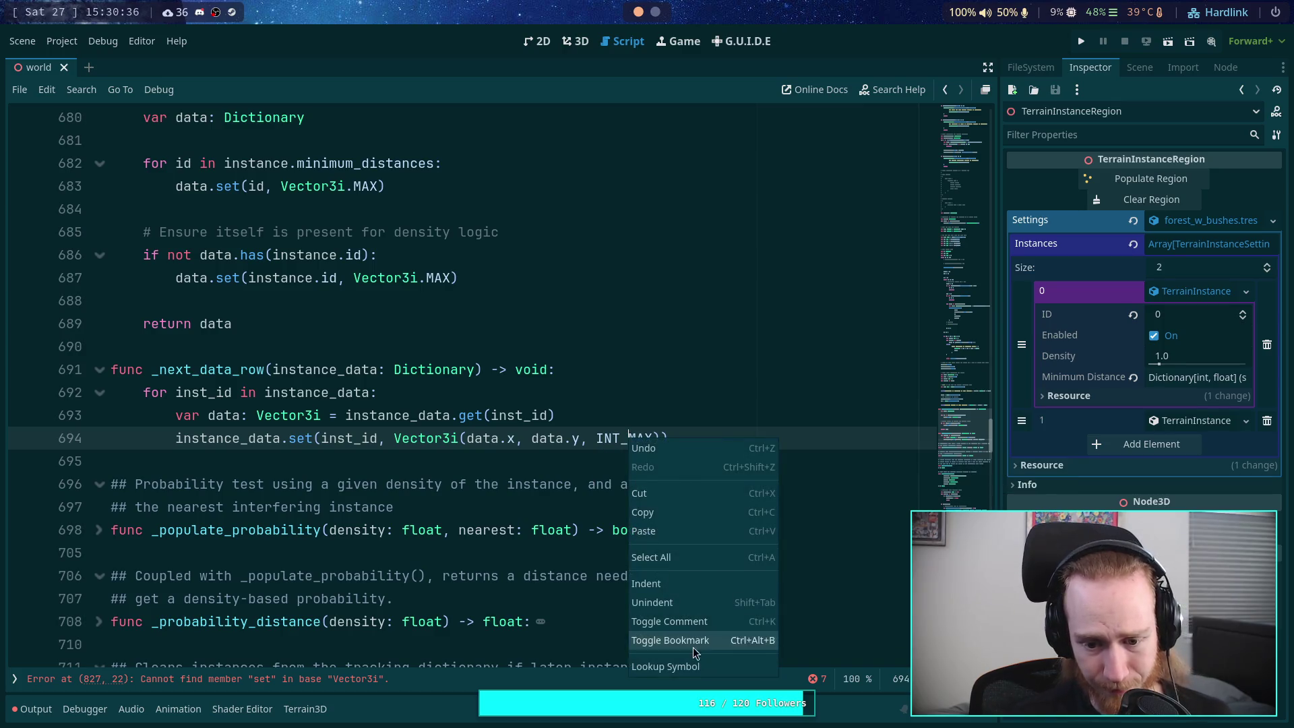
pyautogui.click(694, 666)
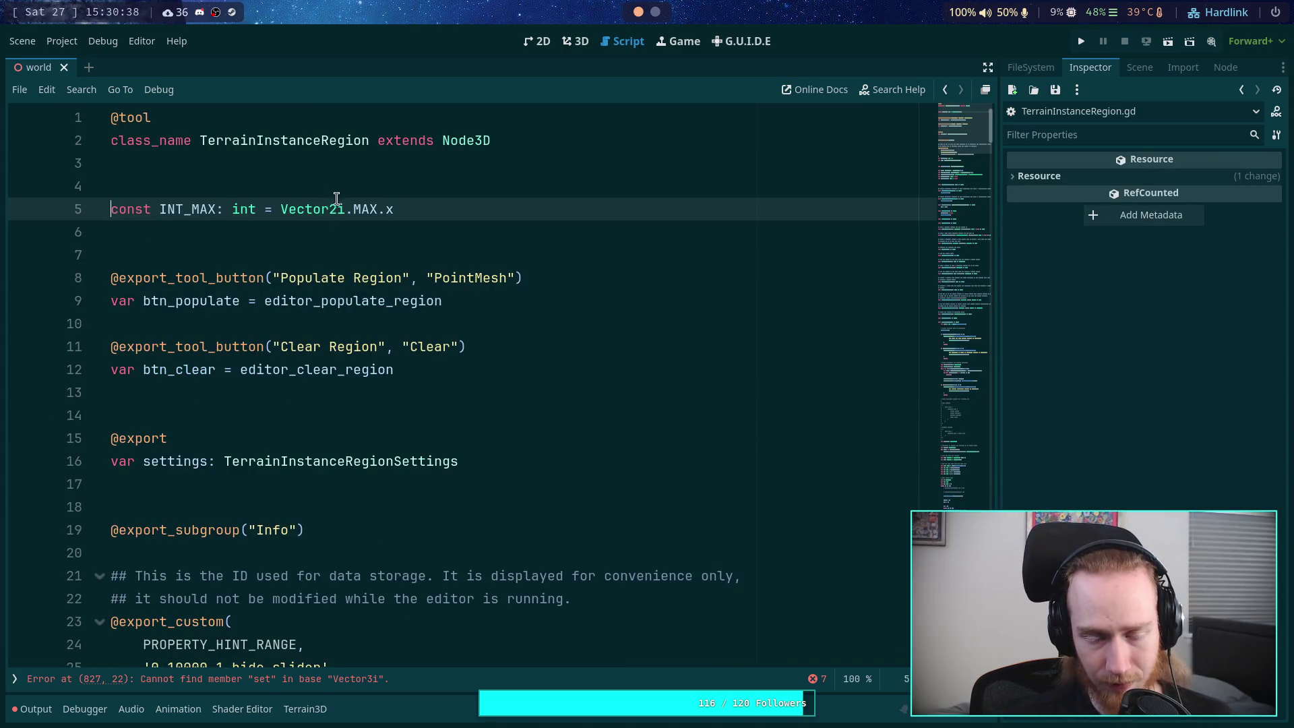
pyautogui.click(404, 237)
pyautogui.scroll(-15, 823, 308)
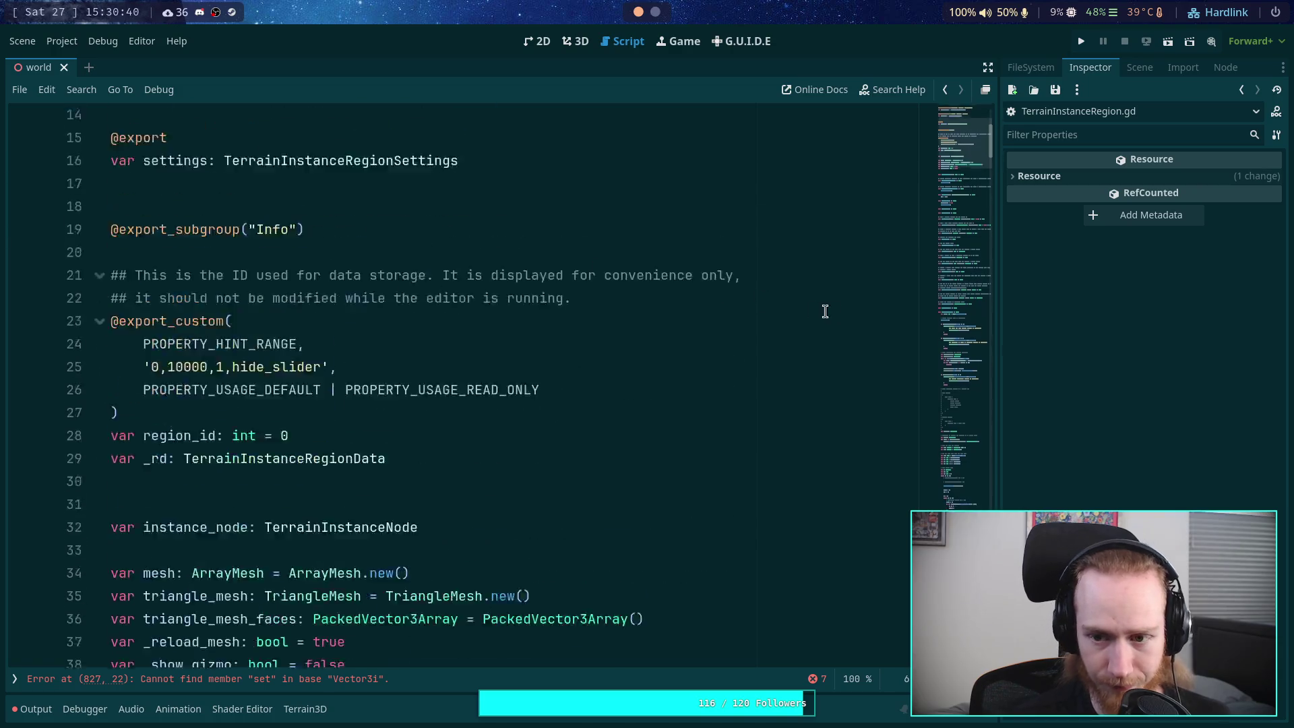
pyautogui.moveTo(988, 175)
pyautogui.mouseDown()
pyautogui.moveTo(960, 418)
pyautogui.moveTo(967, 310)
pyautogui.mouseUp()
pyautogui.scroll(-20, 967, 310)
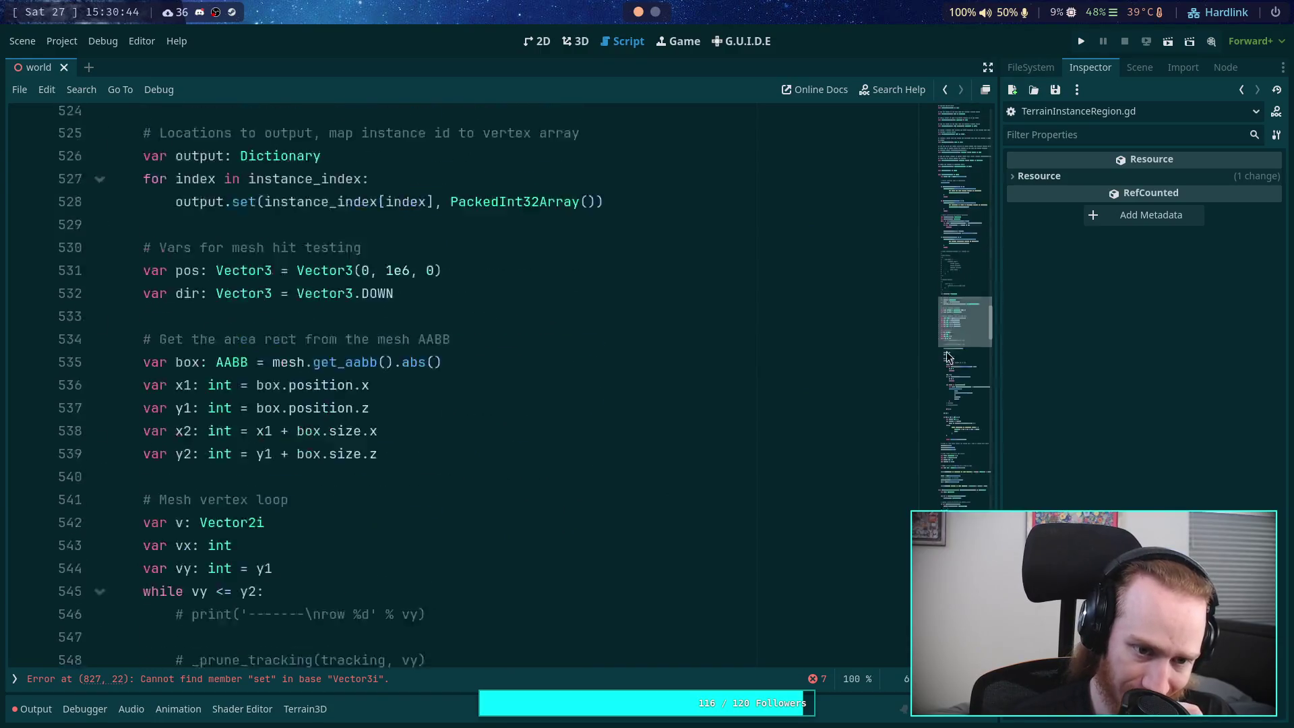
pyautogui.scroll(-5, 751, 391)
pyautogui.scroll(8, 750, 391)
pyautogui.scroll(-8, 750, 391)
pyautogui.scroll(7, 751, 391)
pyautogui.scroll(-20, 751, 391)
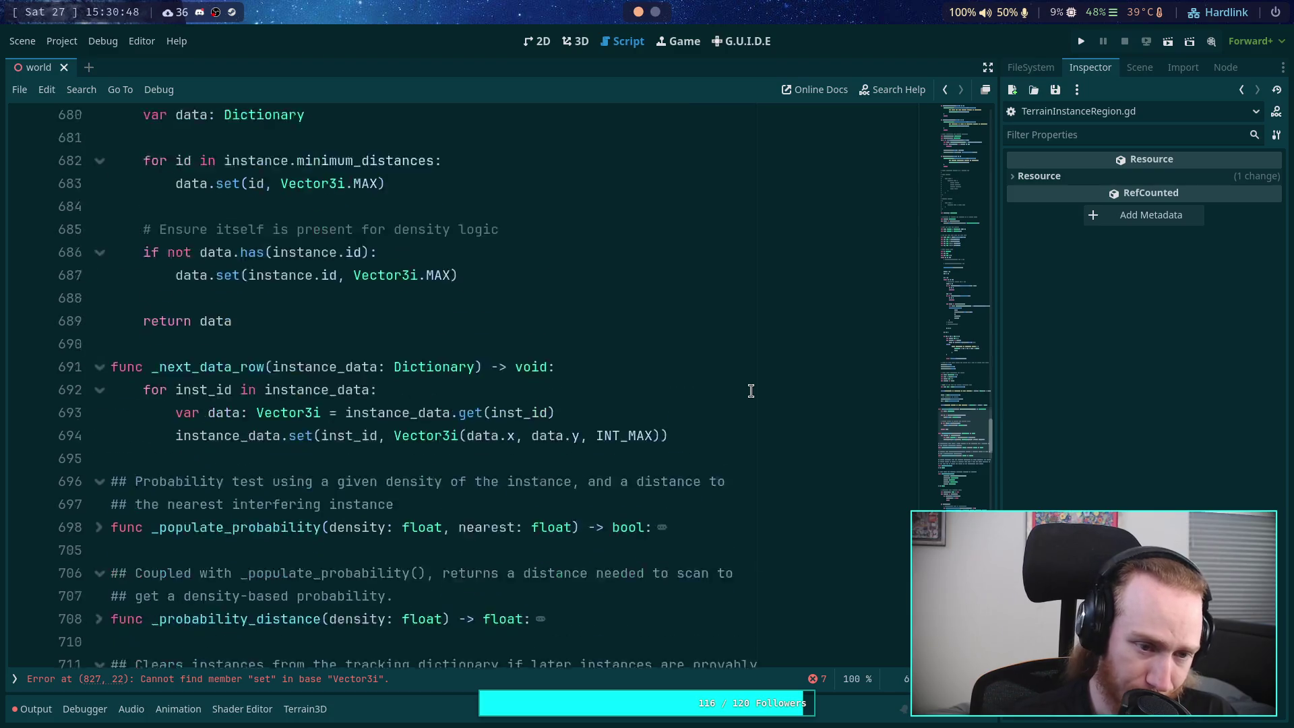
pyautogui.scroll(-4, 606, 391)
pyautogui.scroll(4, 598, 388)
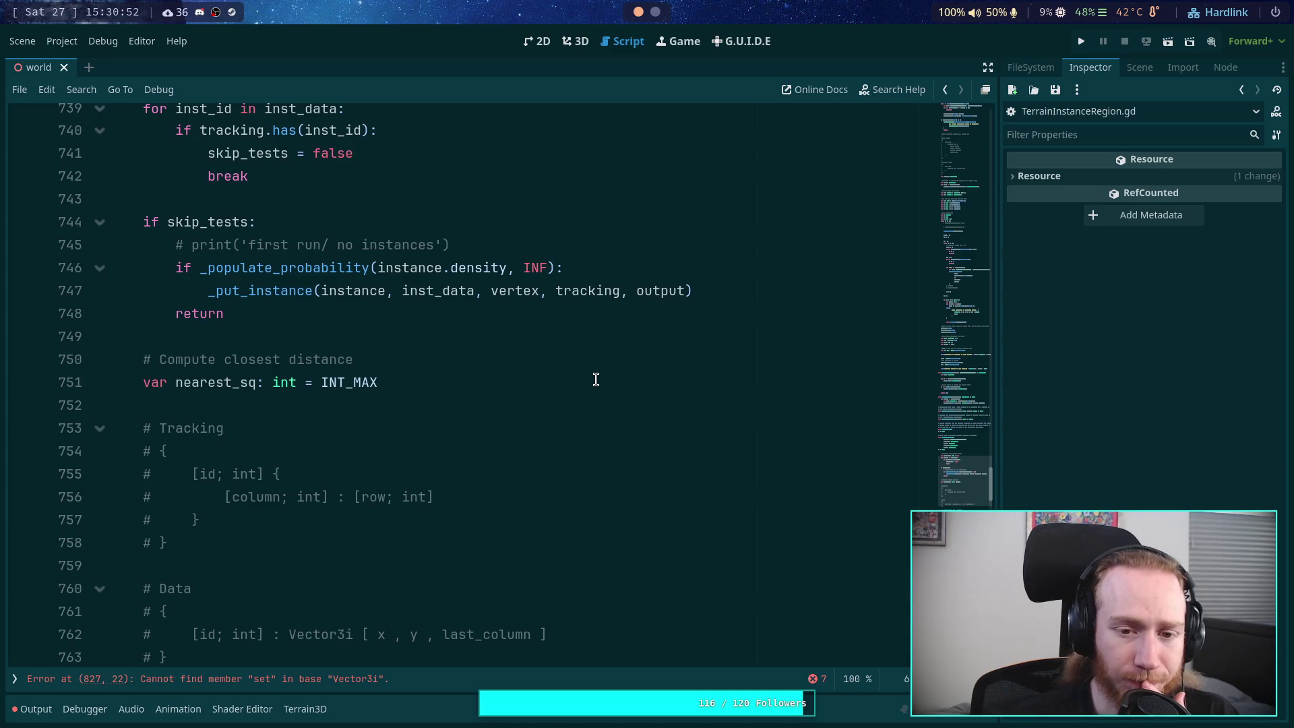
pyautogui.scroll(-7, 595, 379)
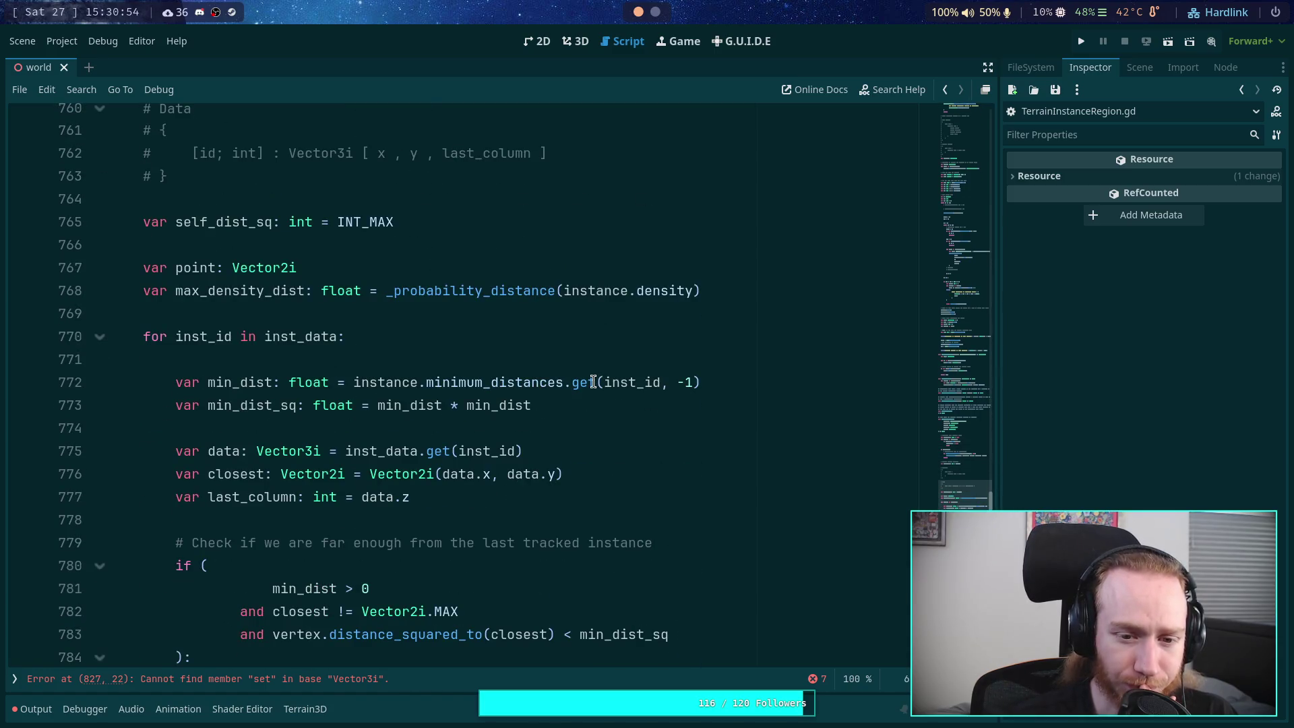
pyautogui.scroll(-5, 458, 381)
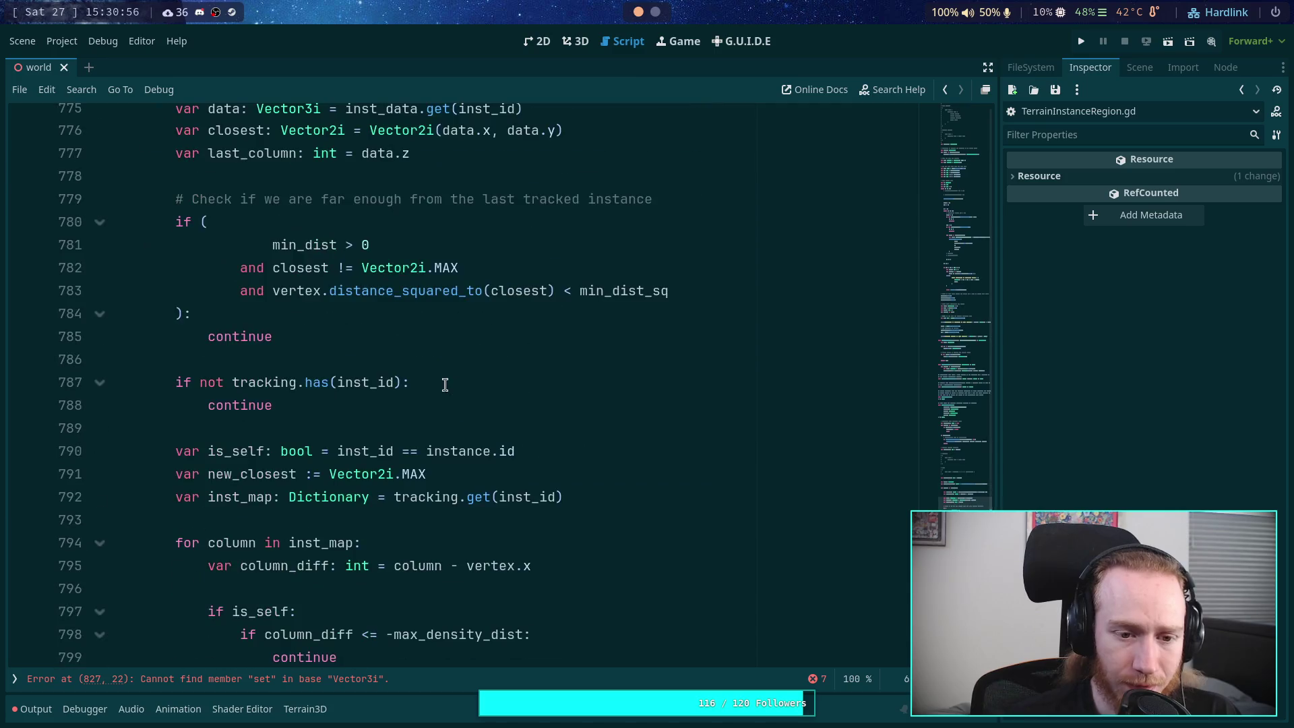
pyautogui.moveTo(373, 343); pyautogui.dragTo(119, 198)
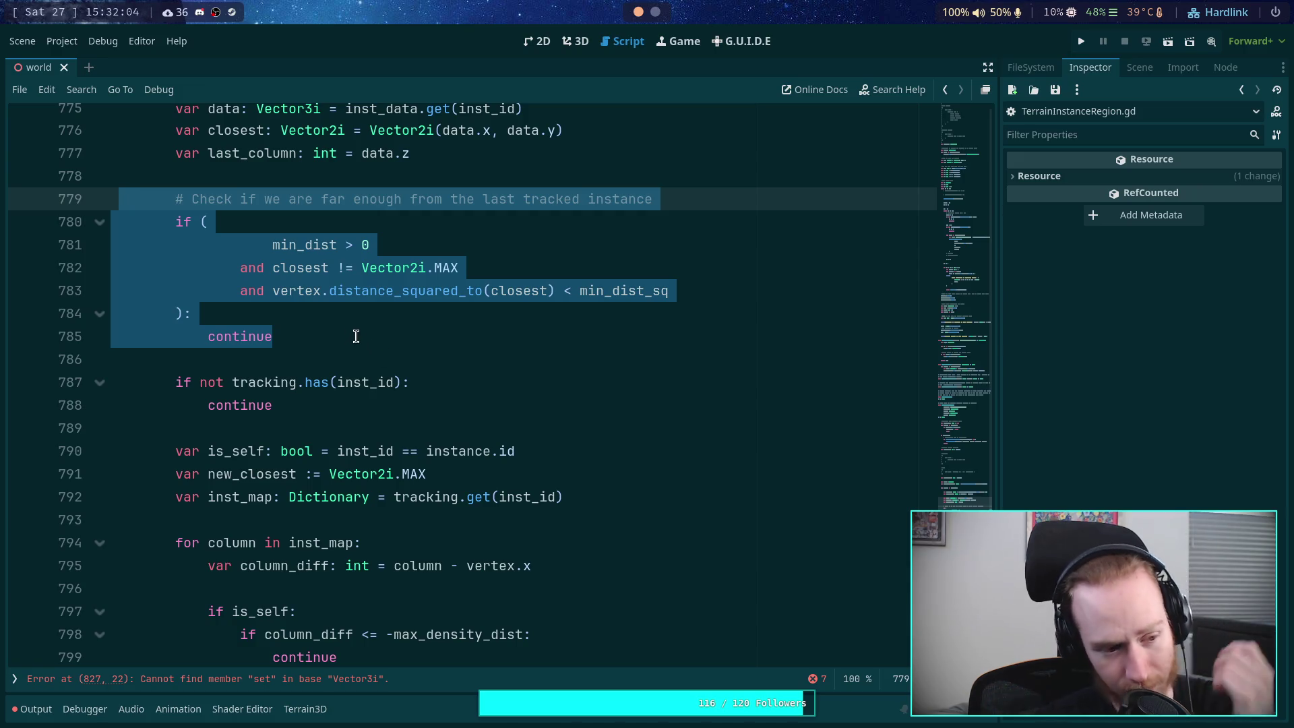
pyautogui.click(343, 369)
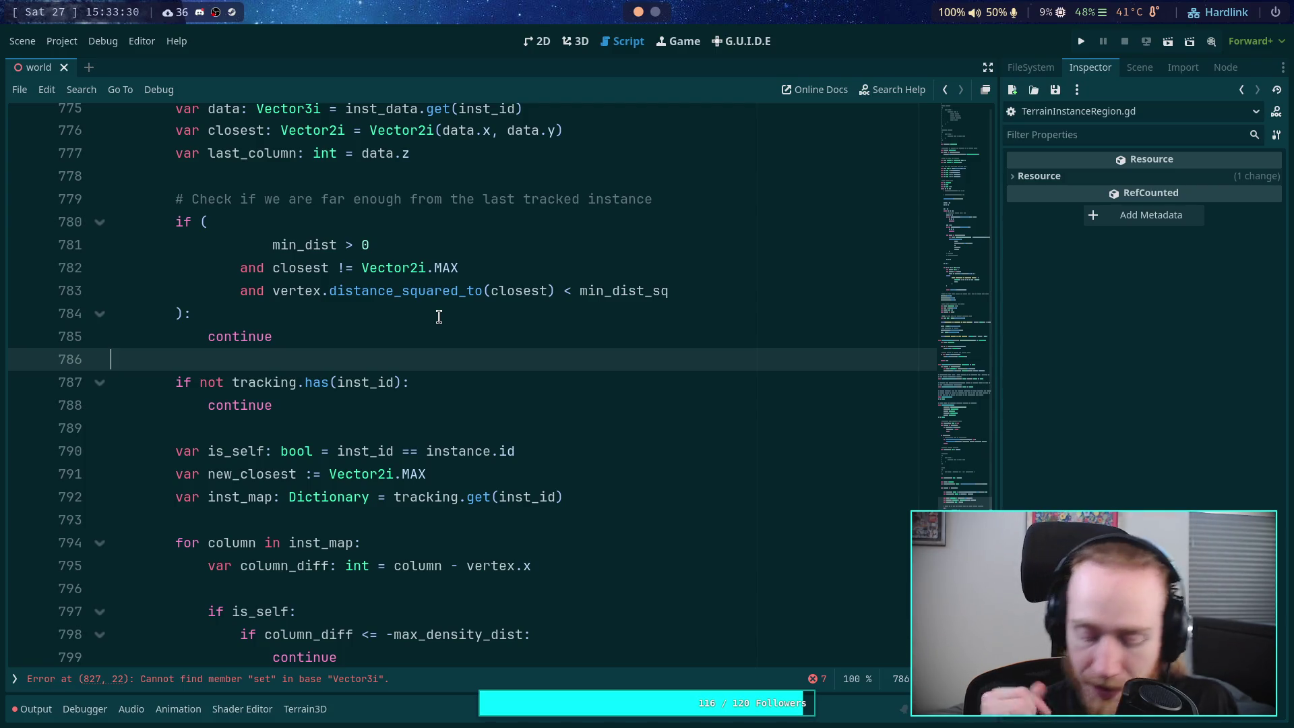
pyautogui.moveTo(456, 298)
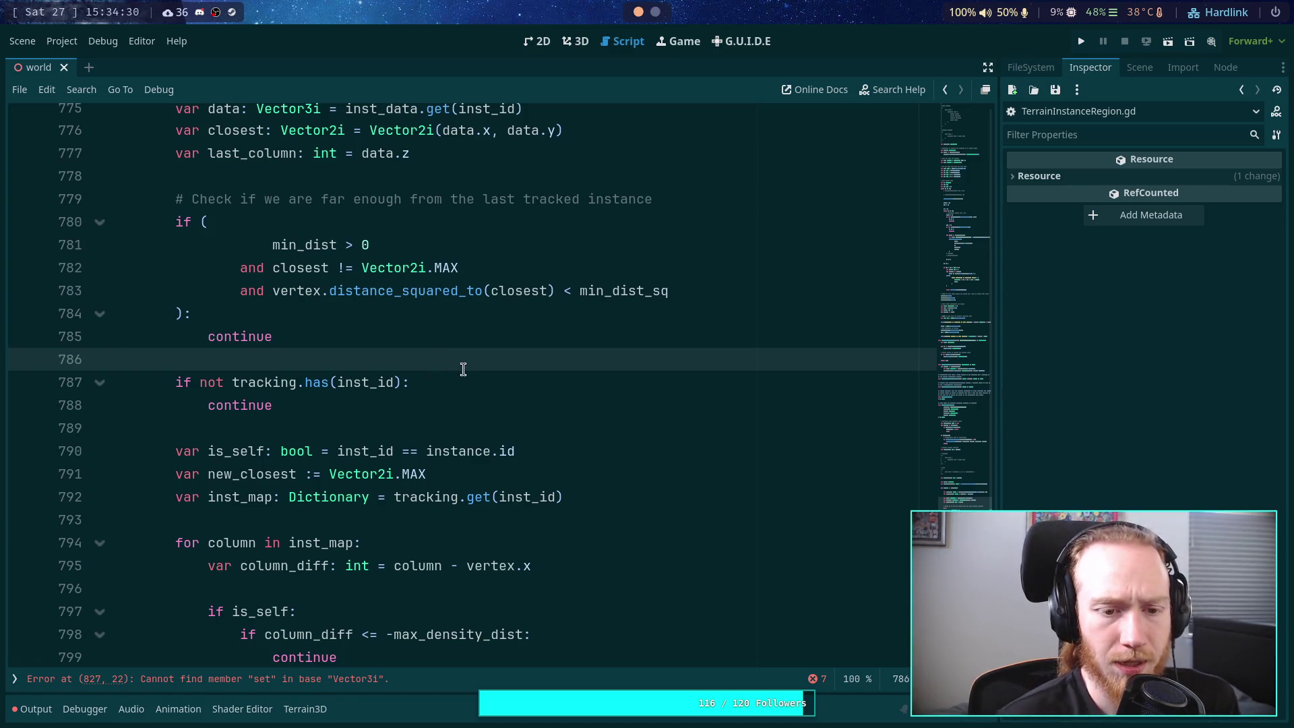
pyautogui.click(419, 314)
pyautogui.click(347, 405)
pyautogui.moveTo(347, 405); pyautogui.dragTo(376, 393)
pyautogui.click(381, 405)
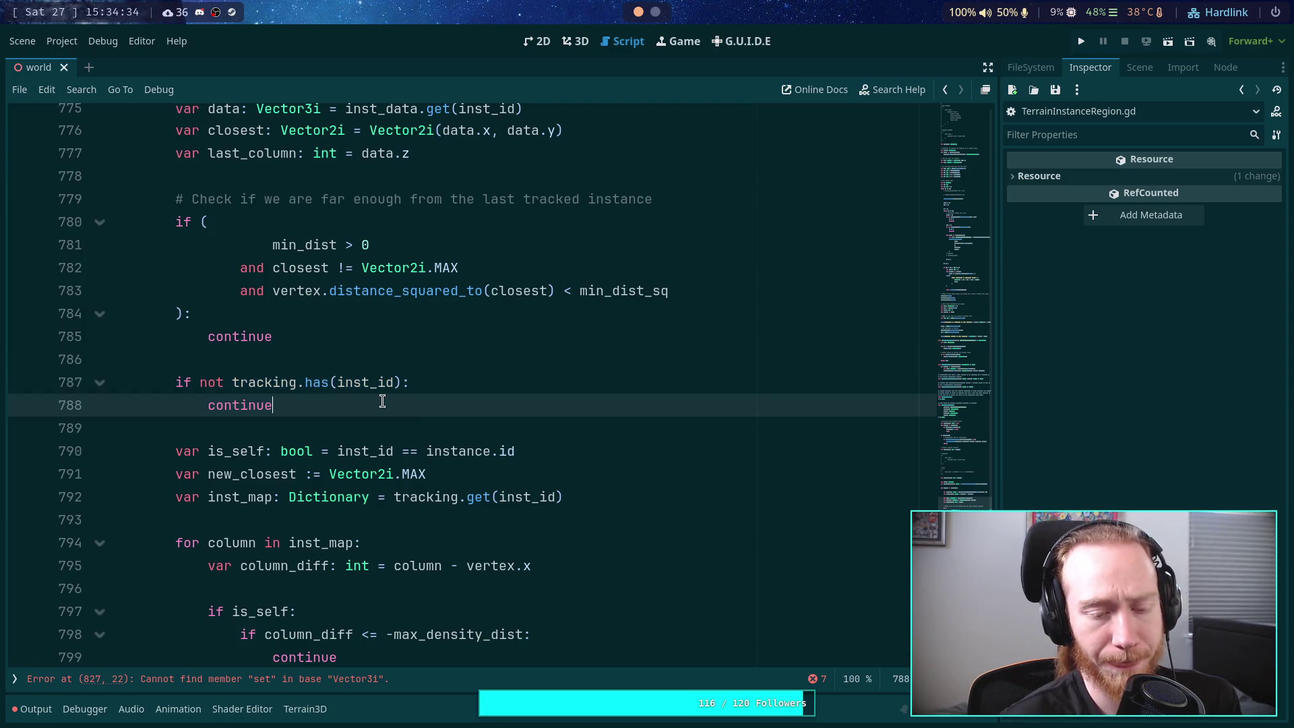
pyautogui.scroll(-1, 382, 401)
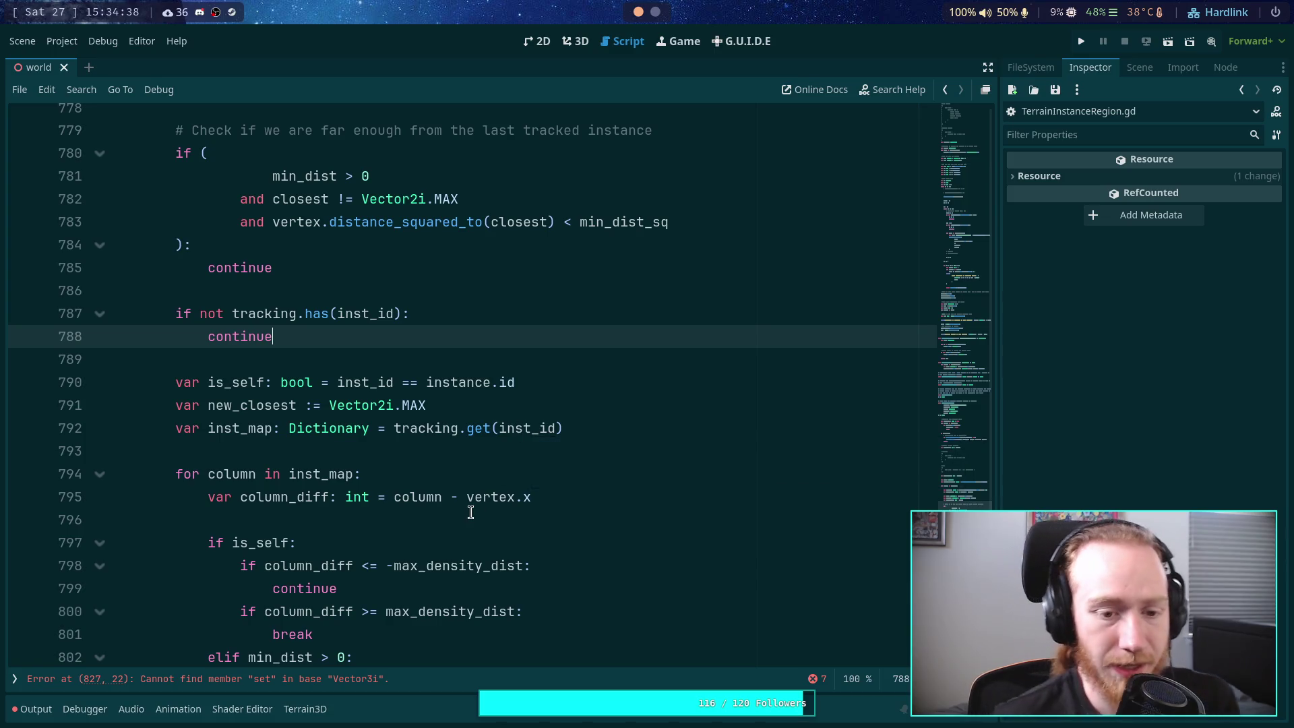
pyautogui.scroll(-1, 467, 512)
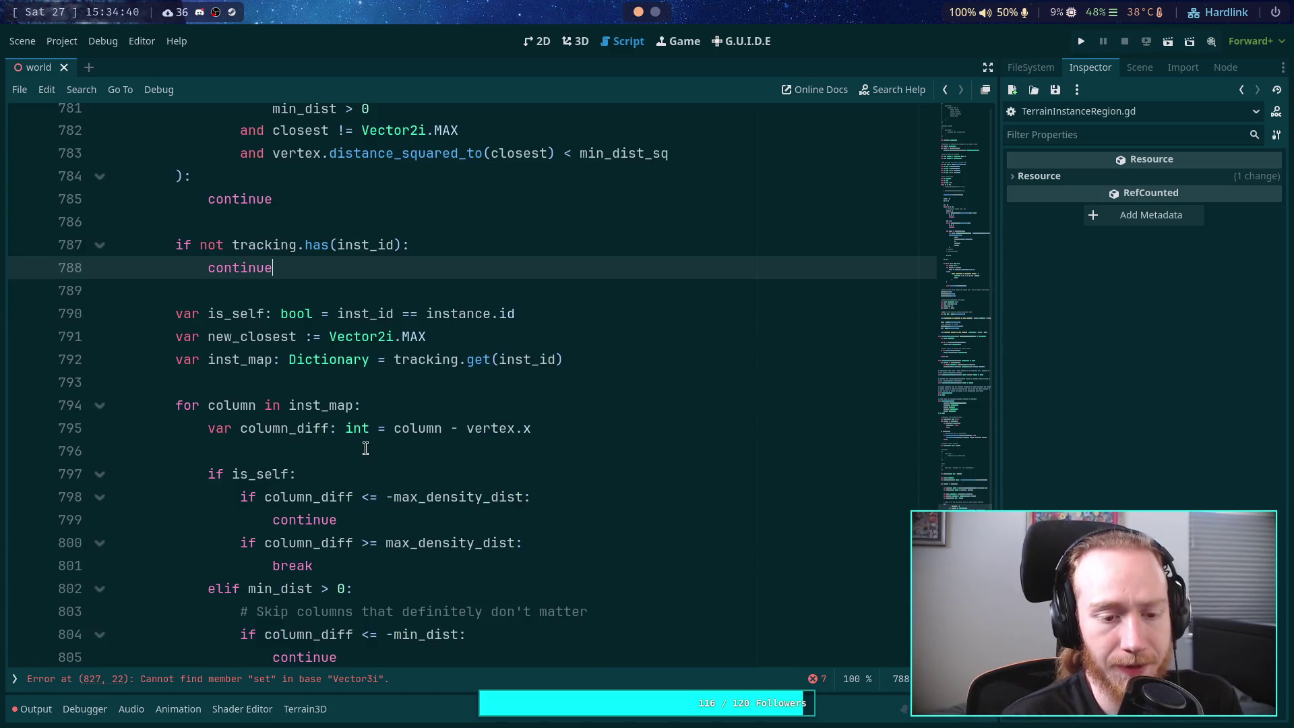
pyautogui.scroll(-1, 366, 450)
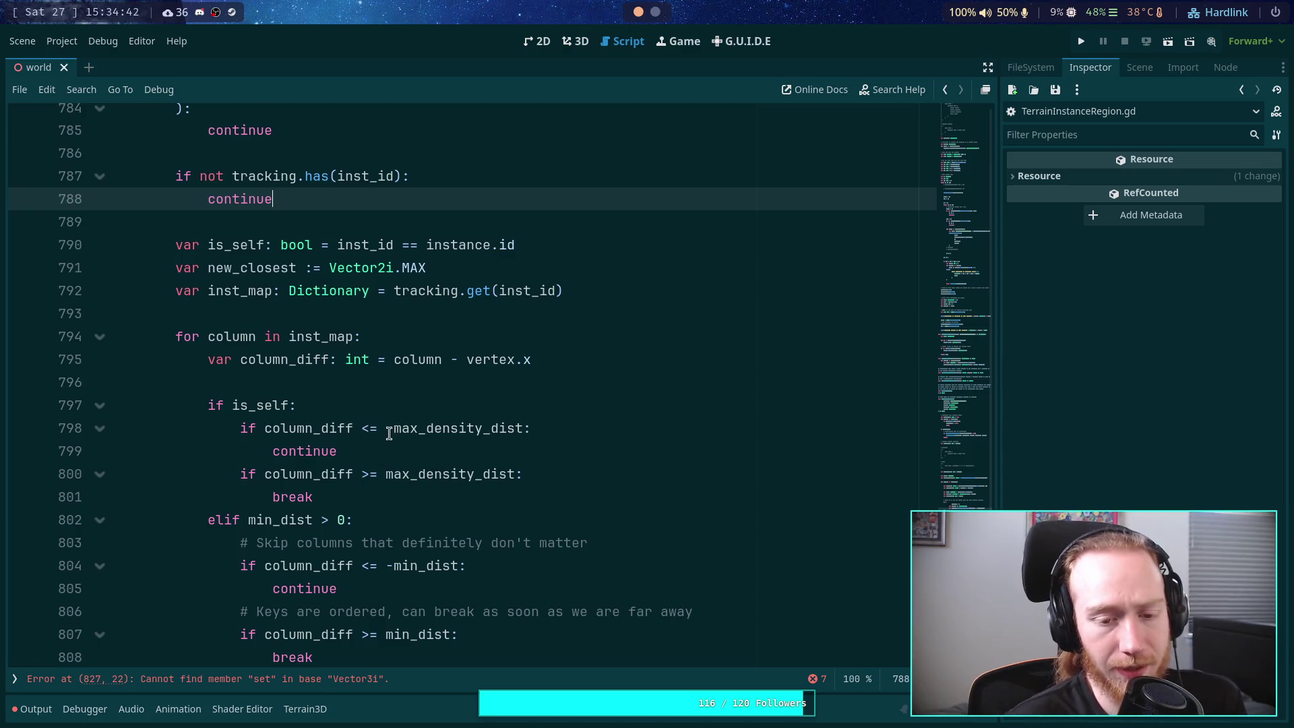
pyautogui.doubleClick(326, 427)
pyautogui.moveTo(476, 476)
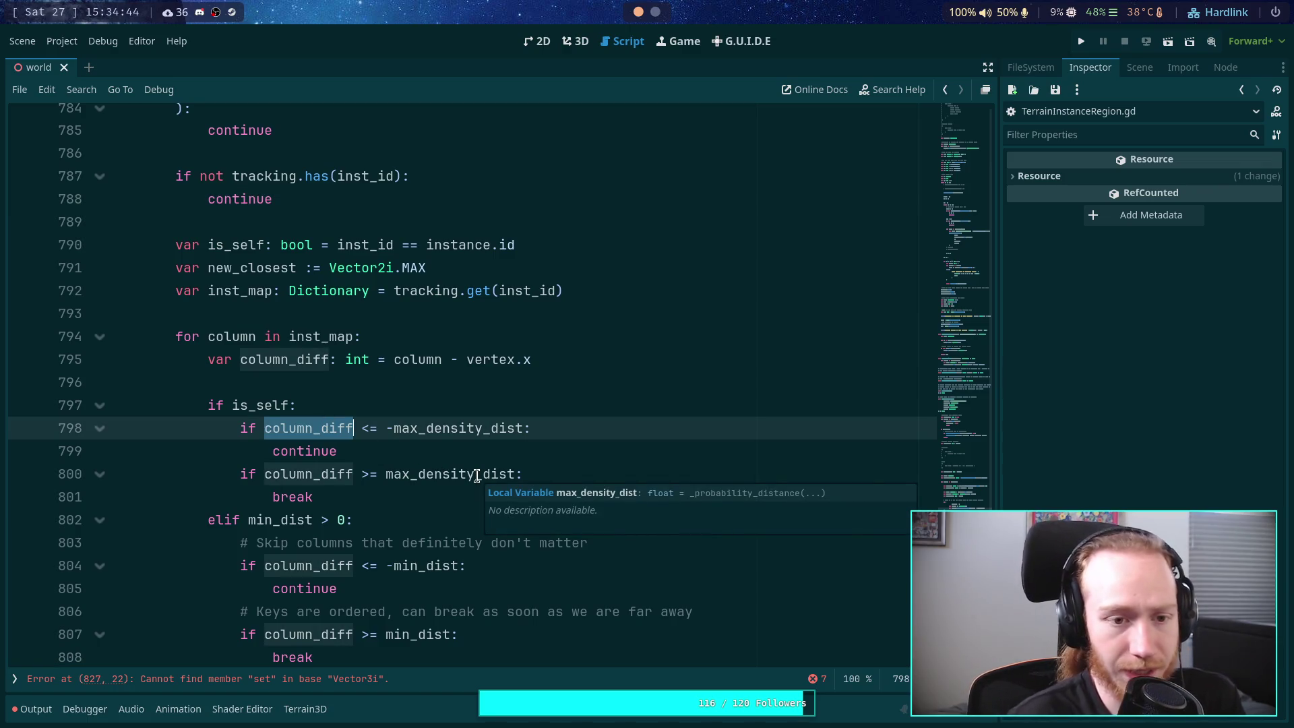
pyautogui.scroll(7, 476, 476)
pyautogui.doubleClick(269, 224)
pyautogui.scroll(-6, 269, 224)
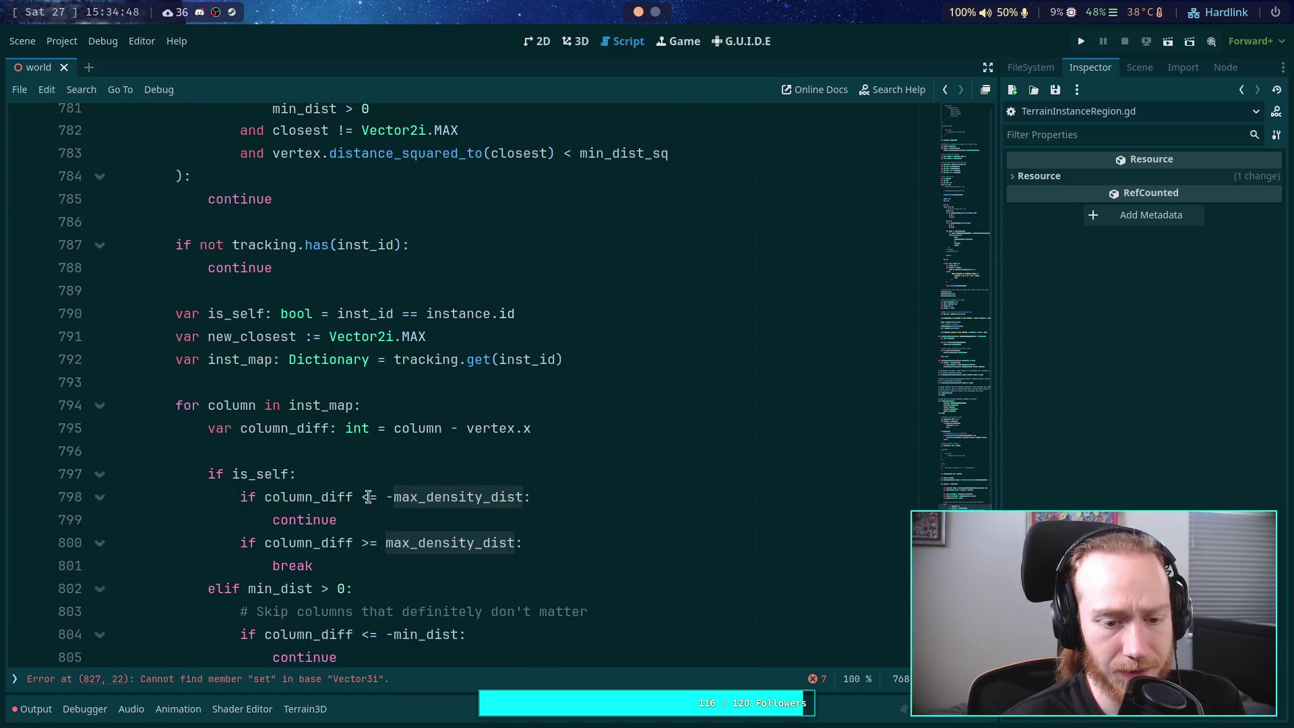
pyautogui.doubleClick(299, 520)
pyautogui.scroll(-2, 421, 539)
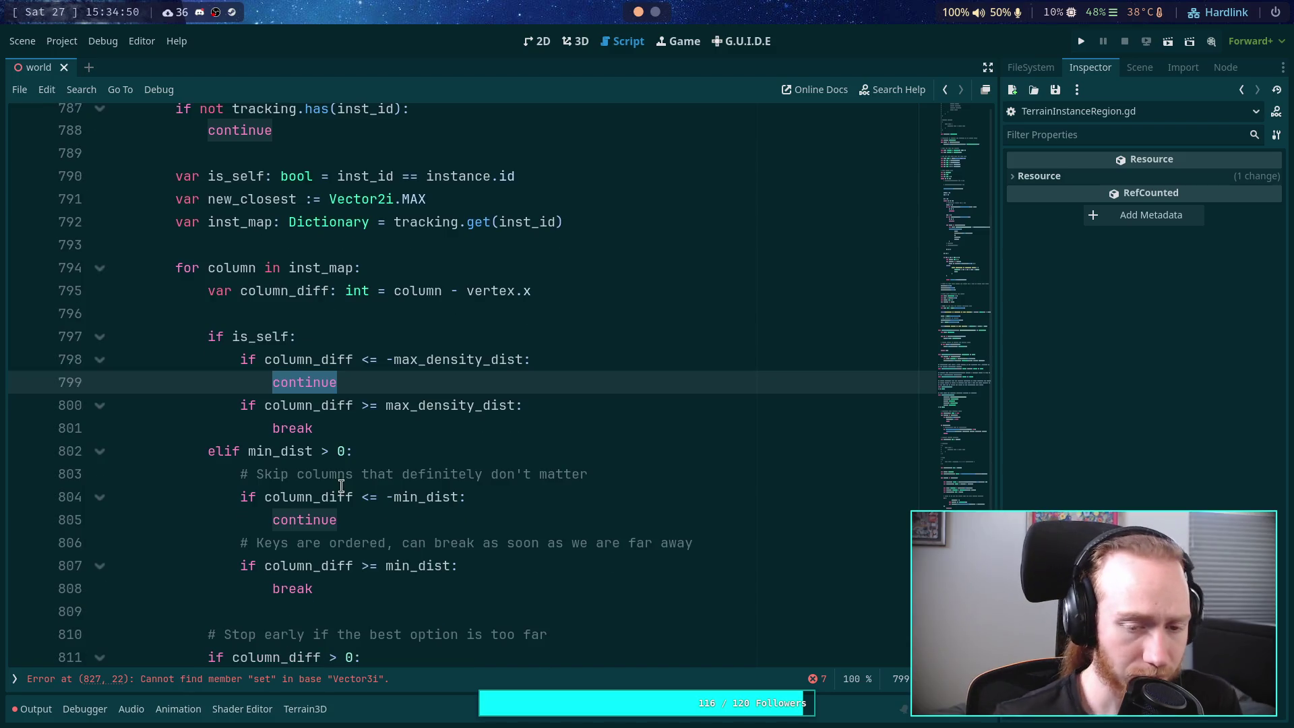
pyautogui.click(315, 430)
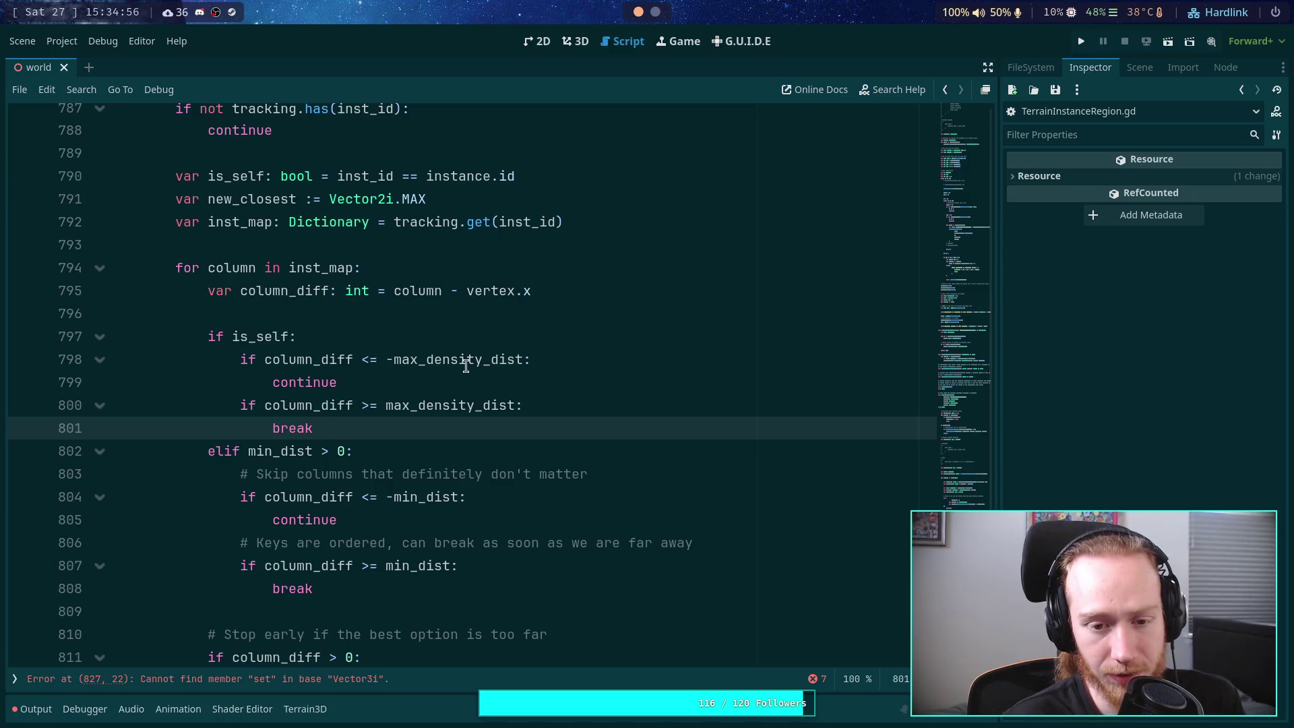
pyautogui.click(524, 357)
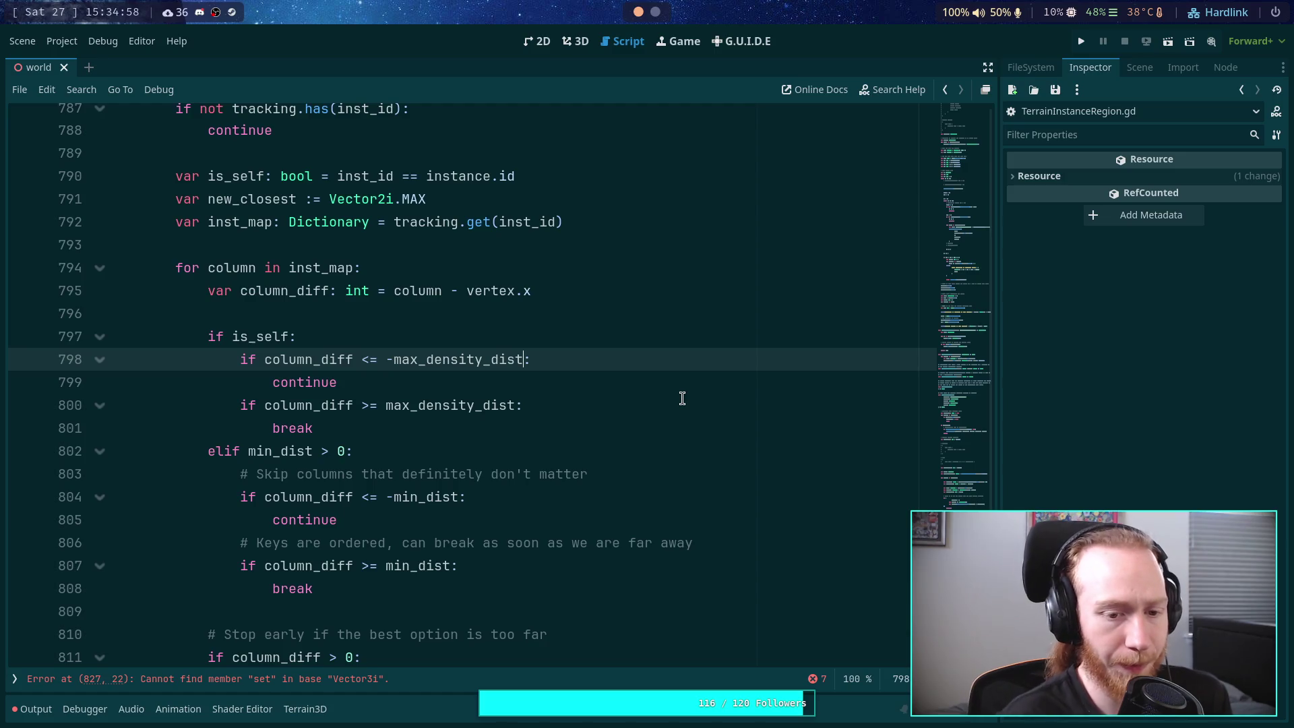
pyautogui.write('and')
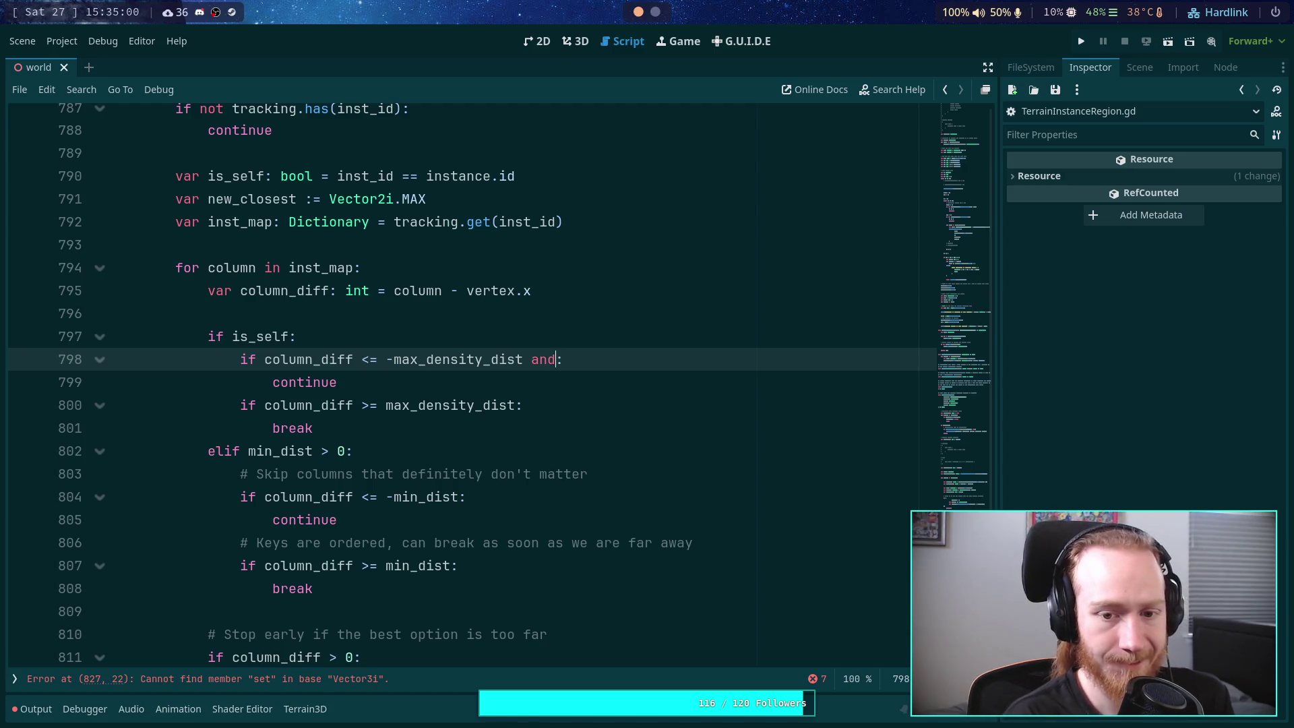
pyautogui.press('BackSpace')
pyautogui.press('BackSpace')
pyautogui.press('BackSpace')
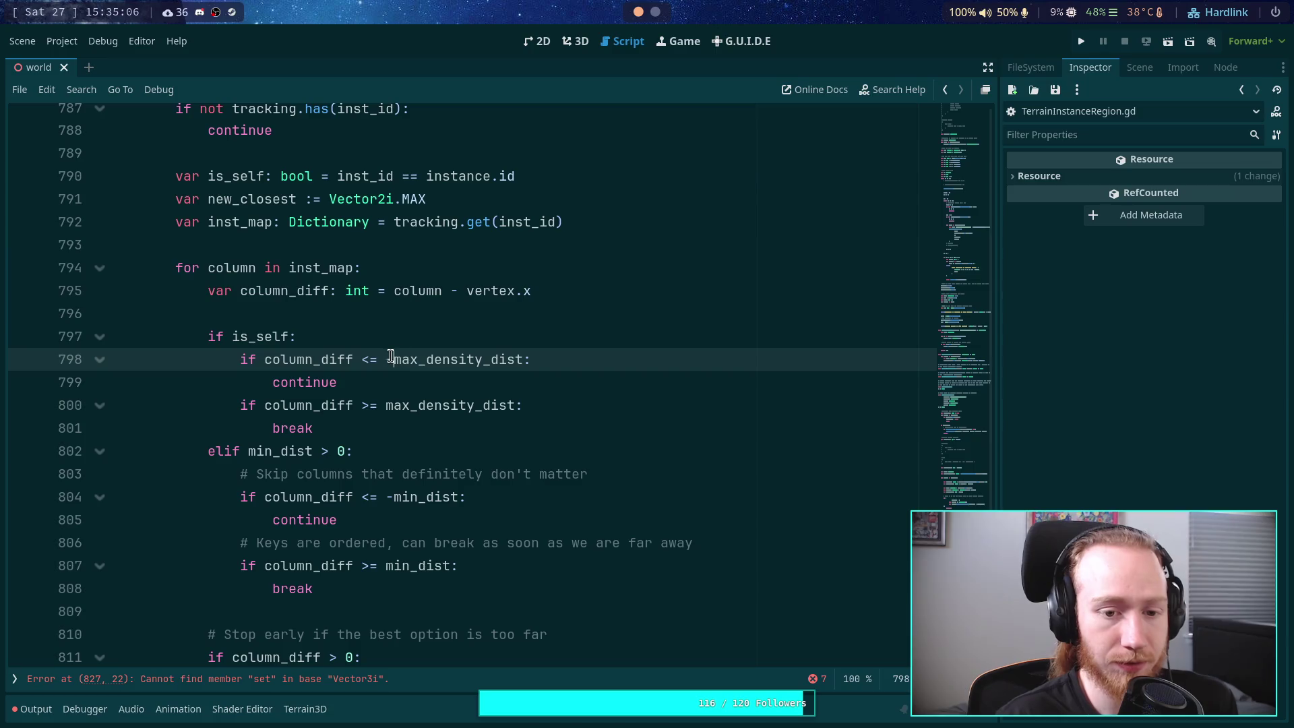
# Step: Change the line 798 continue bound to -maxi(min_dist, max_density_dist)
pyautogui.click(391, 357)
pyautogui.write('max')
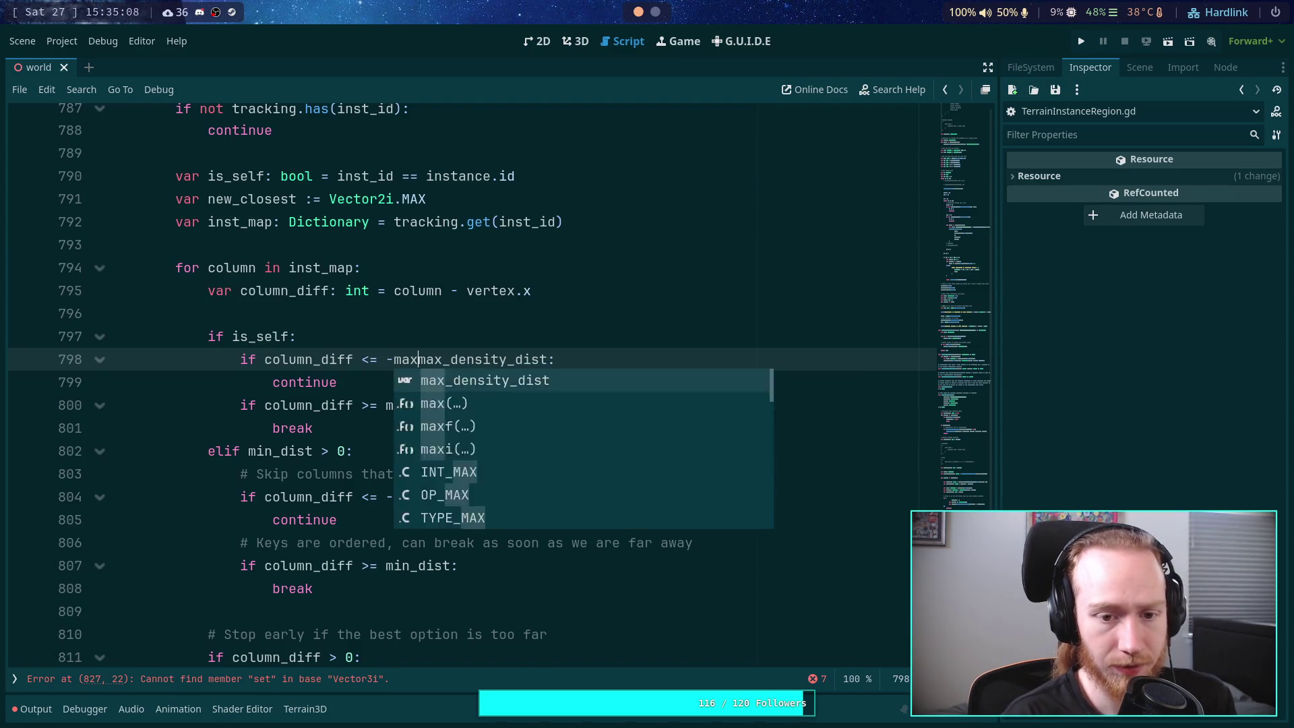
pyautogui.write('i')
pyautogui.press('Return')
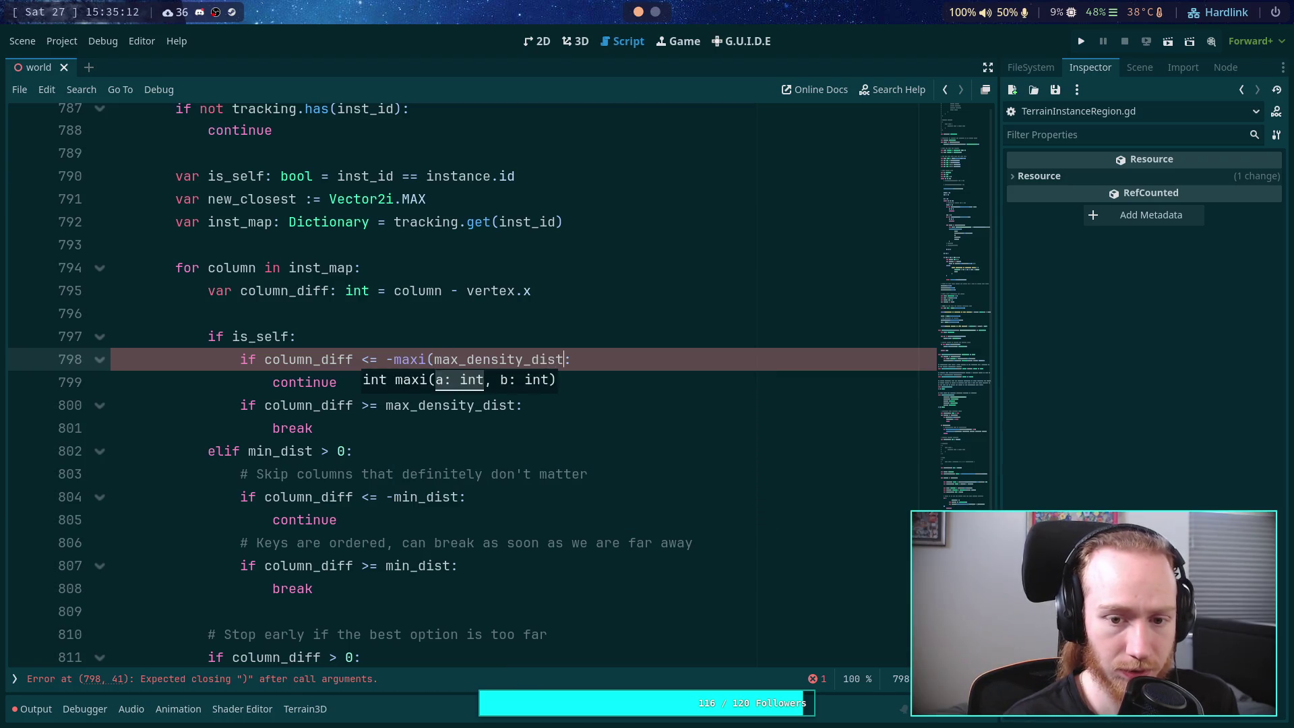
pyautogui.click(426, 359)
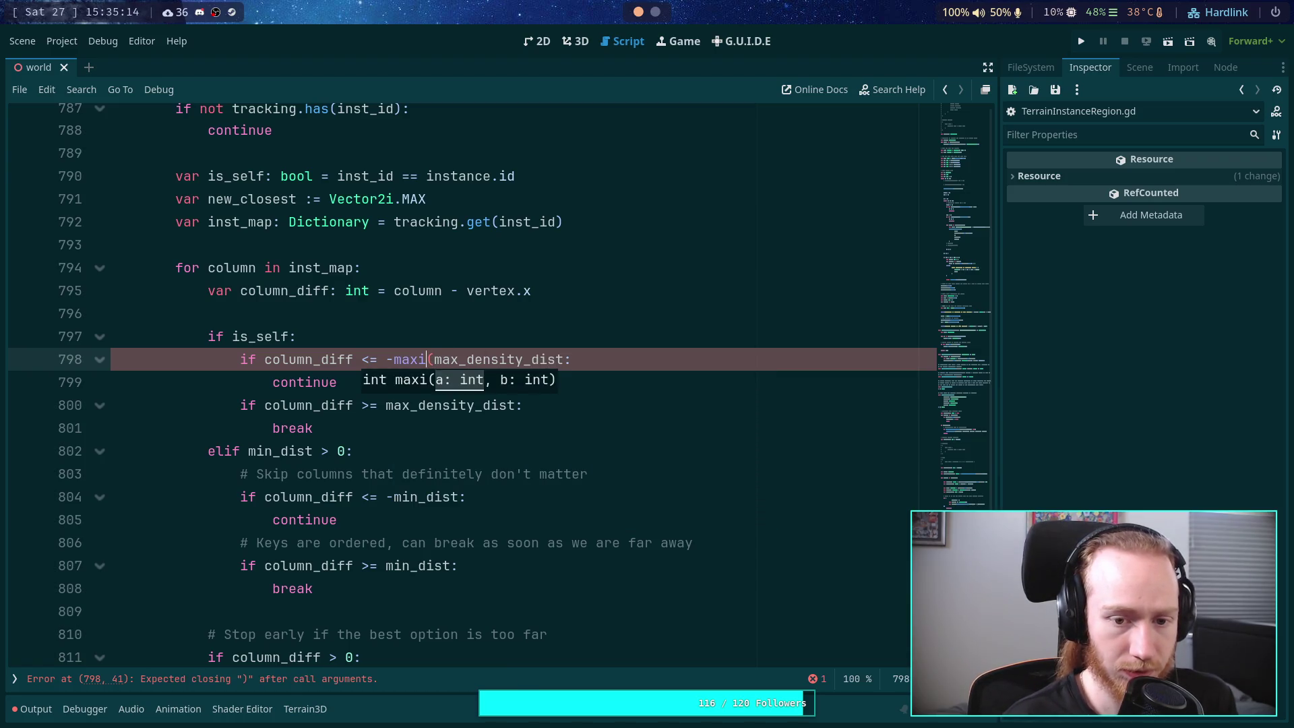
pyautogui.write('min_dist, m')
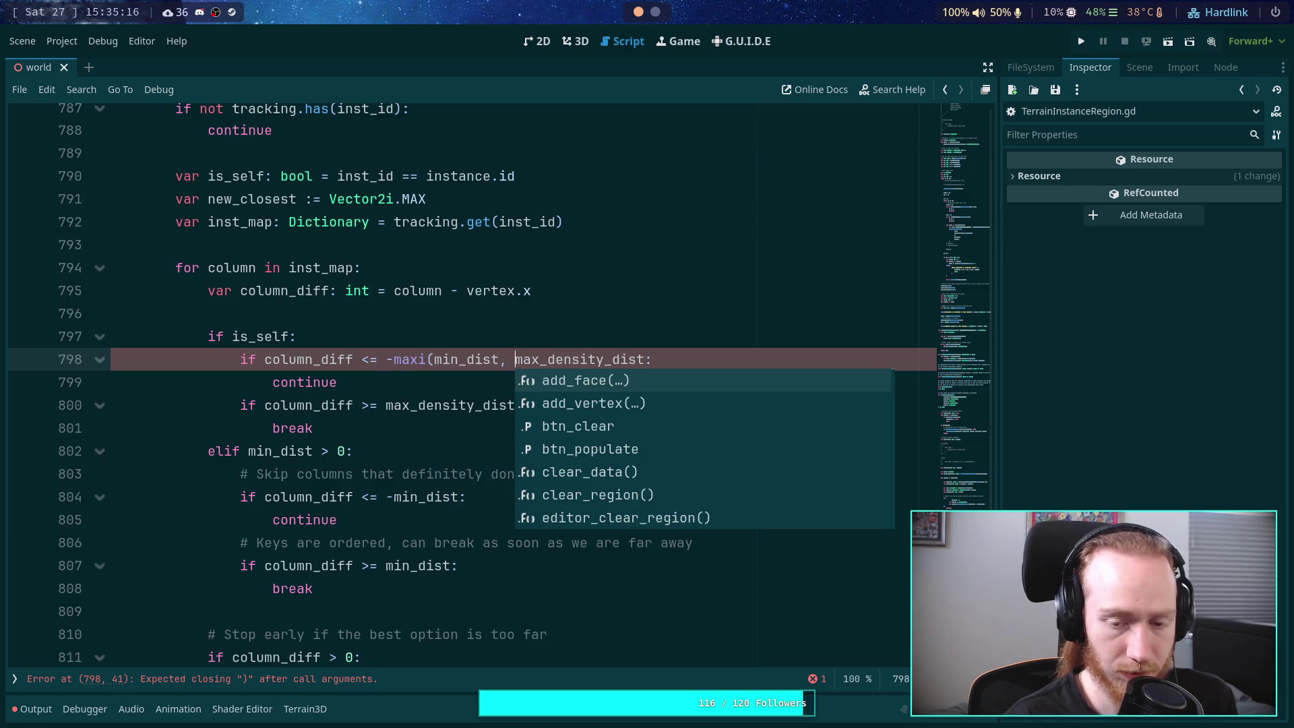
pyautogui.click(524, 360)
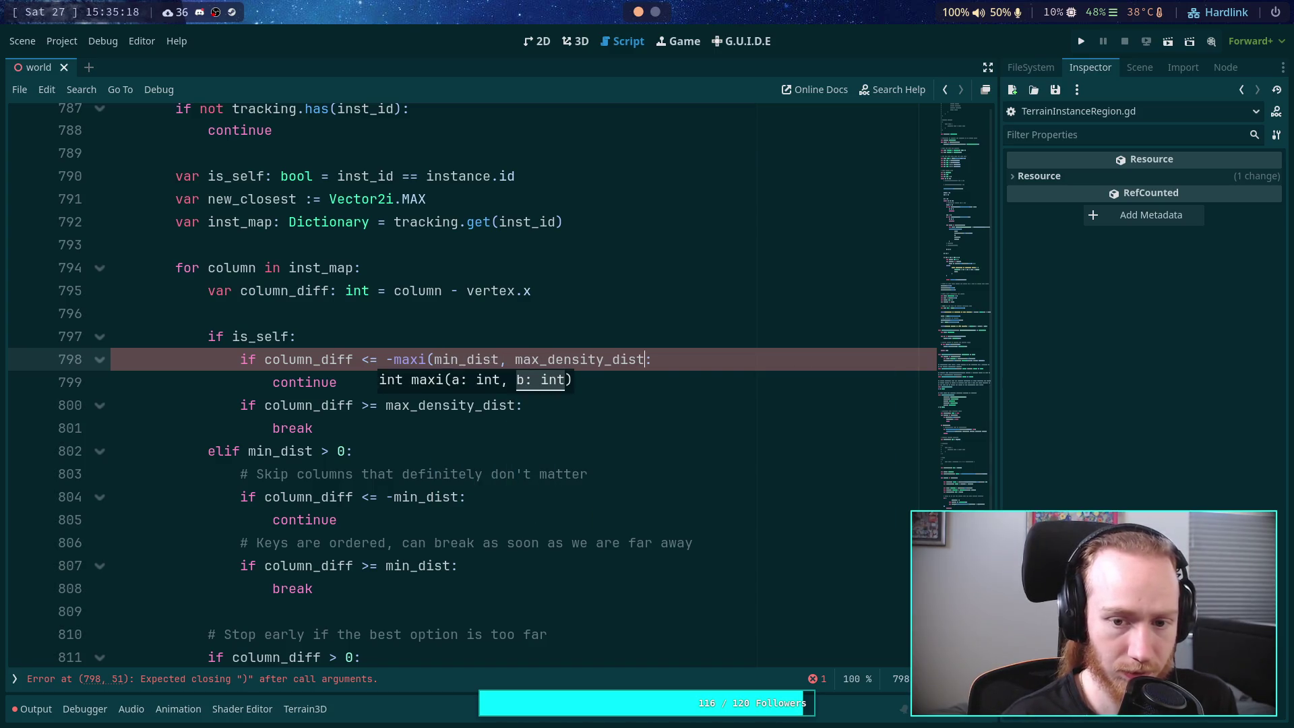
pyautogui.write(')')
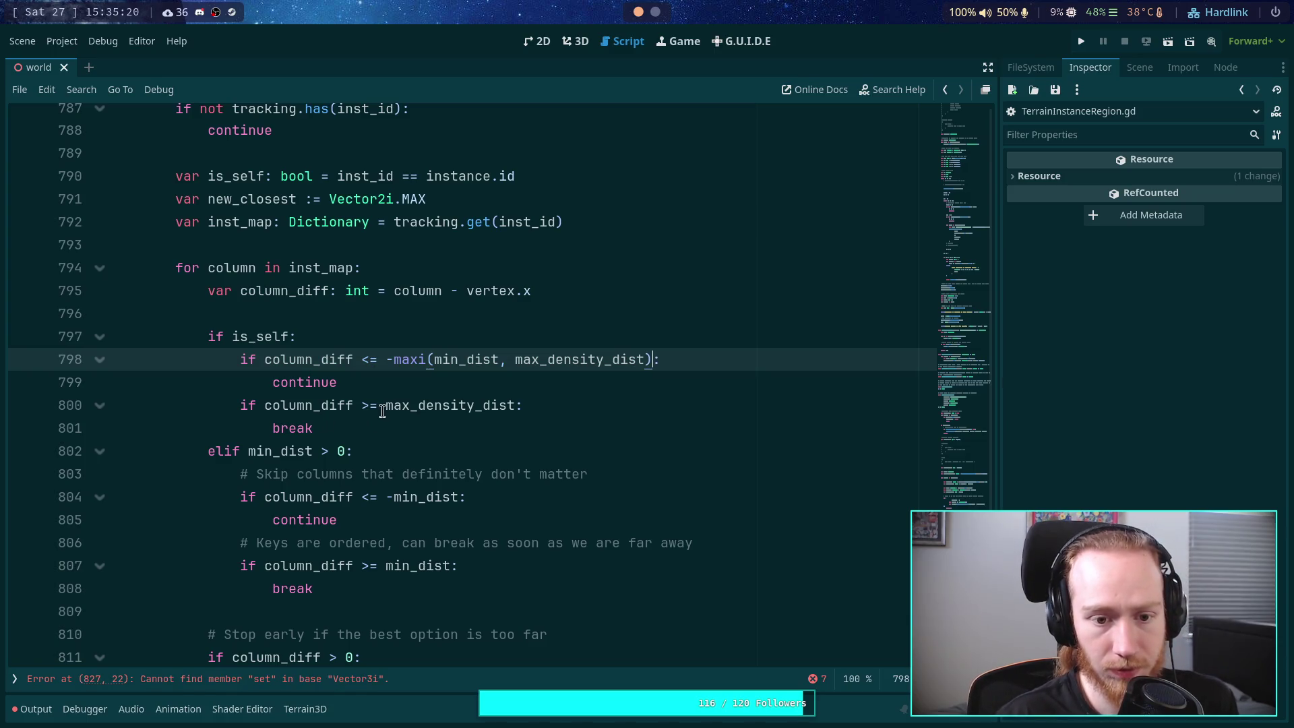
# Step: Change the line 800 break bound to maxi(min_dist, max_density_dist)
pyautogui.click(382, 411)
pyautogui.write('maxi90')
pyautogui.press('BackSpace')
pyautogui.press('BackSpace')
pyautogui.write('(min-max')
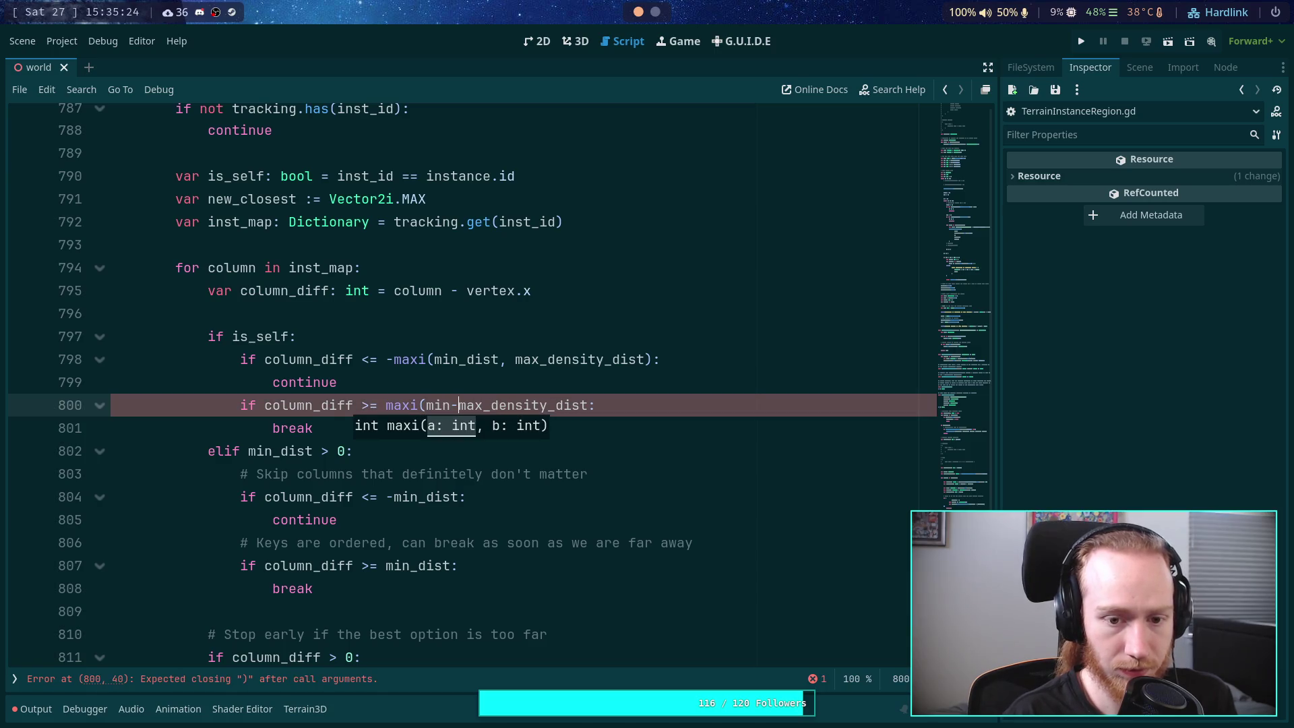
pyautogui.press('BackSpace')
pyautogui.write('_dist,')
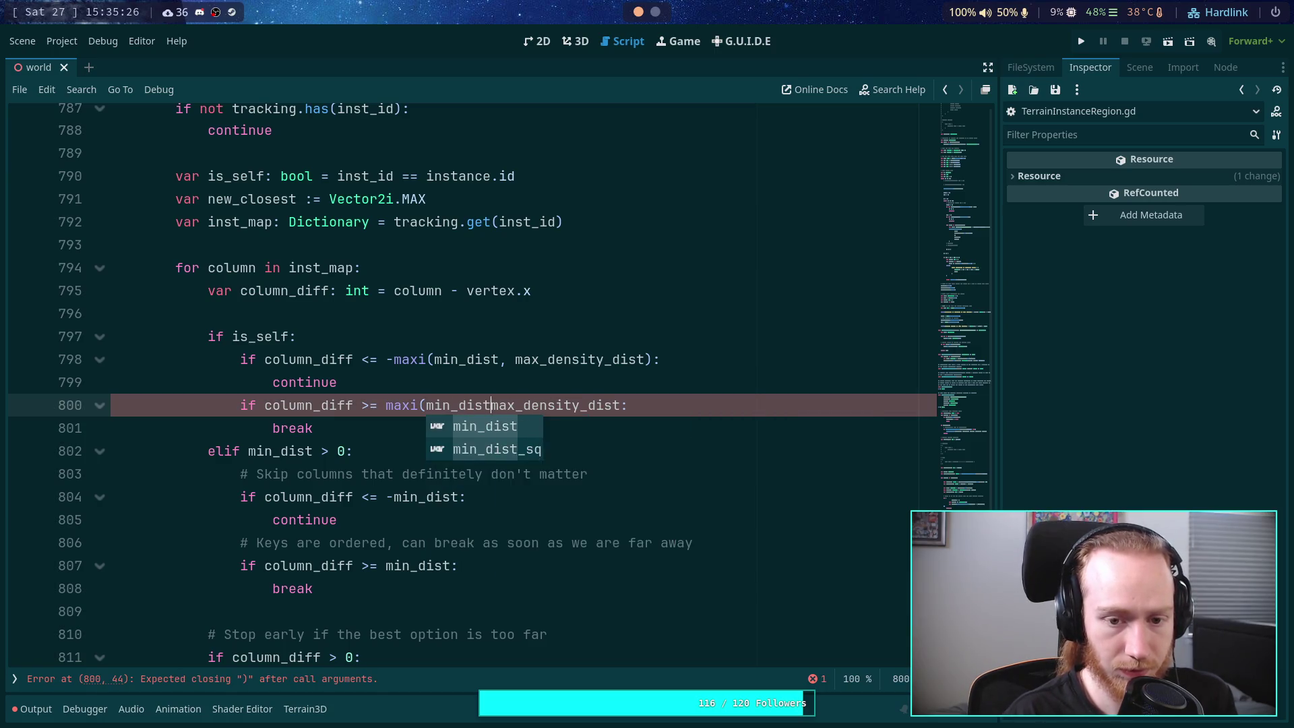
pyautogui.hotkey('ctrl', 'Right')
pyautogui.write(')')
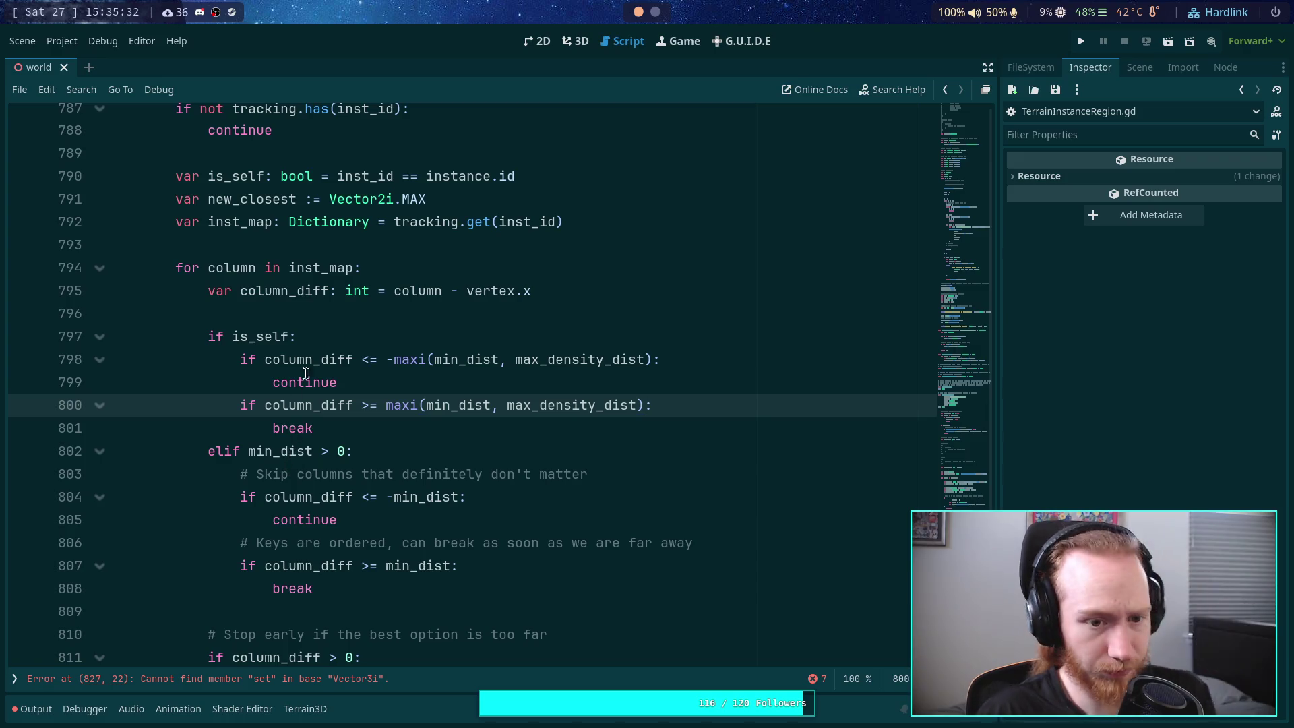
pyautogui.click(402, 335)
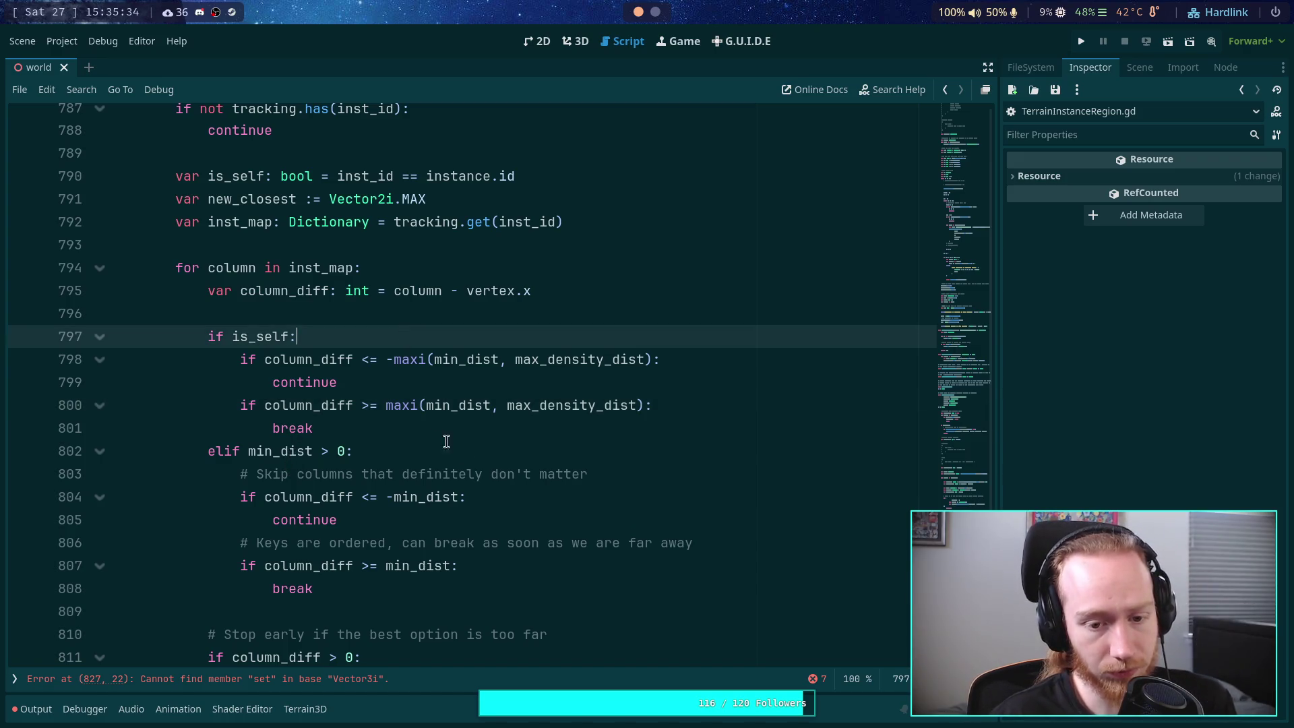
# Step: Delete the '# Skip columns…' and '# Keys are ordered…' comment lines from the elif branch
pyautogui.click(635, 473)
pyautogui.hotkey('shift', 'Up')
pyautogui.press('BackSpace')
pyautogui.click(731, 521)
pyautogui.hotkey('shift', 'Up')
pyautogui.press('BackSpace')
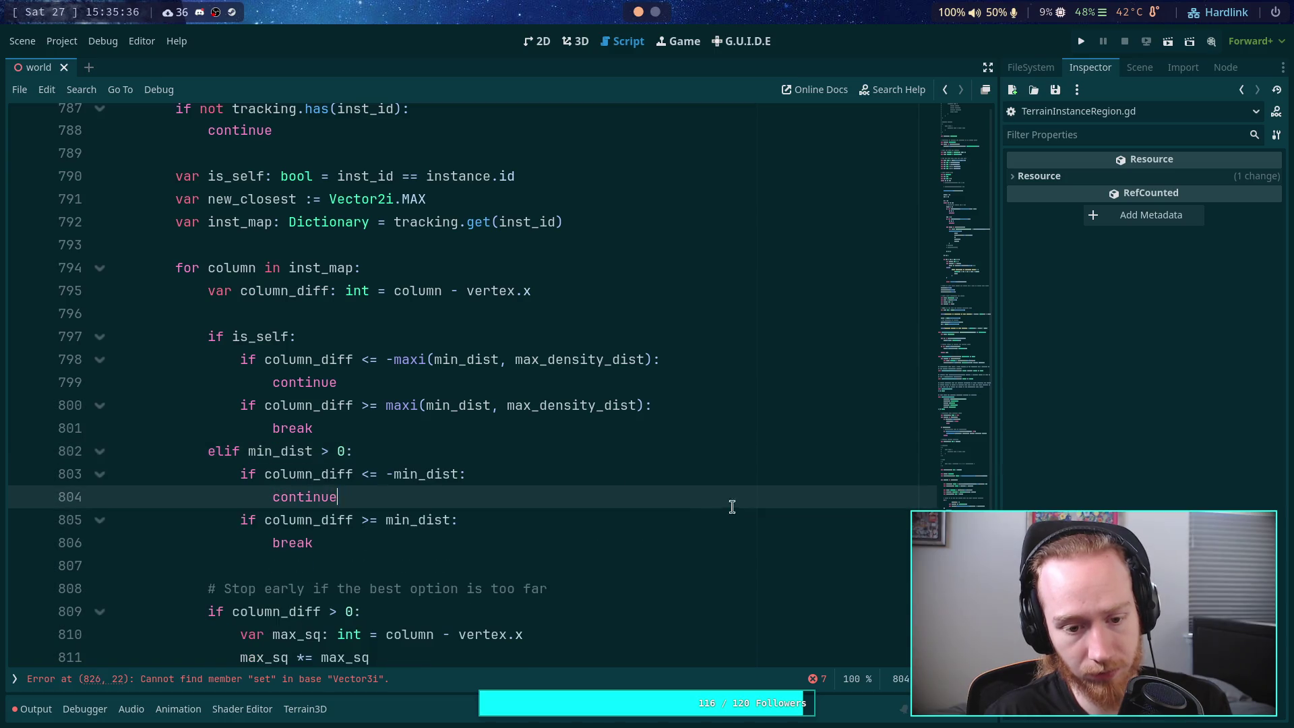
pyautogui.click(575, 520)
pyautogui.click(603, 565)
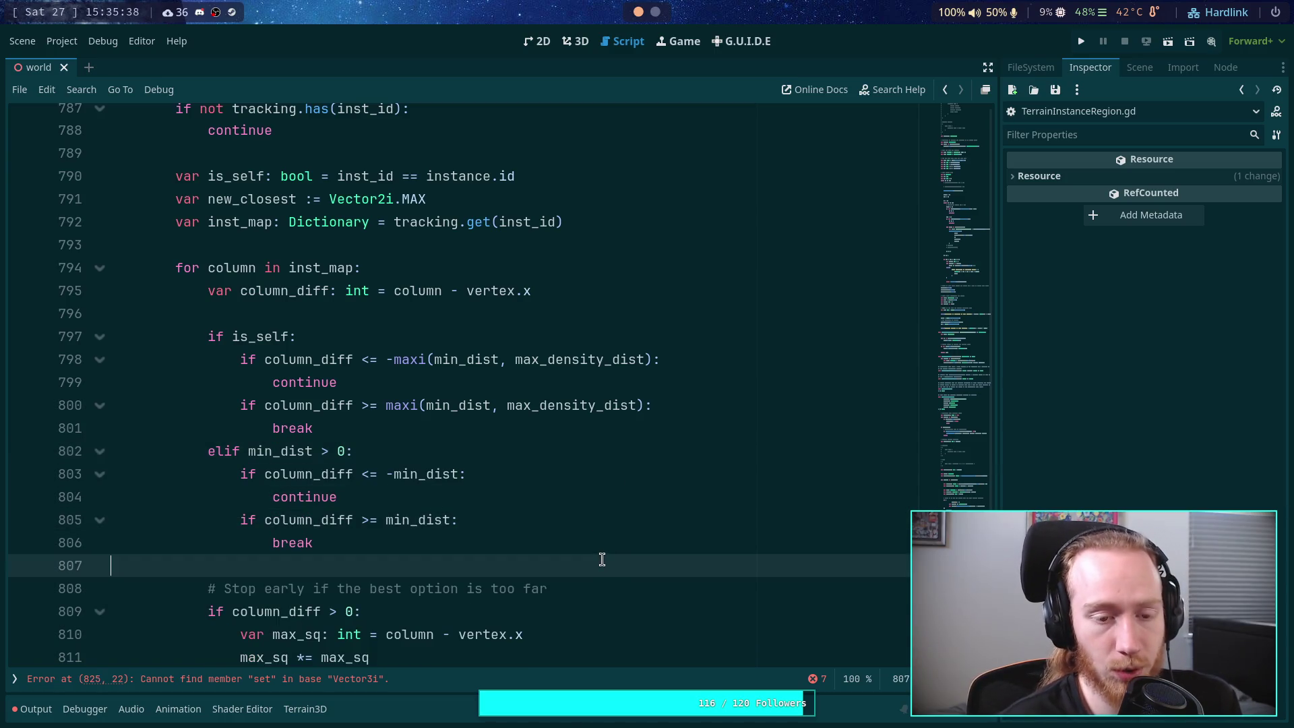
pyautogui.scroll(-1, 604, 560)
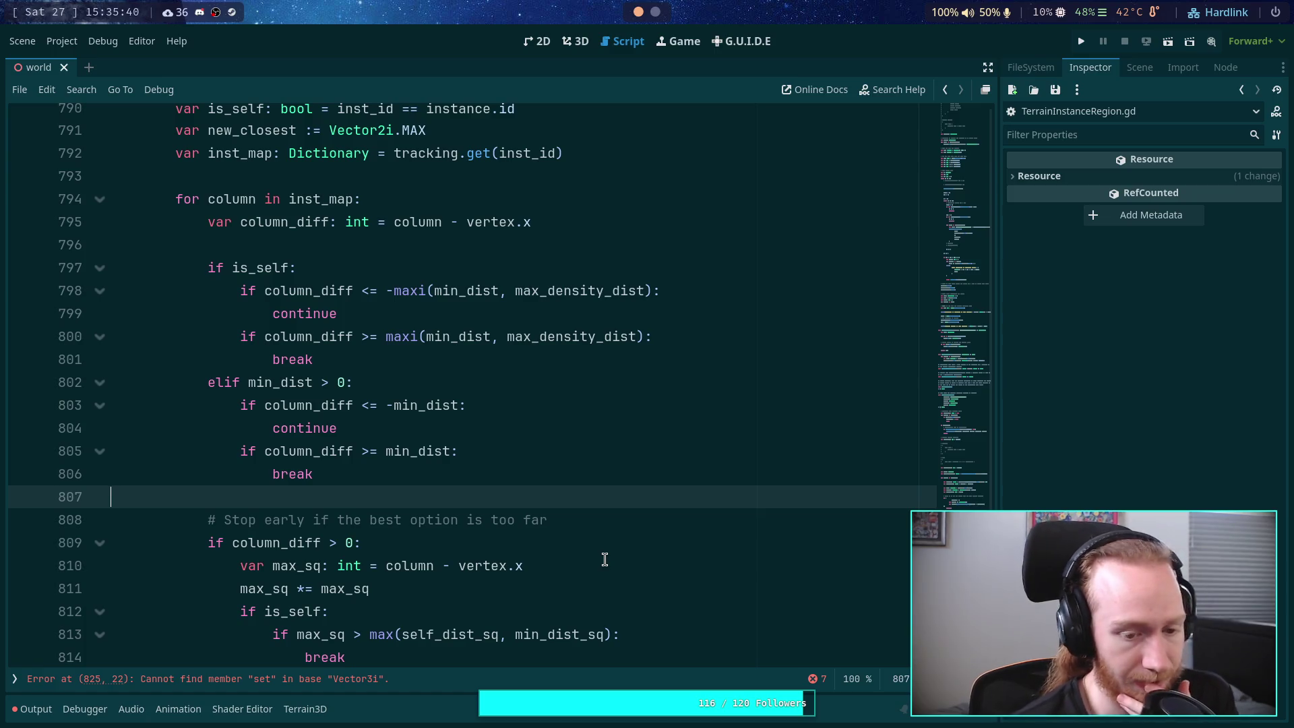
pyautogui.scroll(-2, 604, 559)
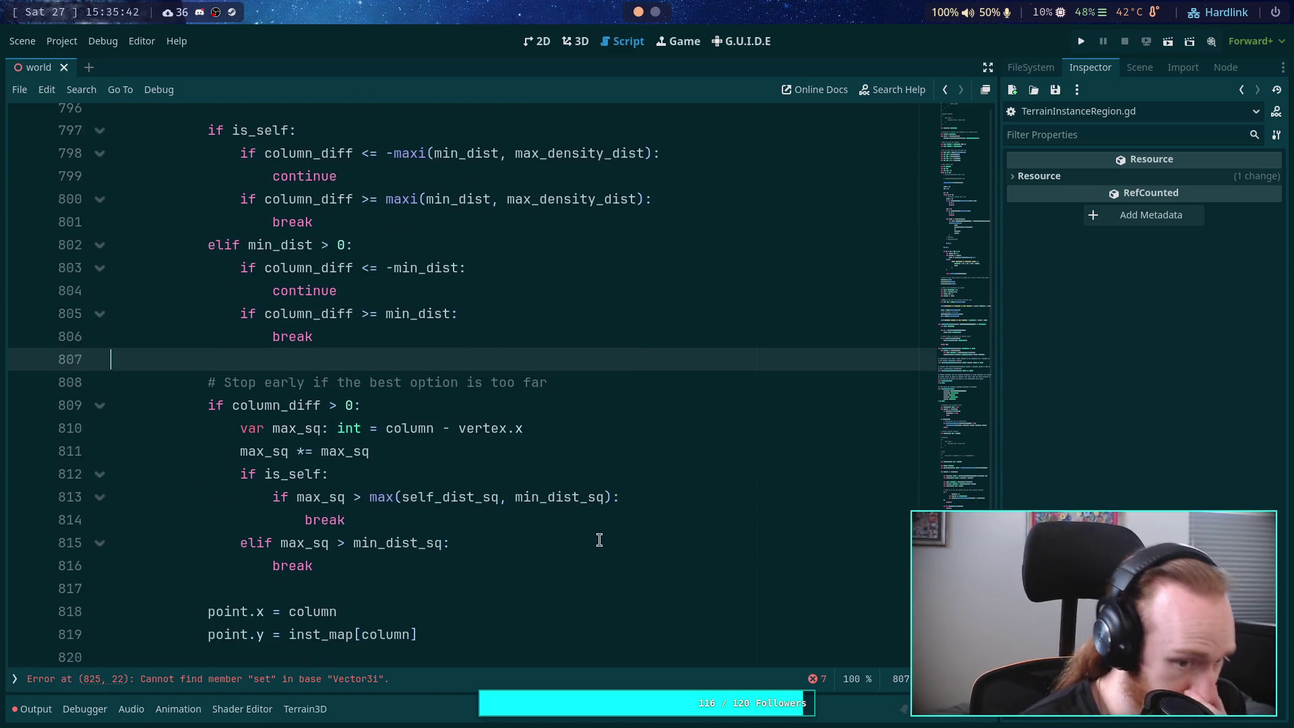
pyautogui.scroll(1, 579, 542)
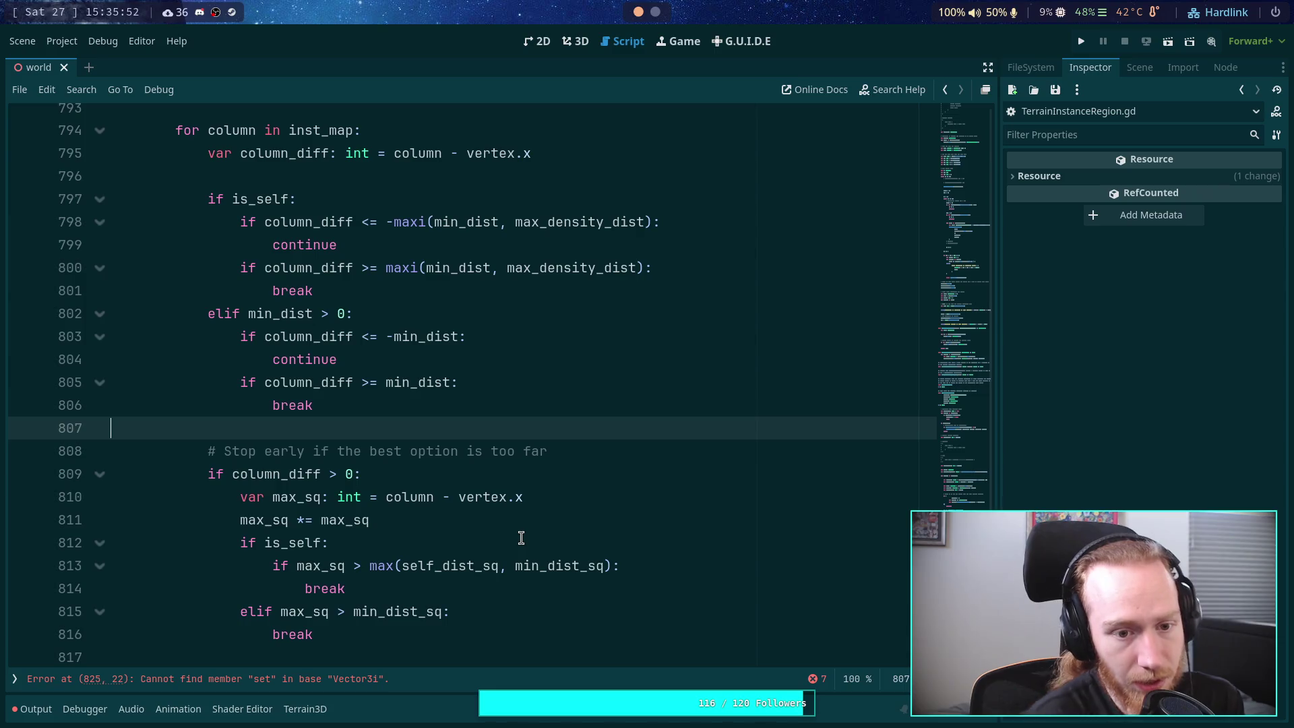
pyautogui.moveTo(353, 382)
pyautogui.mouseDown()
pyautogui.moveTo(277, 365)
pyautogui.moveTo(266, 378)
pyautogui.mouseUp()
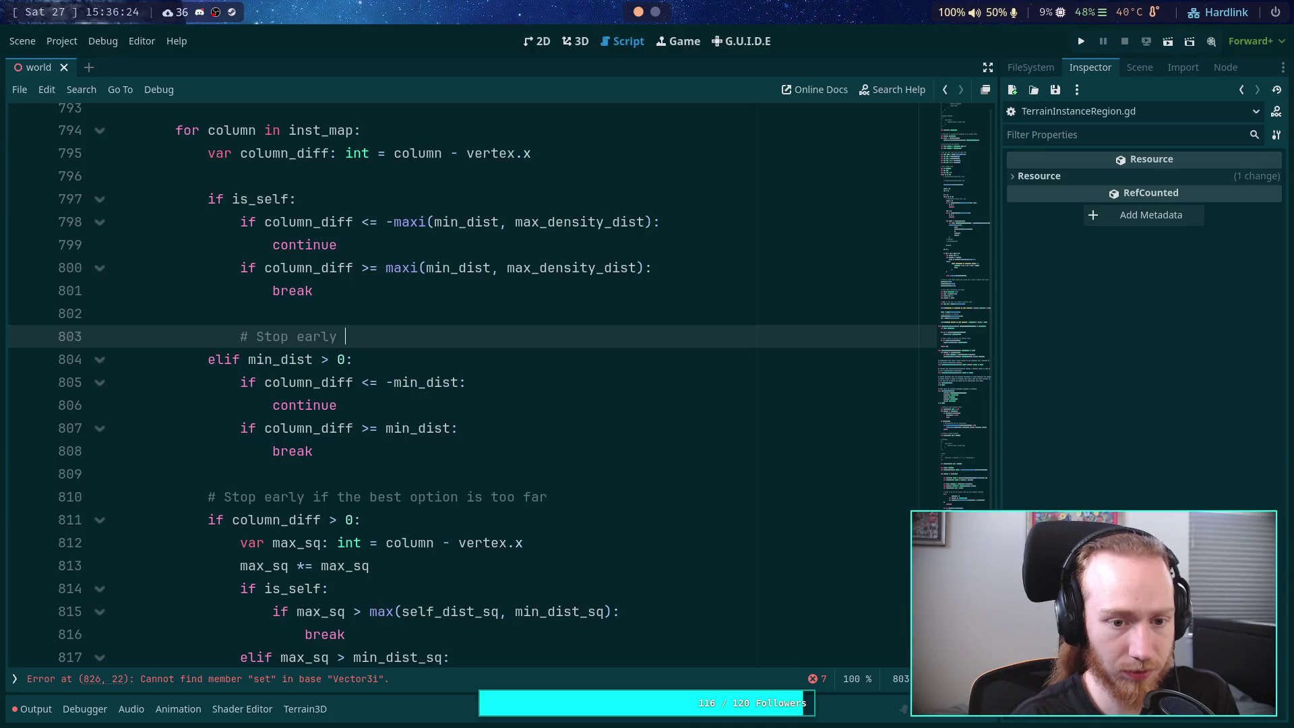
# Step: Write the comment '# Stop early if the possible distance is further than best' after line 801
pyautogui.write('if the best option')
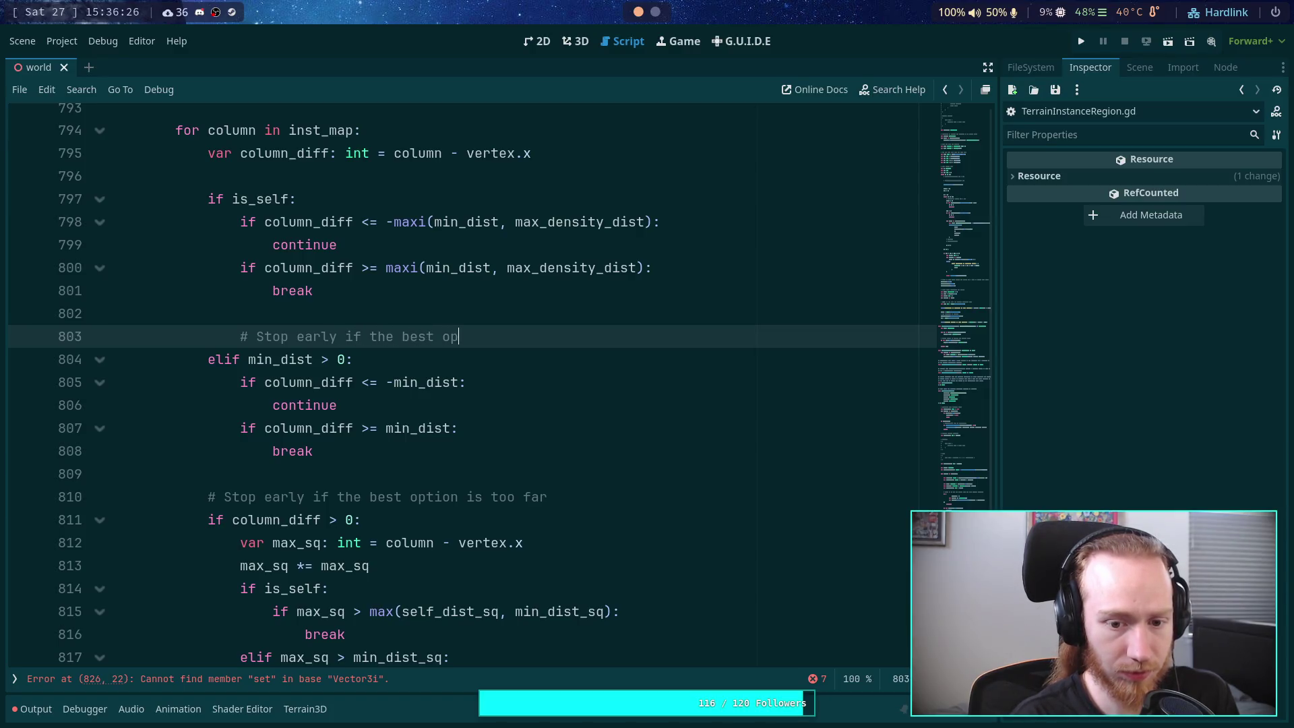
pyautogui.press('BackSpace')
pyautogui.press('BackSpace')
pyautogui.press('BackSpace')
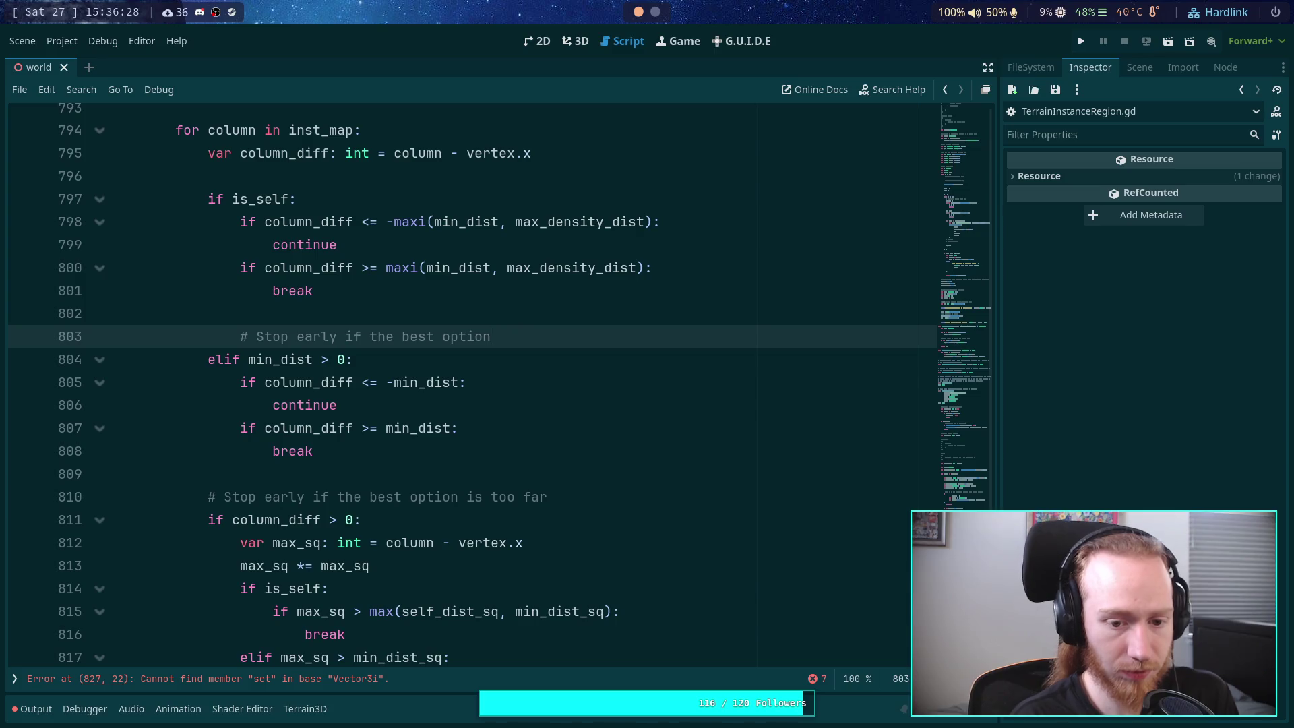
pyautogui.write('possible distance')
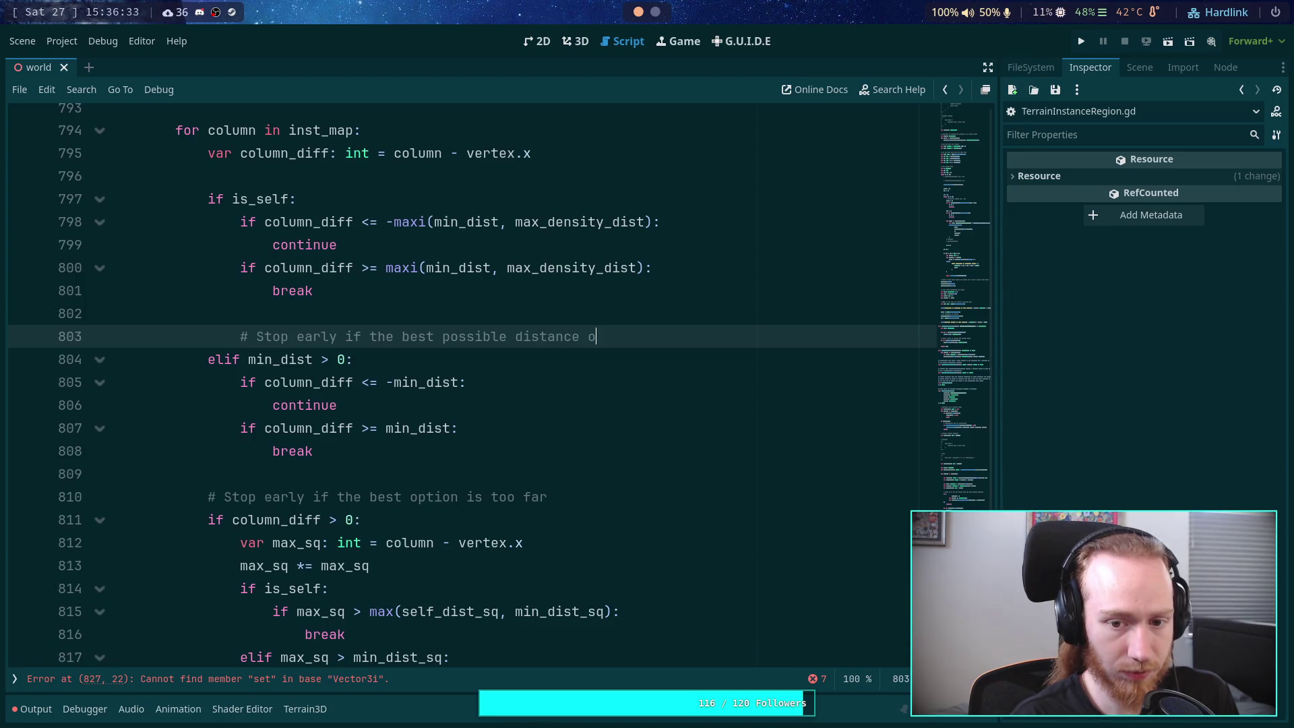
pyautogui.press('BackSpace')
pyautogui.write('is fur')
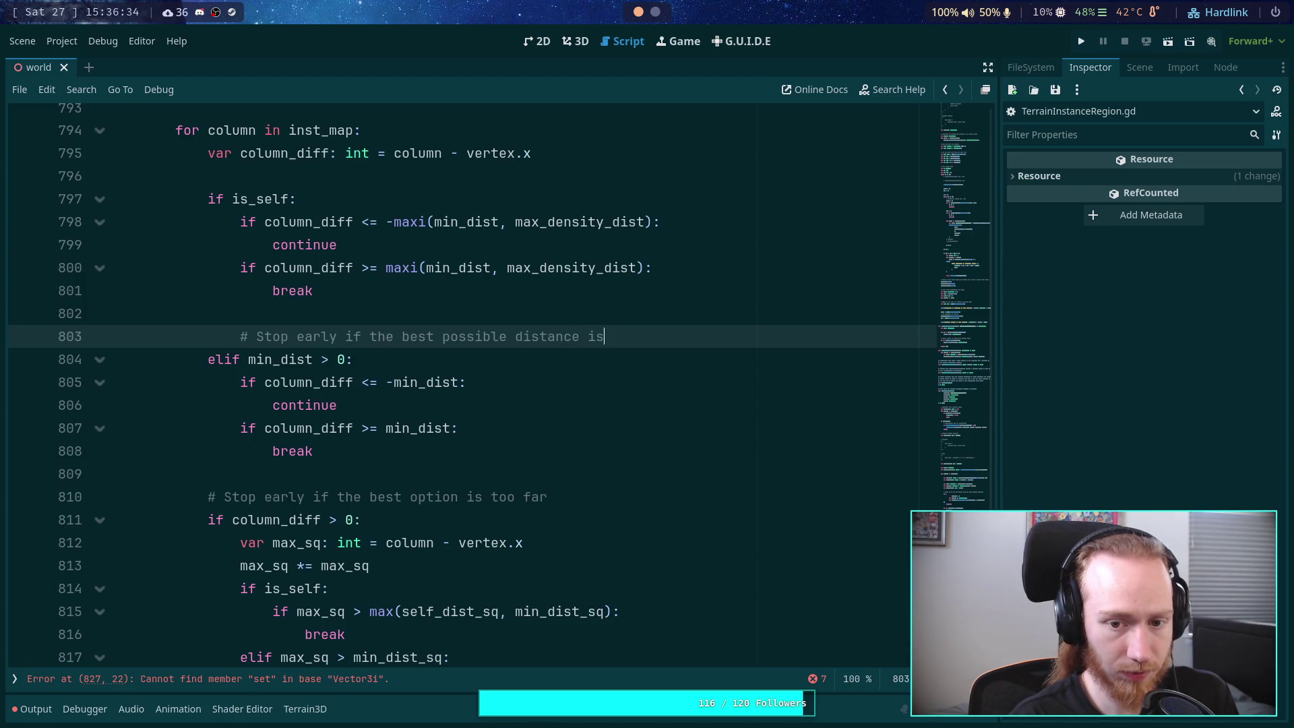
pyautogui.write('ther')
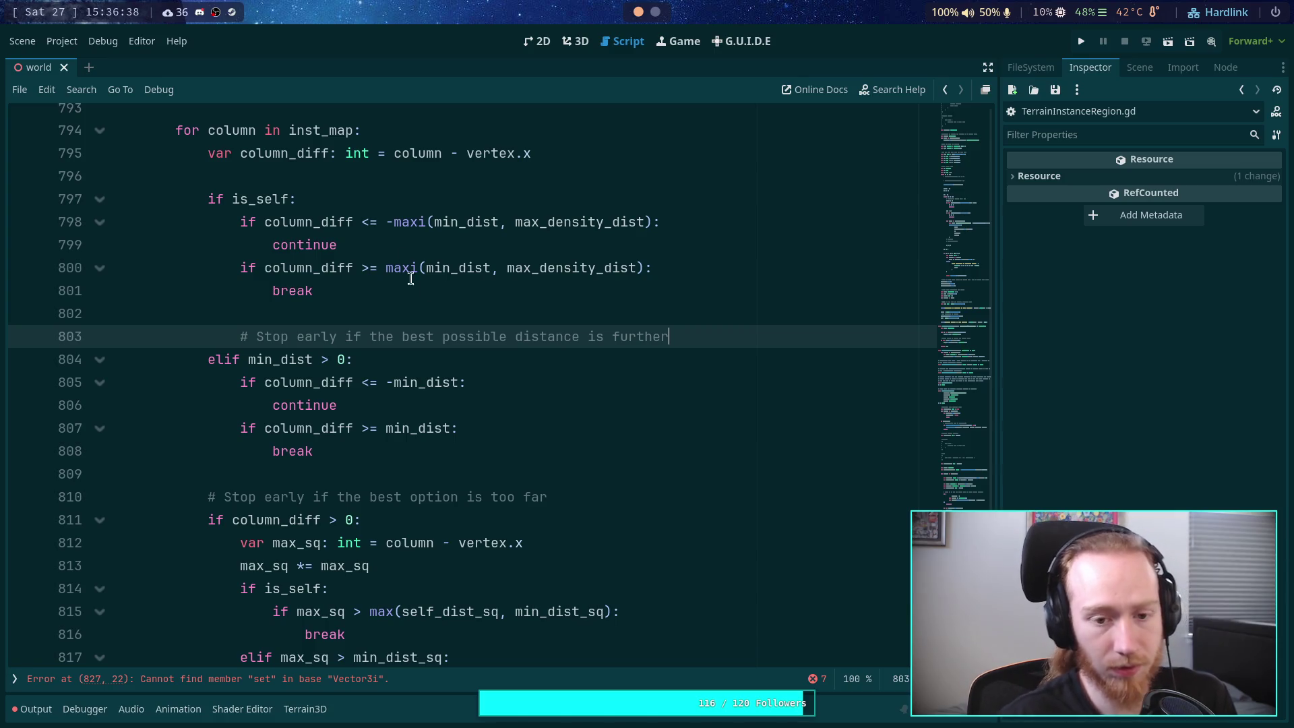
pyautogui.moveTo(401, 335); pyautogui.dragTo(440, 334)
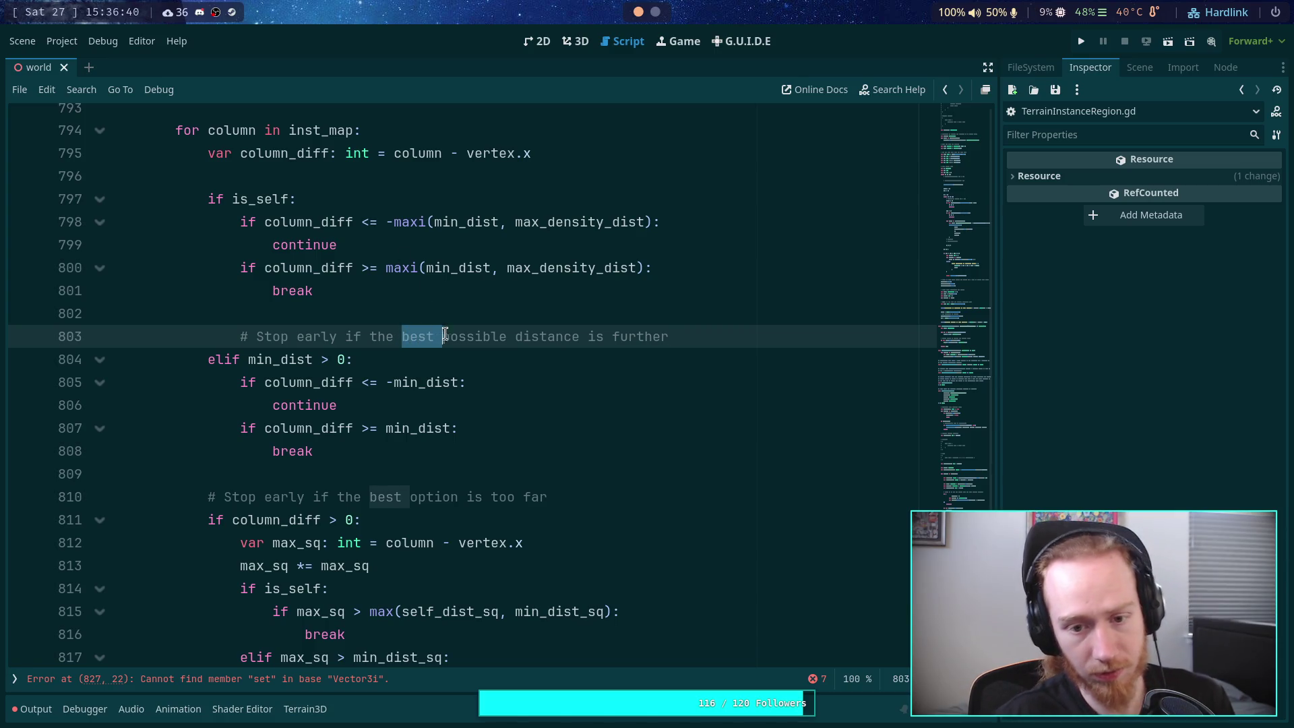
pyautogui.press('BackSpace')
pyautogui.press('F9')
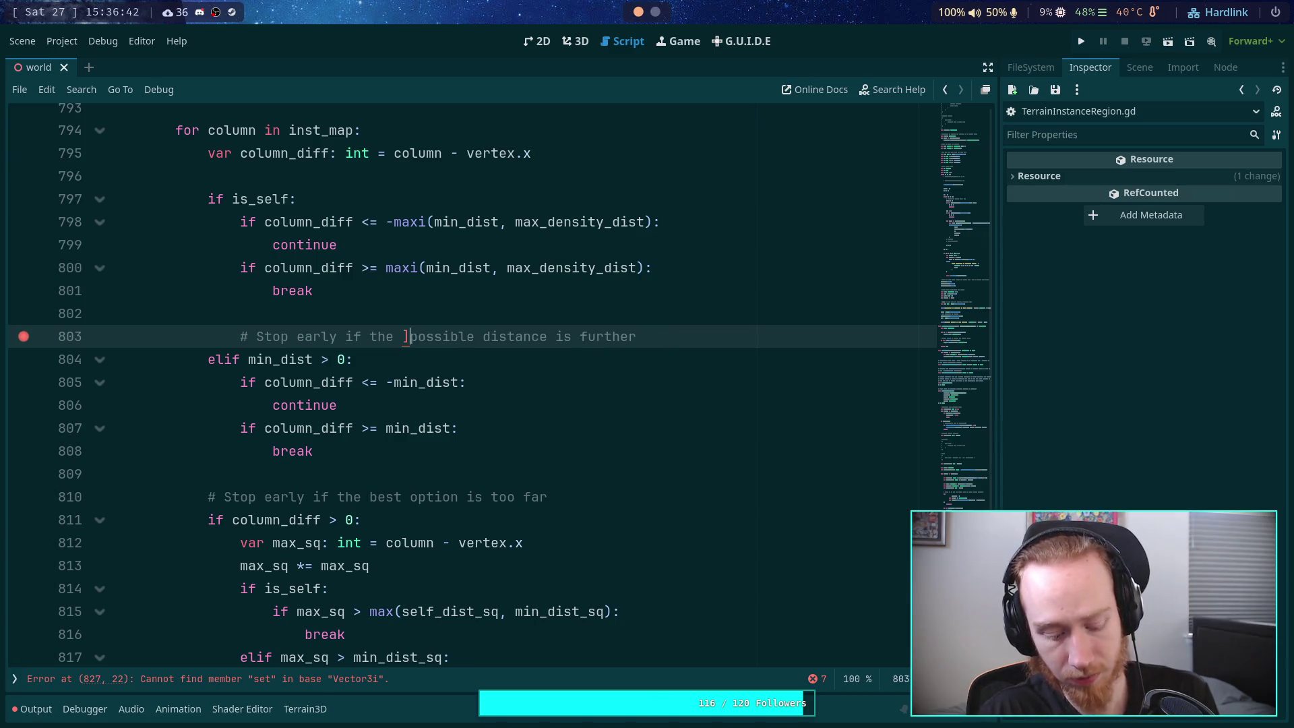
pyautogui.press('End')
pyautogui.write('th')
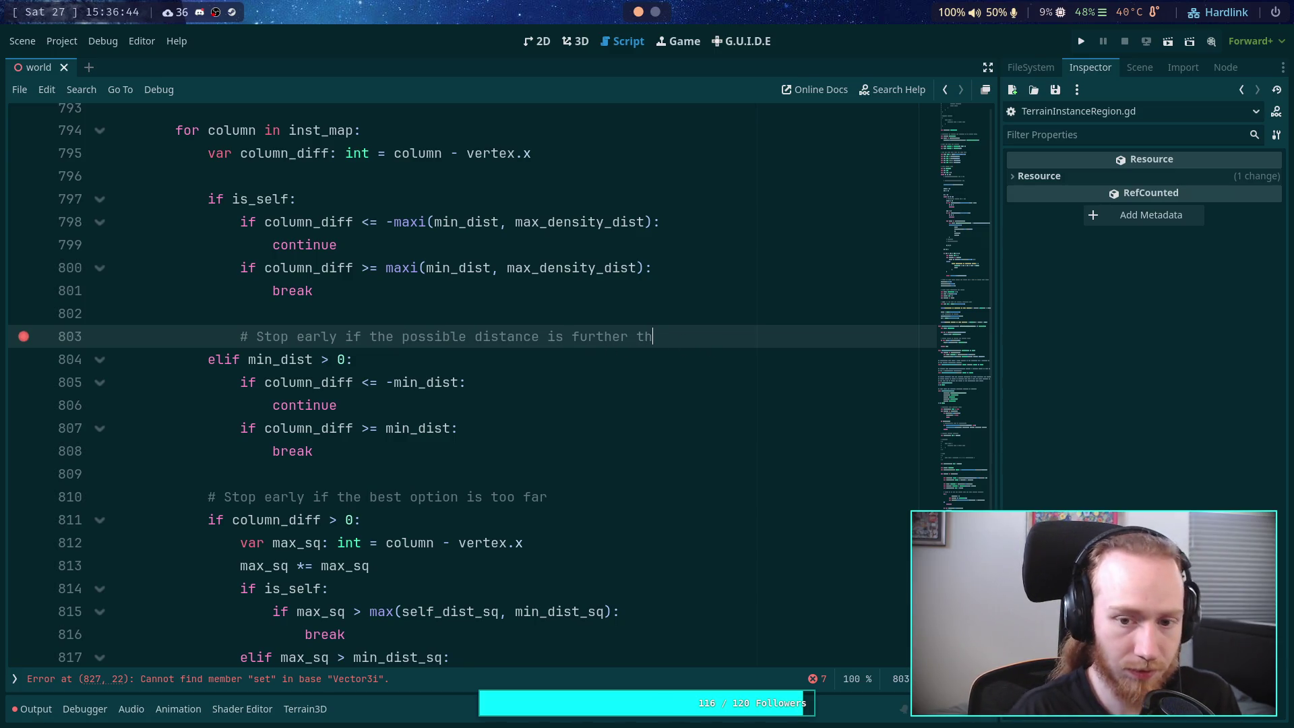
pyautogui.write('atbest')
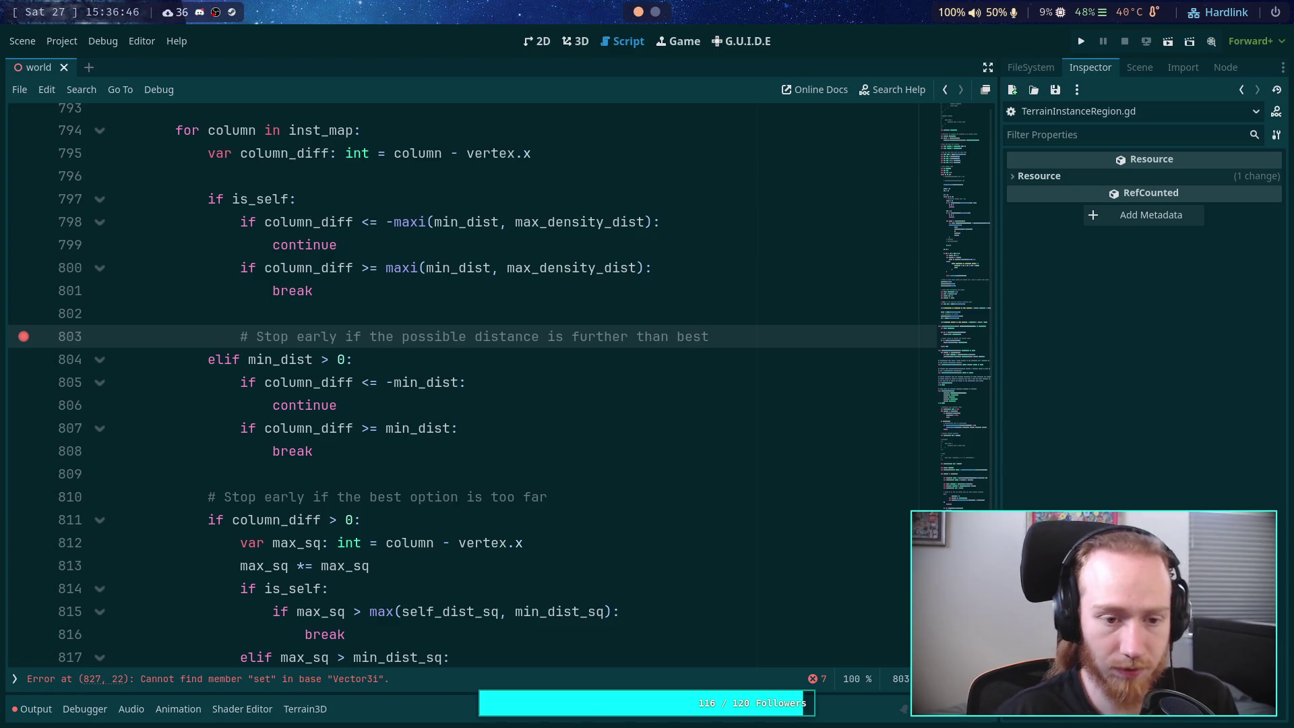
pyautogui.press('Return')
pyautogui.scroll(-2, 395, 465)
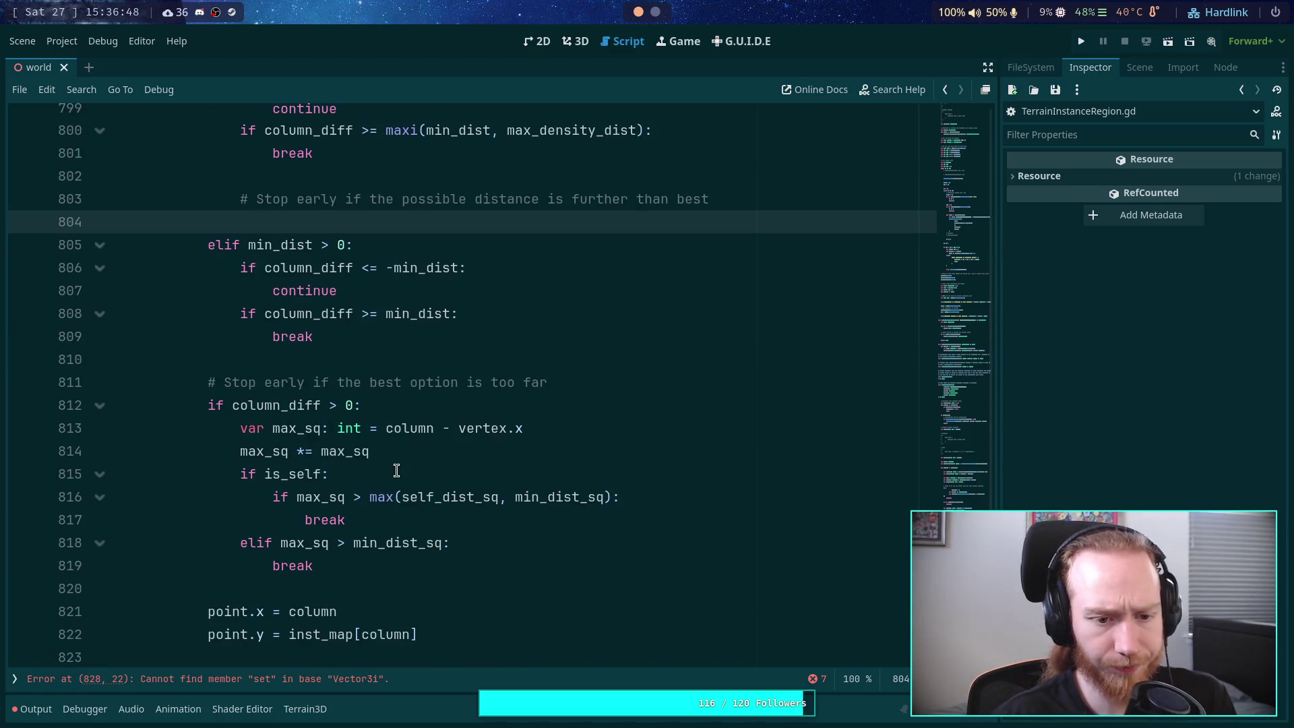
pyautogui.scroll(1, 415, 433)
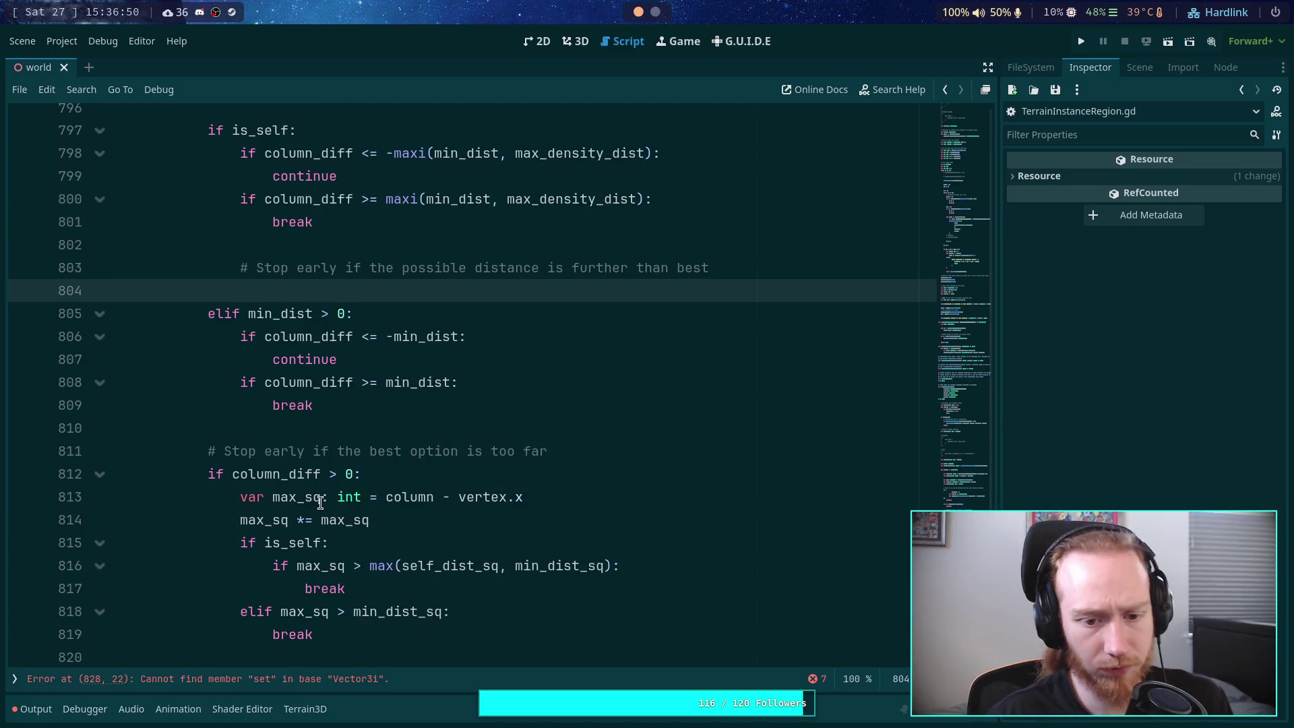
pyautogui.doubleClick(429, 504)
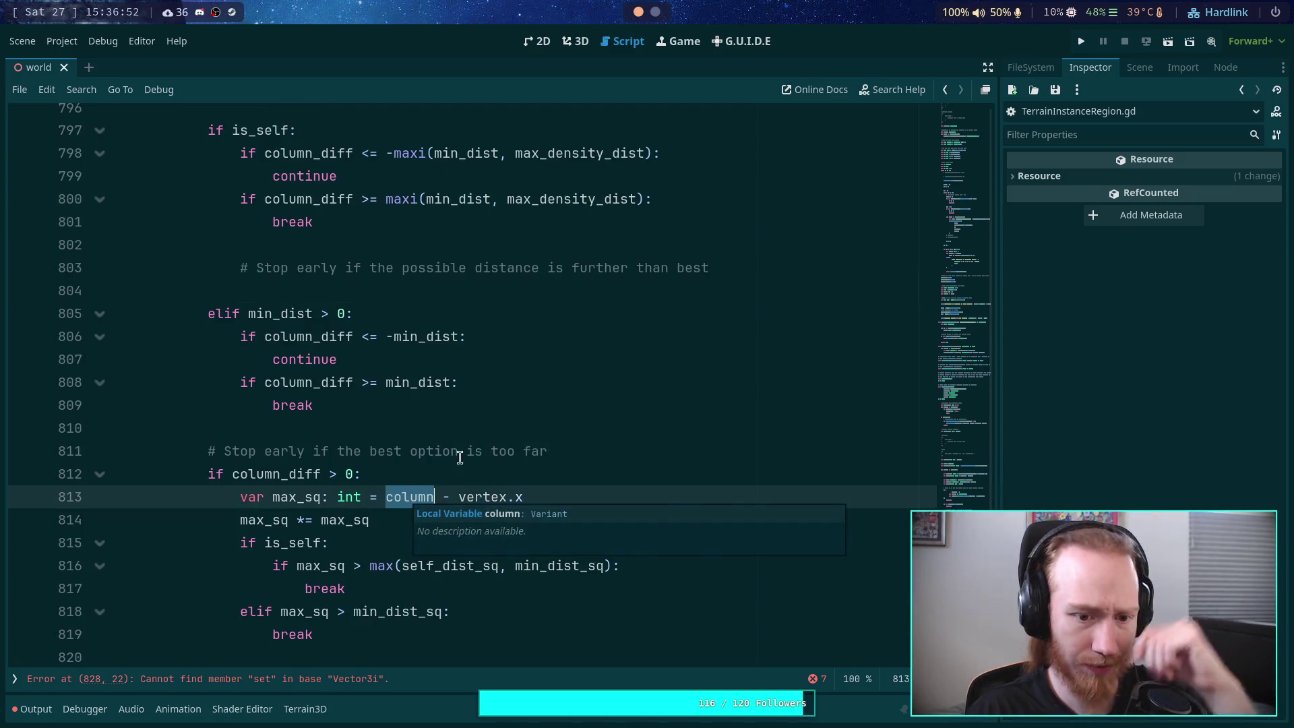
pyautogui.scroll(1, 482, 446)
pyautogui.scroll(-1, 481, 446)
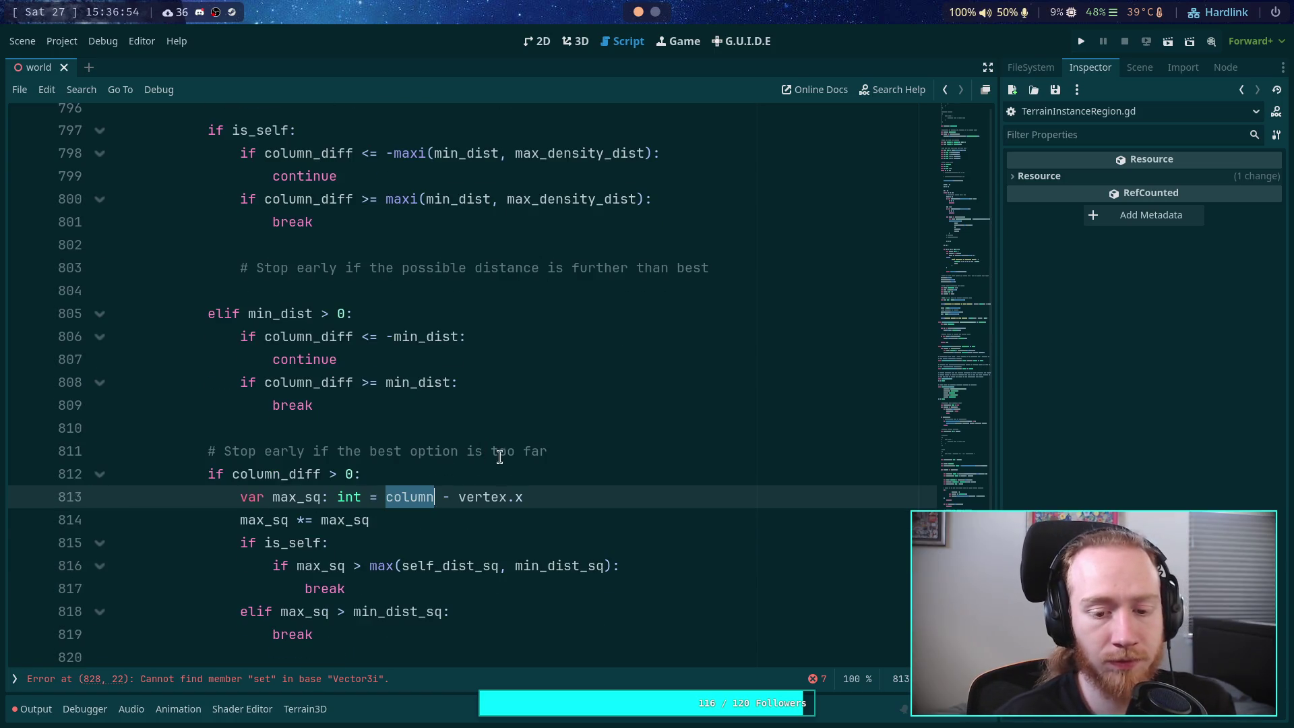
pyautogui.click(662, 289)
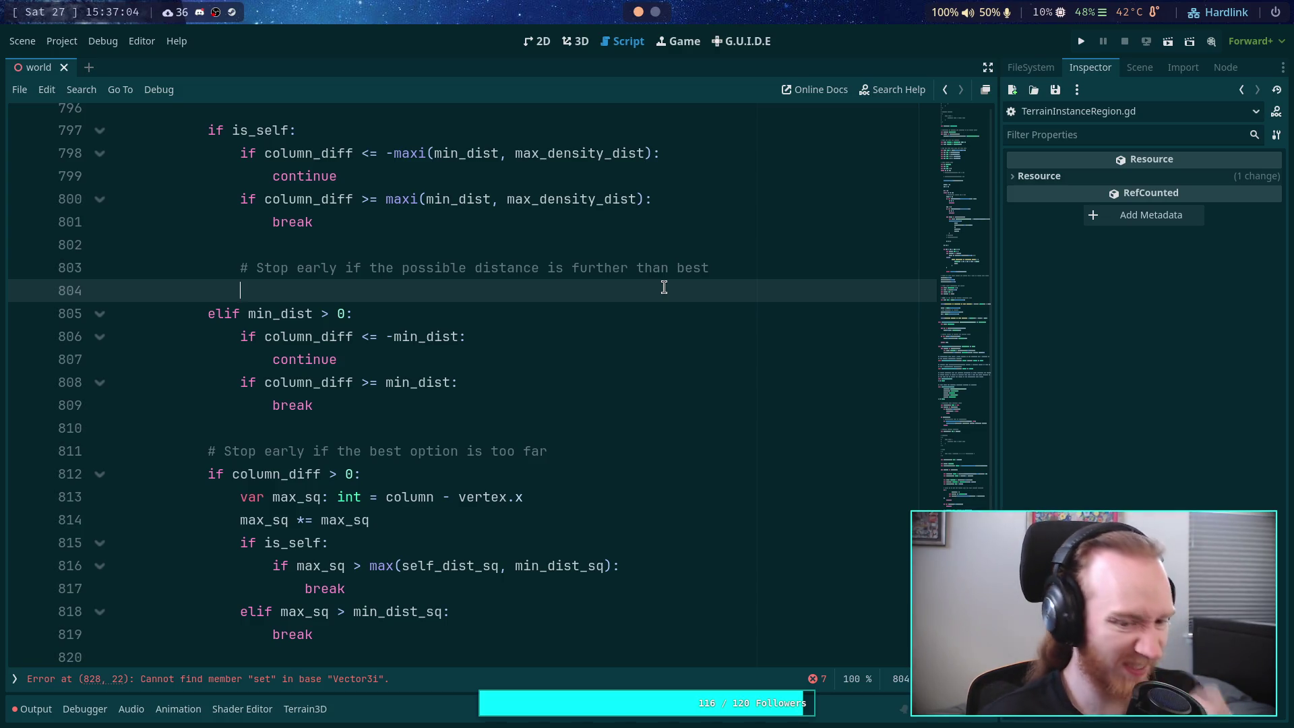
# Step: Start line 804 with 'if column_diff * column_diff' using the column_diff suggestion
pyautogui.write('if ')
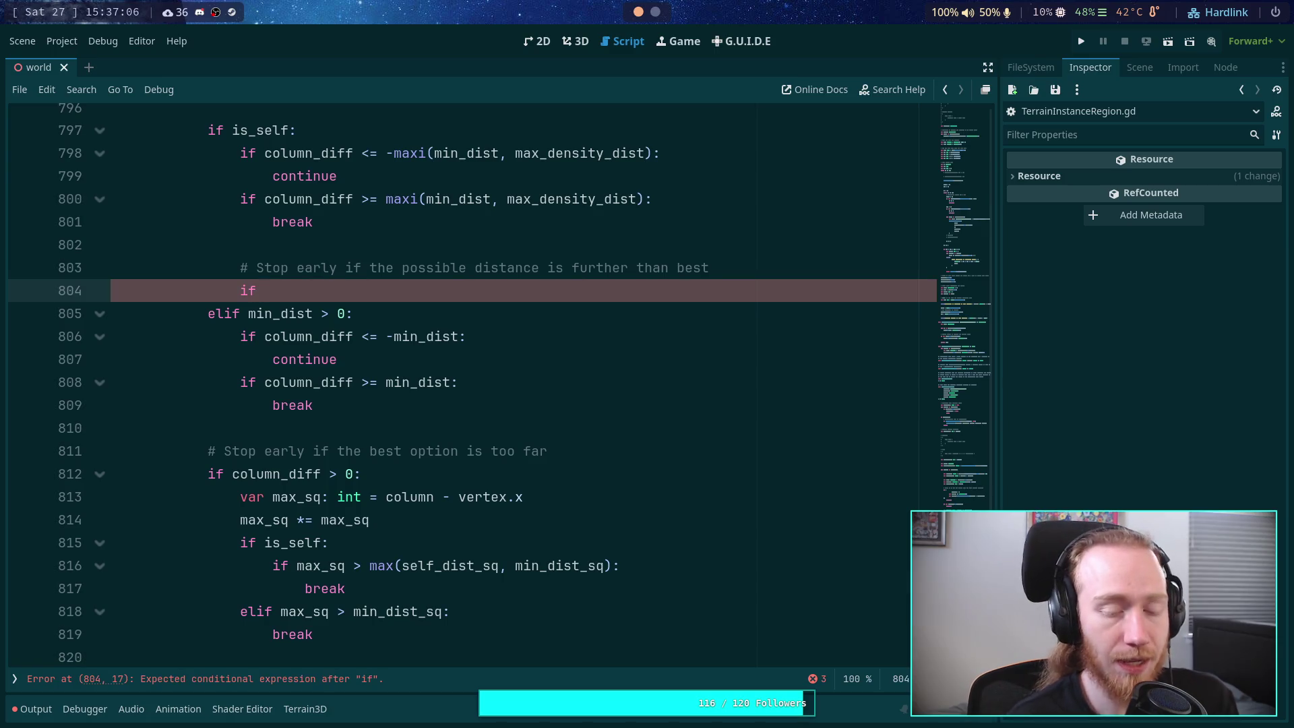
pyautogui.write('columl')
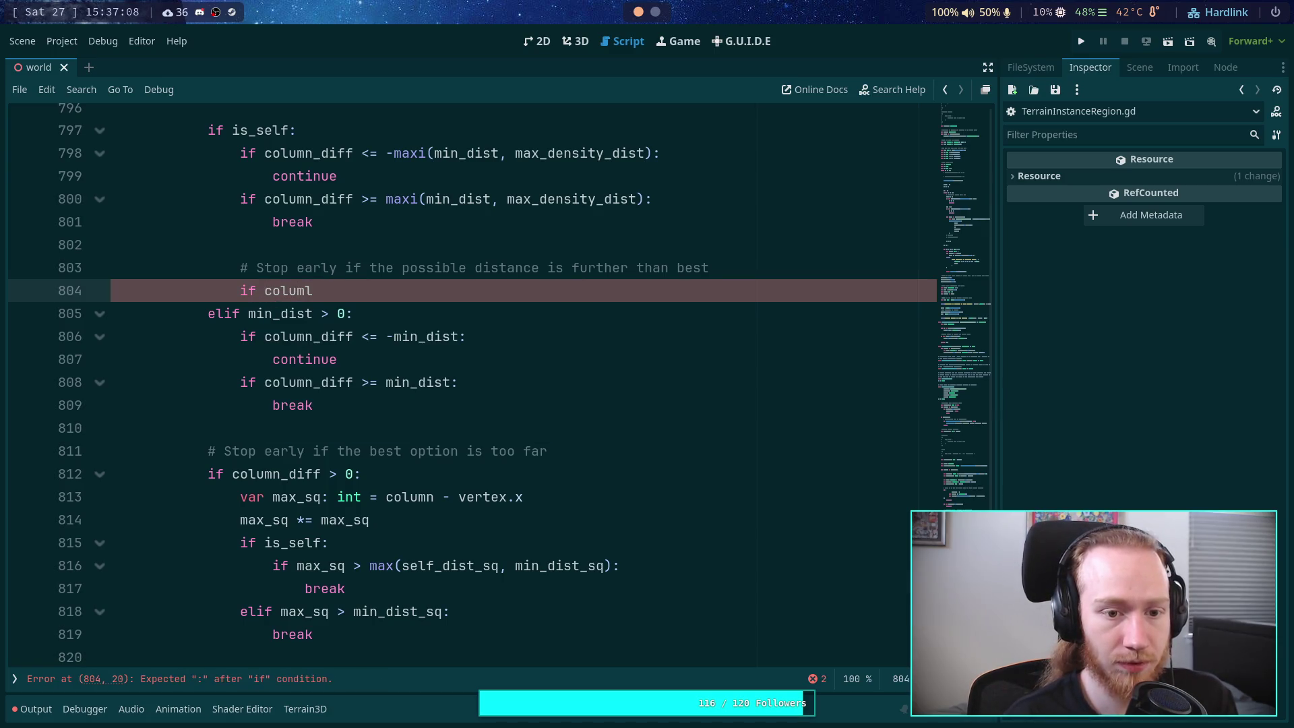
pyautogui.press('BackSpace')
pyautogui.write('n_diff * cum')
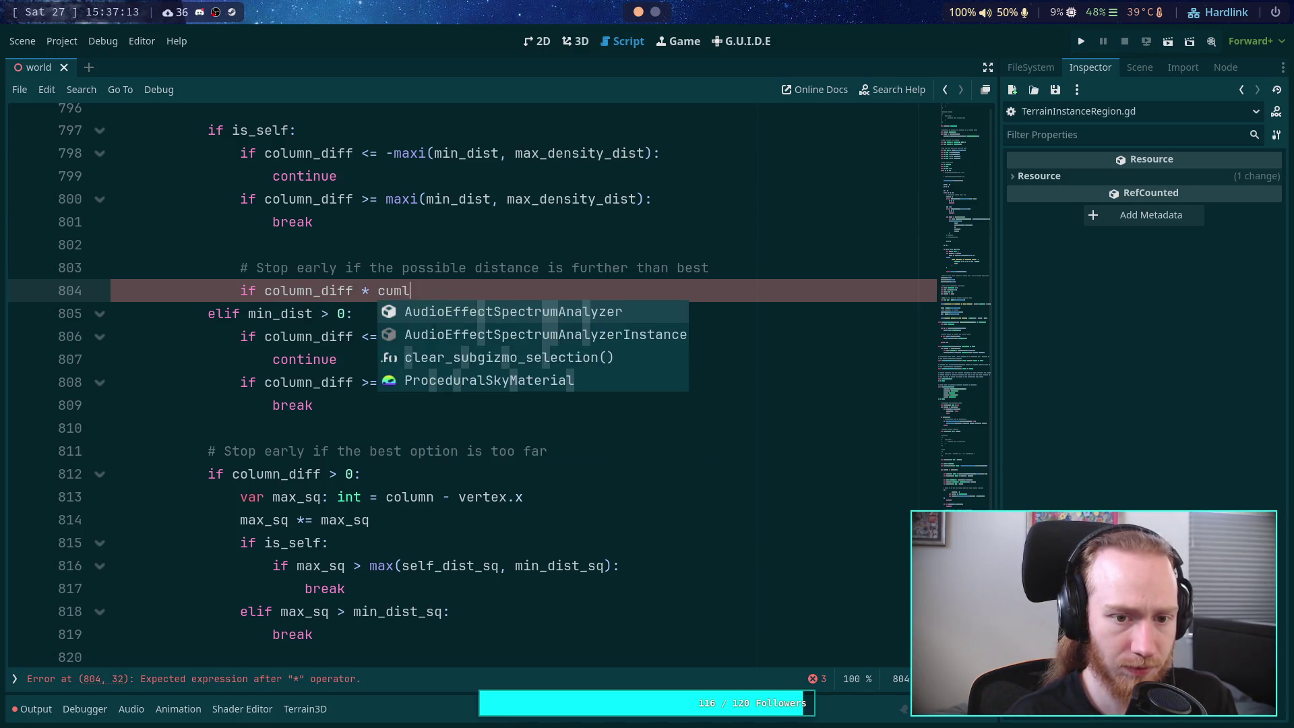
pyautogui.press('BackSpace')
pyautogui.write('oml')
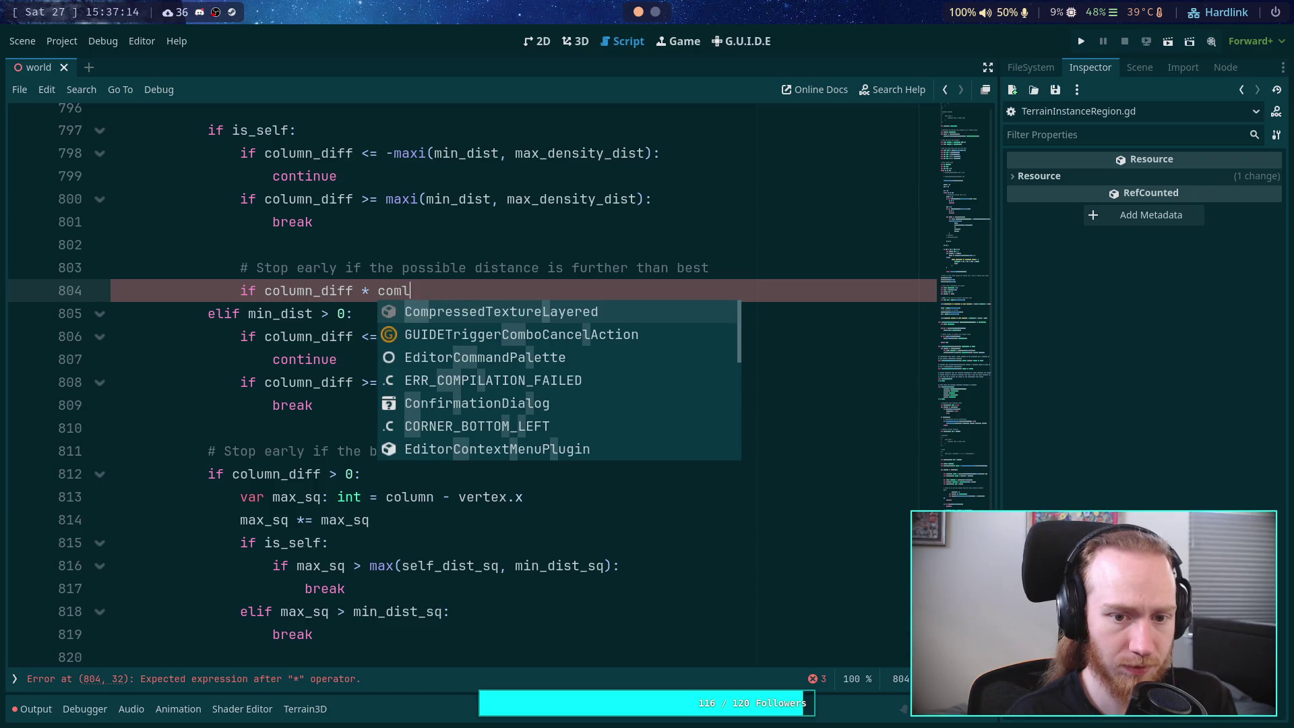
pyautogui.press('BackSpace')
pyautogui.press('BackSpace')
pyautogui.press('BackSpace')
pyautogui.write('olu')
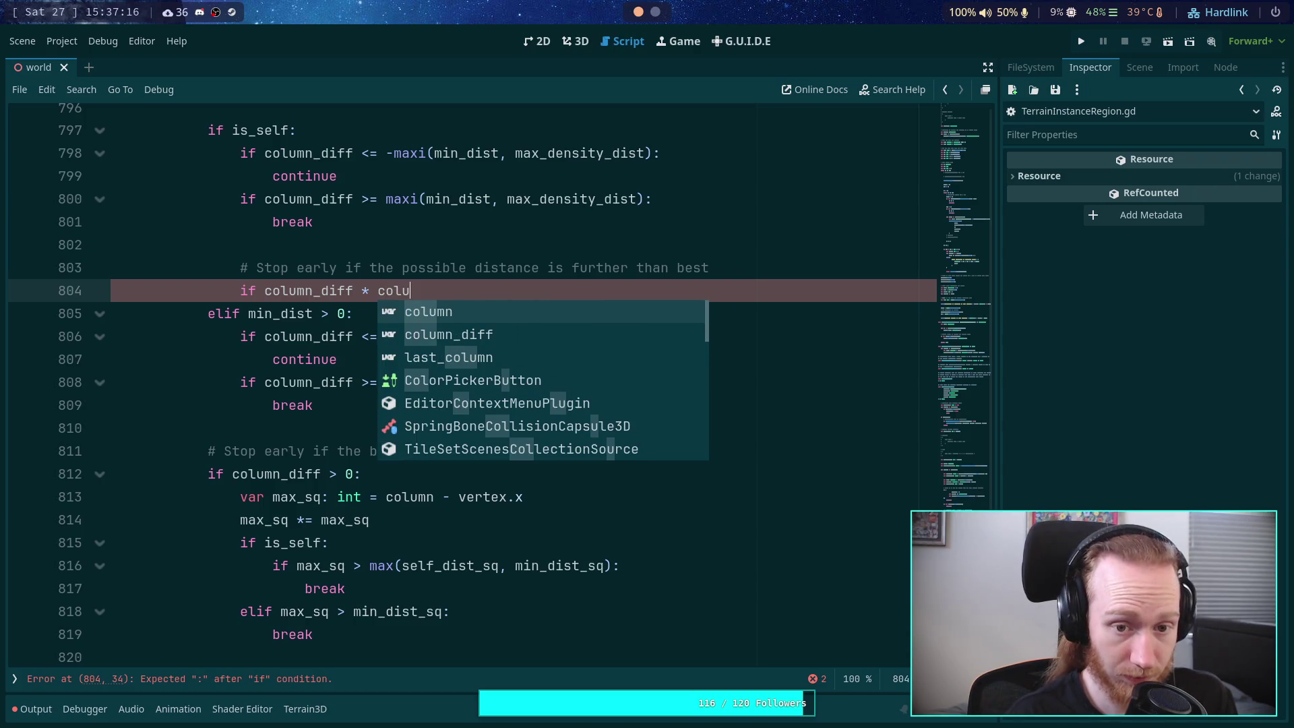
pyautogui.press('Down')
pyautogui.press('Return')
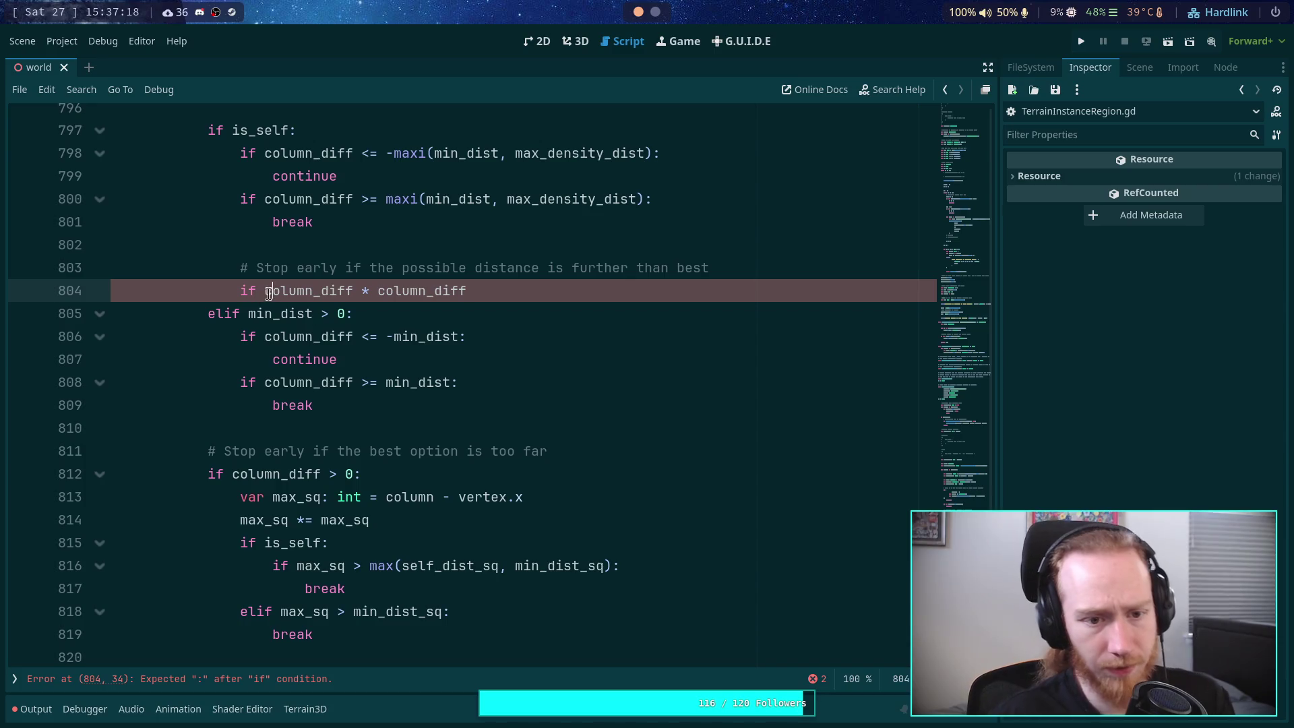
# Step: Parenthesize the product, compare it '> self_dist_sq', and give the if a break body
pyautogui.doubleClick(266, 292)
pyautogui.click(265, 292)
pyautogui.write('(')
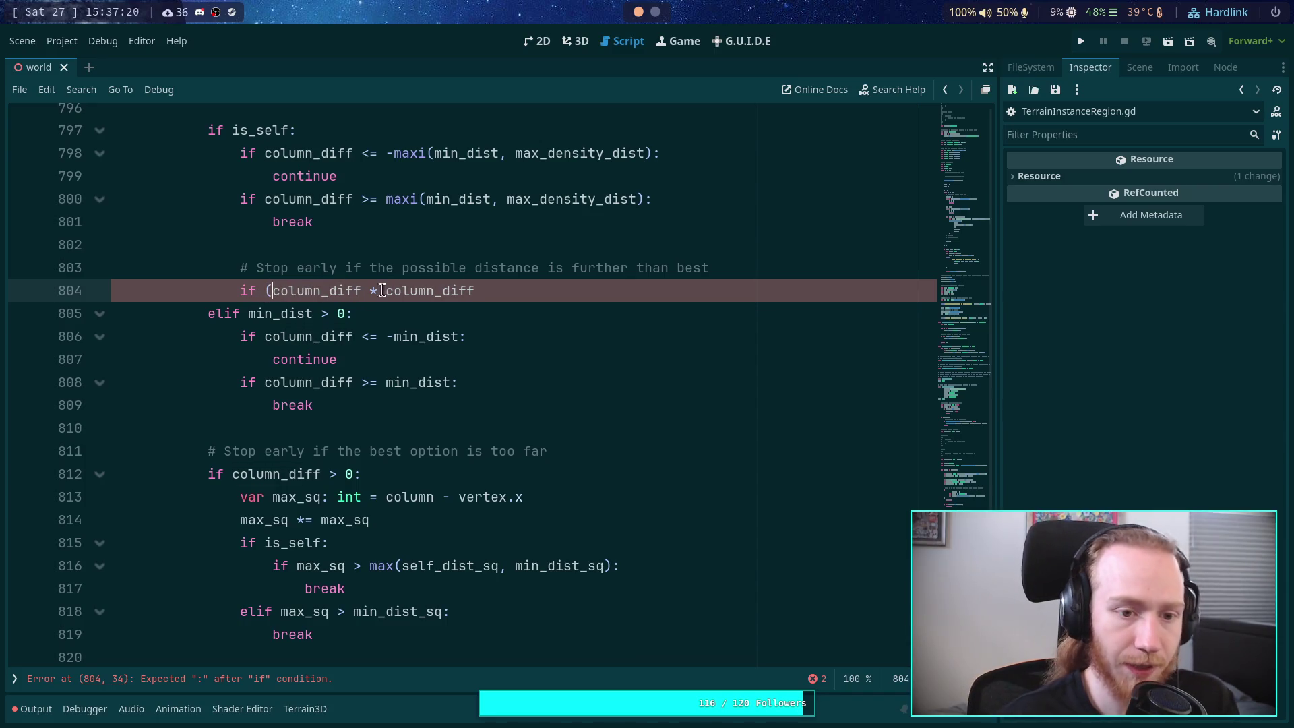
pyautogui.press('End')
pyautogui.write(')')
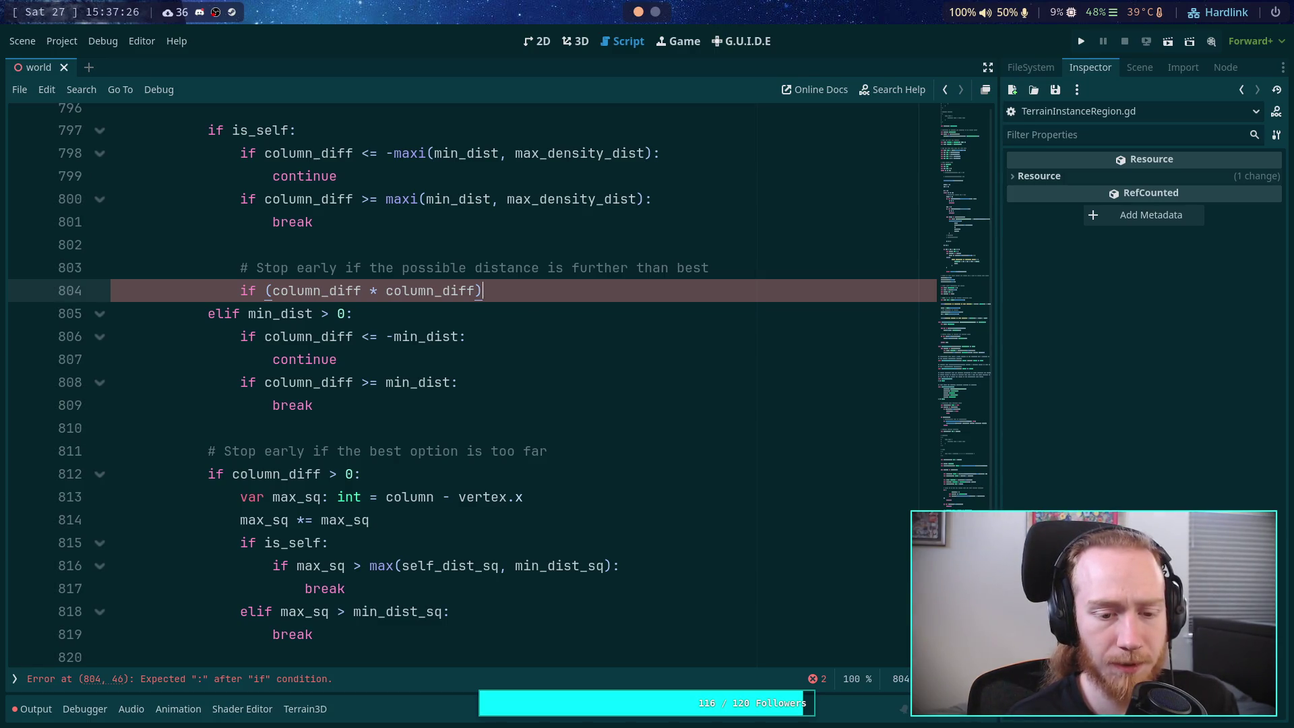
pyautogui.press('BackSpace')
pyautogui.write('> self')
pyautogui.press('Return')
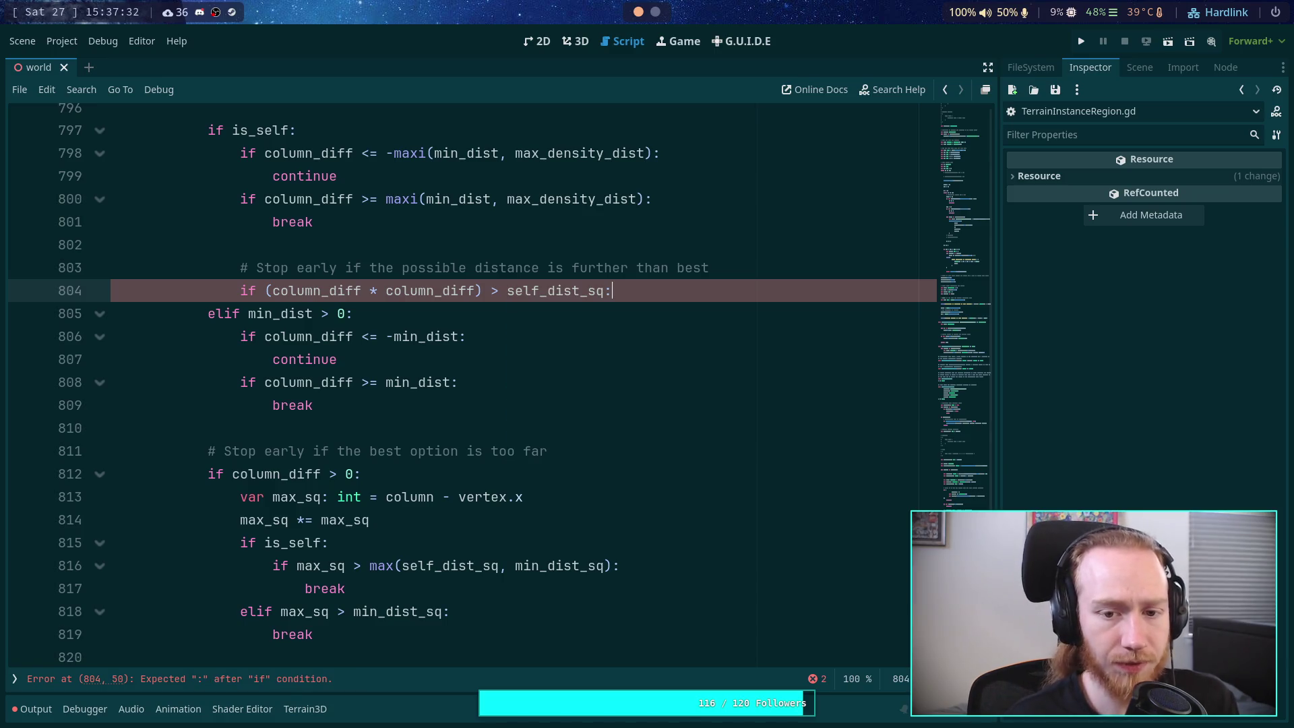
pyautogui.press('Return')
pyautogui.write('break')
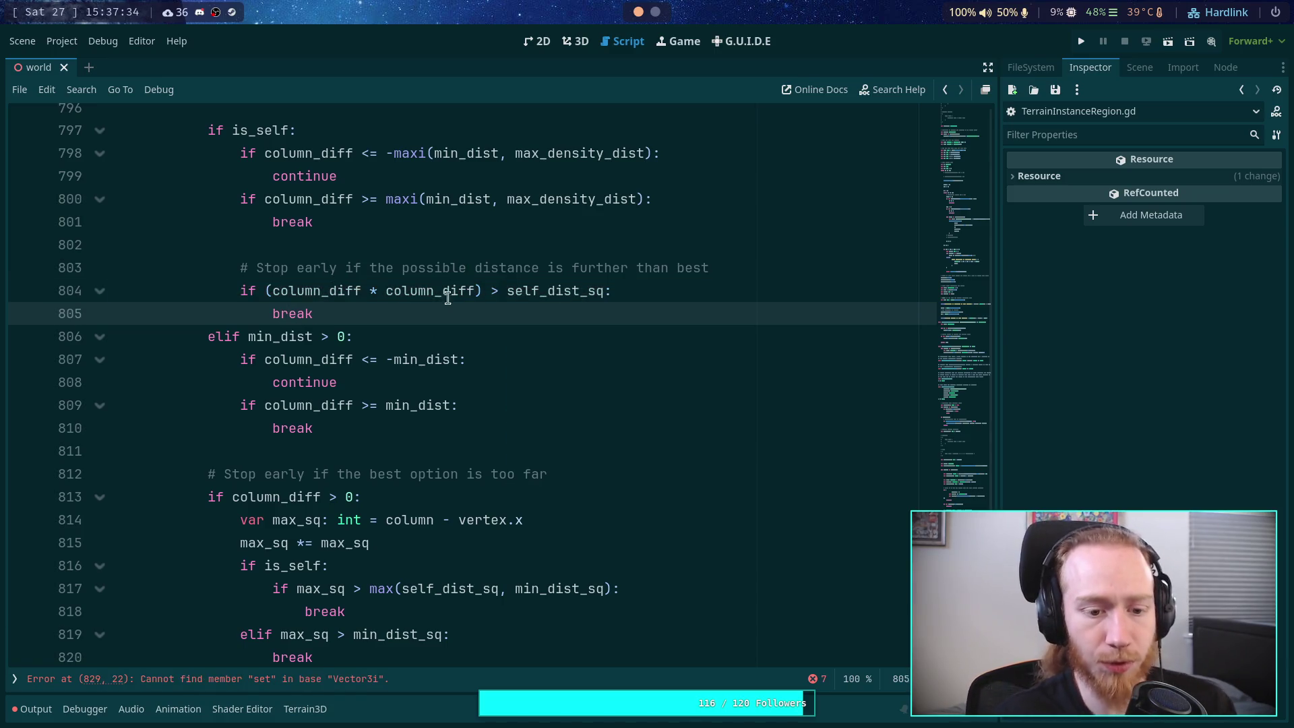
pyautogui.scroll(-1, 447, 297)
pyautogui.moveTo(326, 615)
pyautogui.mouseDown()
pyautogui.moveTo(407, 425)
pyautogui.moveTo(407, 382)
pyautogui.moveTo(445, 405)
pyautogui.mouseUp()
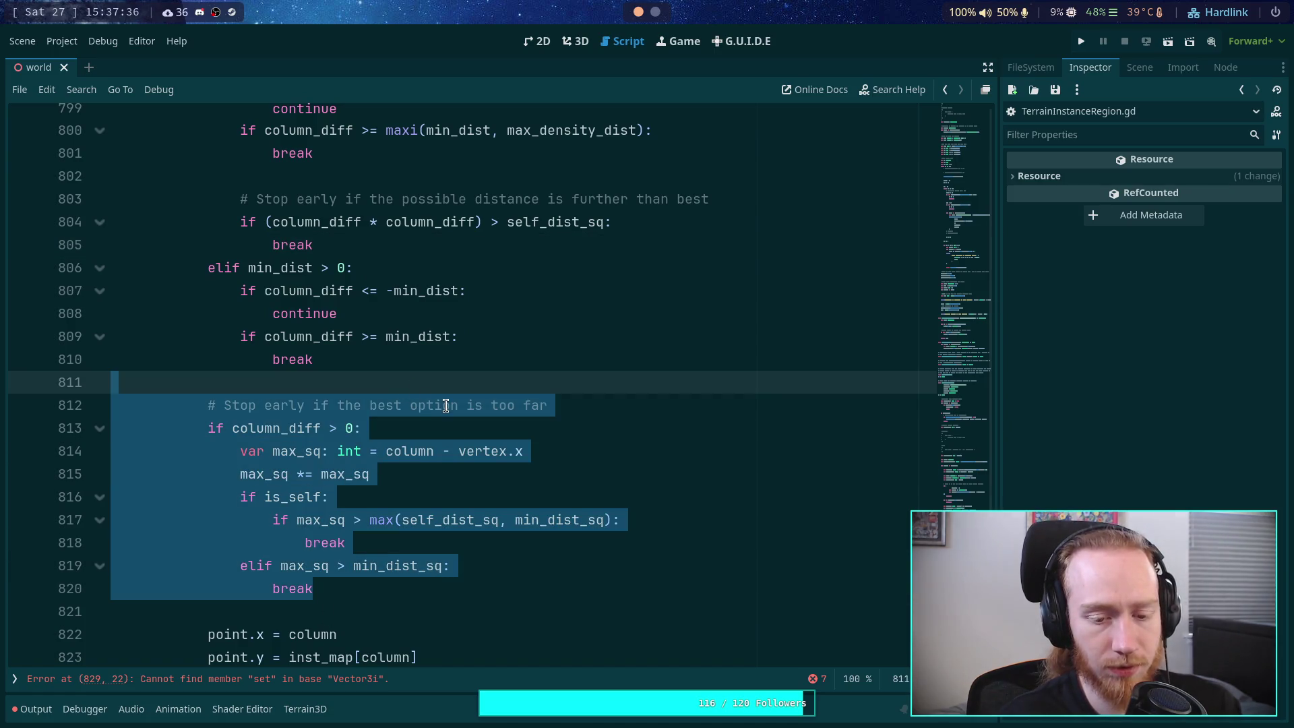
# Step: Delete the old max_sq early-stop block, add a blank line after break, and save
pyautogui.press('BackSpace')
pyautogui.press('BackSpace')
pyautogui.scroll(2, 448, 404)
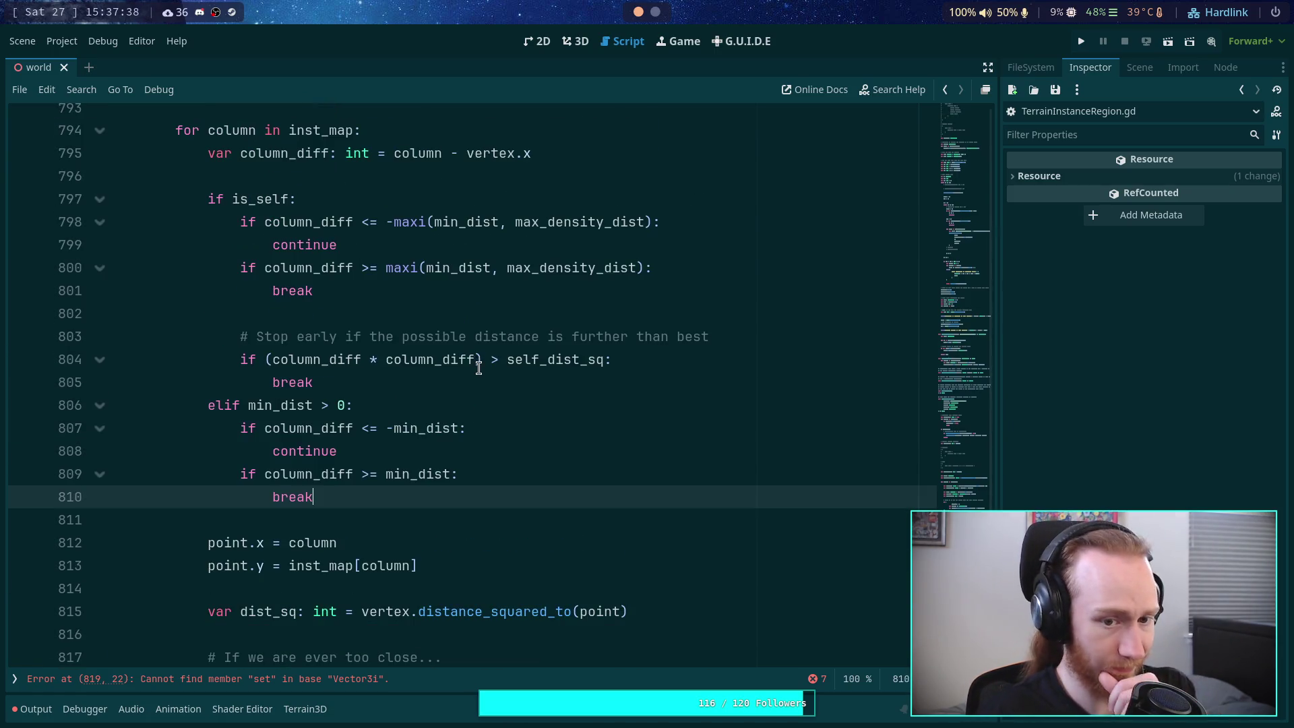
pyautogui.click(478, 379)
pyautogui.press('Return')
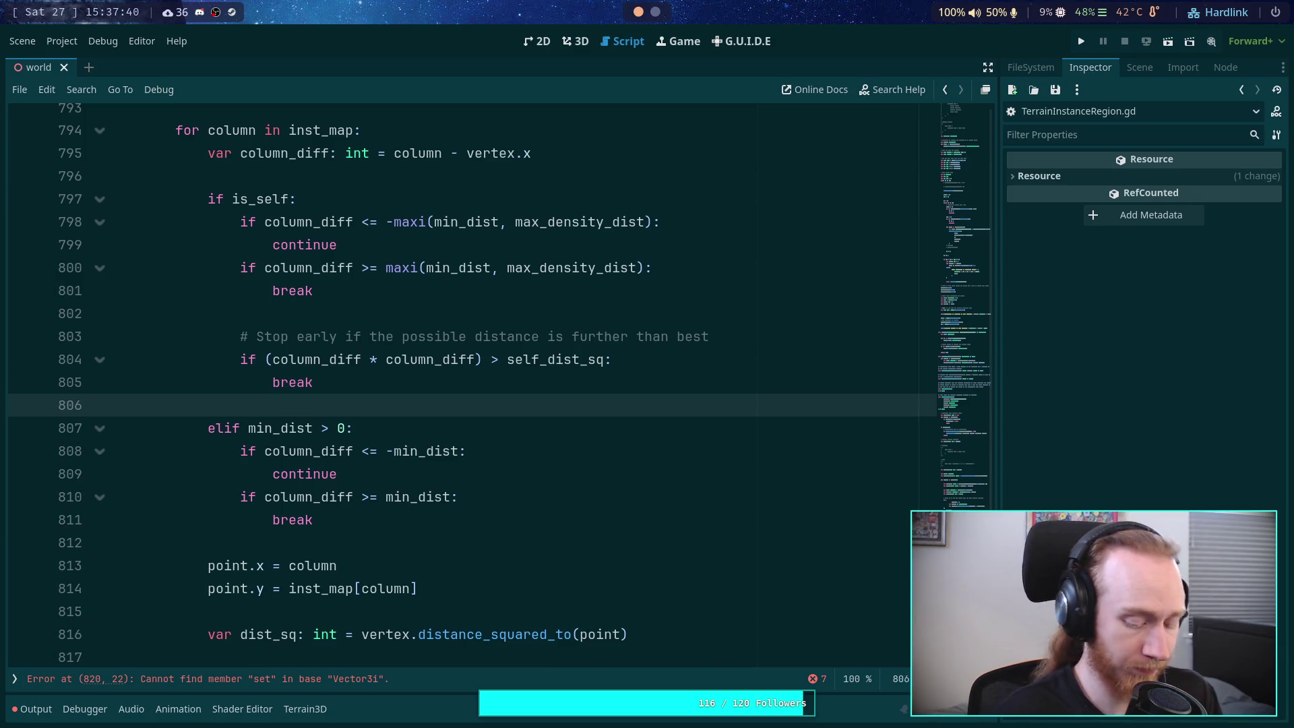
pyautogui.hotkey('ctrl', 's')
# Step: Reword line 803's comment to '# For desity: stop early if the distance is further than best'
pyautogui.click(772, 334)
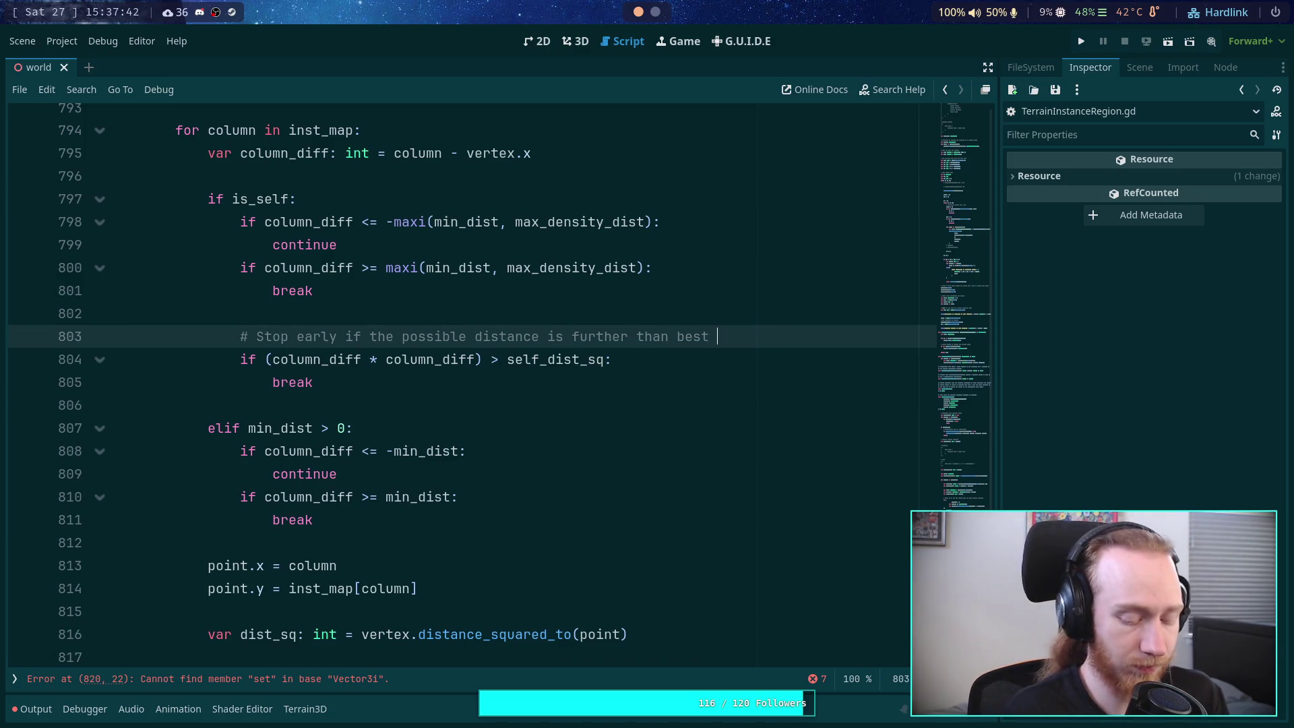
pyautogui.write('for density')
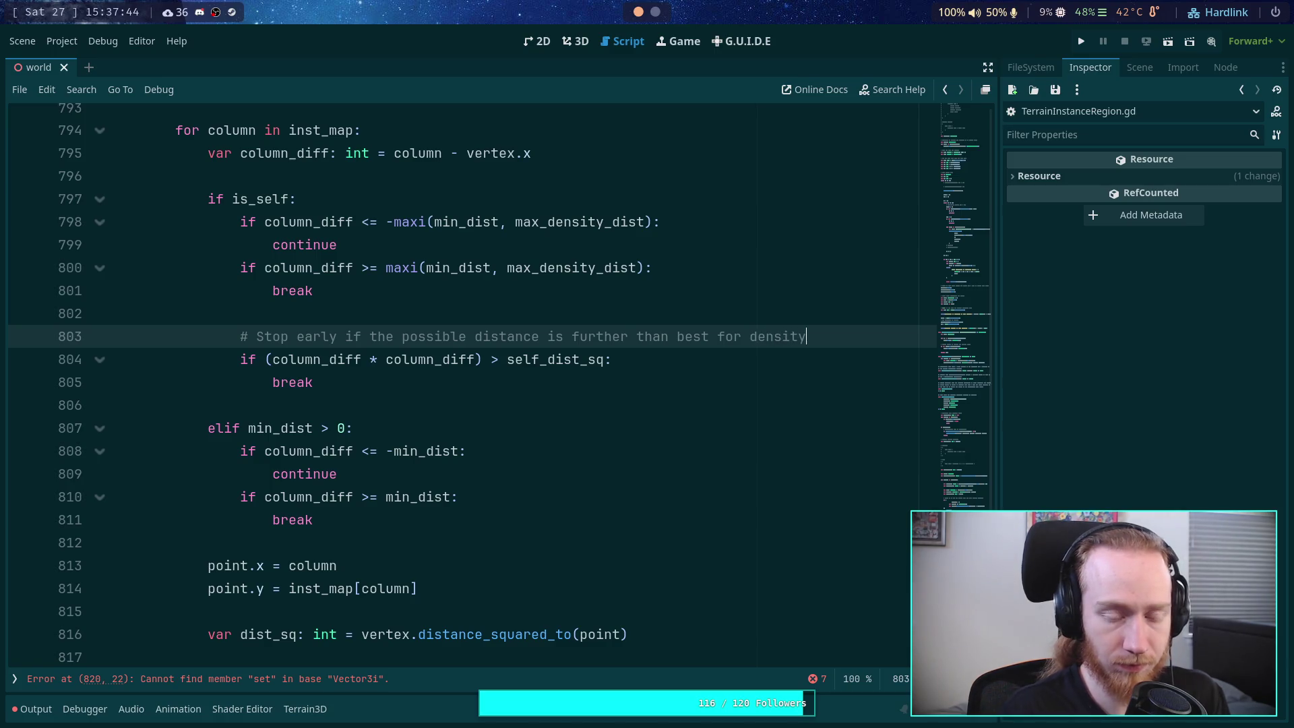
pyautogui.click(253, 336)
pyautogui.write('For don')
pyautogui.press('BackSpace')
pyautogui.press('BackSpace')
pyautogui.write('esity:')
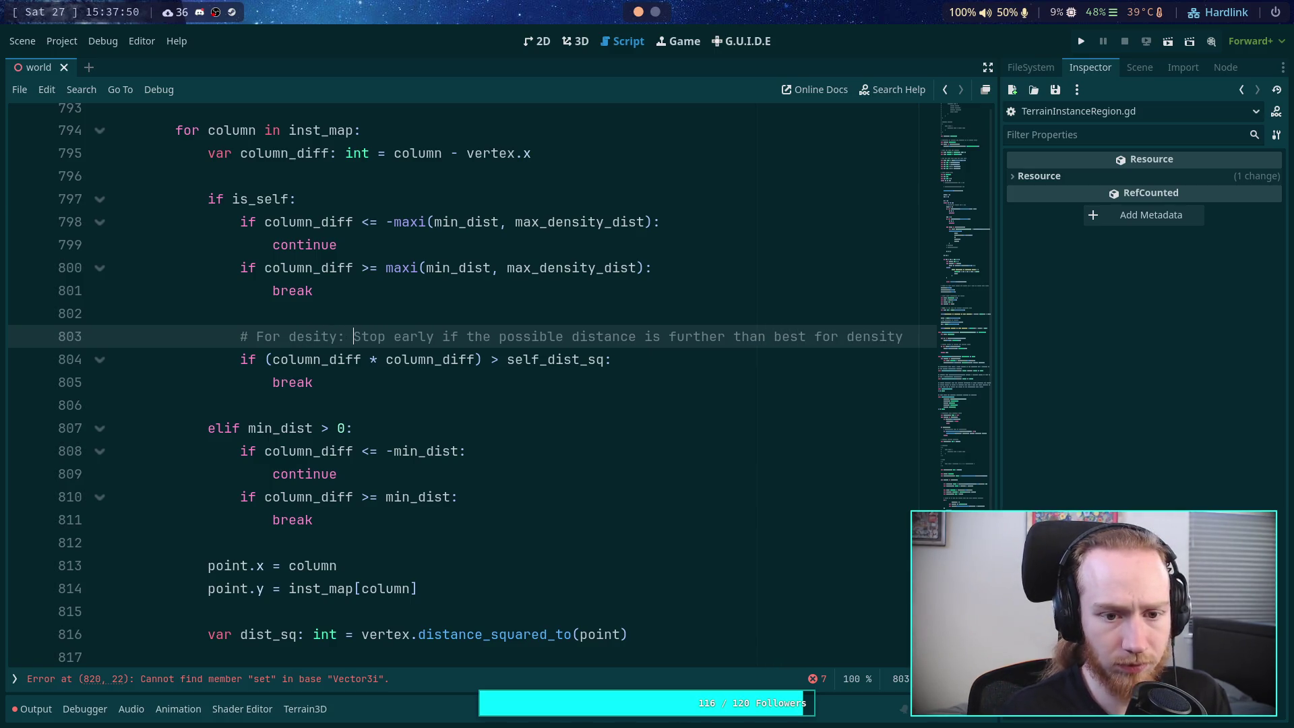
pyautogui.write('n')
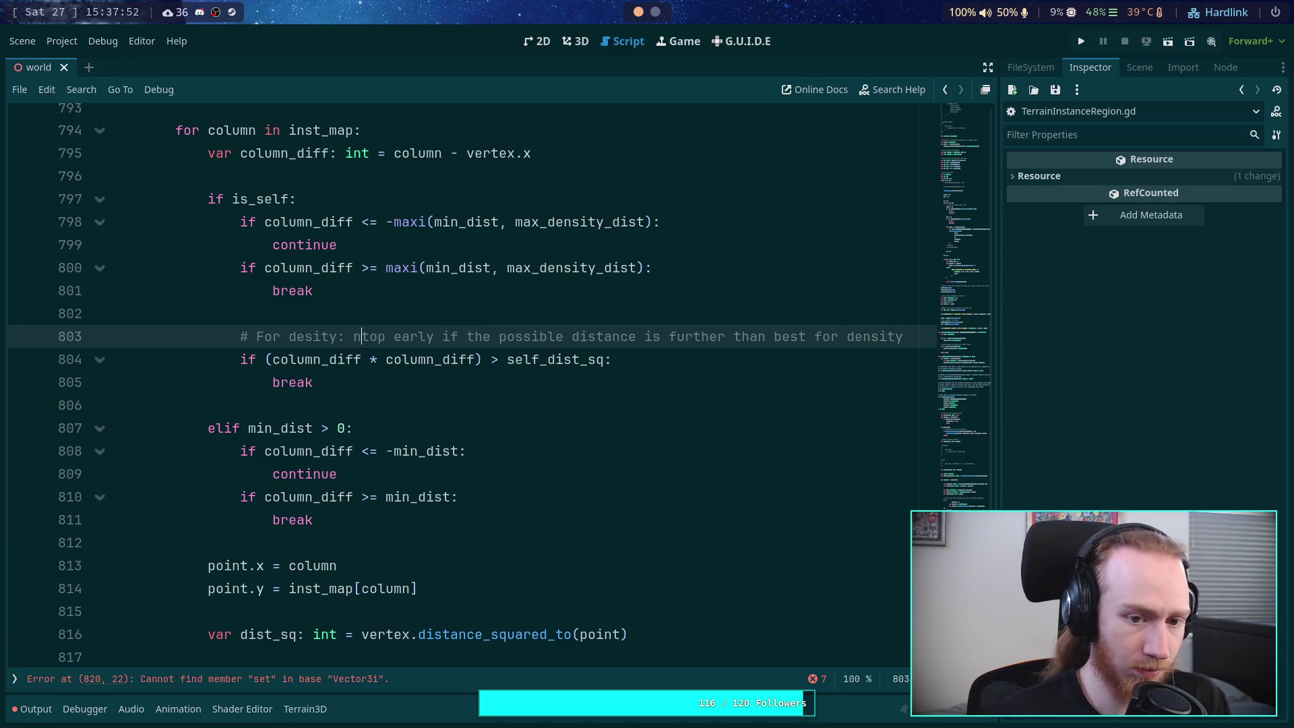
pyautogui.press('BackSpace')
pyautogui.write('s')
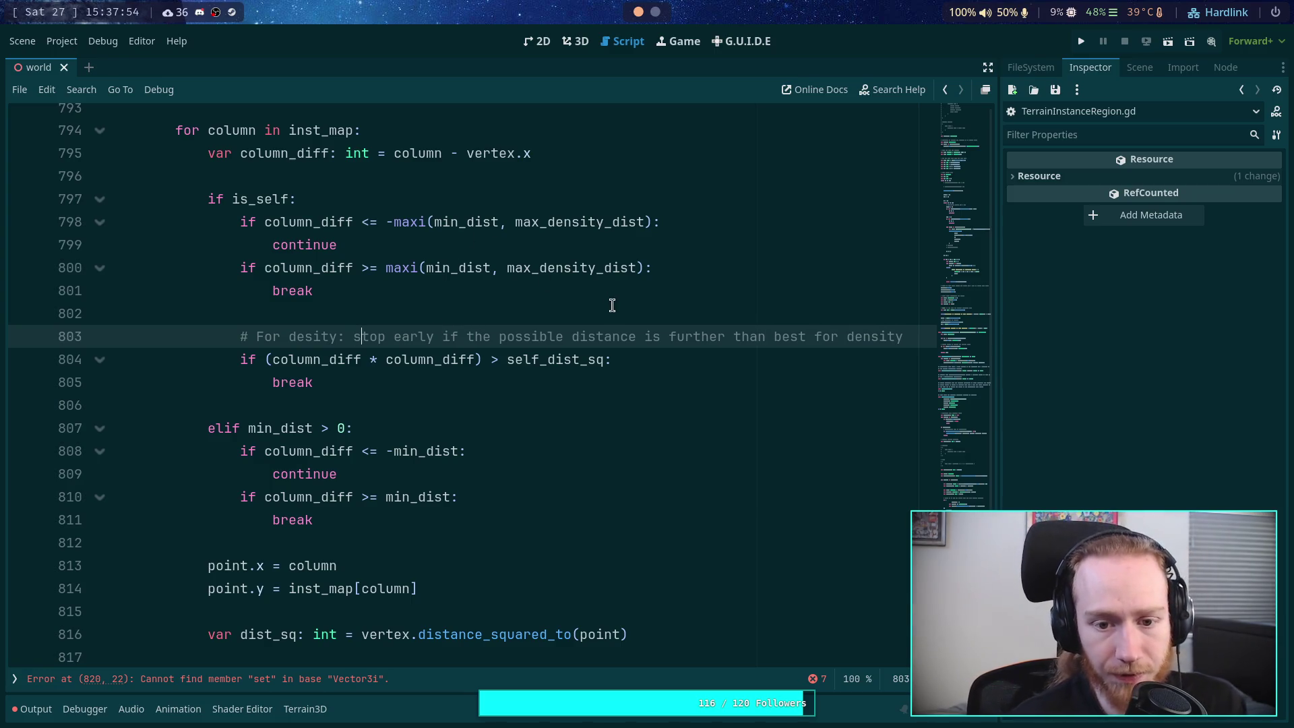
pyautogui.doubleClick(526, 336)
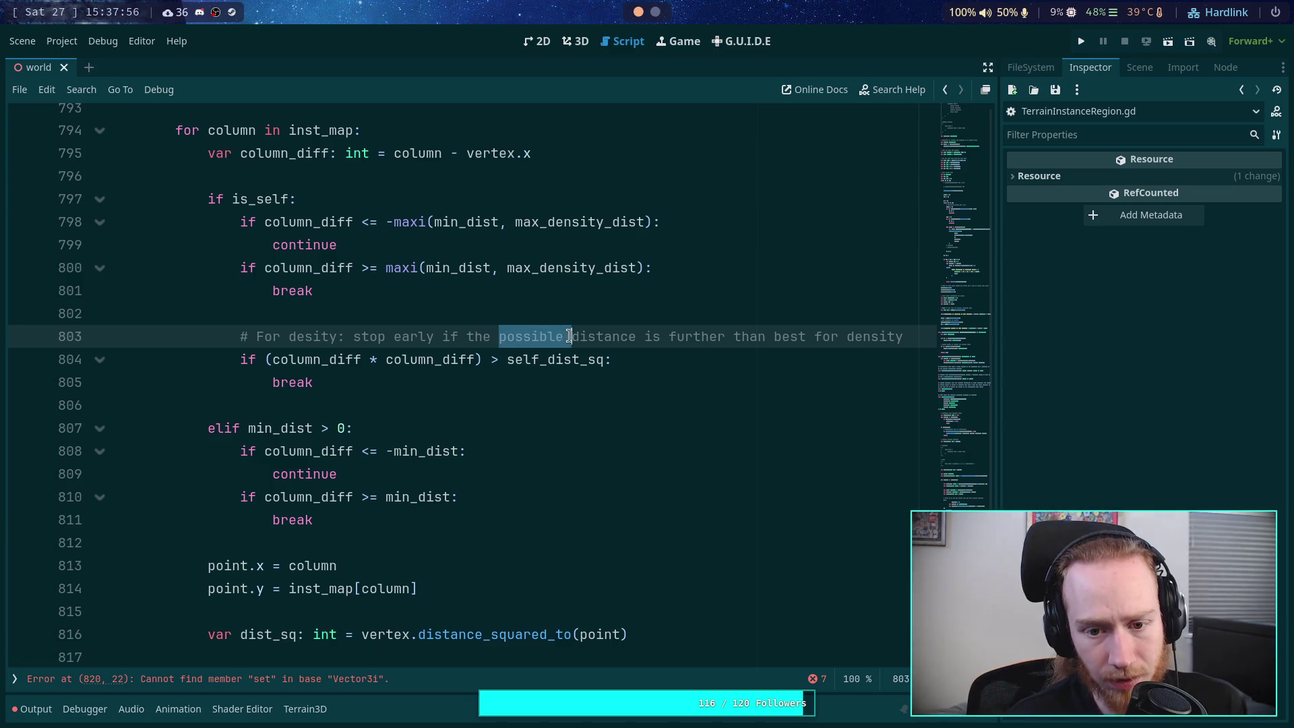
pyautogui.press('BackSpace')
pyautogui.press('BackSpace')
pyautogui.moveTo(732, 336); pyautogui.dragTo(857, 335)
pyautogui.press('BackSpace')
pyautogui.click(774, 378)
pyautogui.scroll(-1, 707, 418)
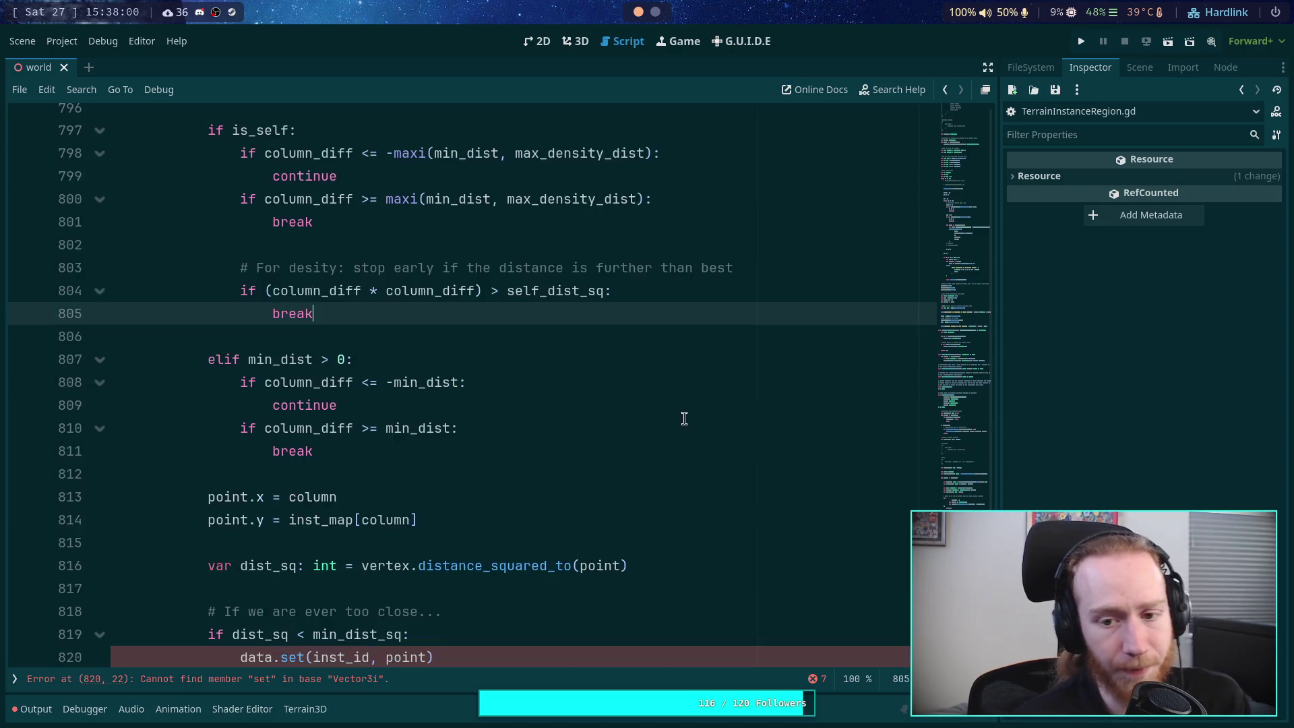
pyautogui.scroll(-1, 641, 407)
pyautogui.scroll(1, 593, 420)
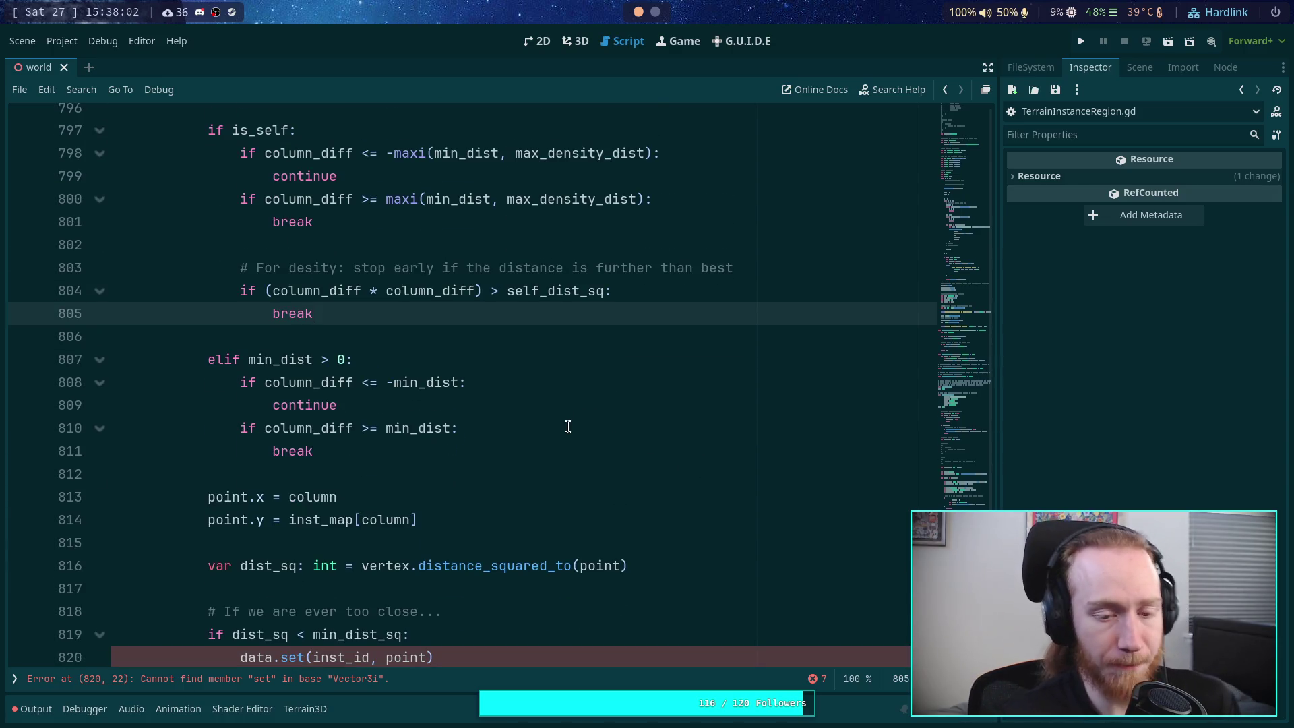
pyautogui.scroll(2, 567, 423)
pyautogui.scroll(-3, 567, 422)
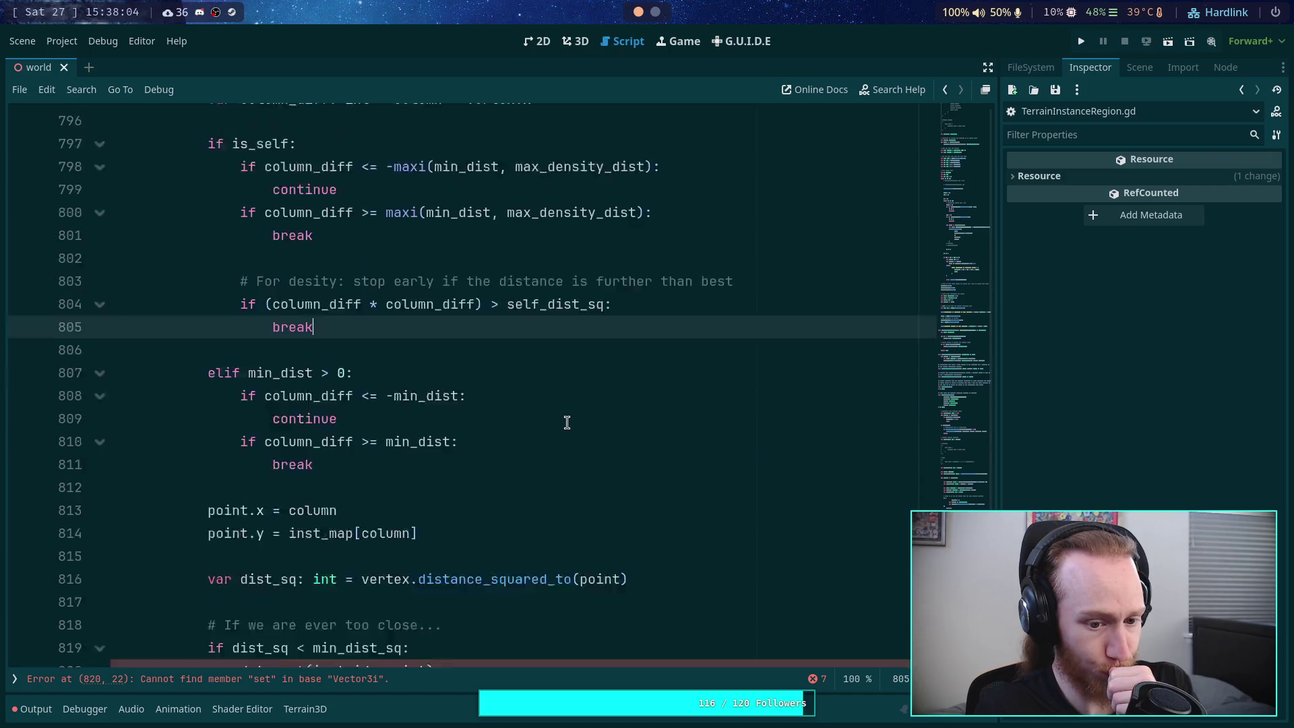
pyautogui.scroll(2, 567, 423)
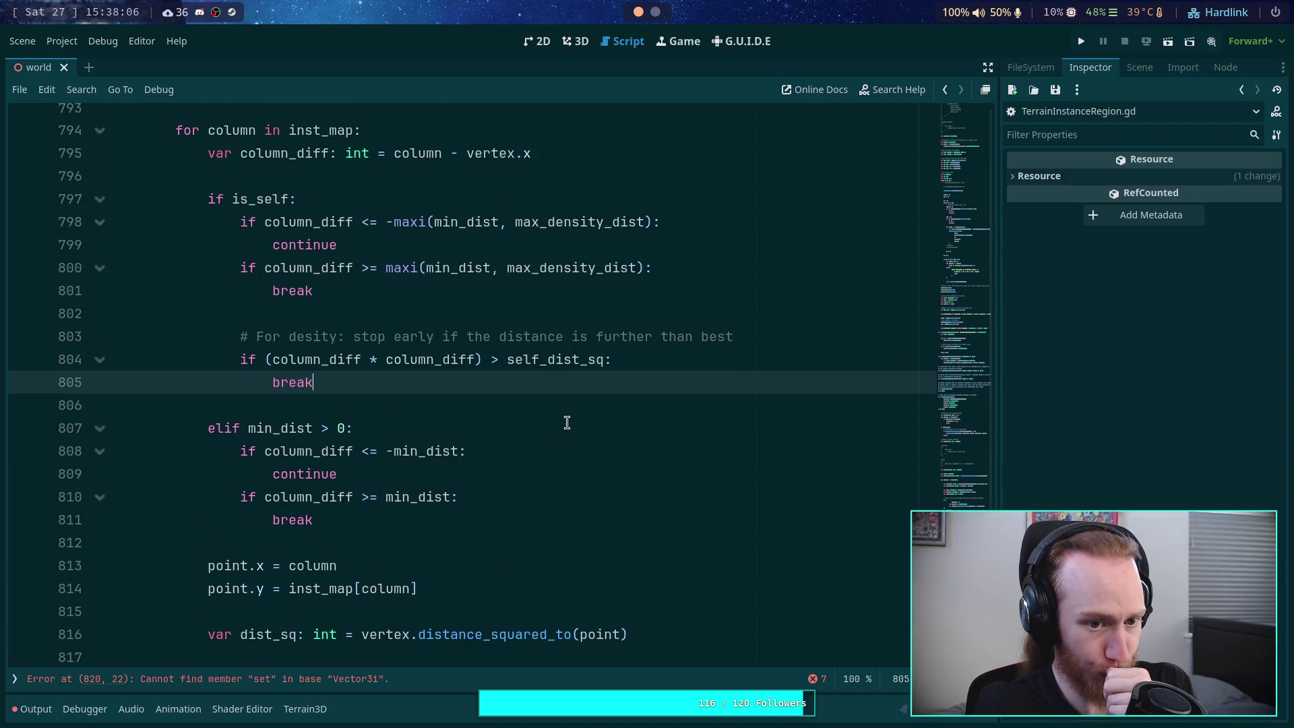
pyautogui.scroll(-2, 566, 423)
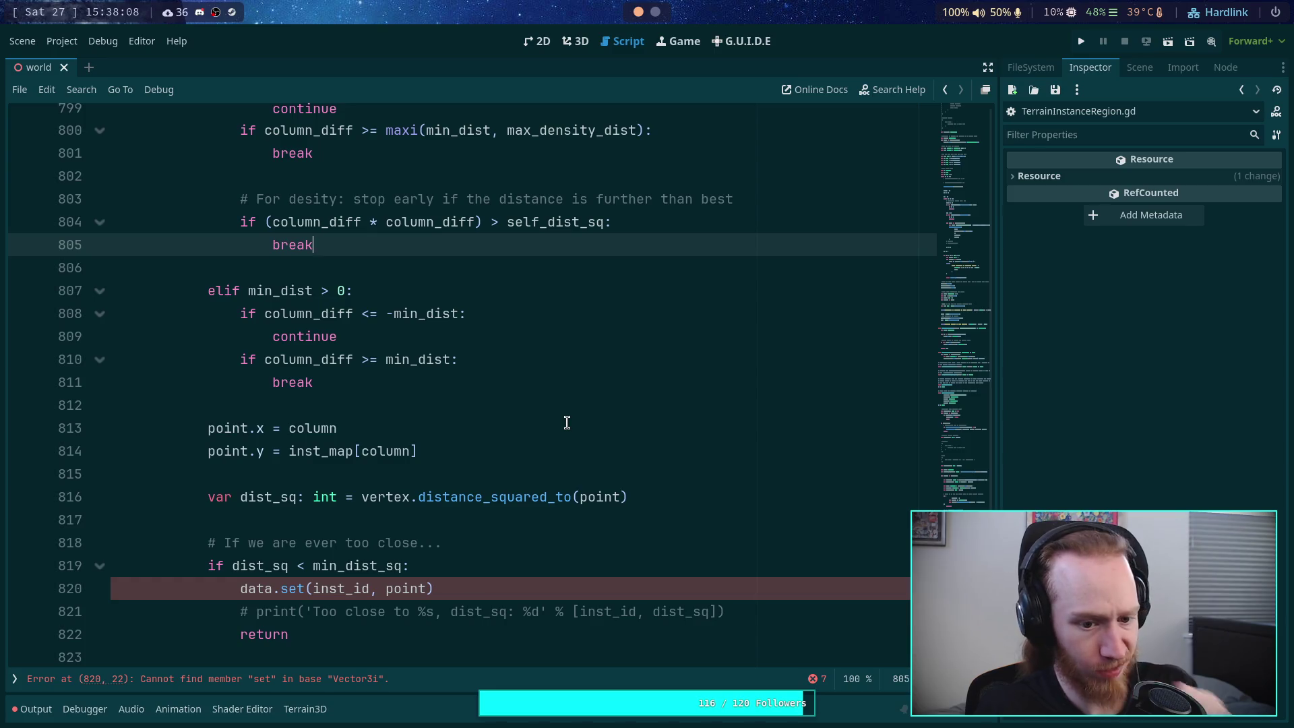
pyautogui.scroll(-1, 566, 423)
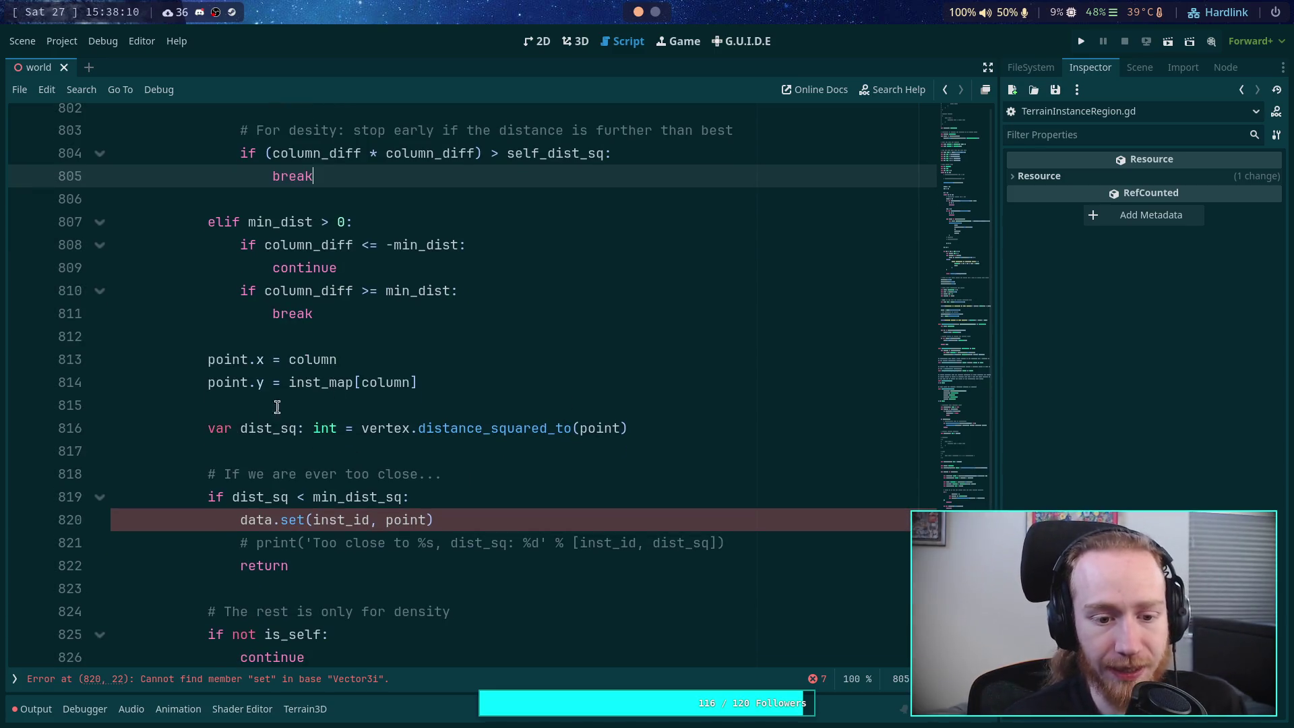
pyautogui.doubleClick(250, 496)
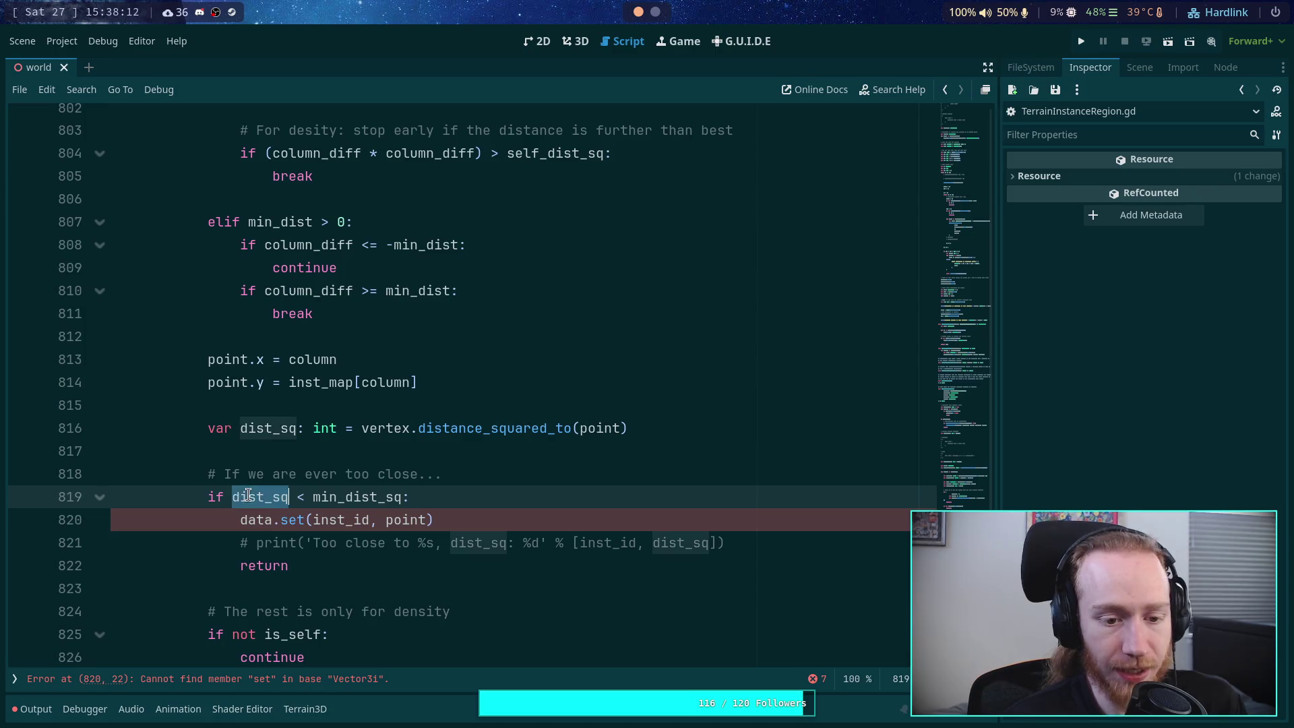
pyautogui.doubleClick(348, 498)
pyautogui.scroll(9, 420, 484)
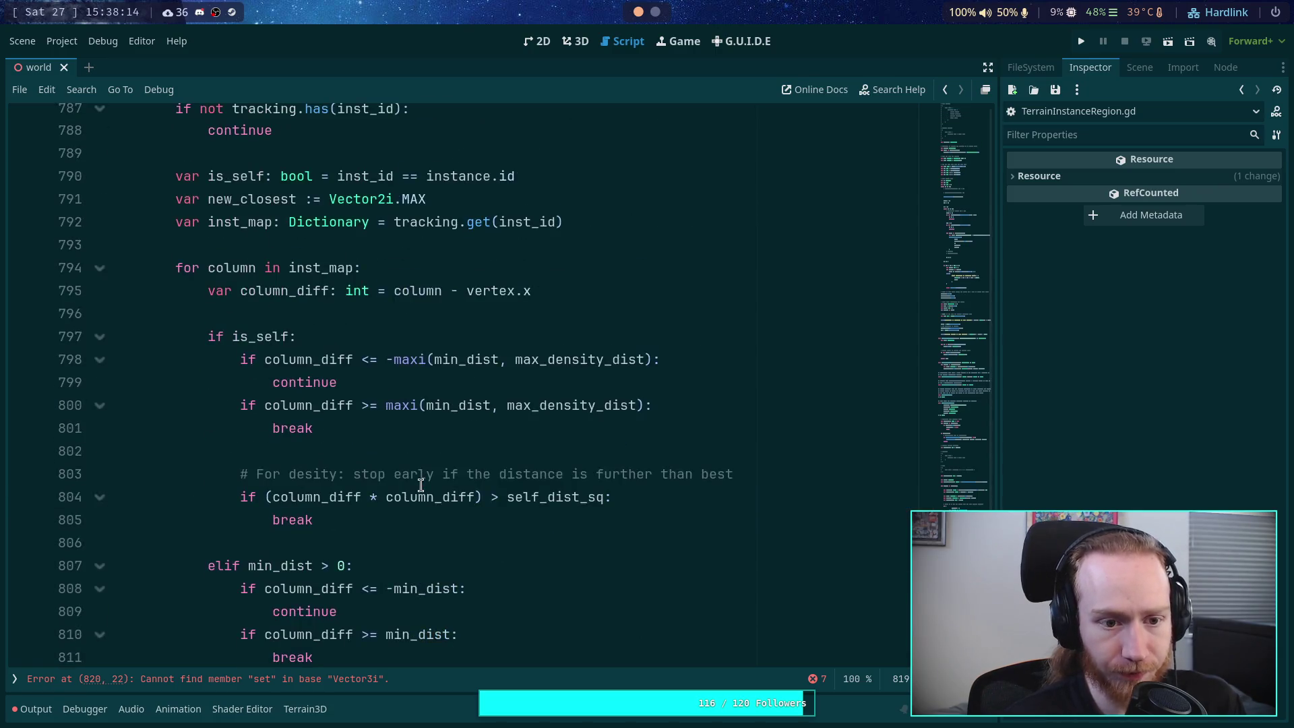
pyautogui.scroll(3, 420, 484)
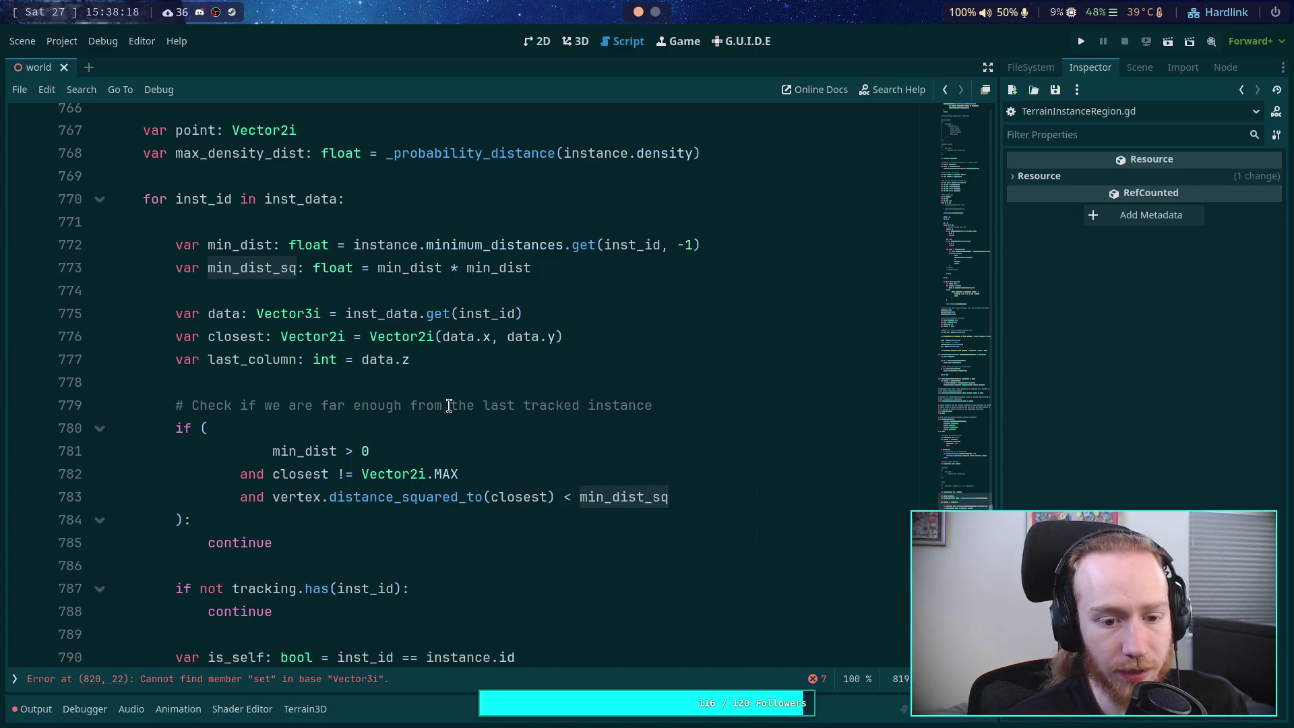
pyautogui.scroll(-2, 450, 406)
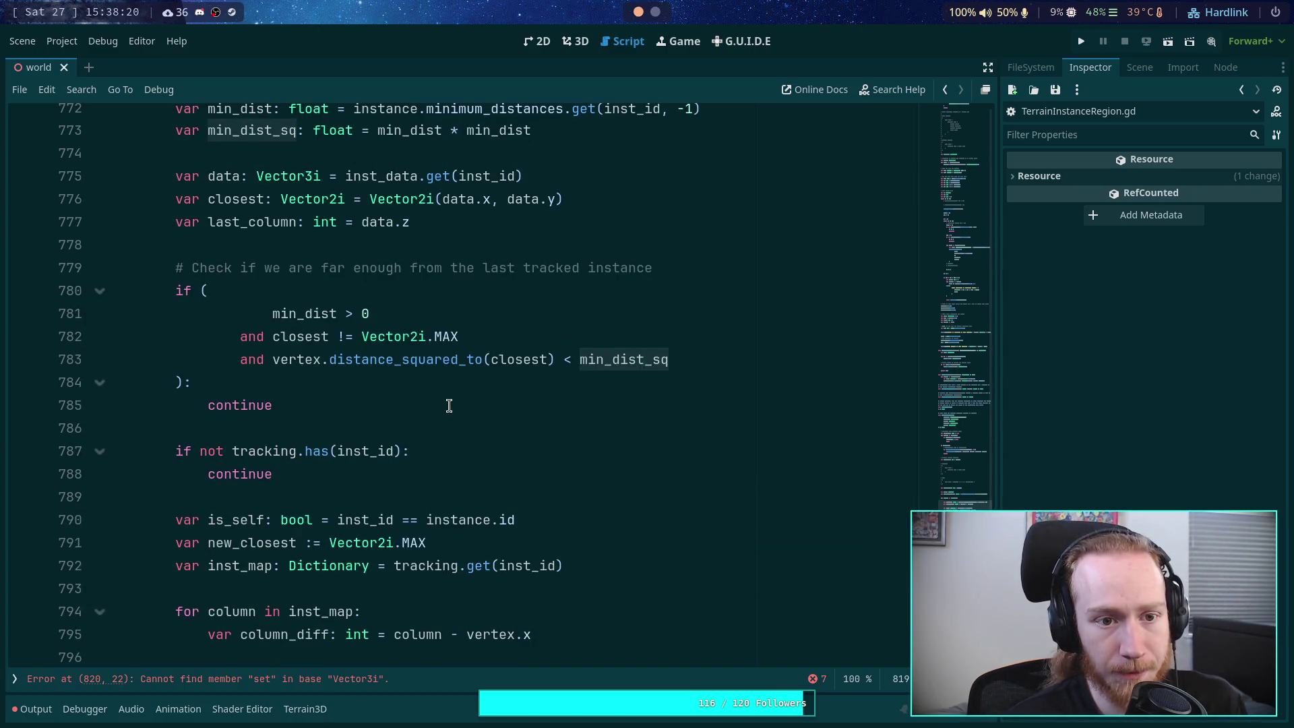
pyautogui.scroll(-11, 450, 406)
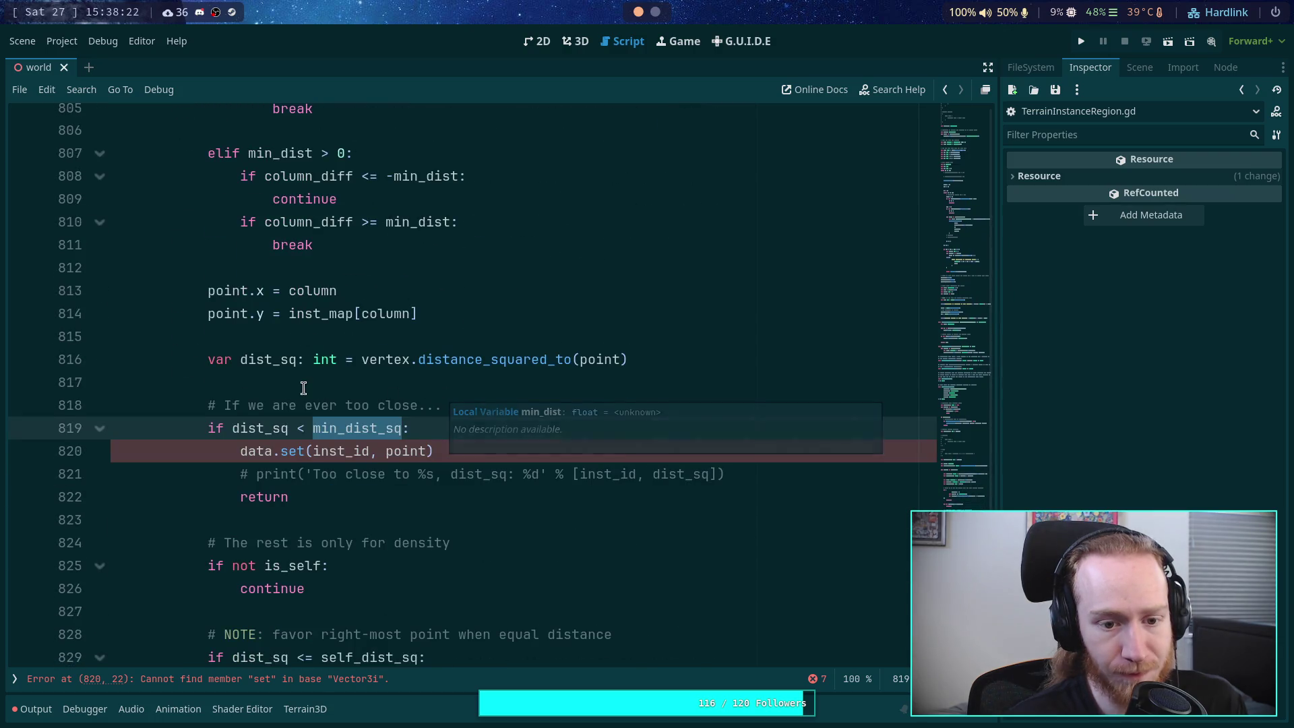
pyautogui.scroll(8, 303, 389)
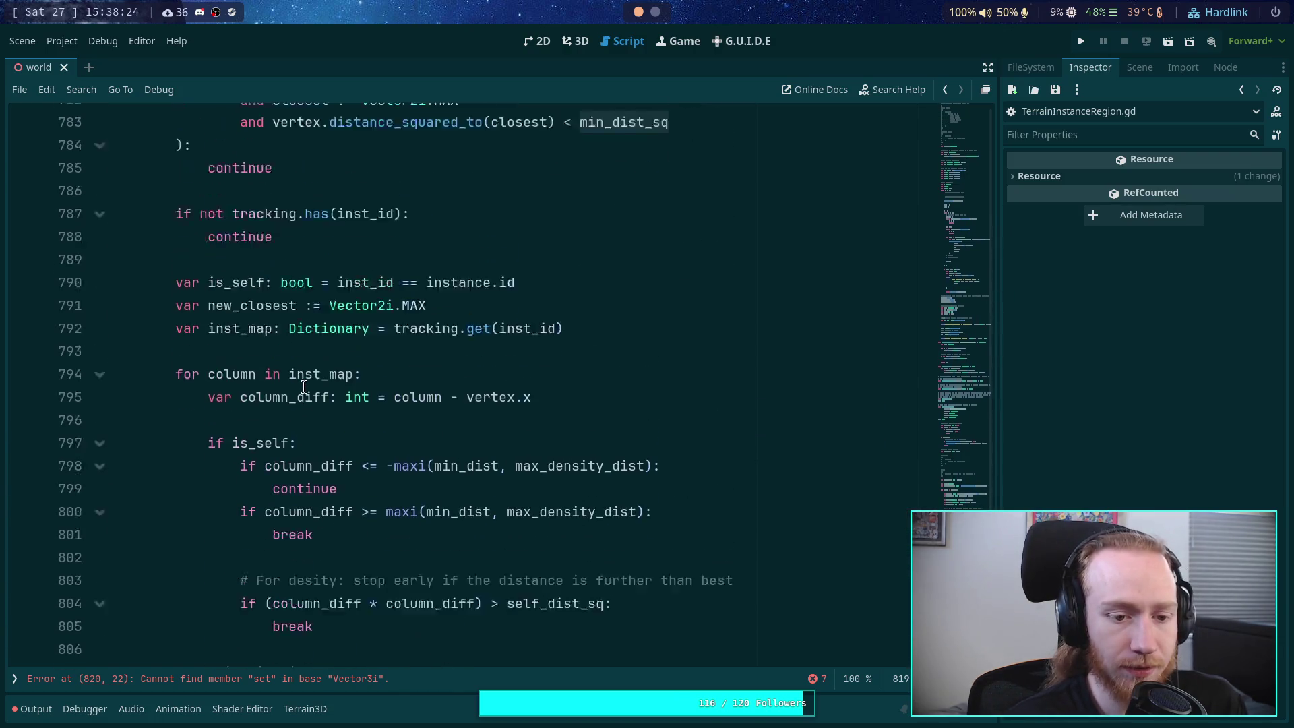
pyautogui.scroll(-3, 304, 387)
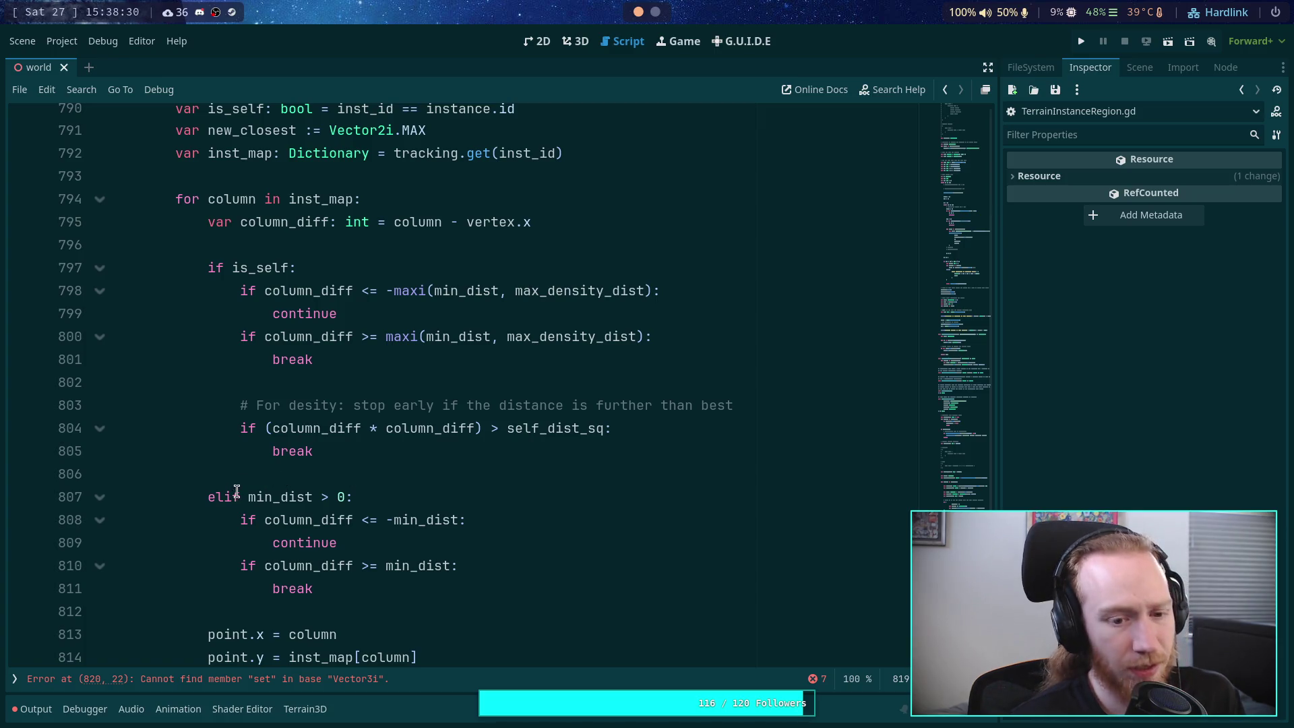
# Step: Change line 807's condition from '> 0' to '< 1' and add a break beneath it
pyautogui.doubleClick(322, 497)
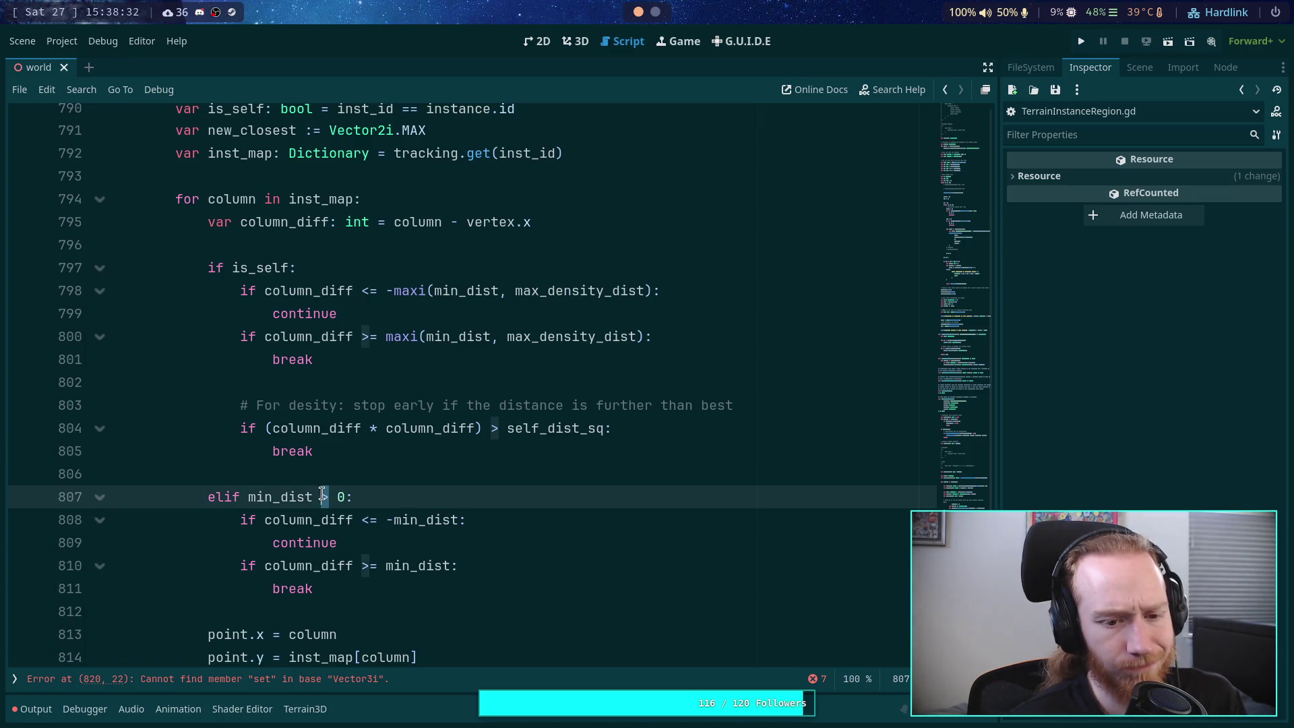
pyautogui.moveTo(322, 497); pyautogui.dragTo(346, 496)
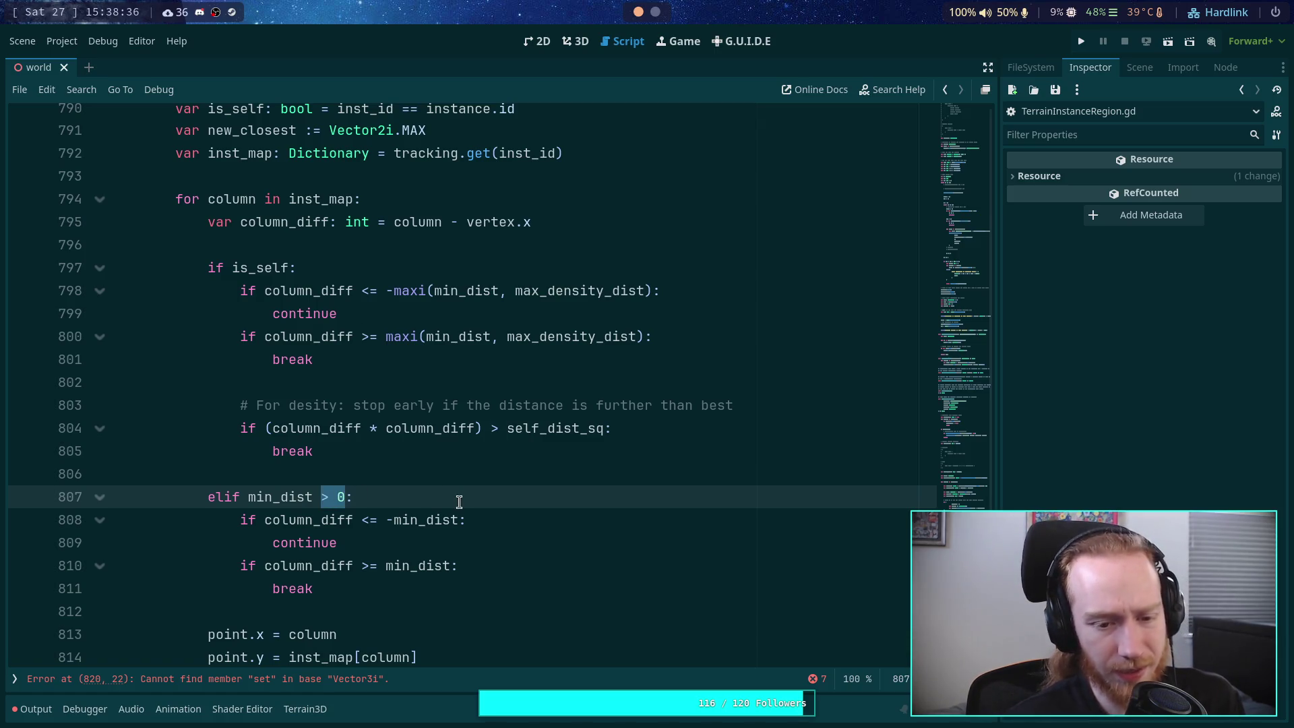
pyautogui.write('<')
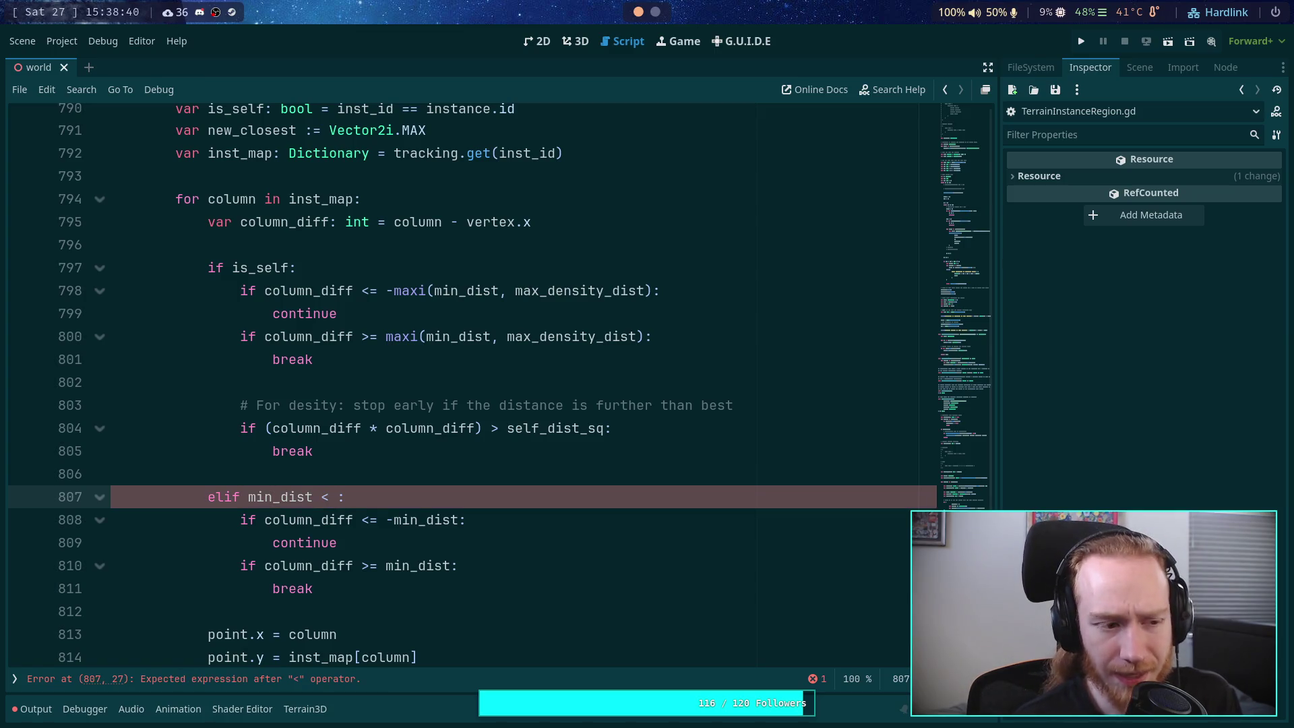
pyautogui.press('End')
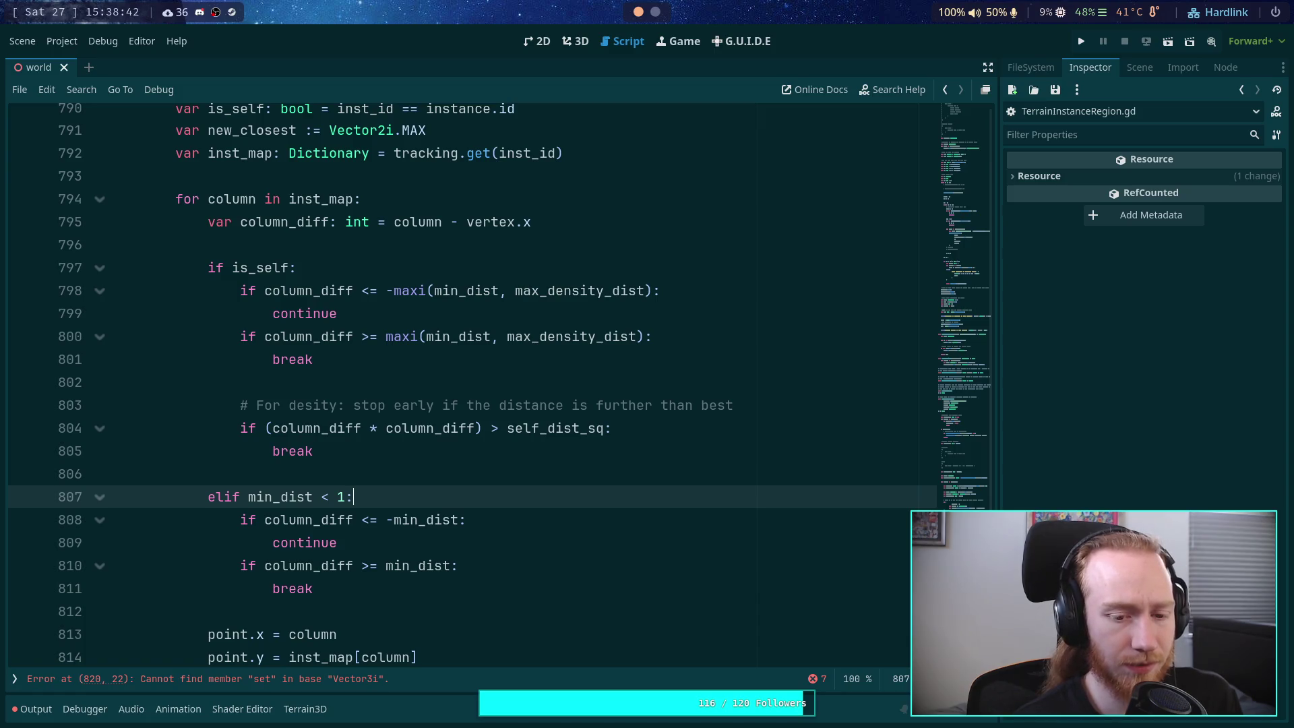
pyautogui.press('Return')
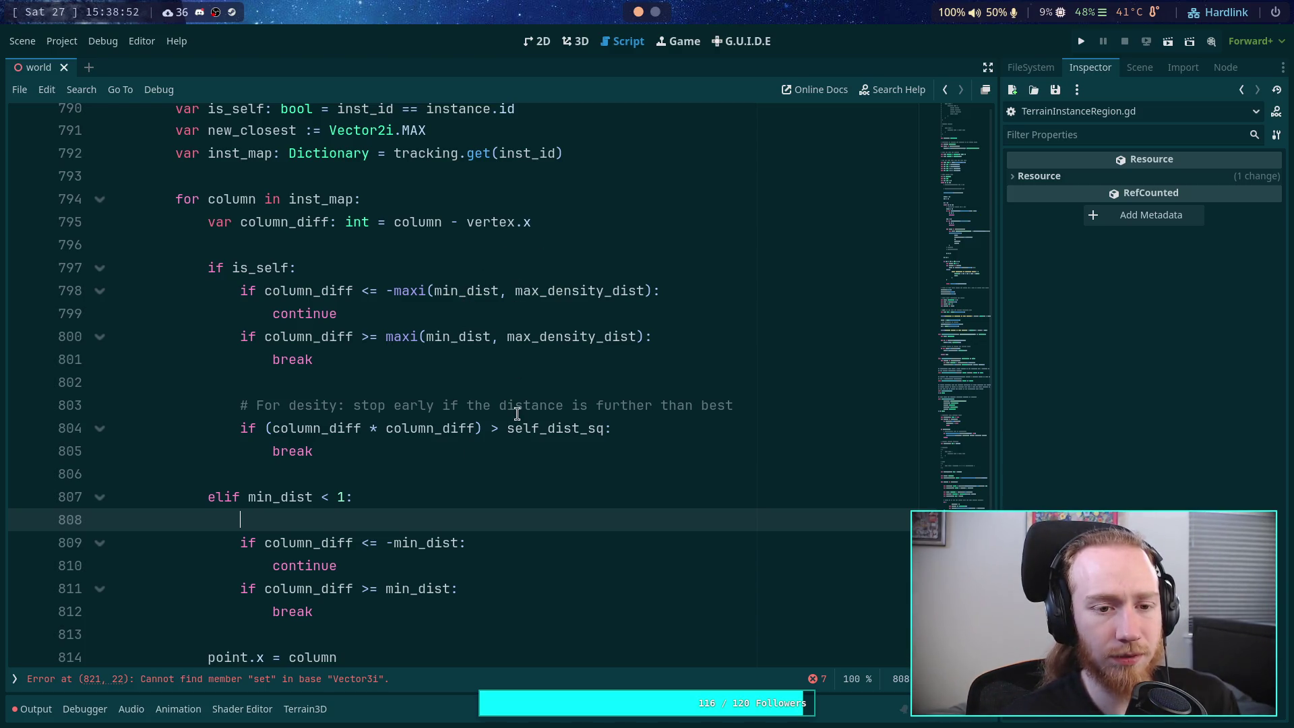
pyautogui.write('break')
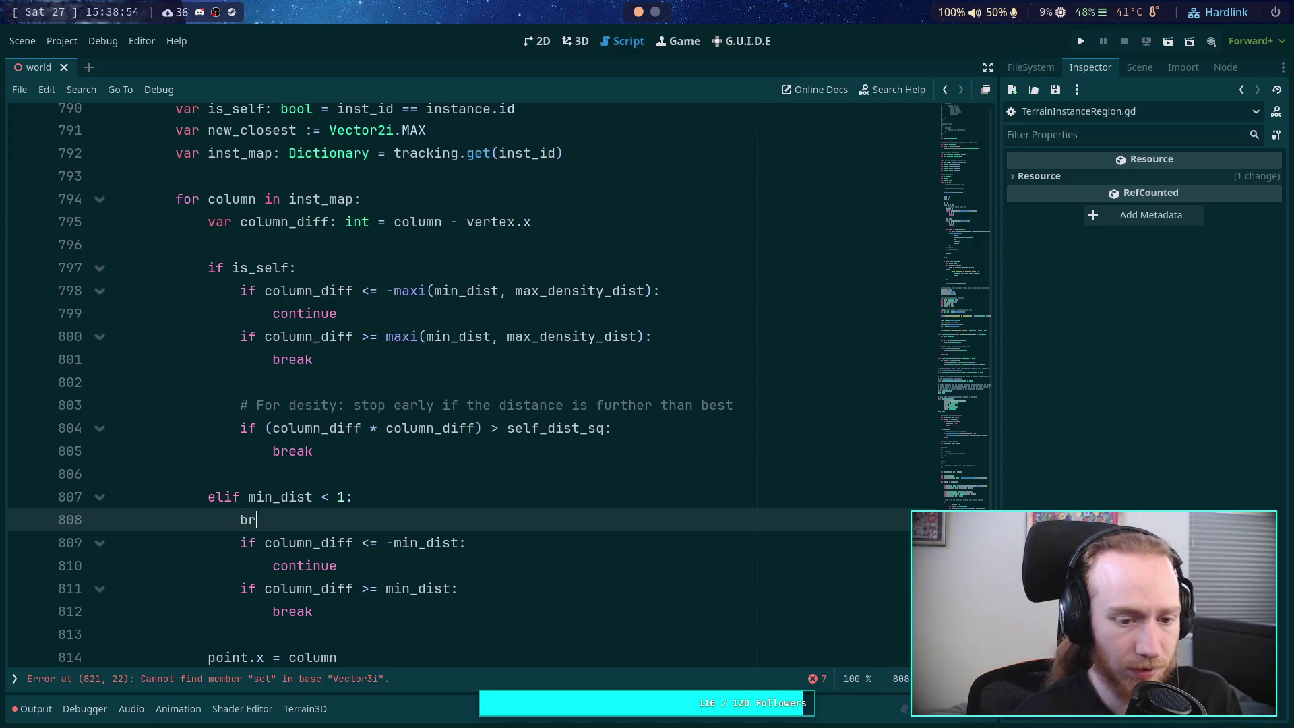
pyautogui.press('Return')
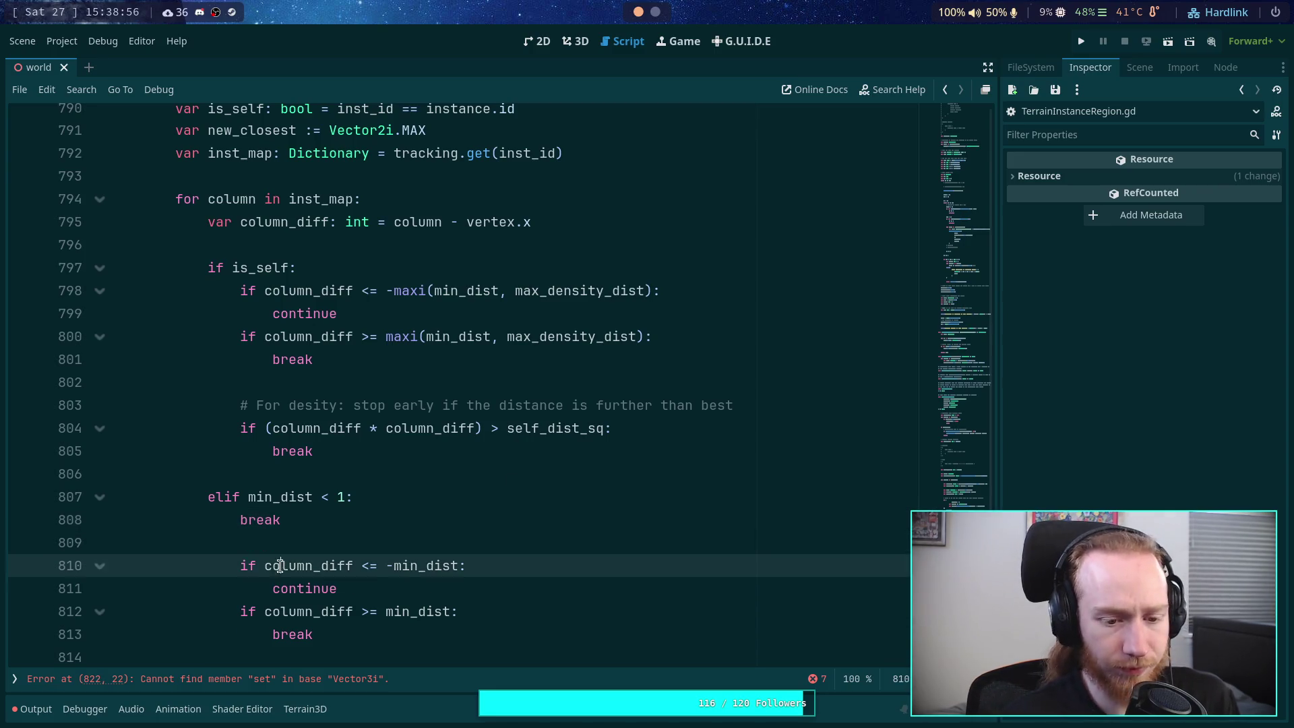
# Step: Dedent the two min_dist column bounds checks out to loop level
pyautogui.moveTo(280, 566); pyautogui.dragTo(288, 634)
pyautogui.press('Tab')
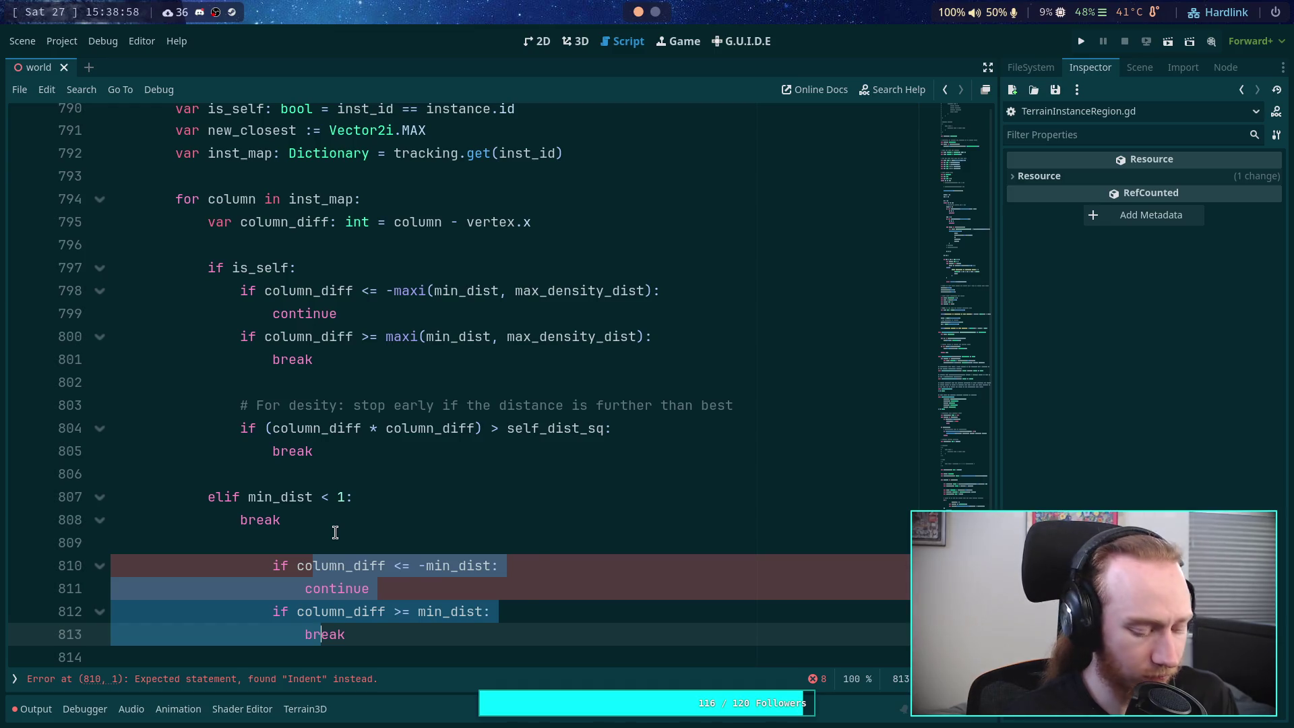
pyautogui.press('Tab')
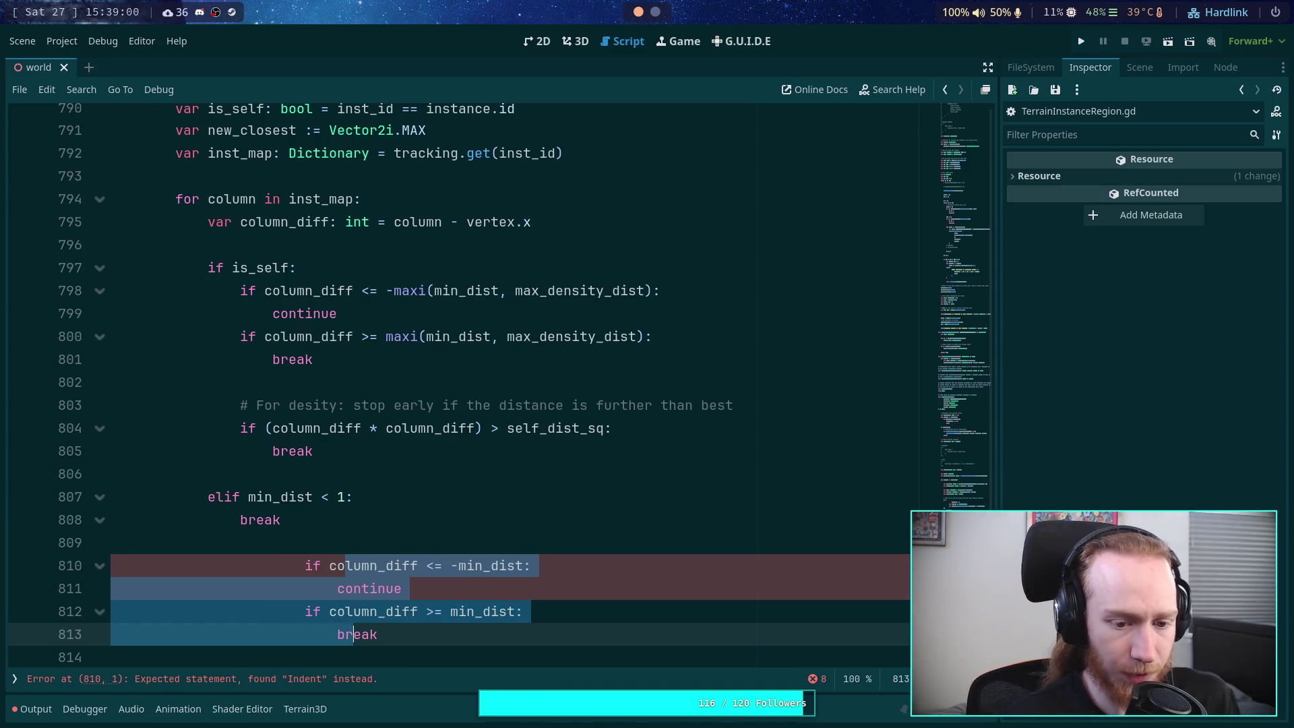
pyautogui.hotkey('shift', 'Tab')
pyautogui.hotkey('shift', 'Tab')
pyautogui.hotkey('shift', 'Tab')
pyautogui.click(329, 541)
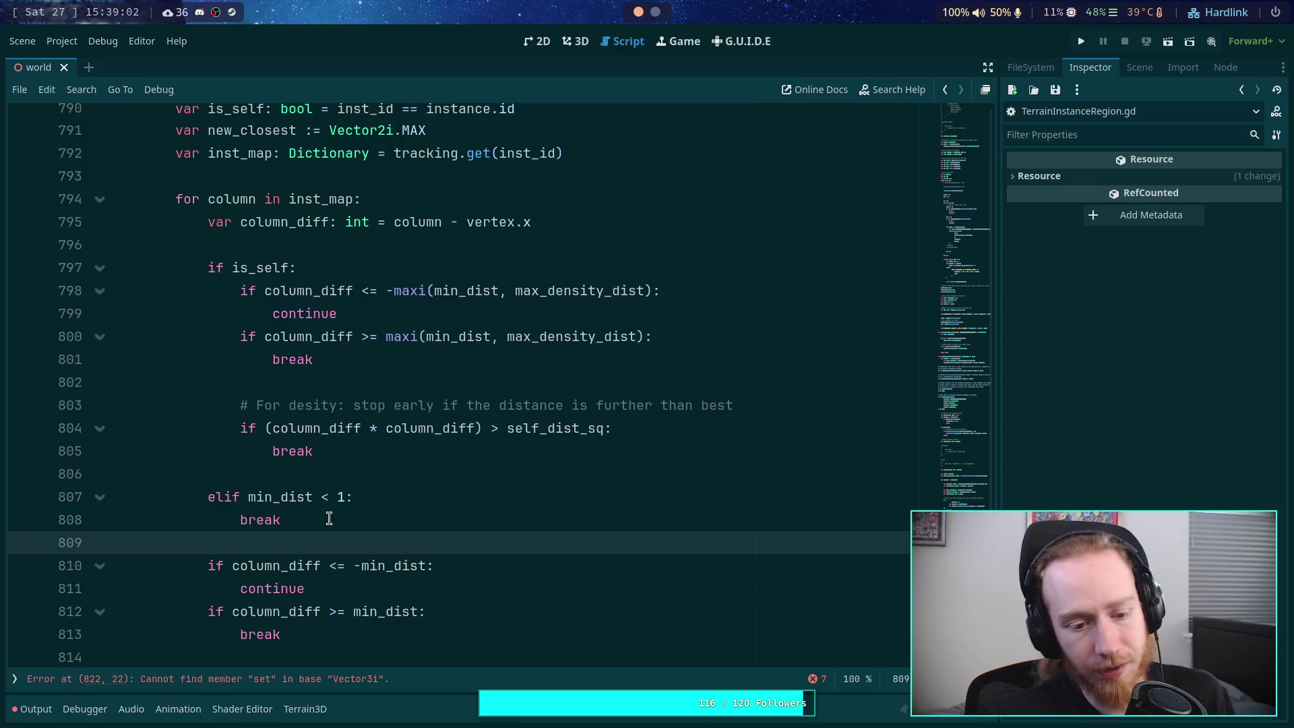
pyautogui.scroll(-2, 329, 518)
pyautogui.scroll(2, 329, 518)
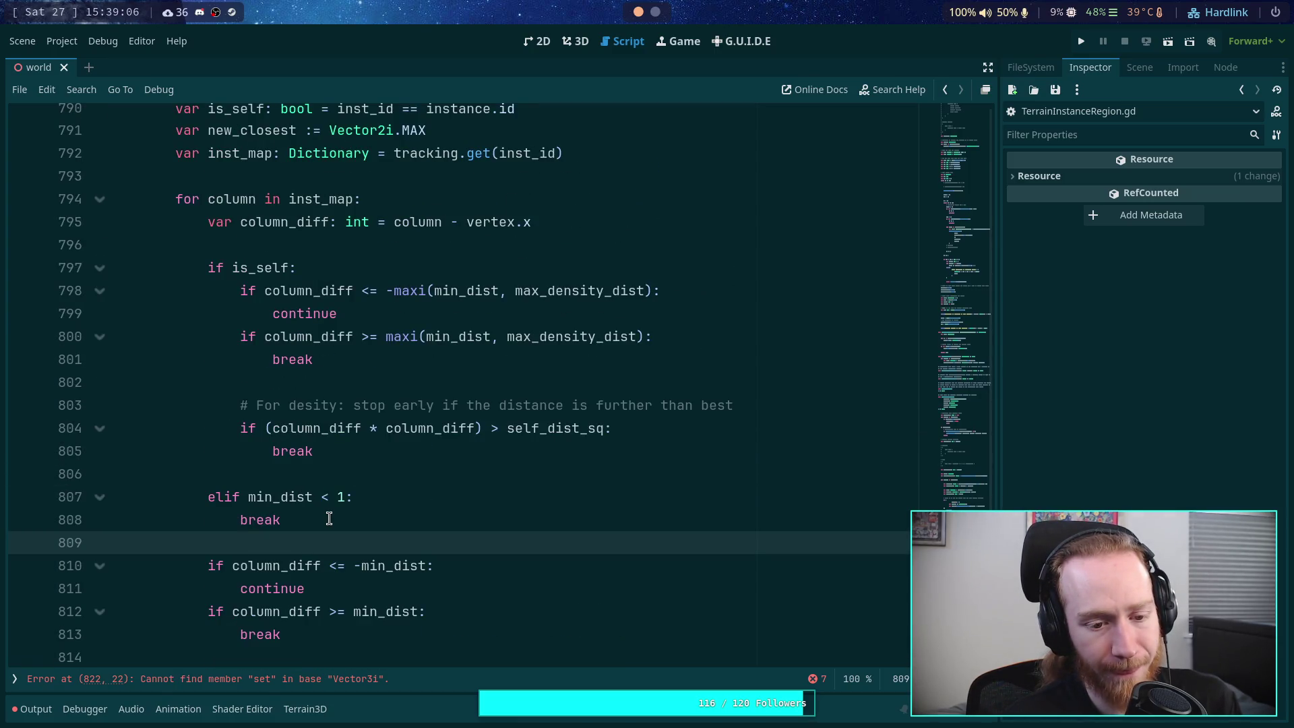
pyautogui.moveTo(225, 497); pyautogui.dragTo(346, 494)
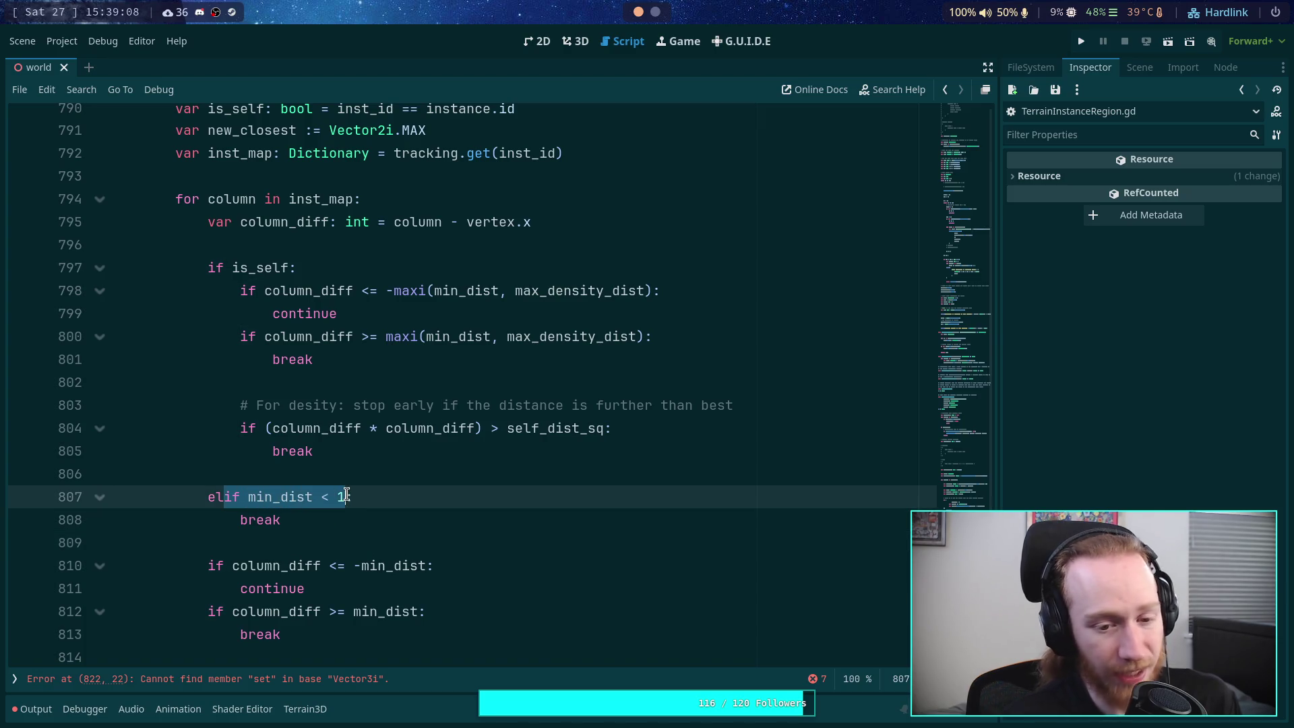
# Step: Turn line 807's branch into else and delete its break line
pyautogui.write('se')
pyautogui.press('Escape')
pyautogui.tripleClick(303, 517)
pyautogui.press('BackSpace')
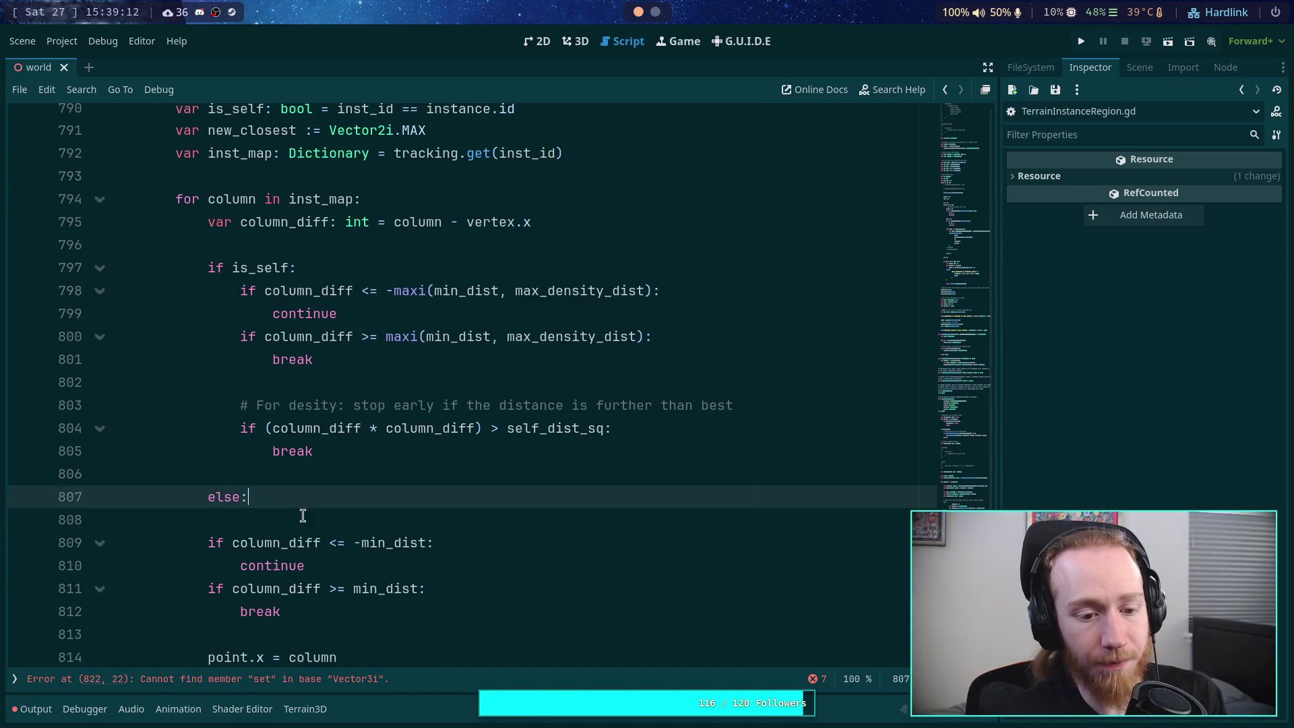
pyautogui.press('Delete')
# Step: Rework the min_dist bounds checks' indentation, briefly merging else into an elif chain
pyautogui.keyDown('shift'); pyautogui.click(254, 586); pyautogui.keyUp('shift')
pyautogui.press('Tab')
pyautogui.click(390, 590)
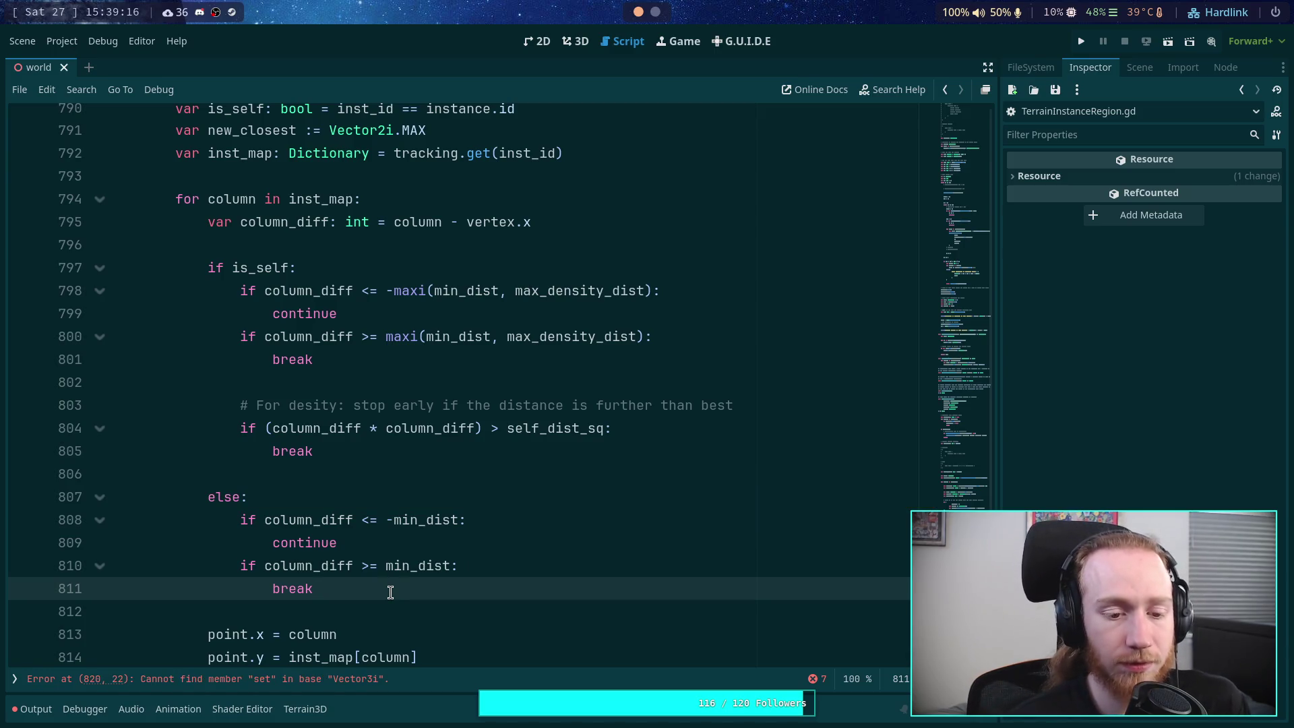
pyautogui.moveTo(224, 496); pyautogui.dragTo(242, 519)
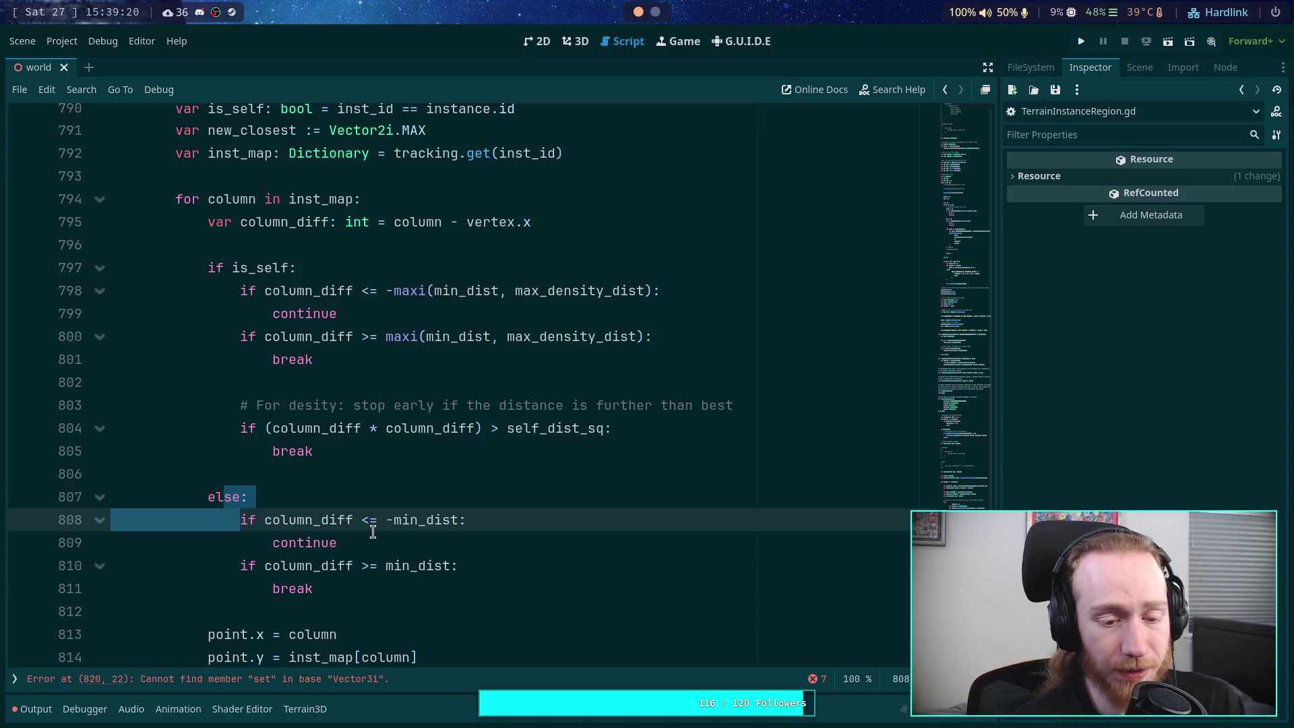
pyautogui.press('BackSpace')
pyautogui.click(282, 522)
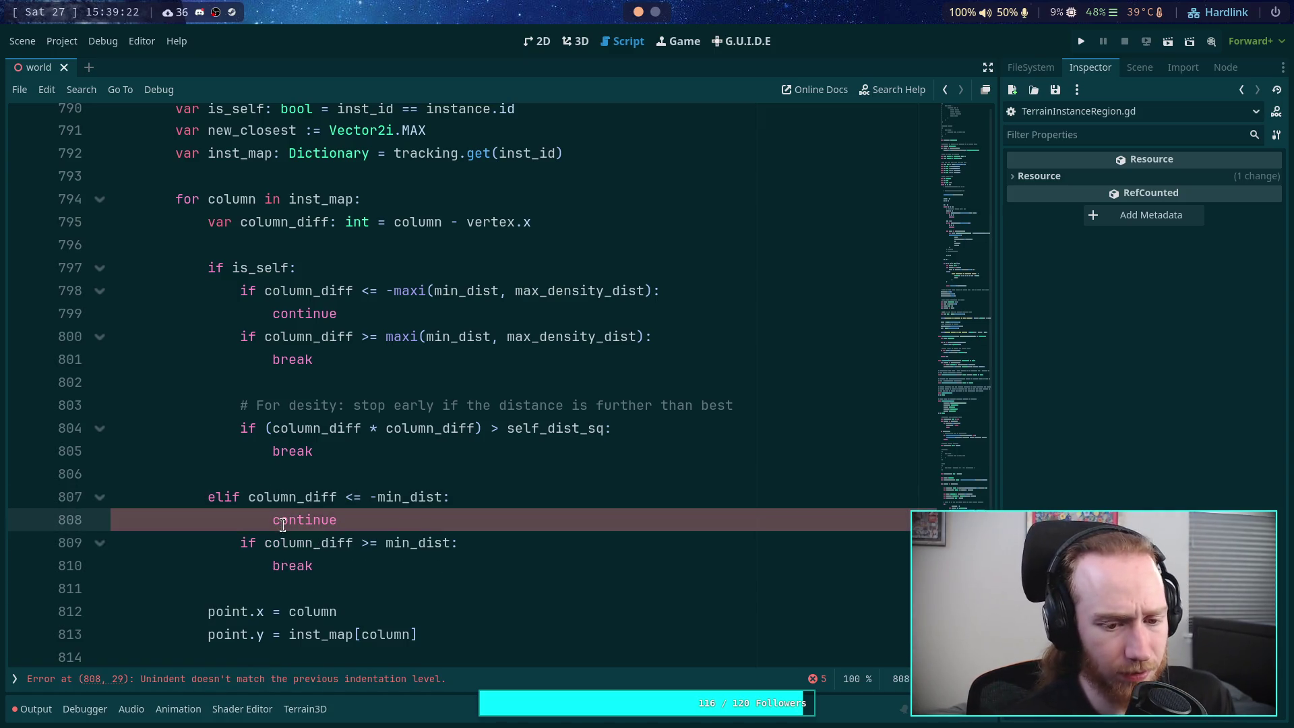
pyautogui.hotkey('shift', 'Tab')
pyautogui.click(241, 542)
pyautogui.hotkey('shift', 'Tab')
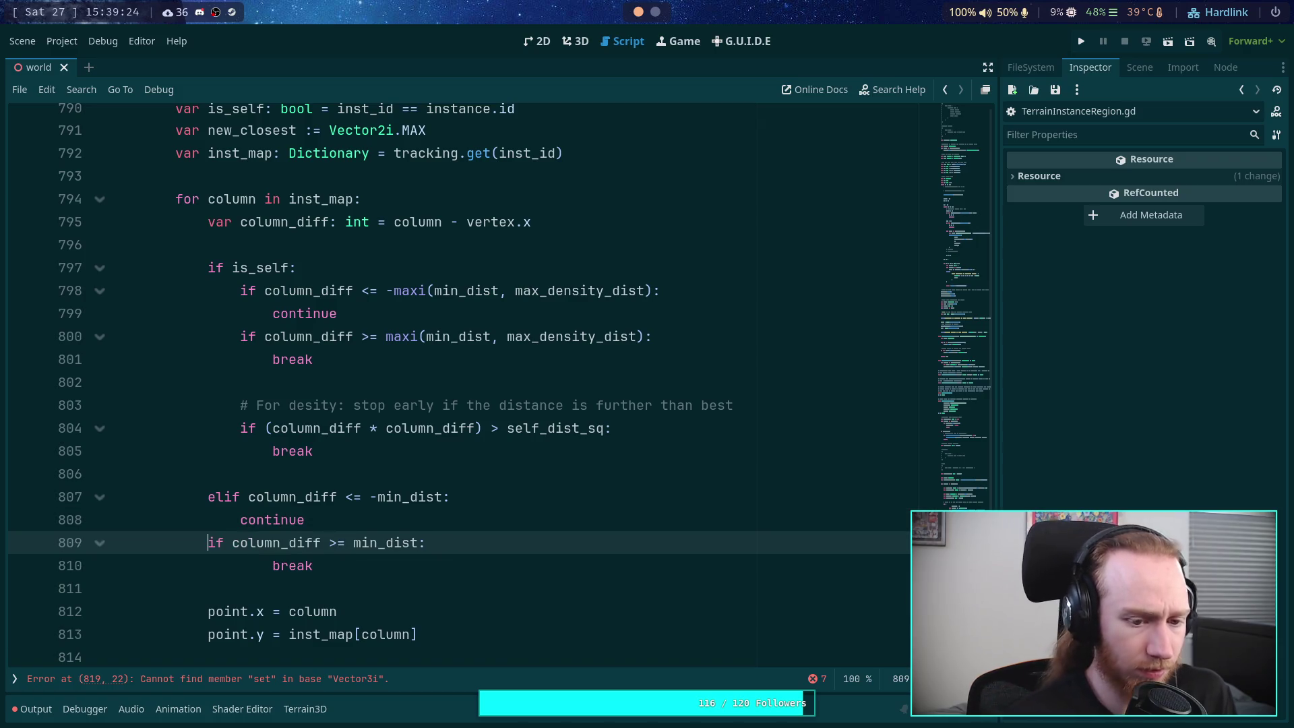
pyautogui.write('el')
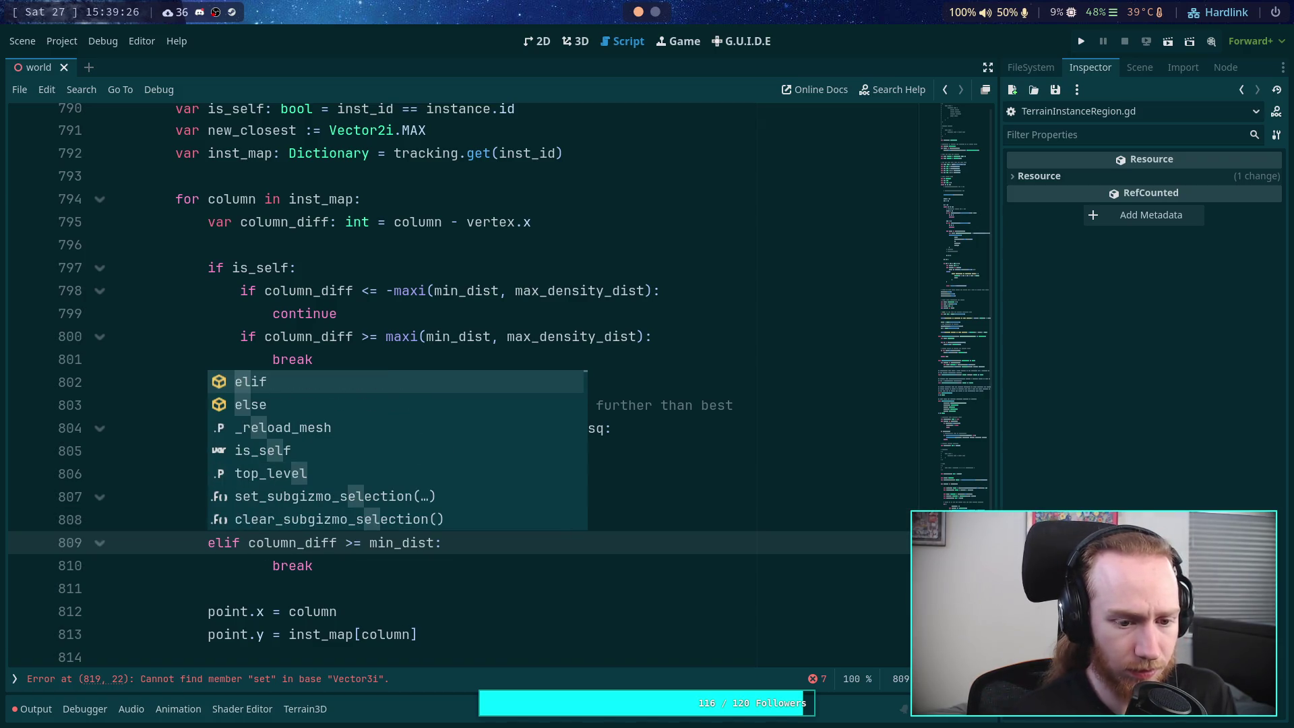
pyautogui.press('Escape')
pyautogui.click(276, 565)
pyautogui.hotkey('shift', 'Tab')
pyautogui.press('Down')
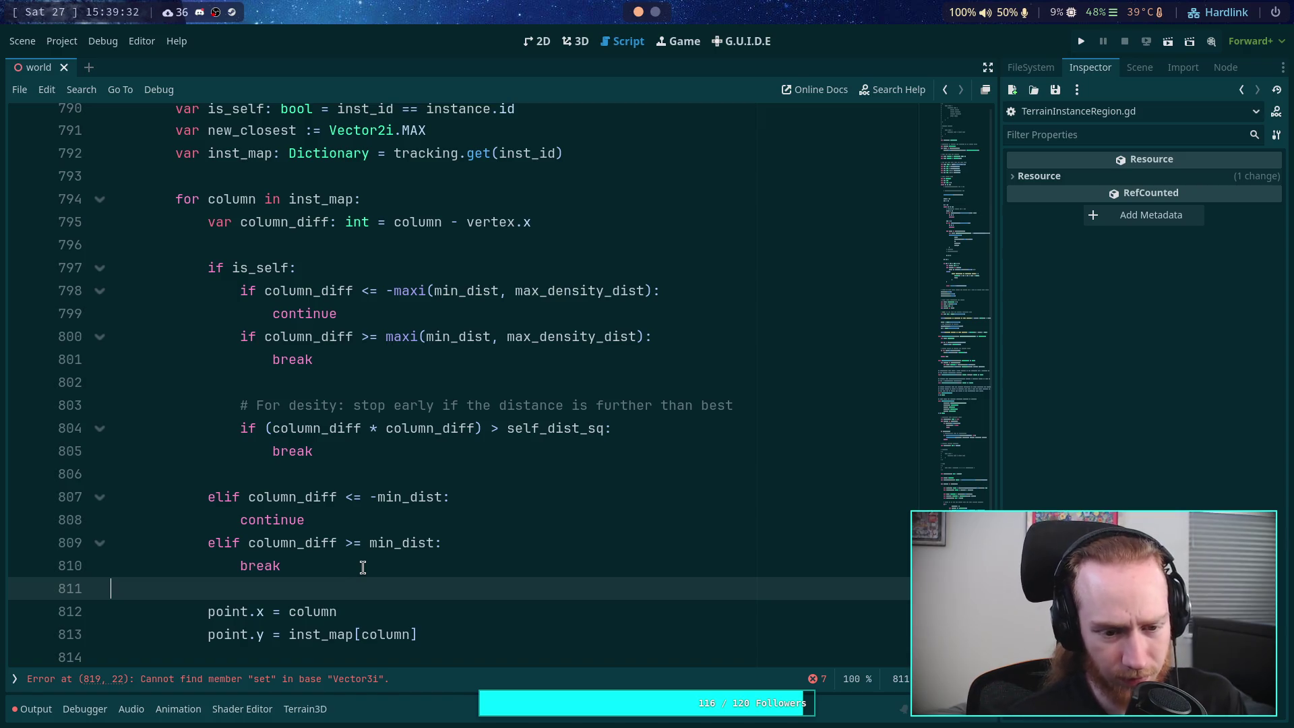
# Step: Restore 'else:' on its own line and indent both min_dist checks as plain ifs beneath it
pyautogui.click(410, 474)
pyautogui.click(225, 499)
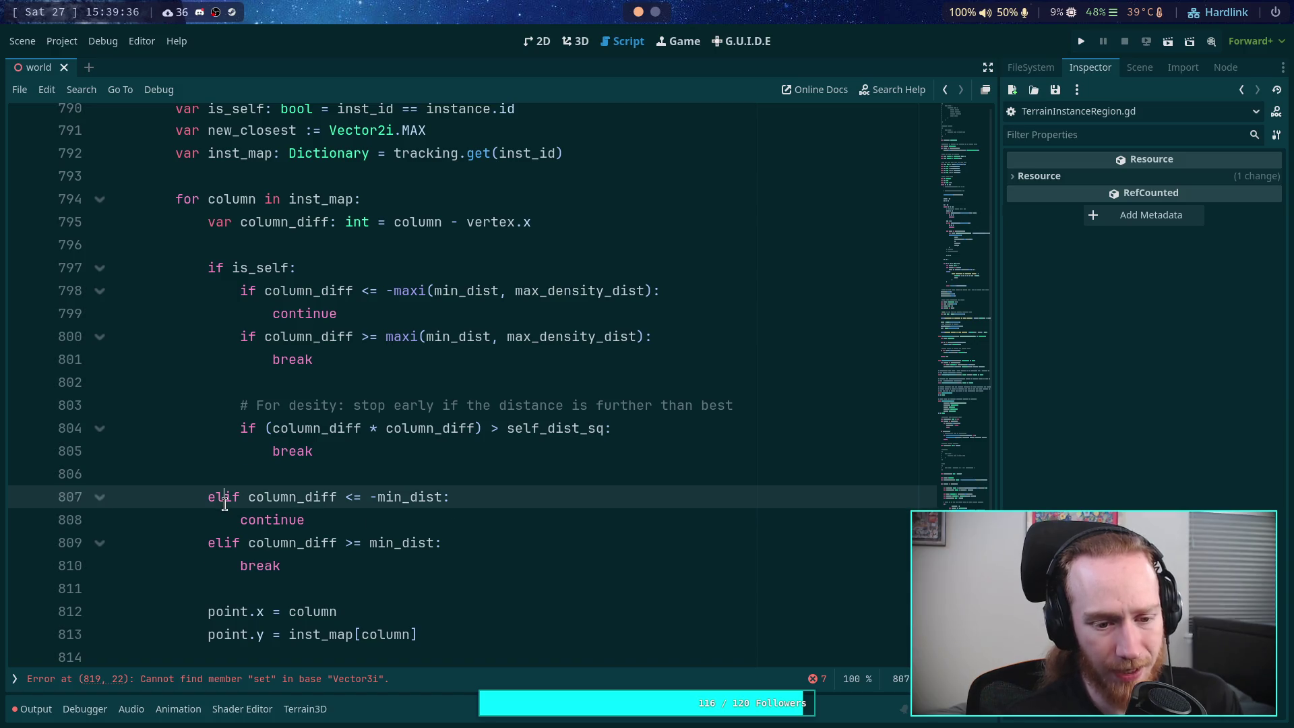
pyautogui.write('se:')
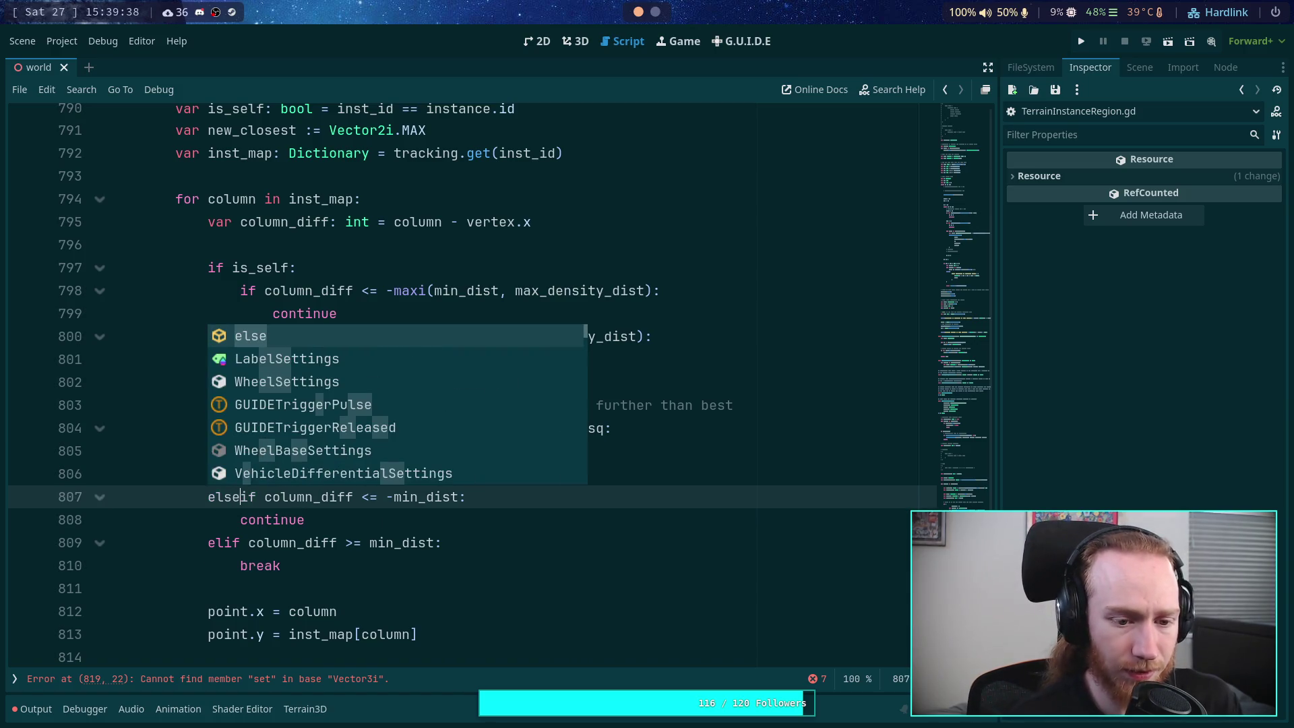
pyautogui.press('Return')
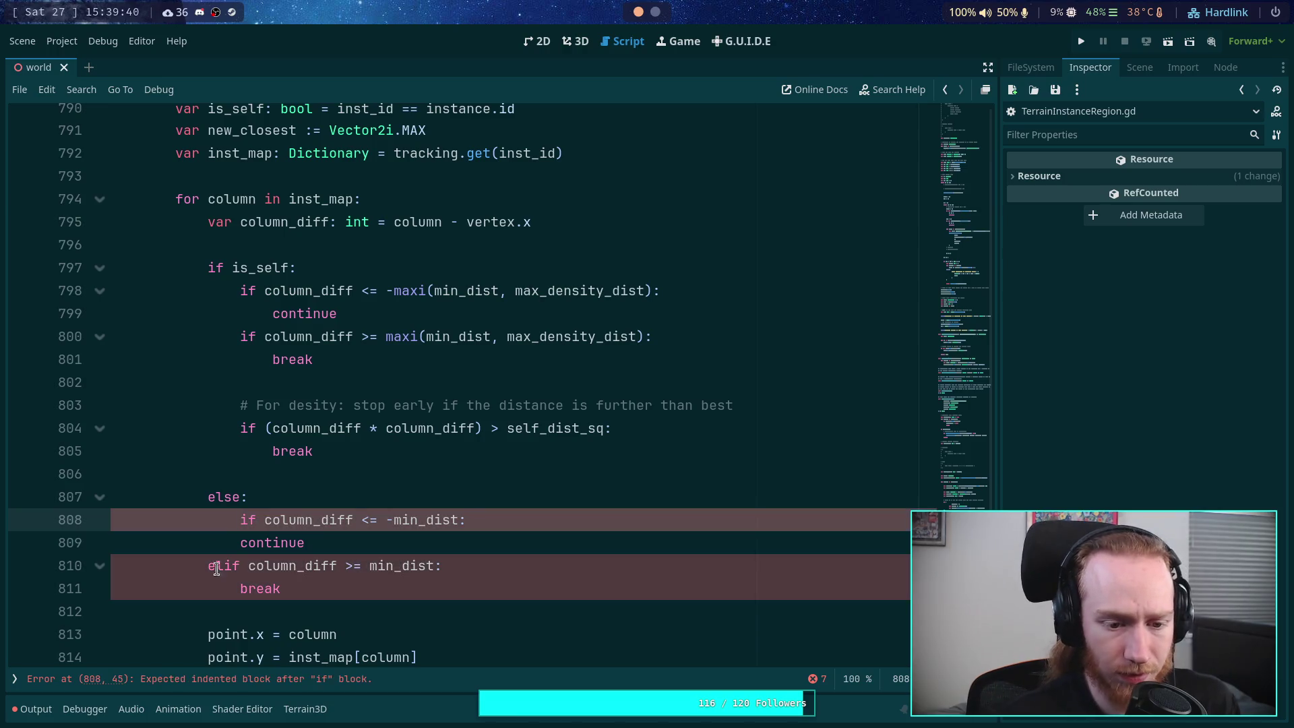
pyautogui.moveTo(240, 542); pyautogui.dragTo(245, 589)
pyautogui.press('Tab')
pyautogui.click(256, 566)
pyautogui.press('BackSpace')
pyautogui.press('BackSpace')
pyautogui.click(472, 599)
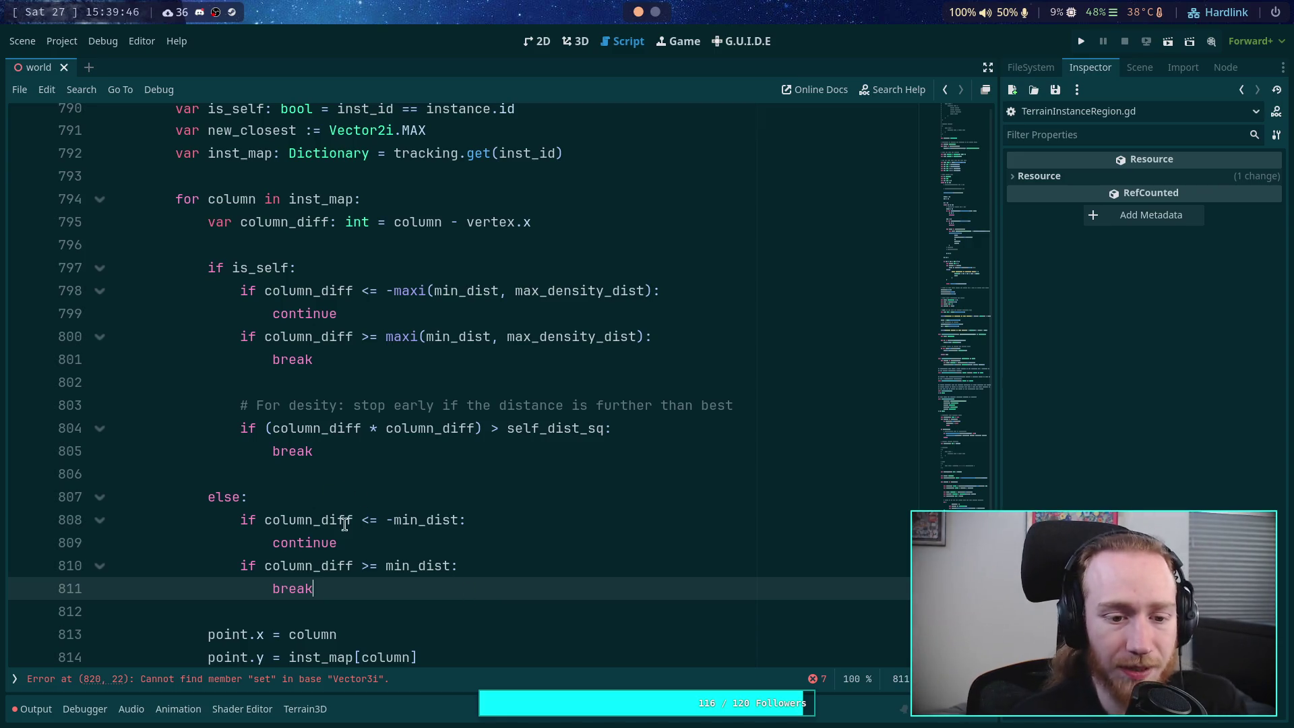
# Step: Change data.set to inst_data.set and review where data is used
pyautogui.scroll(-3, 413, 563)
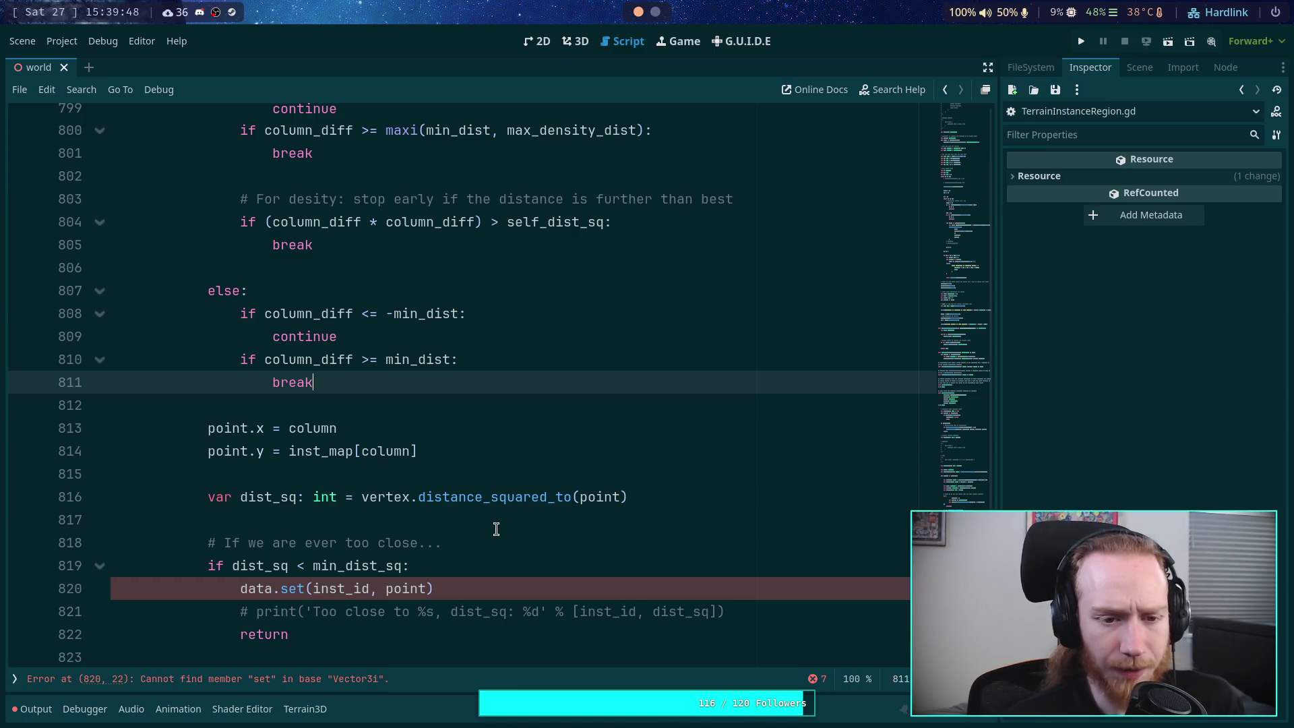
pyautogui.scroll(-1, 497, 532)
pyautogui.scroll(2, 496, 529)
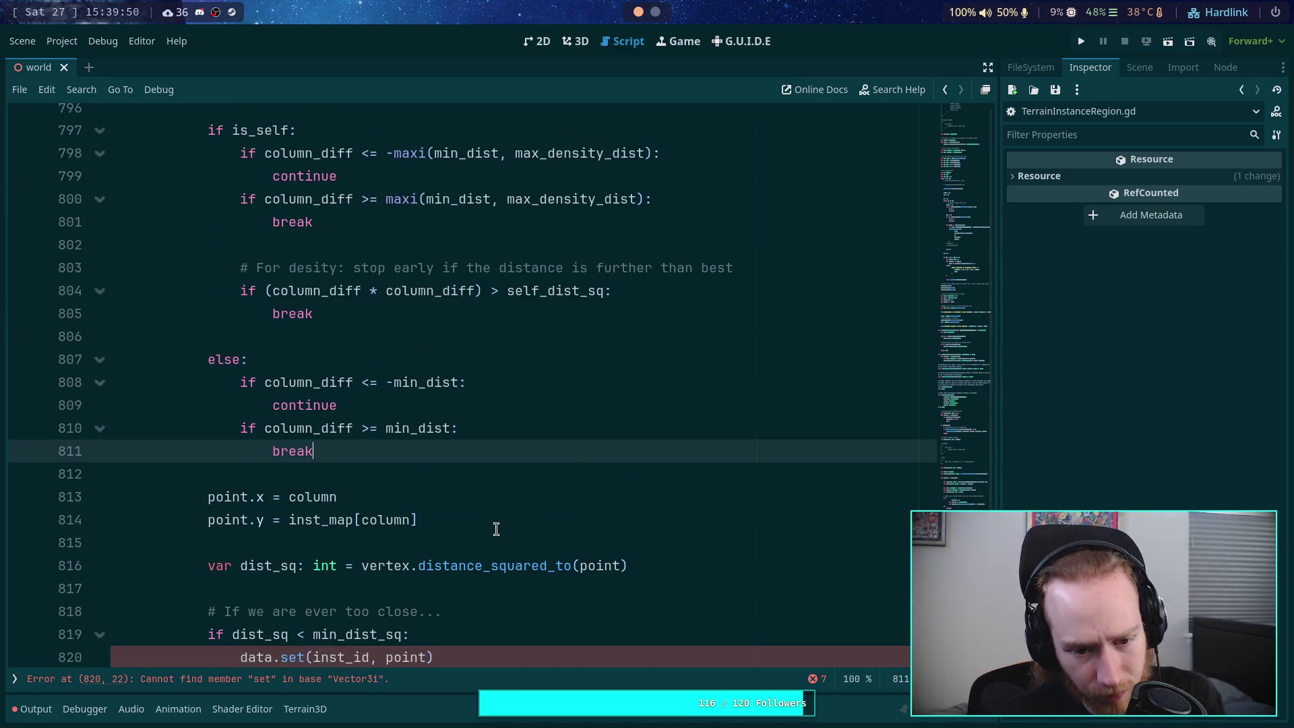
pyautogui.scroll(-1, 542, 583)
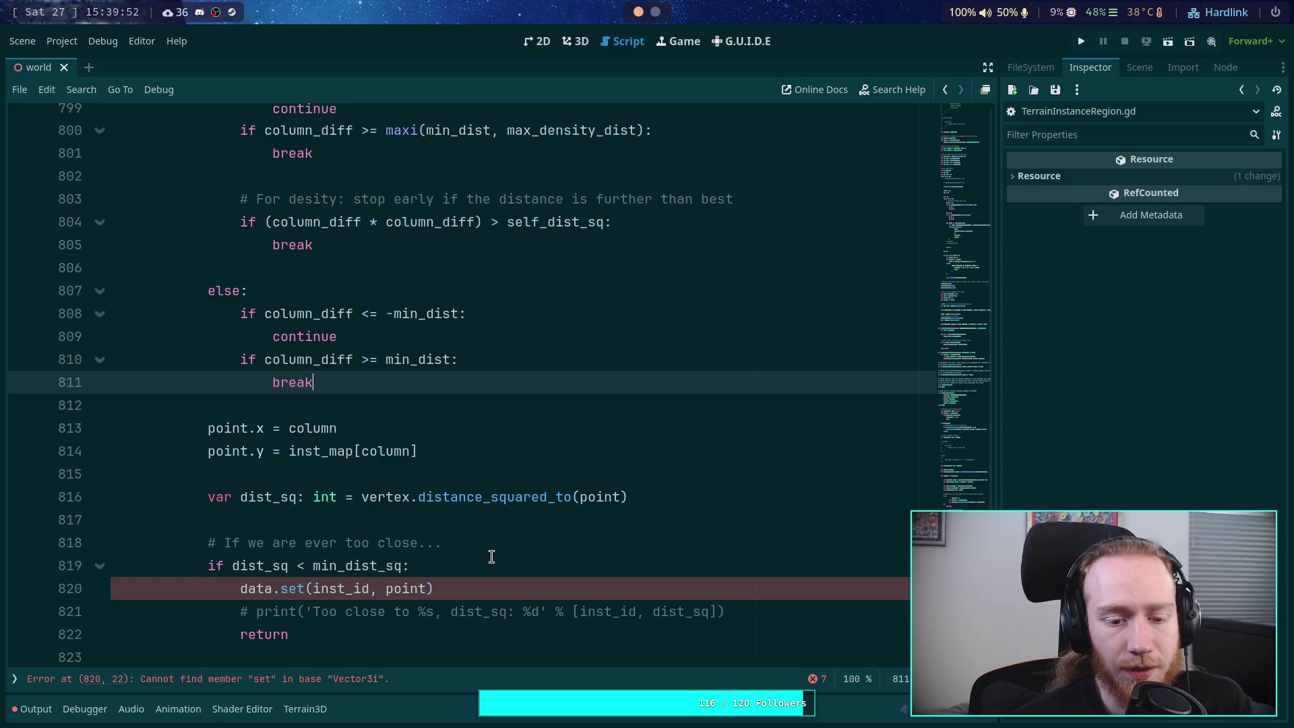
pyautogui.scroll(-1, 487, 558)
pyautogui.scroll(-1, 413, 529)
pyautogui.scroll(1, 413, 529)
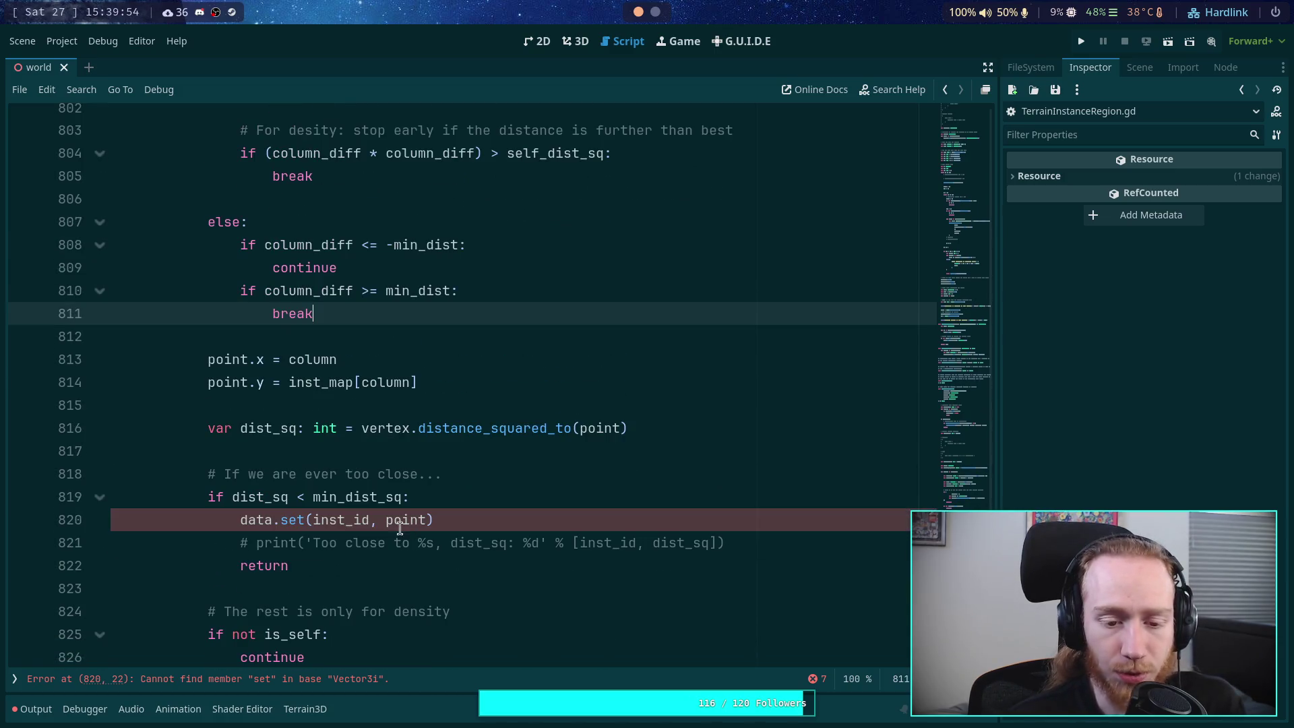
pyautogui.doubleClick(253, 519)
pyautogui.write('inst_data')
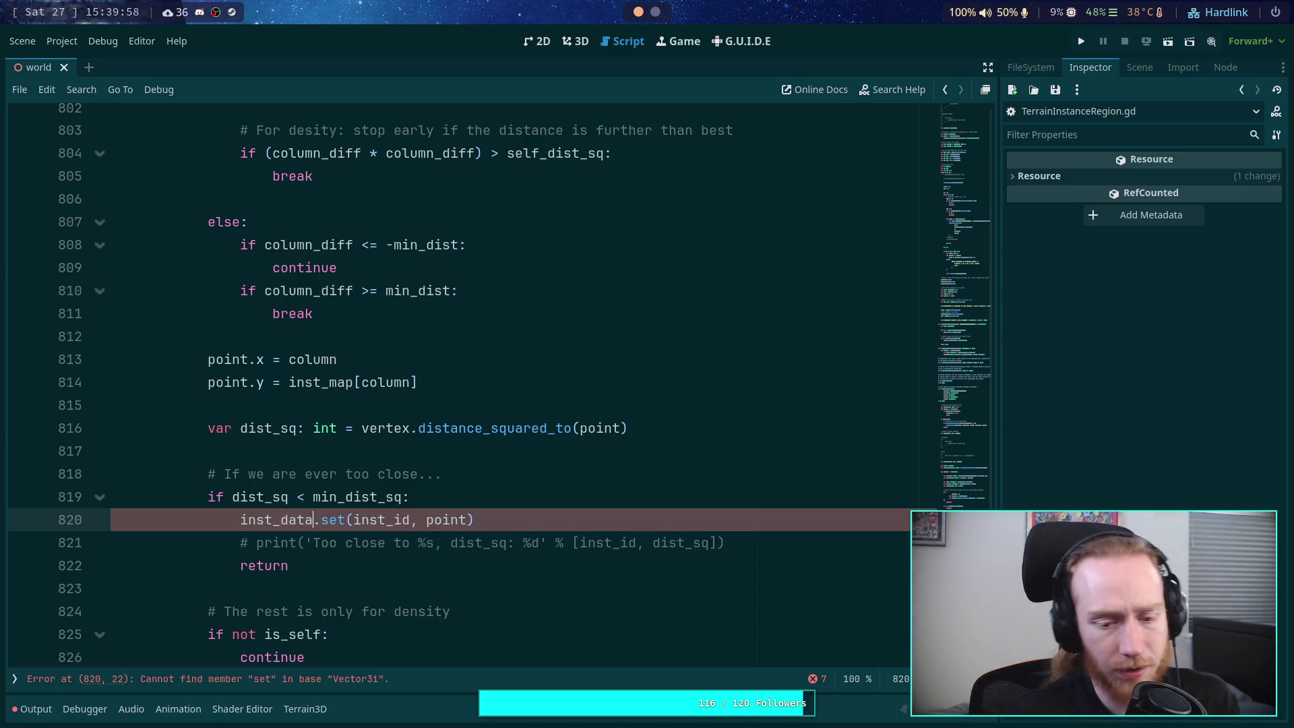
pyautogui.click(250, 428)
pyautogui.scroll(14, 250, 428)
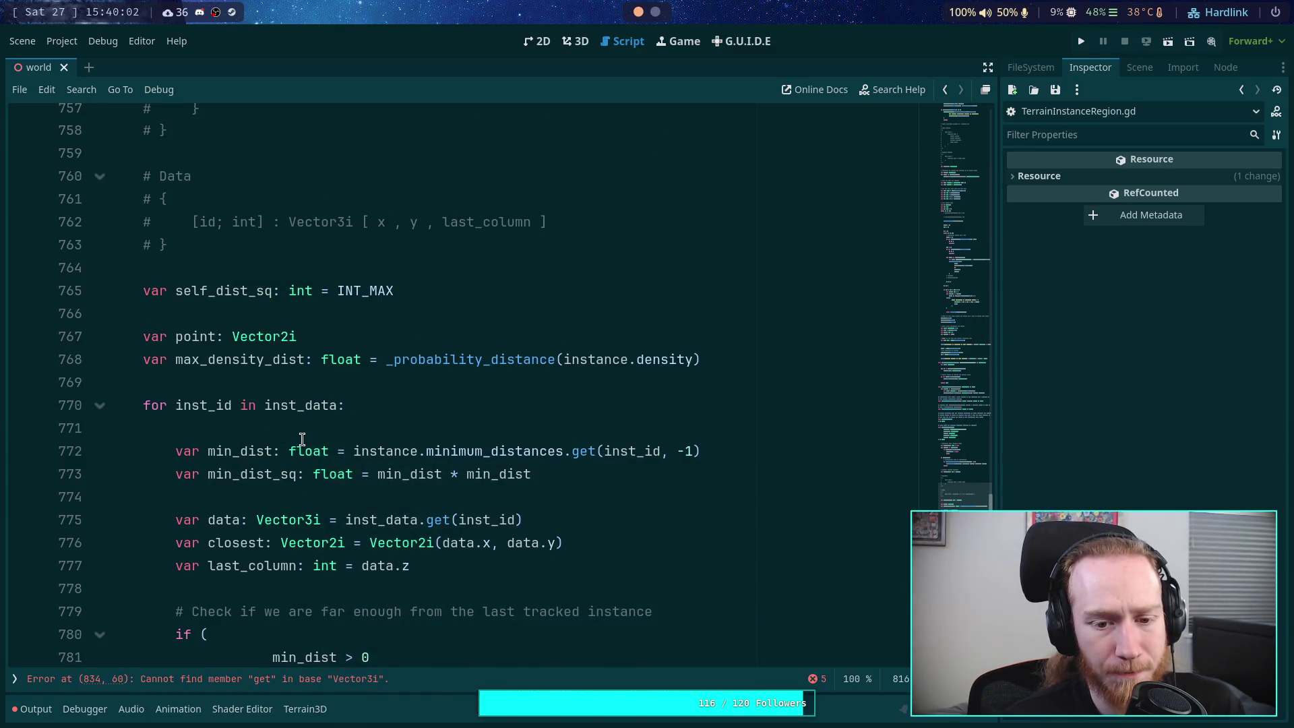
pyautogui.doubleClick(224, 451)
pyautogui.scroll(-2, 522, 499)
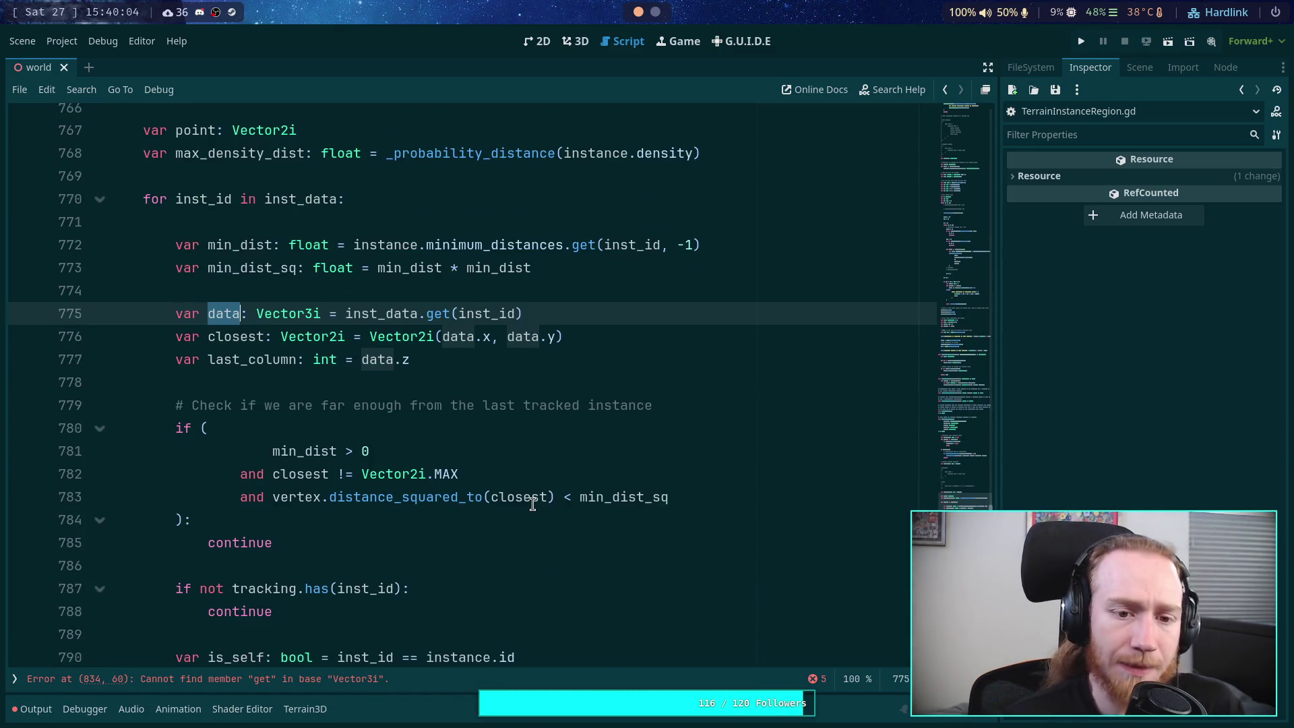
pyautogui.scroll(-15, 472, 502)
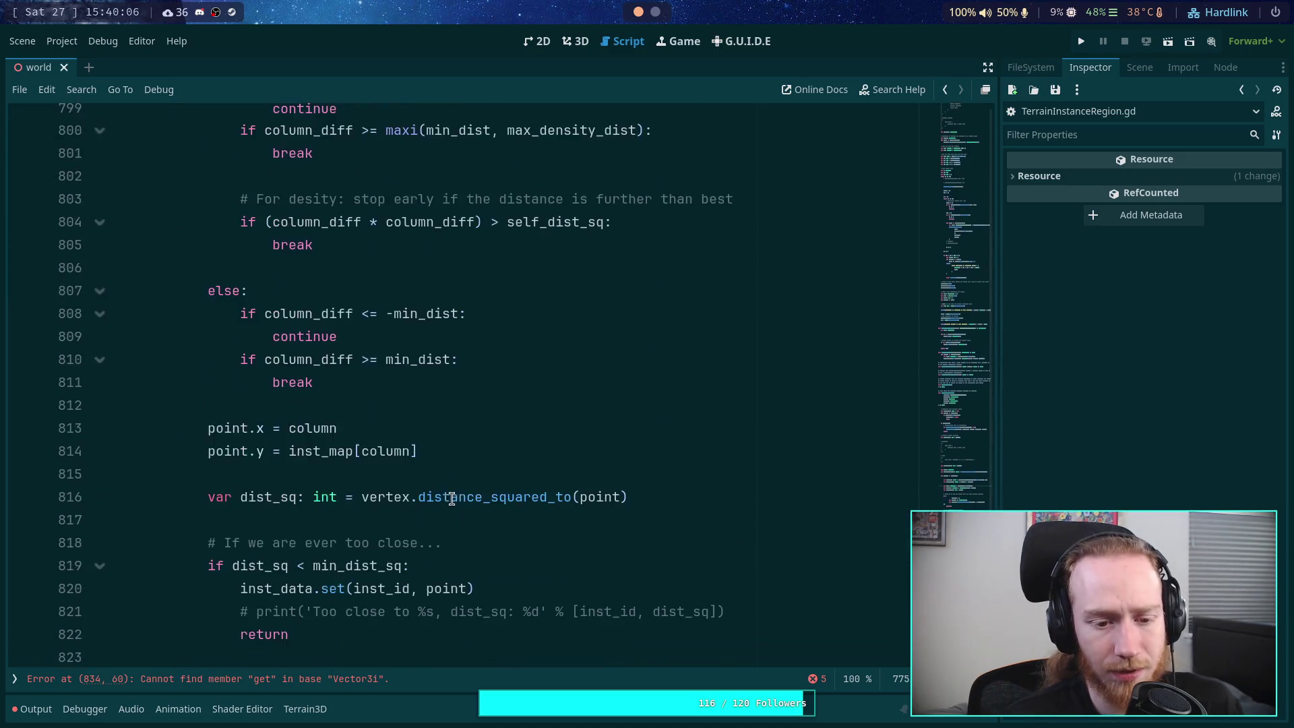
pyautogui.scroll(-3, 433, 498)
pyautogui.scroll(3, 405, 499)
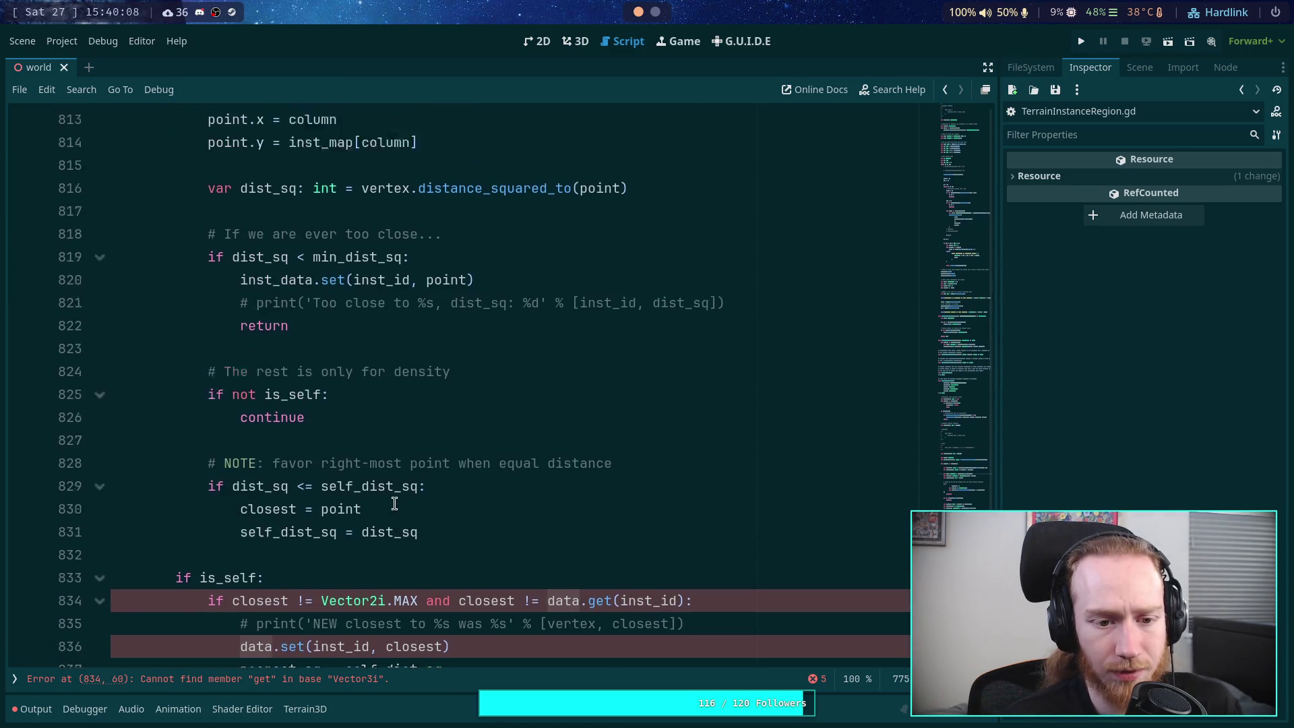
pyautogui.scroll(3, 404, 499)
pyautogui.scroll(-1, 424, 502)
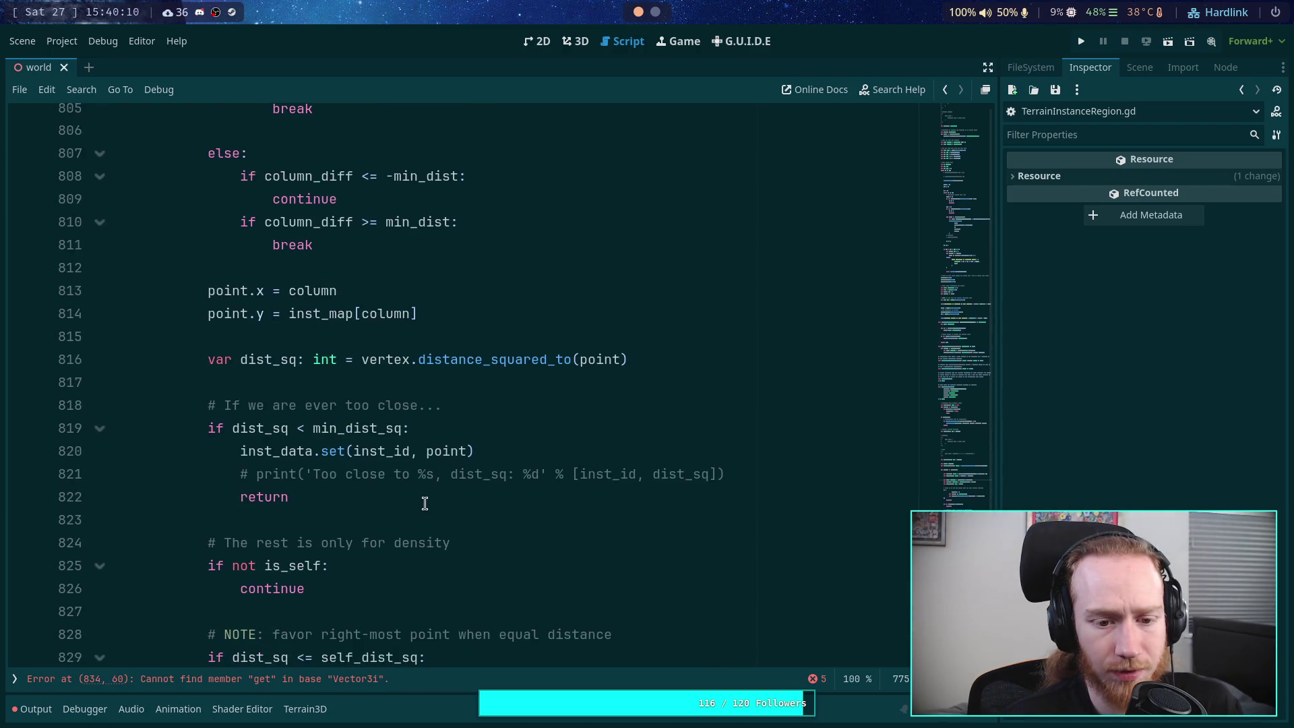
# Step: Replace the point argument on line 820 with Vector3i(point.x, point.y, data.z)
pyautogui.moveTo(427, 451); pyautogui.dragTo(465, 451)
pyautogui.press('BackSpace')
pyautogui.press('BackSpace')
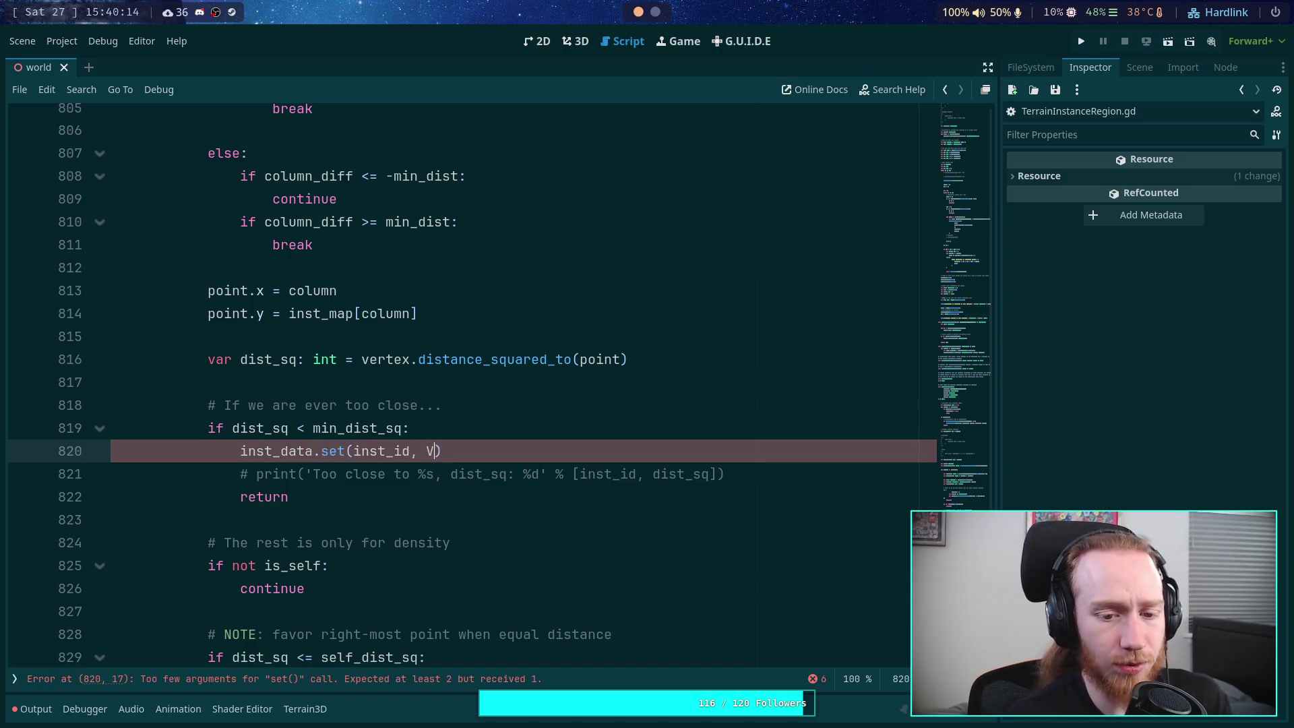
pyautogui.write('Vec')
pyautogui.write('tor3i,')
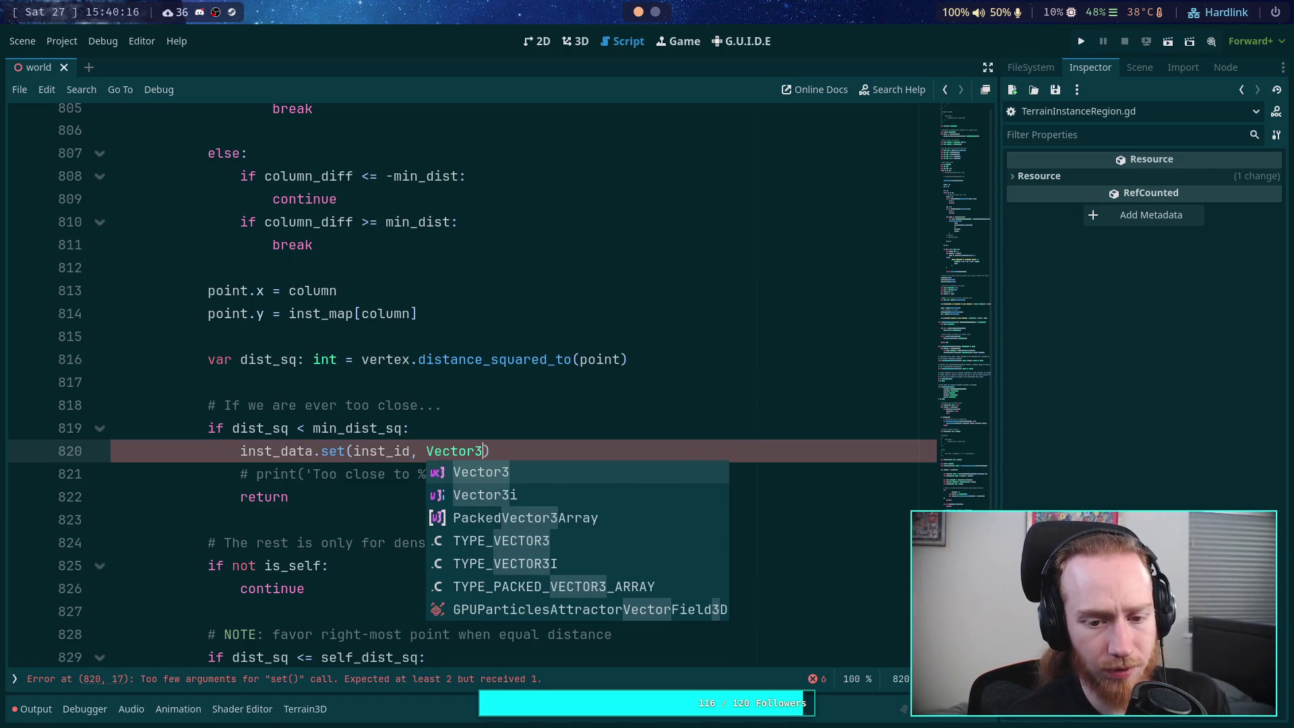
pyautogui.press('BackSpace')
pyautogui.write('(')
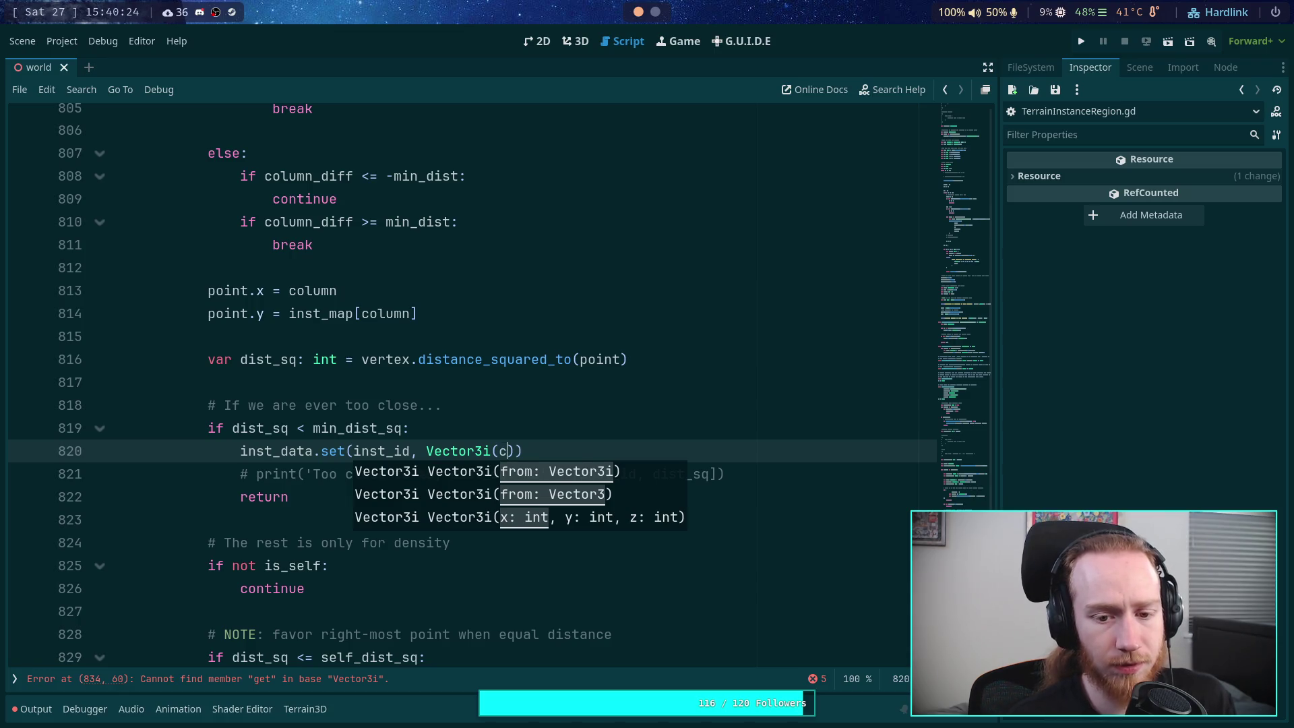
pyautogui.write('c')
pyautogui.press('BackSpace')
pyautogui.write('point.')
pyautogui.write('x, point.')
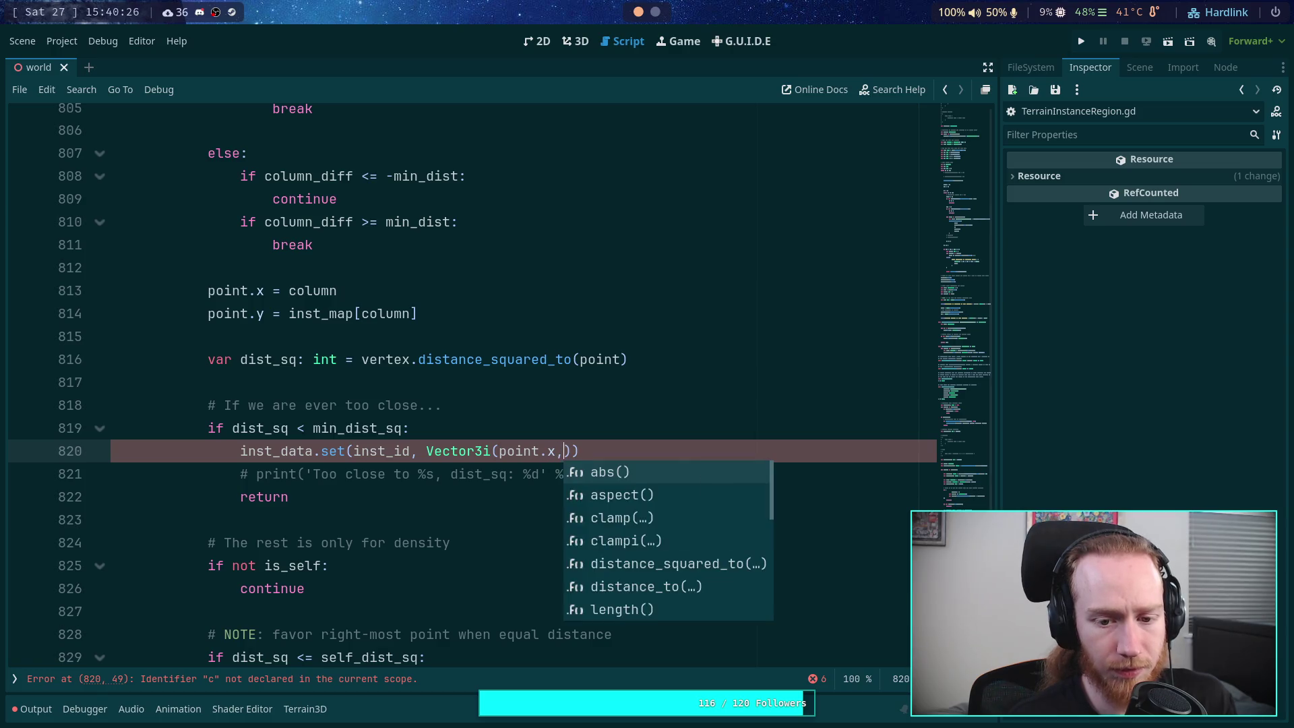
pyautogui.write('y,')
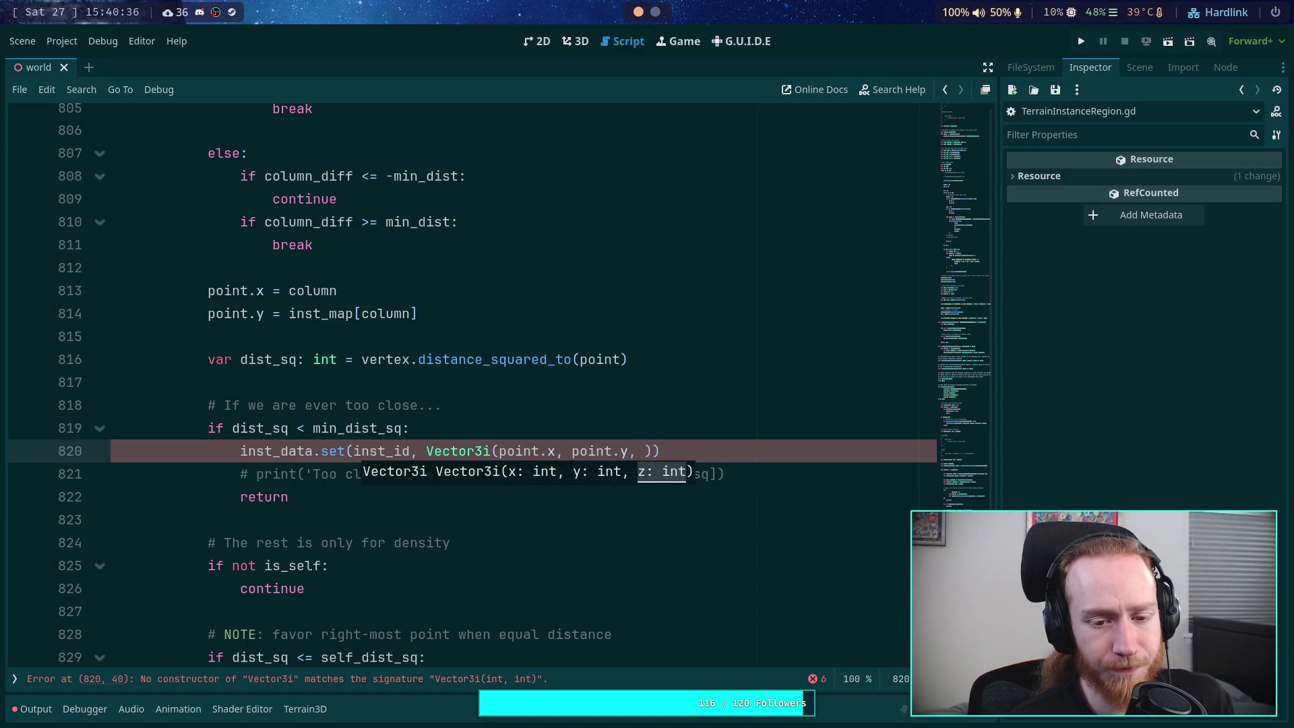
pyautogui.write('data.z')
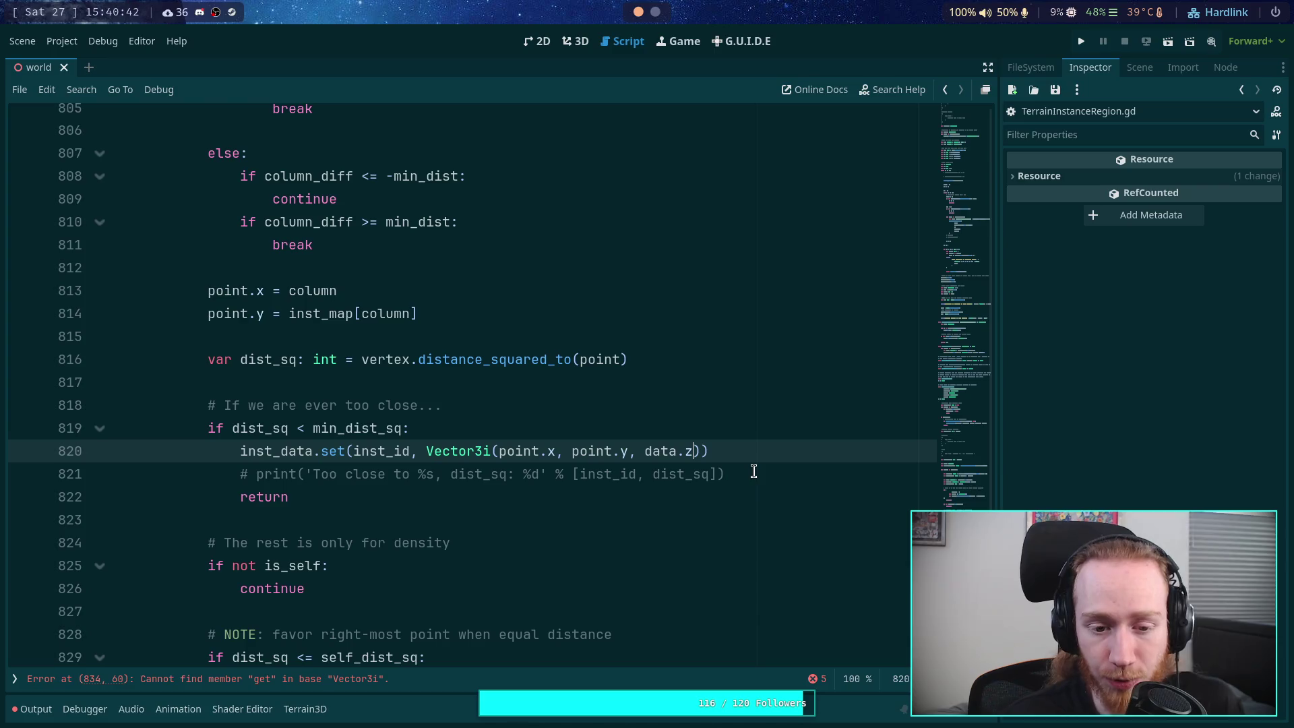
pyautogui.click(731, 499)
pyautogui.scroll(-1, 649, 528)
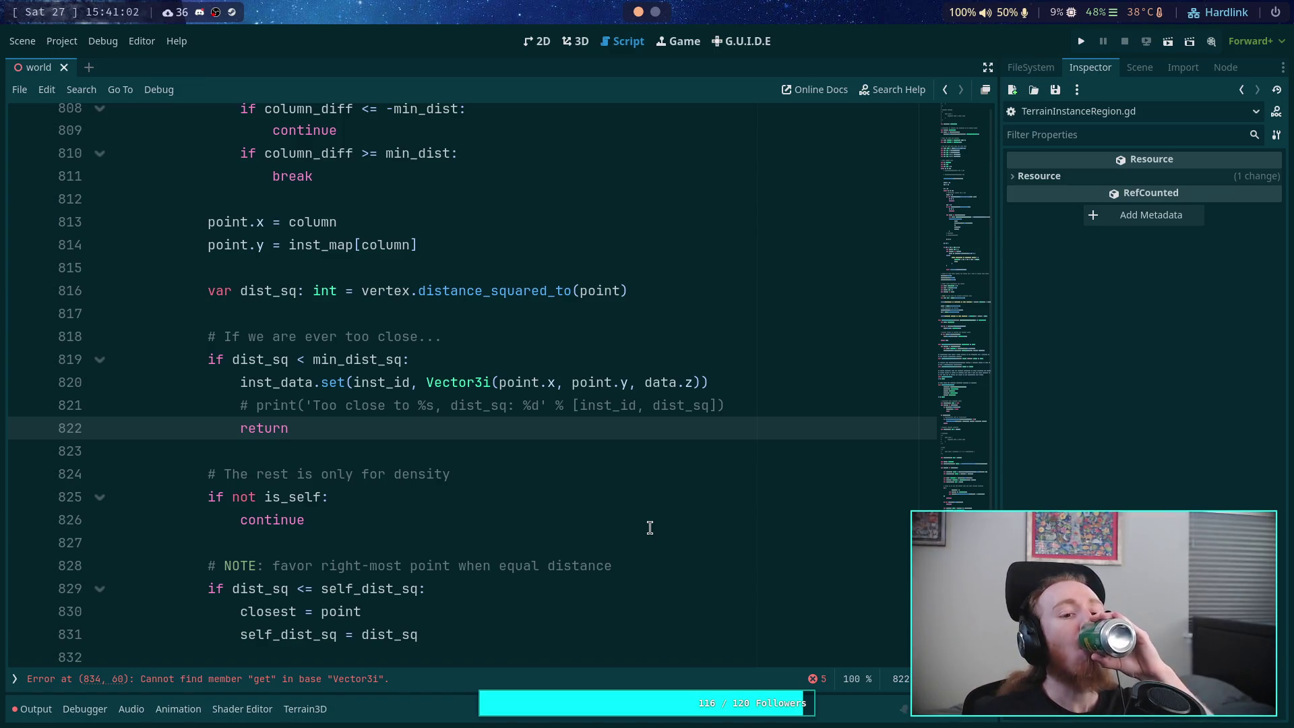
pyautogui.scroll(7, 609, 467)
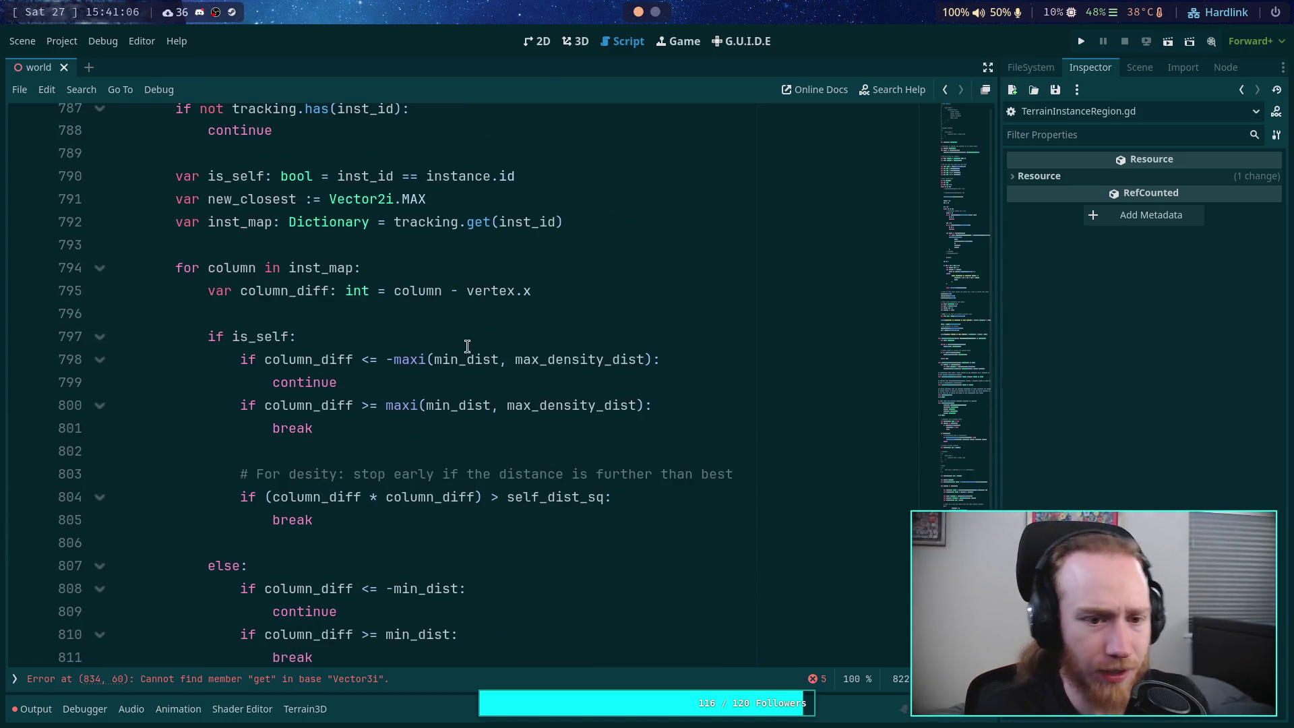
pyautogui.click(483, 267)
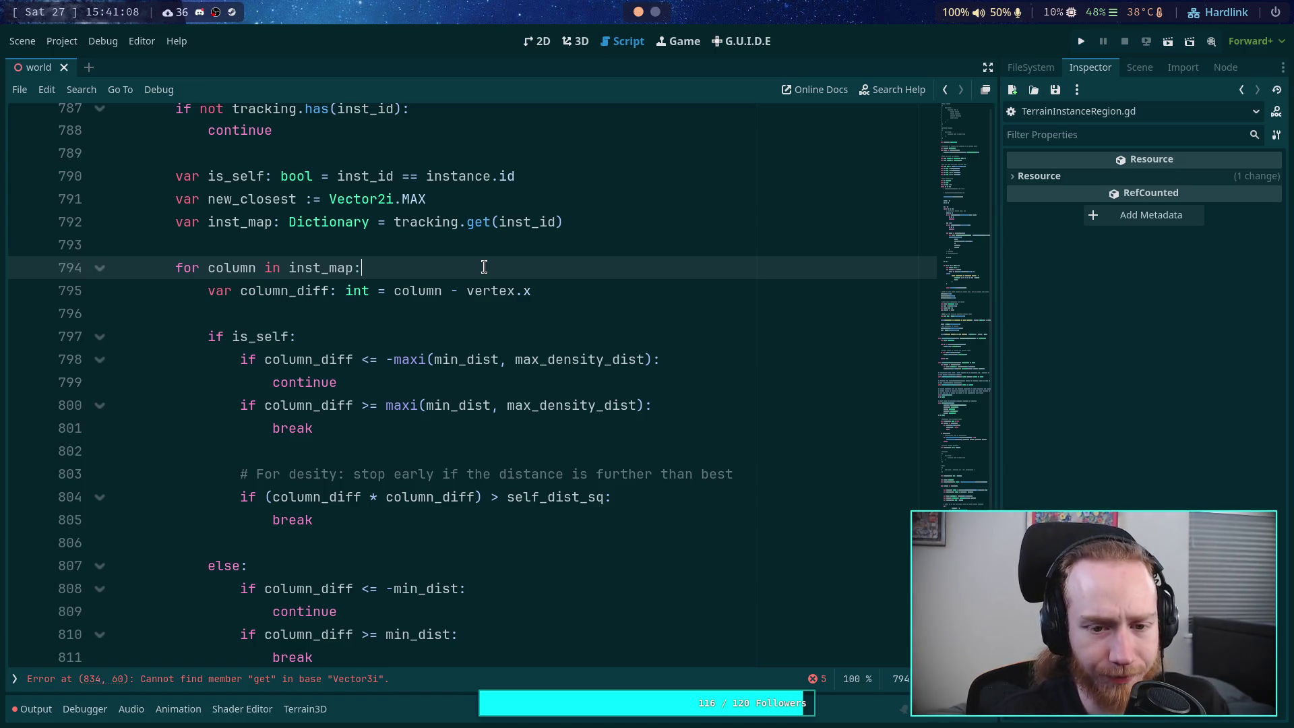
pyautogui.press('Return')
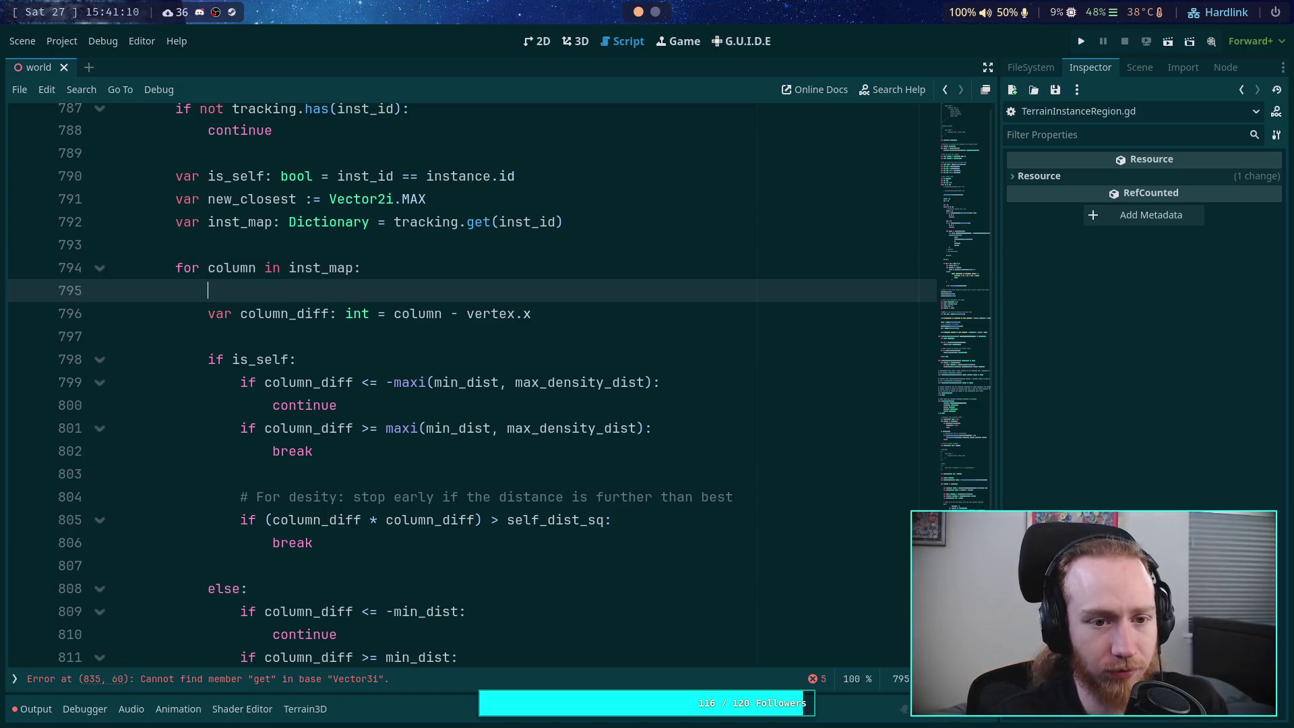
# Step: Type 'if data.z != INT_MAX and column <=' on new line 795
pyautogui.scroll(2, 576, 345)
pyautogui.write('if co')
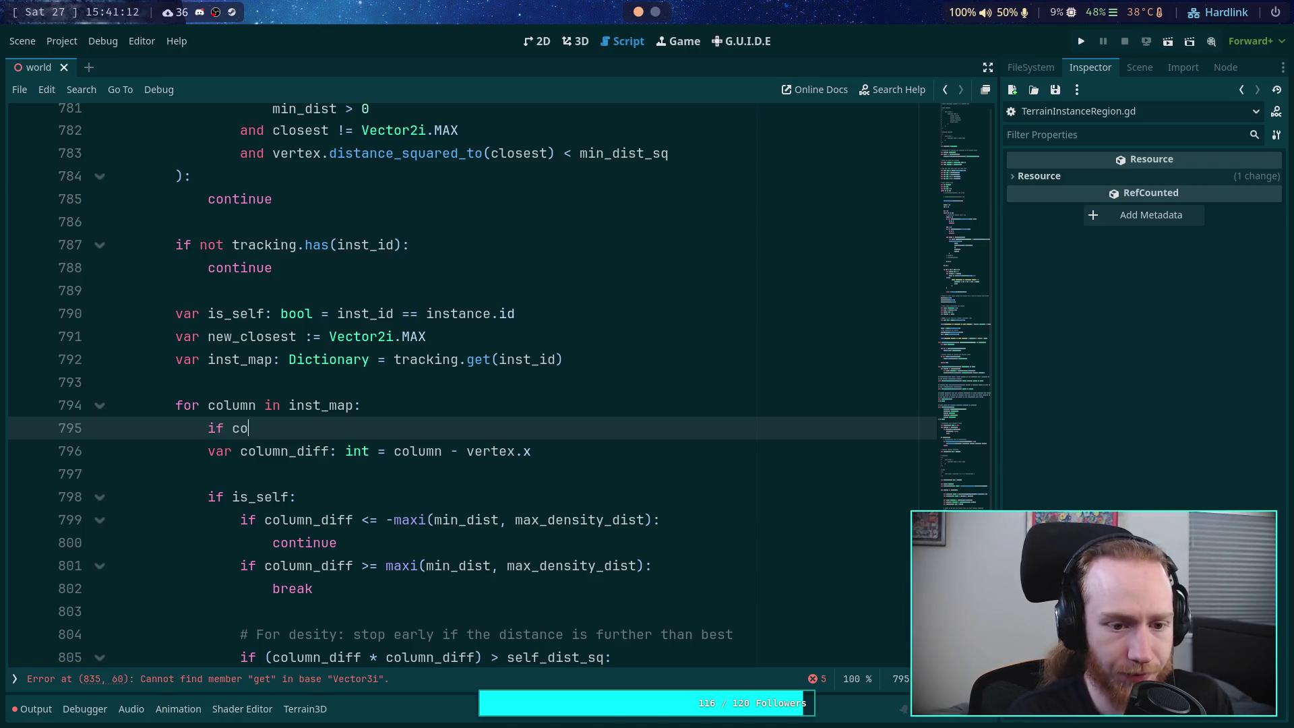
pyautogui.press('BackSpace')
pyautogui.press('BackSpace')
pyautogui.write('data.z')
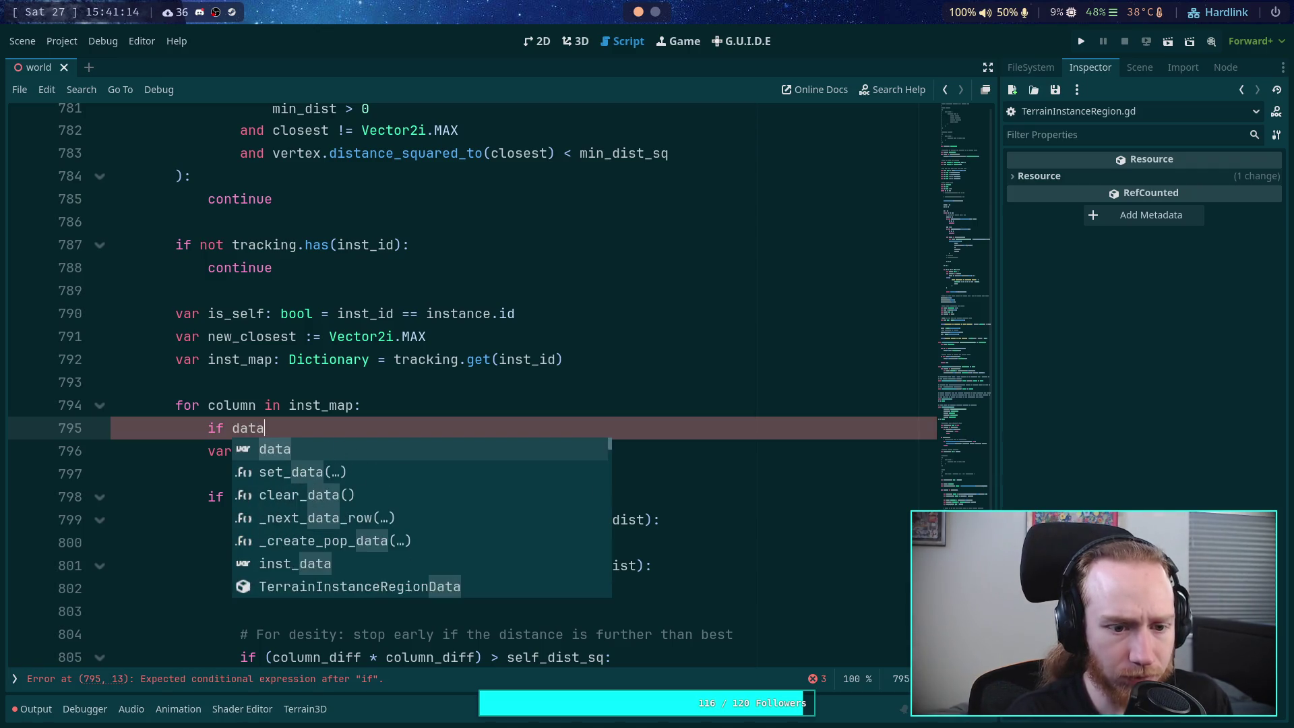
pyautogui.scroll(3, 463, 459)
pyautogui.scroll(-2, 463, 465)
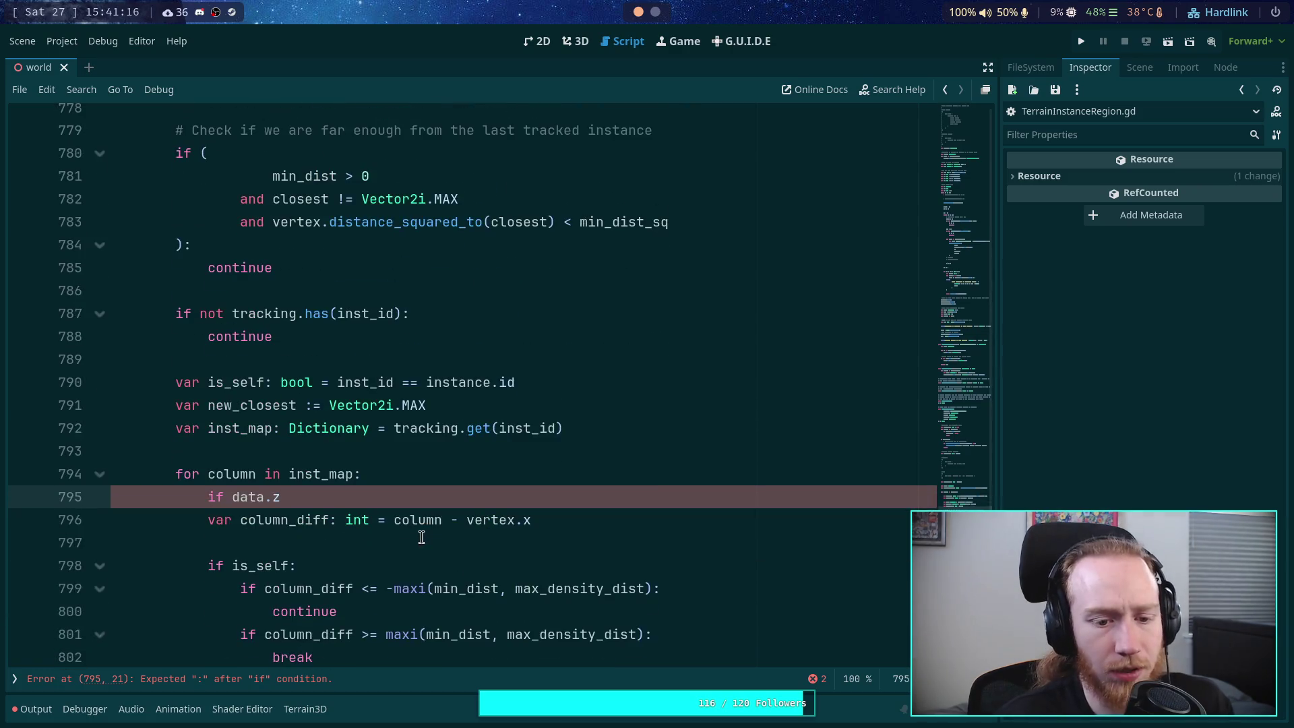
pyautogui.scroll(3, 474, 495)
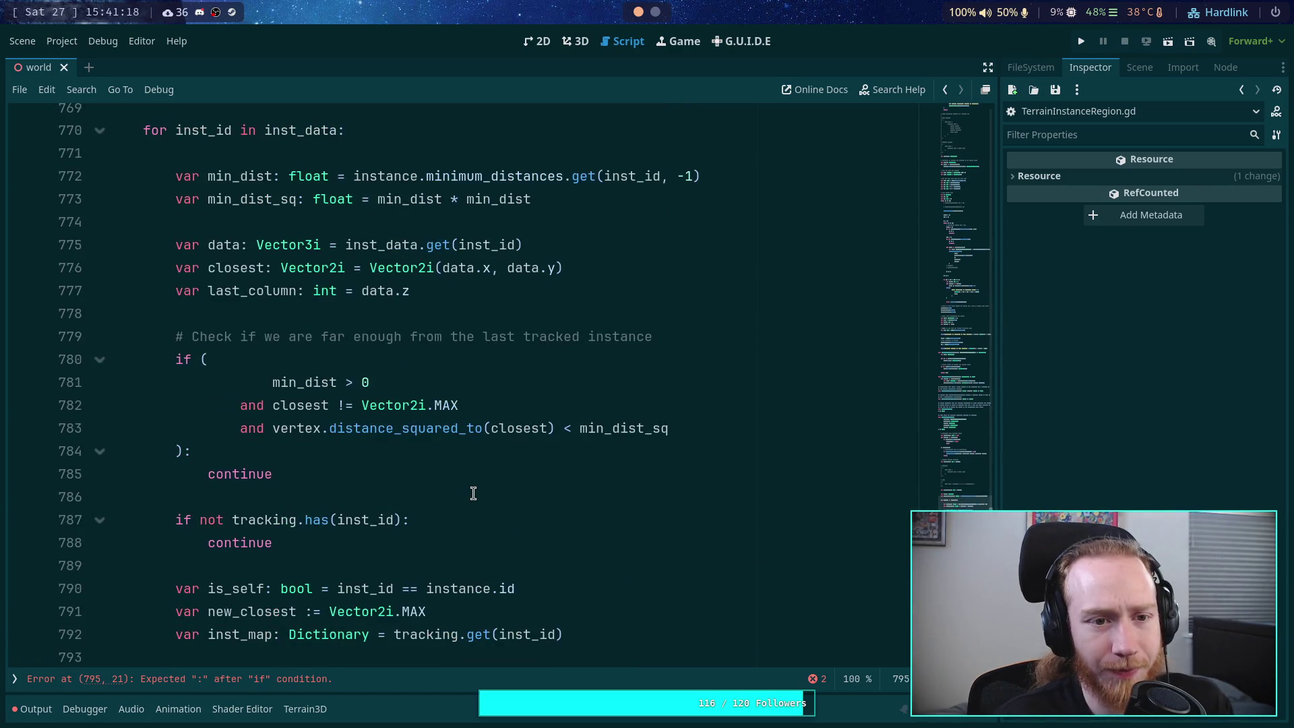
pyautogui.scroll(-3, 473, 493)
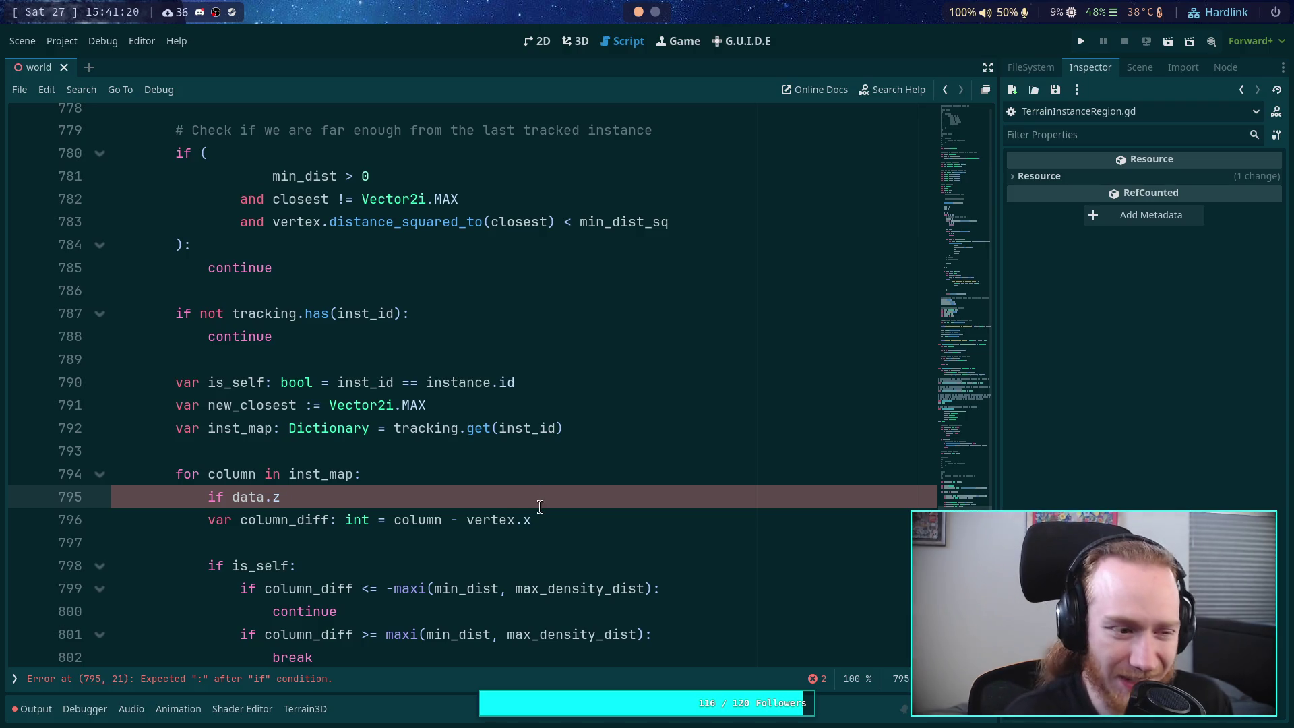
pyautogui.write(' !')
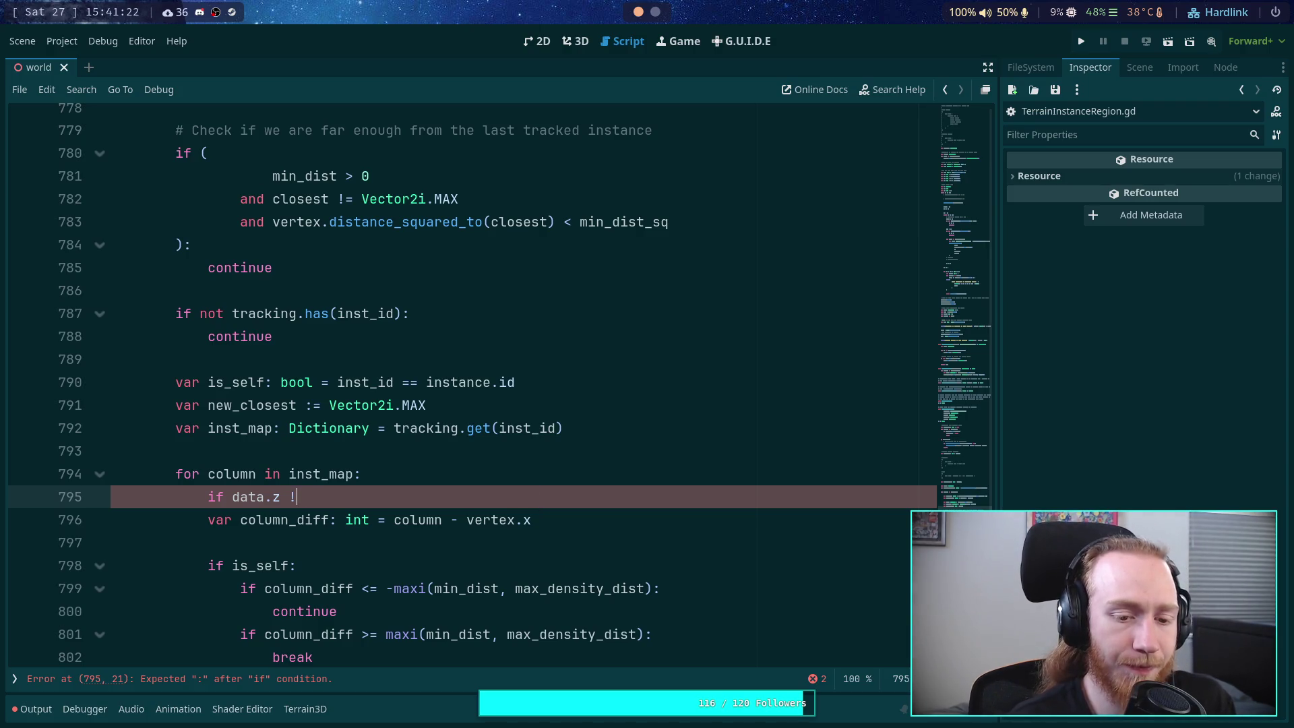
pyautogui.write('= INT_MAX')
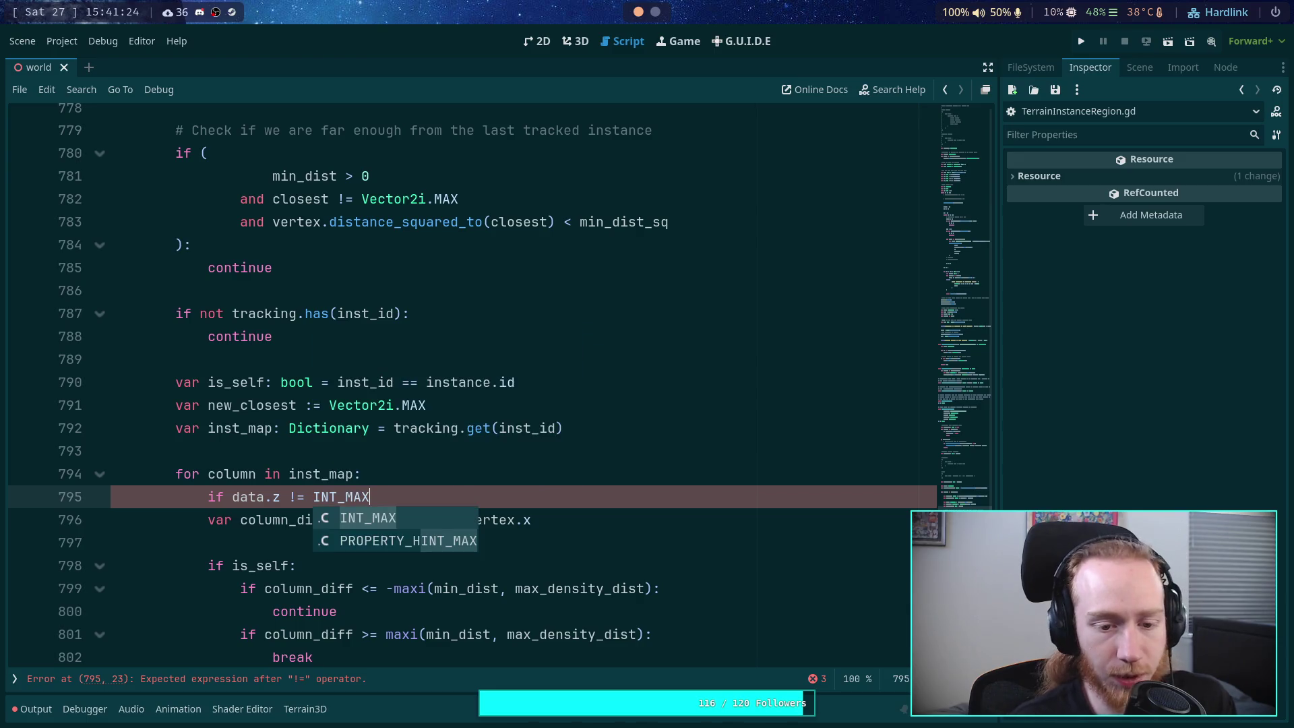
pyautogui.write(' and ')
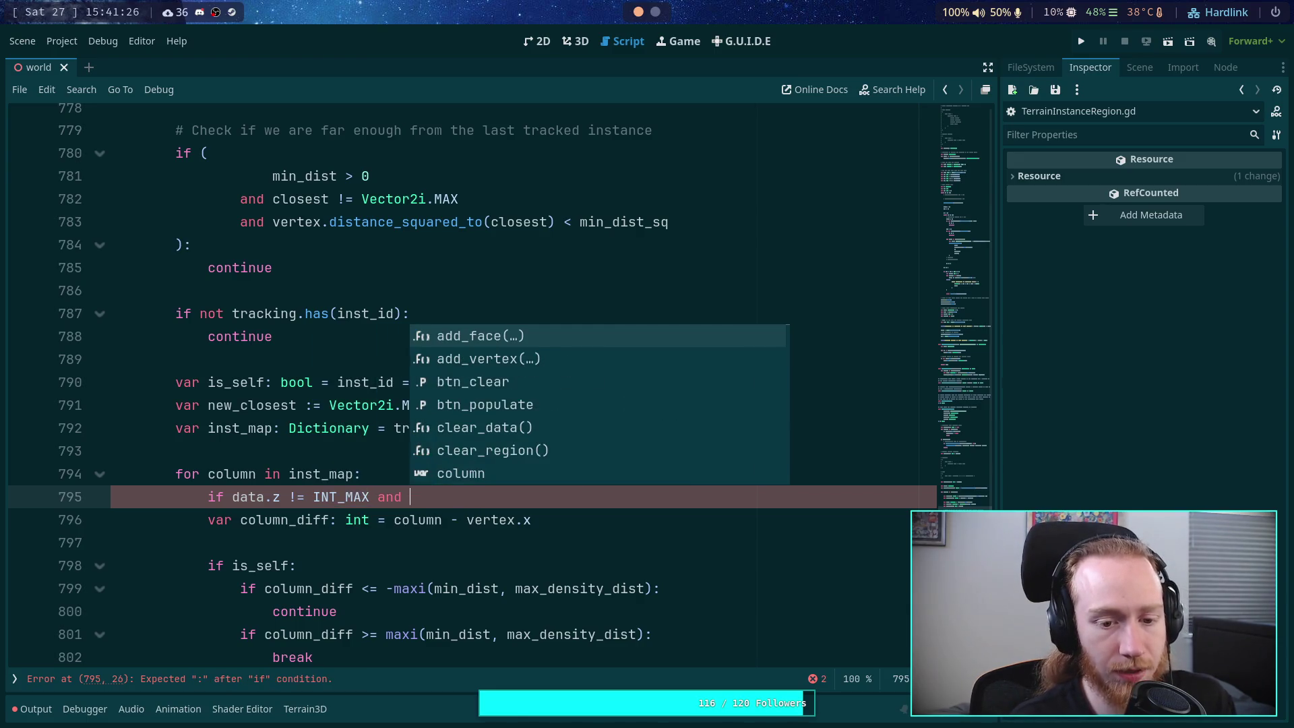
pyautogui.write('data.z <')
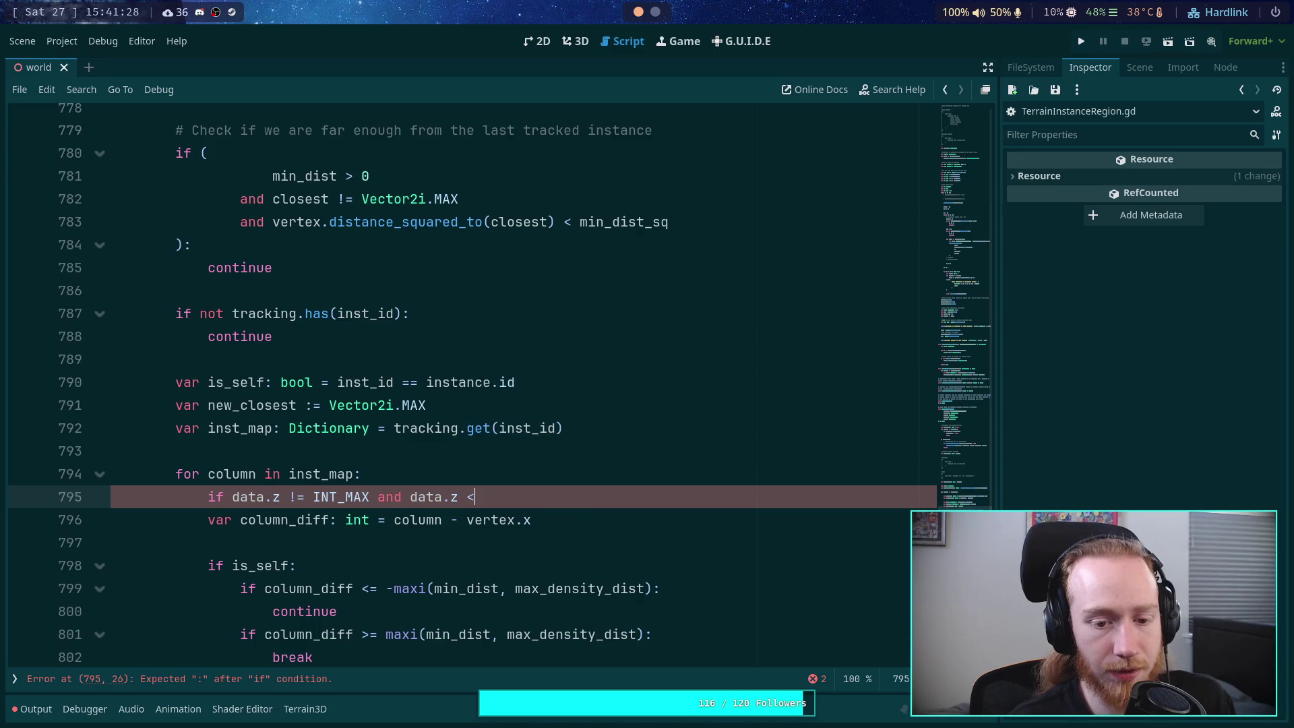
pyautogui.press('BackSpace')
pyautogui.press('BackSpace')
pyautogui.press('BackSpace')
pyautogui.press('BackSpace')
pyautogui.press('BackSpace')
pyautogui.press('BackSpace')
pyautogui.press('BackSpace')
pyautogui.press('BackSpace')
pyautogui.write('column <')
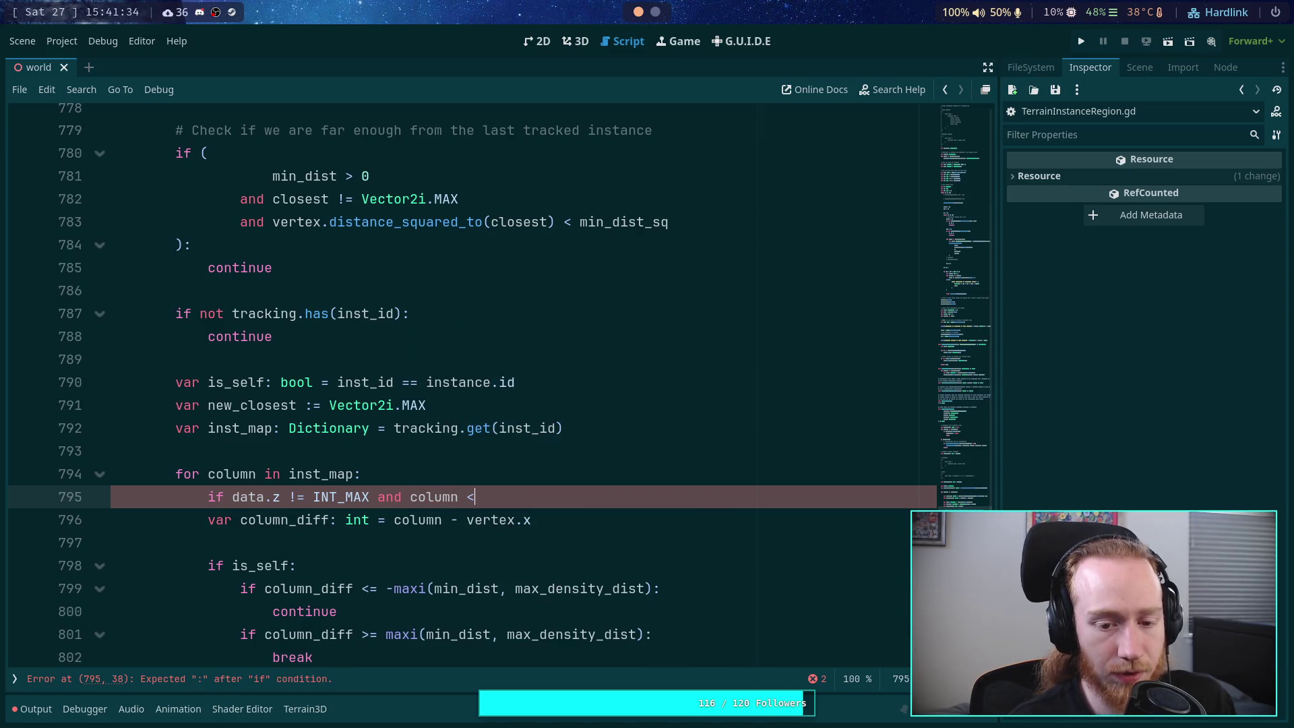
pyautogui.write('=')
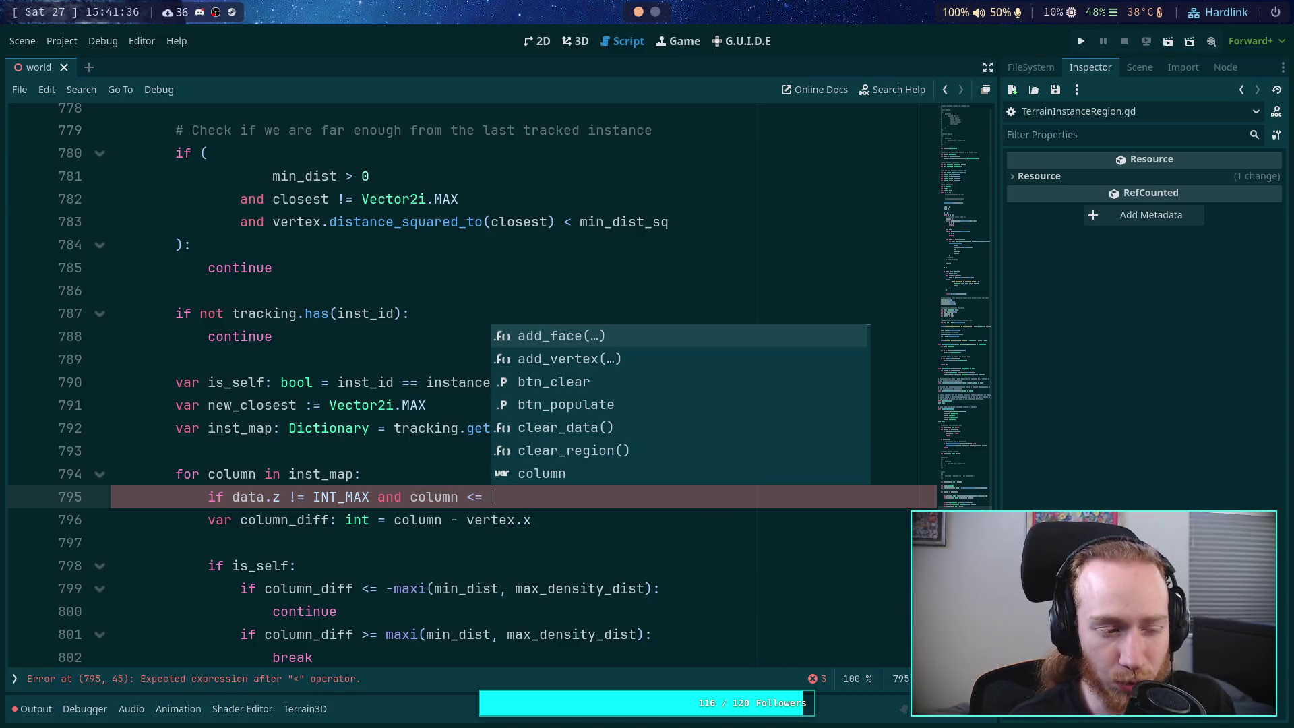
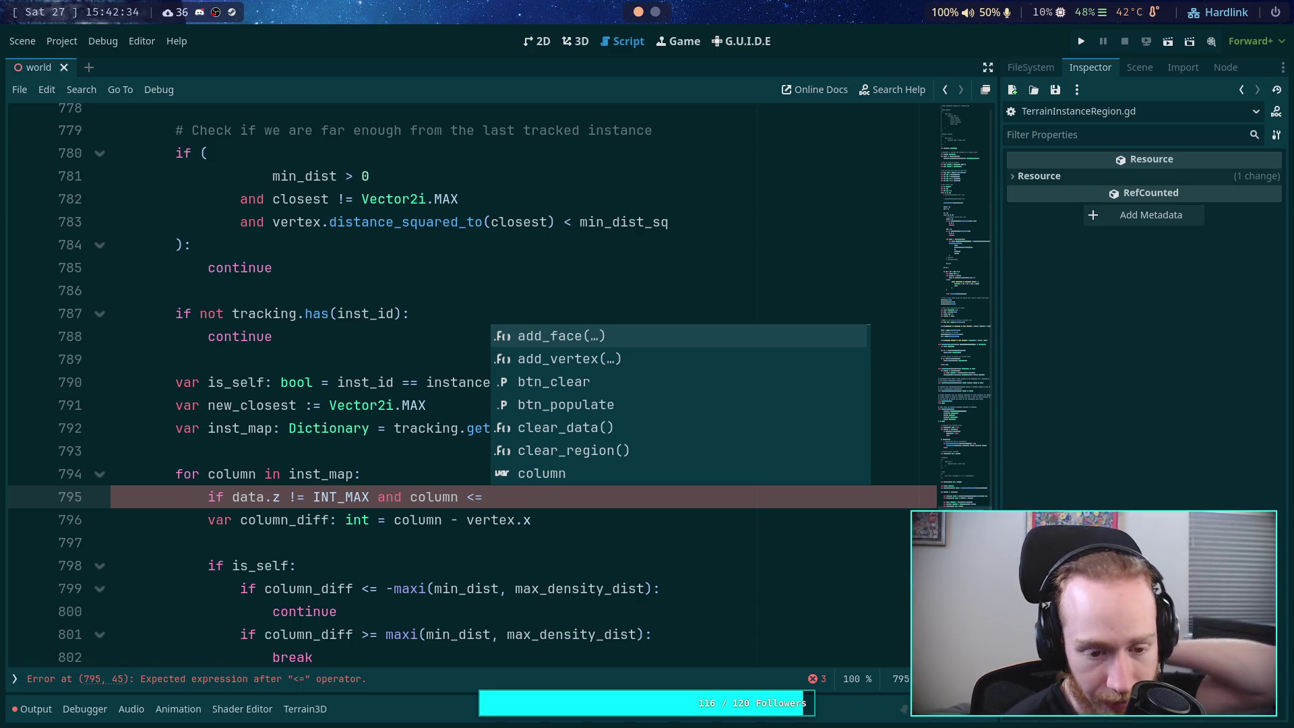
# Step: Trim the loop's check on line 795 down to 'if data.z != INT_MAX:'
pyautogui.scroll(-3, 472, 539)
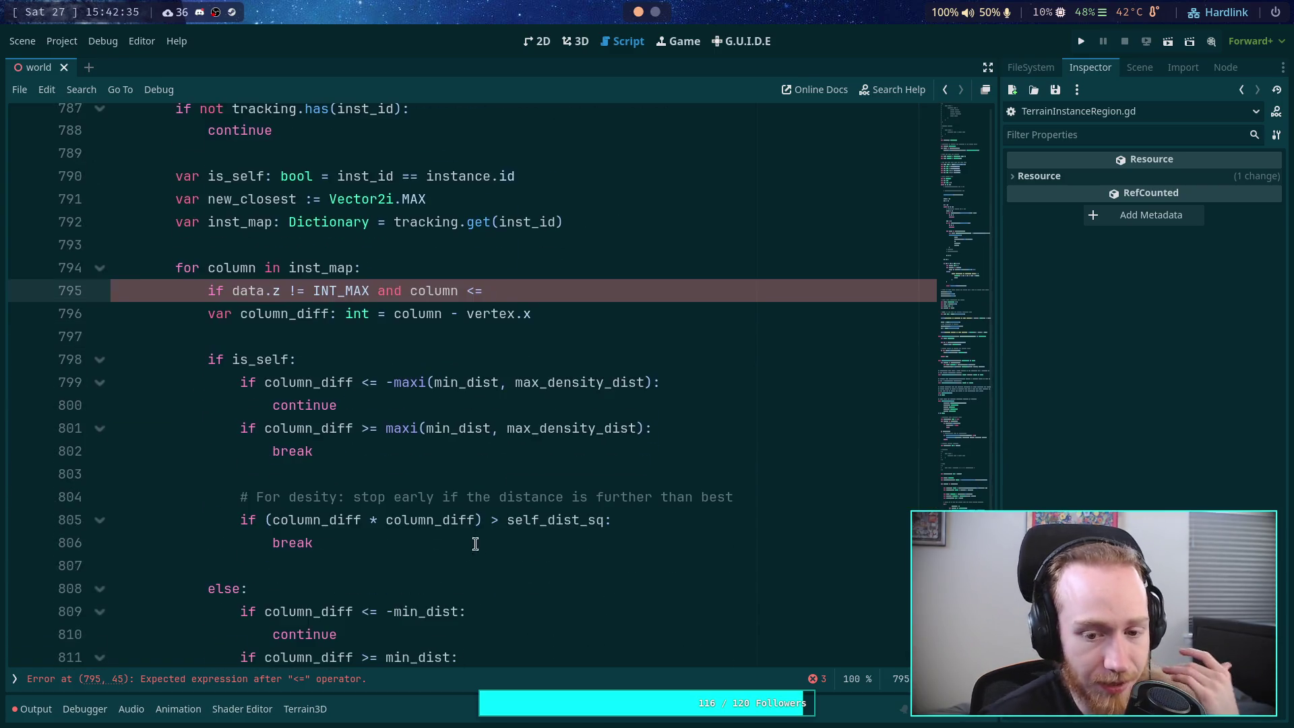
pyautogui.scroll(-1, 498, 532)
pyautogui.doubleClick(426, 542)
pyautogui.scroll(2, 606, 478)
pyautogui.scroll(-2, 622, 474)
pyautogui.scroll(3, 621, 471)
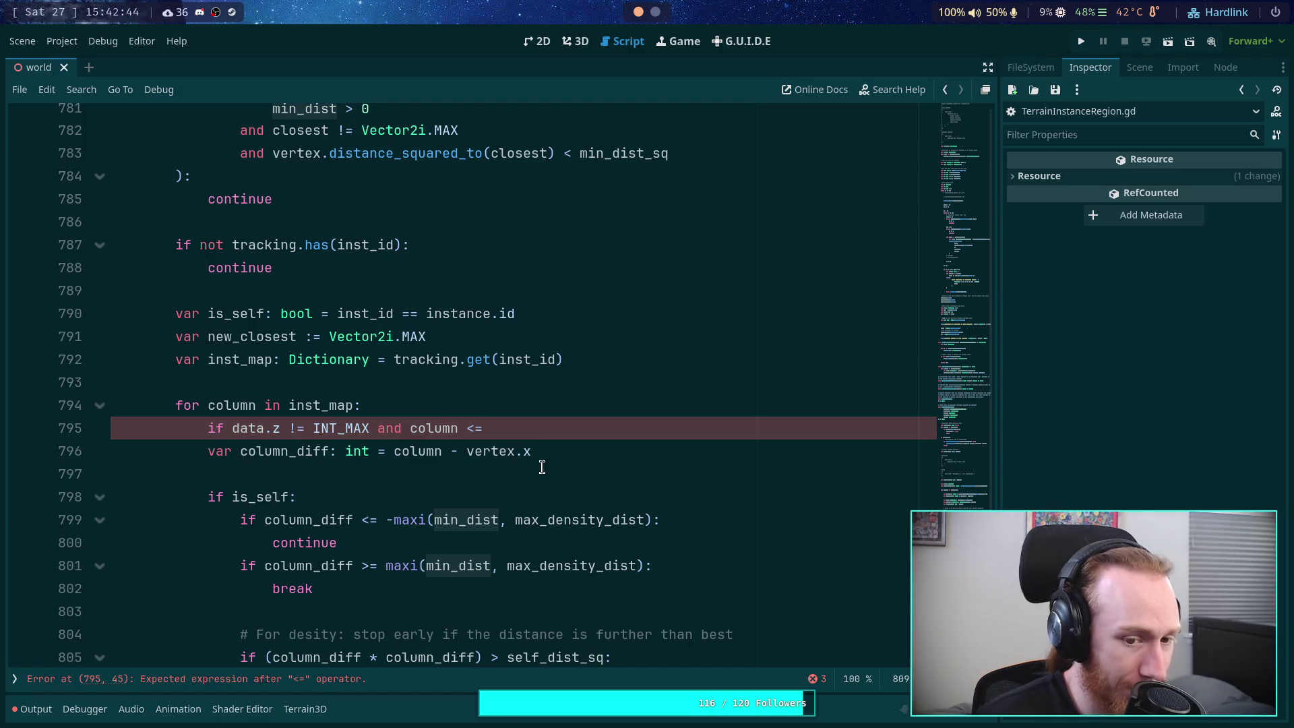
pyautogui.scroll(-3, 542, 467)
pyautogui.scroll(4, 541, 466)
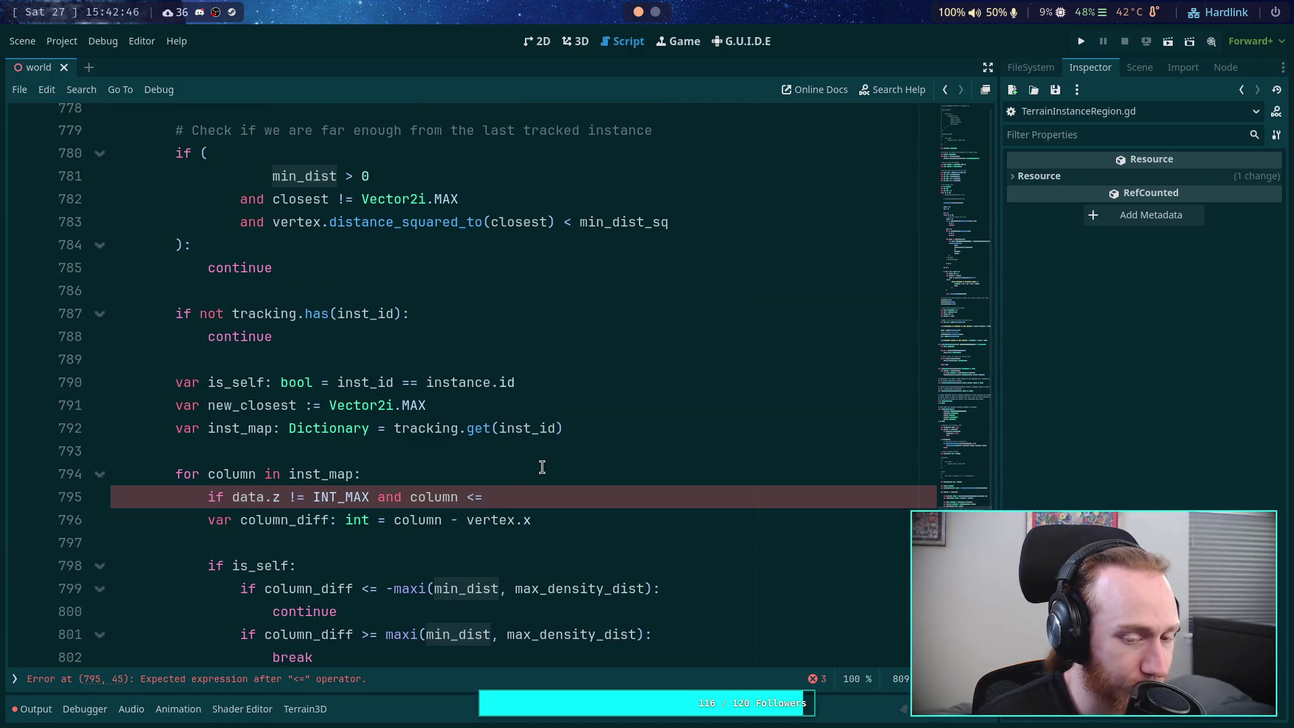
pyautogui.scroll(-1, 542, 466)
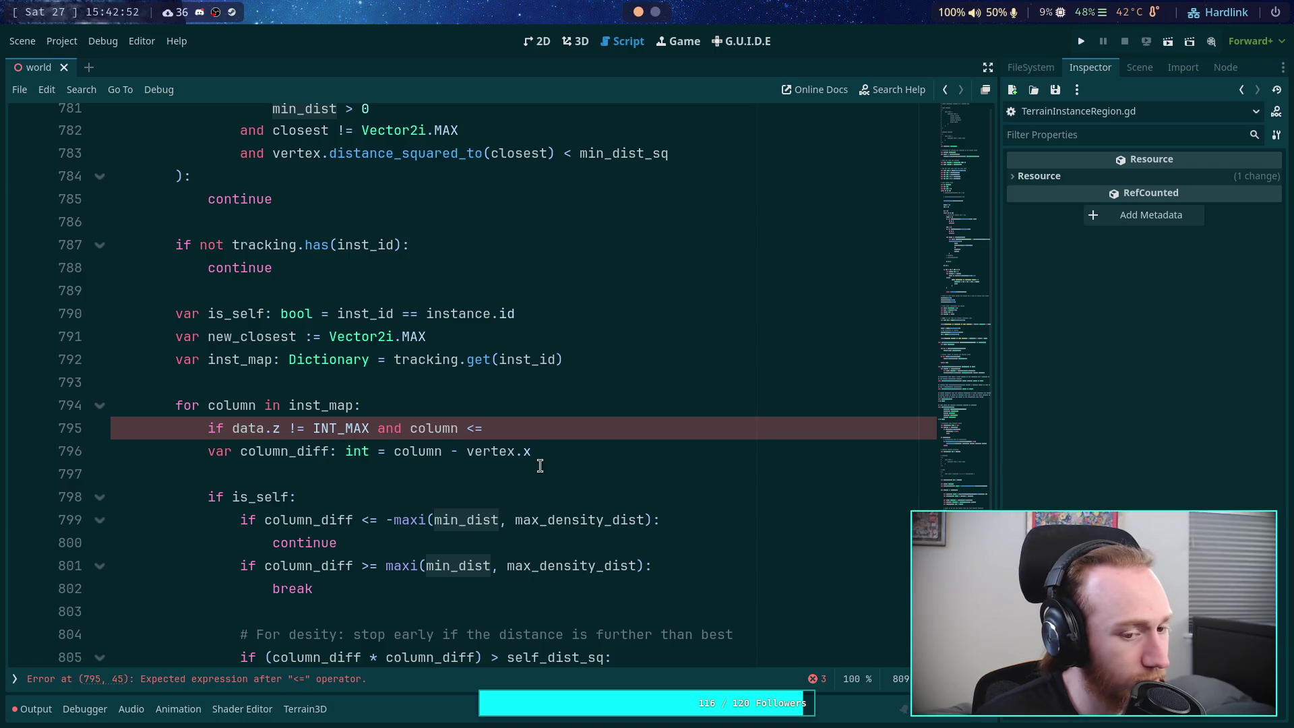
pyautogui.moveTo(514, 427); pyautogui.dragTo(371, 425)
pyautogui.press('BackSpace')
pyautogui.write(':')
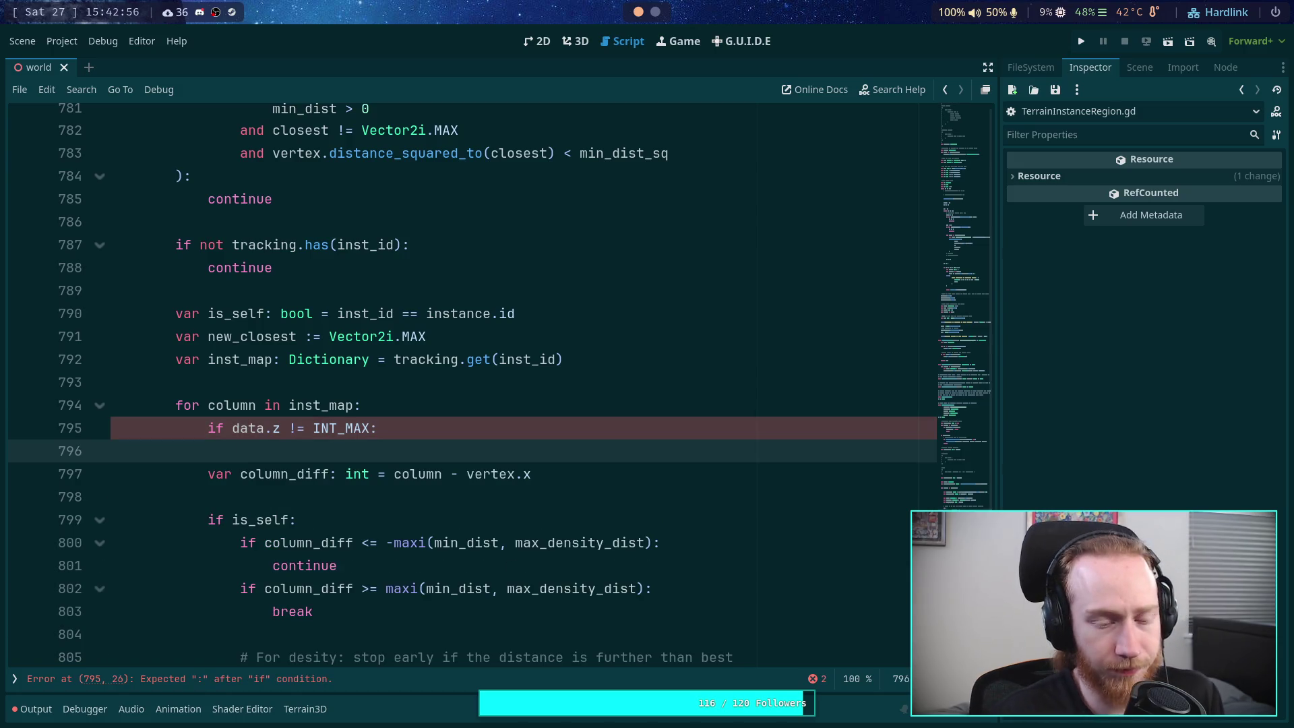
# Step: Add the comment '# Skip last cleared area' above the data.z check
pyautogui.press('Return')
pyautogui.press('Return')
pyautogui.click(408, 410)
pyautogui.press('Return')
pyautogui.write('# Sk')
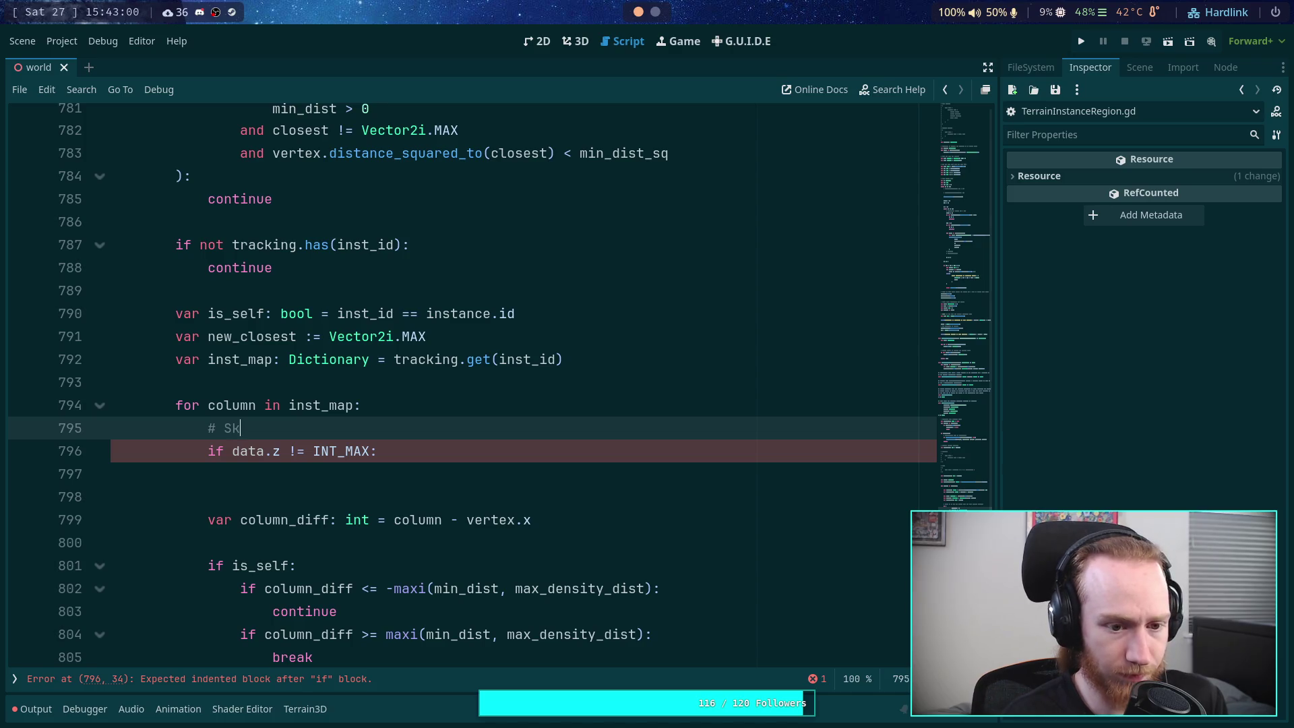
pyautogui.write('ip ')
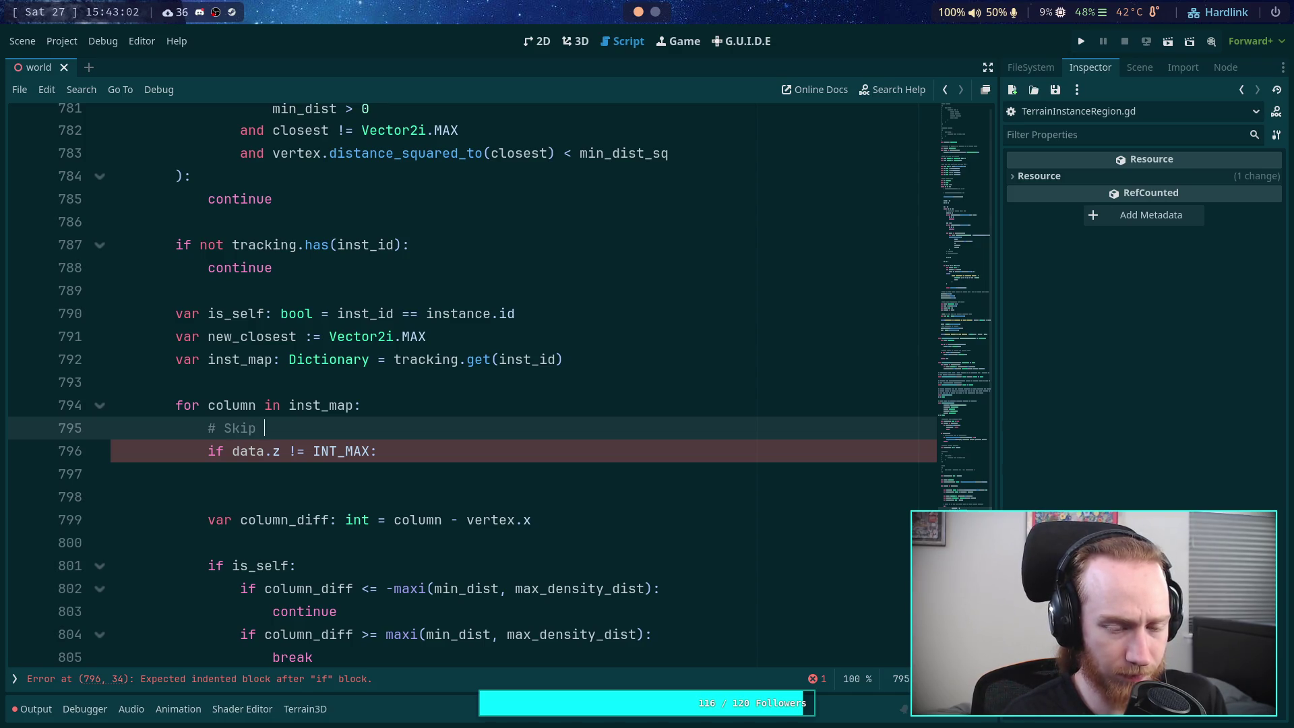
pyautogui.write('last cleared area')
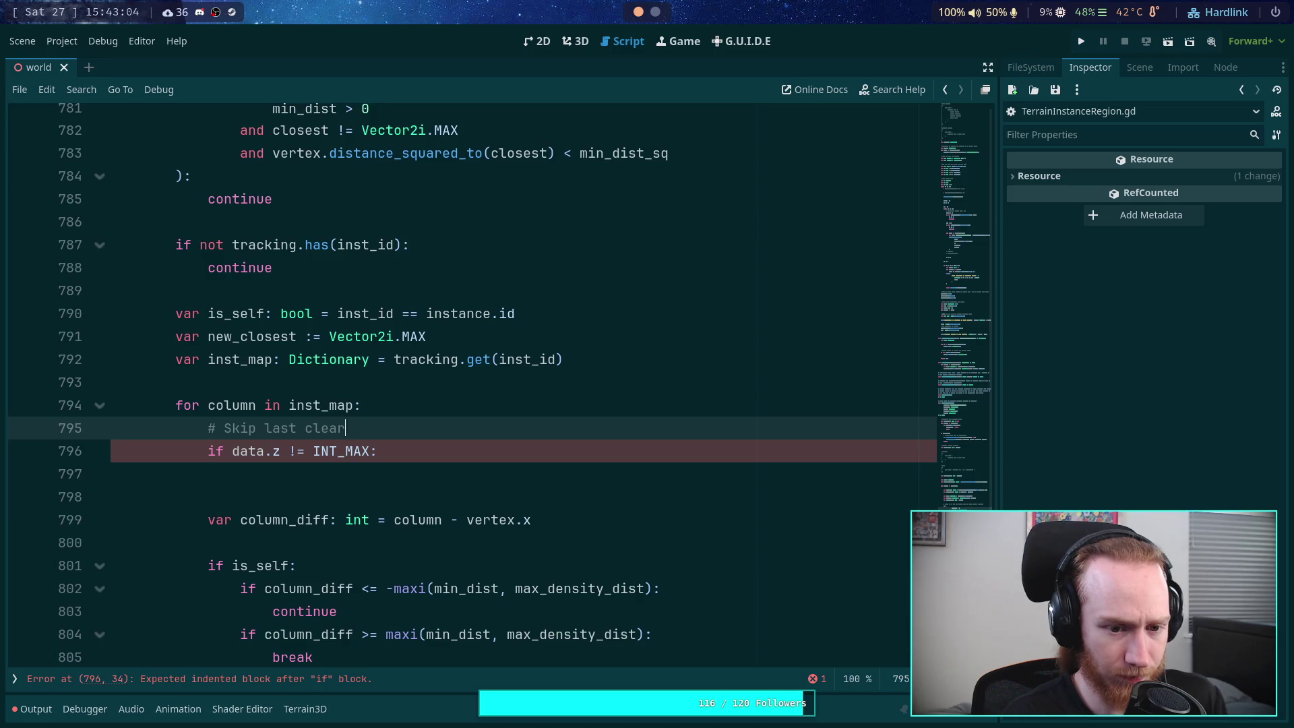
# Step: Nest an 'if is_self:' block inside the data.z check with an unfinished 'if' line
pyautogui.press('Down')
pyautogui.press('Down')
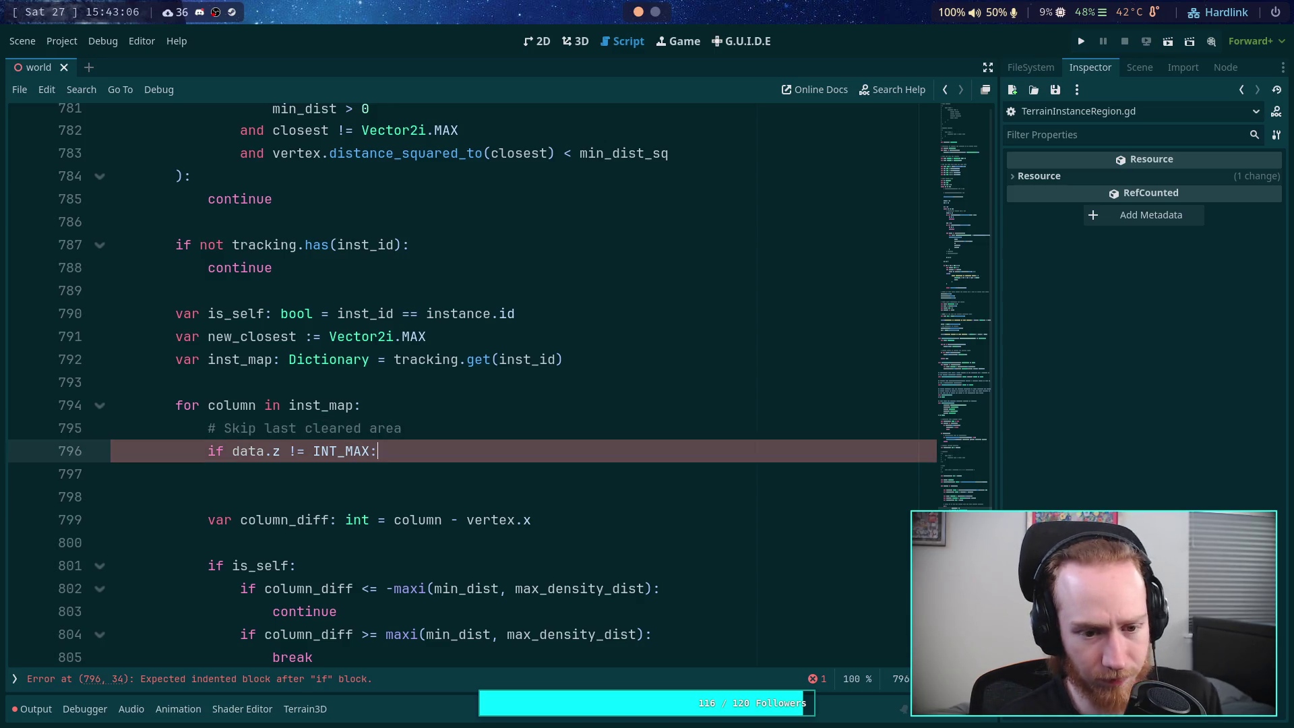
pyautogui.write('if is_se')
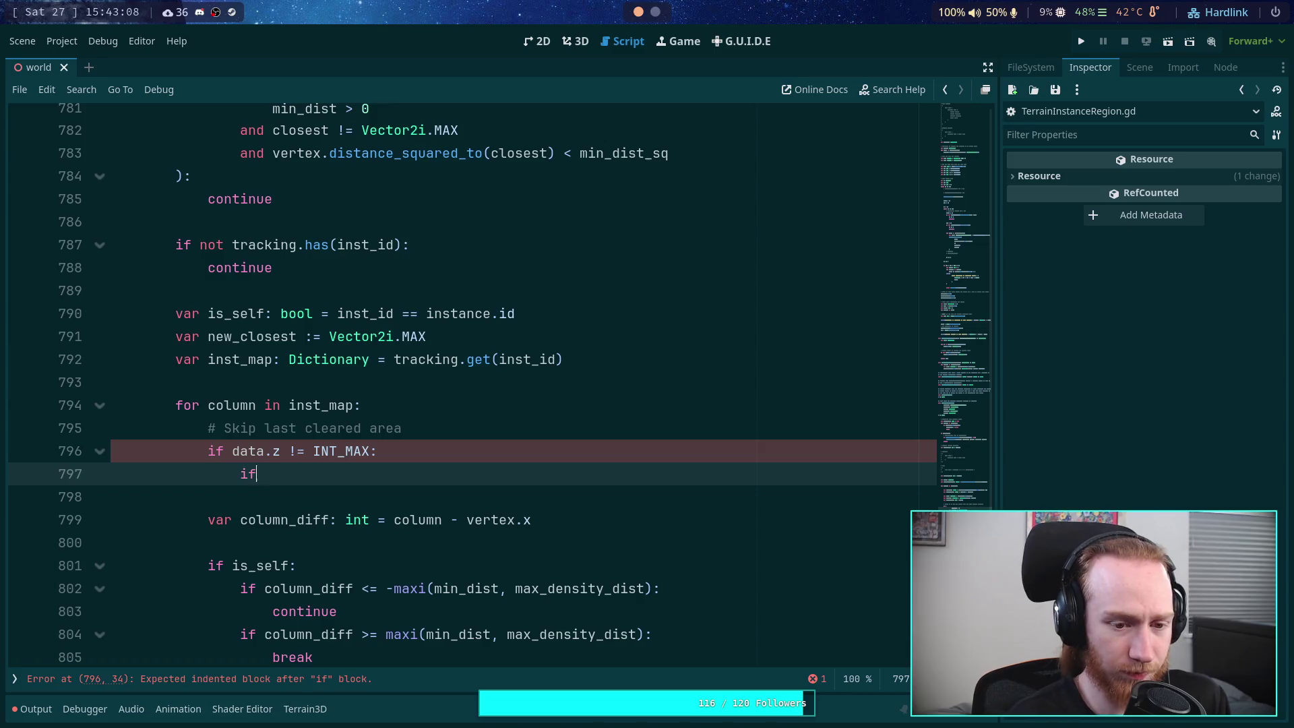
pyautogui.press('Return')
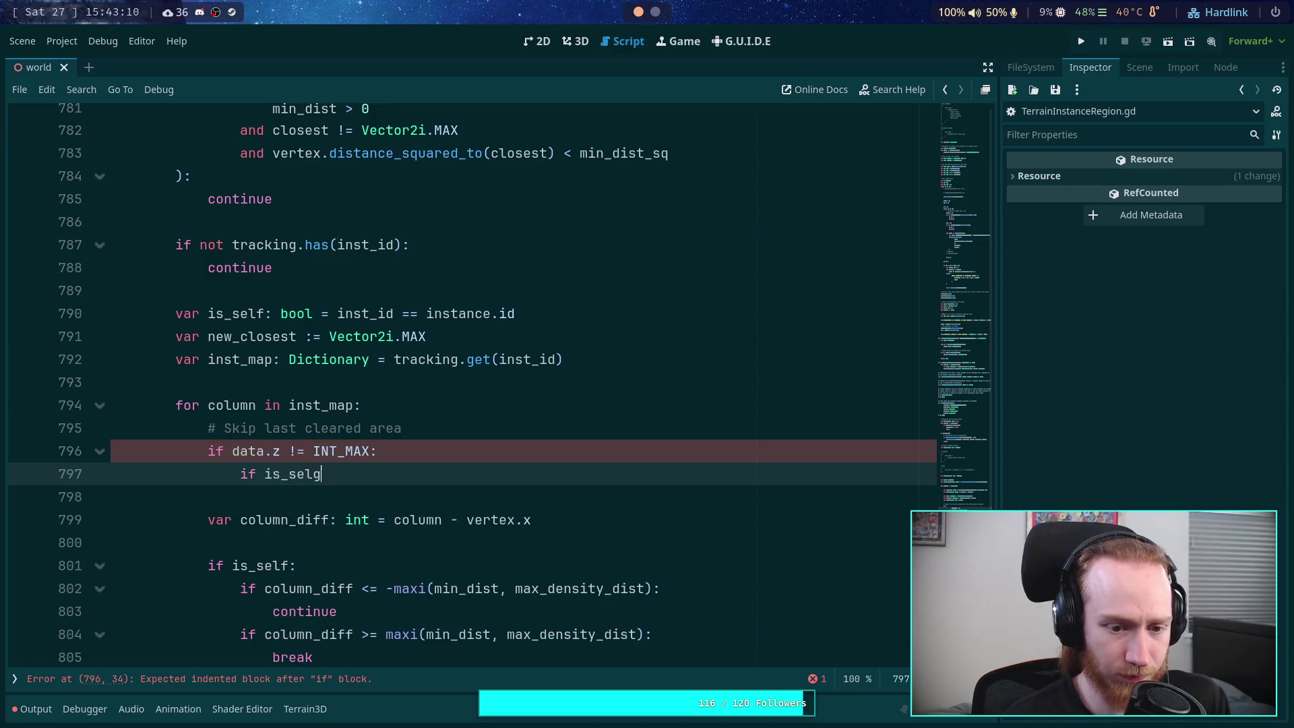
pyautogui.write(':')
pyautogui.press('Return')
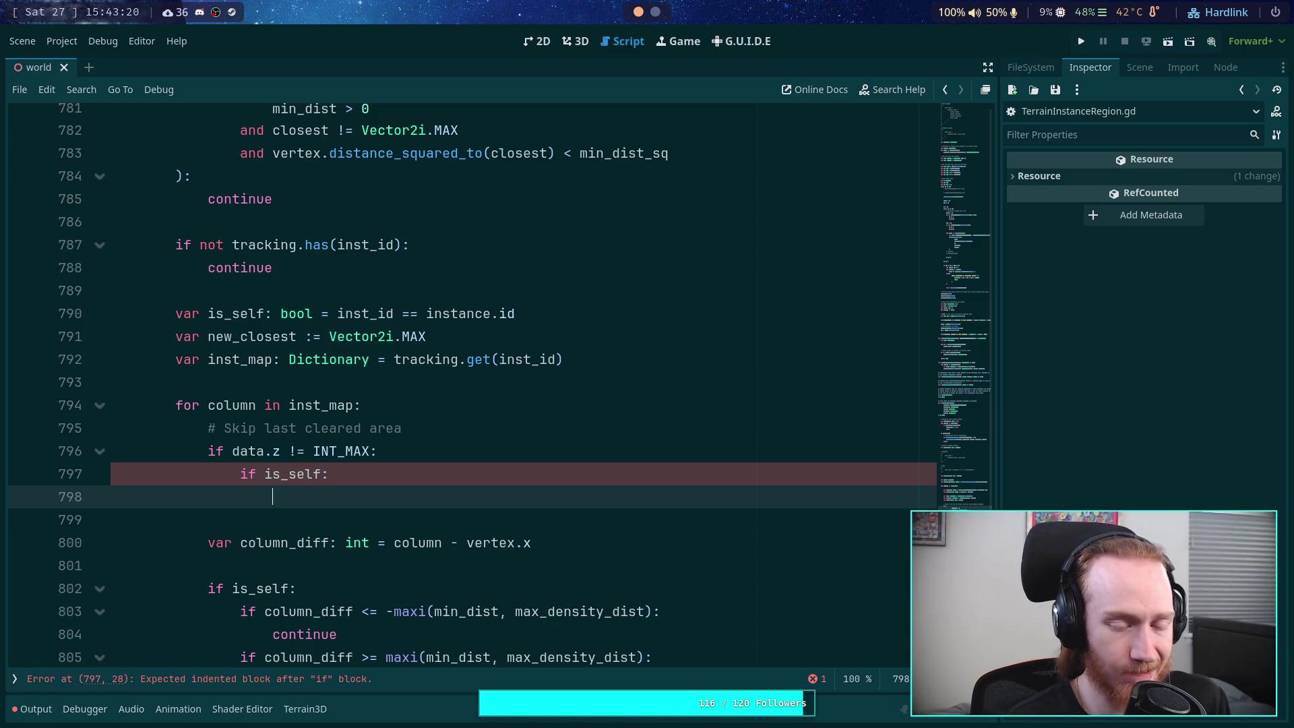
pyautogui.write('if')
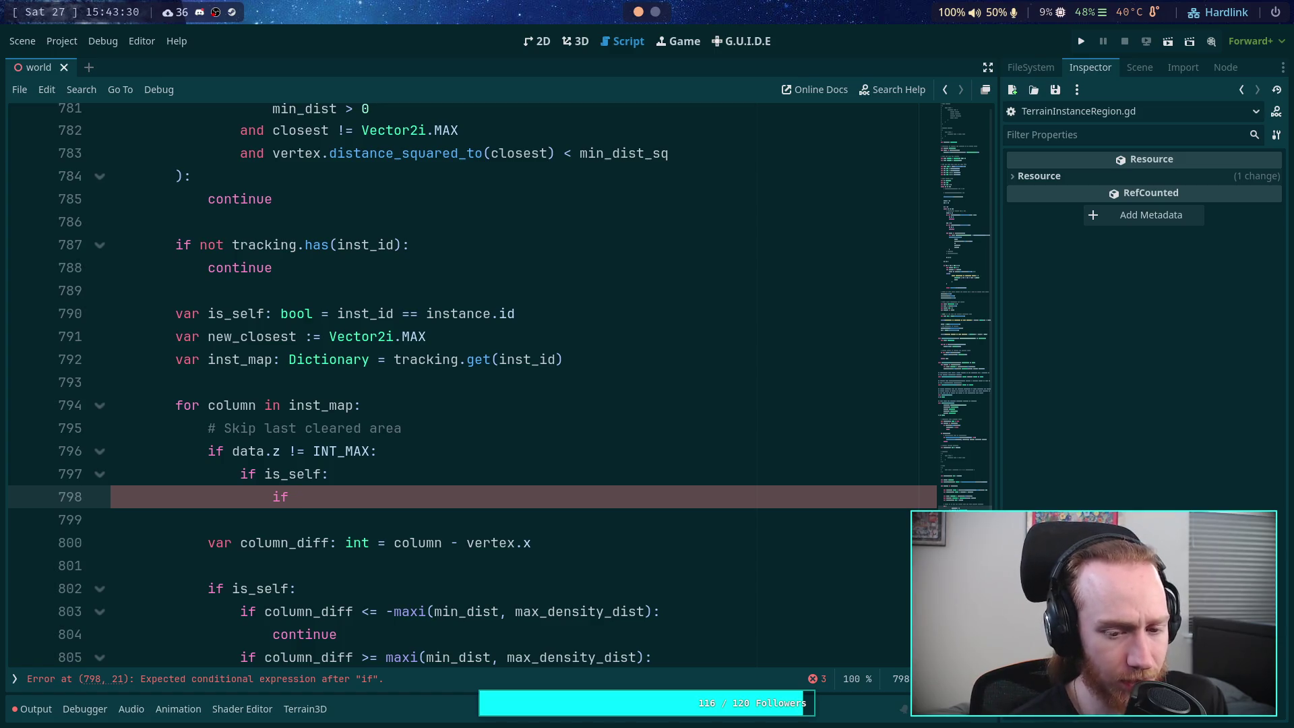
pyautogui.scroll(-1, 413, 415)
# Step: Copy the column_diff continue/break distance checks into the is_self branch, indented one level
pyautogui.doubleClick(410, 545)
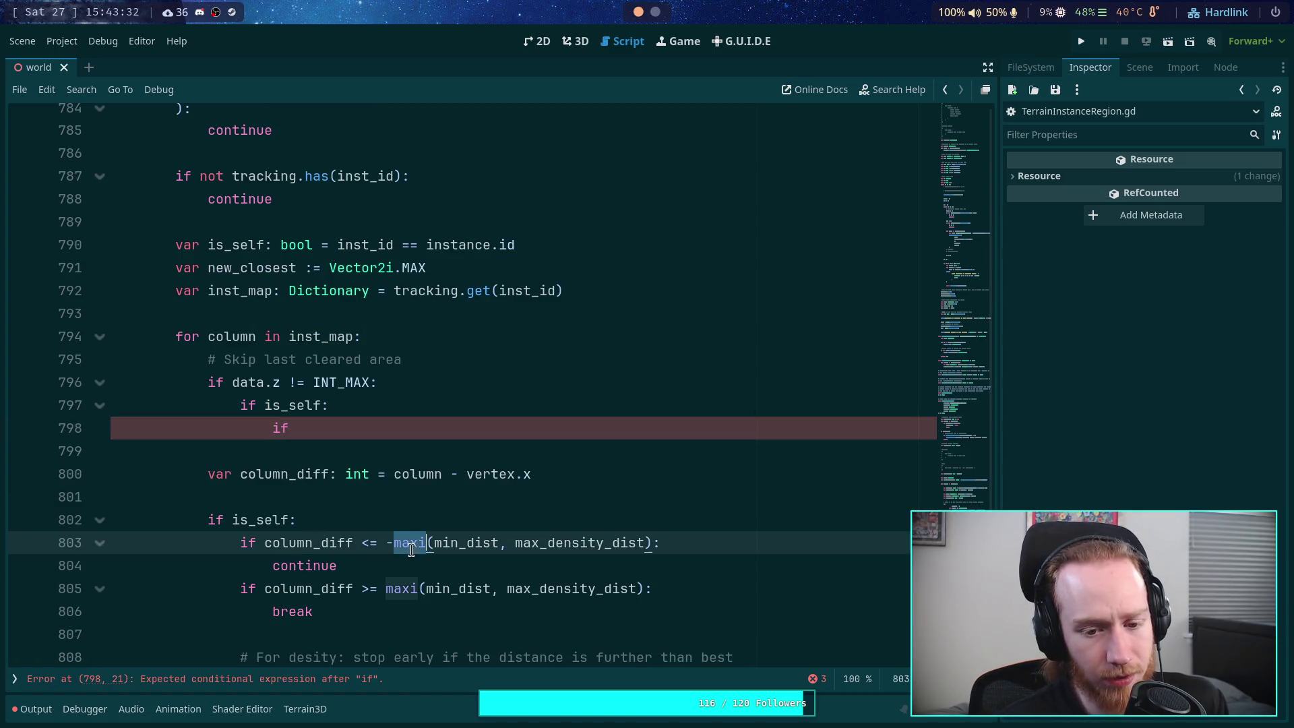
pyautogui.doubleClick(447, 543)
pyautogui.click(387, 545)
pyautogui.moveTo(387, 546); pyautogui.dragTo(657, 544)
pyautogui.moveTo(314, 611); pyautogui.dragTo(242, 544)
pyautogui.hotkey('ctrl', 'c')
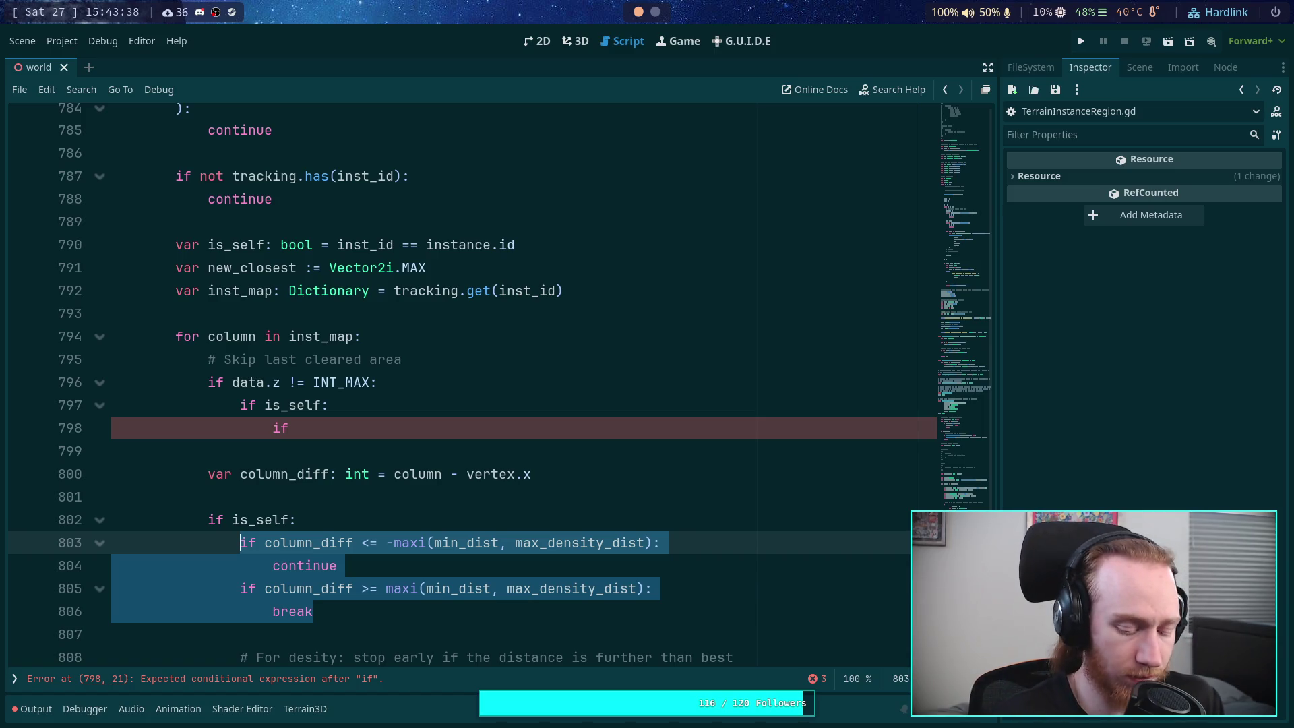
pyautogui.click(300, 429)
pyautogui.press('BackSpace')
pyautogui.press('BackSpace')
pyautogui.press('BackSpace')
pyautogui.hotkey('ctrl', 'v')
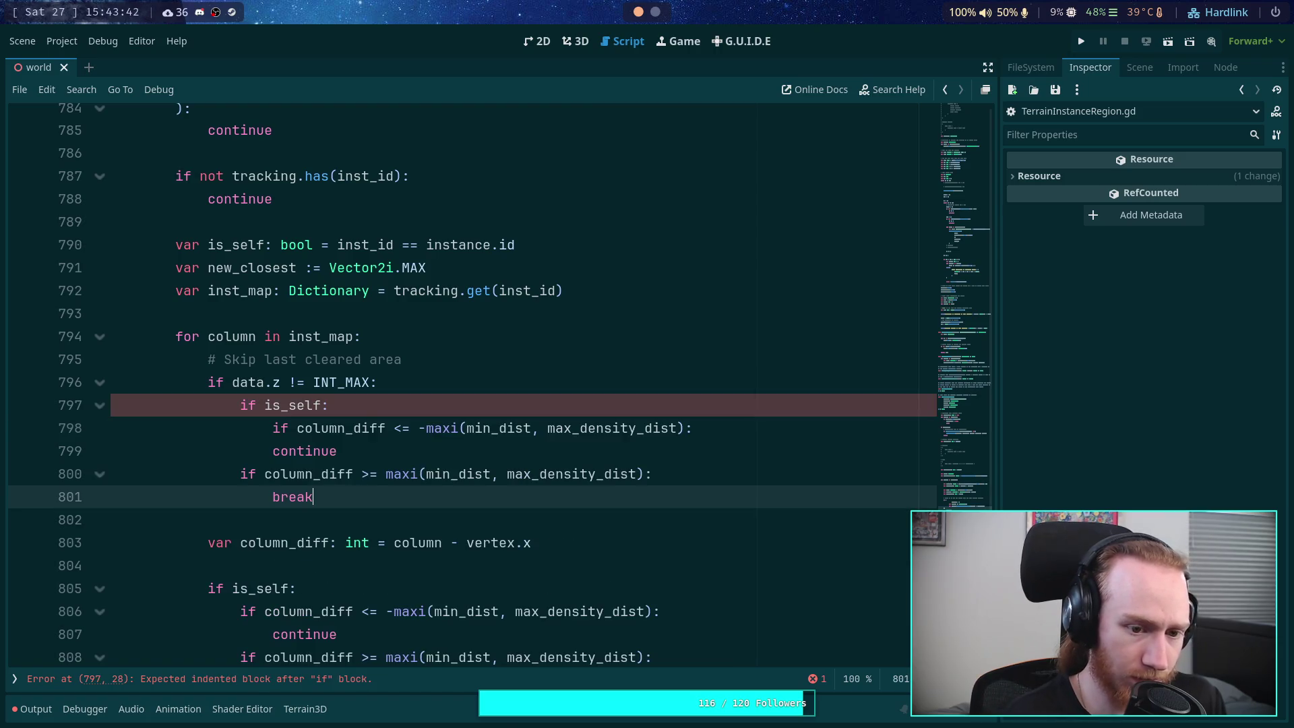
pyautogui.keyDown('shift'); pyautogui.click(297, 451); pyautogui.keyUp('shift')
pyautogui.press('Tab')
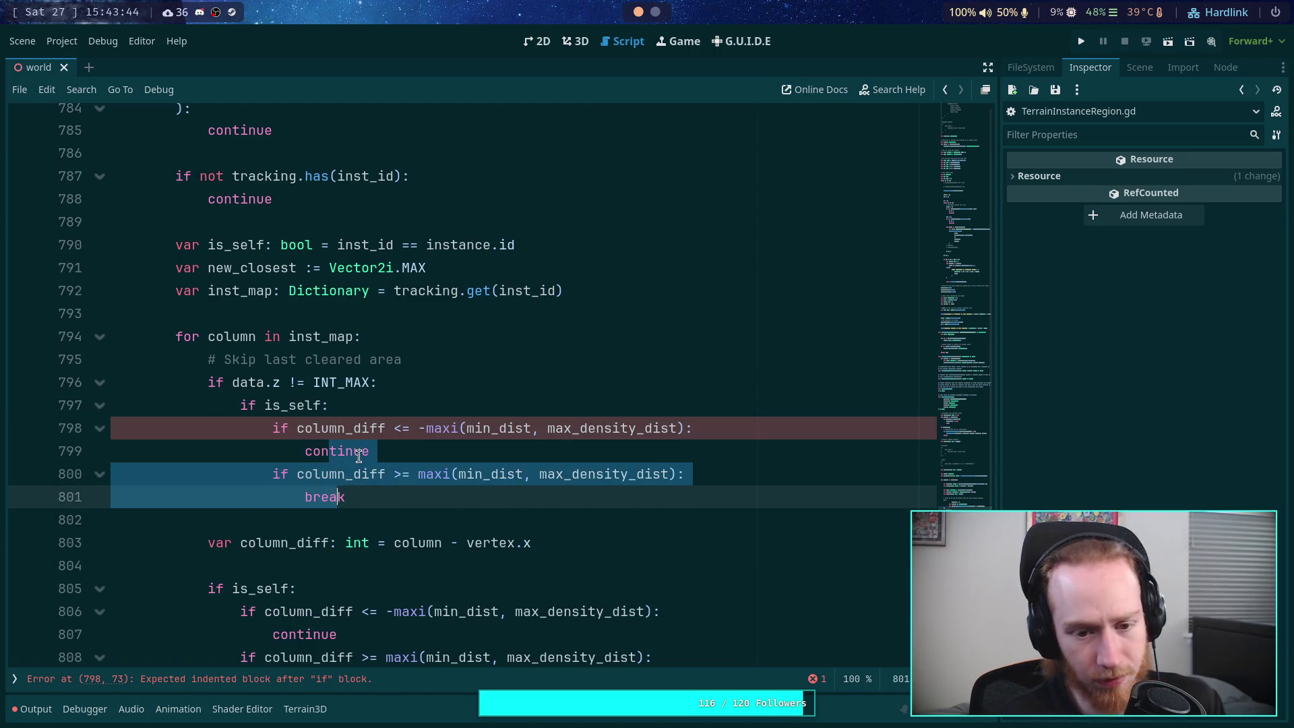
pyautogui.click(359, 455)
pyautogui.moveTo(385, 429); pyautogui.dragTo(301, 430)
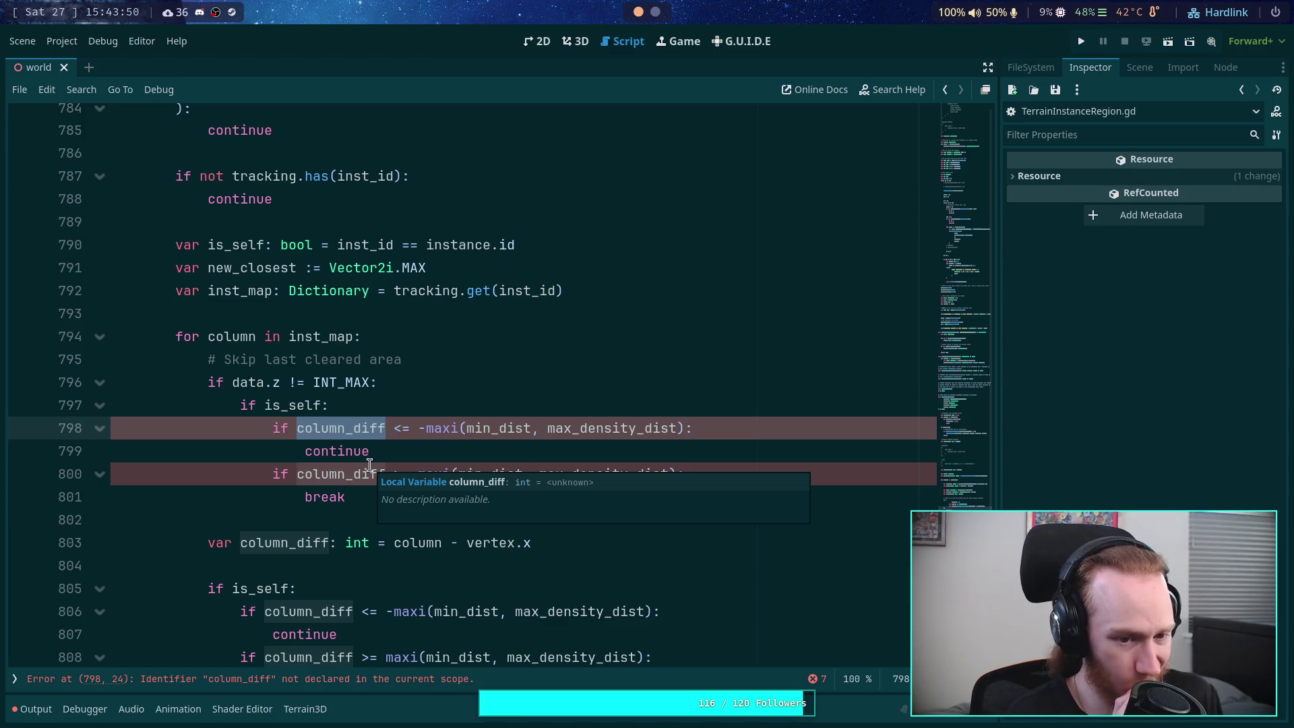
# Step: Start a new 'var' declaration as the first line inside the data.z check
pyautogui.click(418, 360)
pyautogui.click(418, 381)
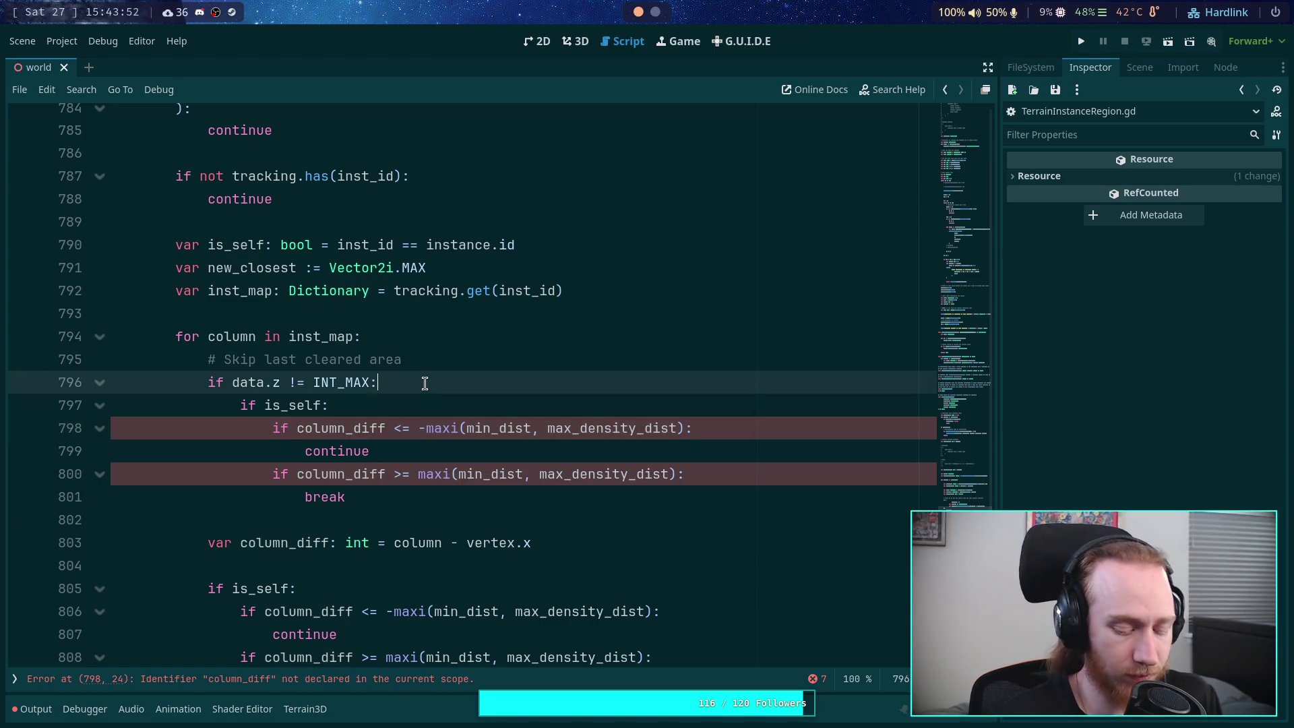
pyautogui.press('Return')
pyautogui.write('var')
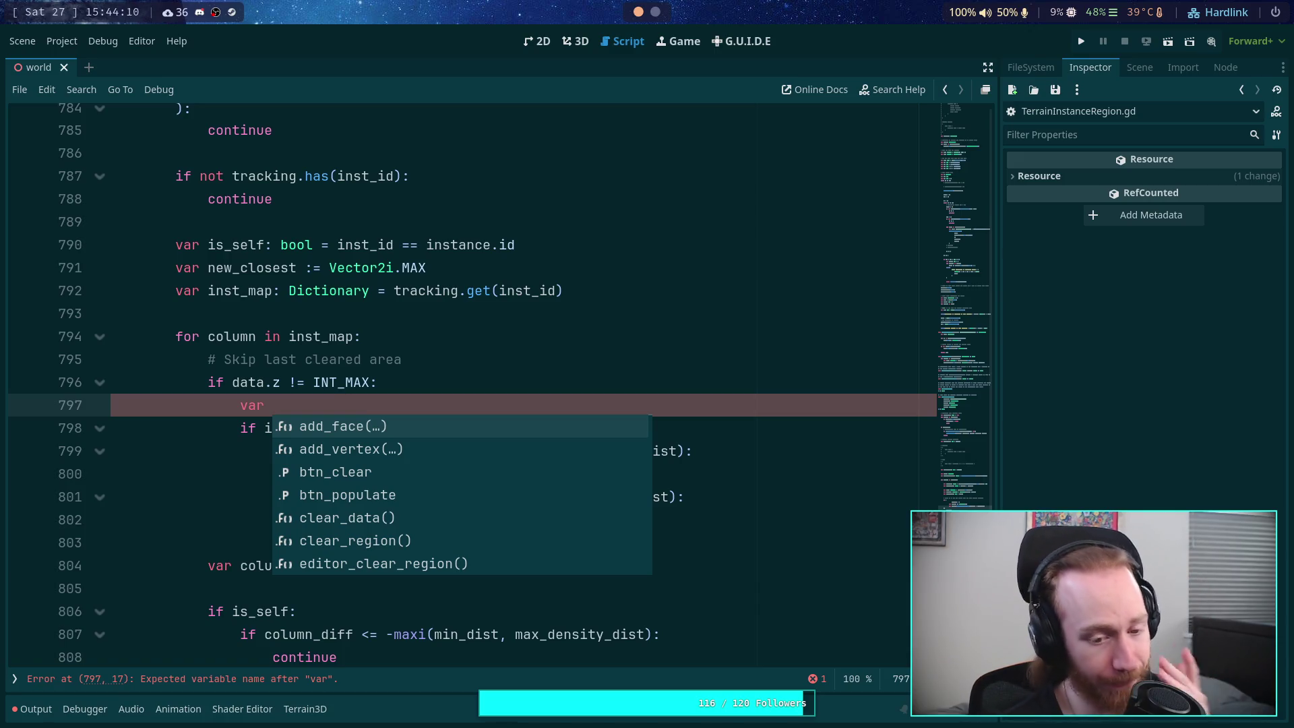
# Step: Declare 'var range: int = column - data.z' and use range instead of column_diff in both checks
pyautogui.press('Escape')
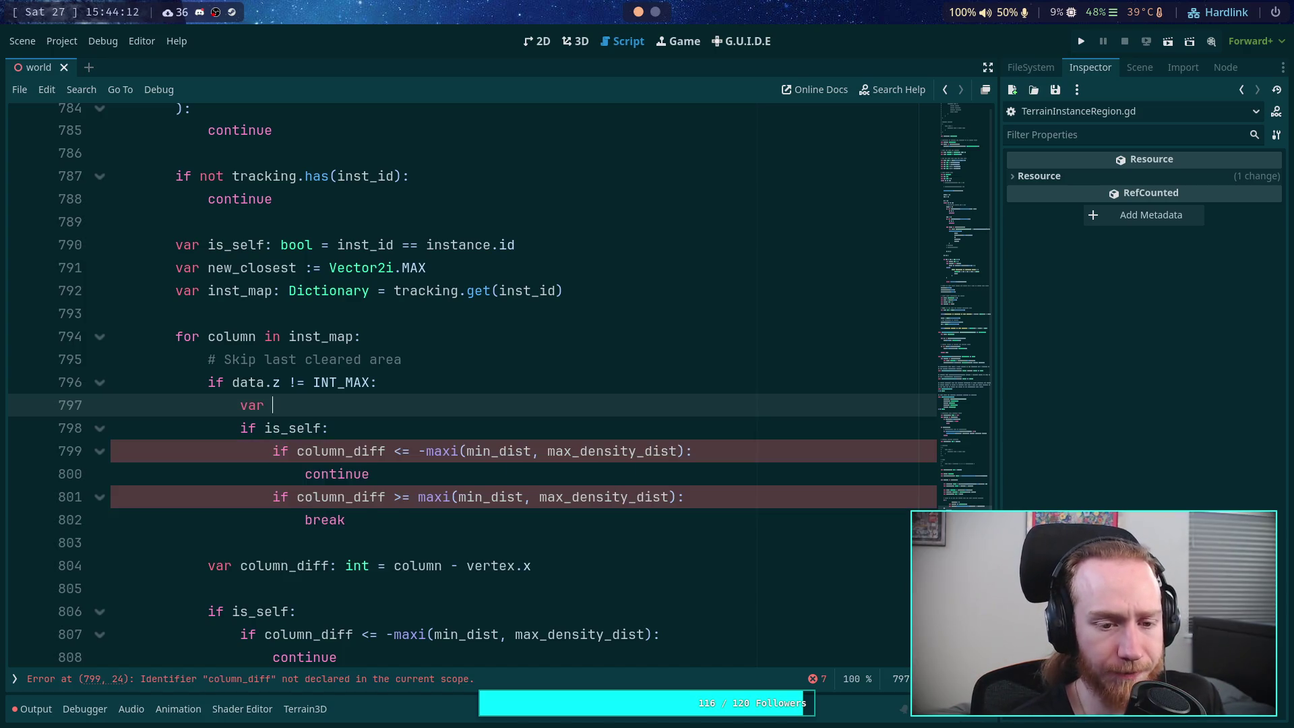
pyautogui.write('range')
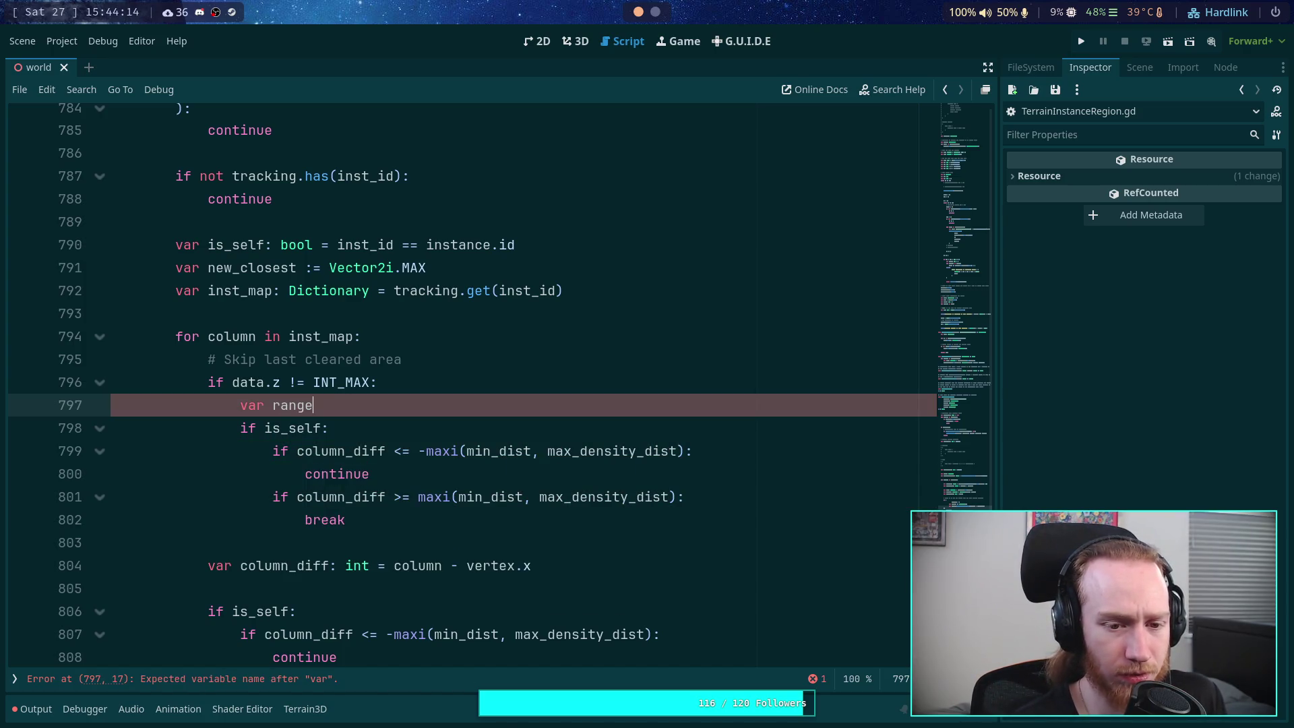
pyautogui.write(': i')
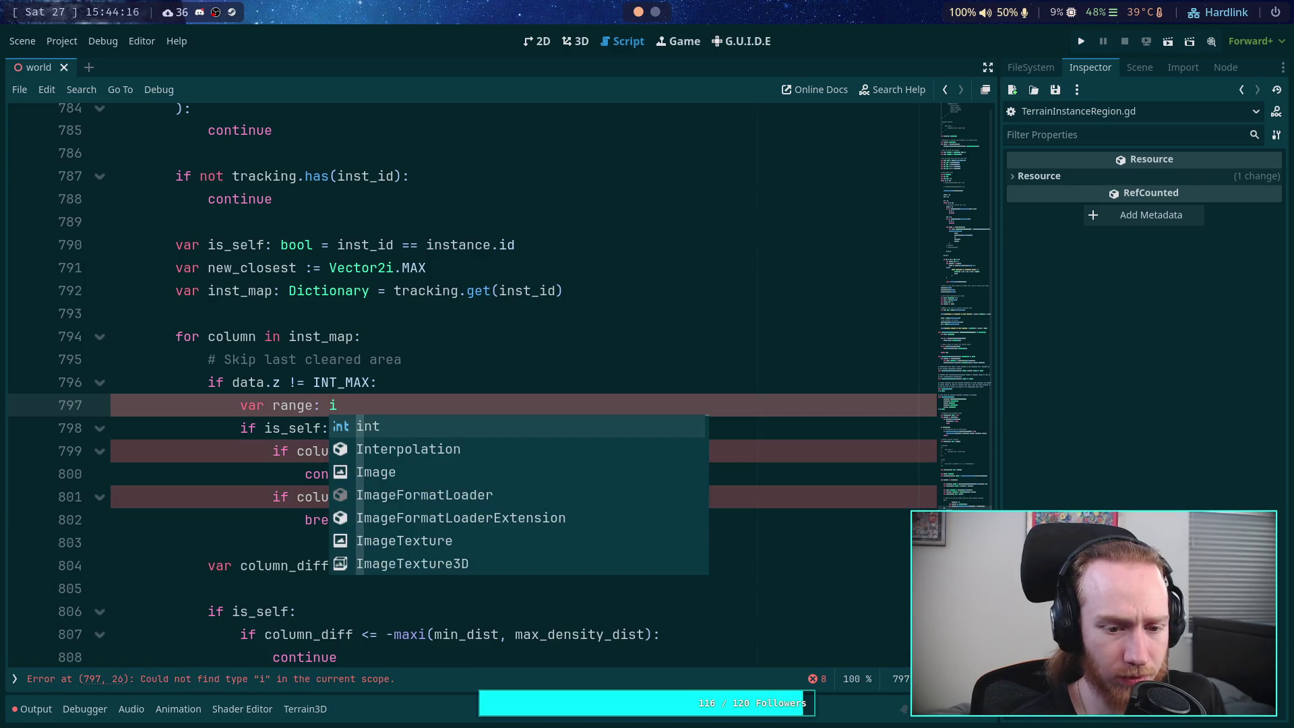
pyautogui.write('nt = colu')
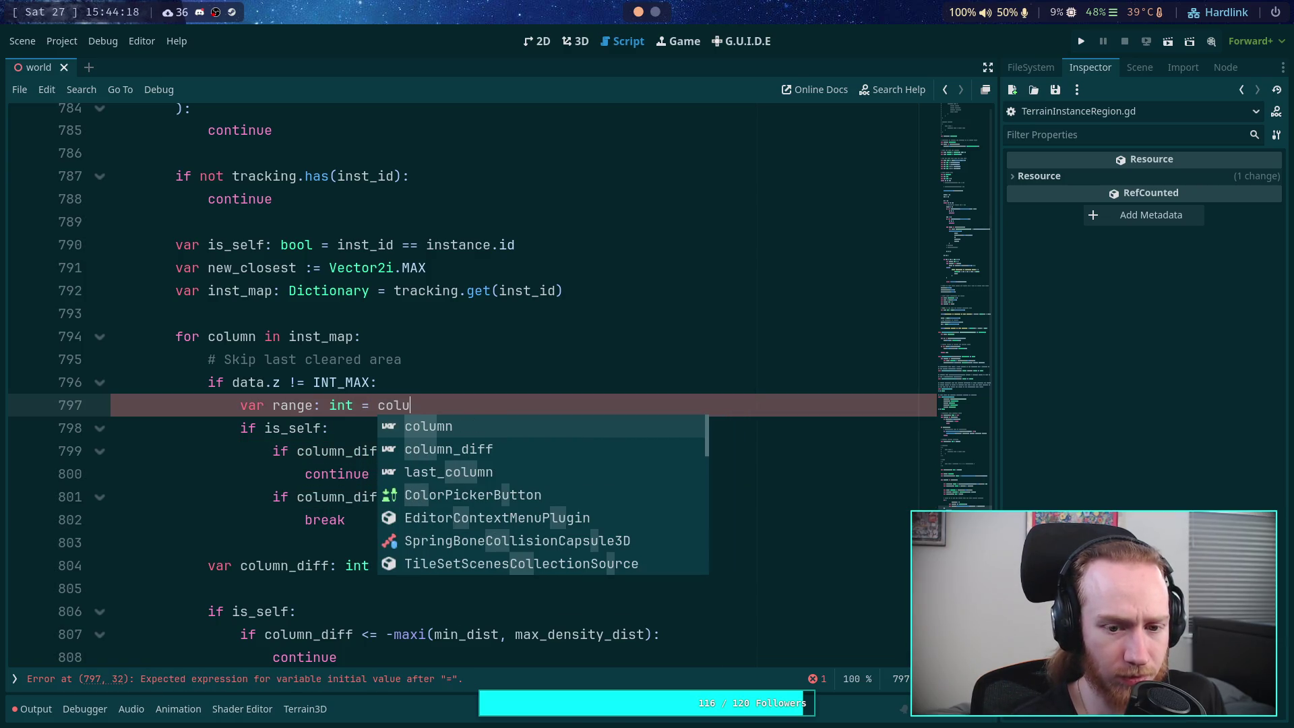
pyautogui.write('mn -')
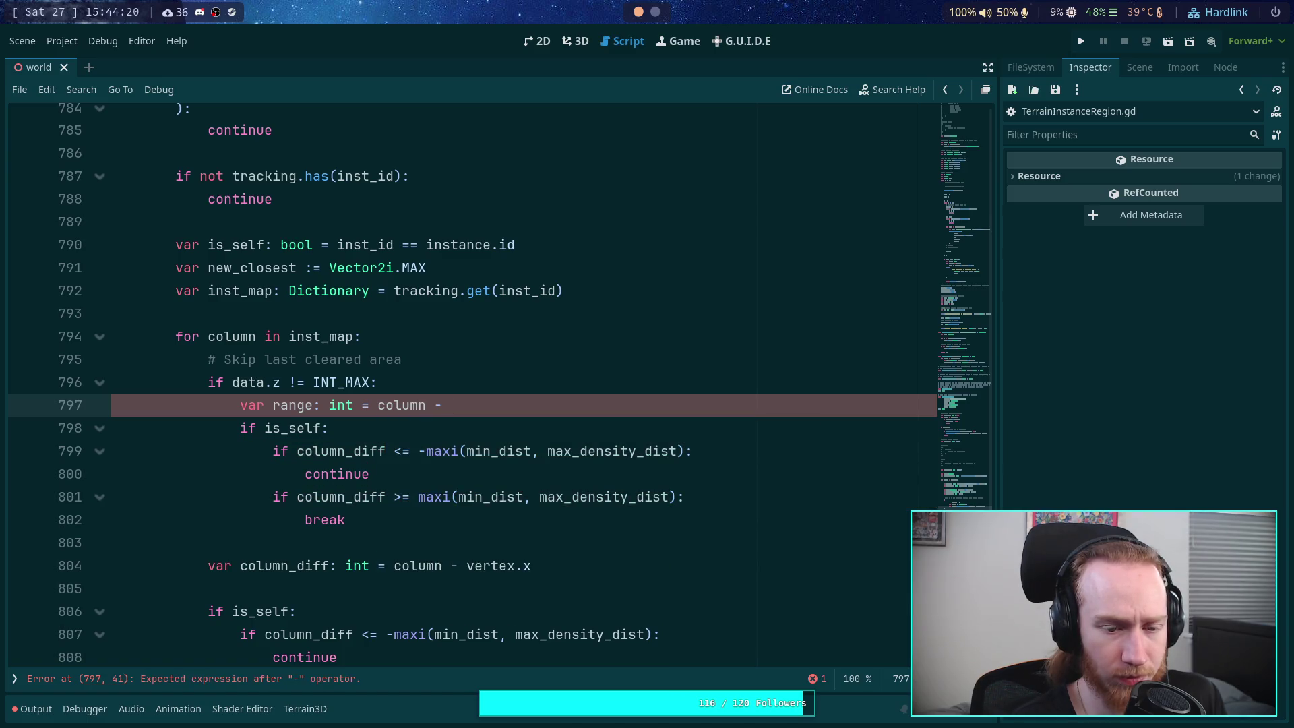
pyautogui.write(' data.z')
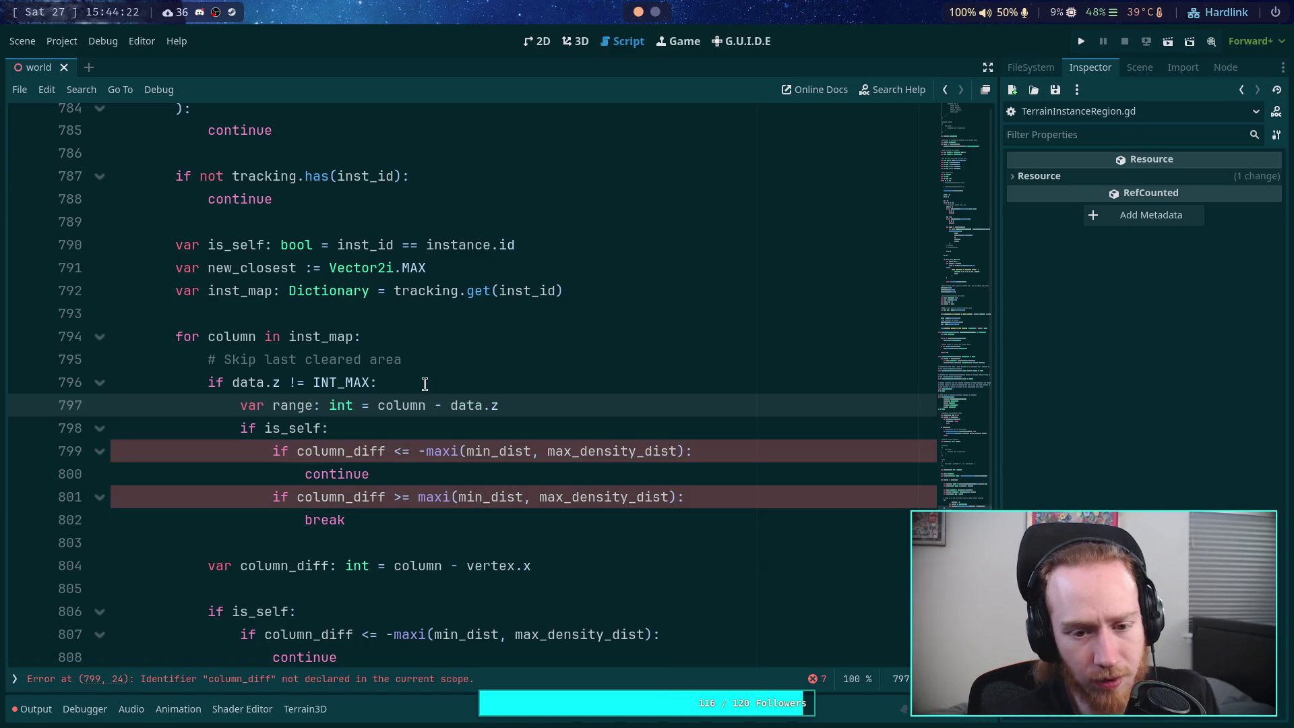
pyautogui.doubleClick(306, 456)
pyautogui.write('range')
pyautogui.click(362, 451)
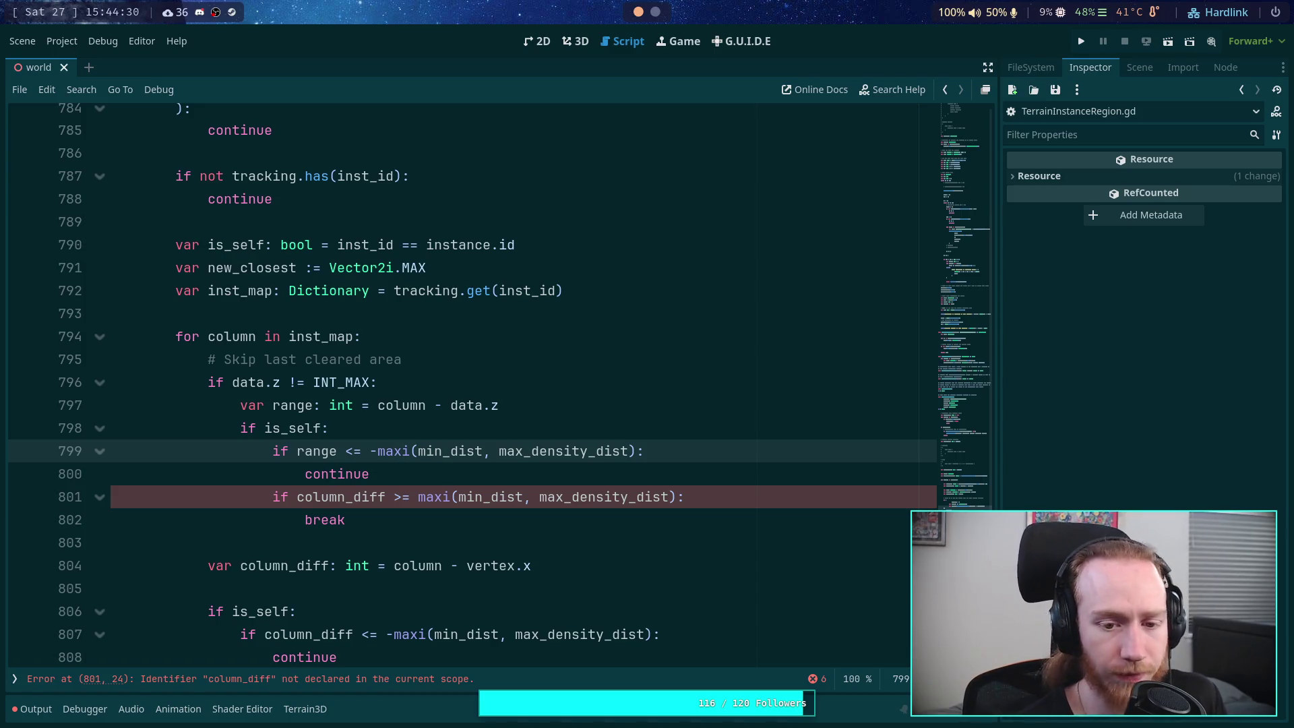
pyautogui.click(393, 497)
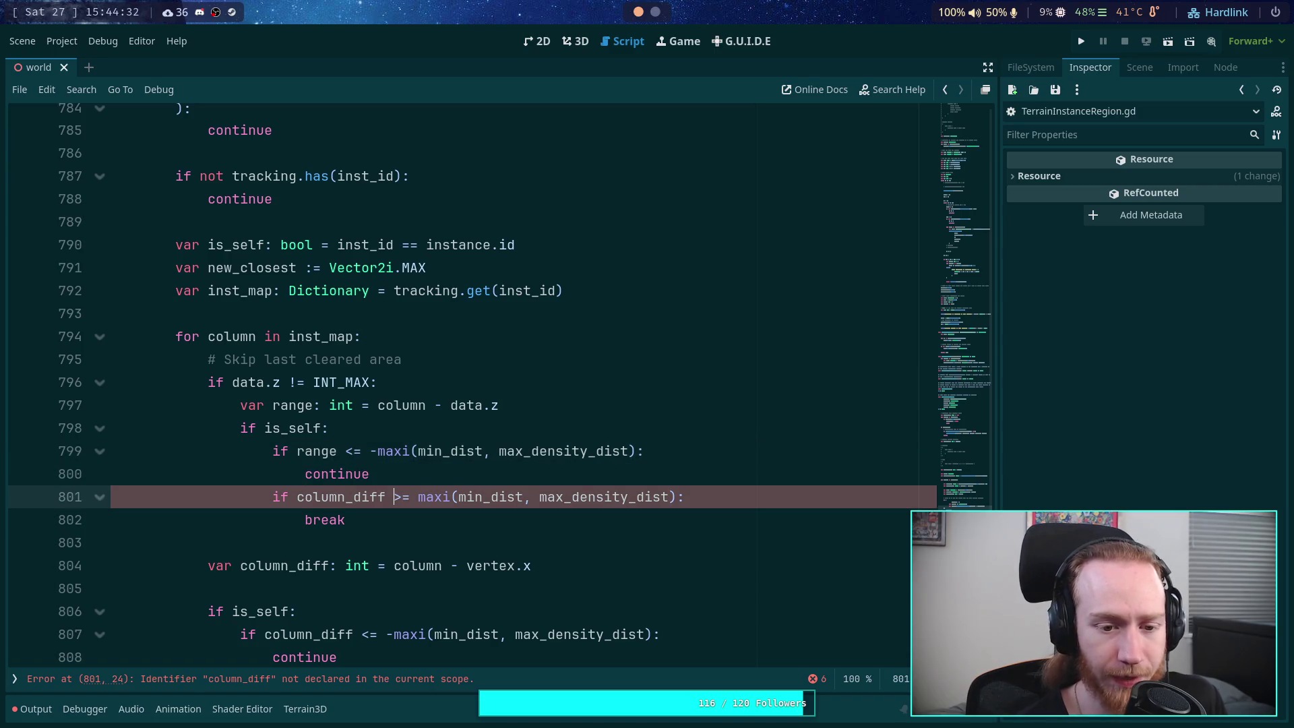
pyautogui.press('BackSpace')
pyautogui.press('BackSpace')
pyautogui.press('BackSpace')
pyautogui.write('rang')
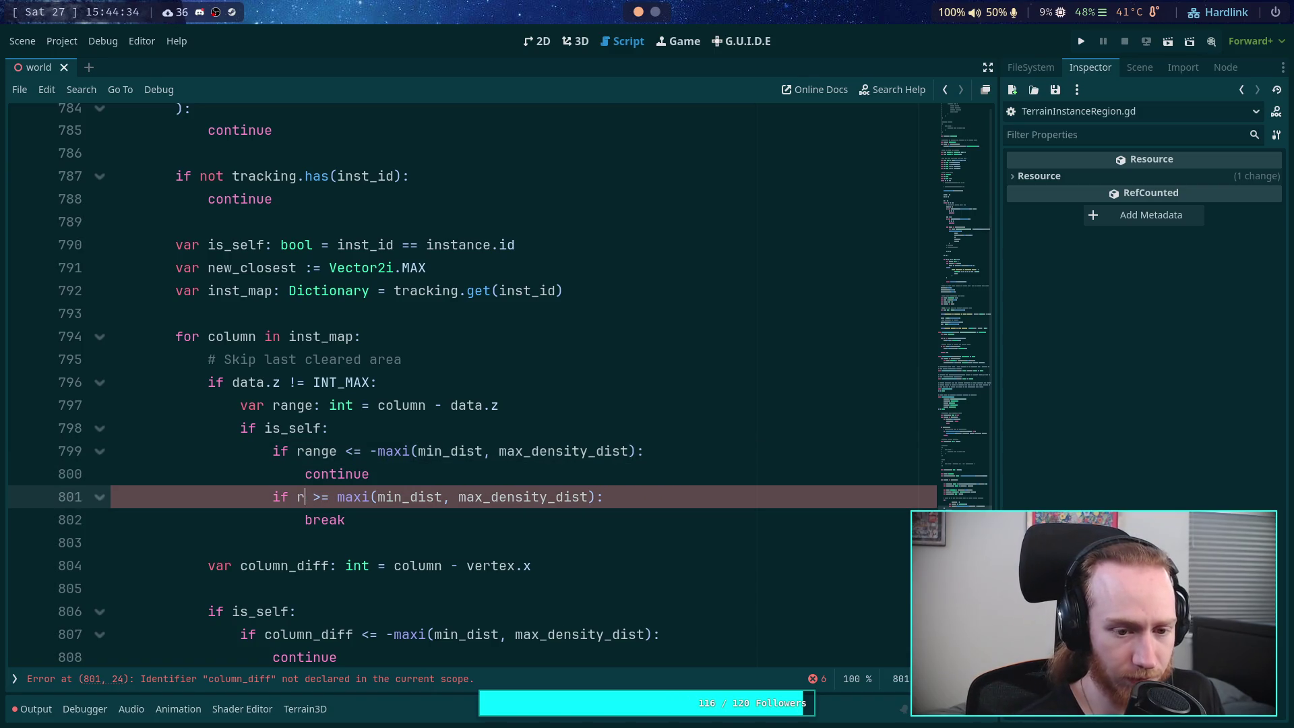
pyautogui.write('e')
# Step: Change the line-799 comparison to 'if range > -maxi(min_dist, max_density_dist):'
pyautogui.press('Down')
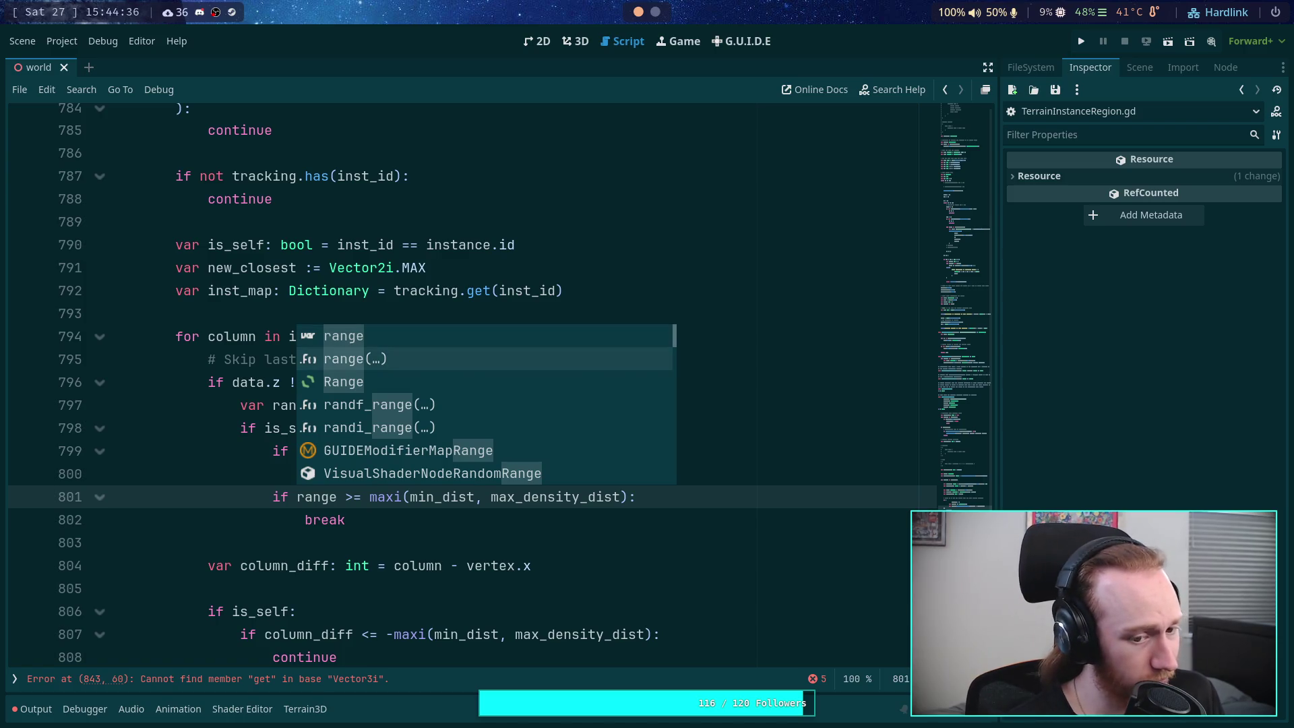
pyautogui.press('Escape')
pyautogui.press('Down')
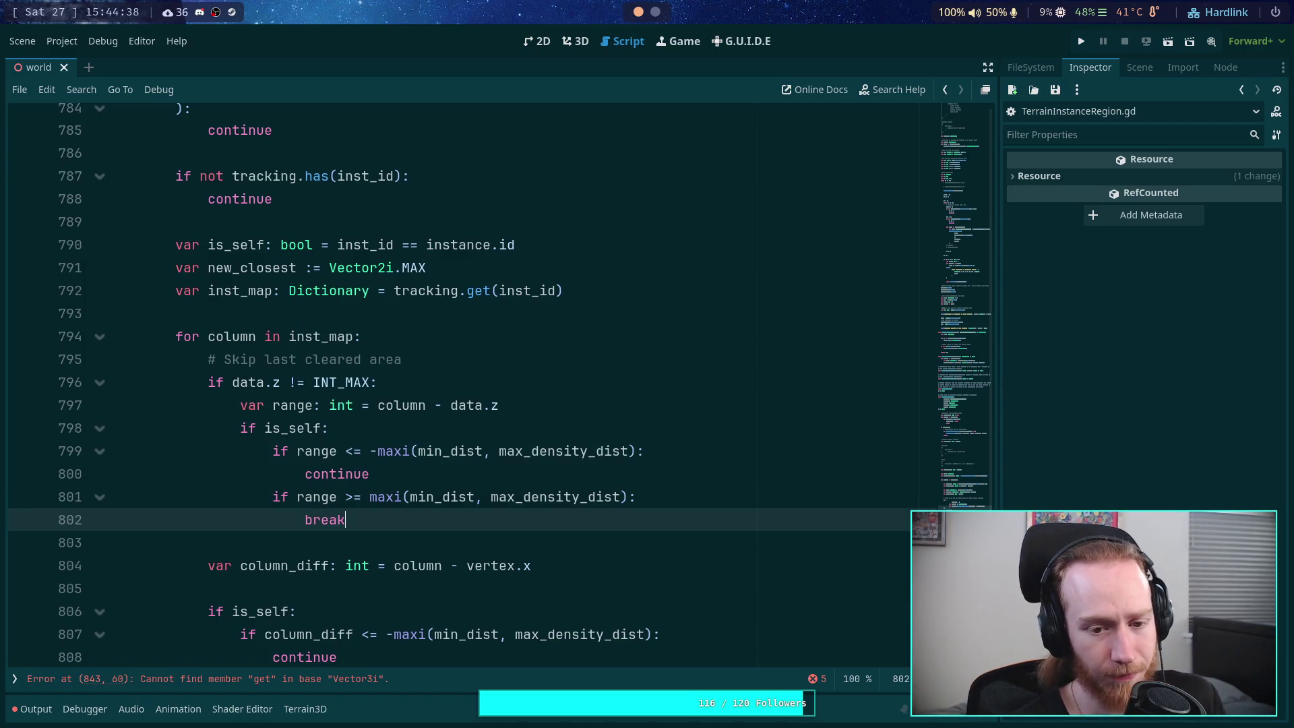
pyautogui.press('Up')
pyautogui.press('Up')
pyautogui.press('Up')
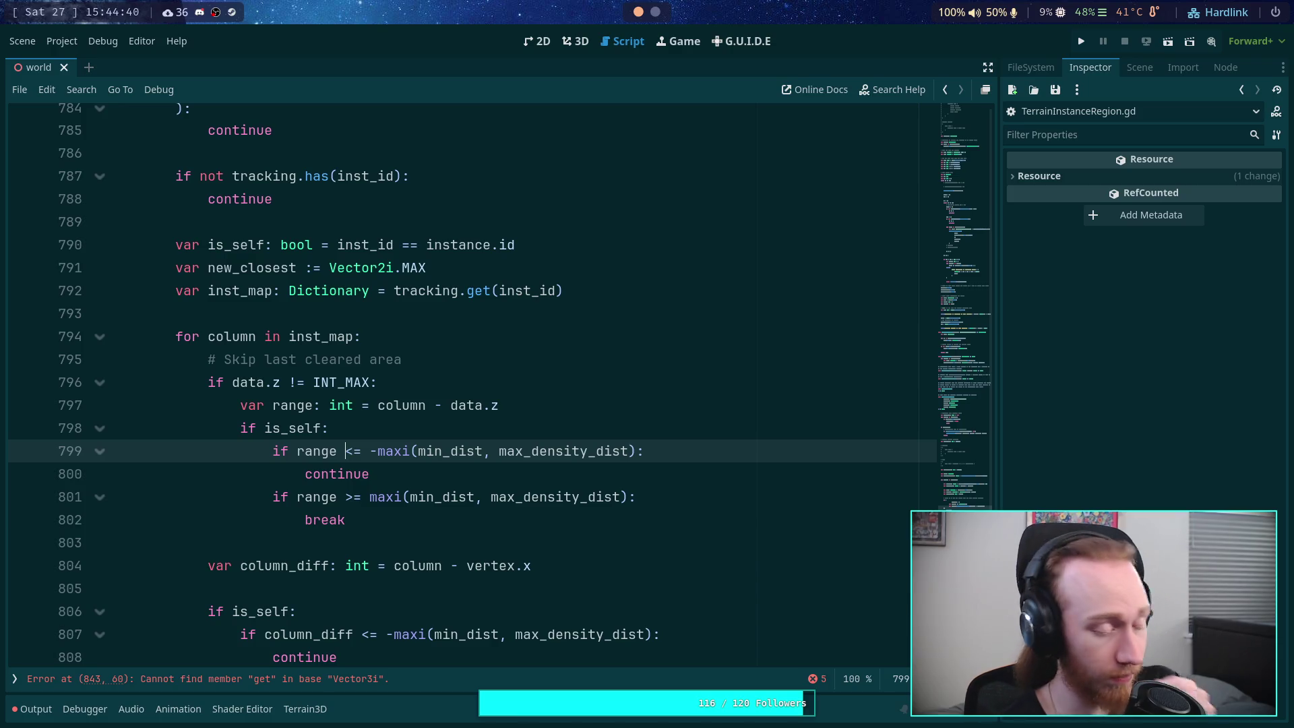
pyautogui.press('BackSpace')
pyautogui.press('BackSpace')
pyautogui.write('>')
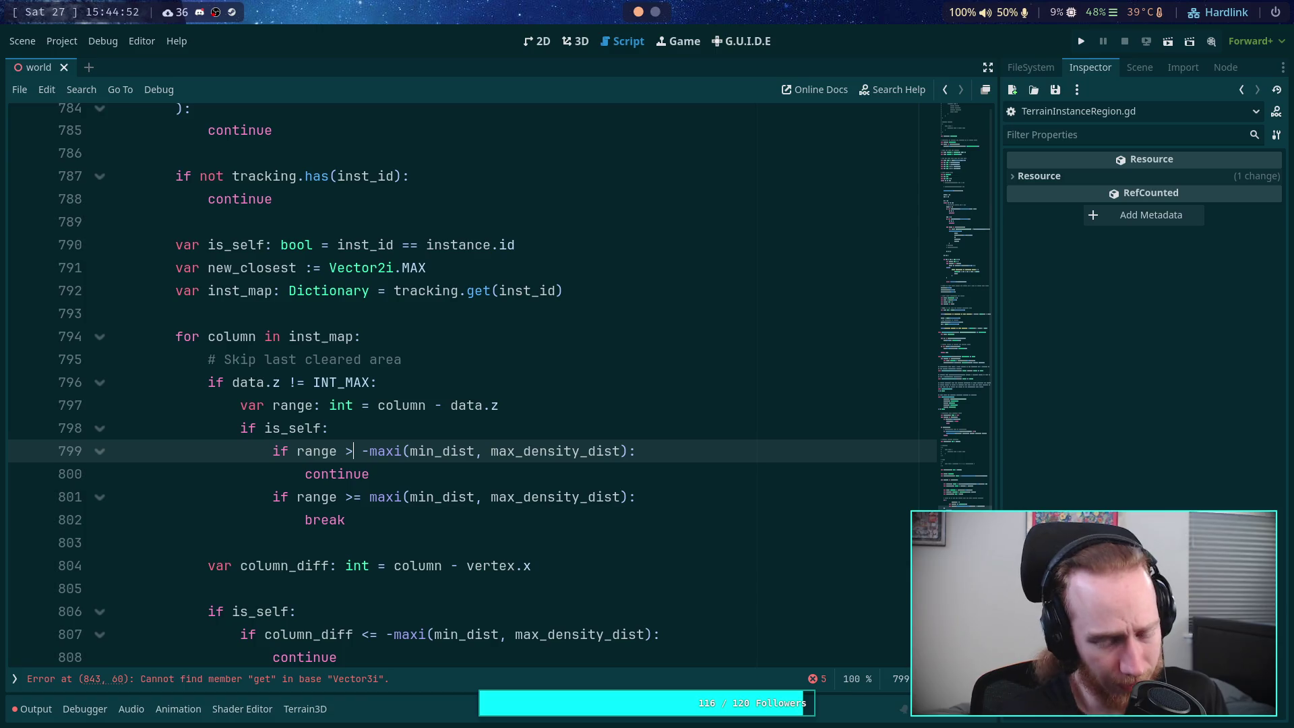
pyautogui.scroll(-2, 396, 447)
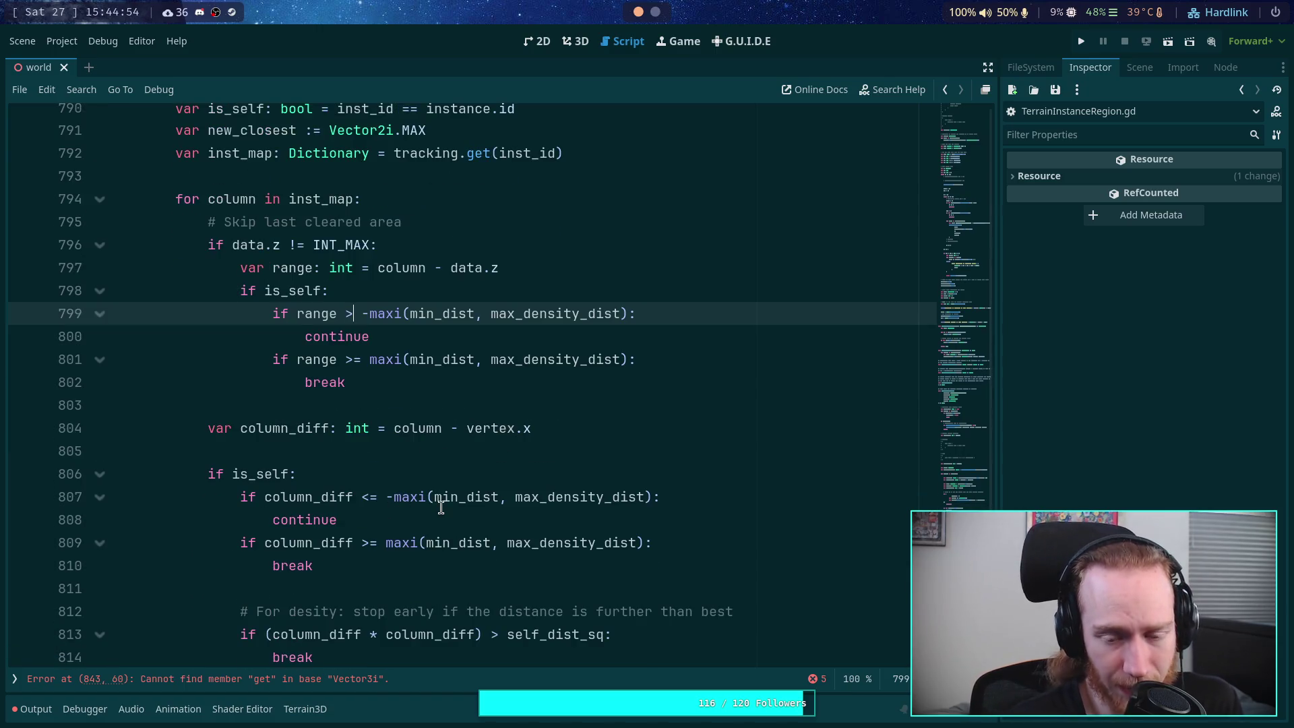
# Step: Append 'and range < maxi(min_dist, max_density_dist)' to the range check on line 799
pyautogui.doubleClick(270, 520)
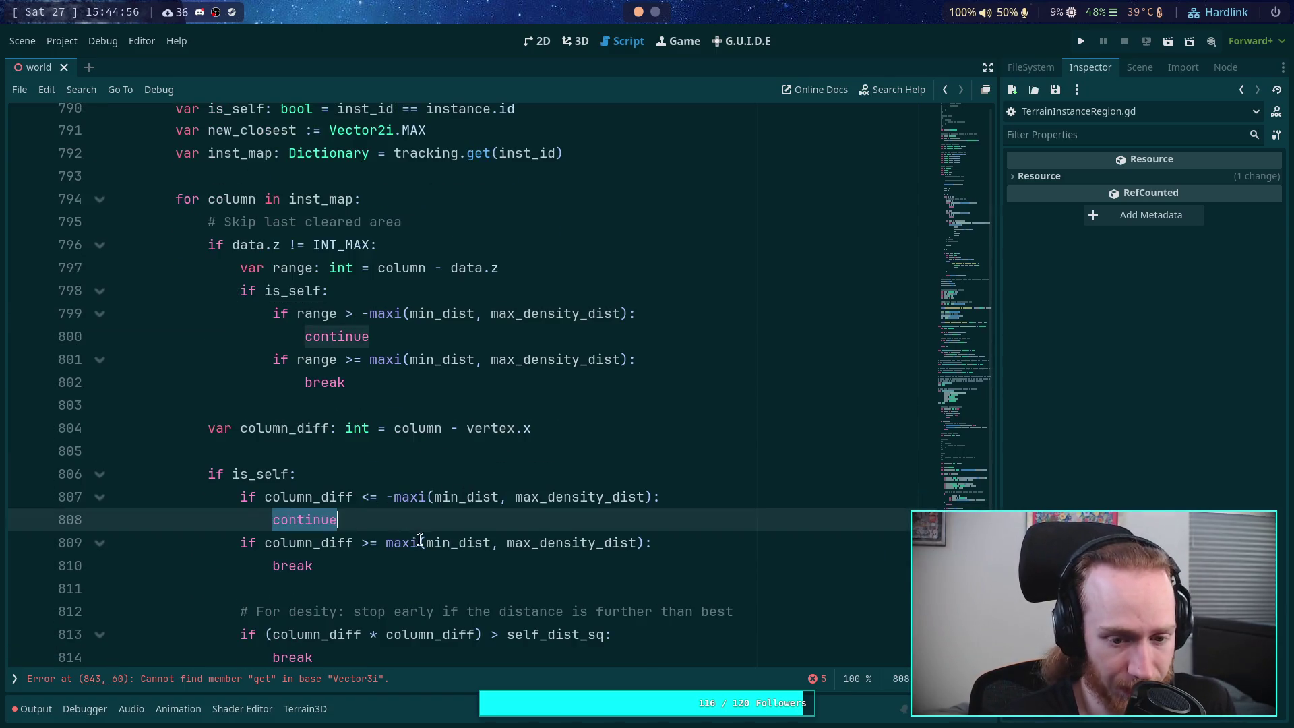
pyautogui.click(391, 543)
pyautogui.scroll(1, 362, 324)
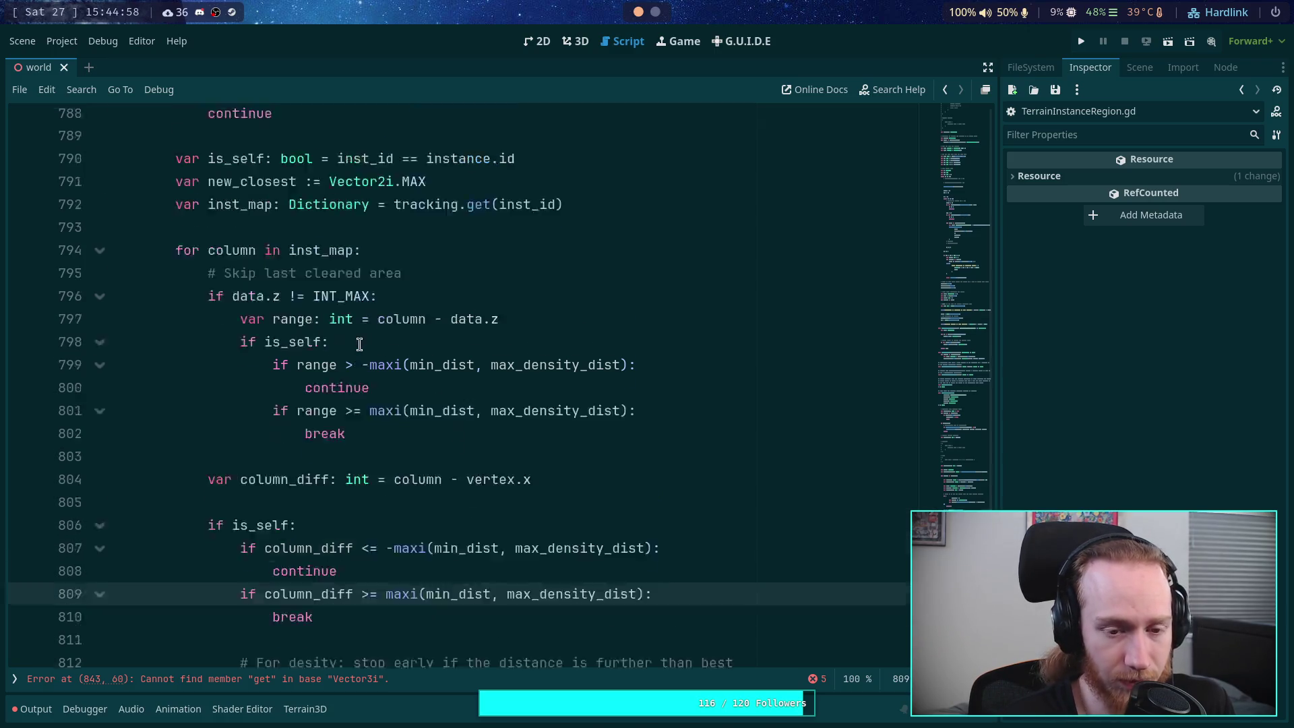
pyautogui.click(352, 382)
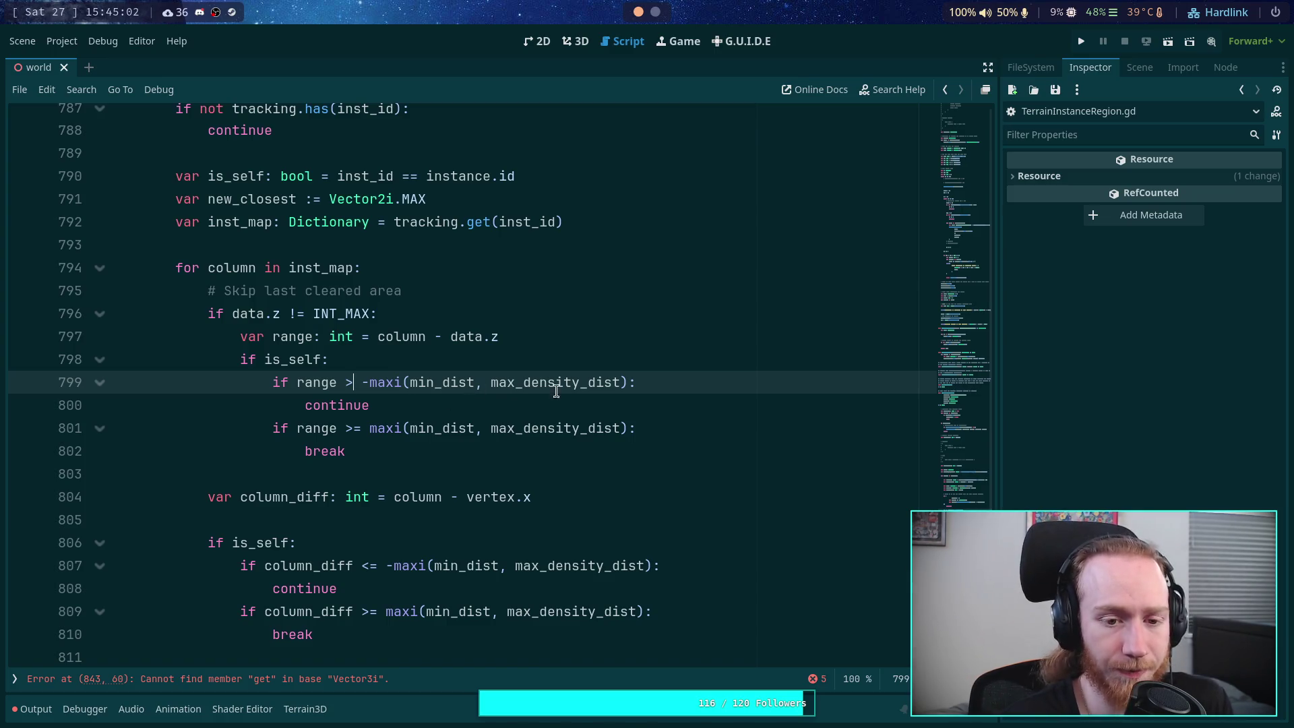
pyautogui.click(628, 382)
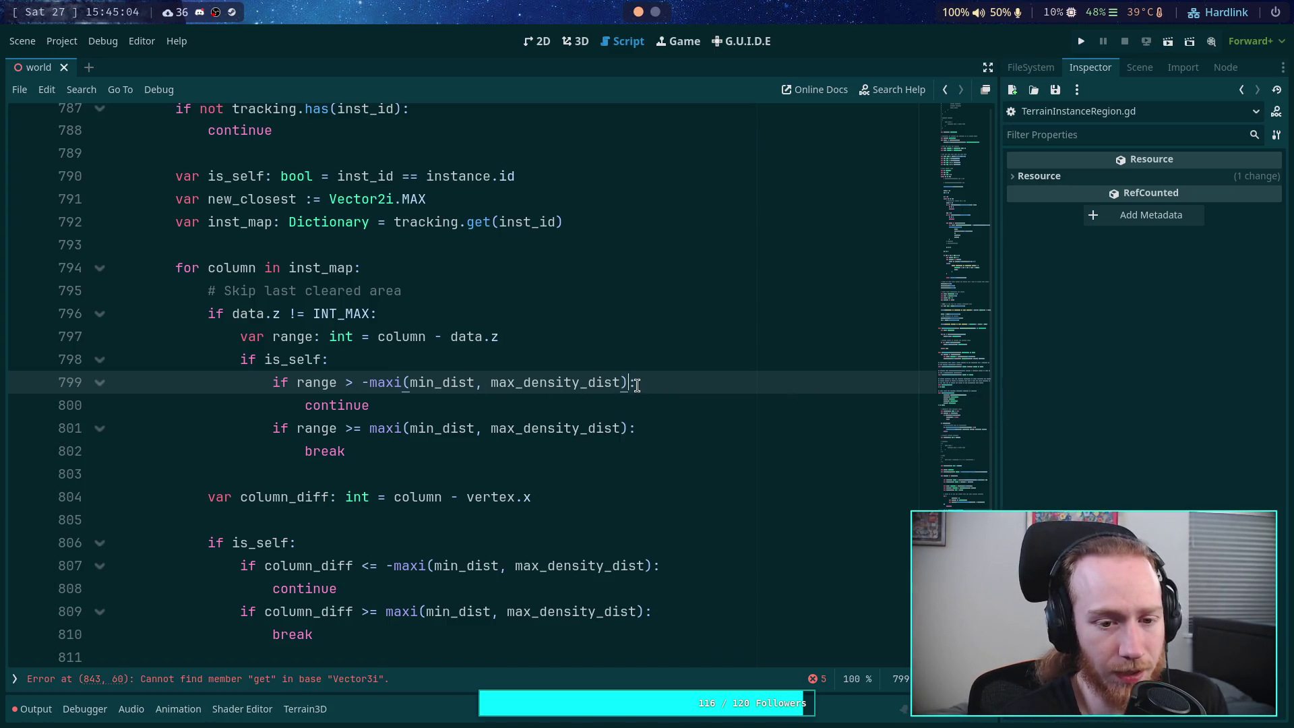
pyautogui.write('and range <')
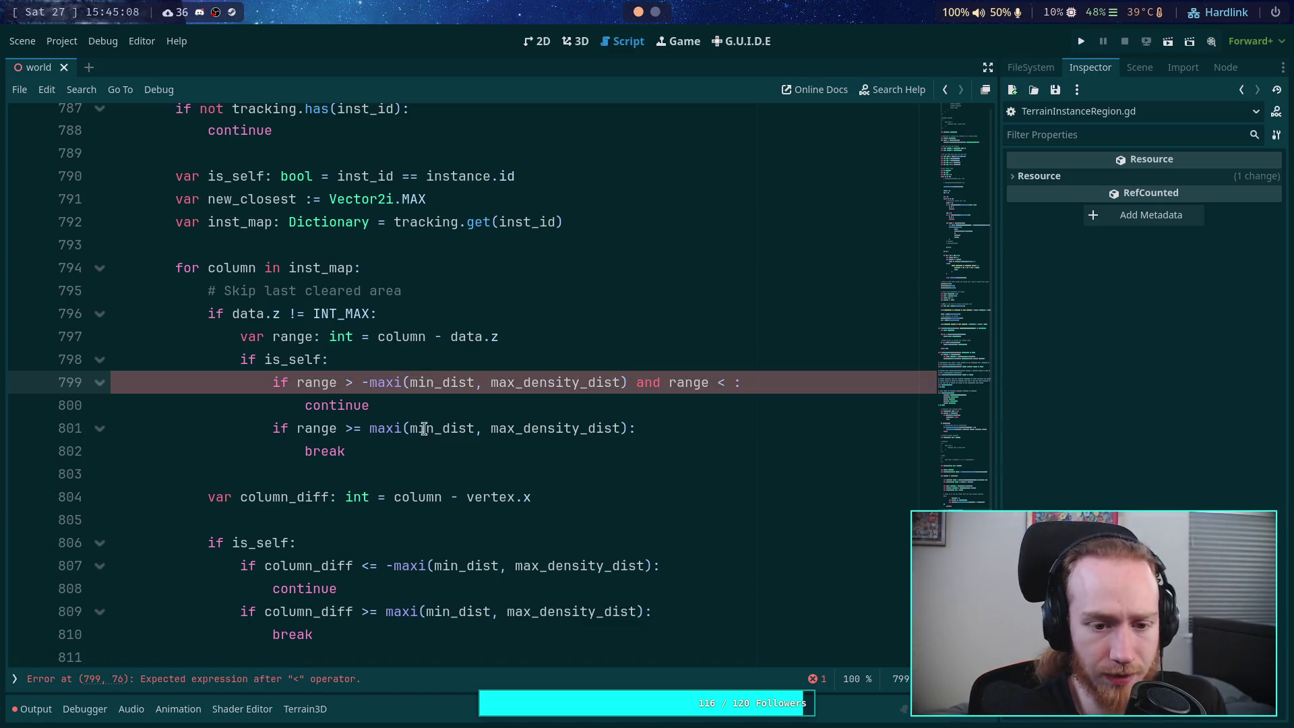
pyautogui.moveTo(370, 428); pyautogui.dragTo(628, 427)
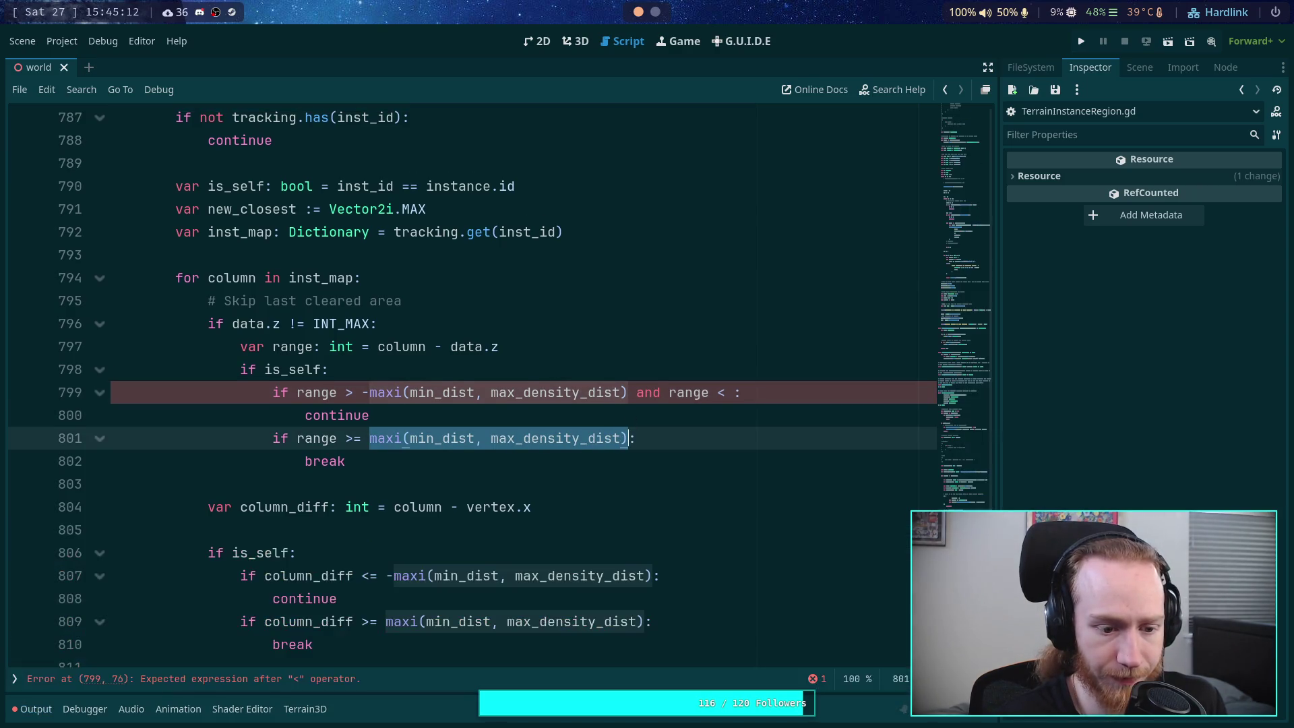
pyautogui.hotkey('ctrl', 'k')
pyautogui.hotkey('ctrl', 'k')
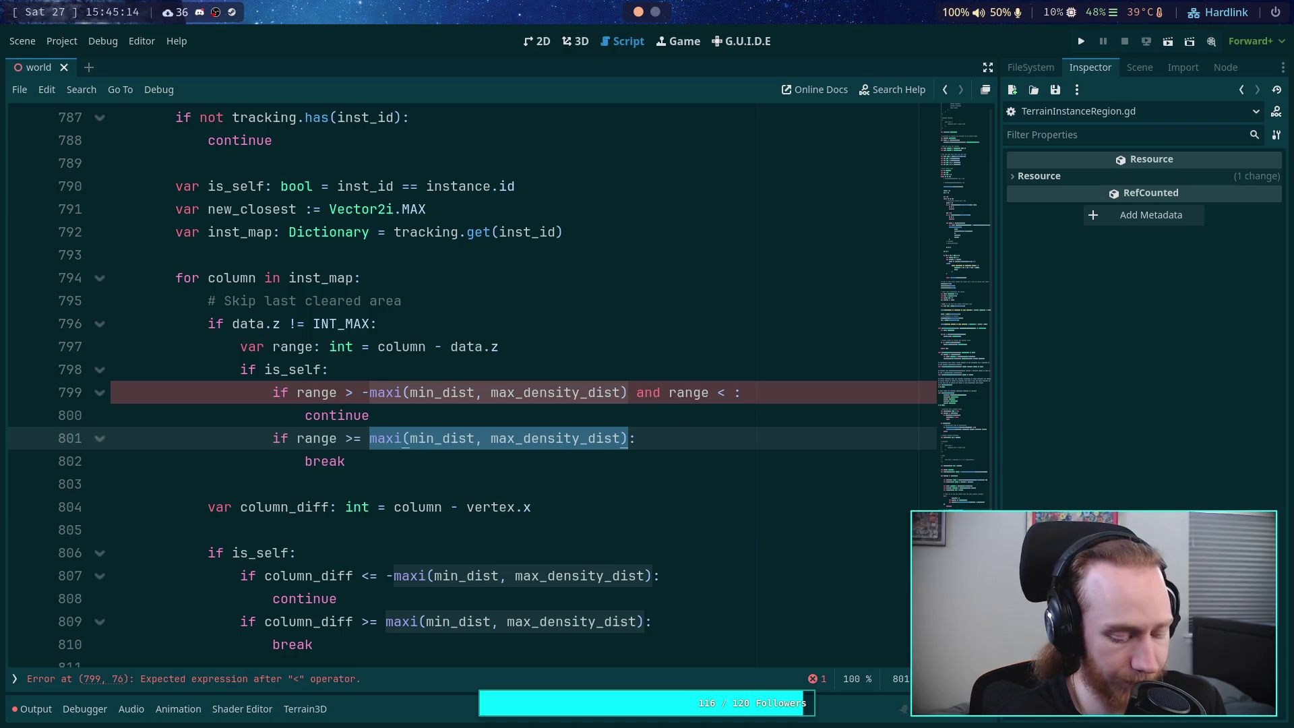
pyautogui.hotkey('ctrl', 'q')
pyautogui.click(649, 387)
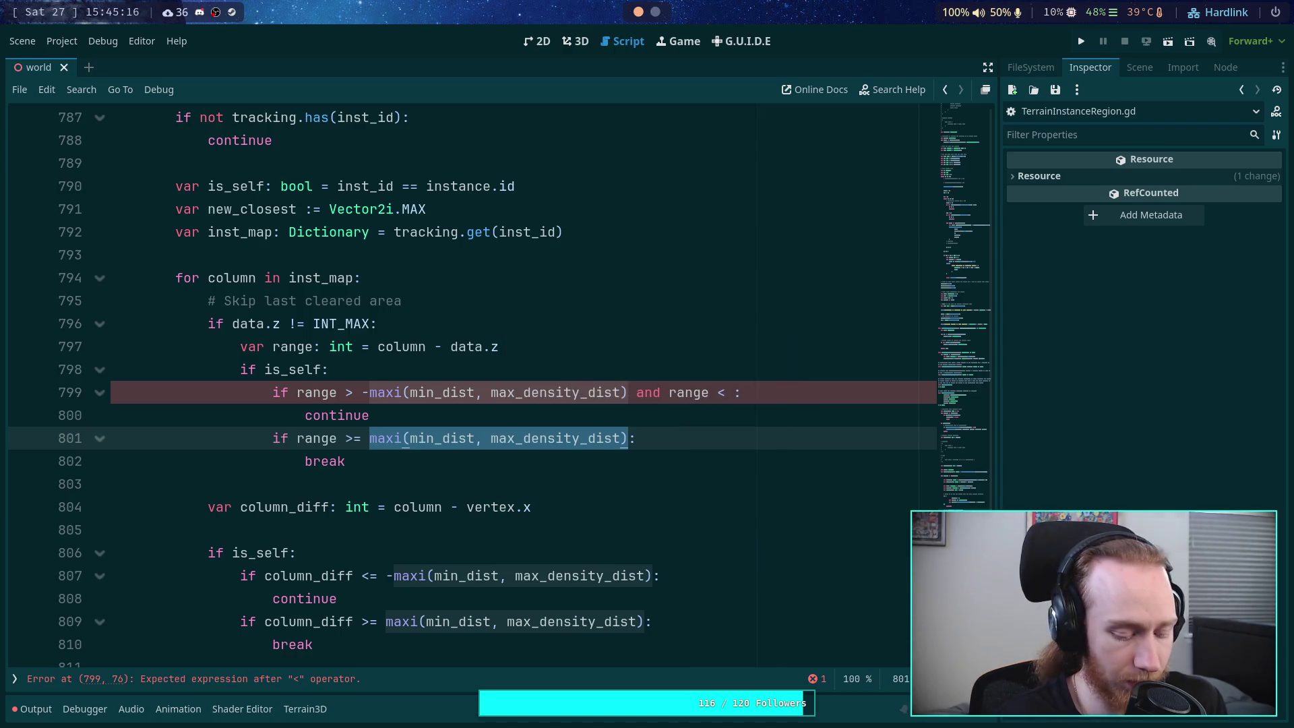
pyautogui.hotkey('ctrl', 'x')
pyautogui.click(731, 393)
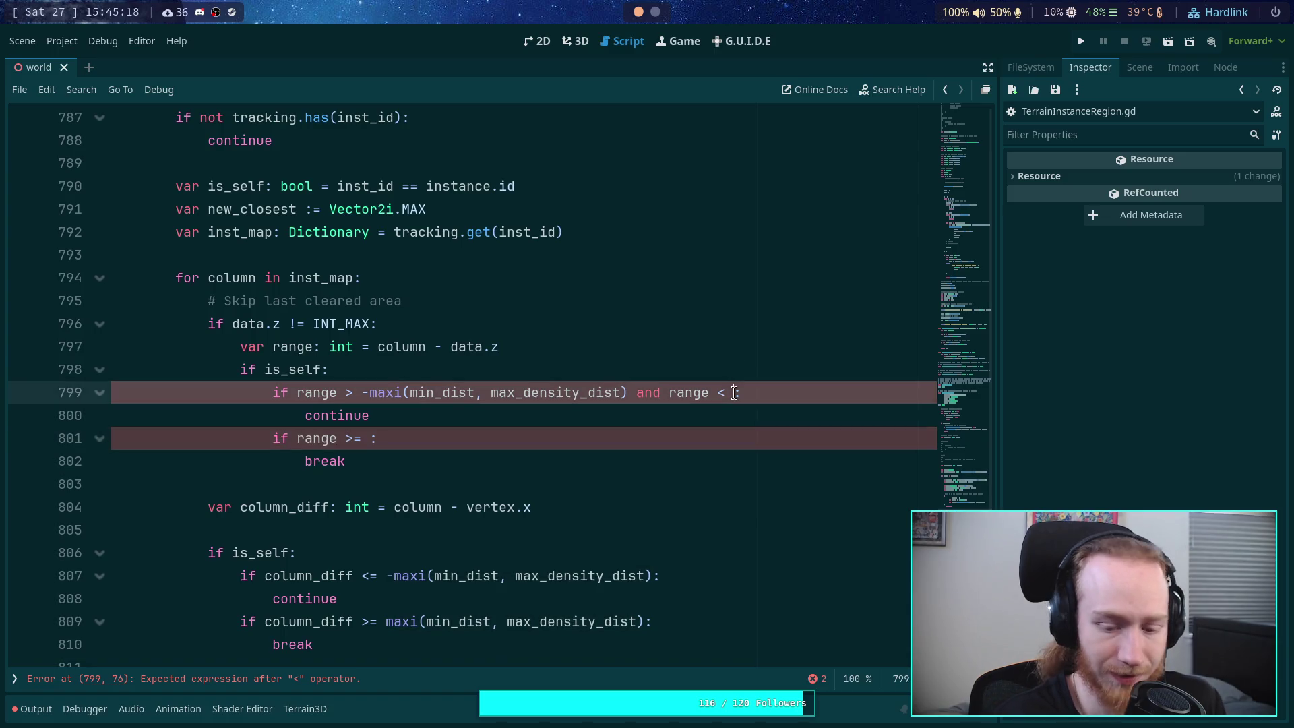
pyautogui.hotkey('ctrl', 'v')
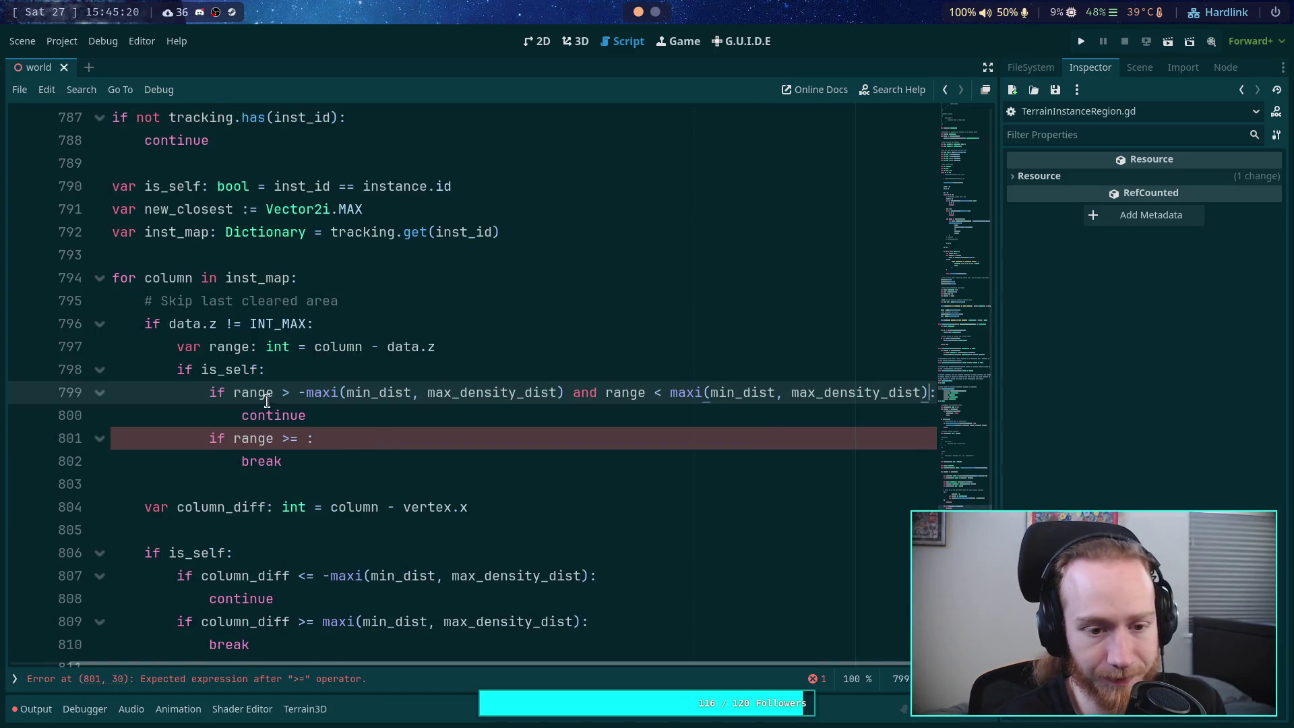
# Step: Delete the redundant break check and wrap the range condition in multi-line parentheses
pyautogui.click(341, 459)
pyautogui.moveTo(341, 458); pyautogui.dragTo(341, 415)
pyautogui.press('BackSpace')
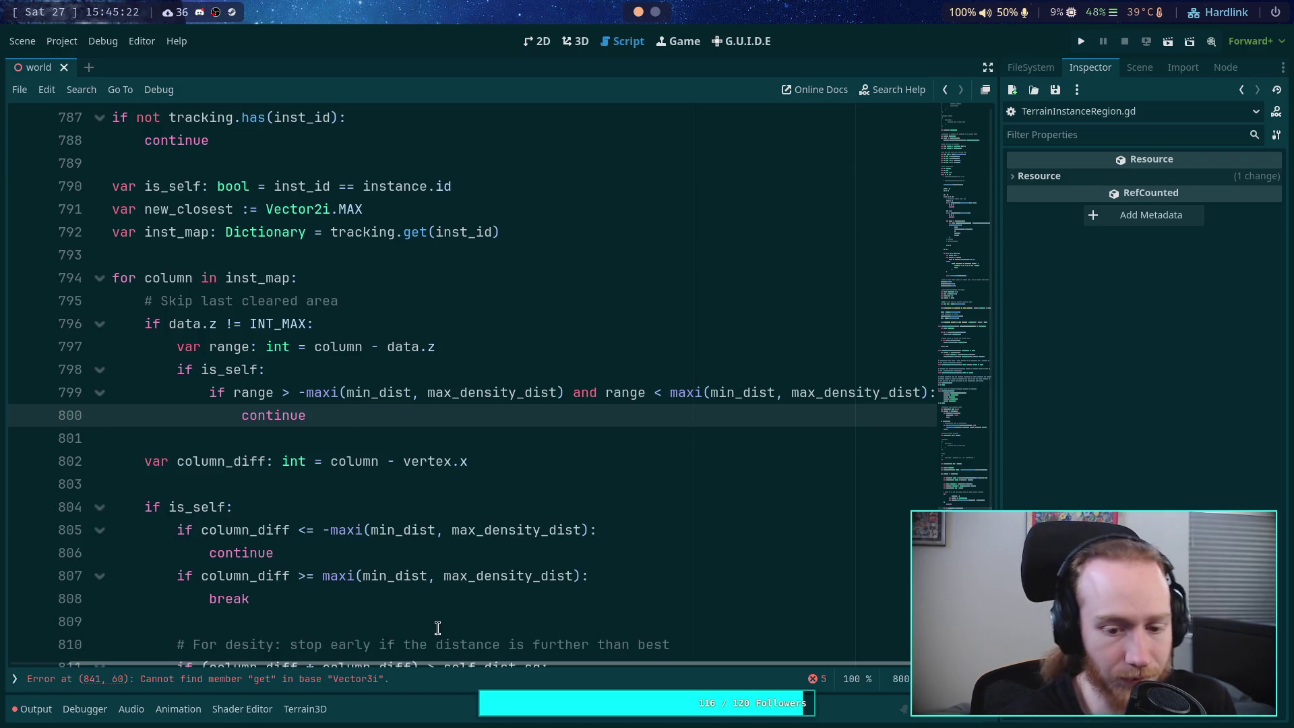
pyautogui.hscroll(-2, 373, 649)
pyautogui.click(294, 393)
pyautogui.write('(')
pyautogui.press('Return')
pyautogui.click(703, 415)
pyautogui.press('Return')
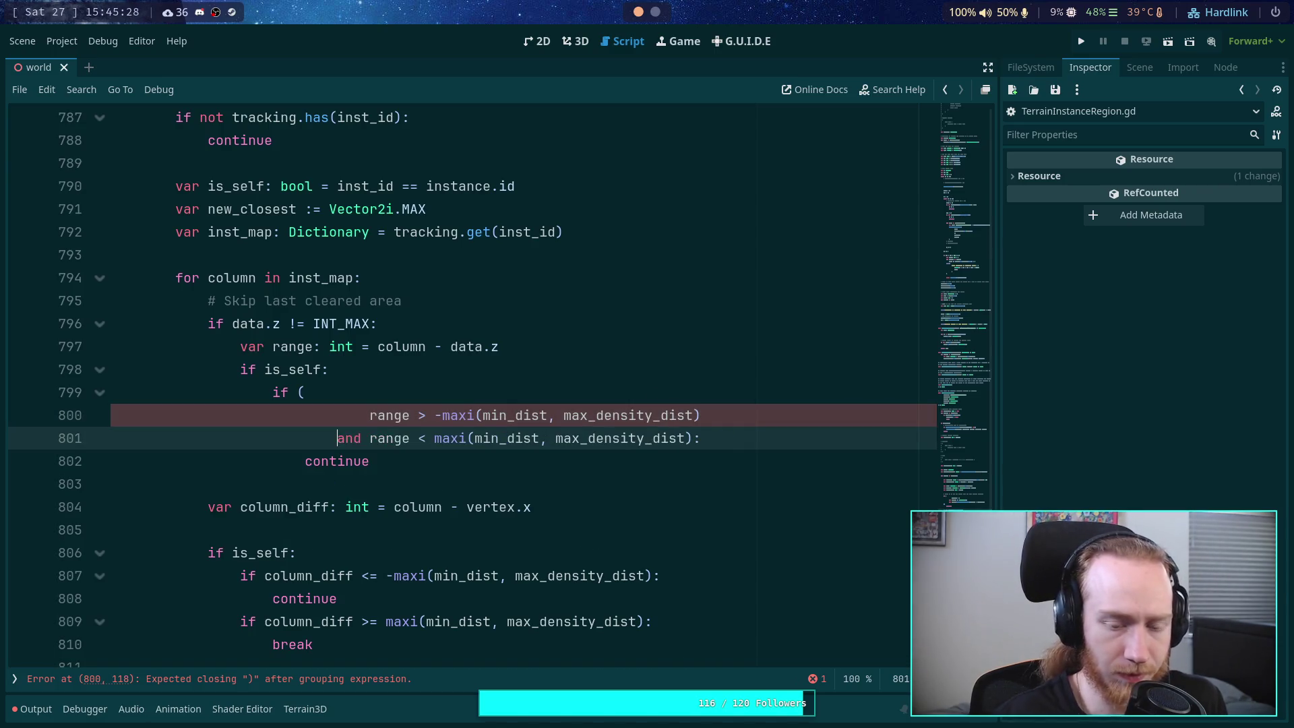
pyautogui.press('Return')
pyautogui.write('):')
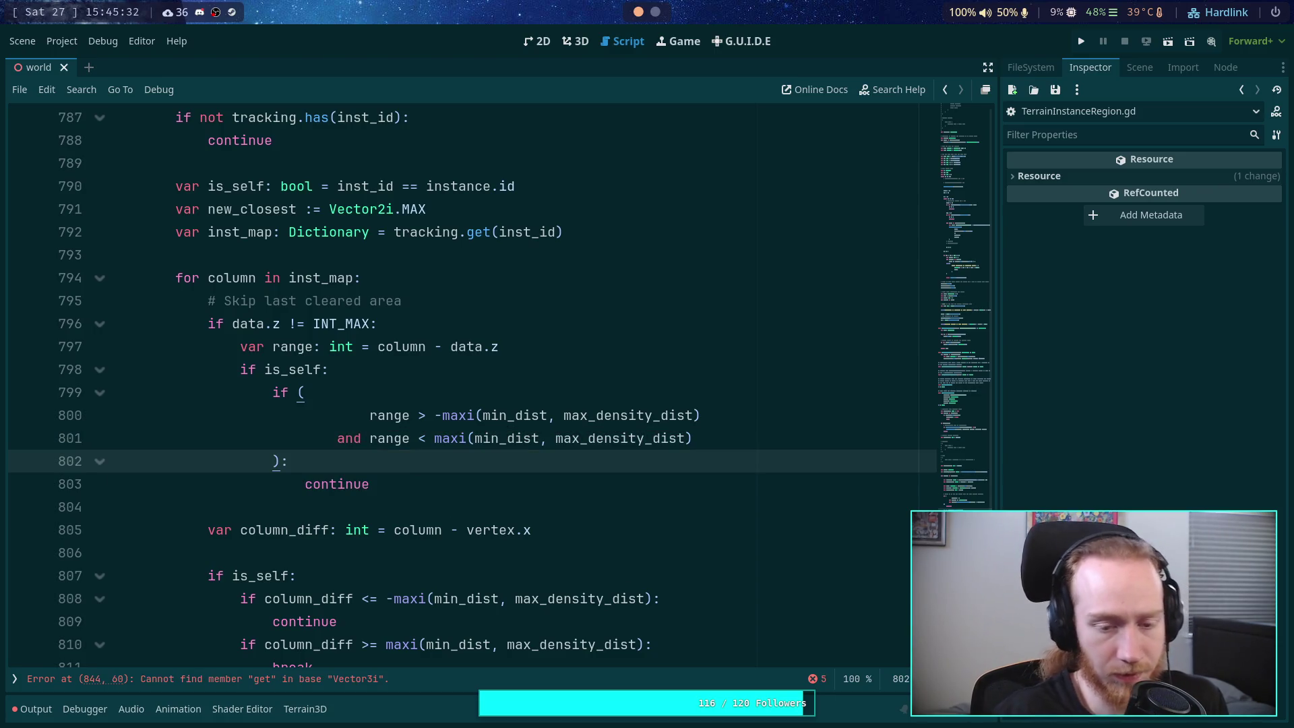
pyautogui.click(709, 479)
pyautogui.click(436, 444)
# Step: Add an 'else:' branch after the continue on line 803
pyautogui.click(468, 483)
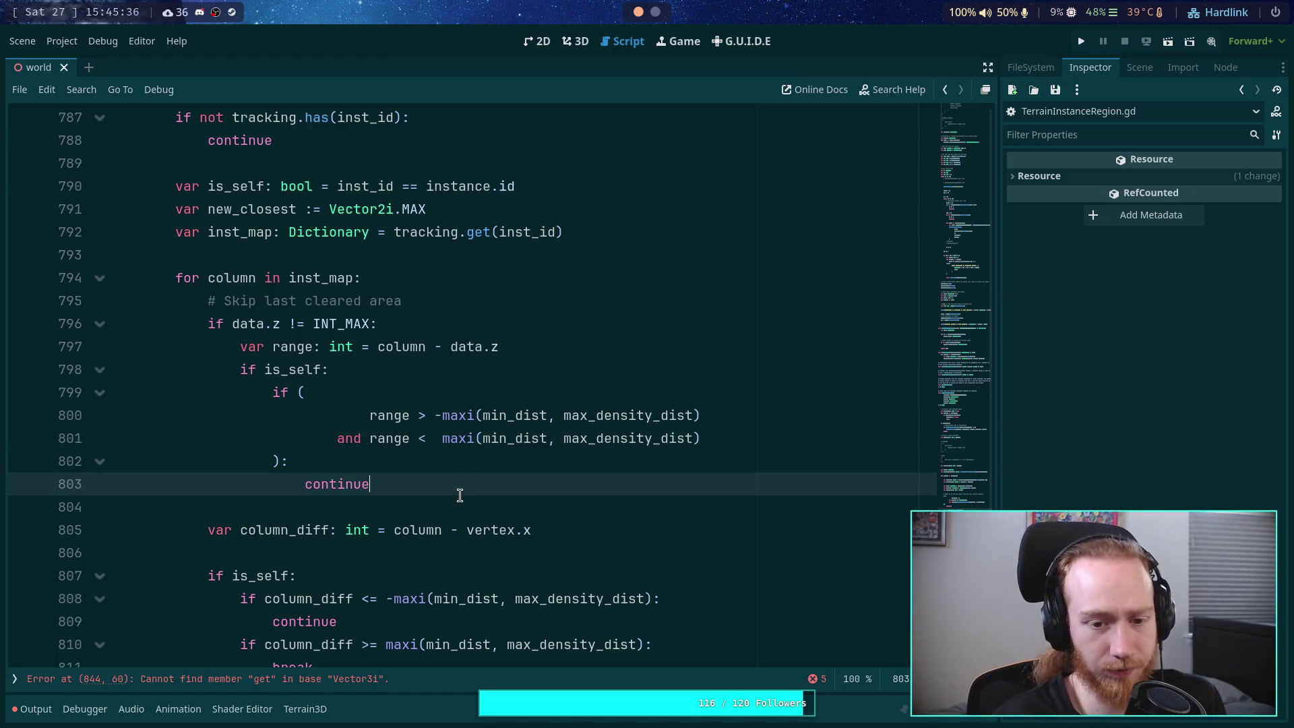
pyautogui.click(461, 464)
pyautogui.click(489, 484)
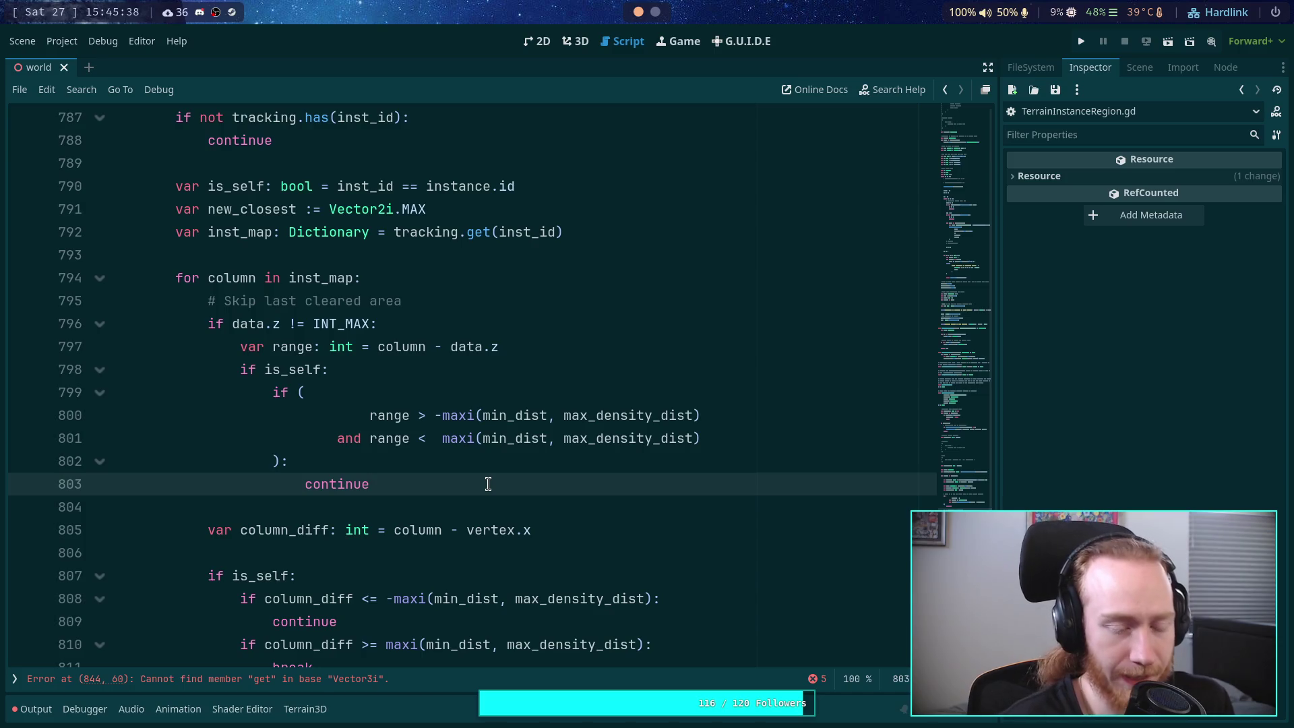
pyautogui.press('Return')
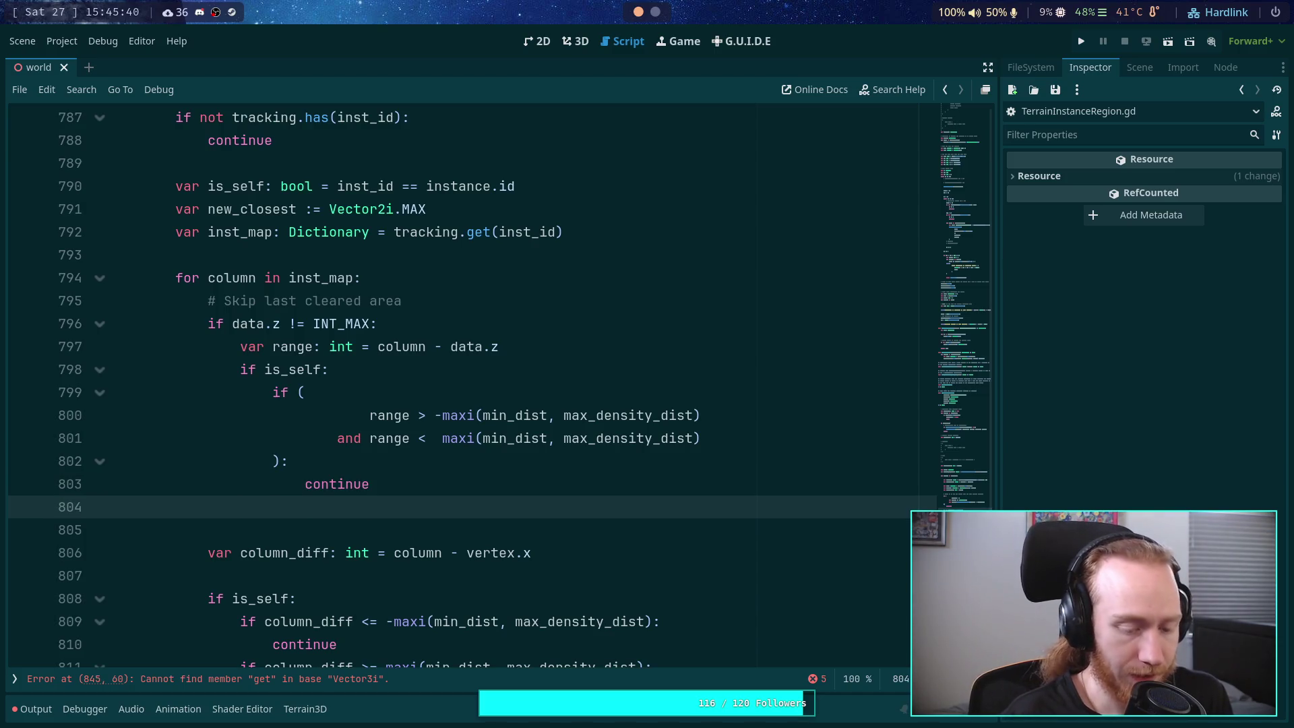
pyautogui.write('else')
pyautogui.scroll(-3, 476, 452)
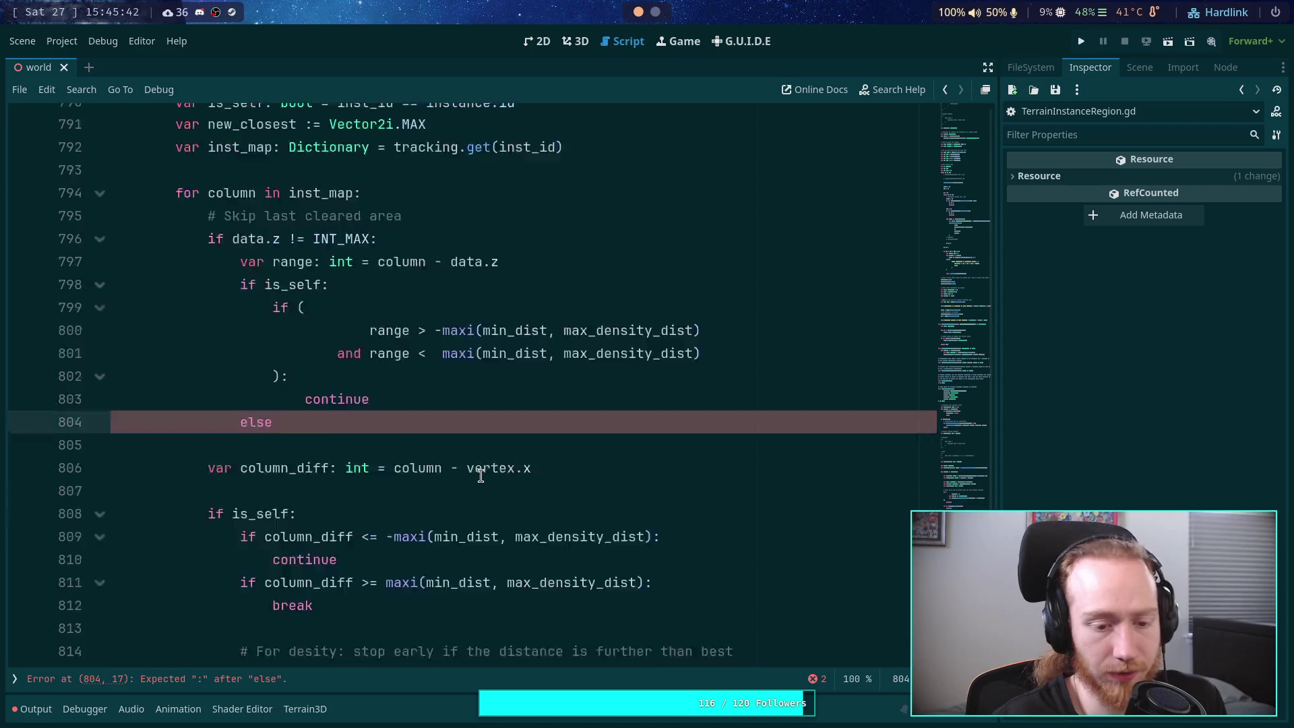
pyautogui.scroll(2, 516, 483)
pyautogui.write(':')
pyautogui.press('Return')
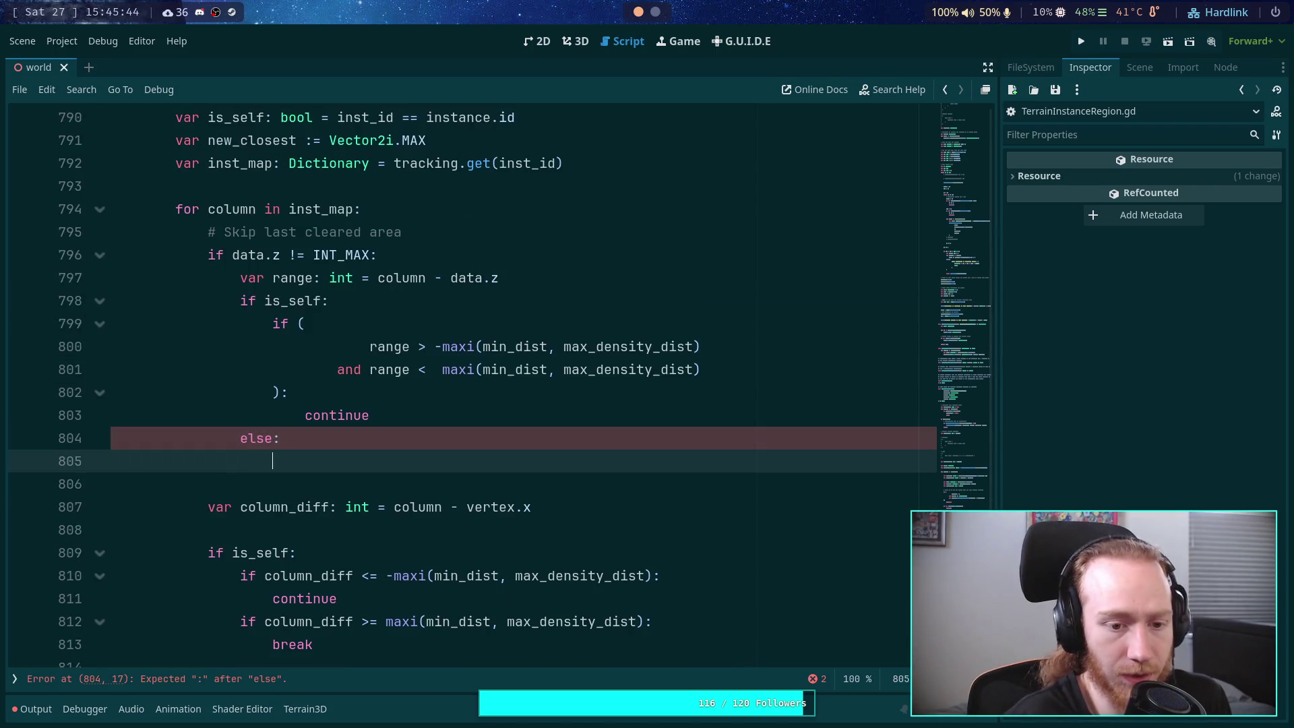
# Step: Copy the parenthesised range if block with continue and paste it under else
pyautogui.scroll(1, 505, 465)
pyautogui.click(274, 394)
pyautogui.moveTo(274, 395); pyautogui.dragTo(369, 485)
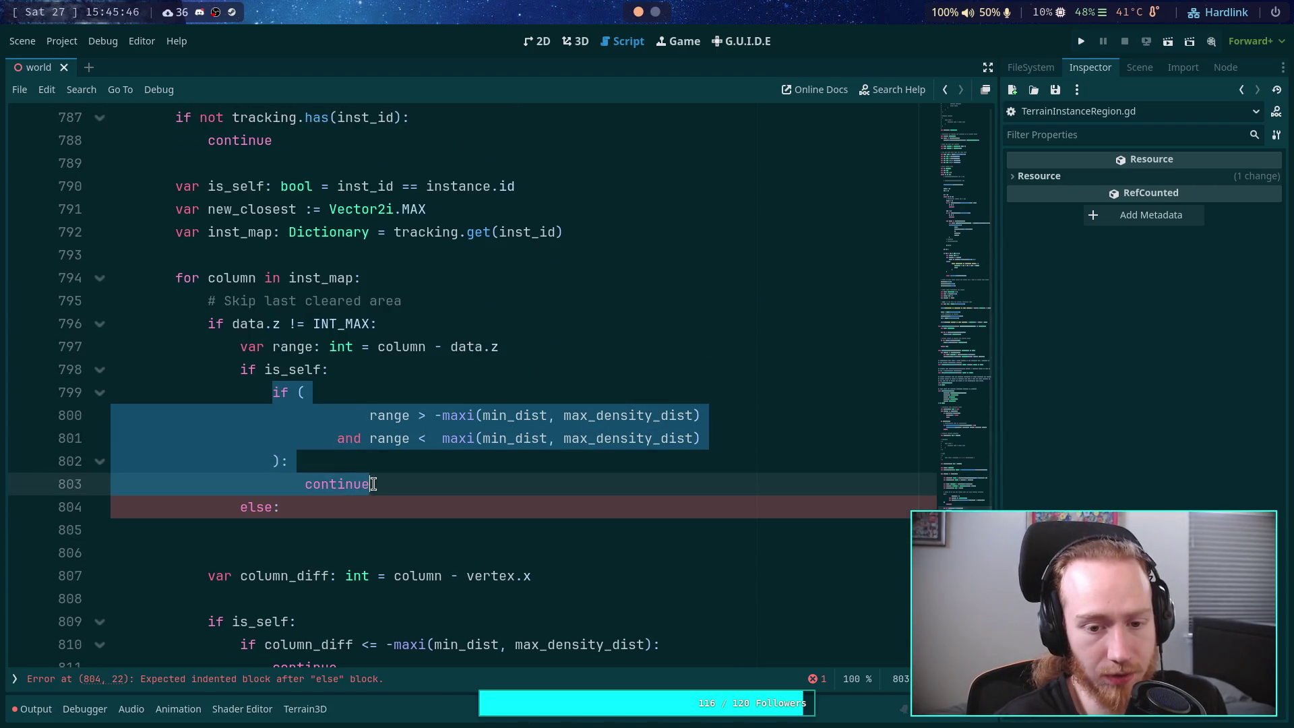
pyautogui.hotkey('ctrl', 'c')
pyautogui.click(399, 529)
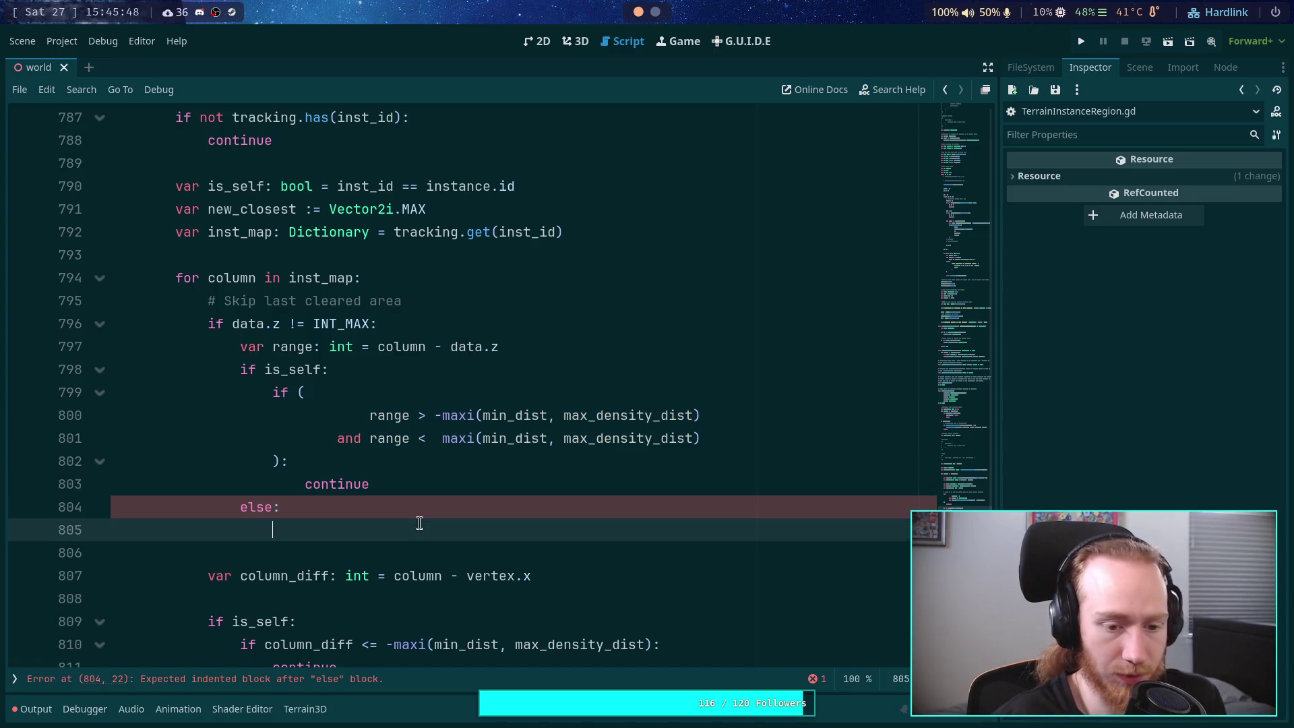
pyautogui.hotkey('ctrl', 'v')
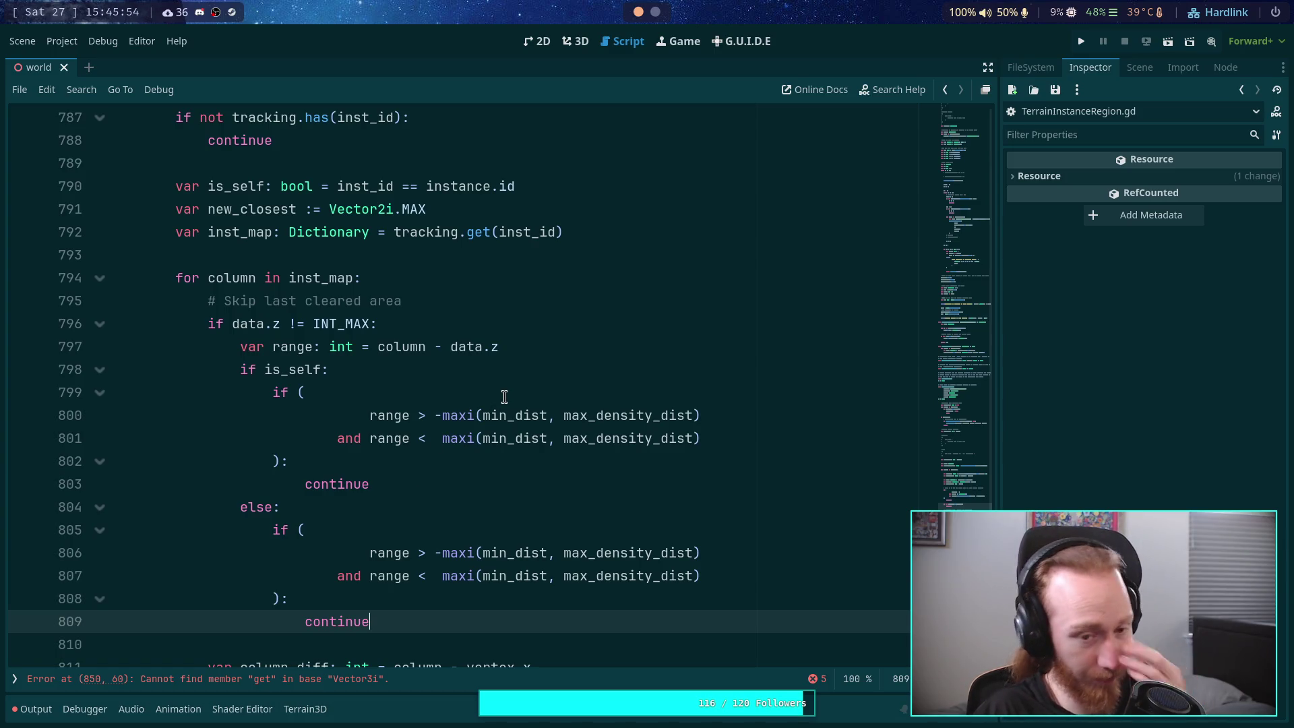
pyautogui.click(534, 346)
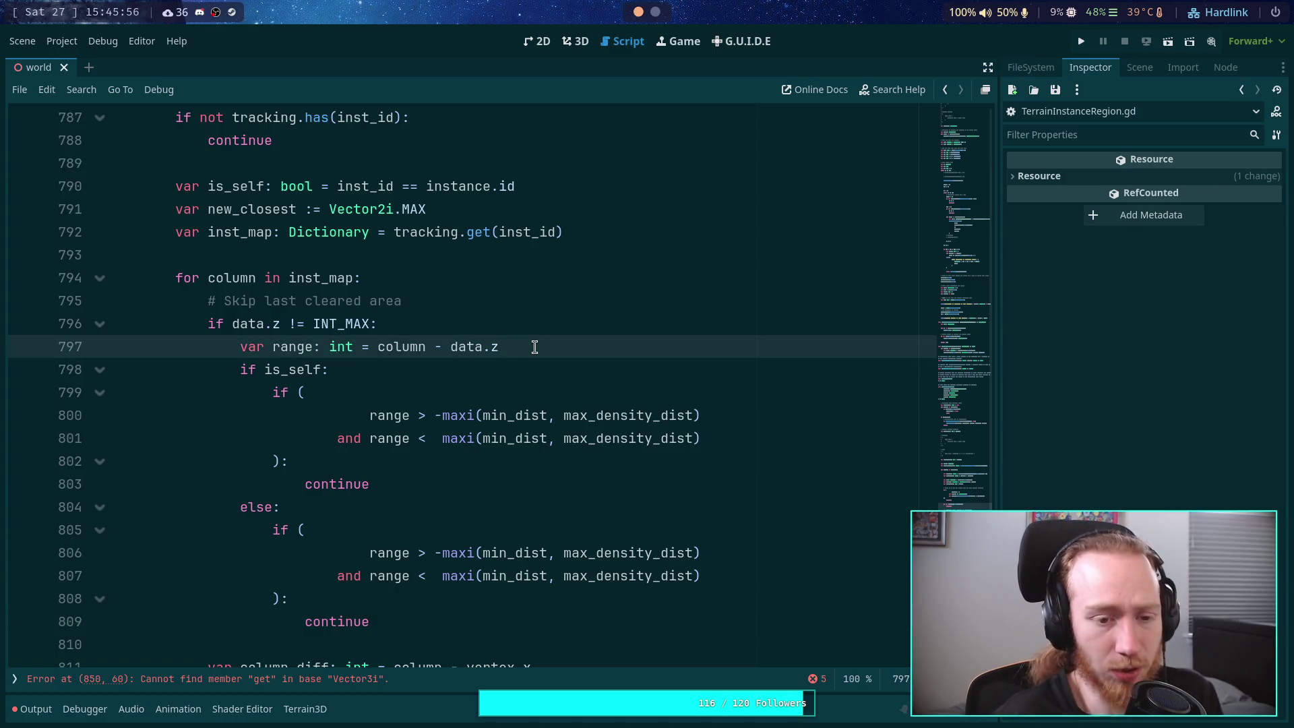
pyautogui.scroll(-5, 534, 346)
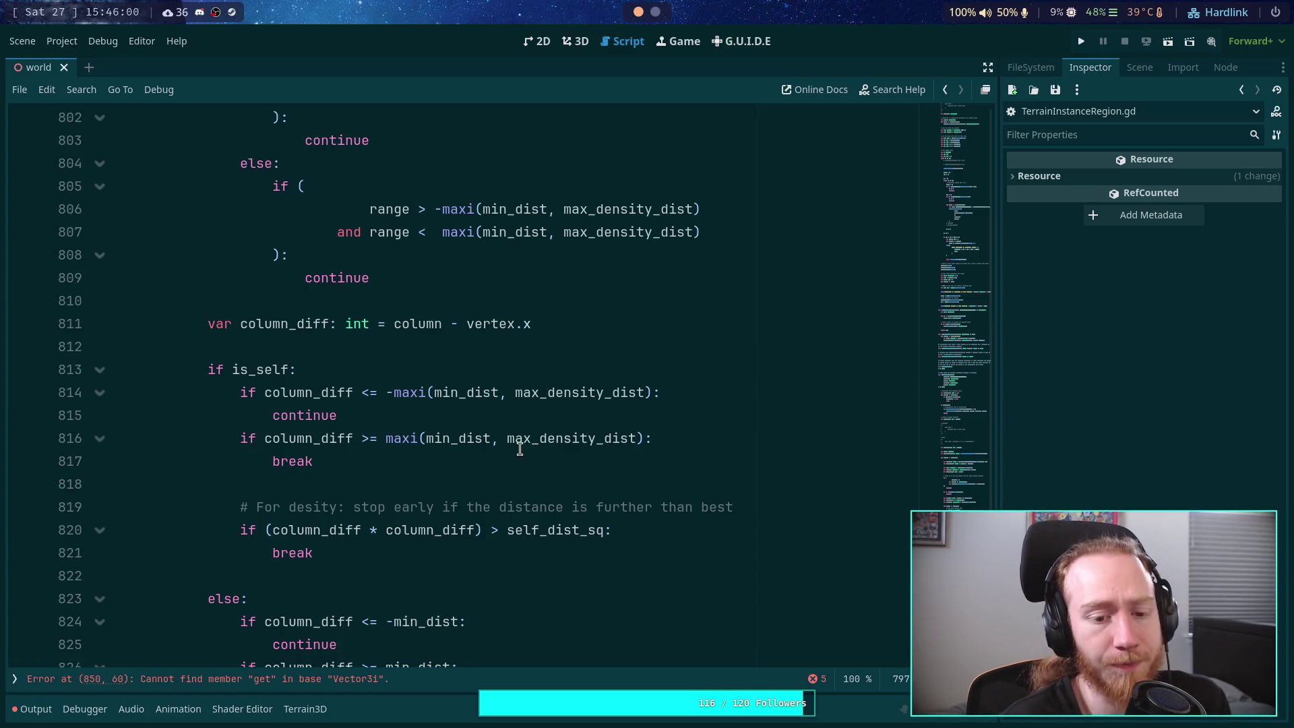
pyautogui.doubleClick(332, 529)
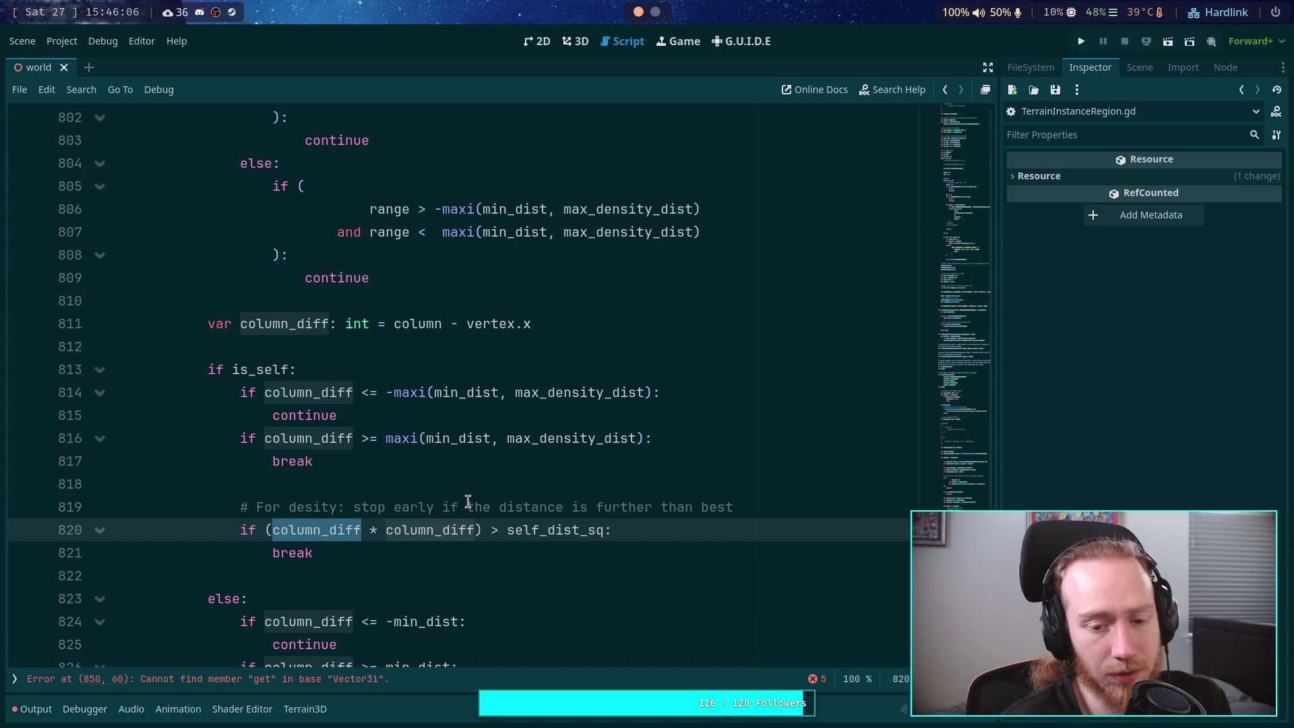
pyautogui.click(325, 553)
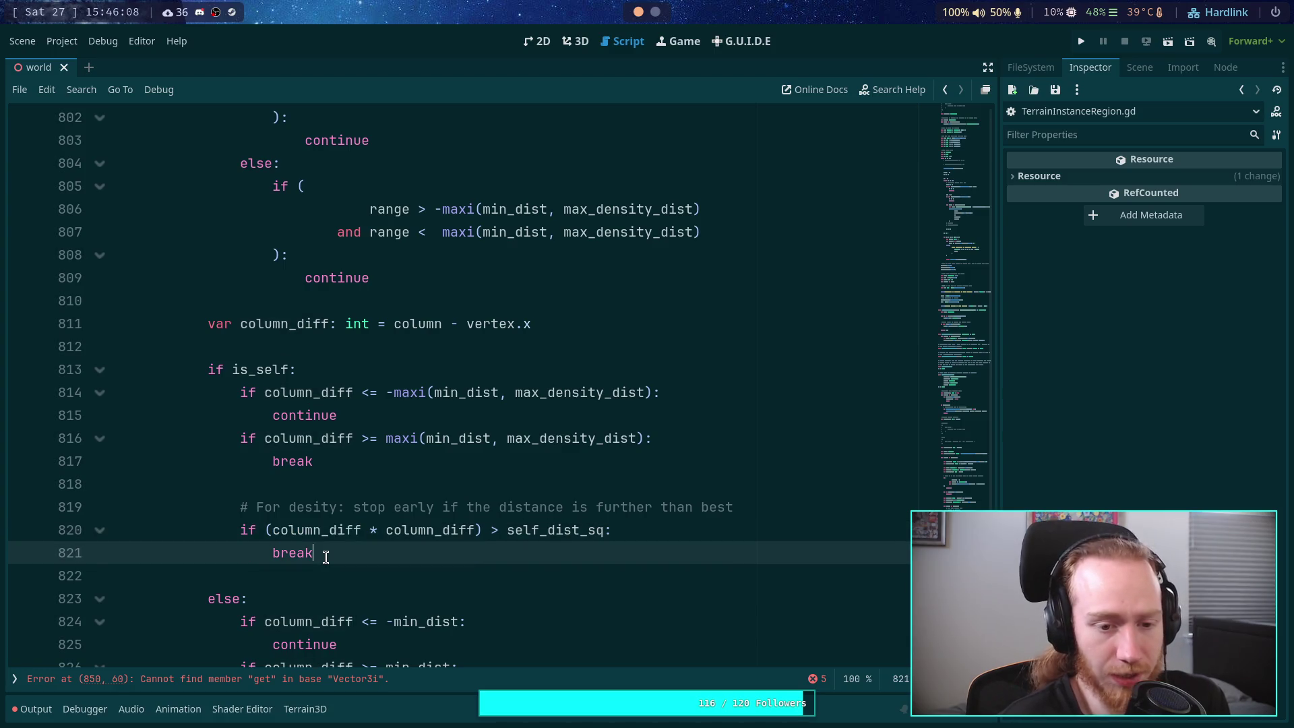
pyautogui.moveTo(324, 555); pyautogui.dragTo(240, 507)
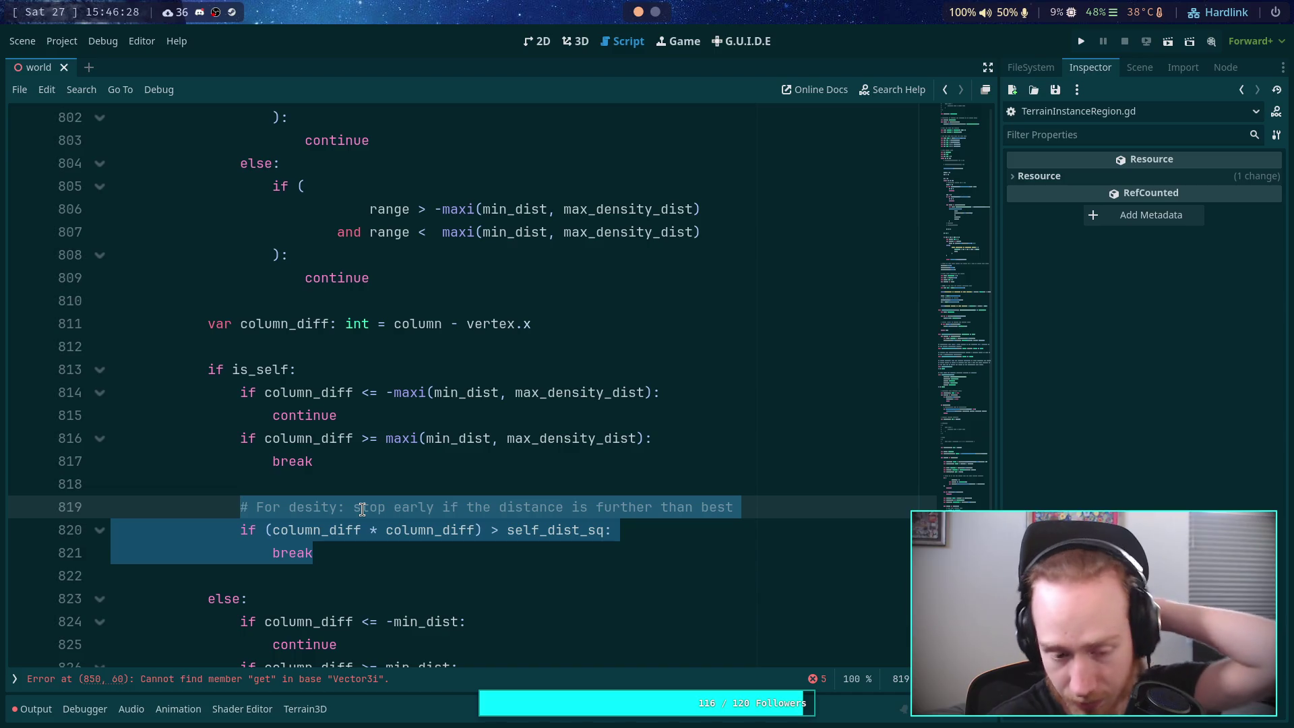
pyautogui.click(797, 507)
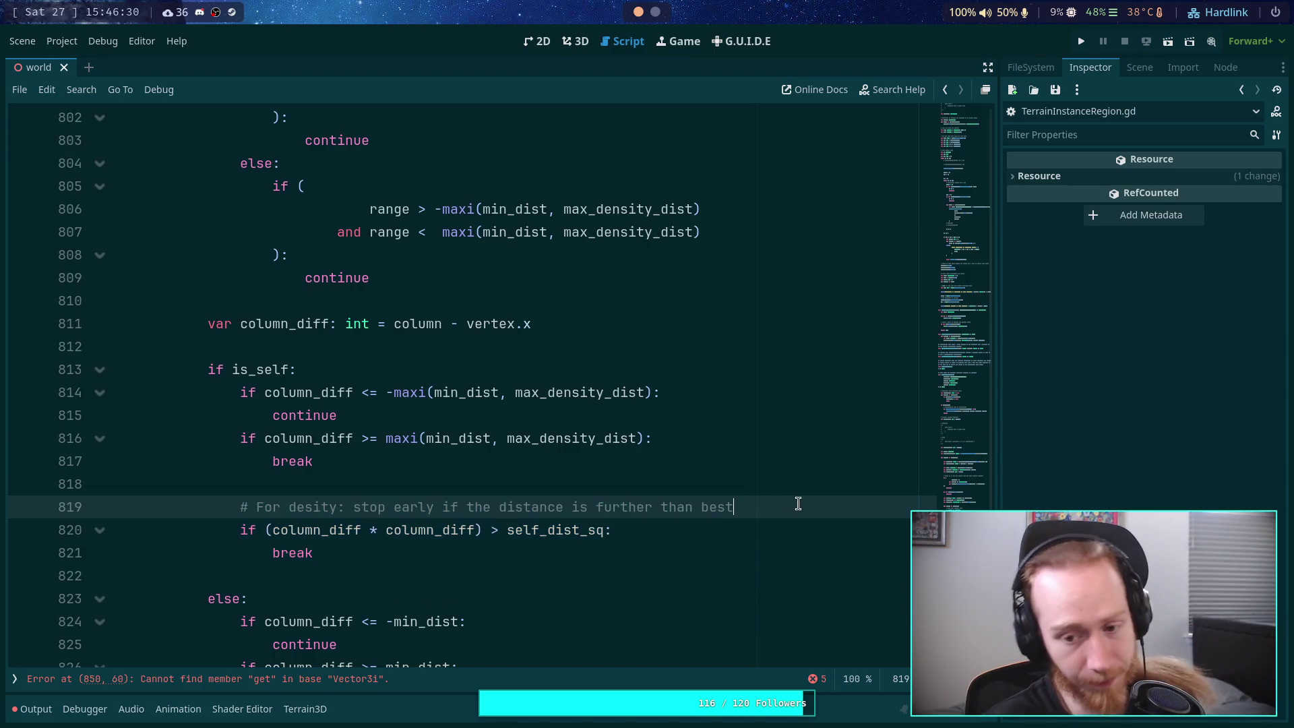
# Step: Insert '# NOTE: must do this check AFTER the above distance checks' above the density comment
pyautogui.press('Up')
pyautogui.press('Return')
pyautogui.write('# NO')
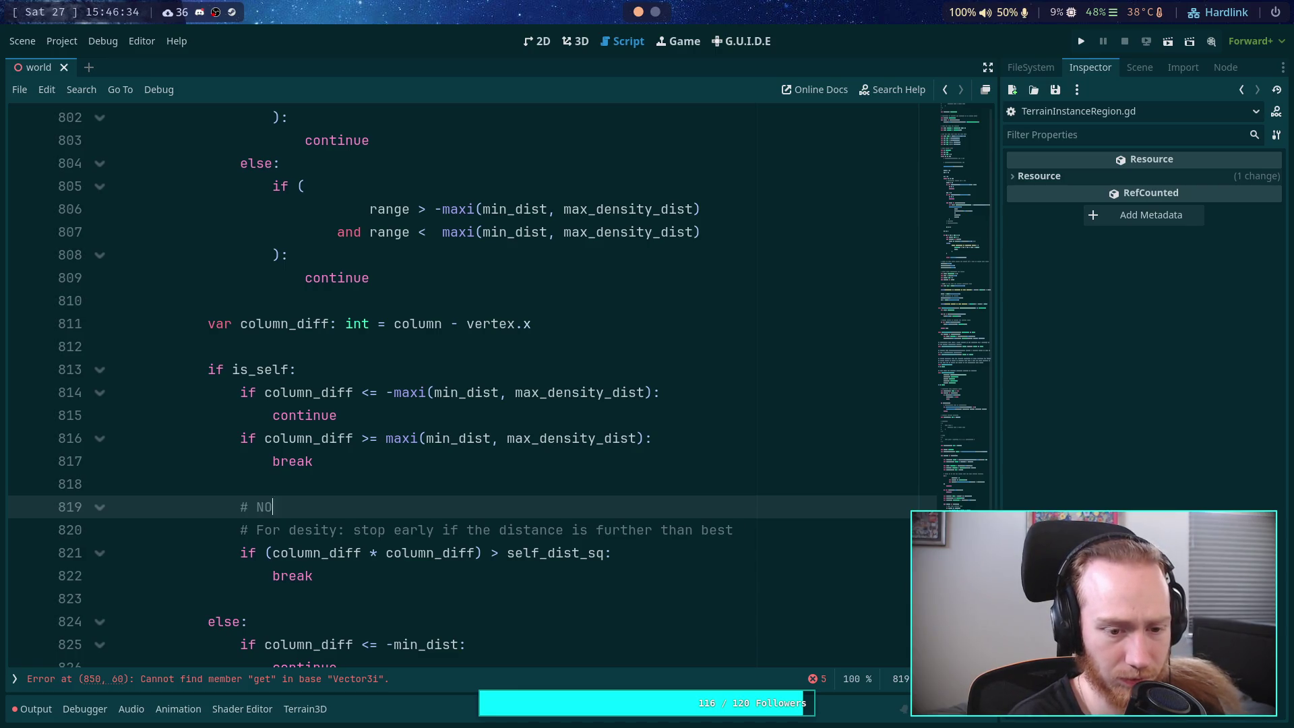
pyautogui.write('TE: must do ')
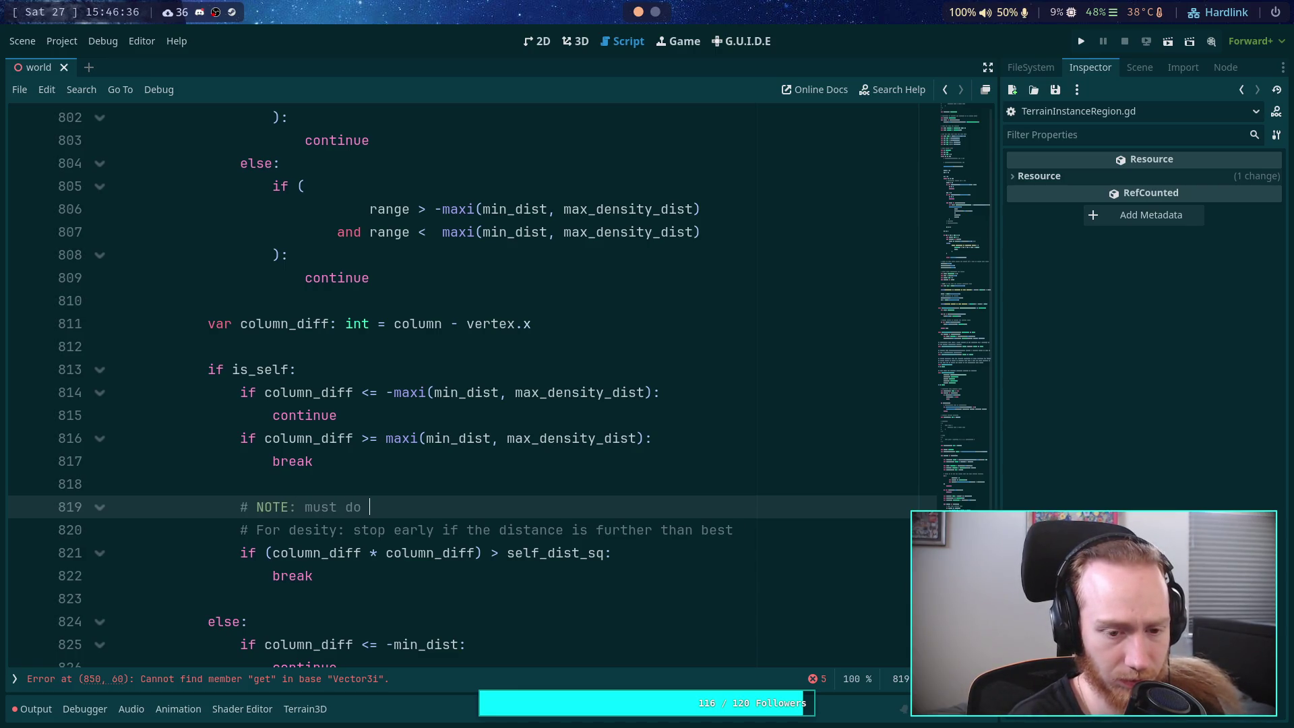
pyautogui.write('this c')
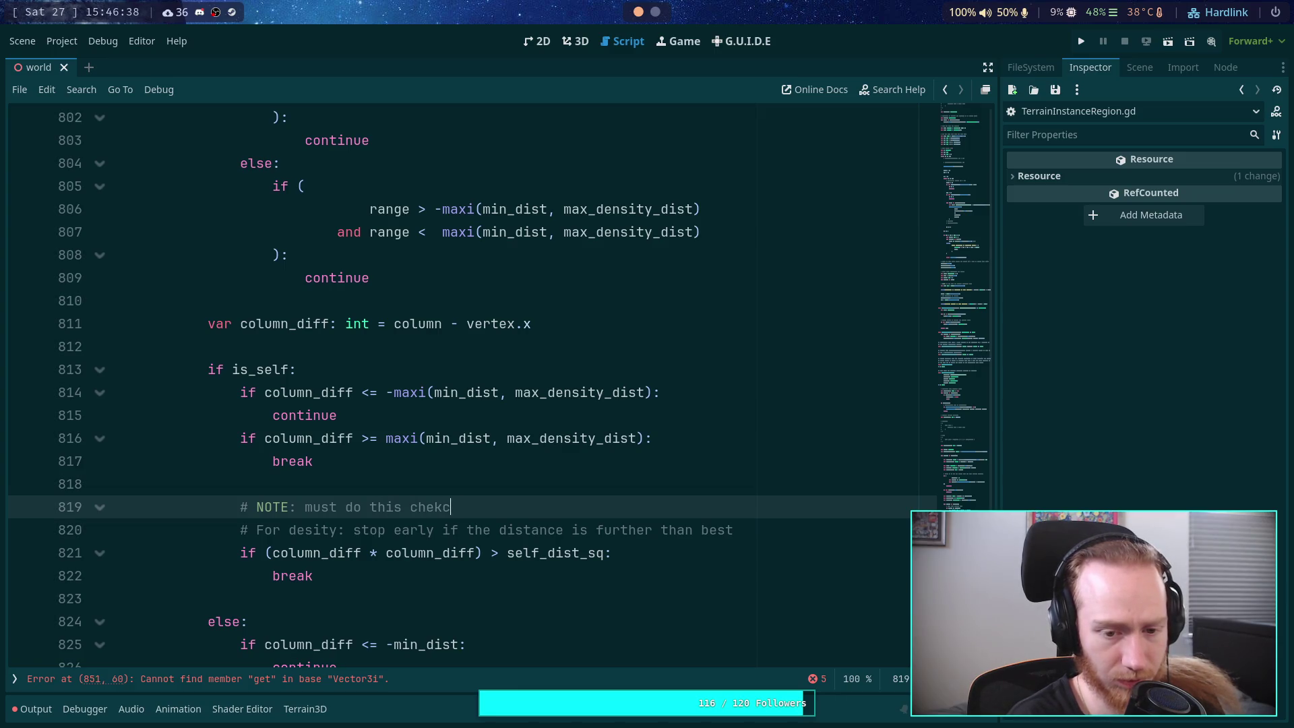
pyautogui.write('heck FA')
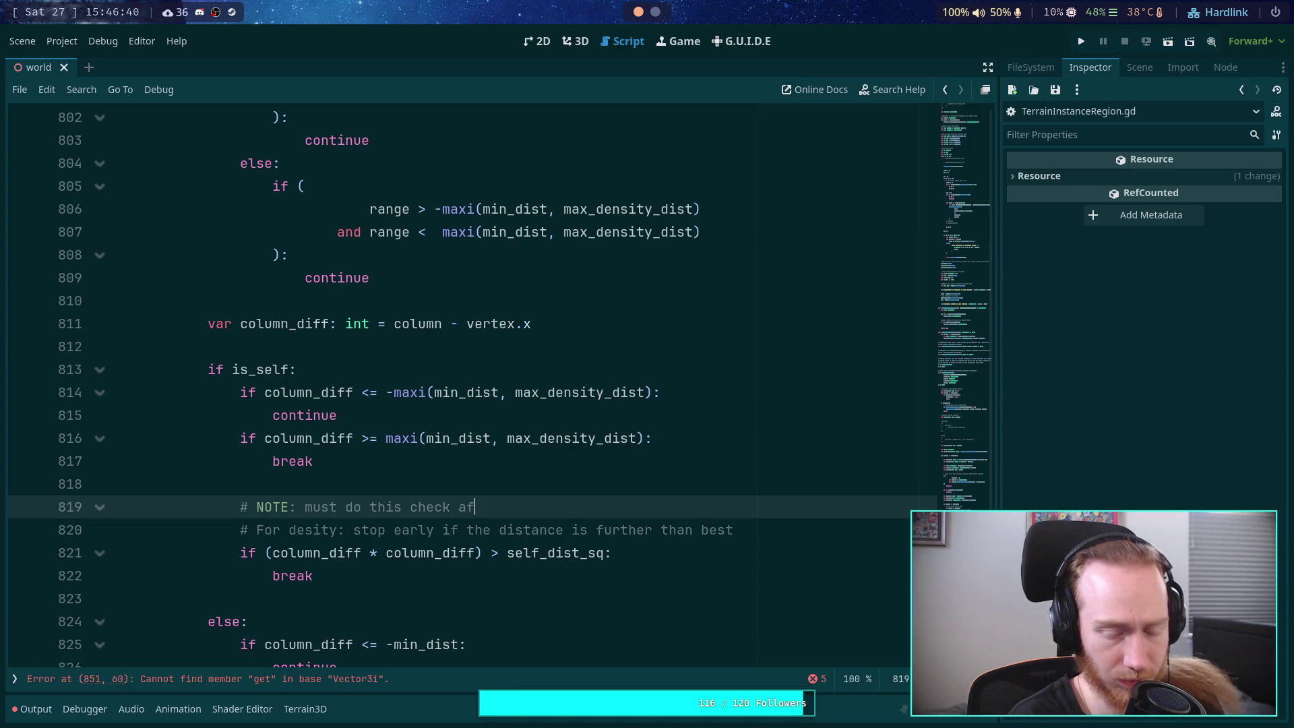
pyautogui.press('BackSpace')
pyautogui.press('BackSpace')
pyautogui.write('AFTR')
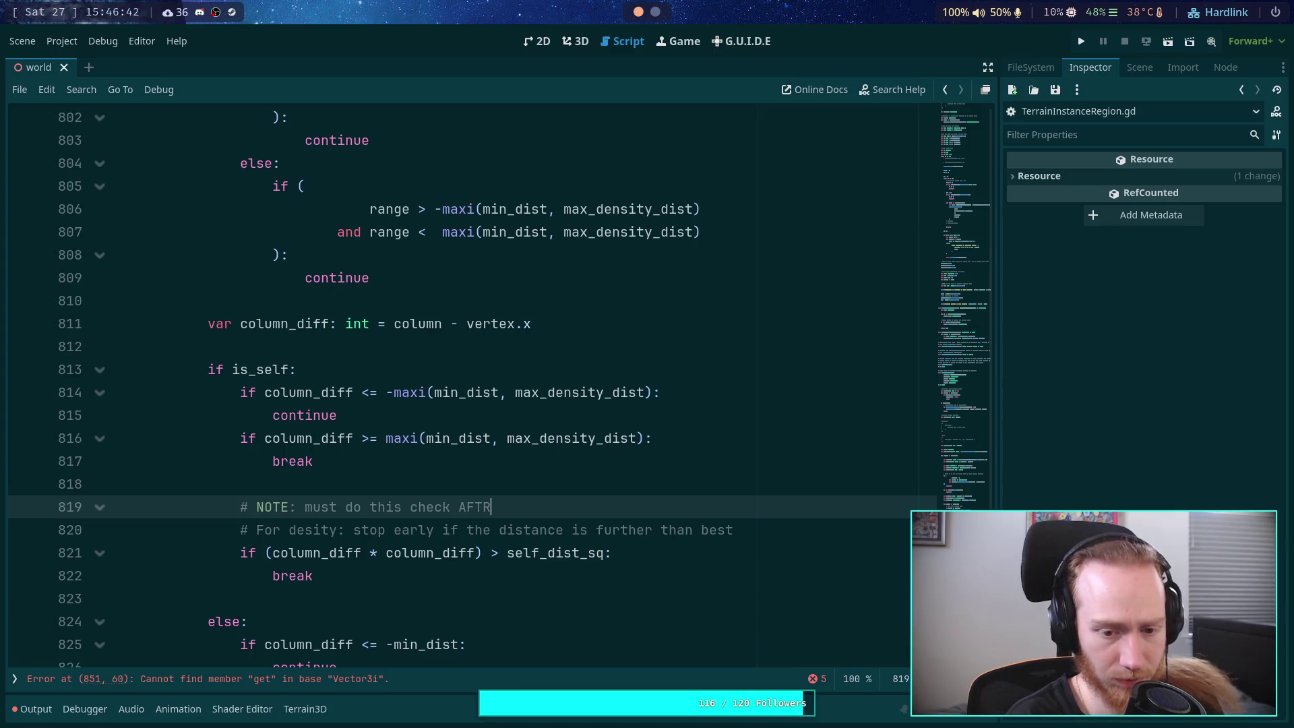
pyautogui.press('BackSpace')
pyautogui.write('ER the')
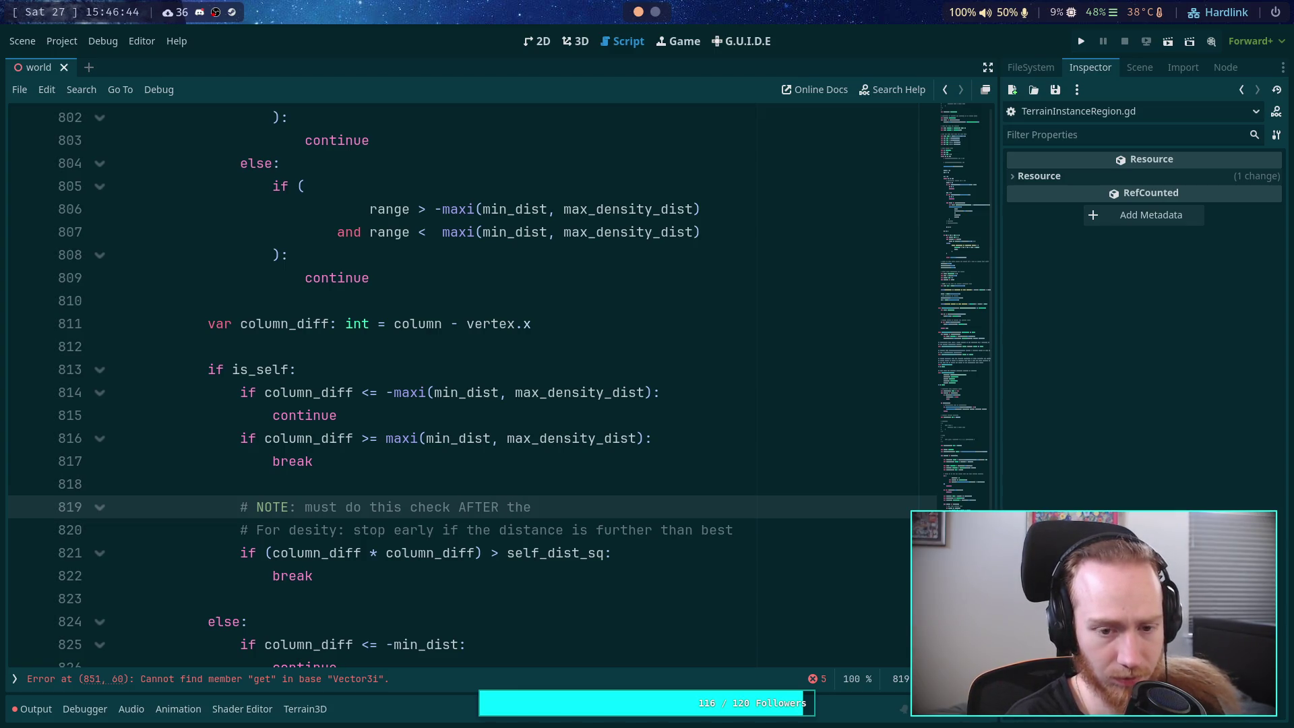
pyautogui.write('abo')
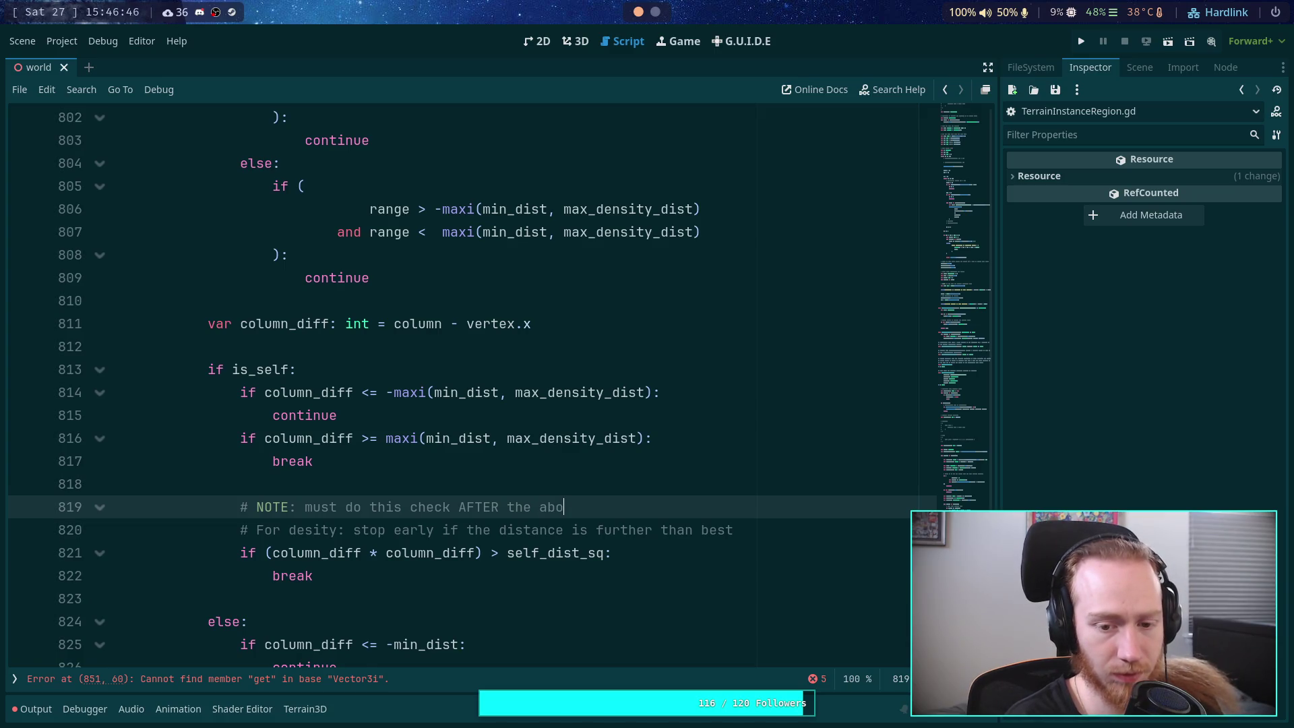
pyautogui.write('ve loop')
pyautogui.press('BackSpace')
pyautogui.press('BackSpace')
pyautogui.press('BackSpace')
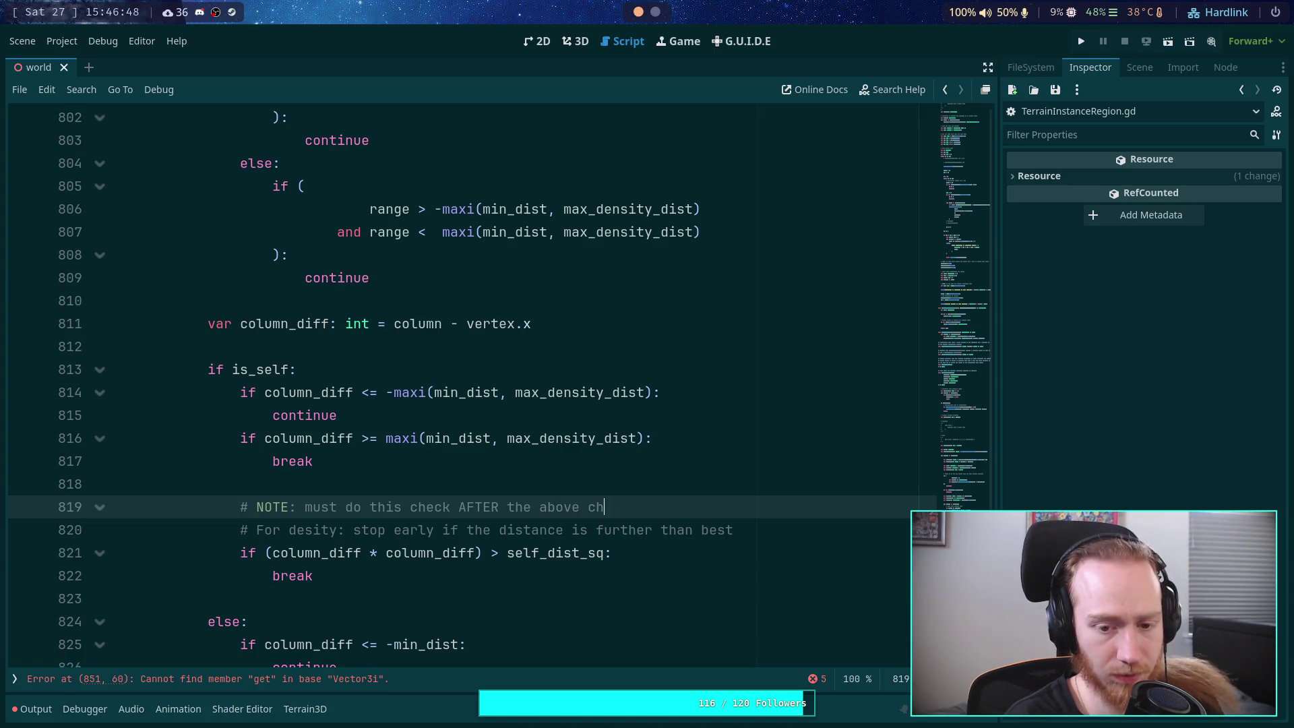
pyautogui.write('diff')
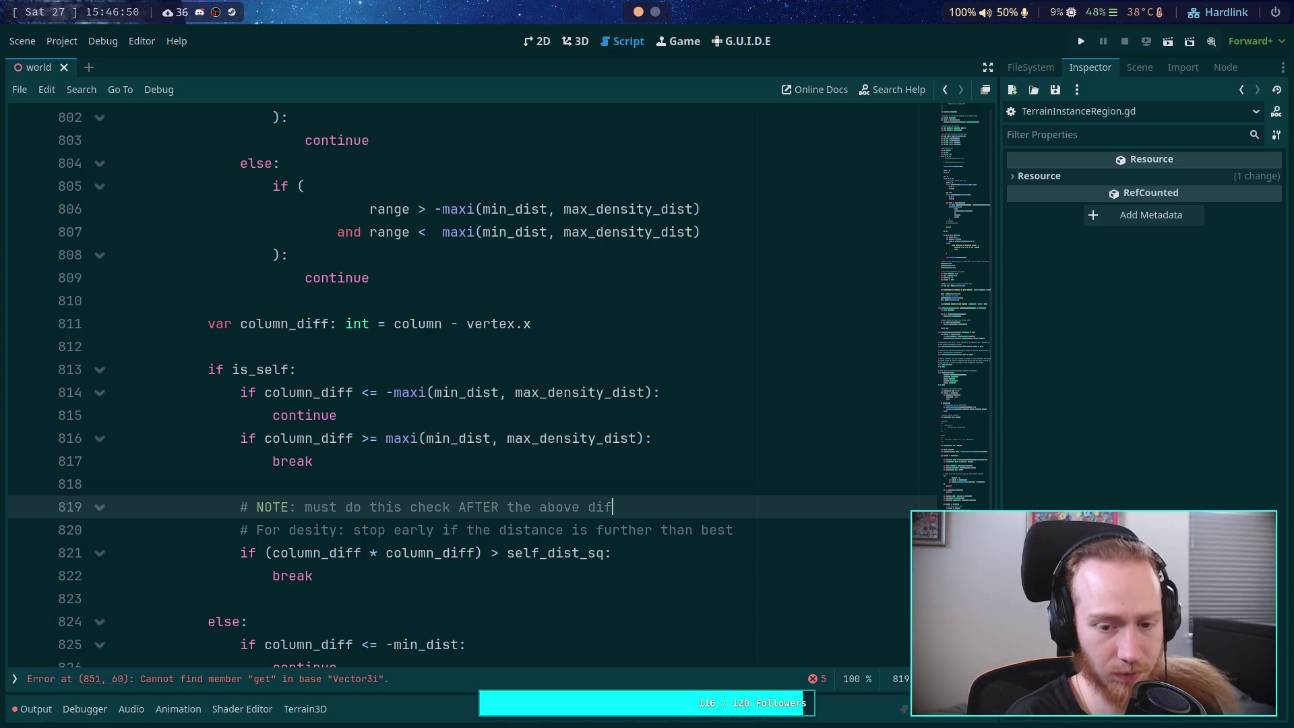
pyautogui.press('BackSpace')
pyautogui.press('BackSpace')
pyautogui.press('BackSpace')
pyautogui.write('istance checks')
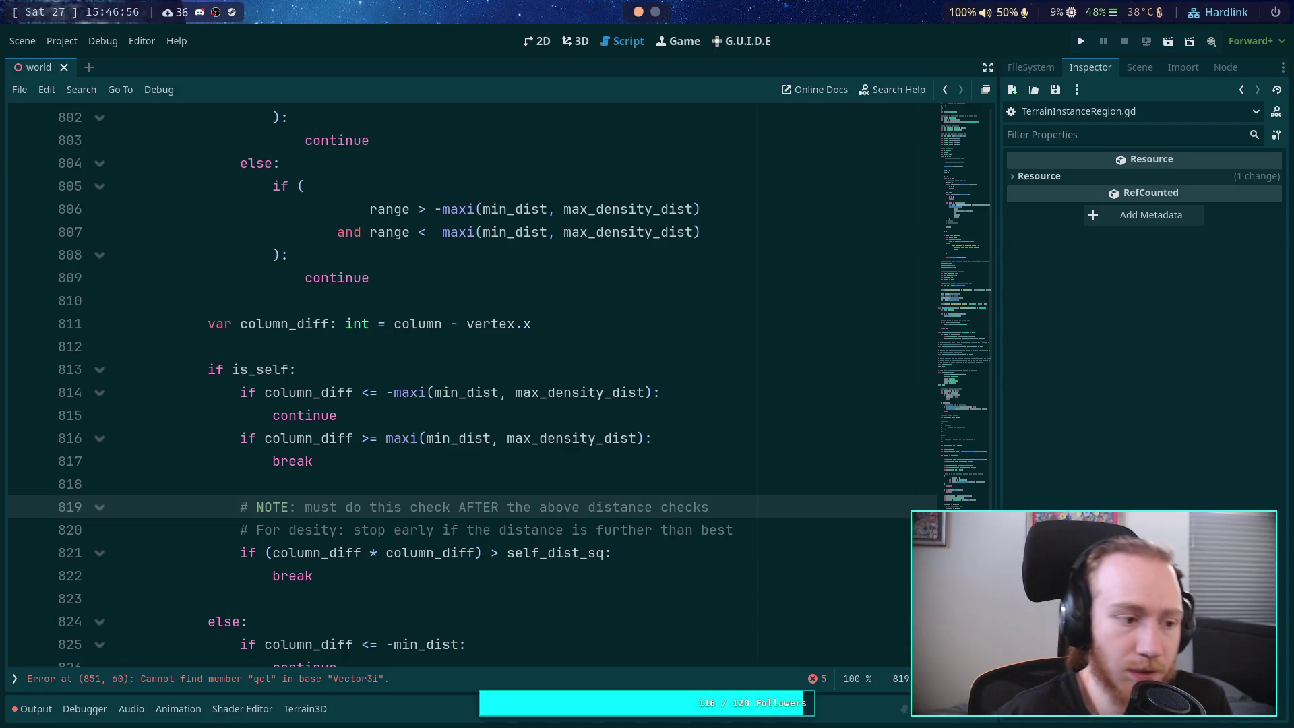
pyautogui.scroll(3, 559, 441)
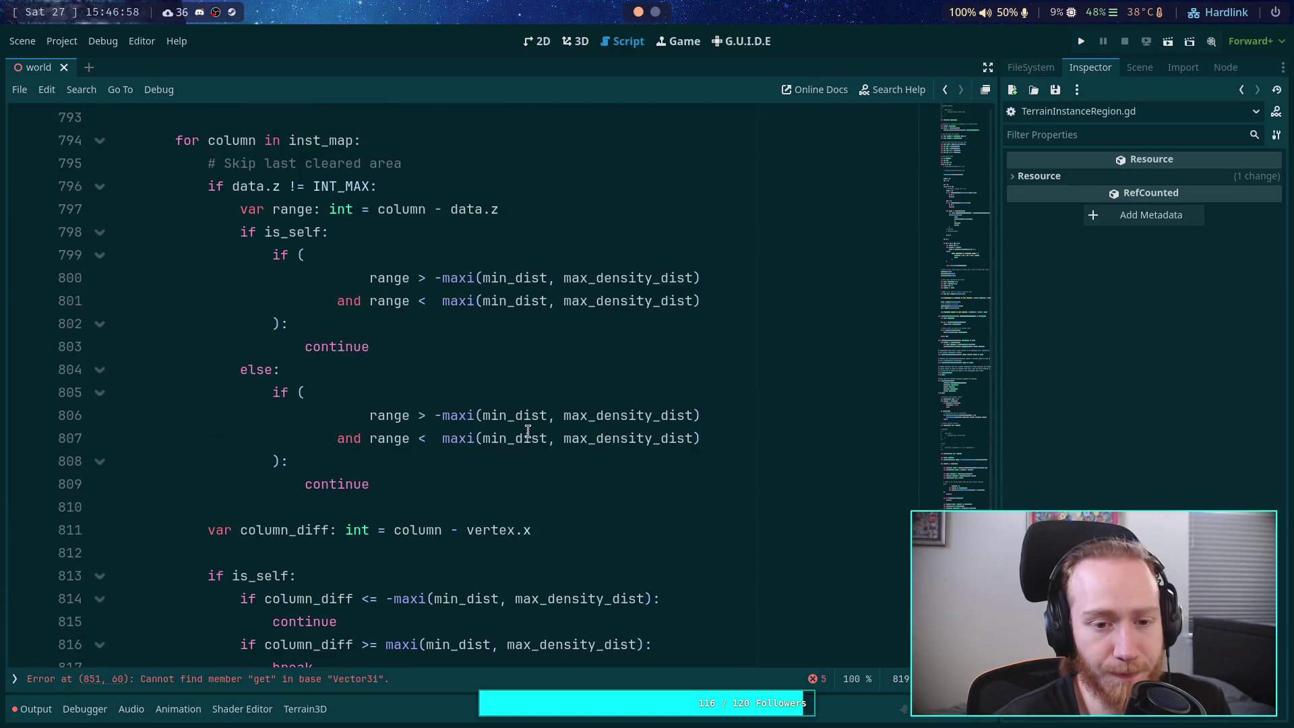
pyautogui.click(458, 485)
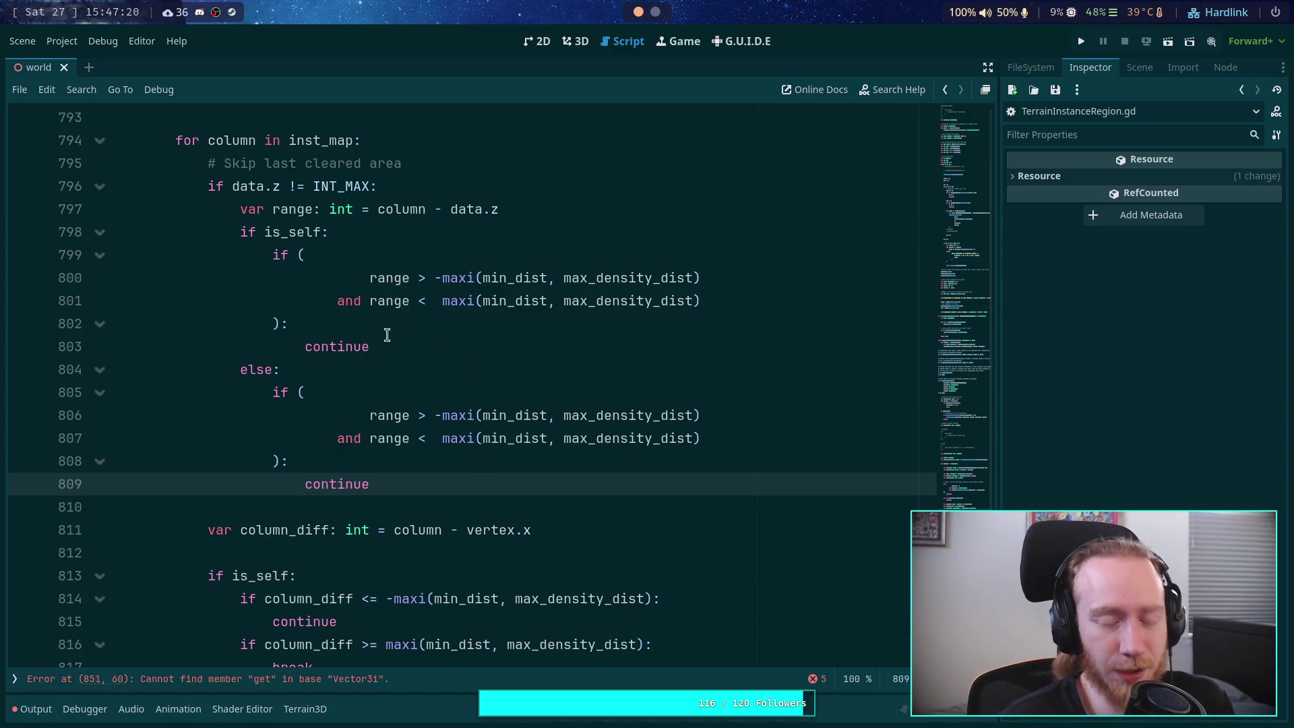
pyautogui.click(450, 247)
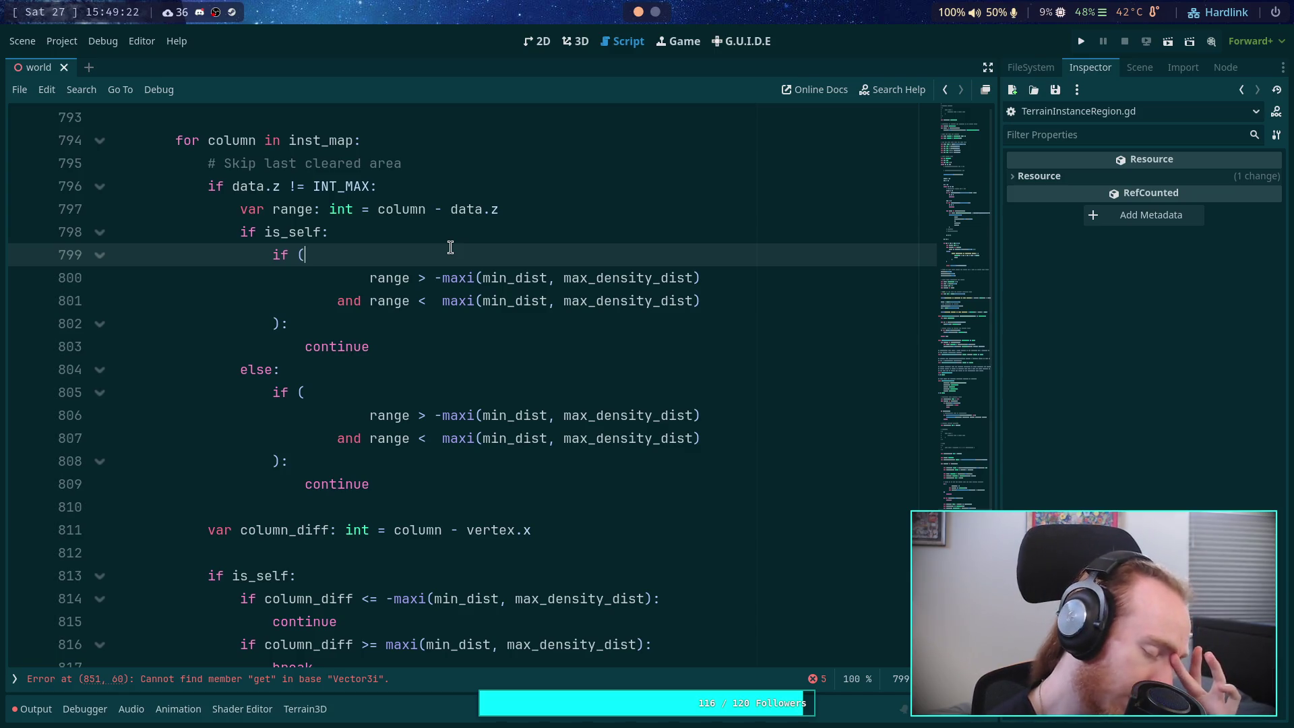
pyautogui.moveTo(572, 276); pyautogui.dragTo(690, 272)
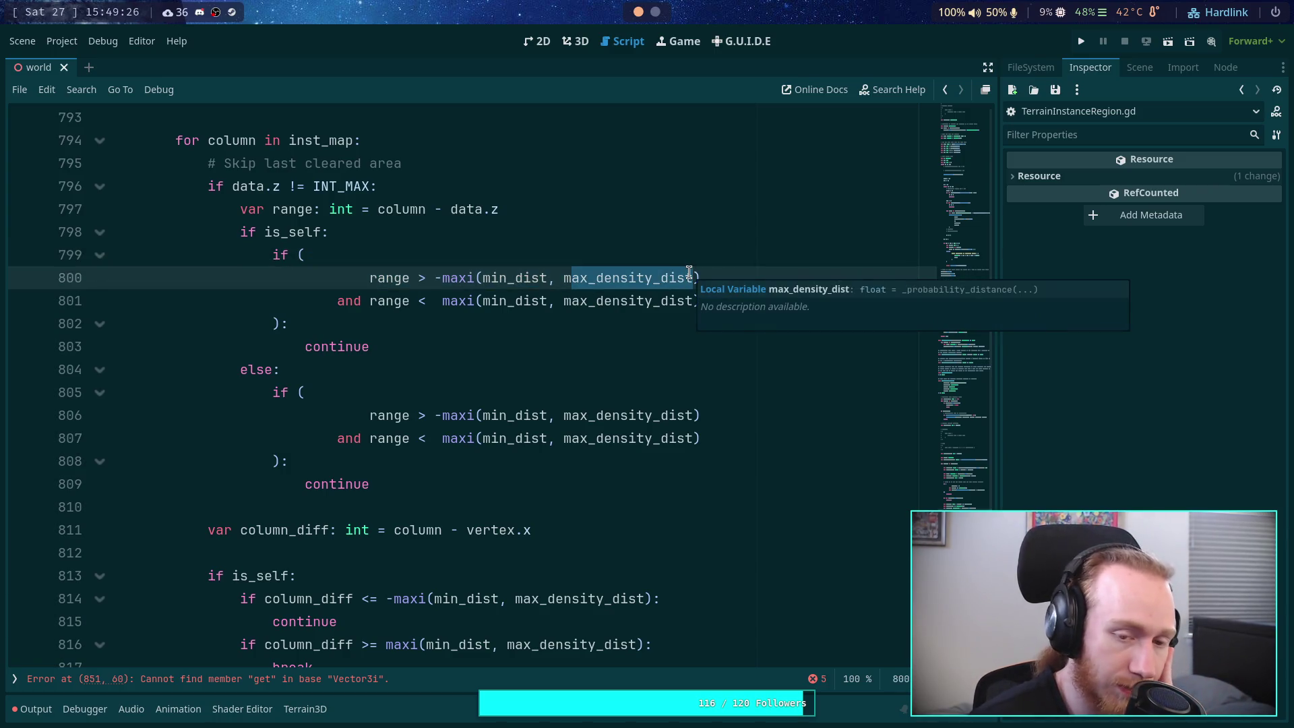
pyautogui.doubleClick(689, 273)
pyautogui.moveTo(543, 294)
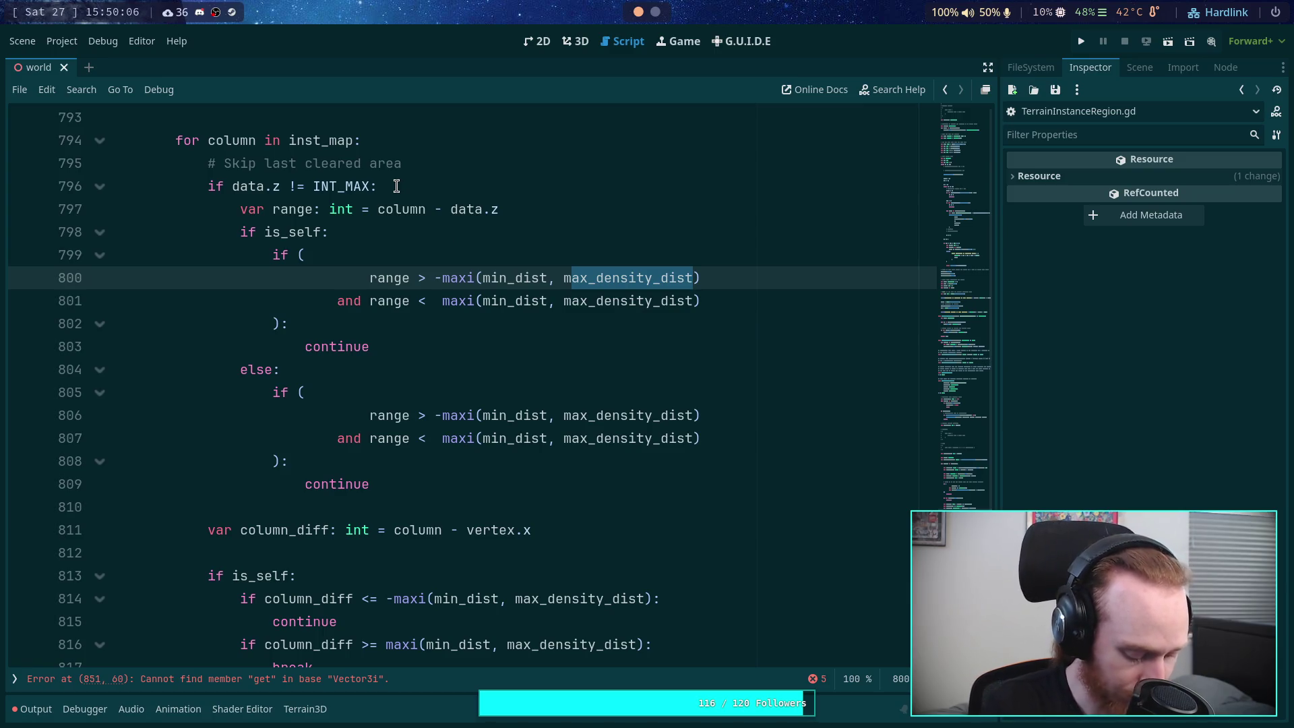
pyautogui.doubleClick(372, 166)
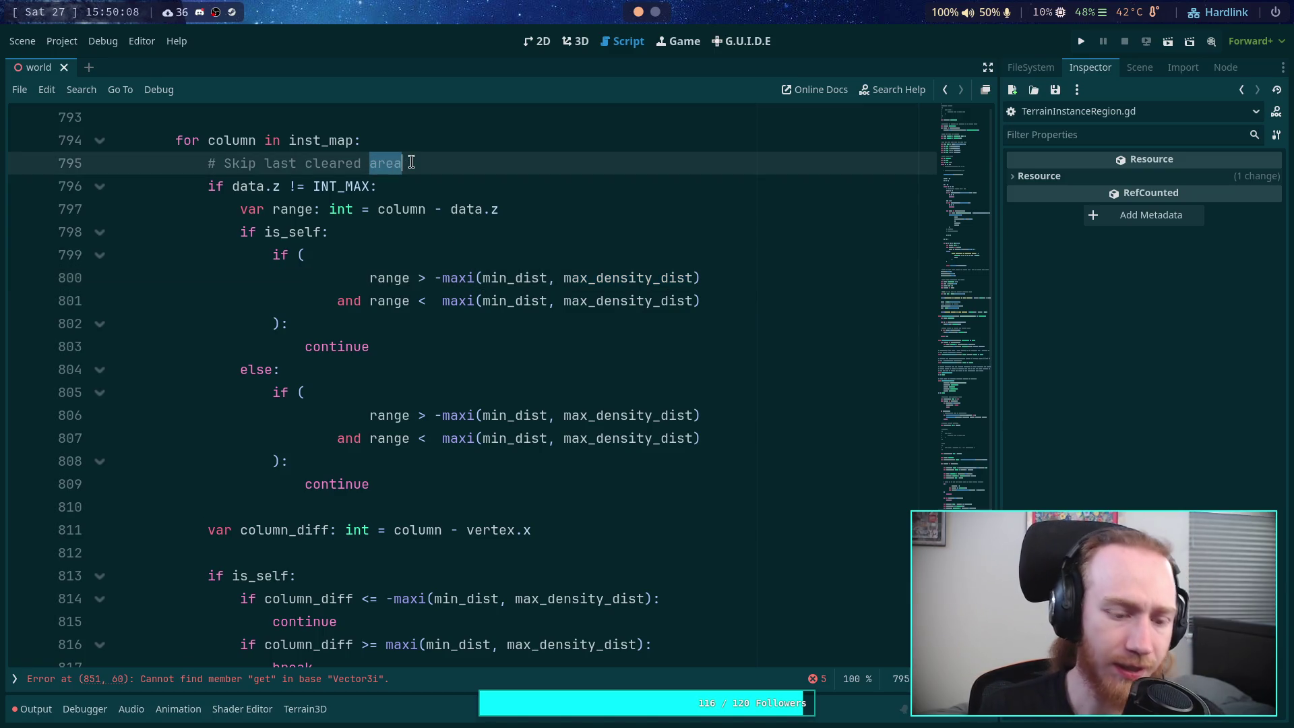
# Step: Reword the loop comment to '# Skip last cleared range'
pyautogui.write('range')
pyautogui.press('BackSpace')
pyautogui.press('BackSpace')
pyautogui.press('BackSpace')
pyautogui.write('ange')
pyautogui.click(471, 214)
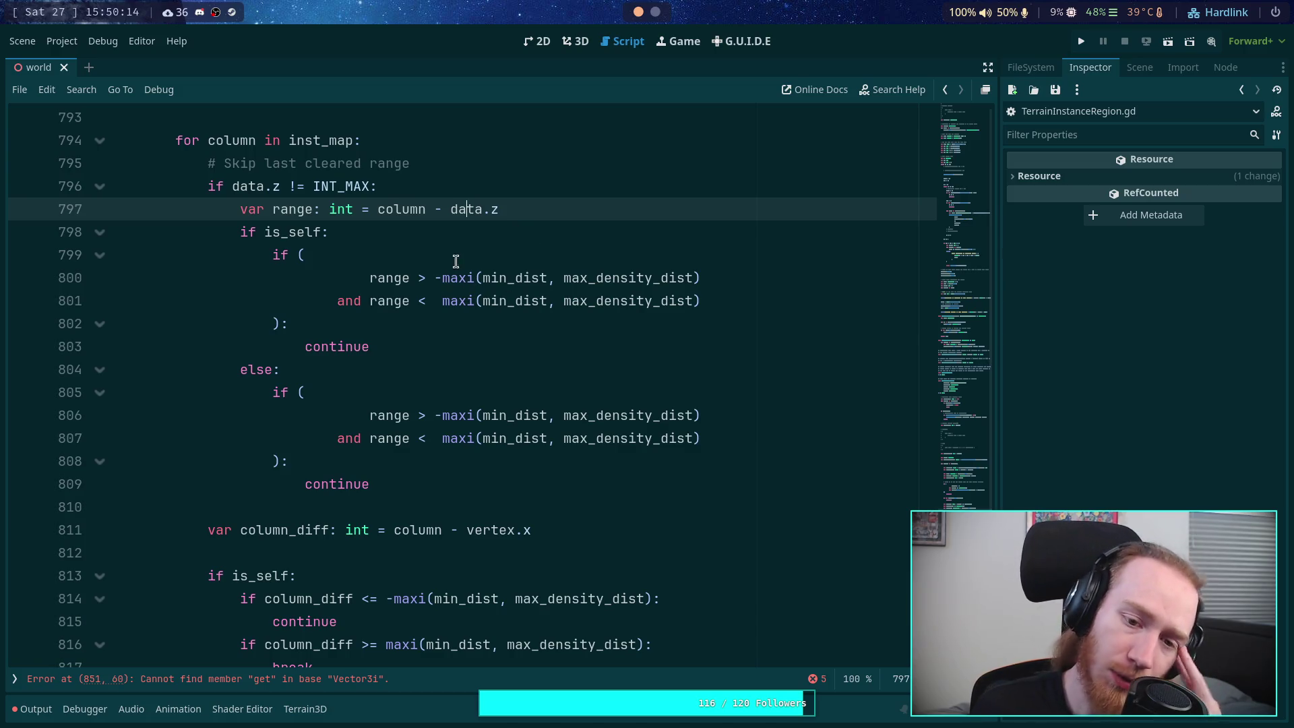
pyautogui.click(454, 282)
pyautogui.moveTo(454, 282); pyautogui.dragTo(669, 304)
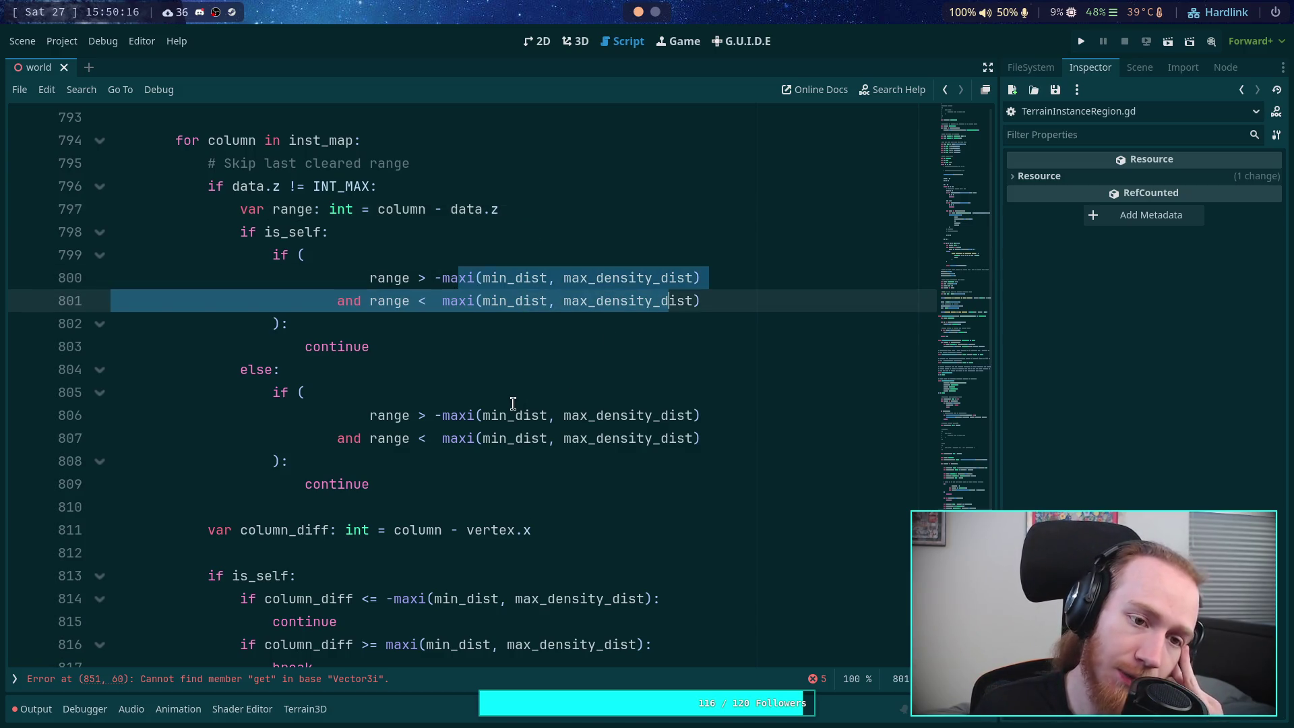
# Step: Make the else-branch range check use '-min_dist' and 'min_dist' instead of the maxi calls
pyautogui.click(493, 421)
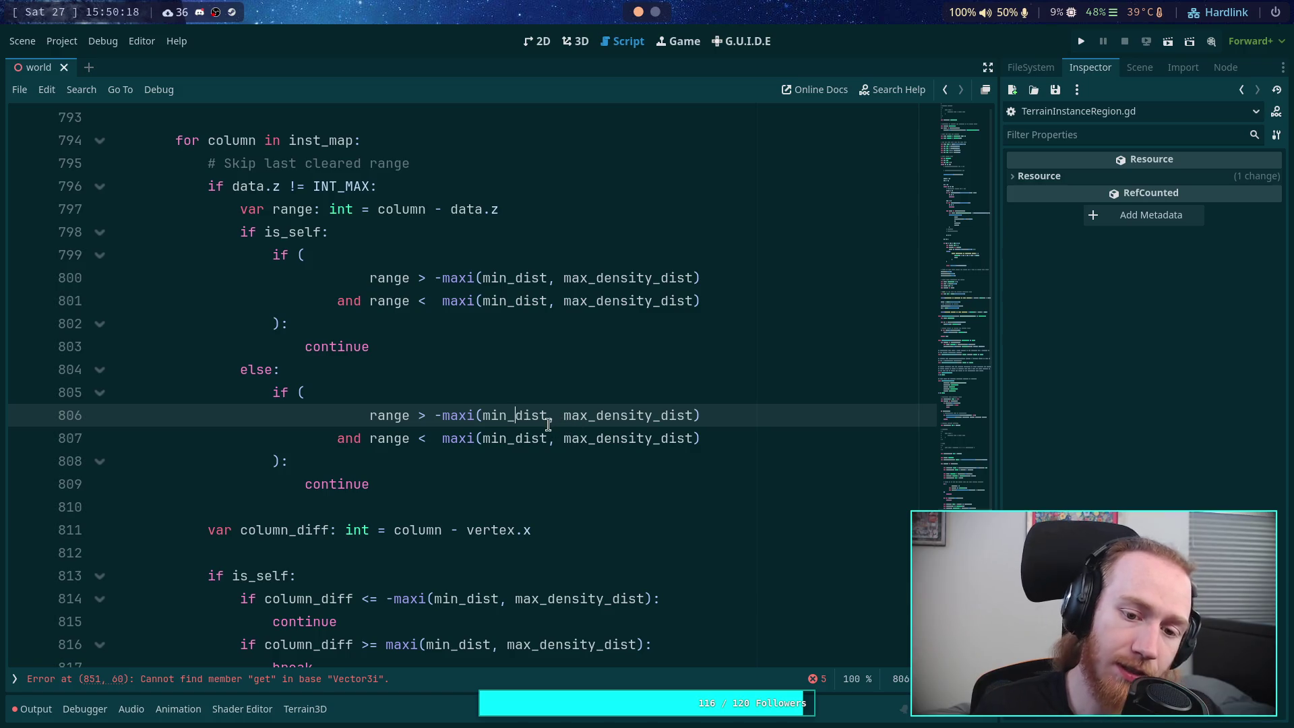
pyautogui.doubleClick(478, 416)
pyautogui.press('Delete')
pyautogui.press('Delete')
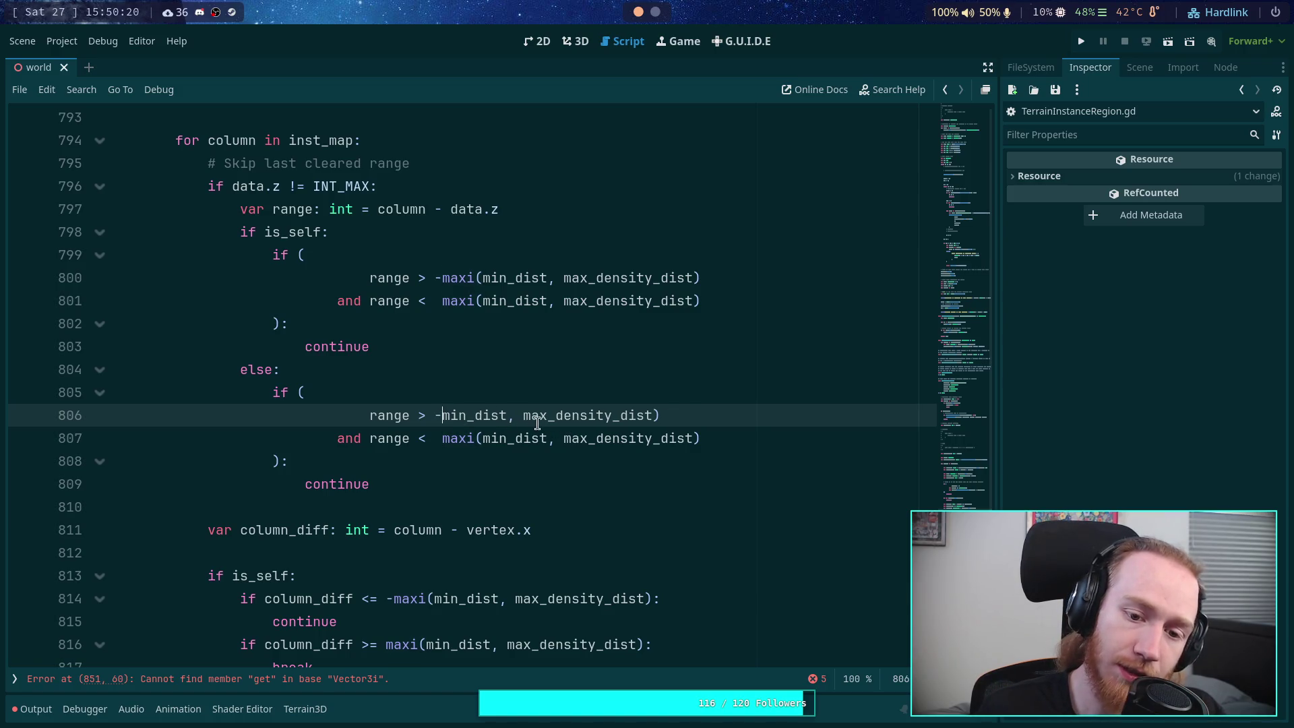
pyautogui.click(510, 416)
pyautogui.press('Delete')
pyautogui.moveTo(513, 416); pyautogui.dragTo(664, 418)
pyautogui.press('Delete')
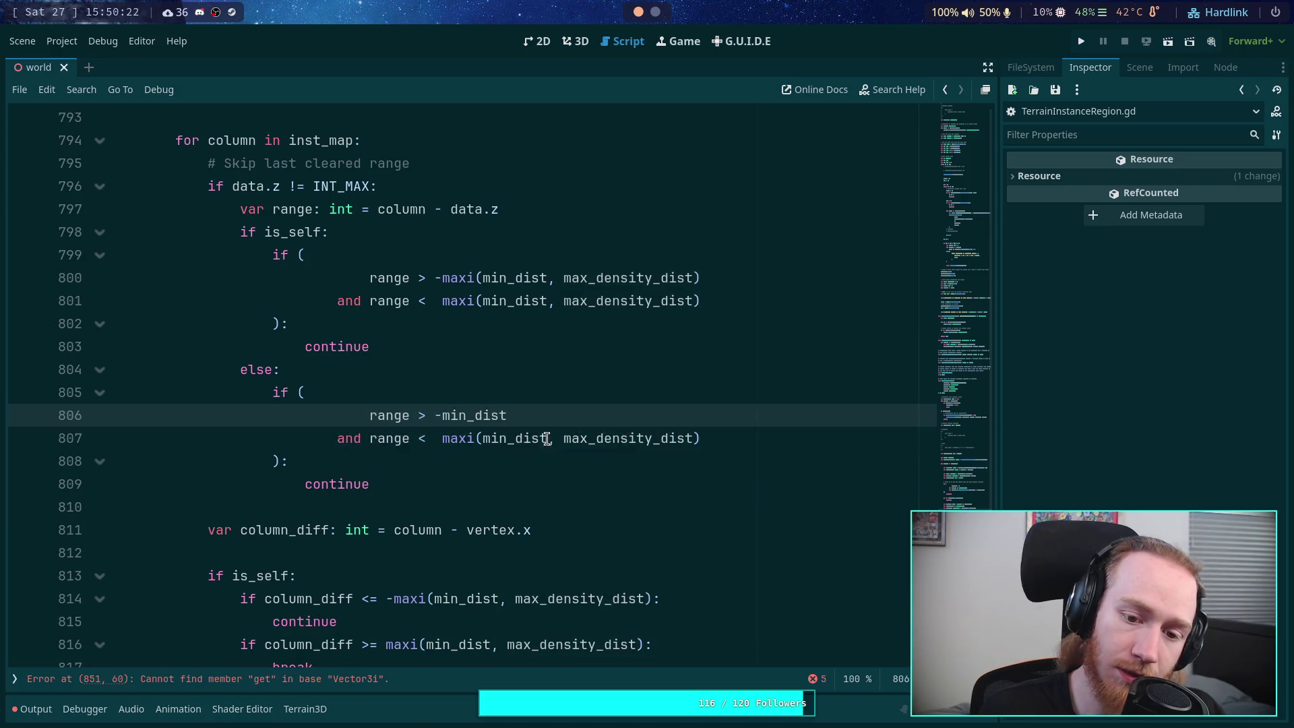
pyautogui.moveTo(548, 438); pyautogui.dragTo(706, 437)
pyautogui.press('Delete')
pyautogui.doubleClick(458, 439)
pyautogui.press('Delete')
pyautogui.press('Delete')
pyautogui.click(600, 461)
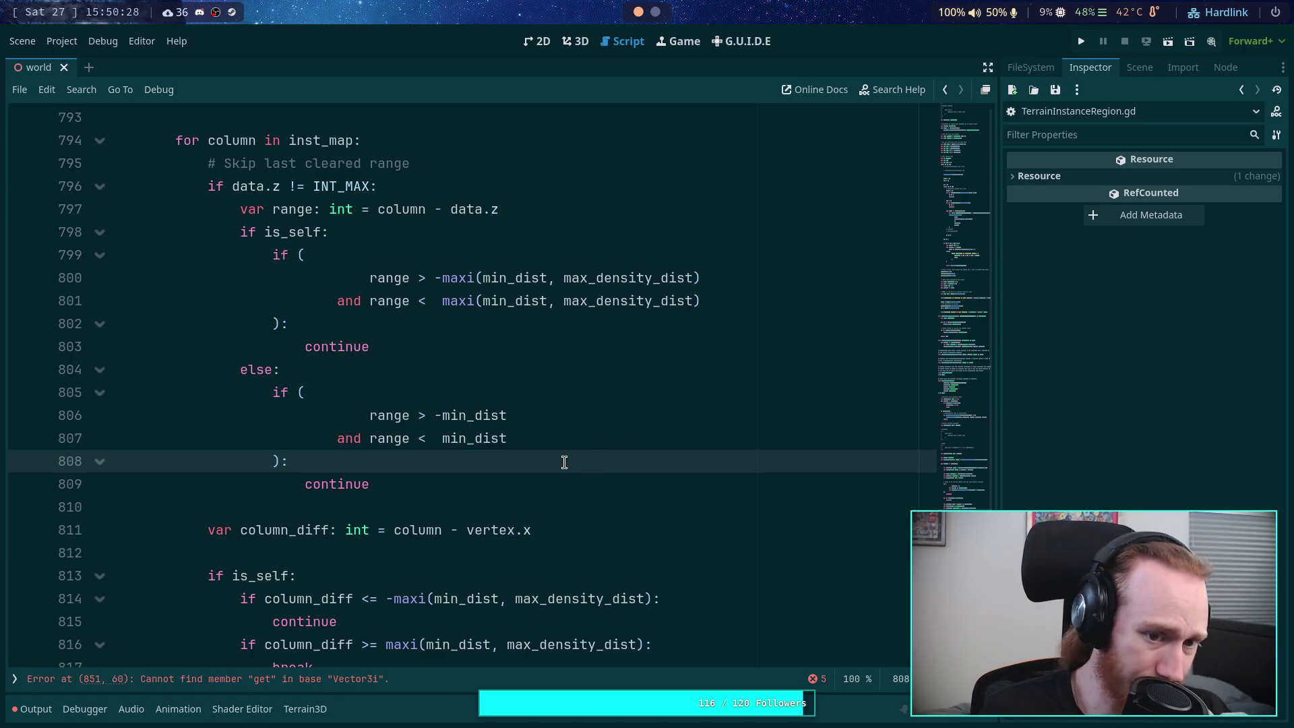
# Step: Declare 'var size: int = min_dist' below the range declaration
pyautogui.click(554, 214)
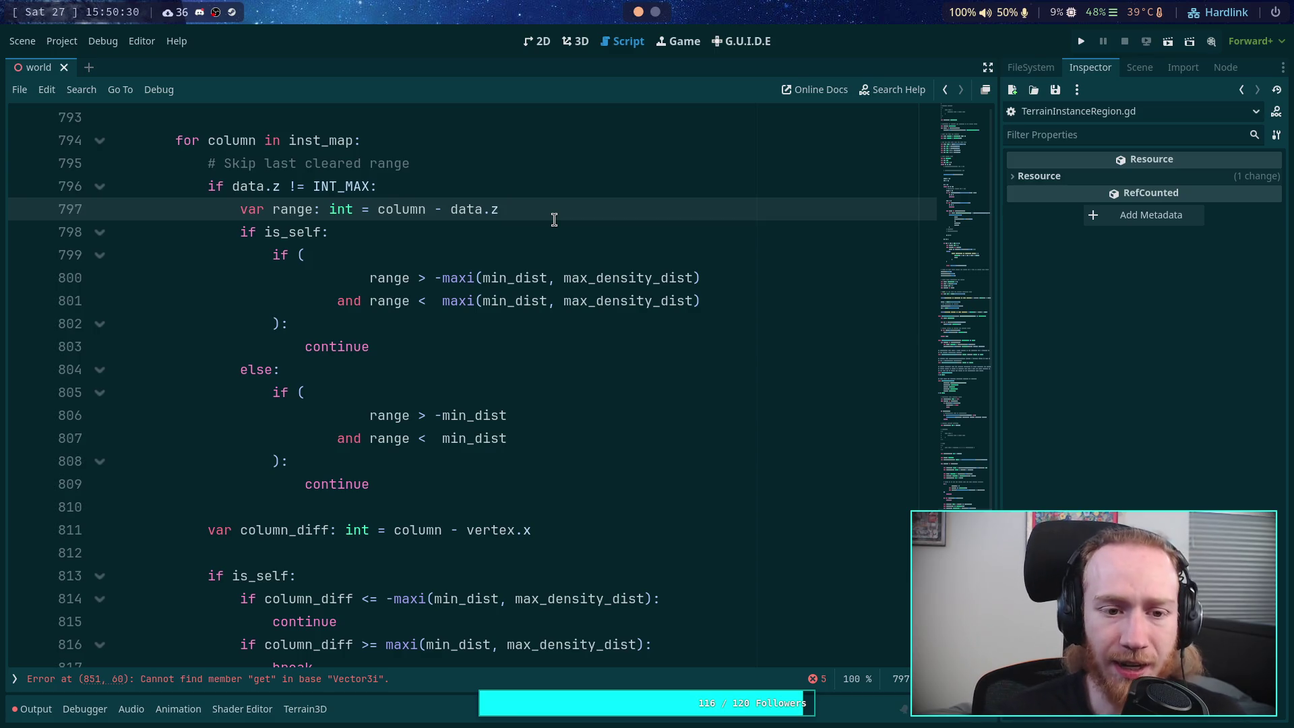
pyautogui.press('Return')
pyautogui.write('za')
pyautogui.press('BackSpace')
pyautogui.press('BackSpace')
pyautogui.write('var max')
pyautogui.press('Escape')
pyautogui.press('BackSpace')
pyautogui.press('BackSpace')
pyautogui.press('BackSpace')
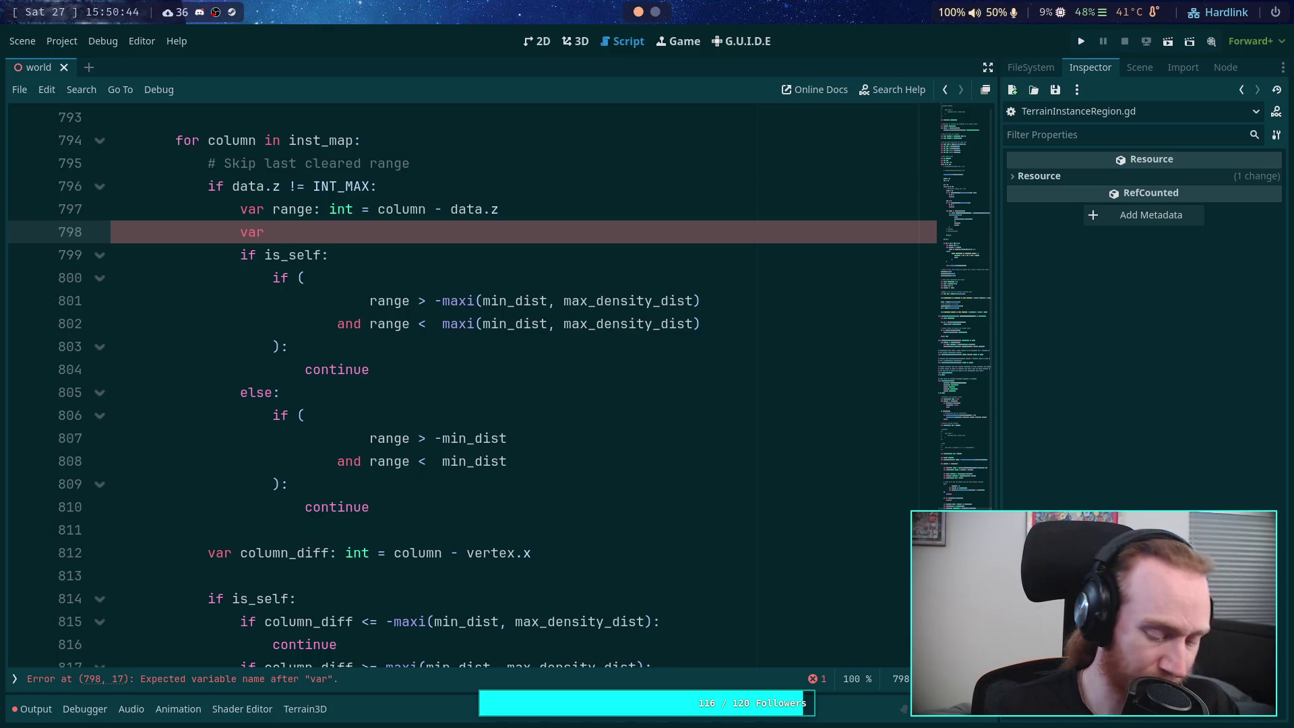
pyautogui.write('size:')
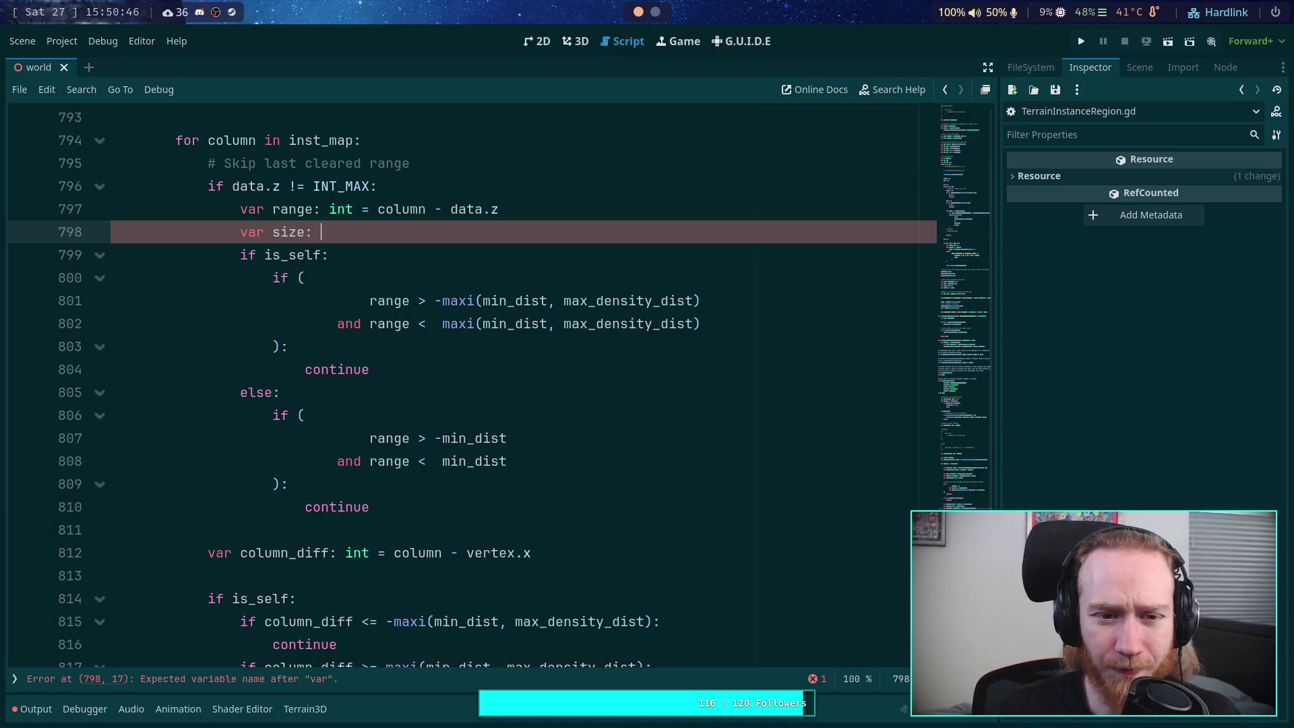
pyautogui.write(' int =')
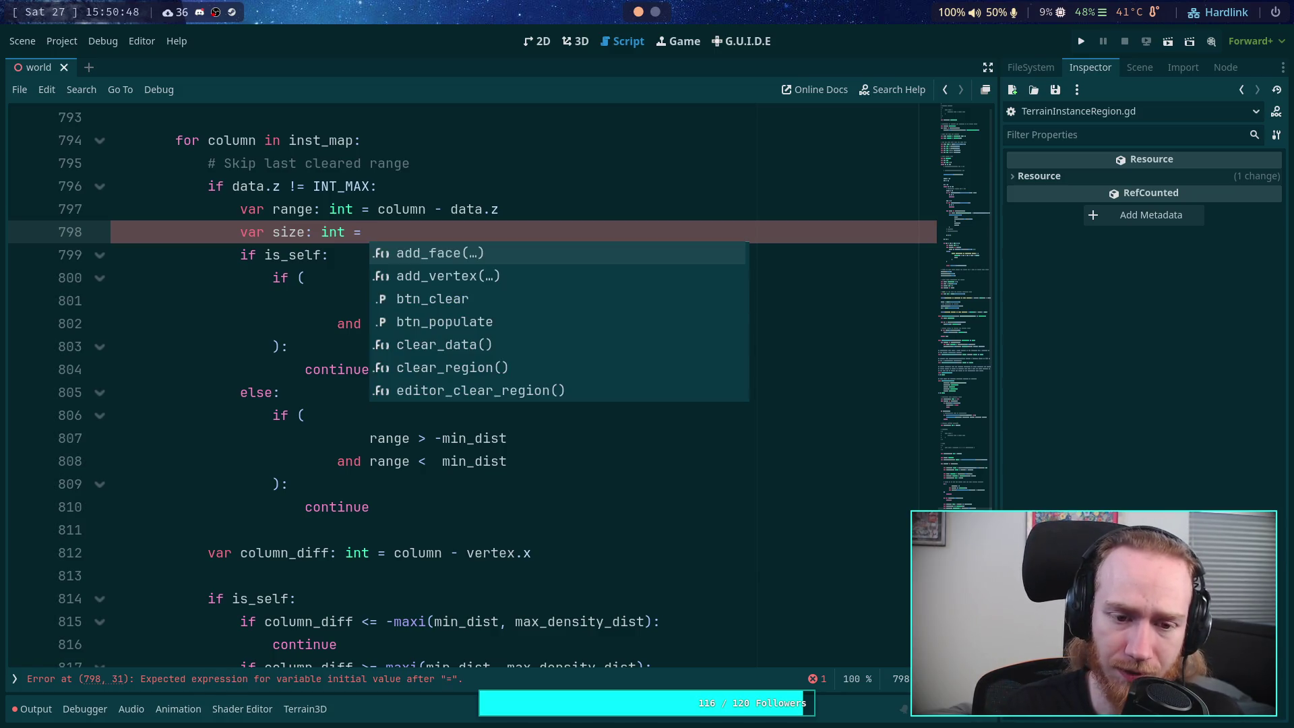
pyautogui.press('BackSpace')
pyautogui.press('BackSpace')
pyautogui.press('Escape')
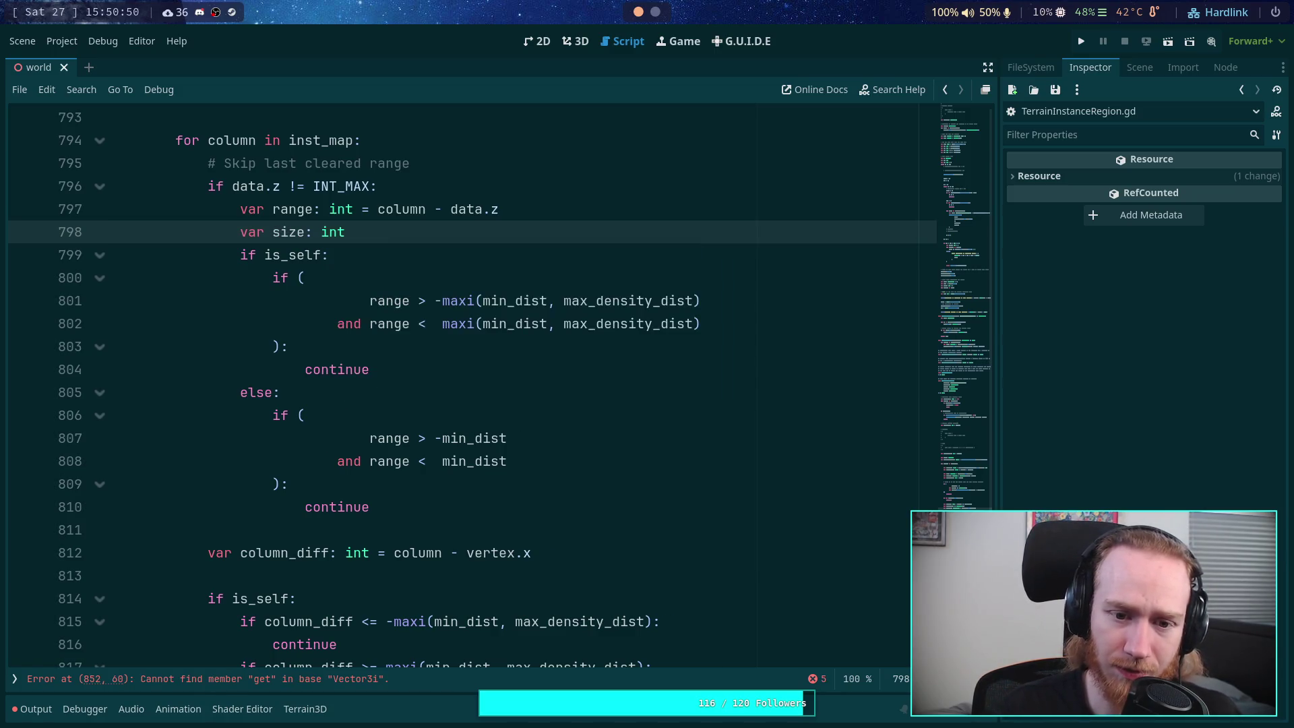
pyautogui.write('= min-d')
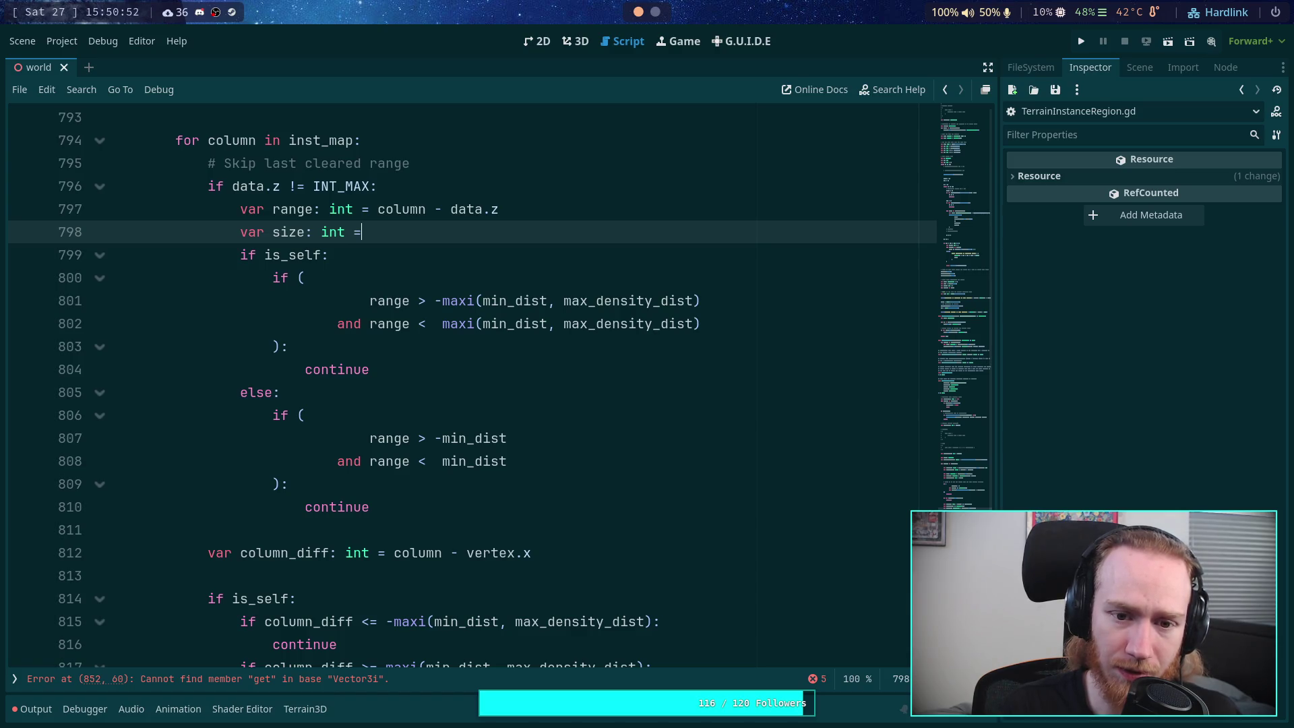
pyautogui.press('BackSpace')
pyautogui.press('BackSpace')
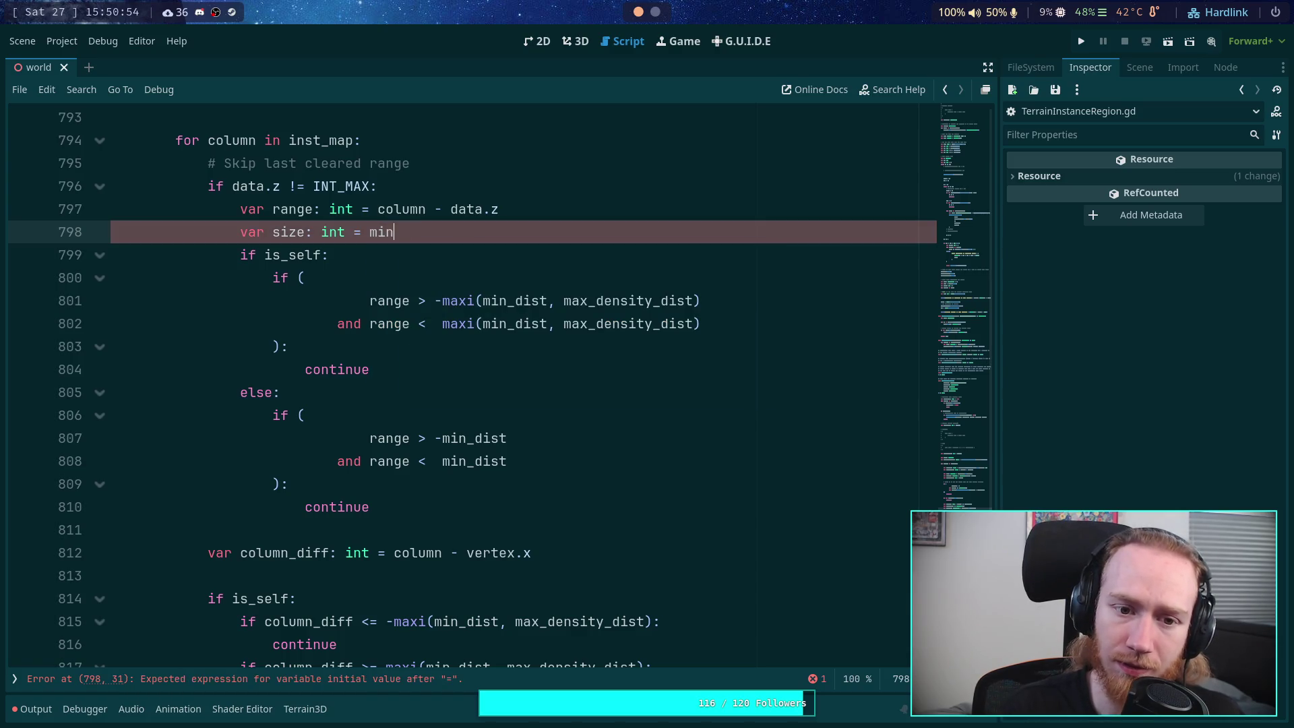
pyautogui.write('_dist')
pyautogui.press('Return')
pyautogui.press('Return')
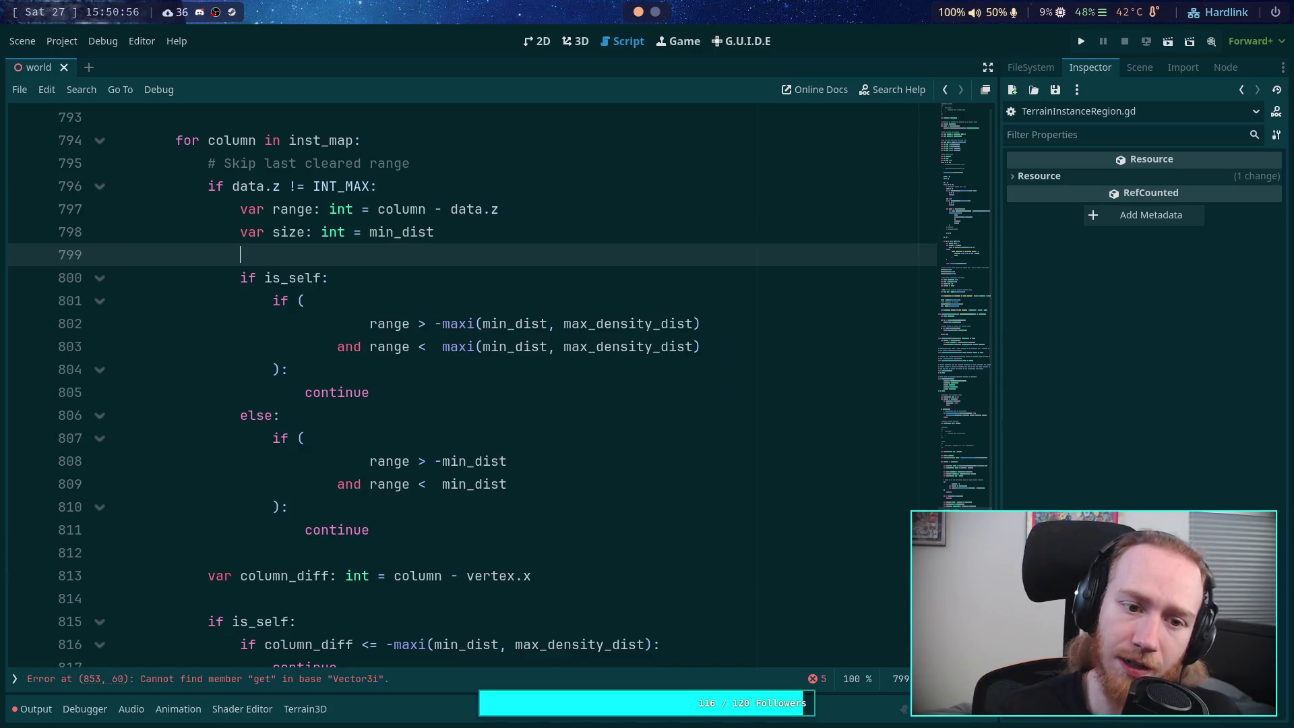
# Step: Add 'size = maxi(size, max_density_dist)' inside the is_self block
pyautogui.click(431, 277)
pyautogui.press('Return')
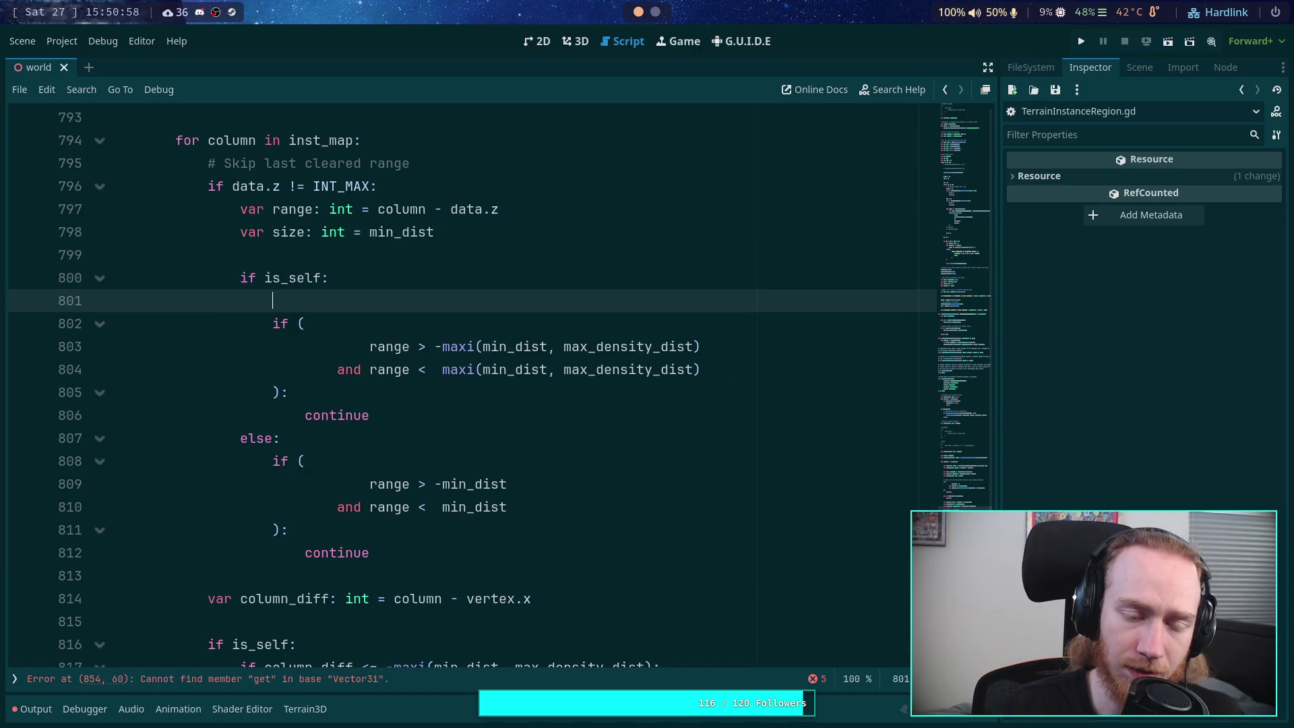
pyautogui.write('-i')
pyautogui.press('BackSpace')
pyautogui.write('size')
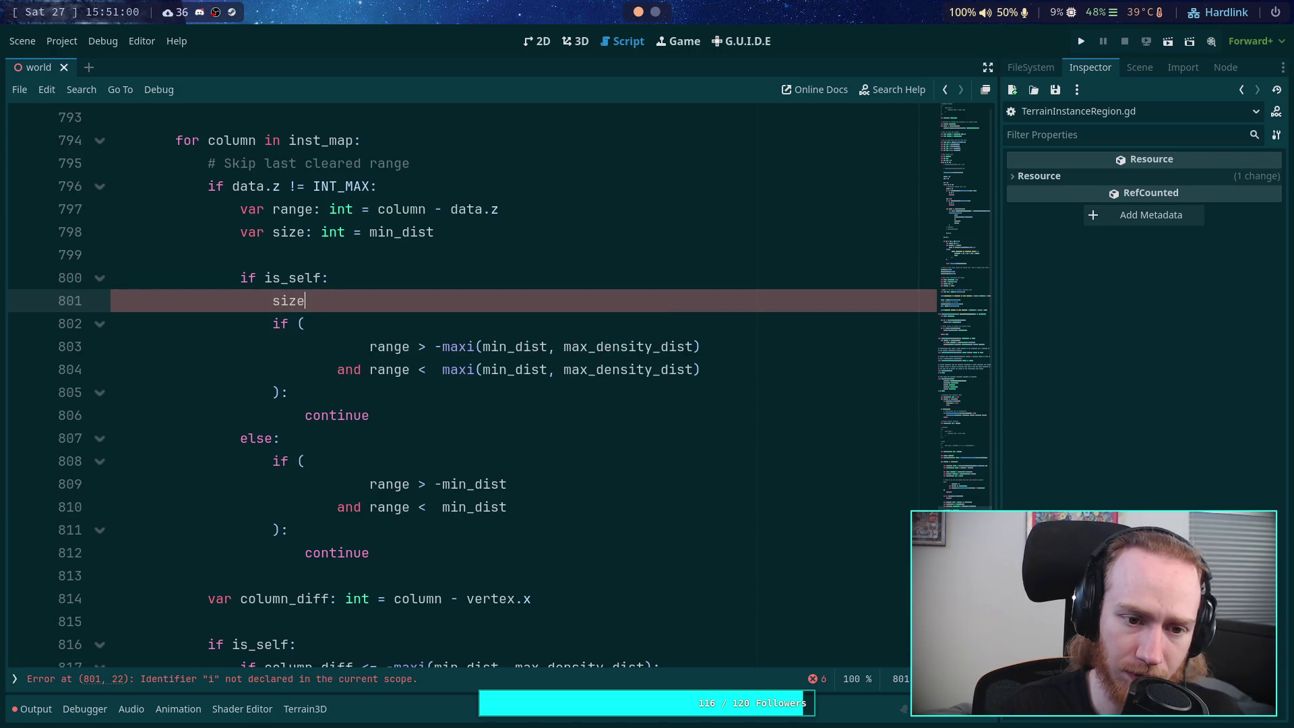
pyautogui.write(' = maxi')
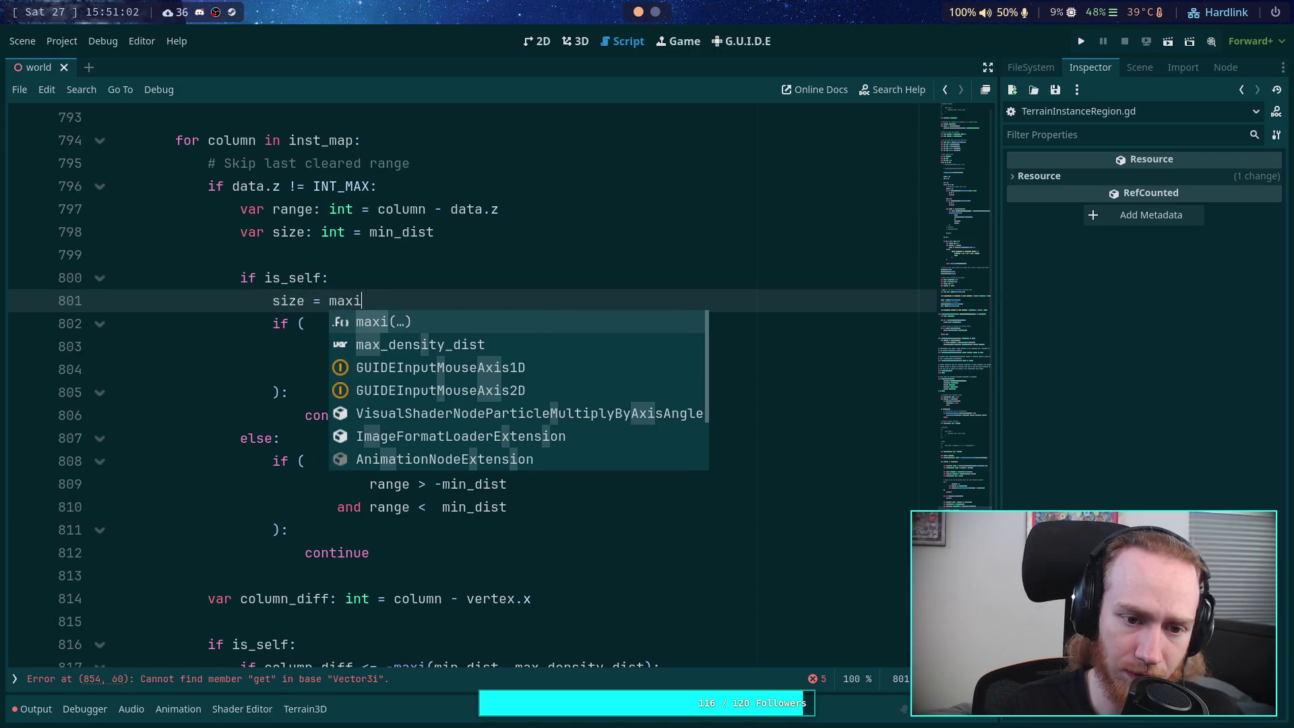
pyautogui.press('Return')
pyautogui.write('size,')
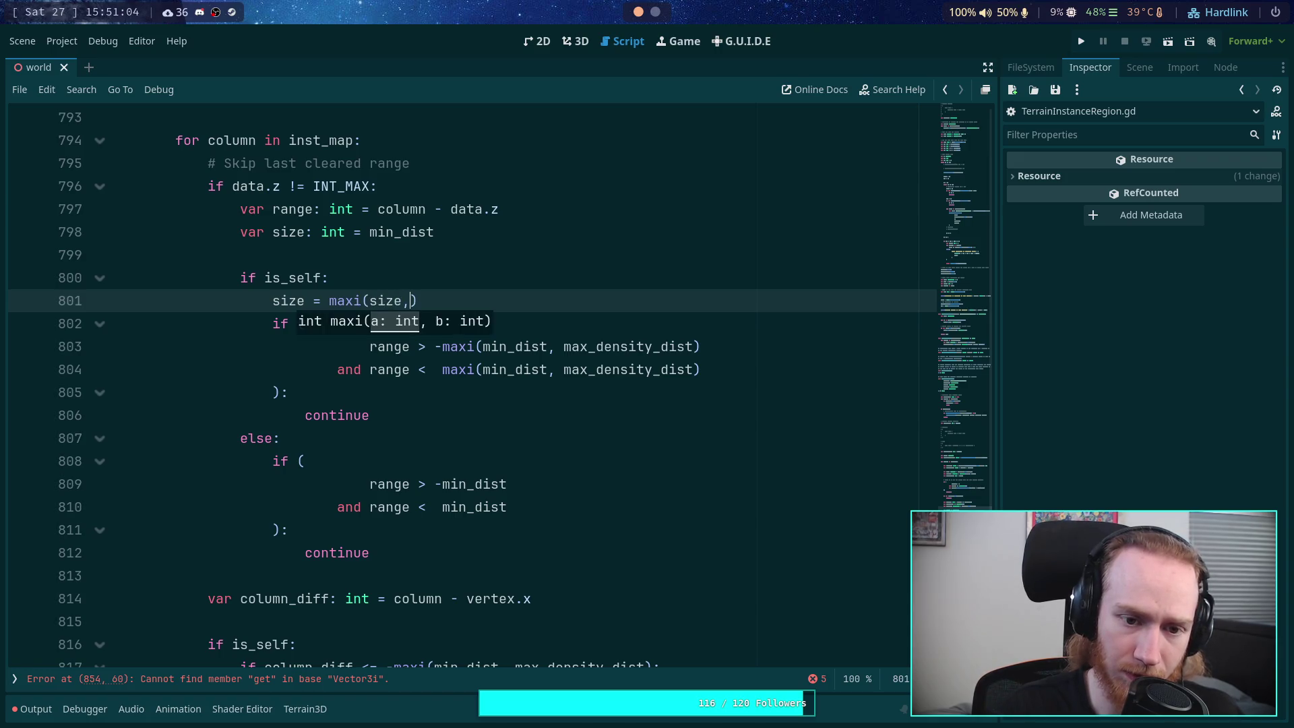
pyautogui.write(' max-')
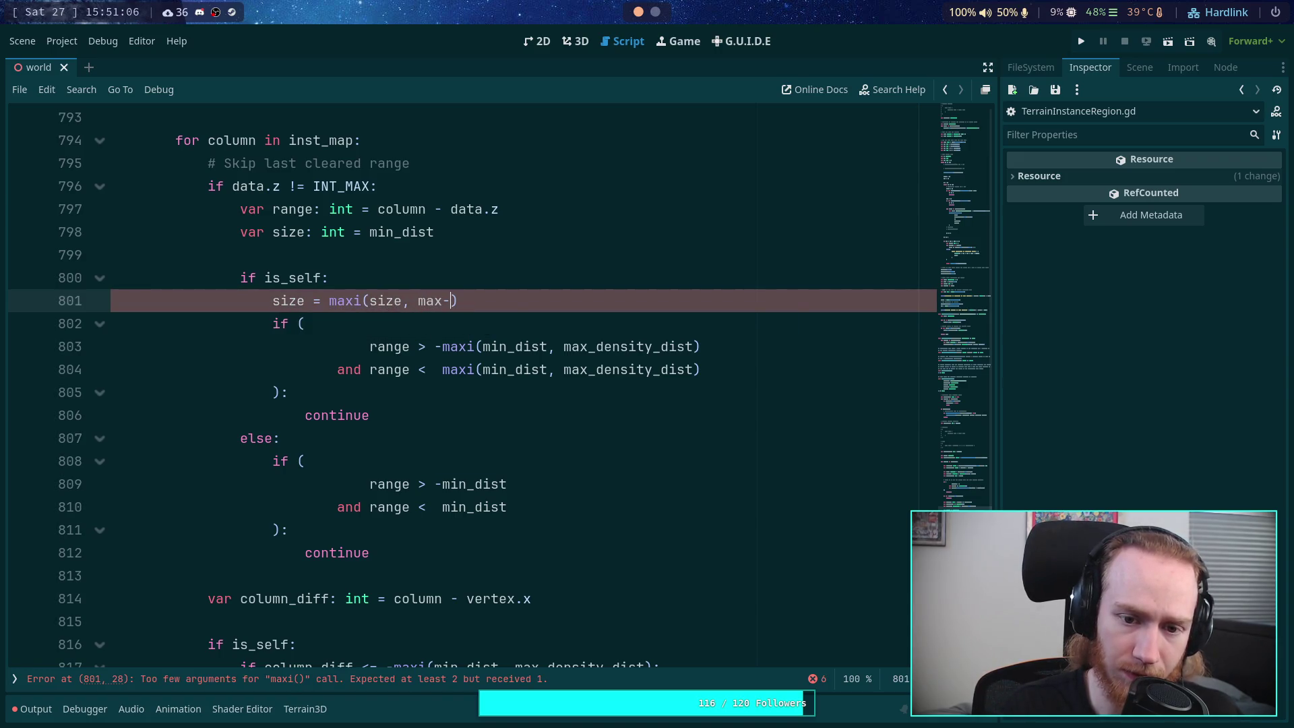
pyautogui.press('BackSpace')
pyautogui.write('_d')
pyautogui.press('Return')
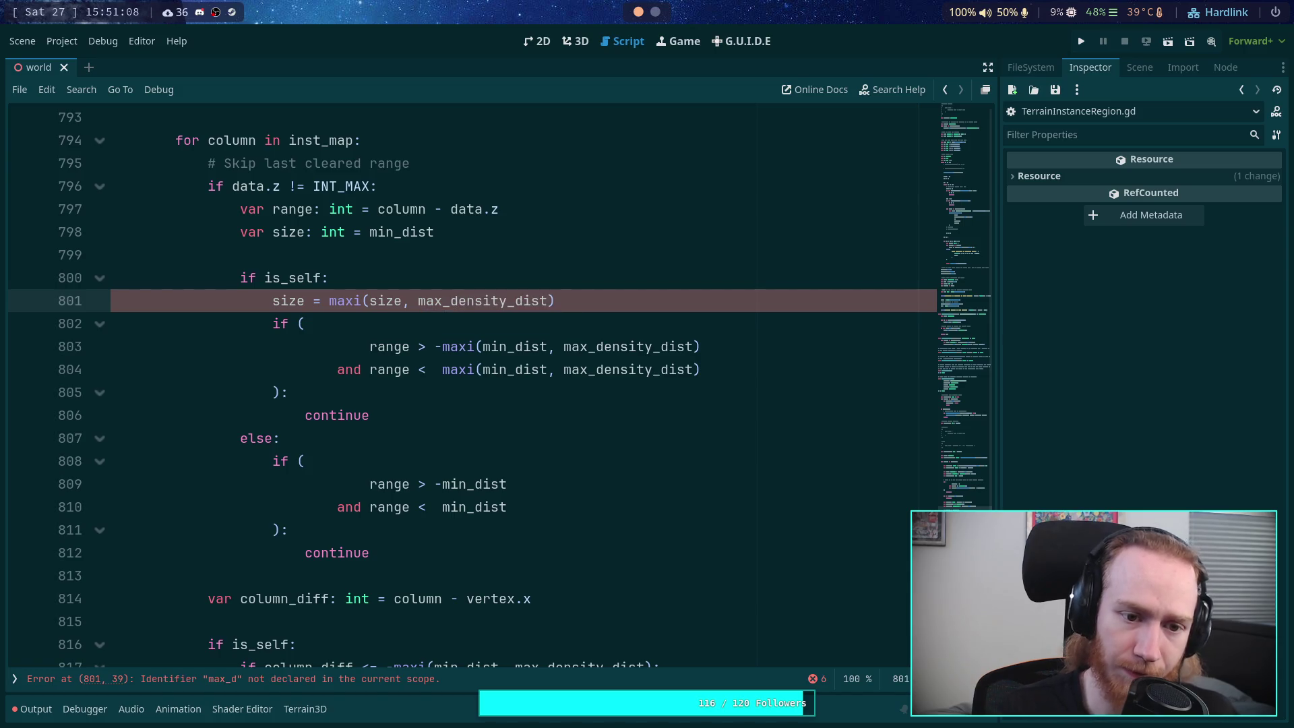
# Step: Rewrite line 800 as 'if is_self and max_density_dist > size: size = max_density_dist'
pyautogui.click(324, 277)
pyautogui.write('and')
pyautogui.write('ax')
pyautogui.press('Return')
pyautogui.write('ize')
pyautogui.moveTo(328, 300); pyautogui.dragTo(415, 305)
pyautogui.press('BackSpace')
pyautogui.click(485, 300)
pyautogui.press('BackSpace')
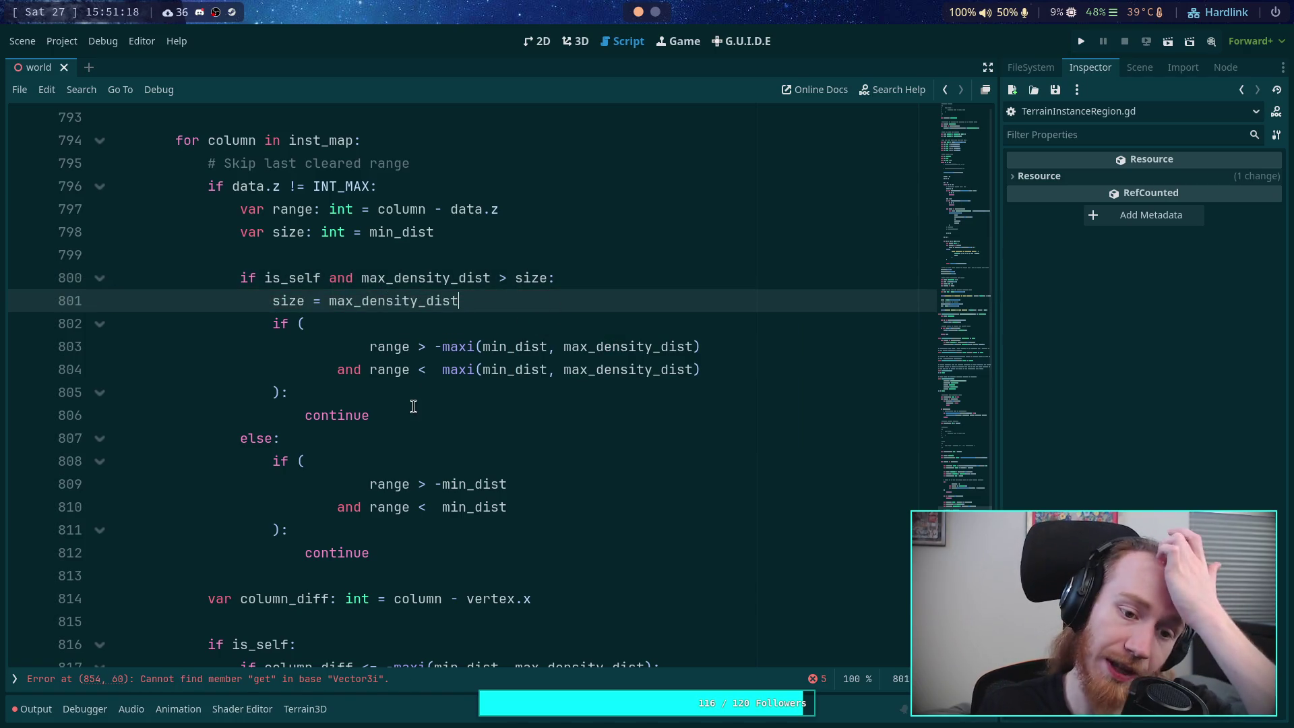
# Step: Delete the old maxi range check and else branch, dedenting the remaining check
pyautogui.moveTo(411, 406); pyautogui.dragTo(525, 300)
pyautogui.press('BackSpace')
pyautogui.moveTo(290, 347)
pyautogui.mouseDown()
pyautogui.moveTo(294, 413)
pyautogui.moveTo(246, 327)
pyautogui.moveTo(242, 346)
pyautogui.moveTo(554, 306)
pyautogui.mouseUp()
pyautogui.click(334, 435)
pyautogui.hotkey('shift', 'Tab')
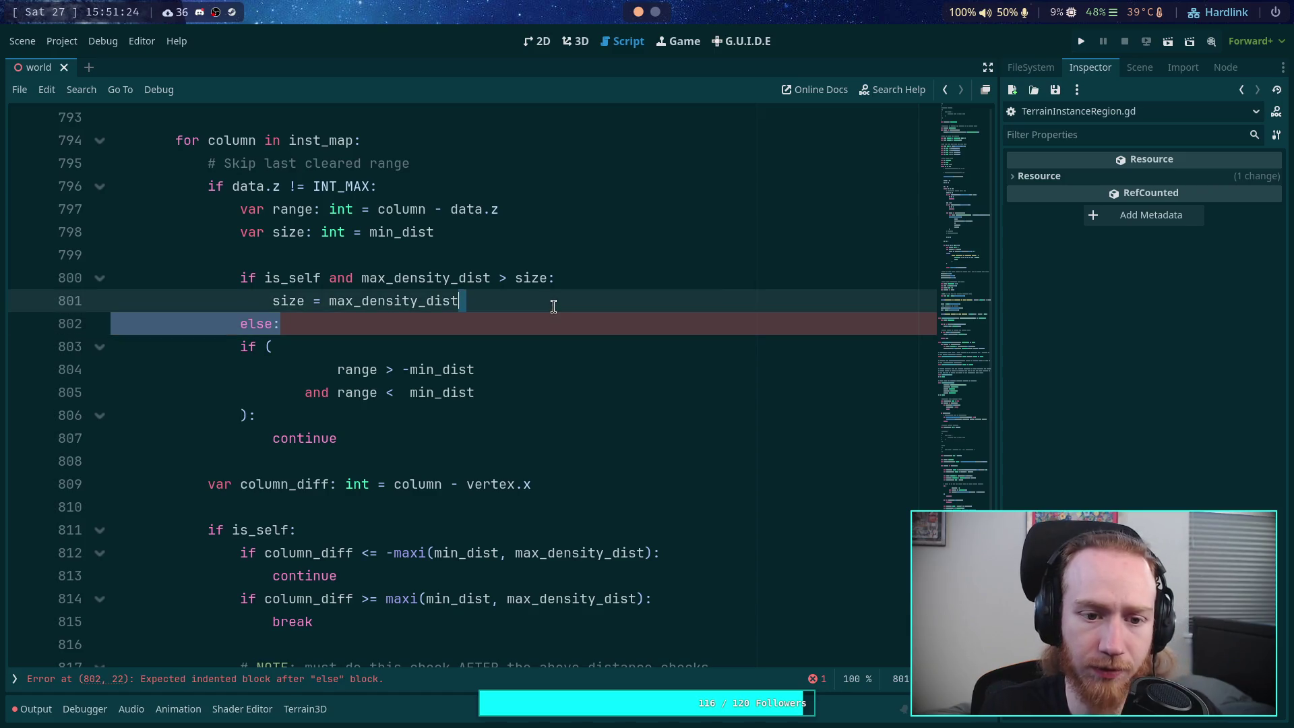
pyautogui.press('Return')
# Step: Collapse the range check into 'if range > -size and range < size: continue'
pyautogui.moveTo(408, 370); pyautogui.dragTo(497, 364)
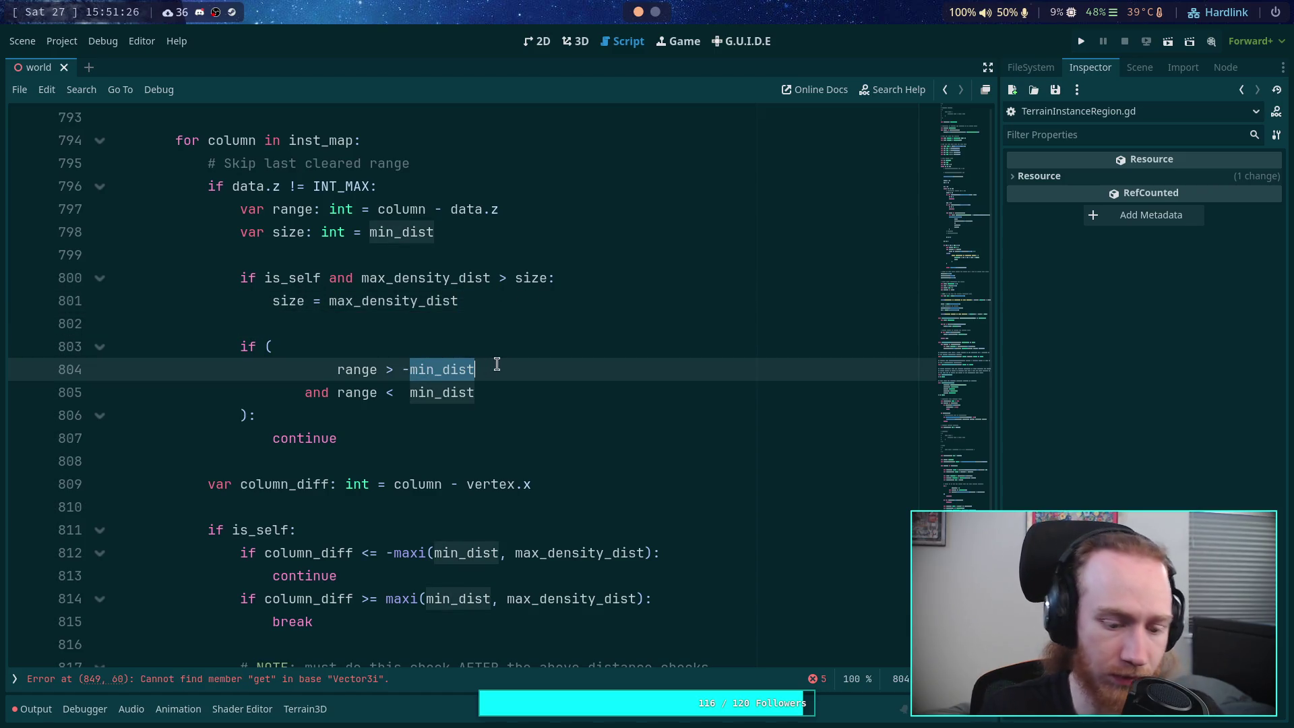
pyautogui.write('size')
pyautogui.click(477, 357)
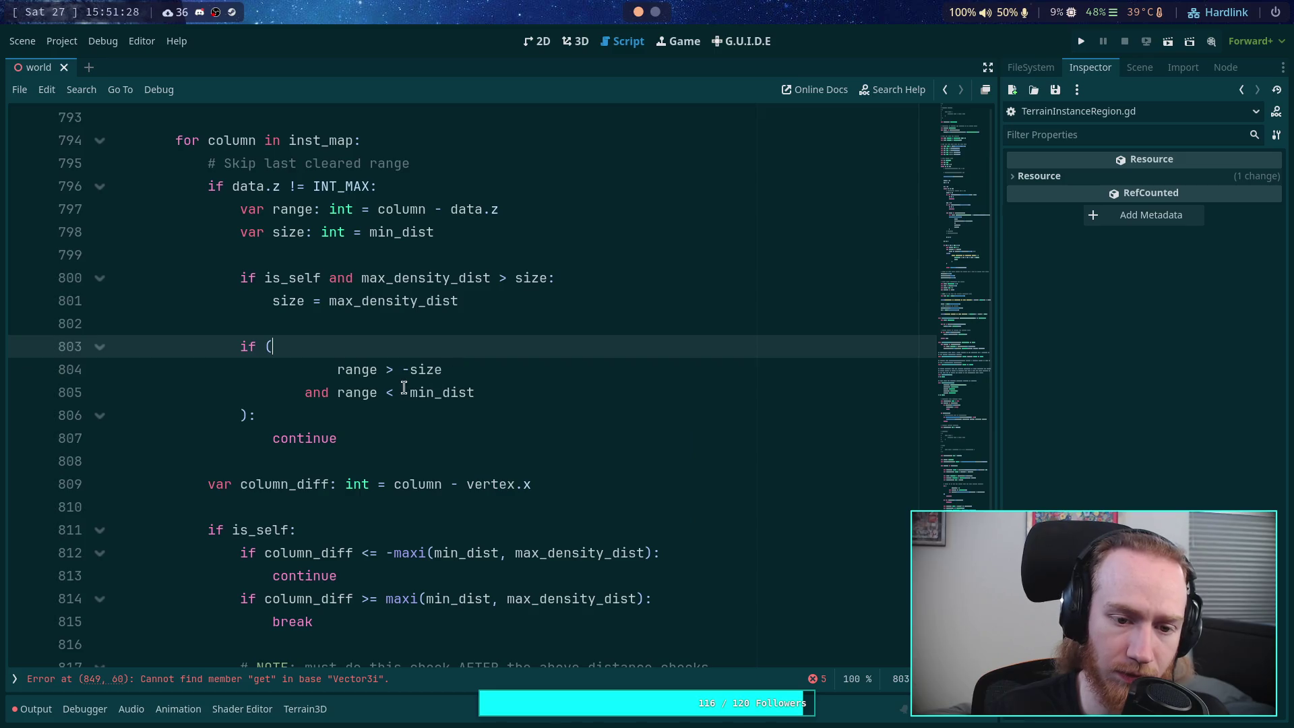
pyautogui.moveTo(409, 392); pyautogui.dragTo(474, 392)
pyautogui.write('sizve')
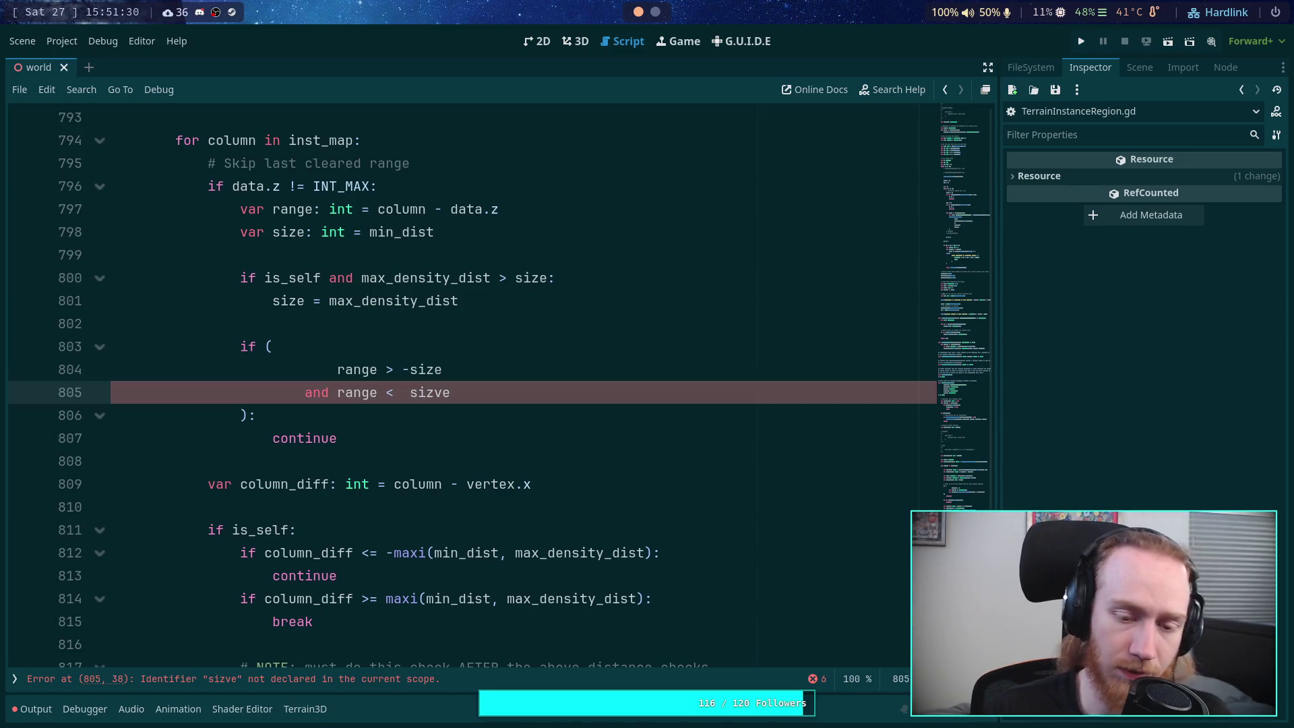
pyautogui.press('BackSpace')
pyautogui.press('BackSpace')
pyautogui.write('e')
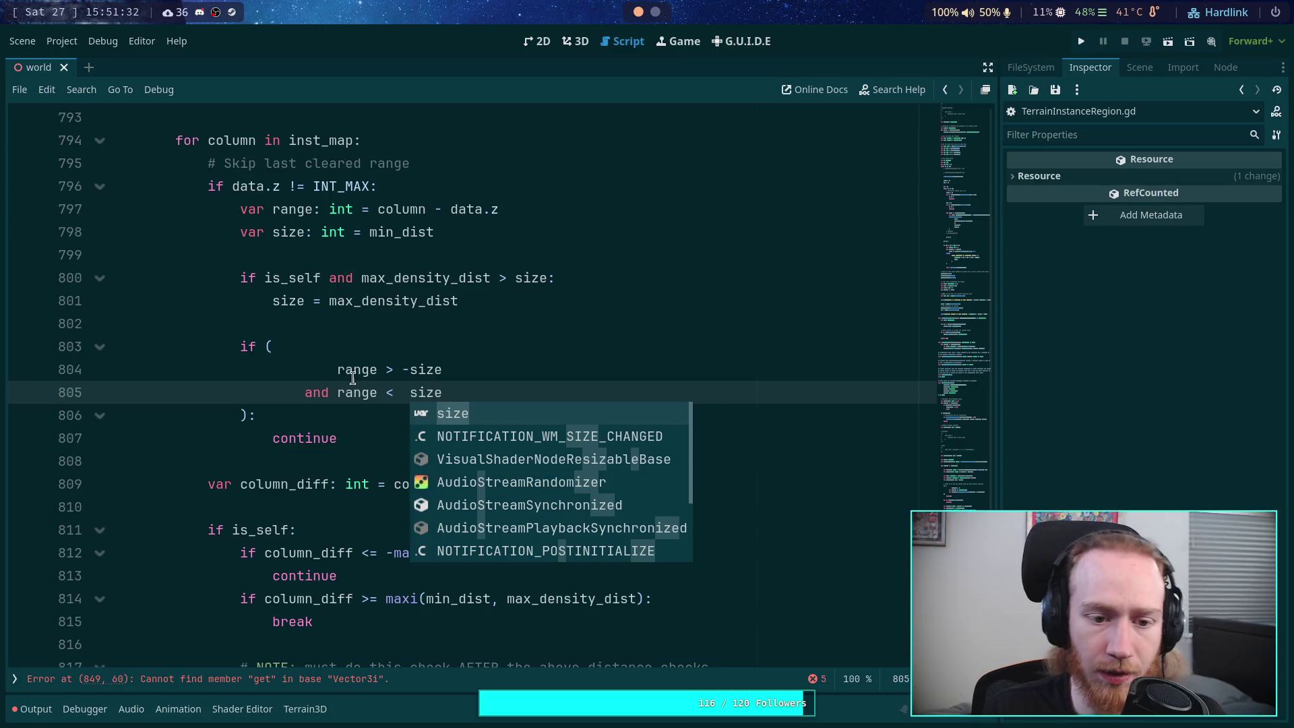
pyautogui.moveTo(337, 369); pyautogui.dragTo(265, 342)
pyautogui.press('BackSpace')
pyautogui.click(306, 370)
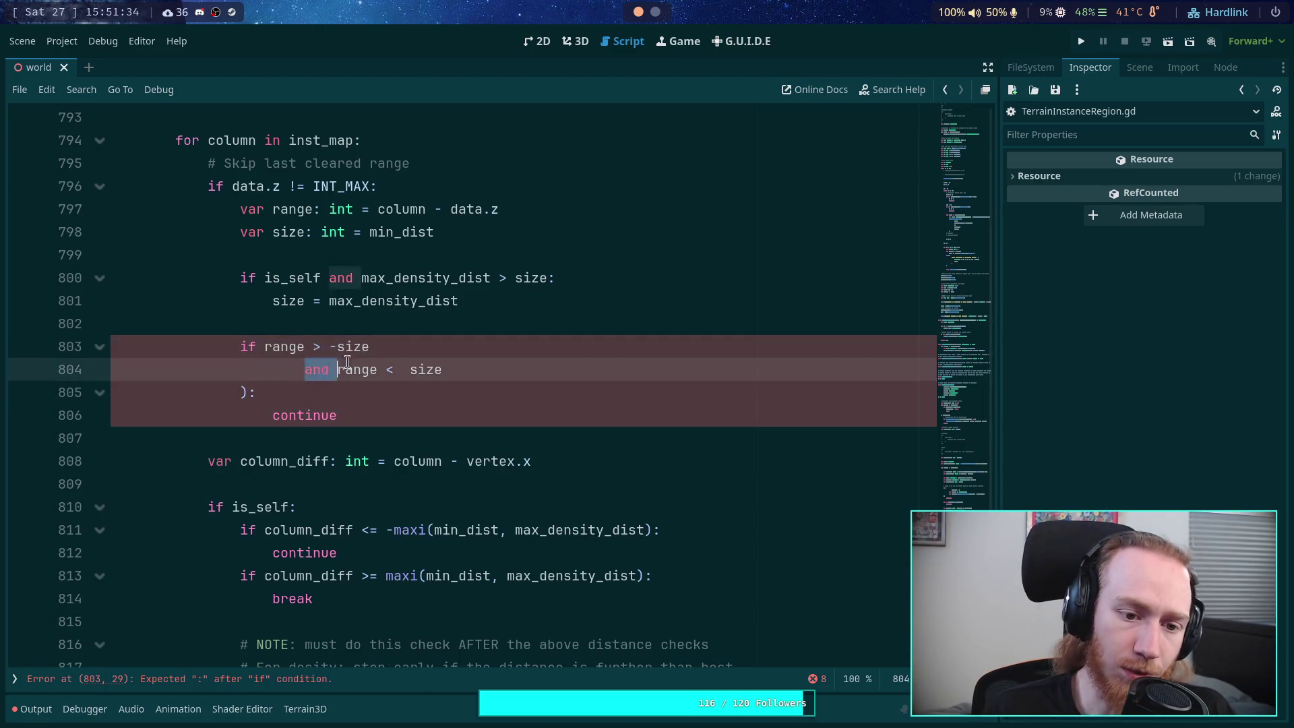
pyautogui.press('BackSpace')
pyautogui.click(369, 346)
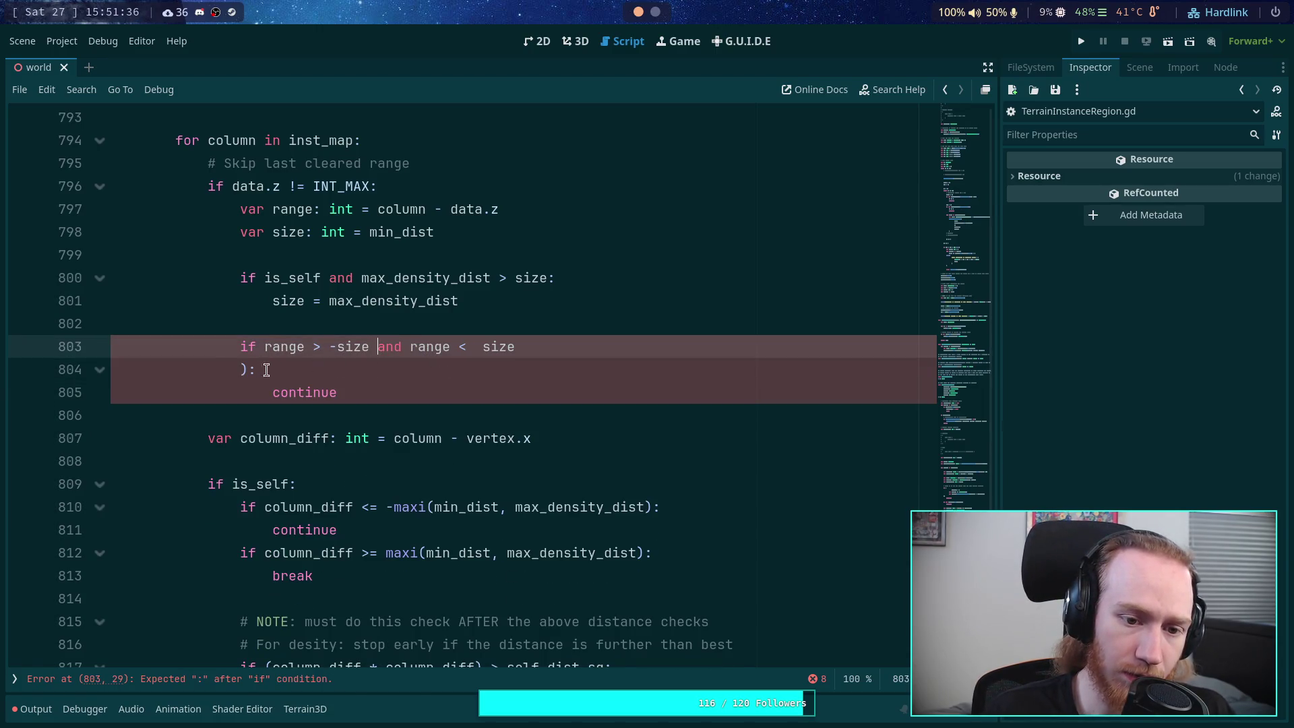
pyautogui.moveTo(251, 369); pyautogui.dragTo(537, 355)
pyautogui.write('e')
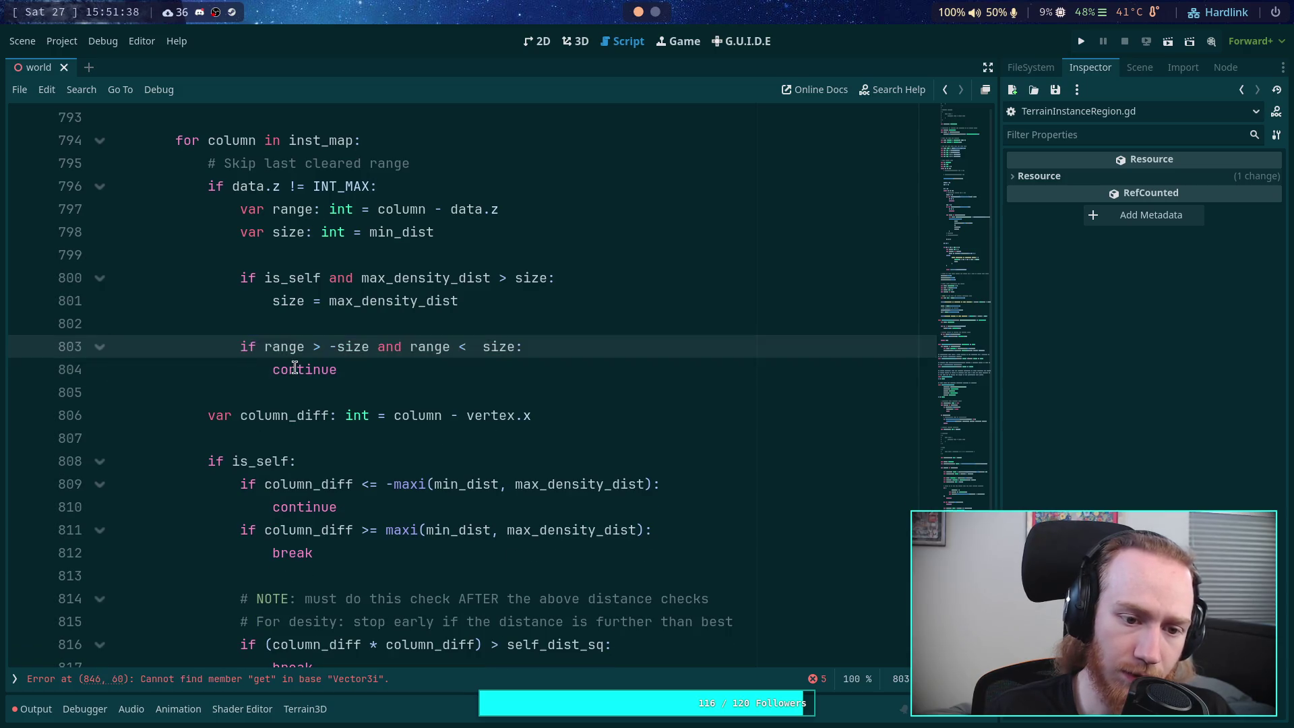
pyautogui.click(462, 383)
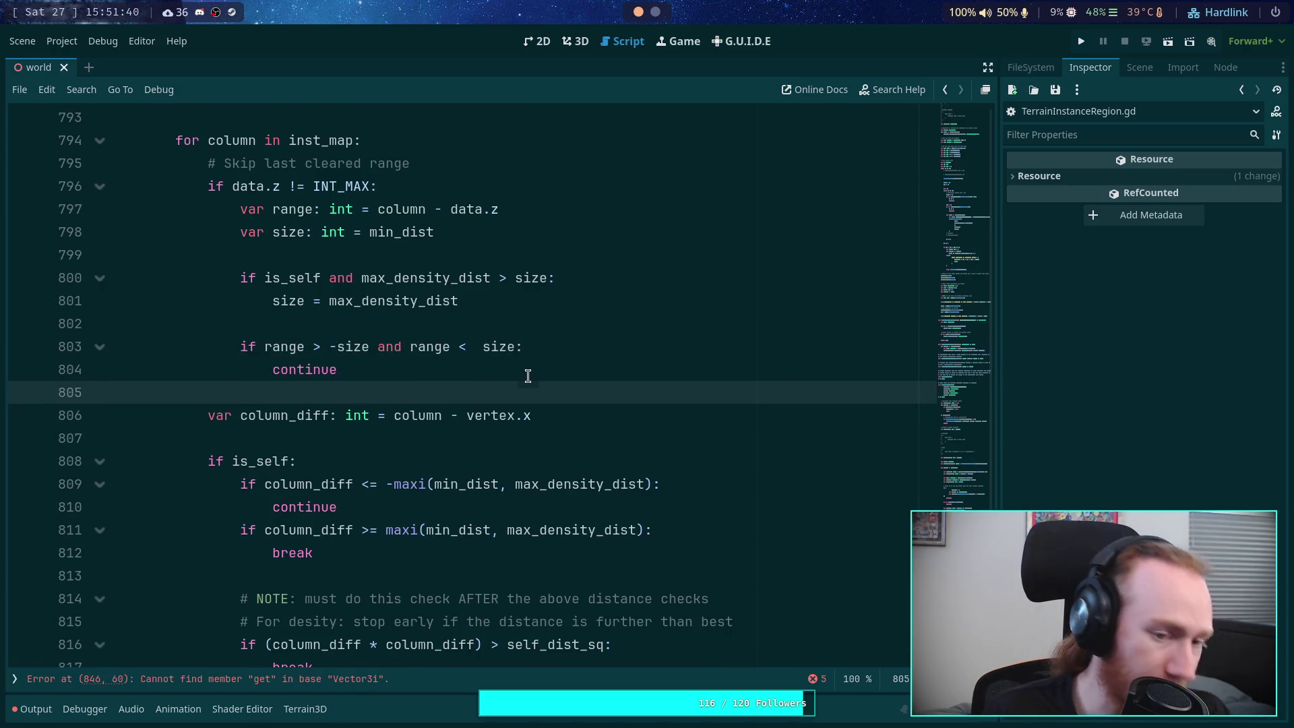
pyautogui.scroll(1, 529, 374)
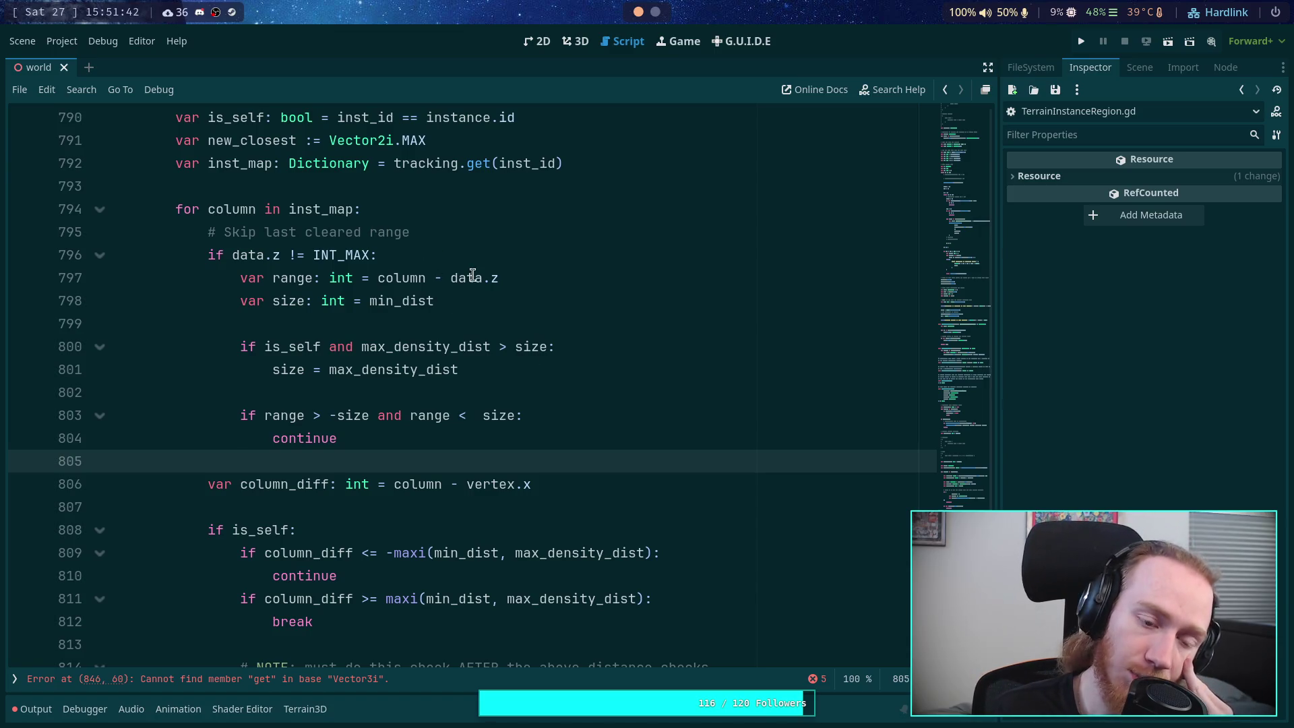
pyautogui.moveTo(533, 345)
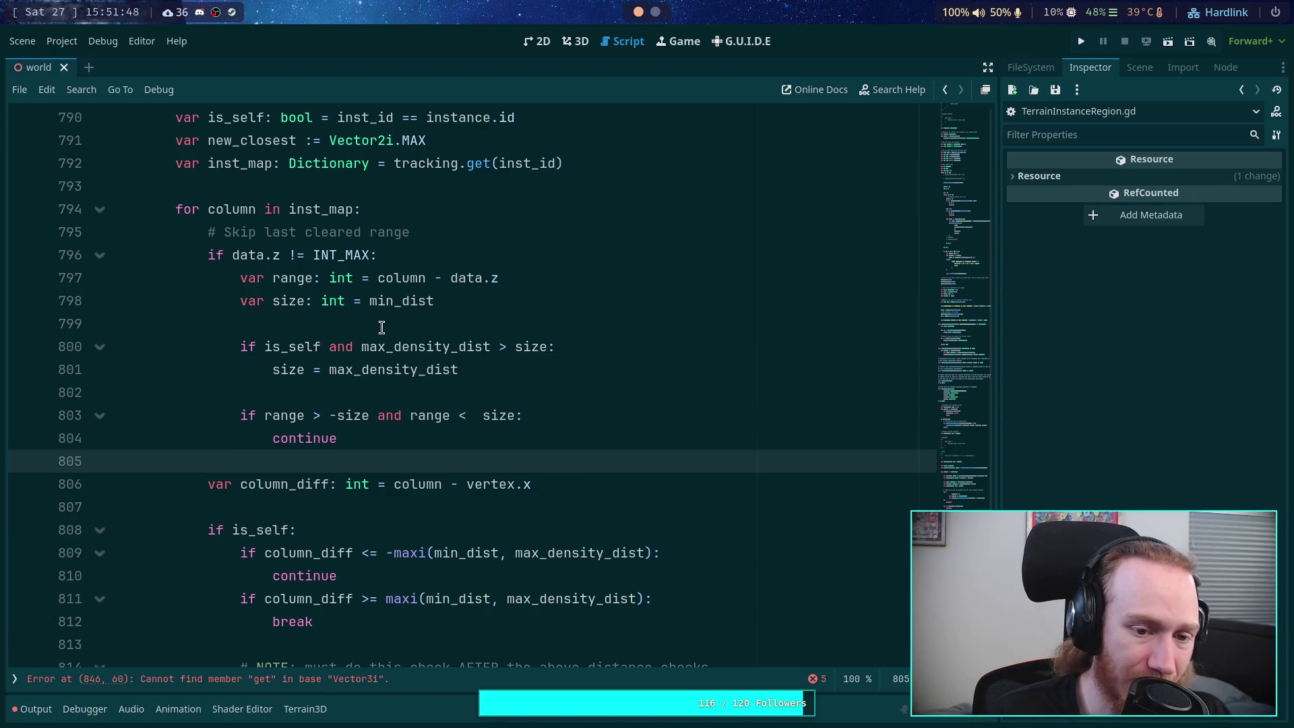
pyautogui.scroll(2, 382, 327)
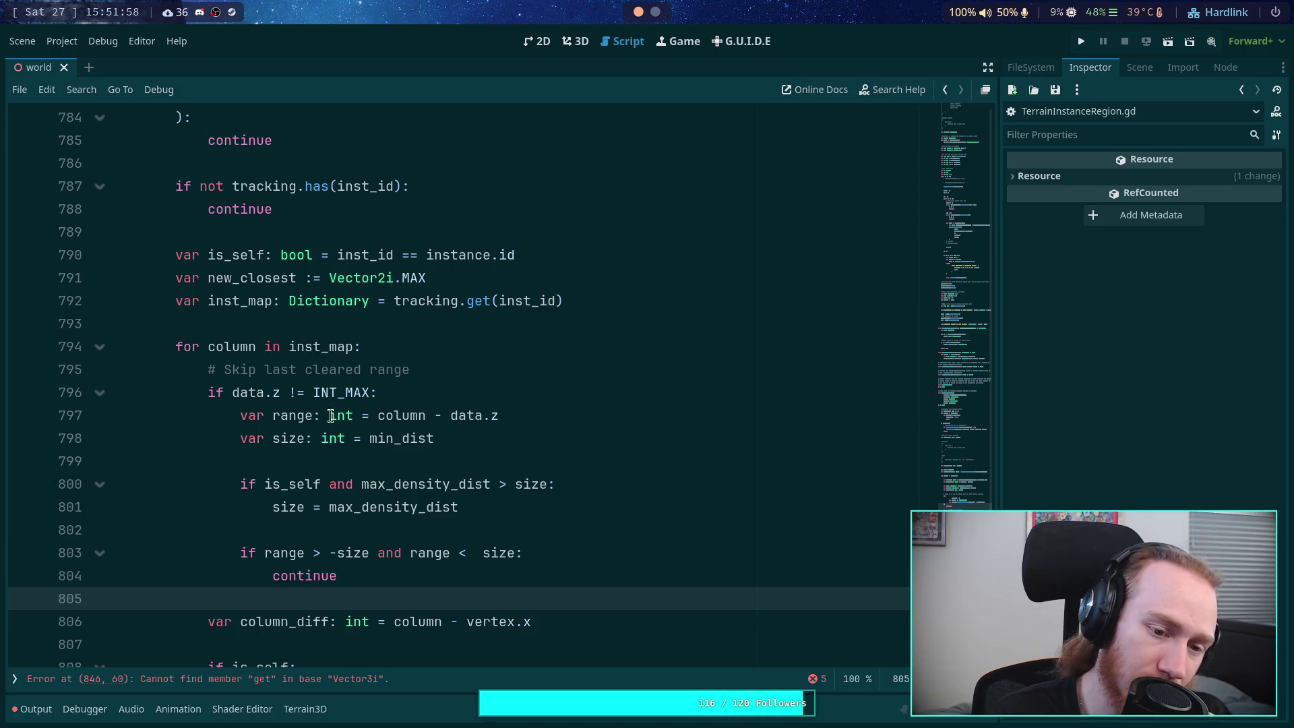
pyautogui.doubleClick(295, 419)
pyautogui.click(636, 293)
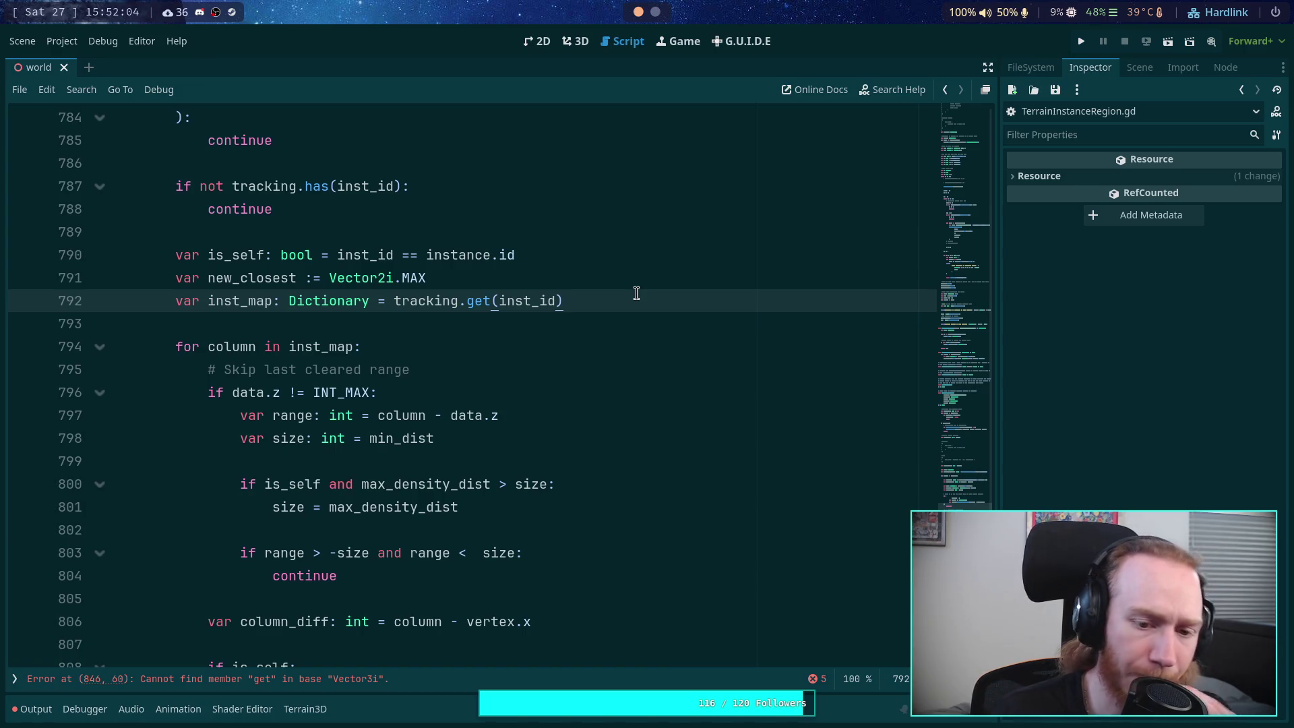
pyautogui.doubleClick(498, 553)
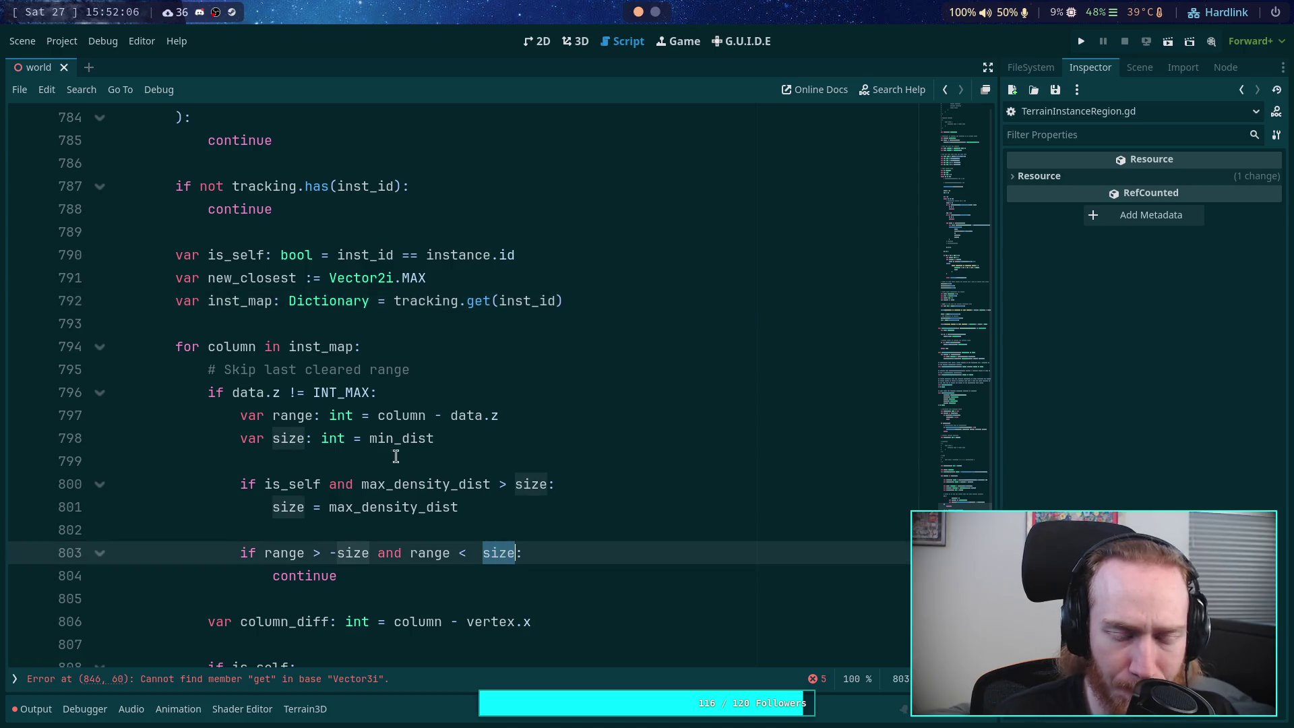
pyautogui.click(221, 433)
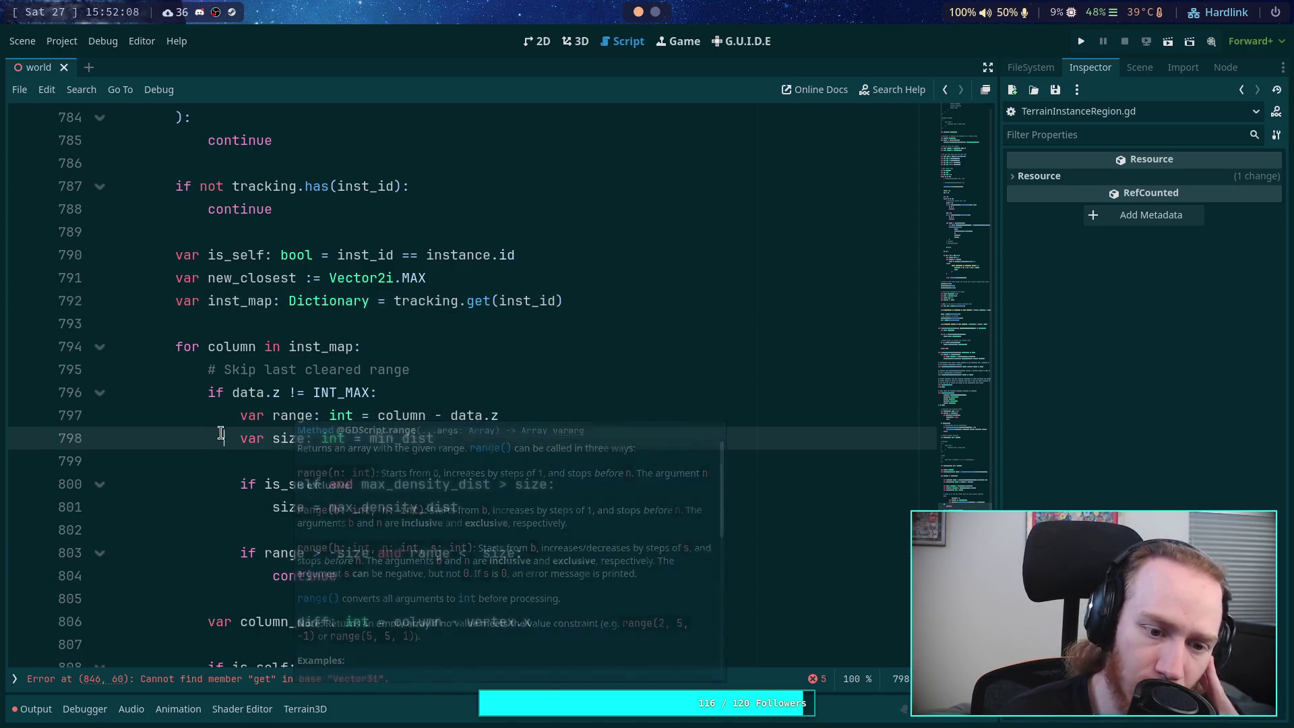
pyautogui.doubleClick(289, 437)
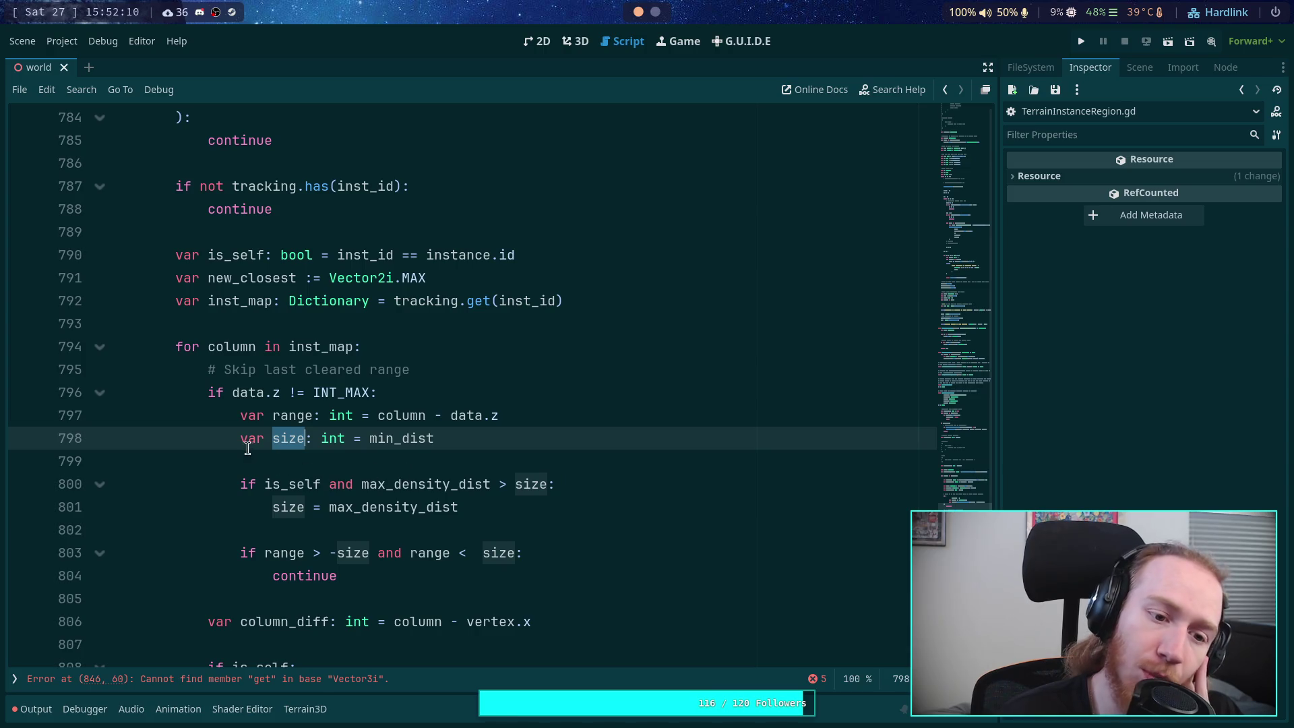
pyautogui.click(275, 438)
pyautogui.write('clear_')
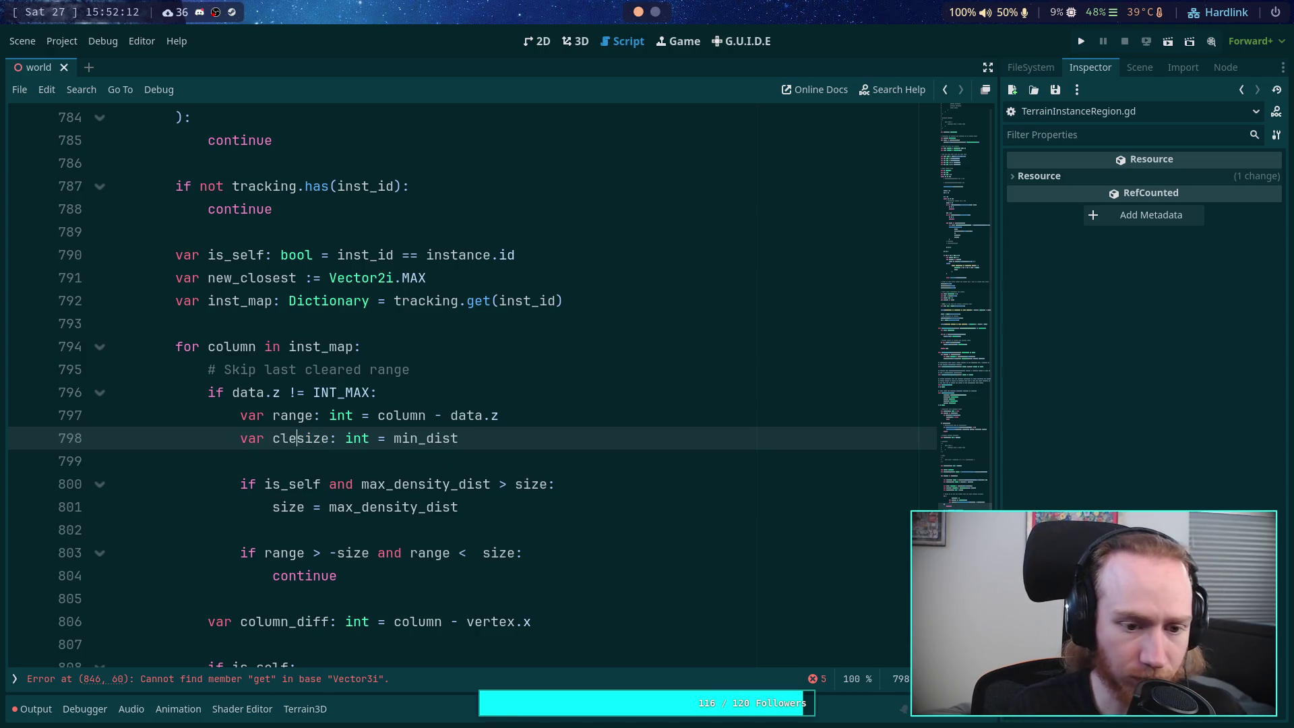
# Step: Replace size with clear_size in the is_self line and both range bounds
pyautogui.doubleClick(301, 440)
pyautogui.hotkey('ctrl', 'c')
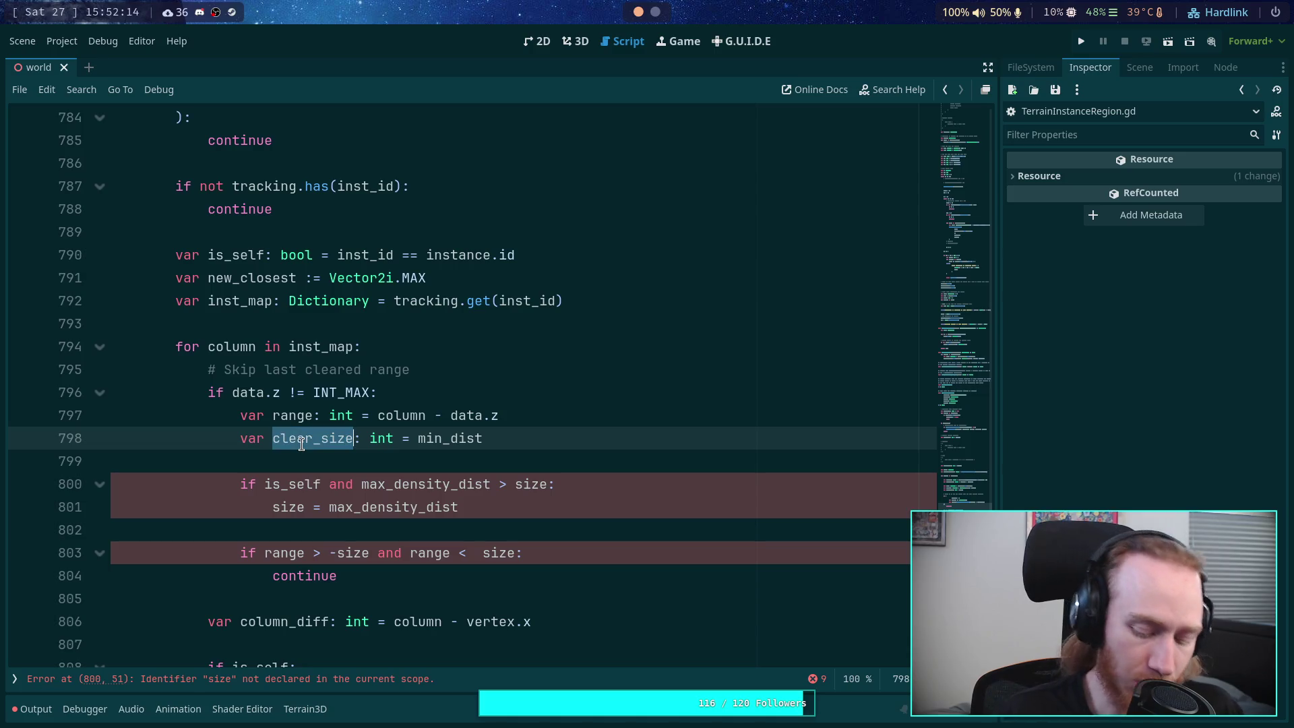
pyautogui.doubleClick(300, 508)
pyautogui.hotkey('ctrl', 'v')
pyautogui.doubleClick(348, 553)
pyautogui.hotkey('ctrl', 'v')
pyautogui.doubleClick(546, 551)
pyautogui.hotkey('ctrl', 'v')
pyautogui.doubleClick(529, 483)
pyautogui.hotkey('ctrl', 'v')
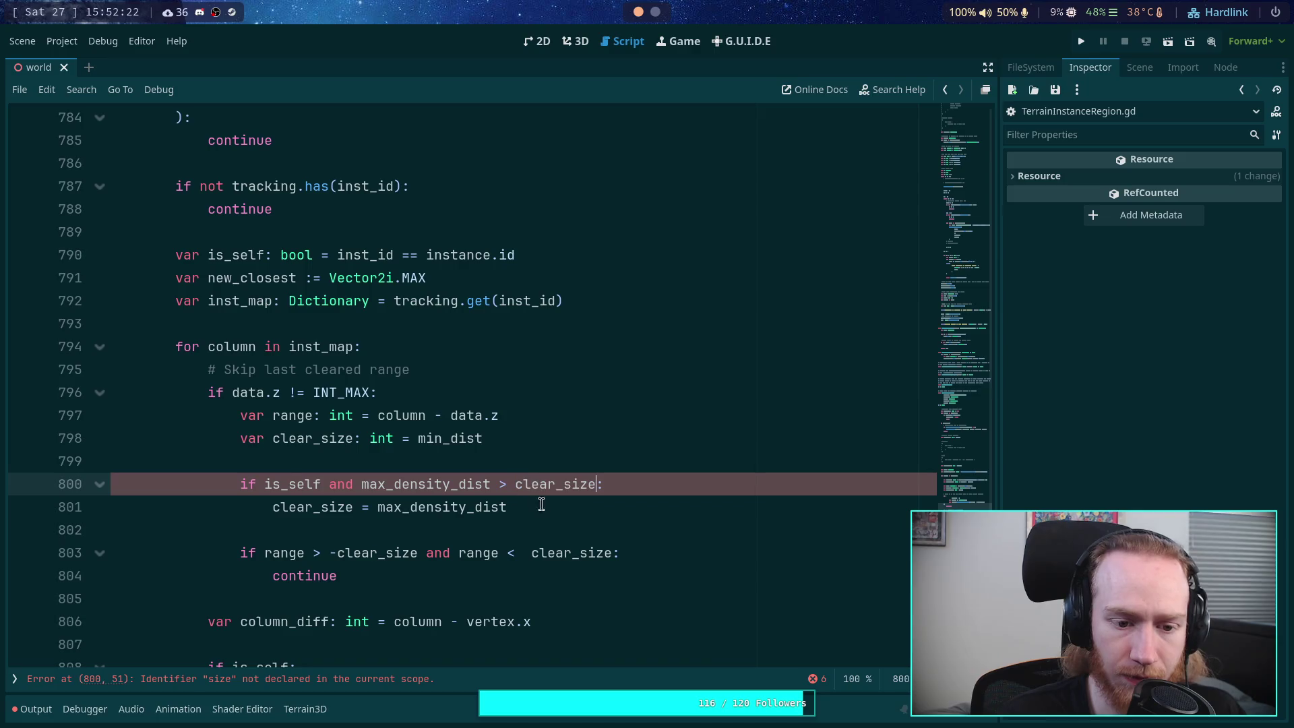
# Step: Move the clear_size declaration and is_self adjustment above the for loop at function level
pyautogui.moveTo(506, 507); pyautogui.dragTo(375, 484)
pyautogui.hotkey('alt', 'Up')
pyautogui.hotkey('alt', 'Up')
pyautogui.hotkey('alt', 'Up')
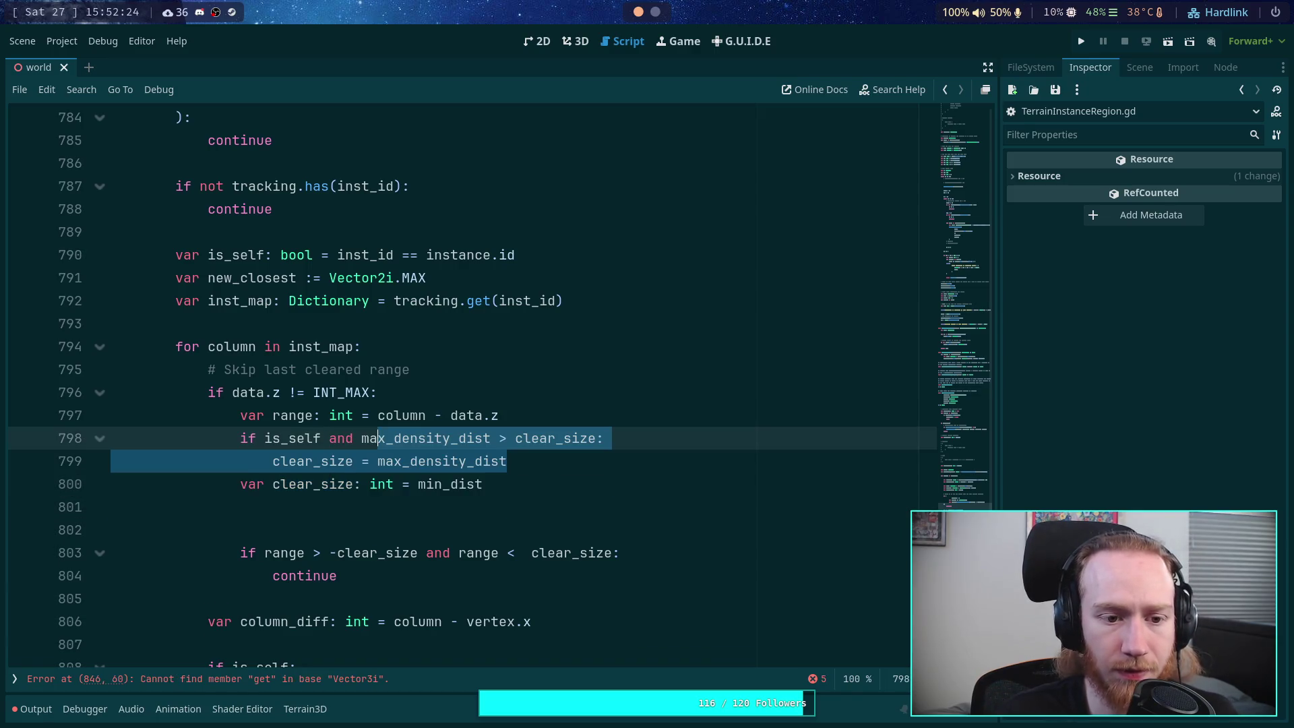
pyautogui.press('Down')
pyautogui.press('Down')
pyautogui.press('Down')
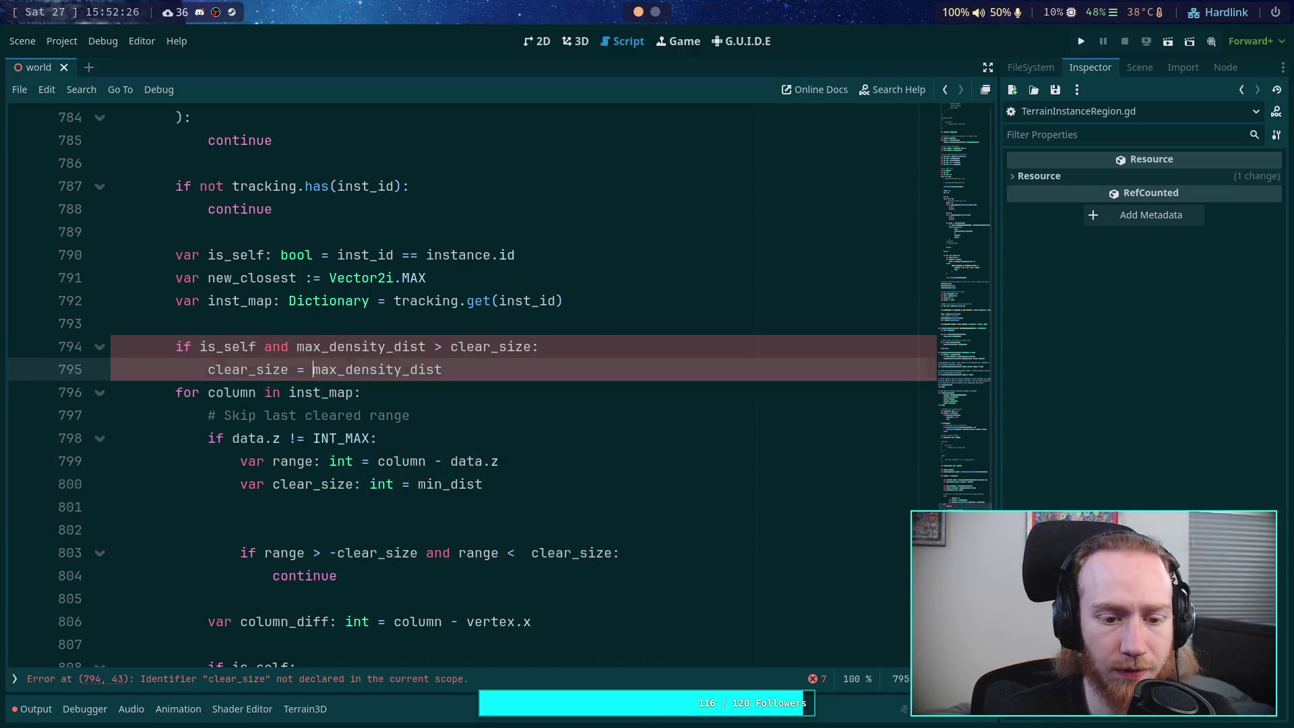
pyautogui.hotkey('alt', 'Up')
pyautogui.hotkey('alt', 'Up')
pyautogui.hotkey('alt', 'Up')
pyautogui.hotkey('alt', 'Up')
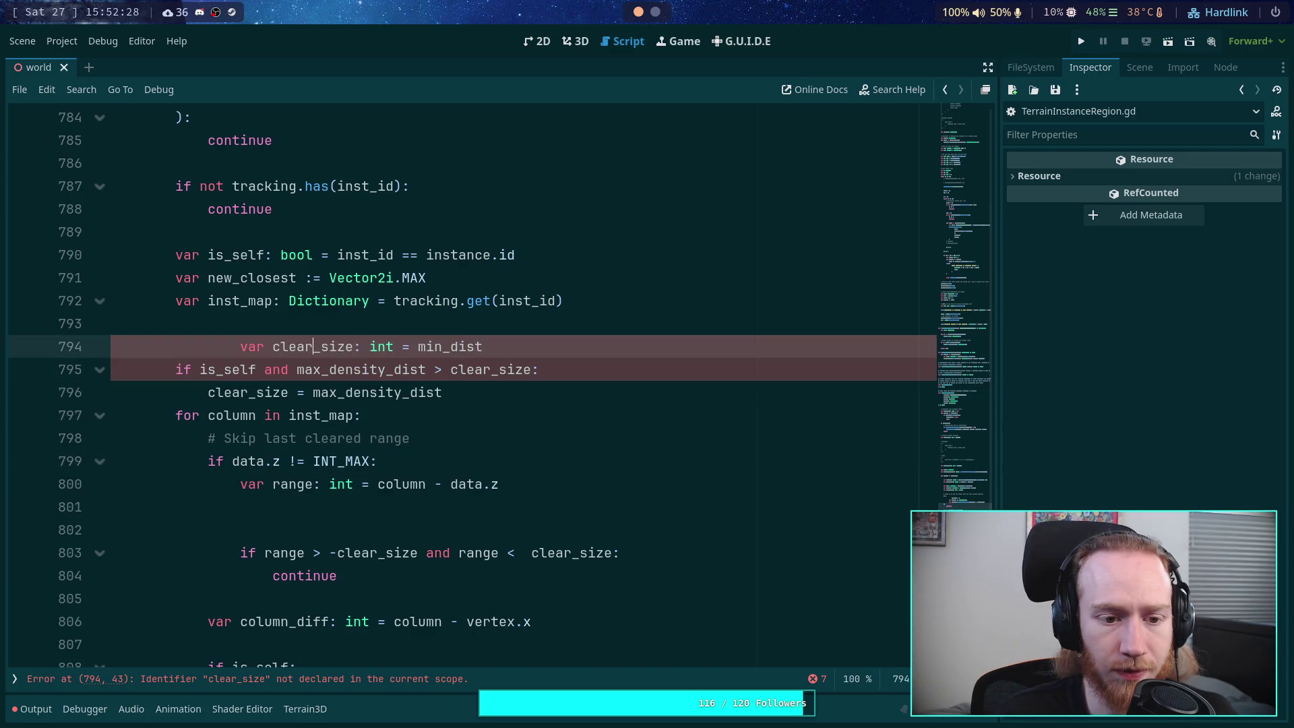
pyautogui.hotkey('alt', 'Up')
pyautogui.hotkey('shift', 'Tab')
pyautogui.hotkey('shift', 'Tab')
pyautogui.press('Down')
pyautogui.press('Down')
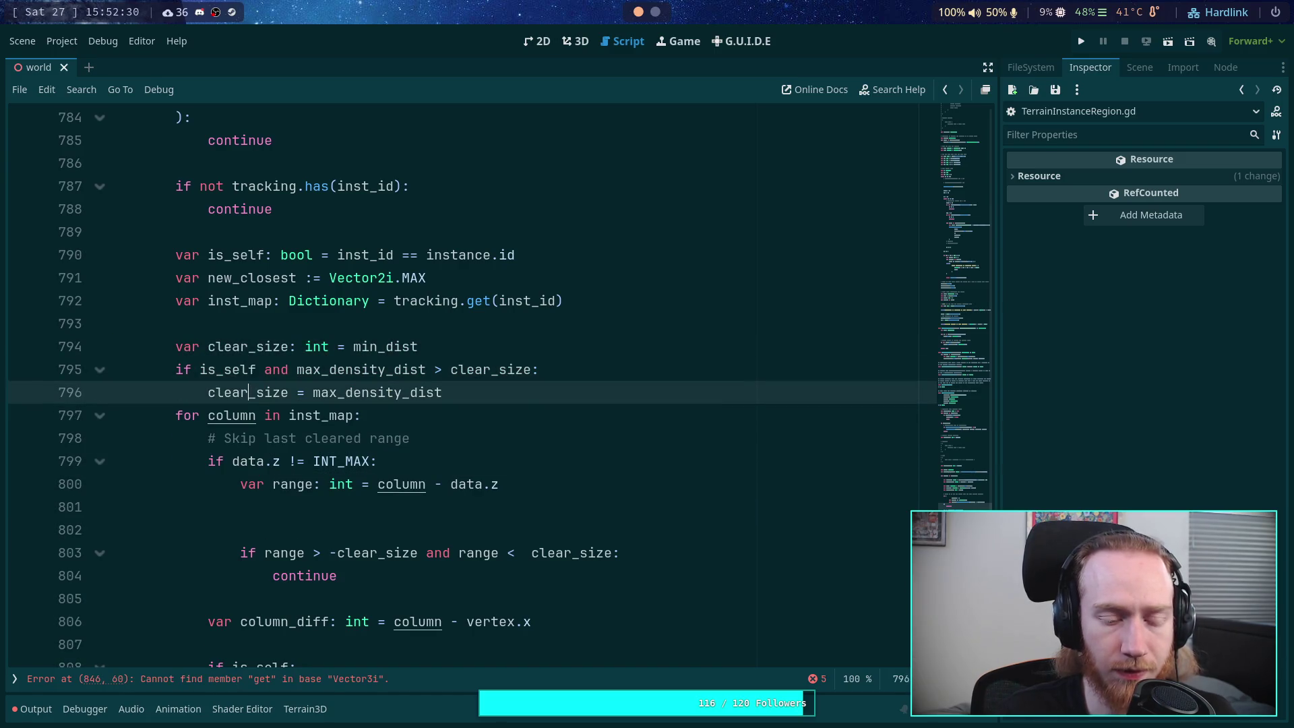
pyautogui.press('Return')
# Step: Tidy the blank lines around the range check and save the script
pyautogui.press('Down')
pyautogui.press('Down')
pyautogui.press('Down')
pyautogui.press('Down')
pyautogui.press('Down')
pyautogui.press('Return')
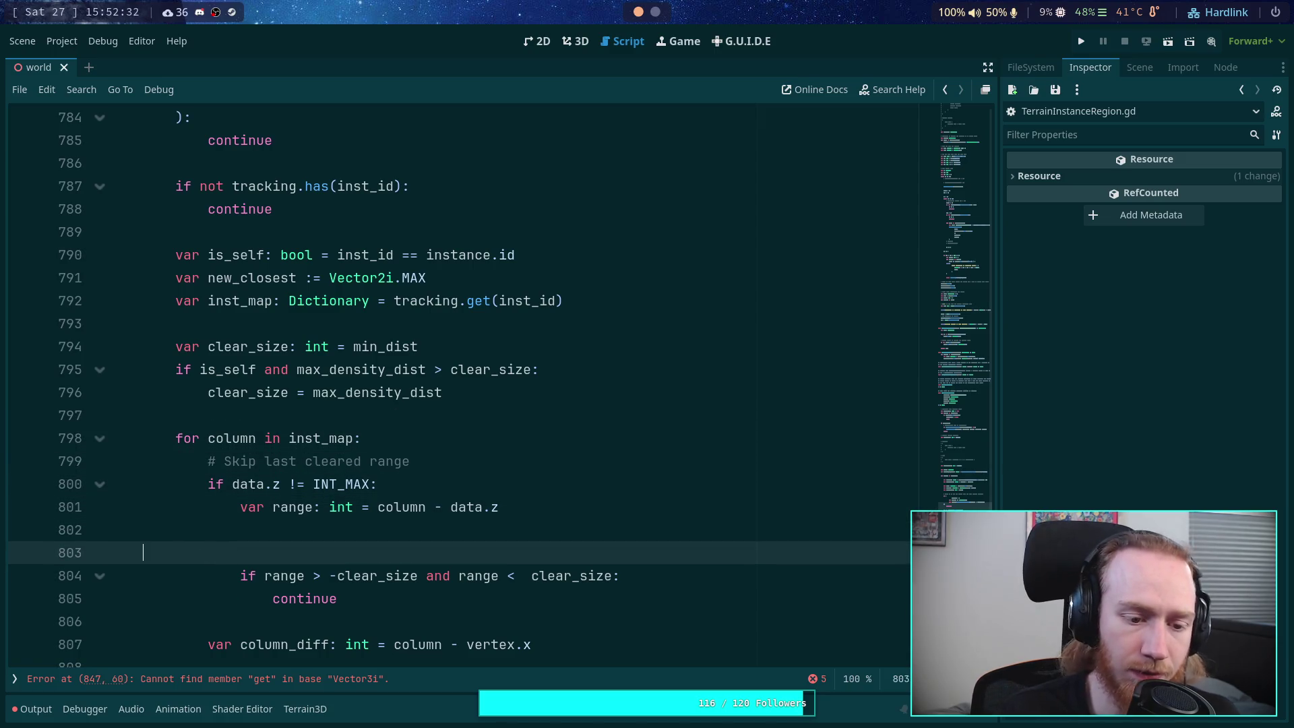
pyautogui.press('BackSpace')
pyautogui.press('BackSpace')
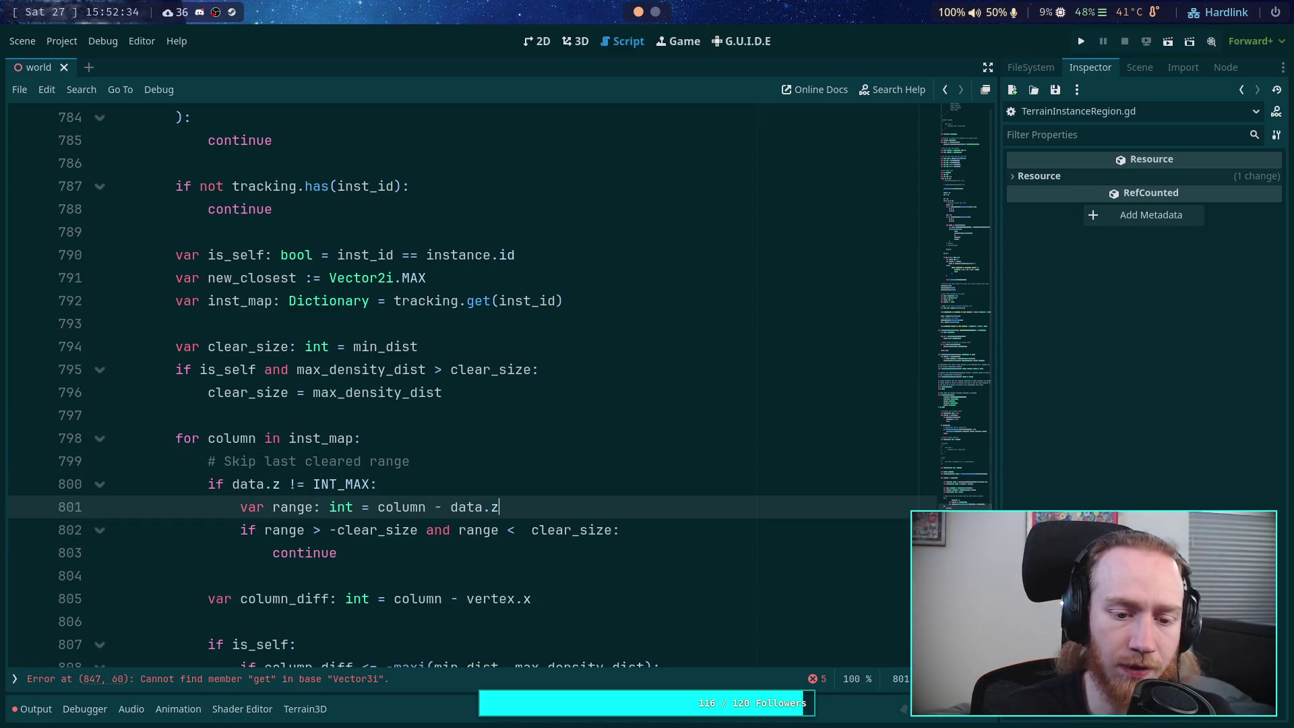
pyautogui.click(433, 537)
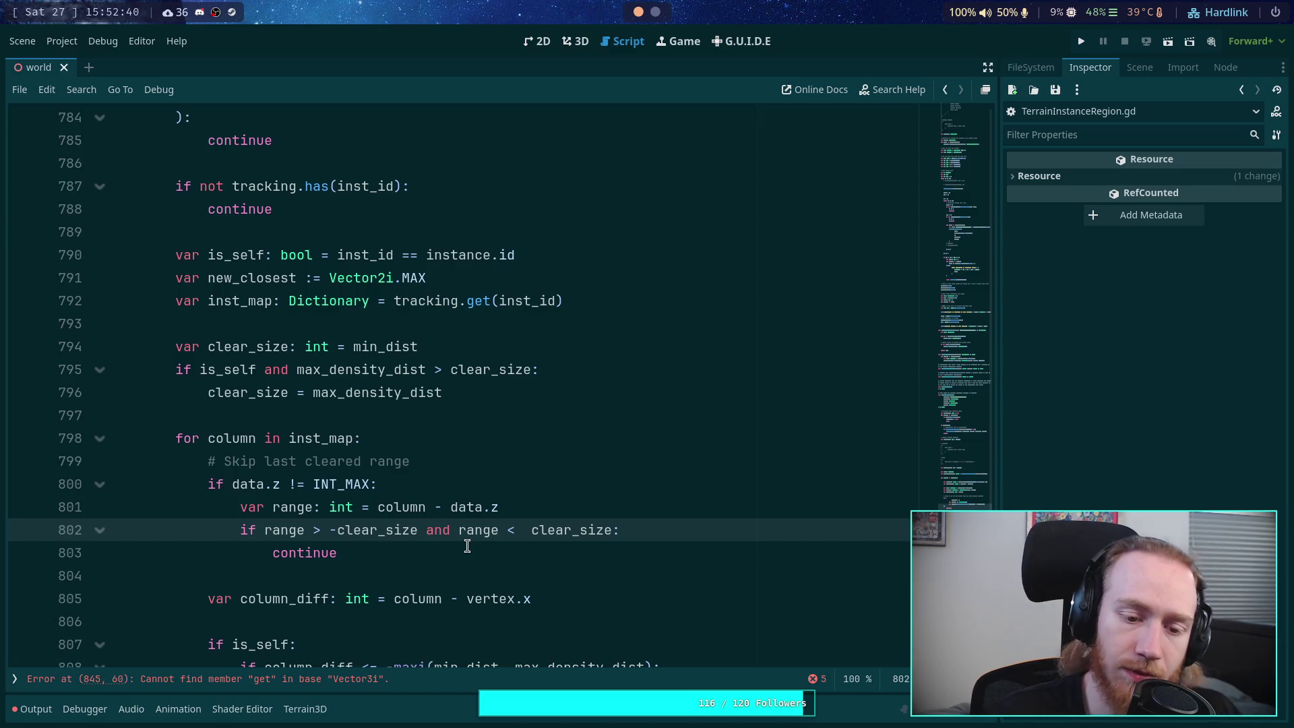
pyautogui.click(396, 579)
pyautogui.scroll(-2, 377, 566)
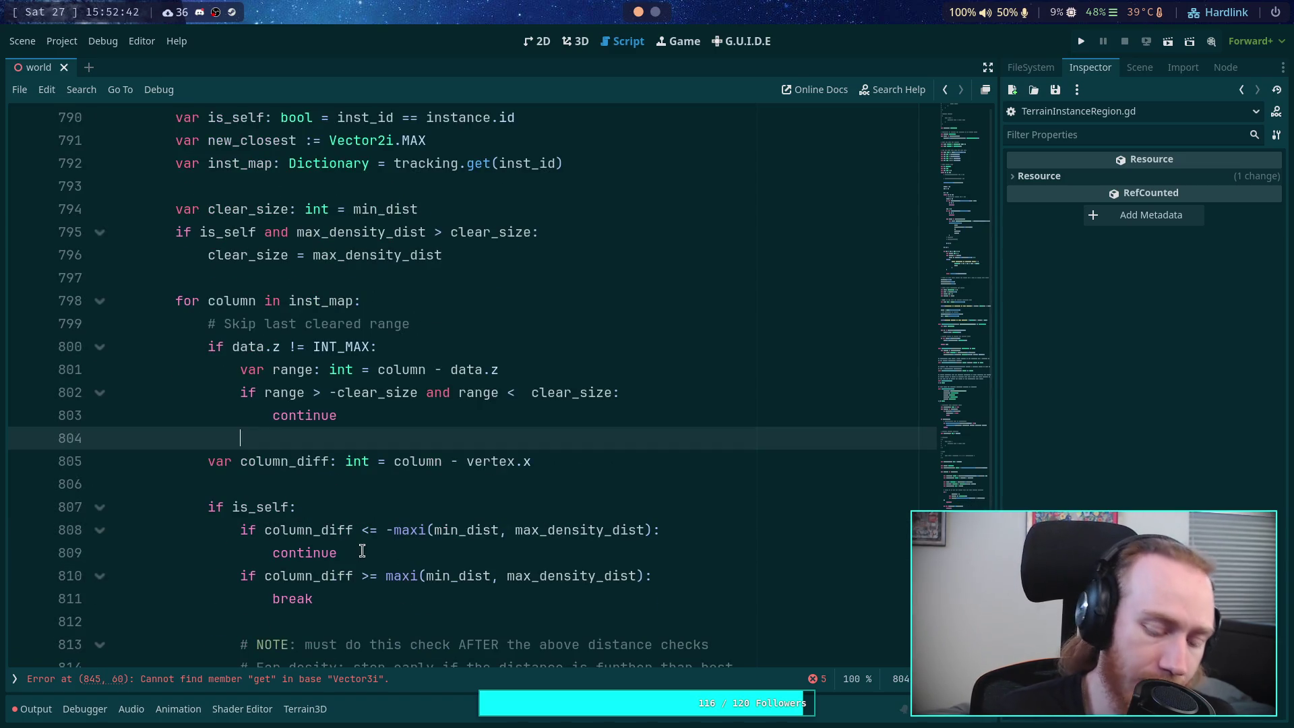
pyautogui.hotkey('ctrl', 's')
pyautogui.scroll(-1, 445, 546)
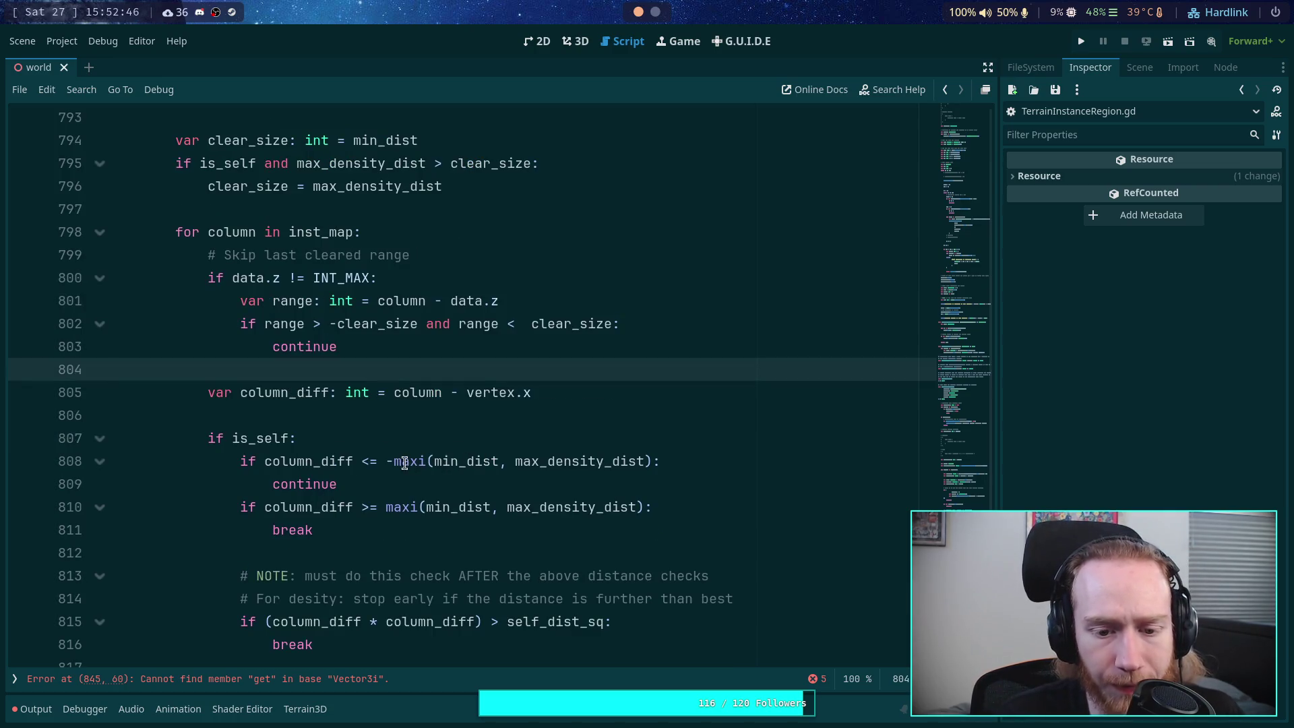
# Step: Rename the clear_size declaration to max_radius and delete the unfinished max_radius line
pyautogui.doubleClick(441, 460)
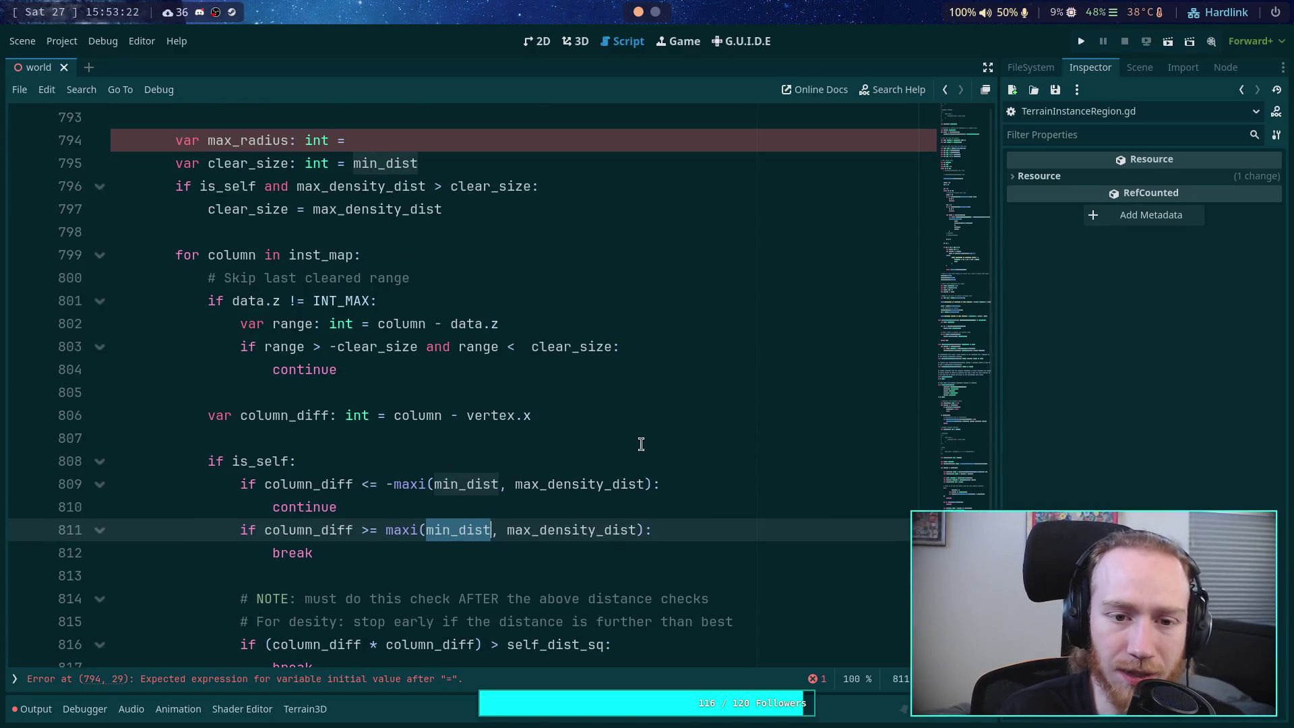
pyautogui.scroll(-5, 560, 531)
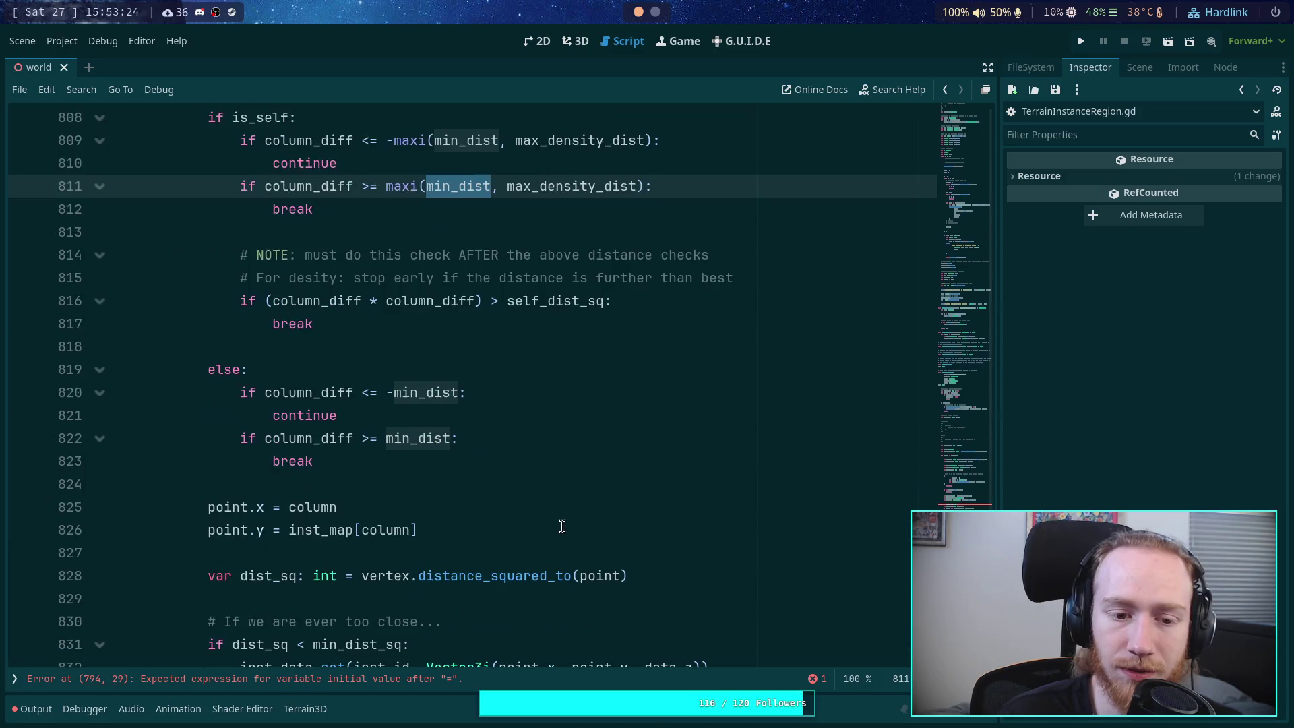
pyautogui.scroll(3, 562, 525)
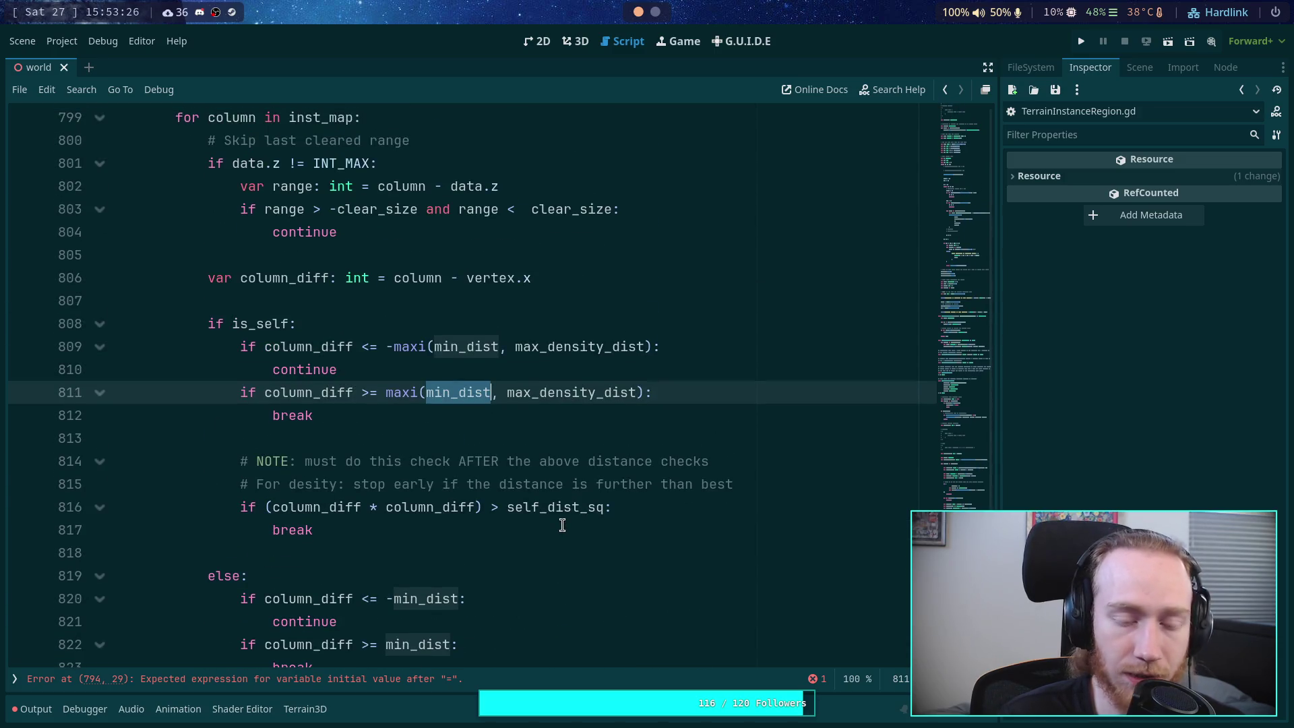
pyautogui.scroll(4, 562, 525)
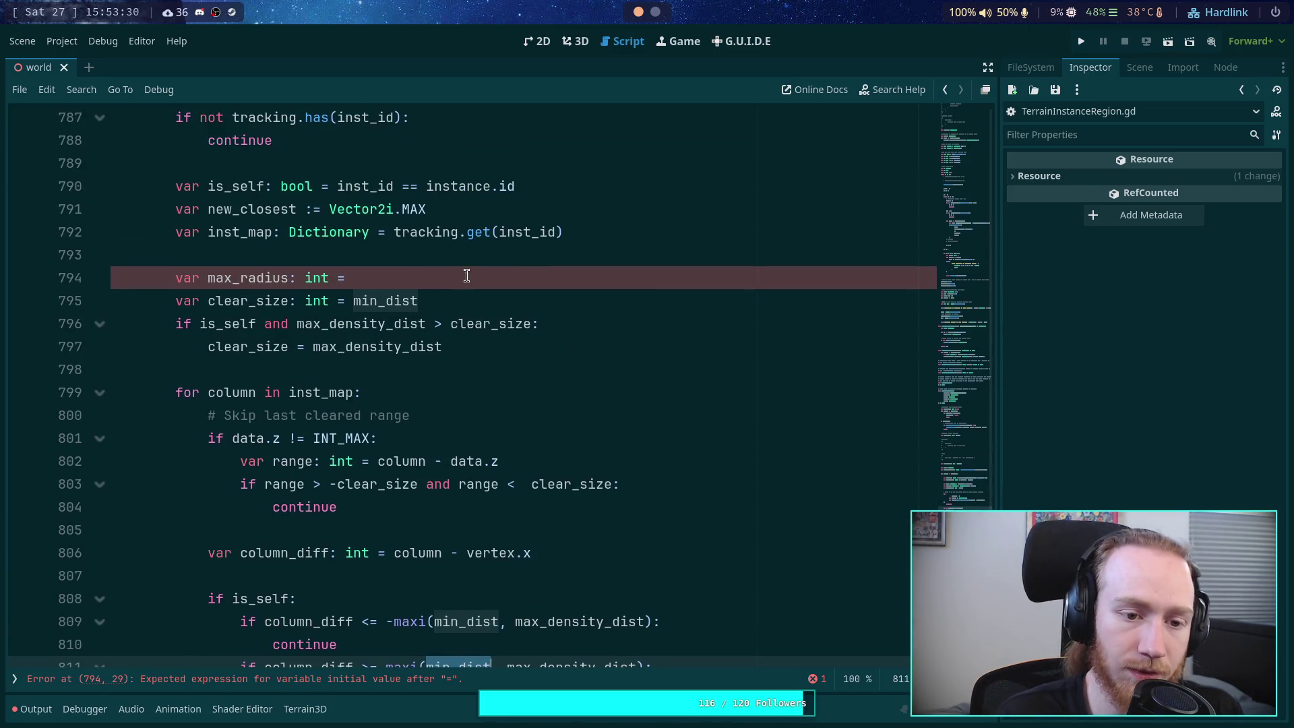
pyautogui.click(475, 262)
pyautogui.click(275, 292)
pyautogui.doubleClick(229, 298)
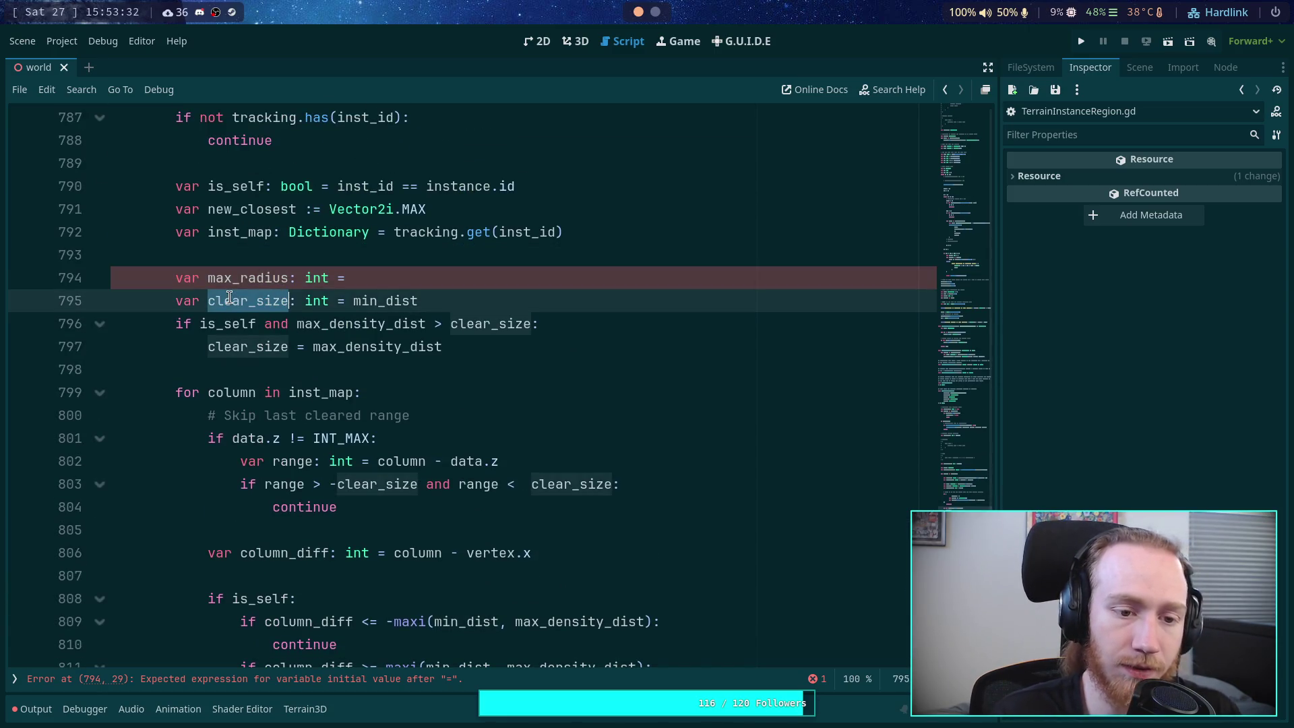
pyautogui.write('max_r')
pyautogui.press('BackSpace')
pyautogui.write('radiu')
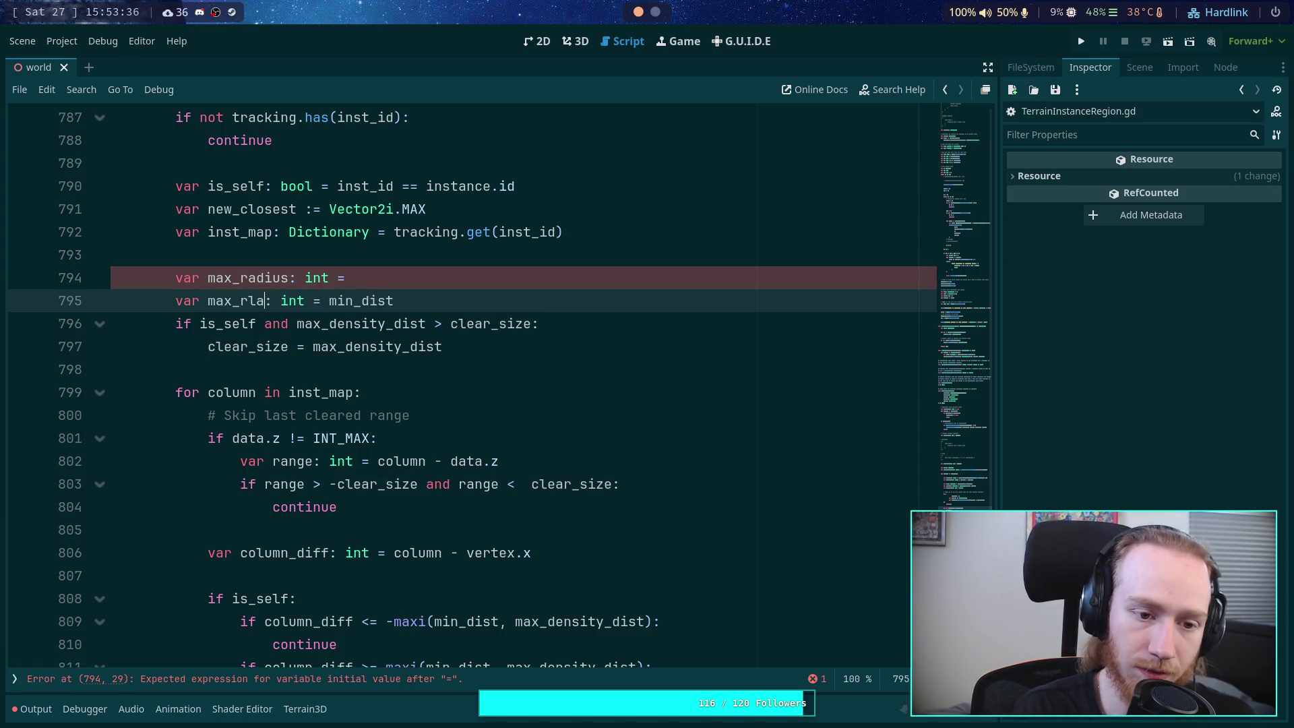
pyautogui.write('s')
pyautogui.click(390, 268)
pyautogui.hotkey('ctrl', 'shift', 'k')
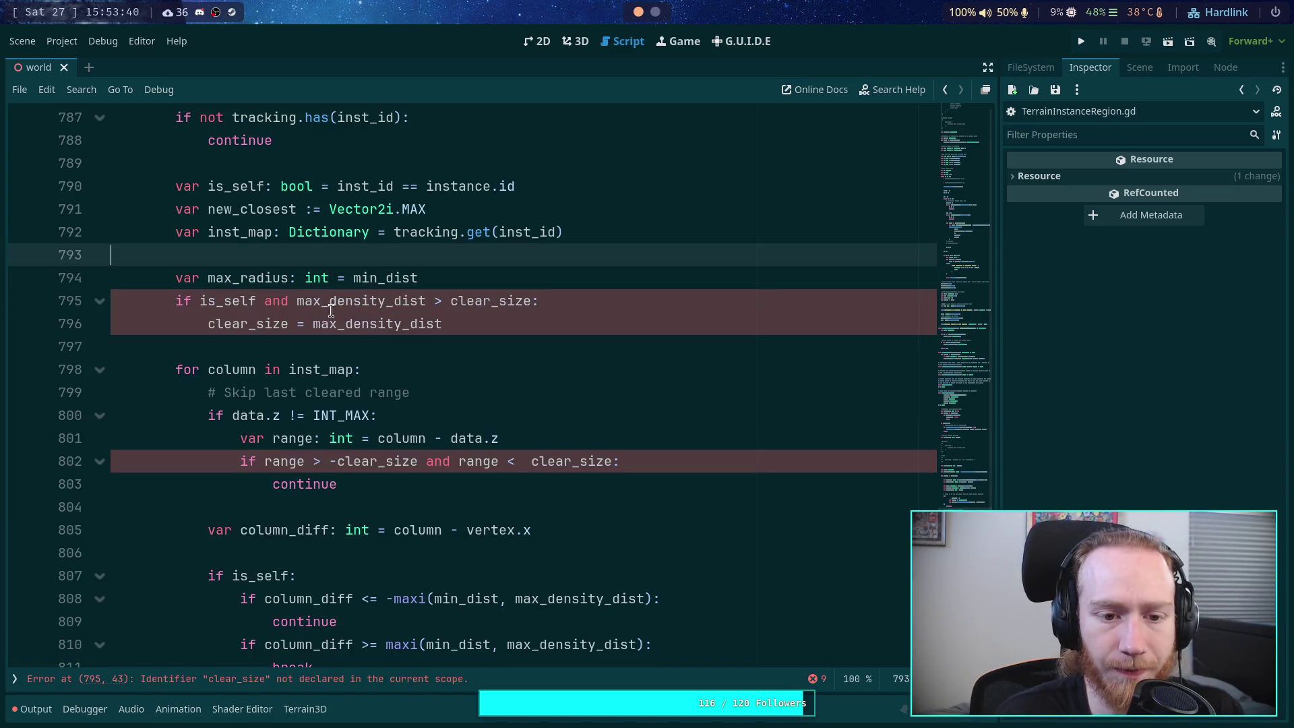
# Step: Replace clear_size with max_radius in the is_self assignment and both skip-range bounds
pyautogui.doubleClick(229, 279)
pyautogui.hotkey('ctrl', 'c')
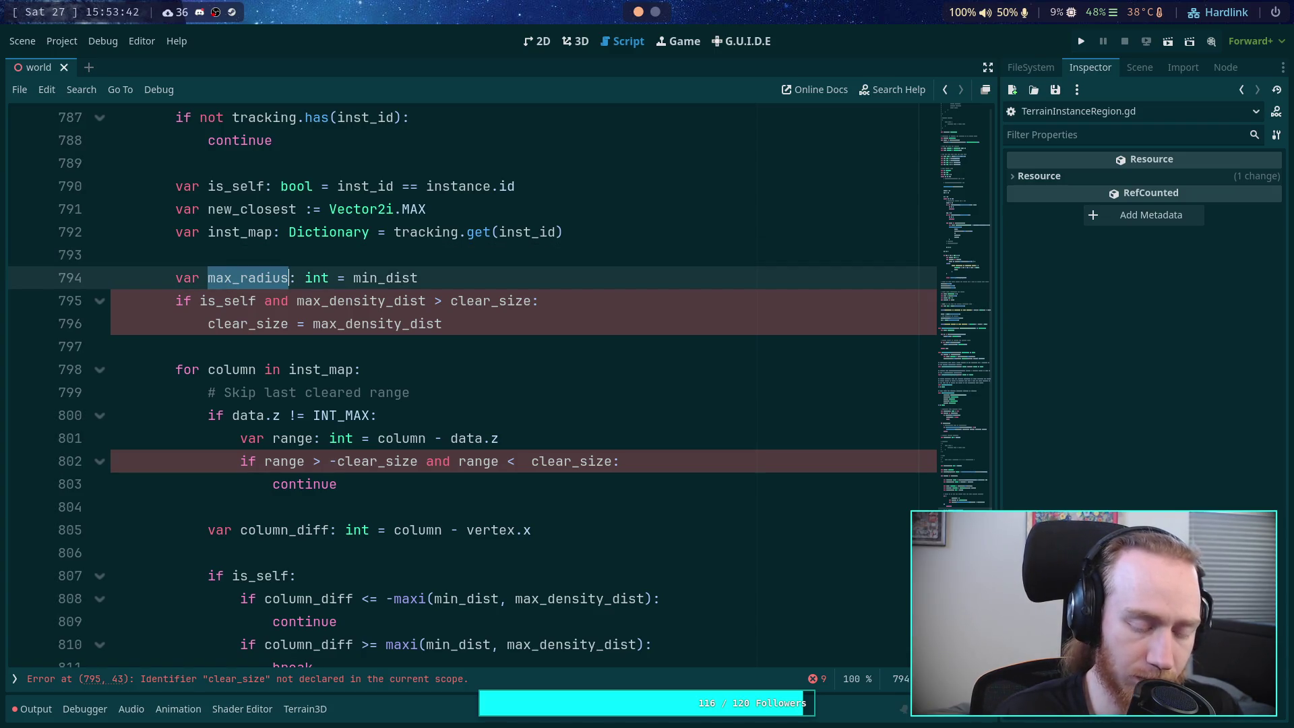
pyautogui.doubleClick(266, 327)
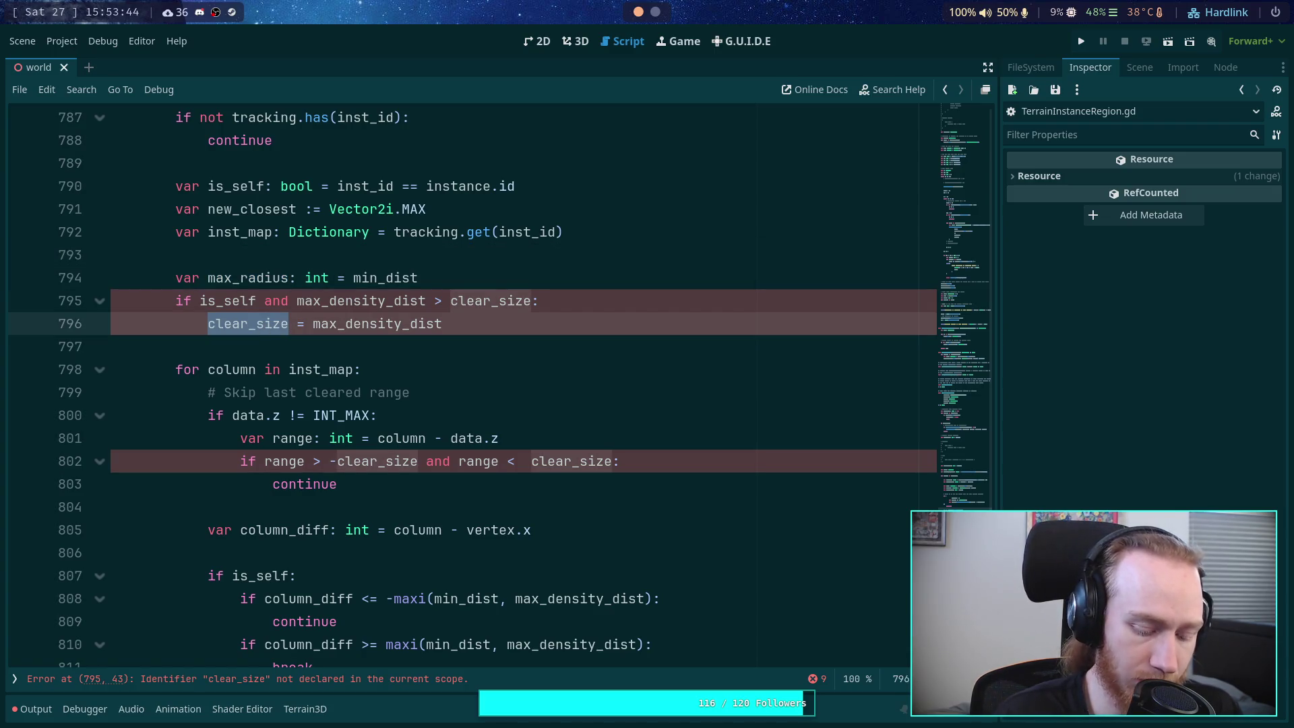
pyautogui.hotkey('ctrl', 'v')
pyautogui.doubleClick(482, 302)
pyautogui.hotkey('ctrl', 'v')
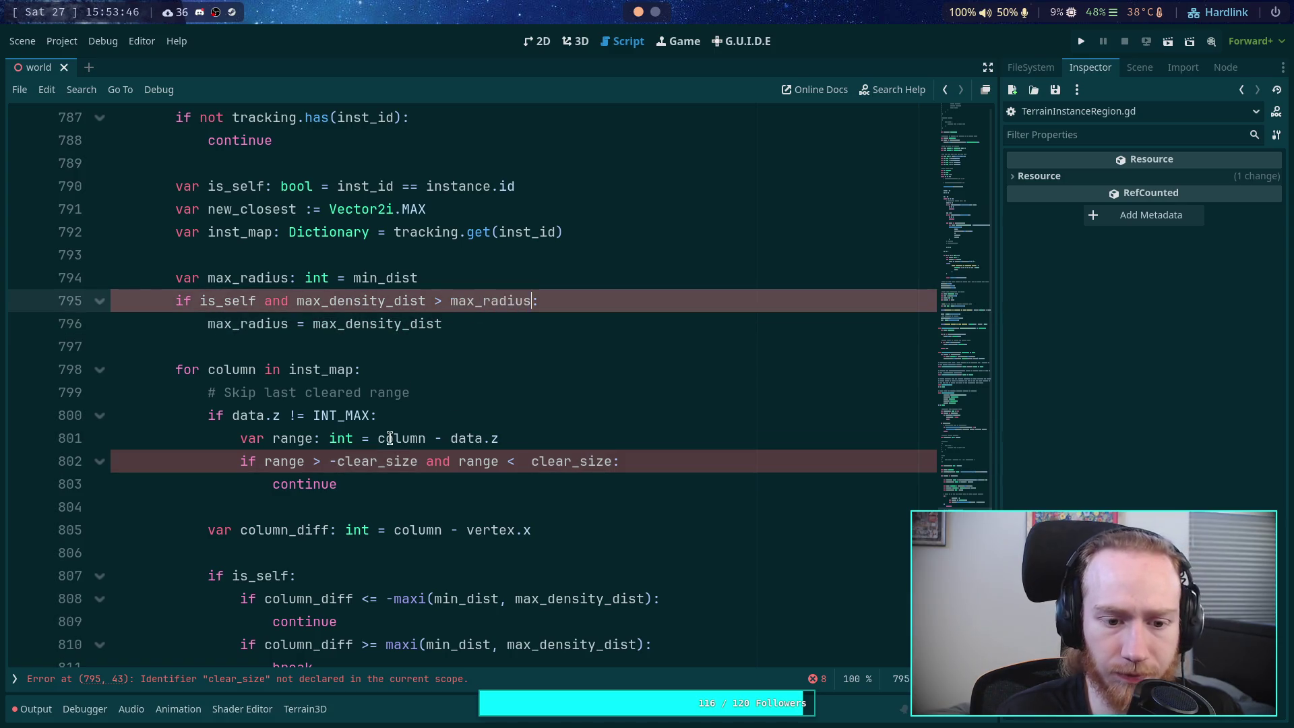
pyautogui.doubleClick(374, 461)
pyautogui.hotkey('ctrl', 'v')
pyautogui.doubleClick(573, 461)
pyautogui.hotkey('ctrl', 'v')
pyautogui.scroll(-3, 427, 413)
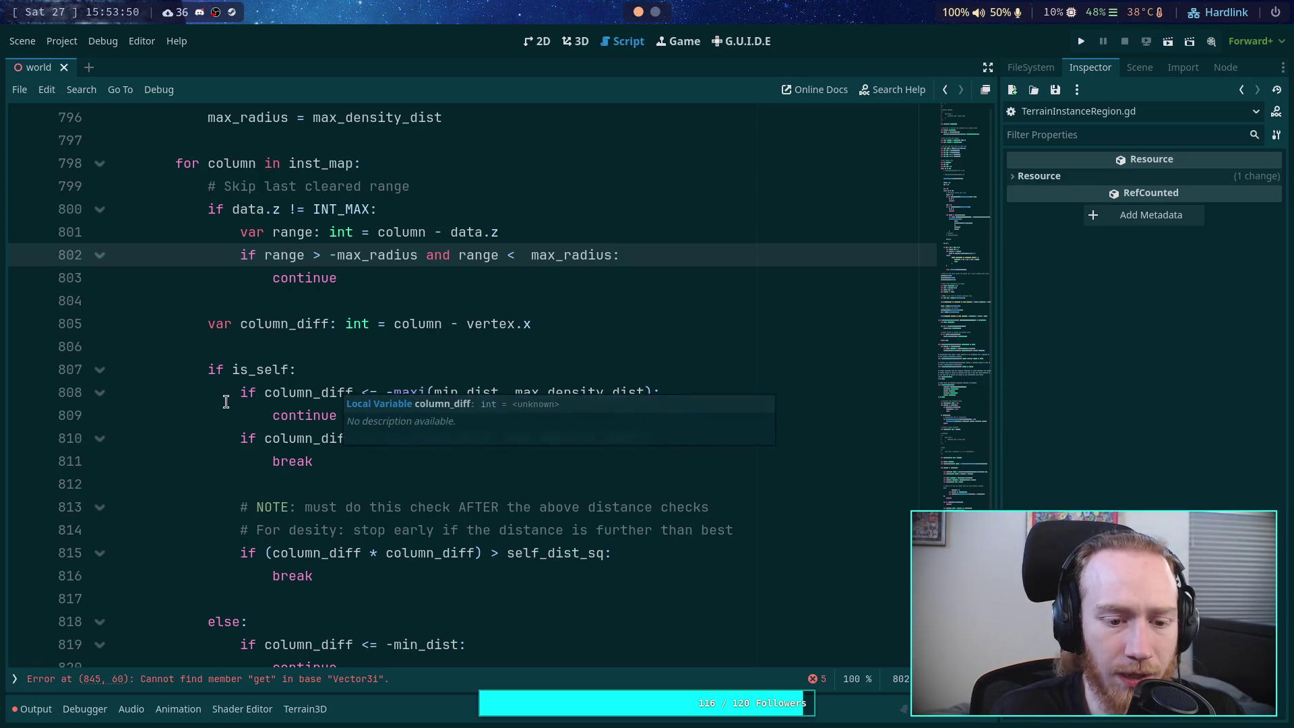
# Step: Move the column range checks from the is_self and else branches above the is_self condition
pyautogui.scroll(-2, 228, 403)
pyautogui.scroll(1, 233, 397)
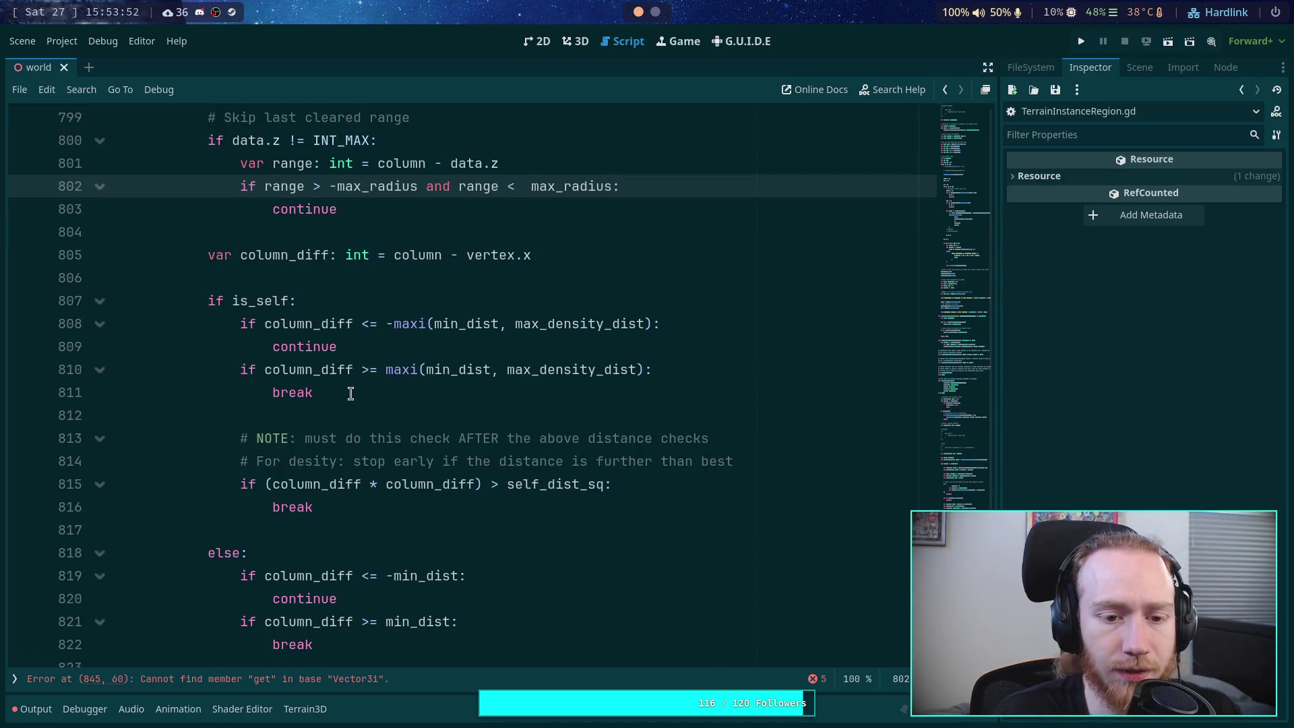
pyautogui.moveTo(337, 395); pyautogui.dragTo(257, 324)
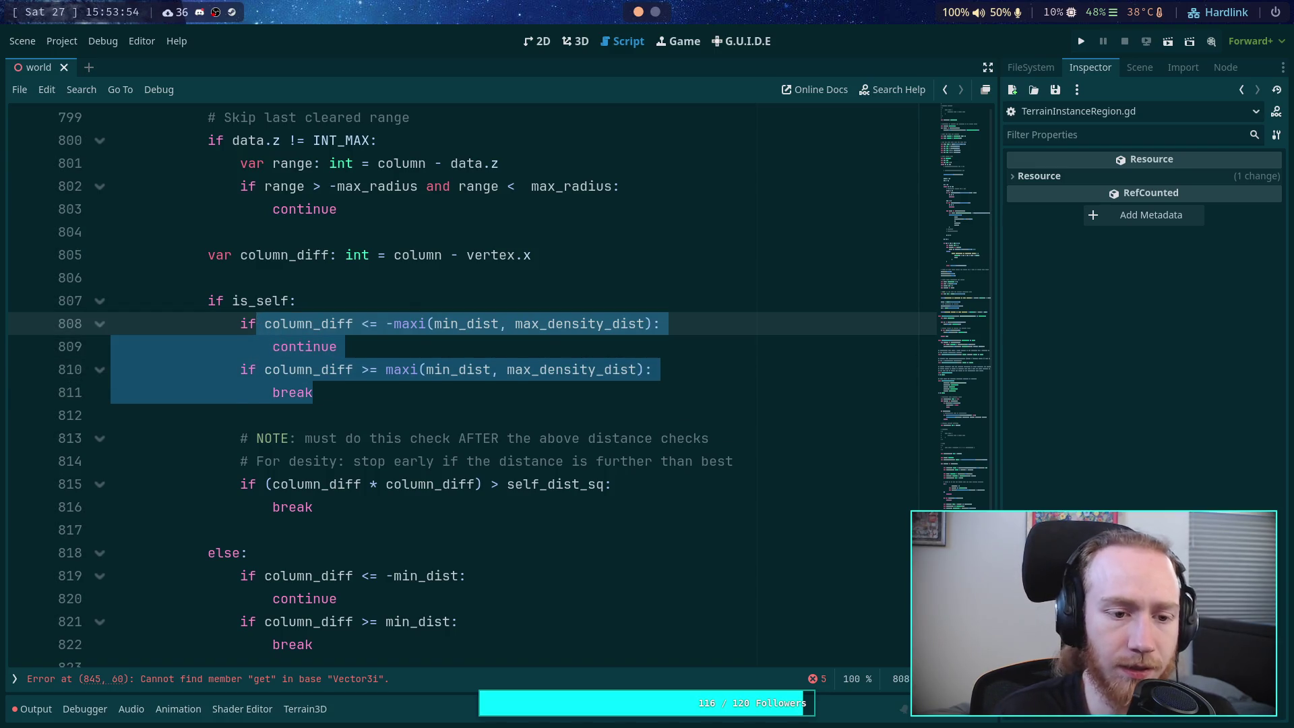
pyautogui.hotkey('alt', 'Up')
pyautogui.hotkey('shift', 'Tab')
pyautogui.click(340, 368)
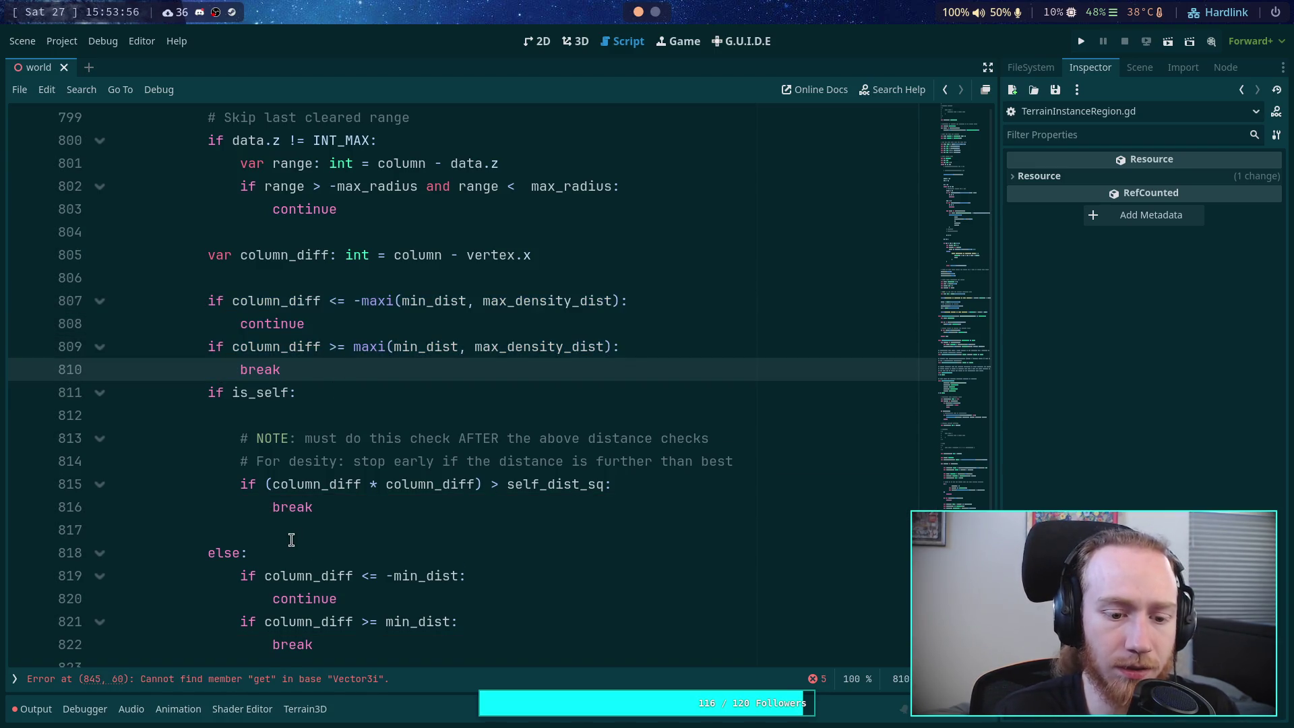
pyautogui.click(264, 569)
pyautogui.moveTo(263, 569); pyautogui.dragTo(281, 646)
pyautogui.hotkey('alt', 'Up')
pyautogui.hotkey('alt', 'Up')
pyautogui.hotkey('alt', 'Up')
pyautogui.hotkey('shift', 'Tab')
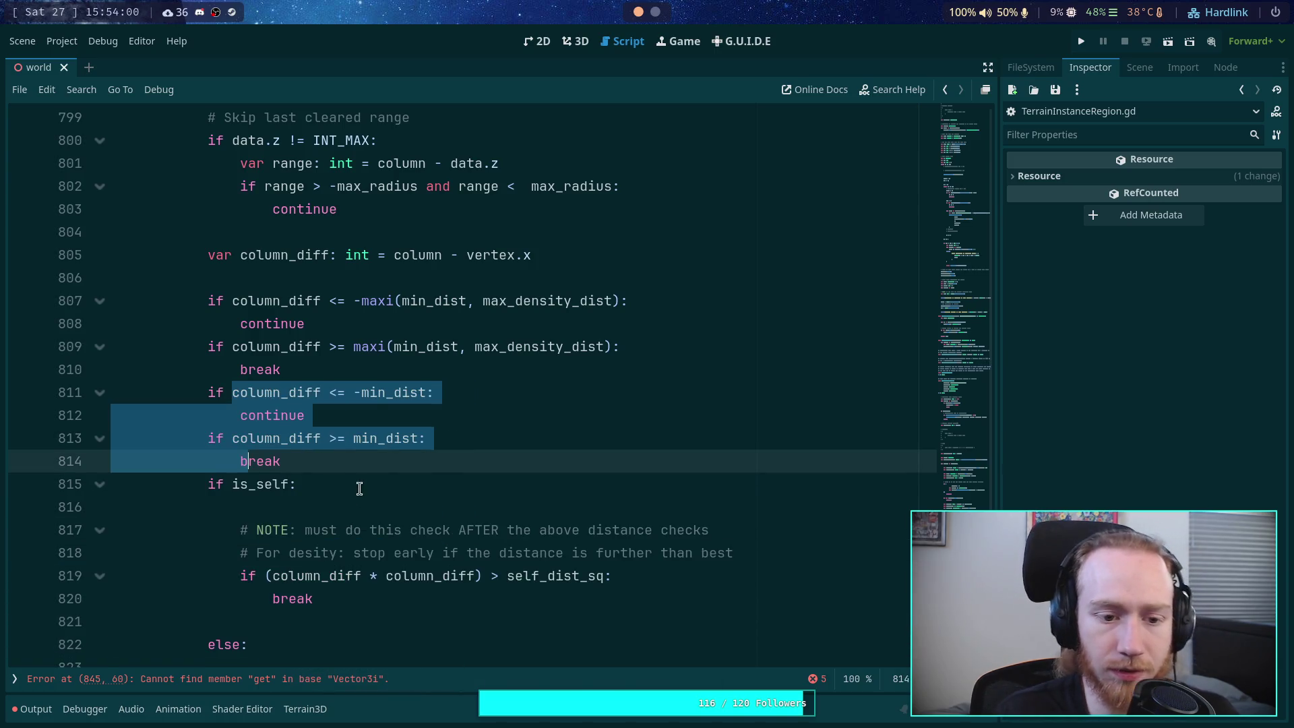
# Step: Delete the old maxi-based checks and move the density comments above the is_self condition
pyautogui.moveTo(326, 369); pyautogui.dragTo(111, 278)
pyautogui.press('BackSpace')
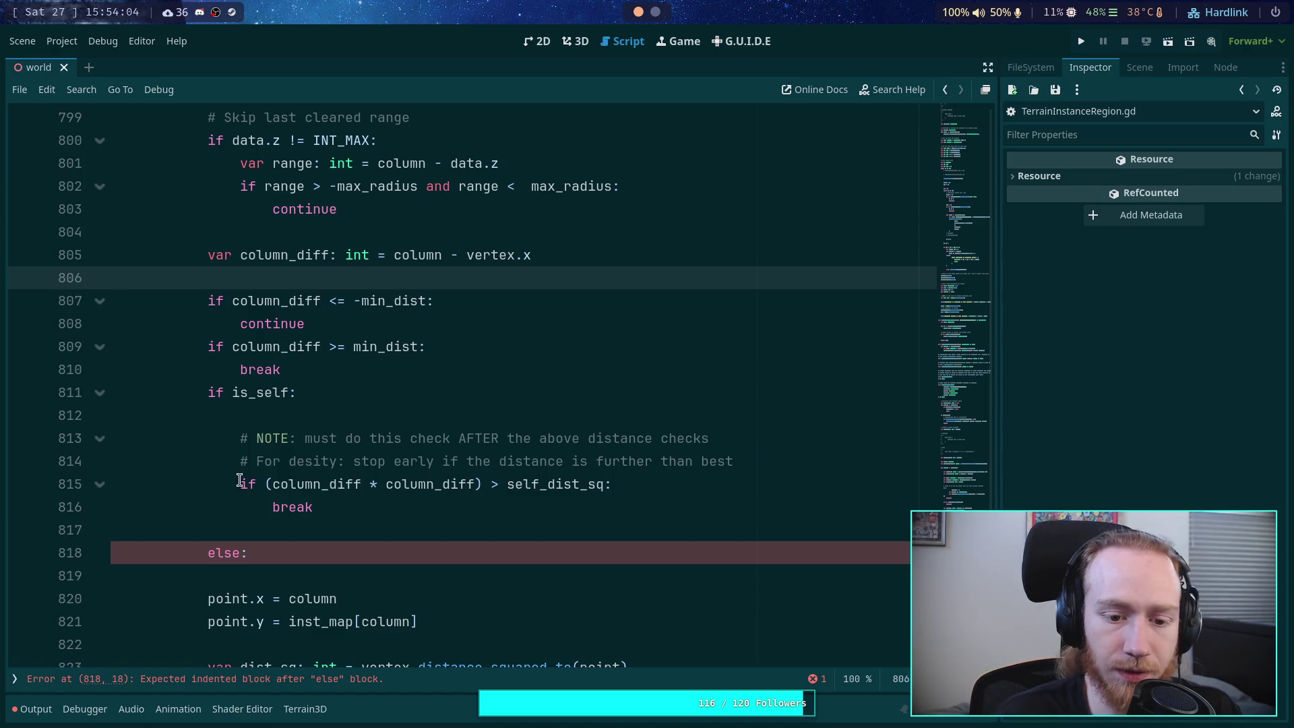
pyautogui.click(264, 455)
pyautogui.keyDown('shift'); pyautogui.click(266, 440); pyautogui.keyUp('shift')
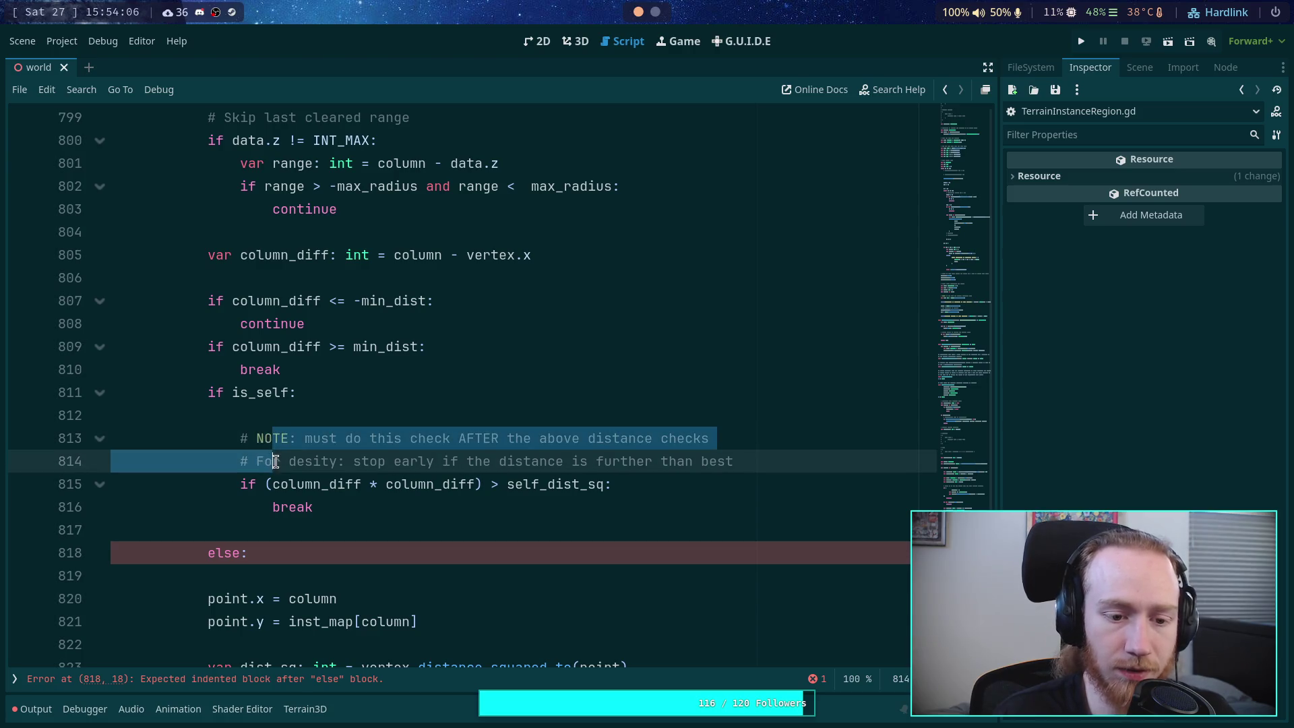
pyautogui.hotkey('alt', 'Up')
pyautogui.hotkey('alt', 'Up')
pyautogui.hotkey('shift', 'Tab')
pyautogui.click(361, 372)
pyautogui.press('Return')
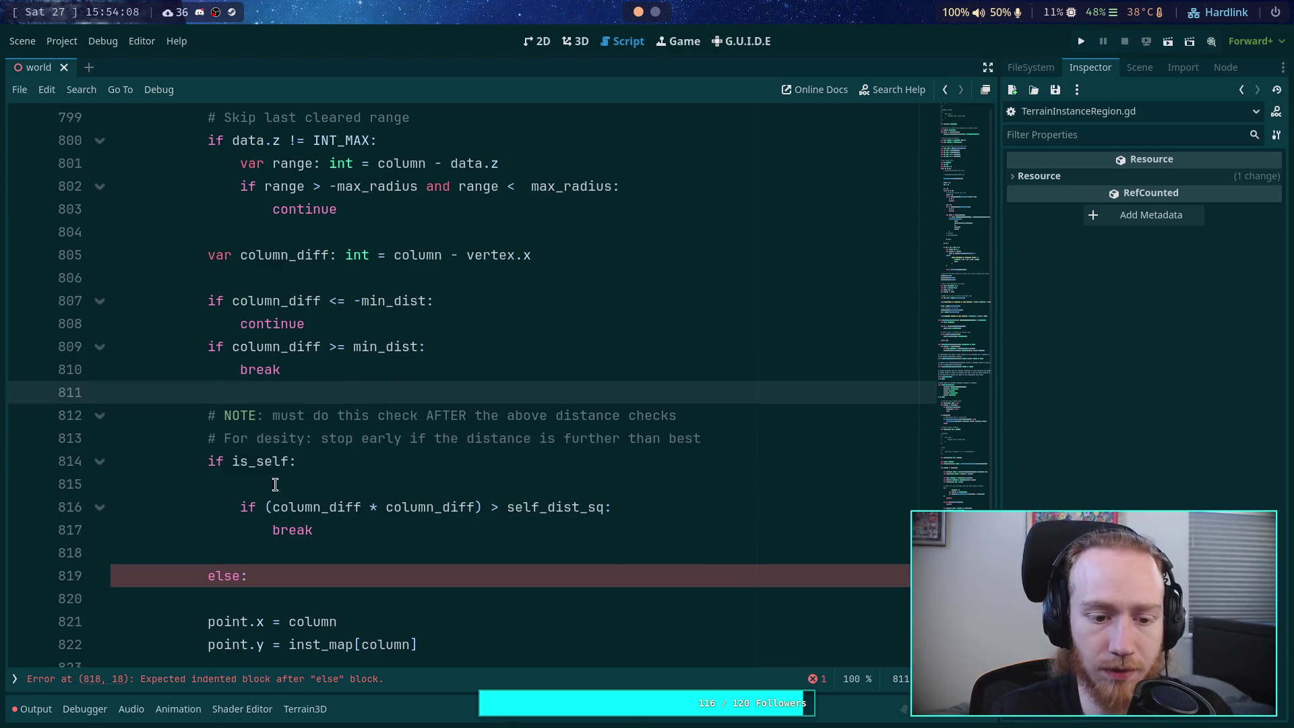
# Step: Merge into 'if is_self and … > self_dist_sq: break' and remove the empty else
pyautogui.moveTo(256, 507)
pyautogui.mouseDown()
pyautogui.moveTo(240, 471)
pyautogui.moveTo(292, 459)
pyautogui.mouseUp()
pyautogui.press('BackSpace')
pyautogui.write('and')
pyautogui.click(281, 484)
pyautogui.press('Tab')
pyautogui.press('BackSpace')
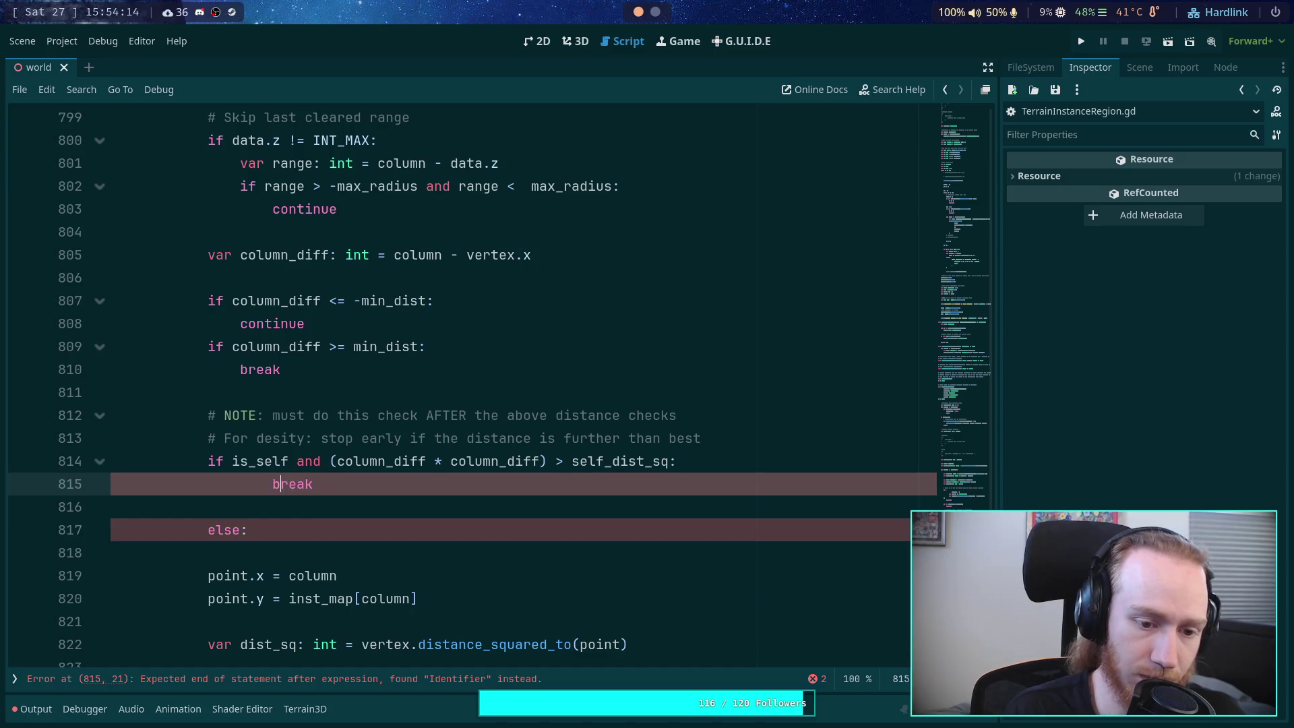
pyautogui.hotkey('shift', 'Tab')
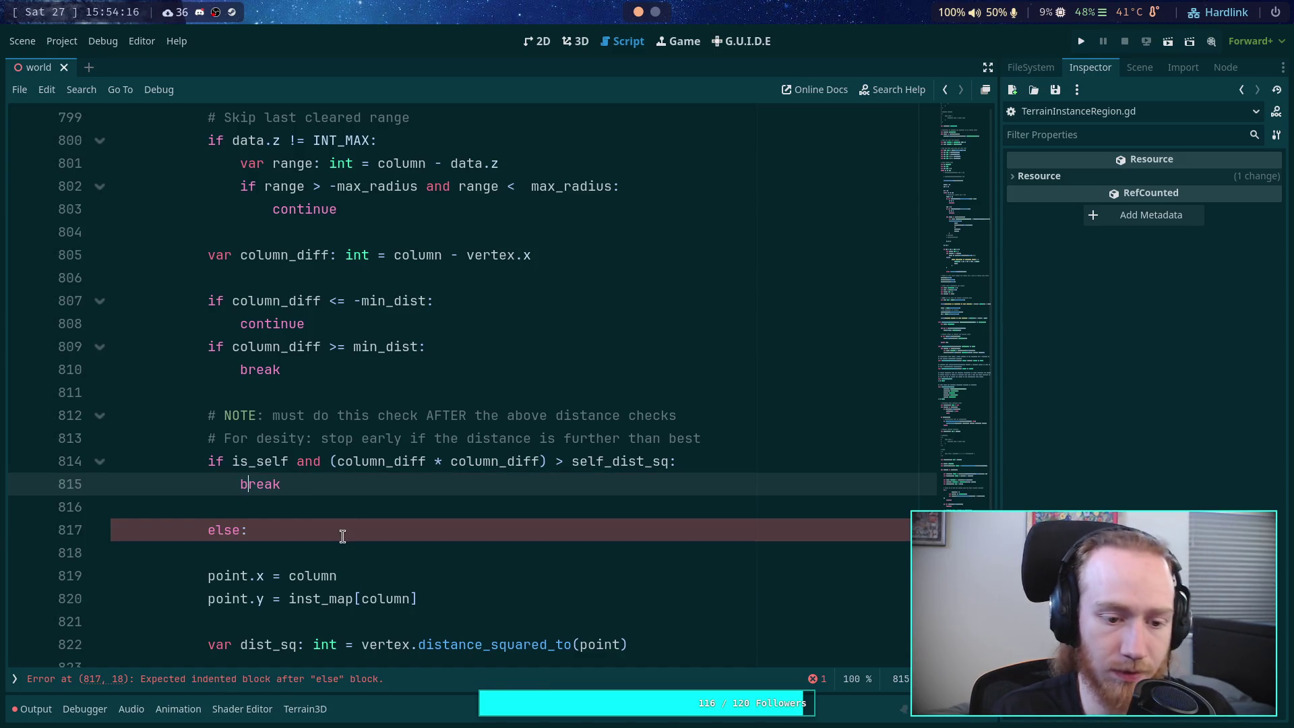
pyautogui.click(342, 536)
pyautogui.hotkey('ctrl', 'shift', 'k')
pyautogui.press('BackSpace')
# Step: Replace min_dist with max_radius in the lower and upper column bound checks
pyautogui.scroll(1, 390, 398)
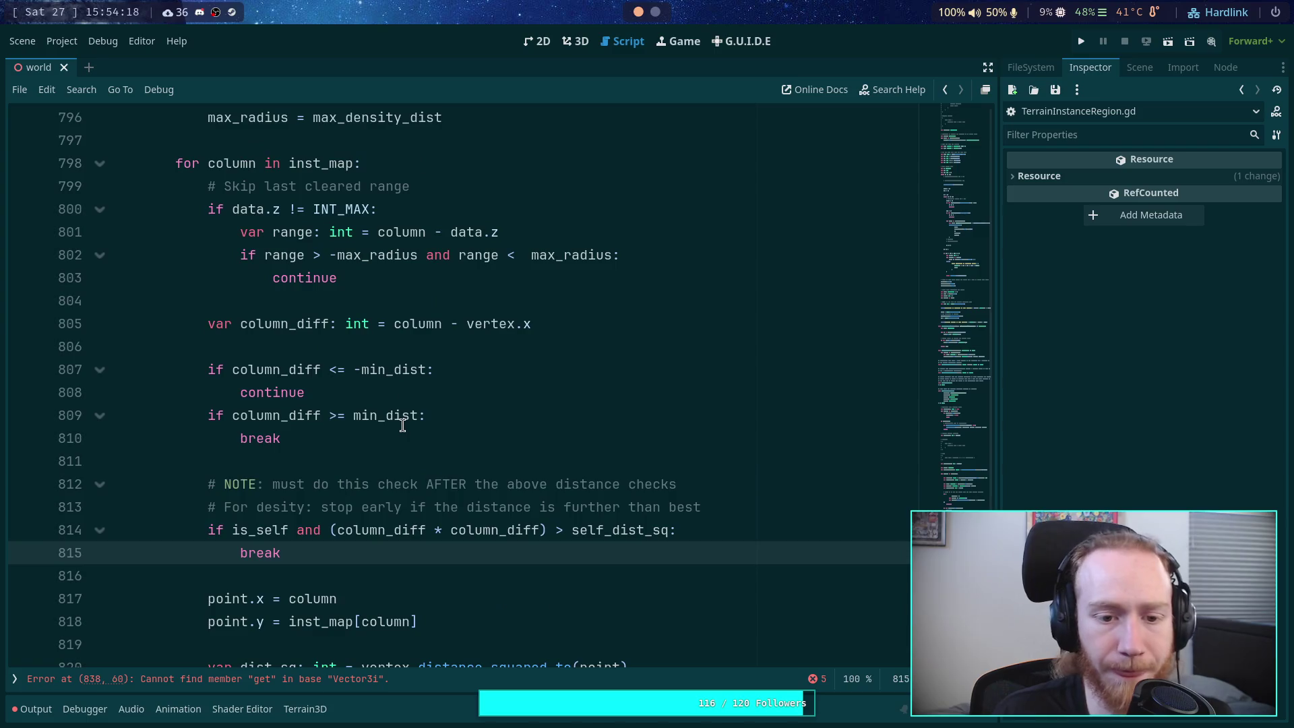
pyautogui.scroll(1, 402, 425)
pyautogui.doubleClick(372, 438)
pyautogui.write('max_radius')
pyautogui.doubleClick(368, 484)
pyautogui.write('max_radius')
pyautogui.click(346, 508)
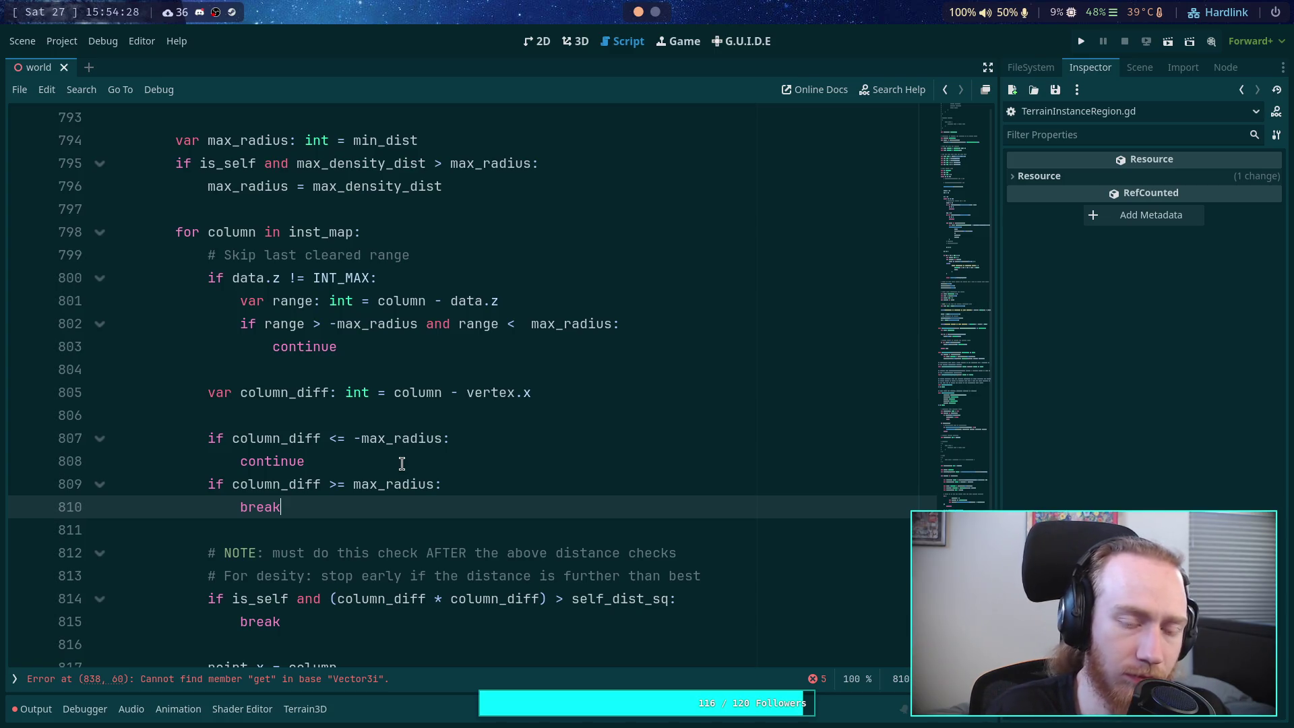
# Step: Add a '# Skip columns outside the radius' comment above column_diff and remove the blank line after it
pyautogui.scroll(1, 401, 463)
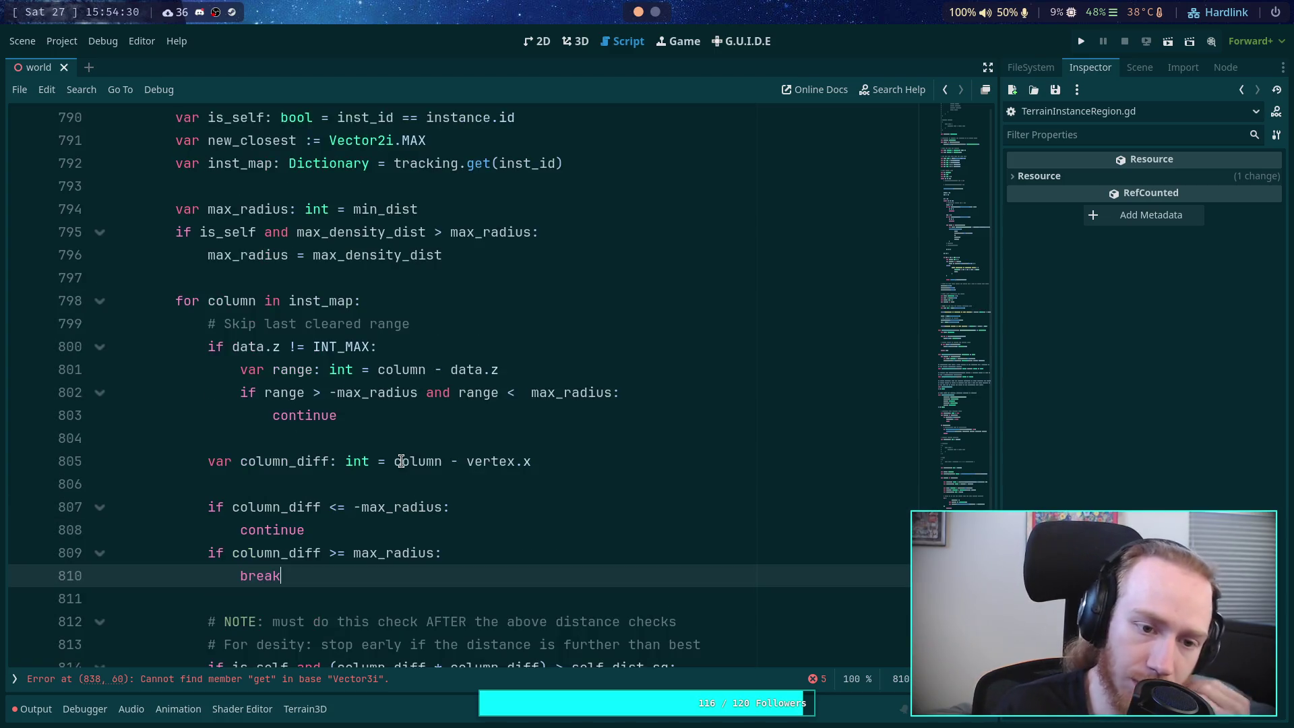
pyautogui.scroll(-3, 425, 459)
pyautogui.scroll(1, 502, 461)
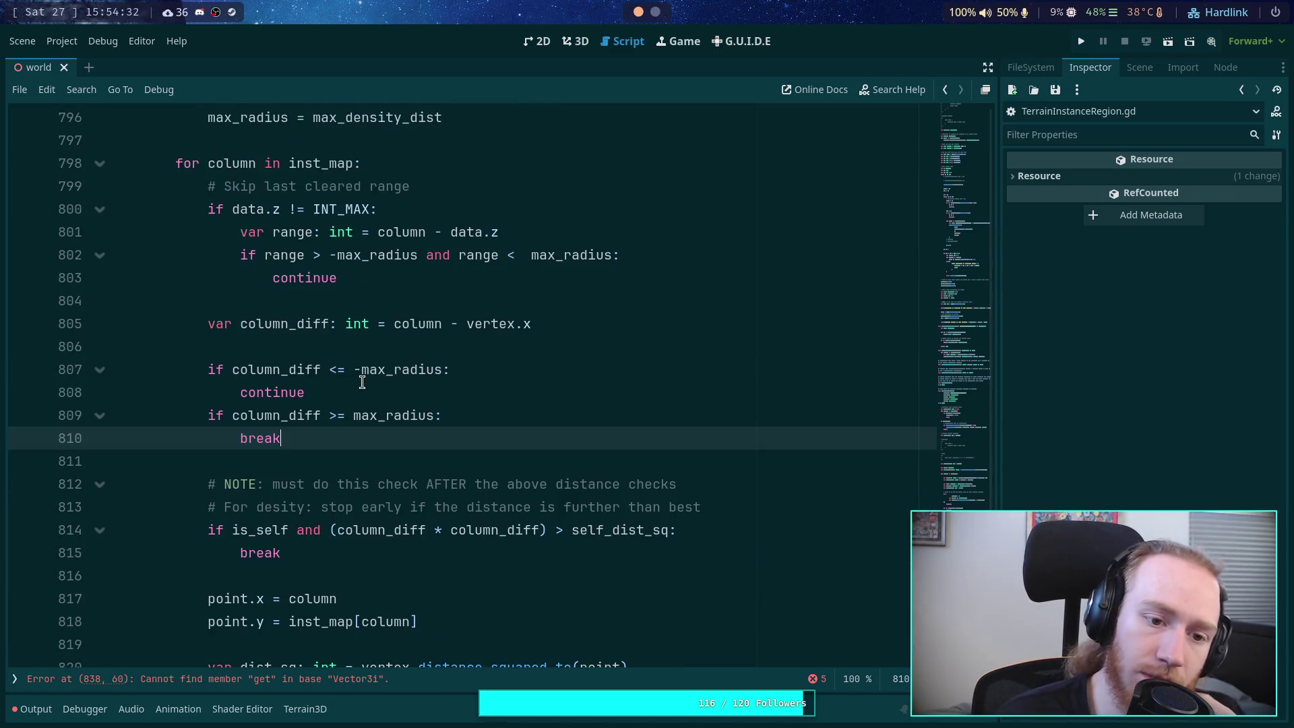
pyautogui.click(403, 328)
pyautogui.click(429, 306)
pyautogui.press('Return')
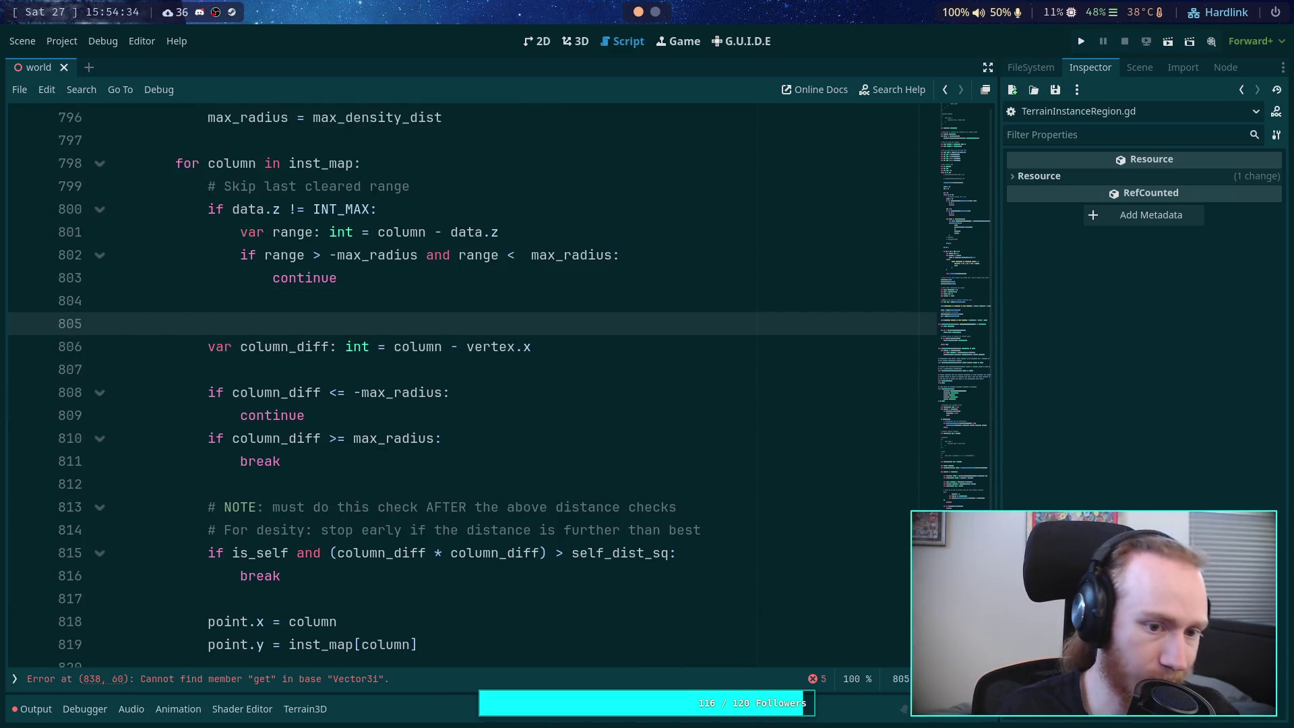
pyautogui.write('# Skp')
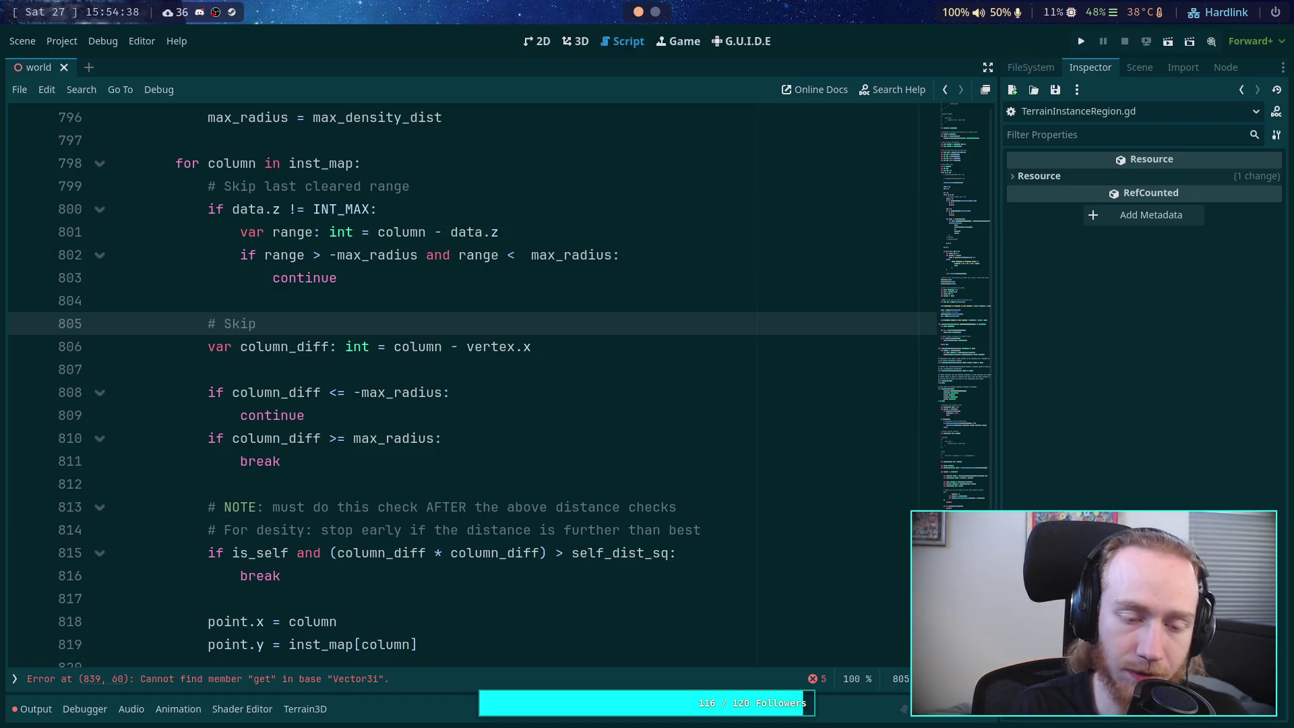
pyautogui.write('ulom')
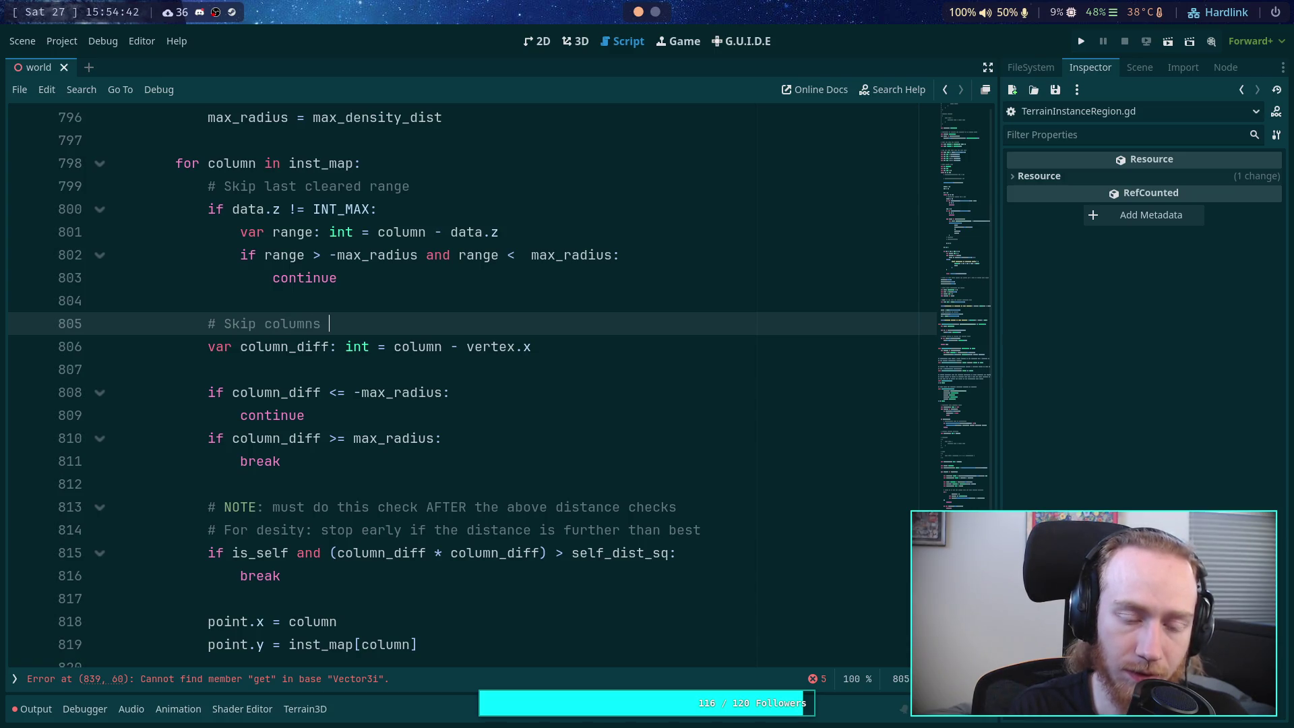
pyautogui.write('utside t')
pyautogui.write('he rad')
pyautogui.write('ius')
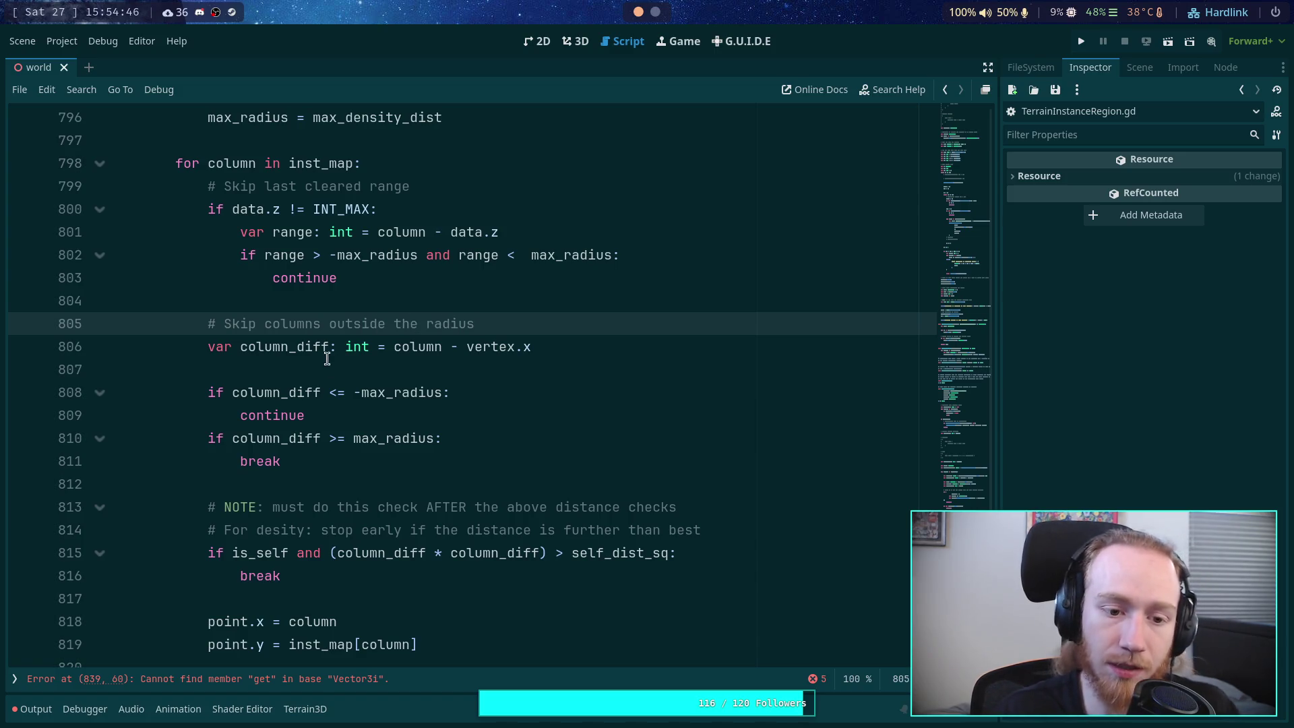
pyautogui.click(328, 364)
pyautogui.press('BackSpace')
# Step: Move the 'For desity' density comment up above the NOTE comment
pyautogui.click(385, 415)
pyautogui.click(367, 465)
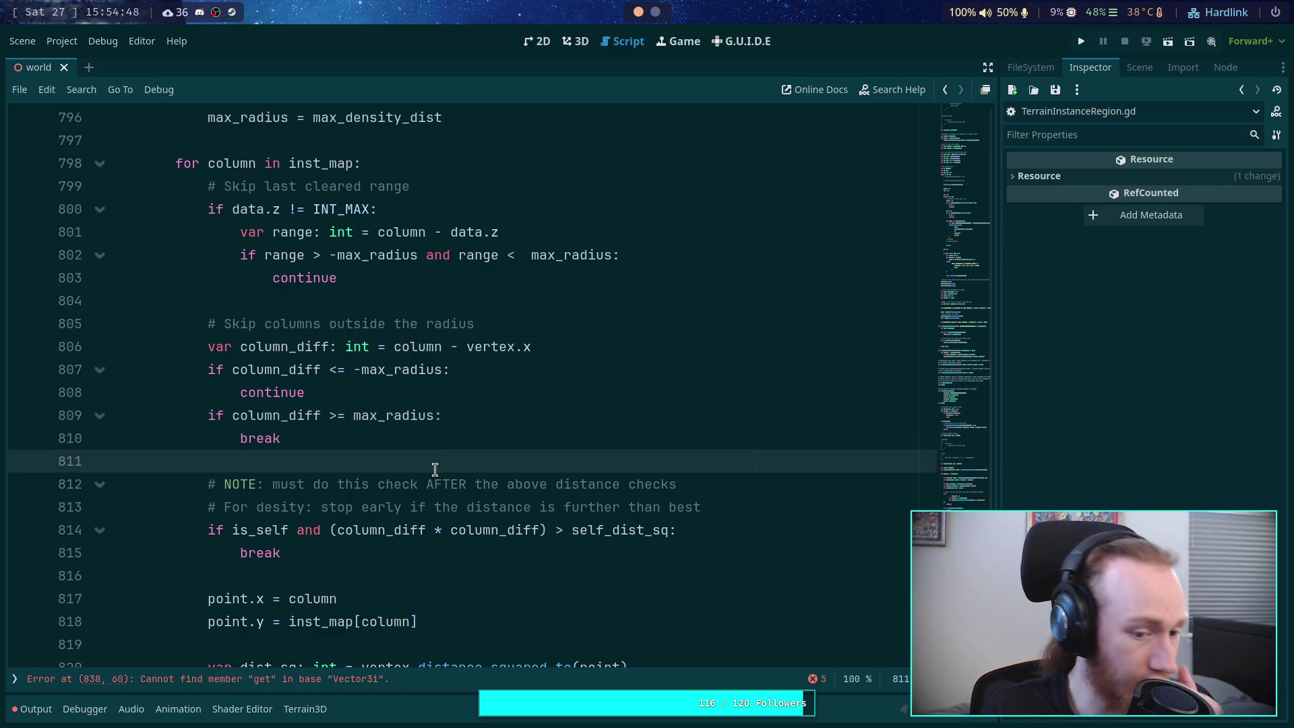
pyautogui.click(664, 502)
pyautogui.hotkey('alt', 'Up')
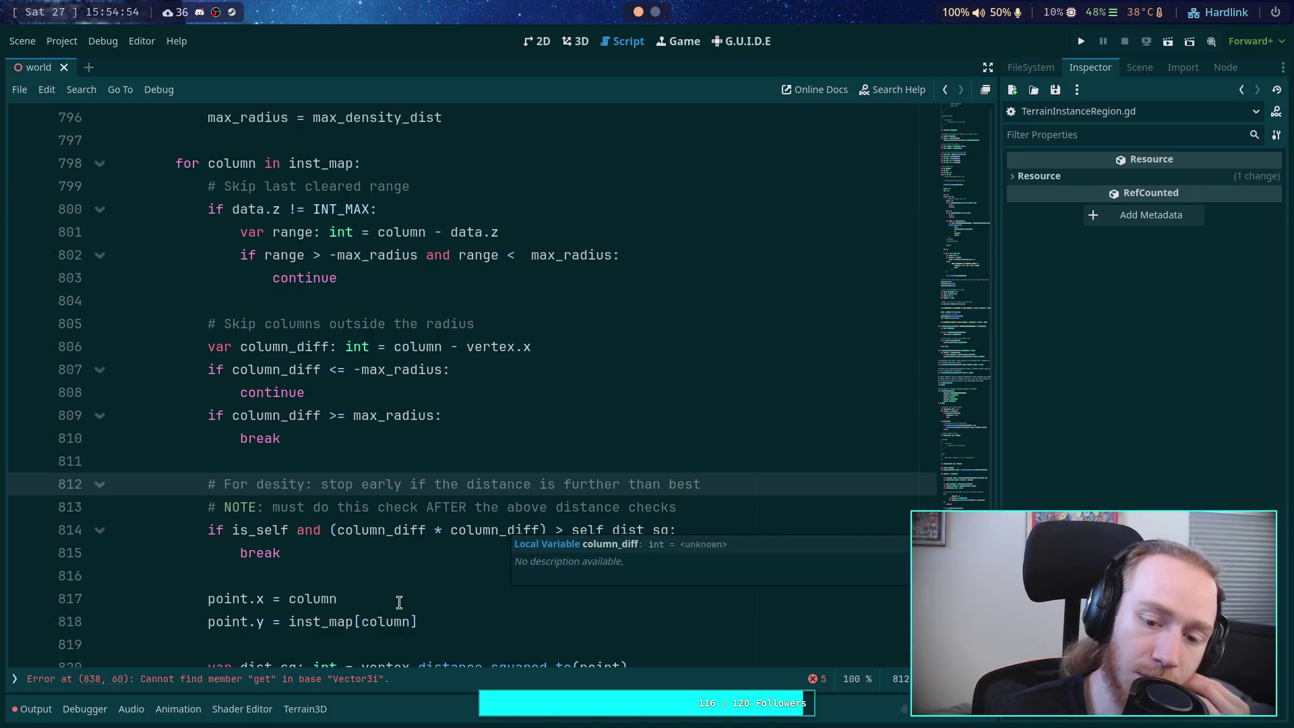
pyautogui.scroll(-3, 396, 549)
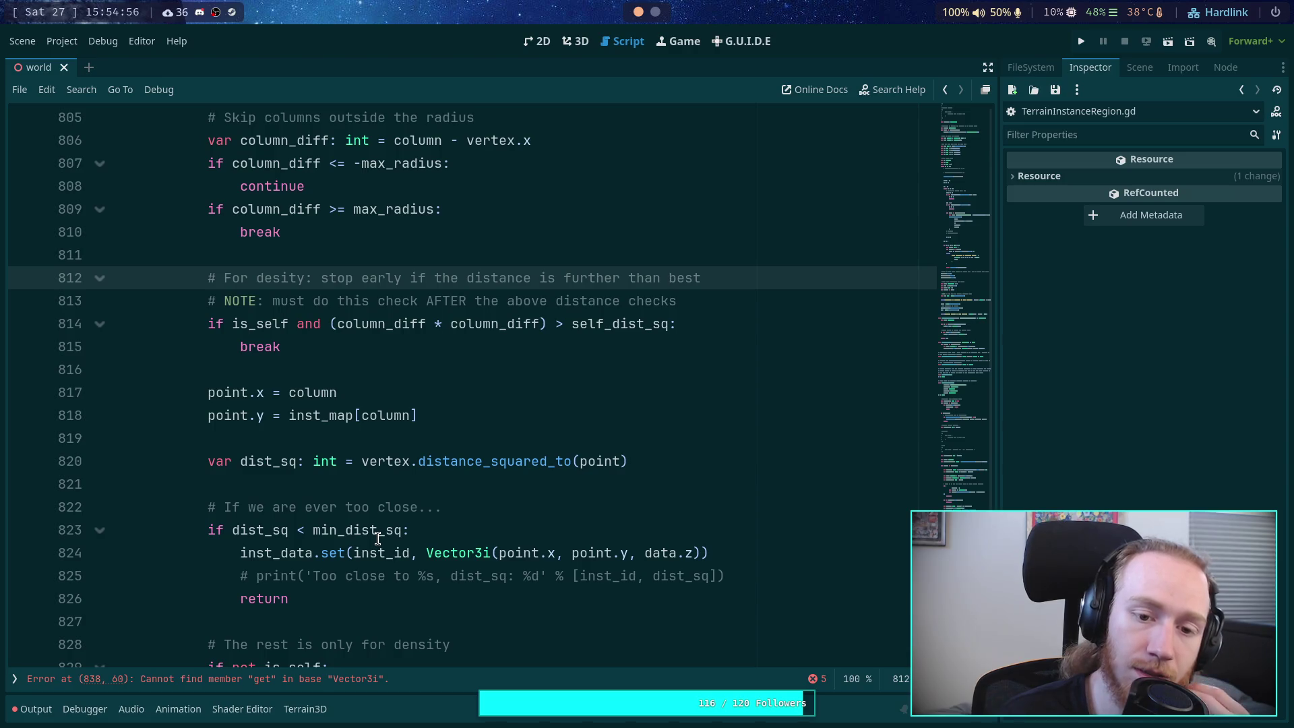
pyautogui.moveTo(369, 534)
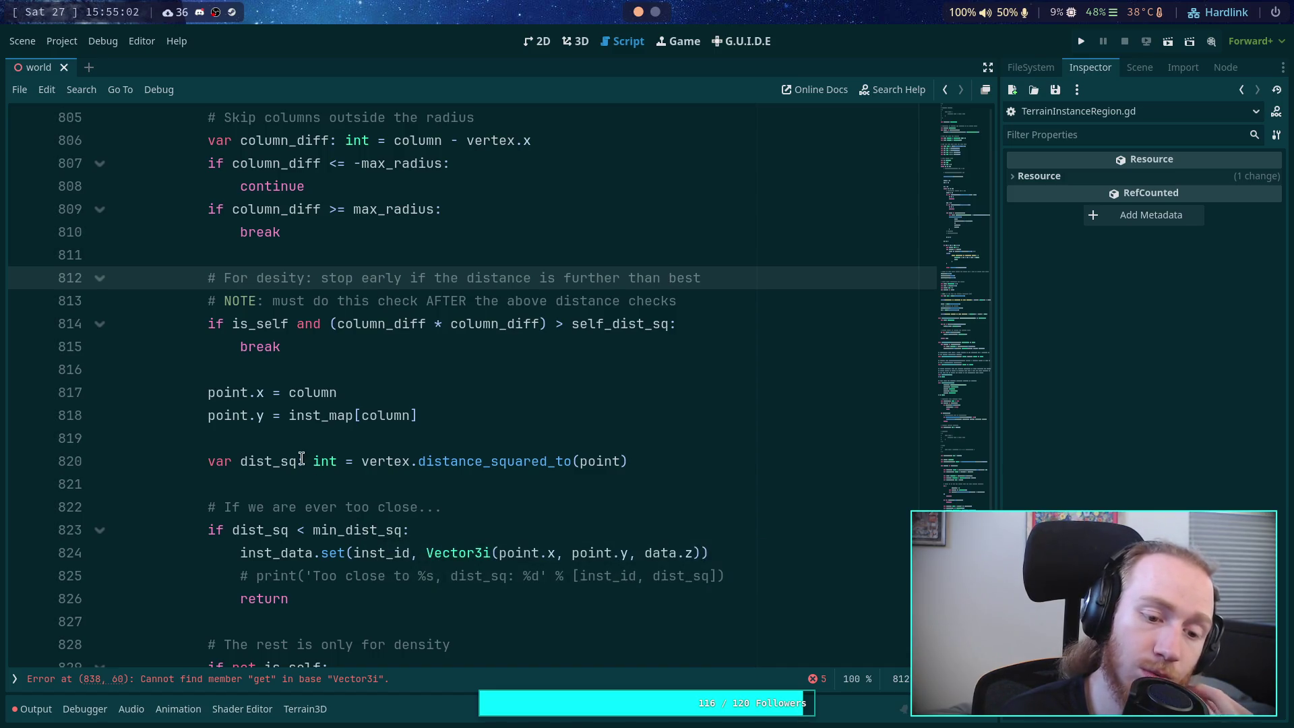
pyautogui.scroll(3, 296, 451)
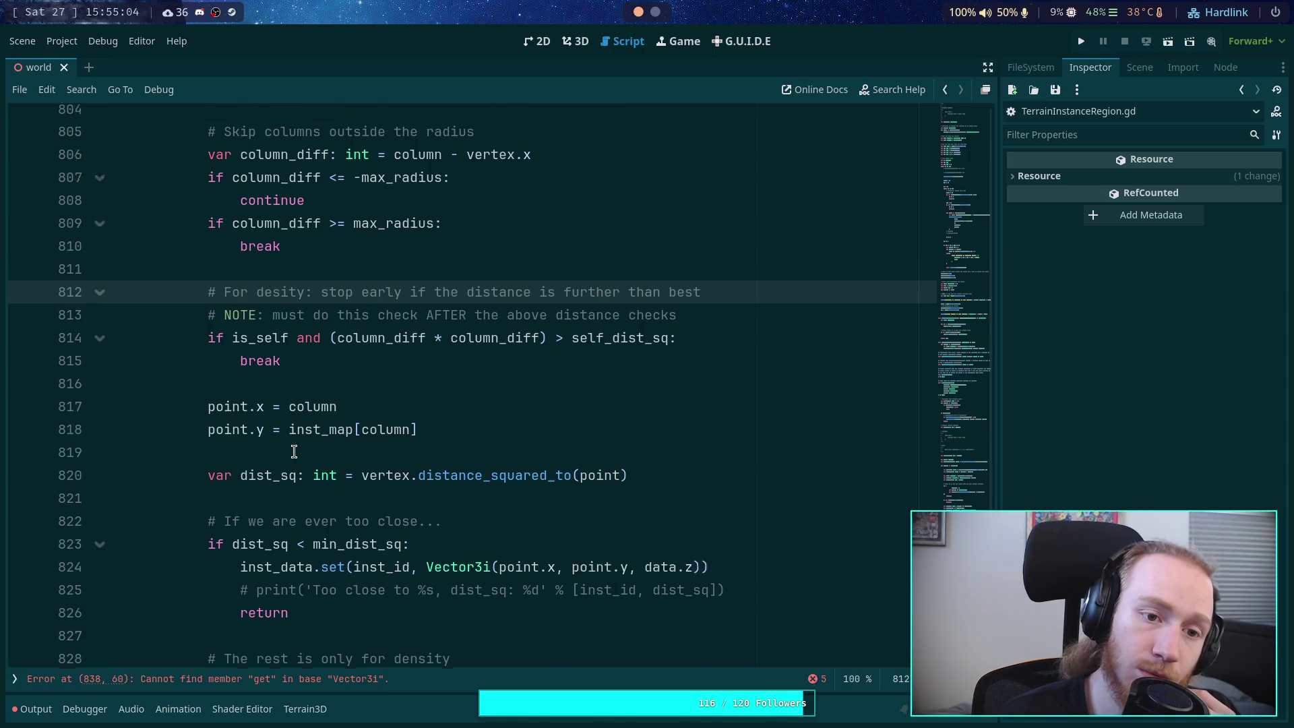
pyautogui.scroll(-3, 294, 451)
pyautogui.click(303, 349)
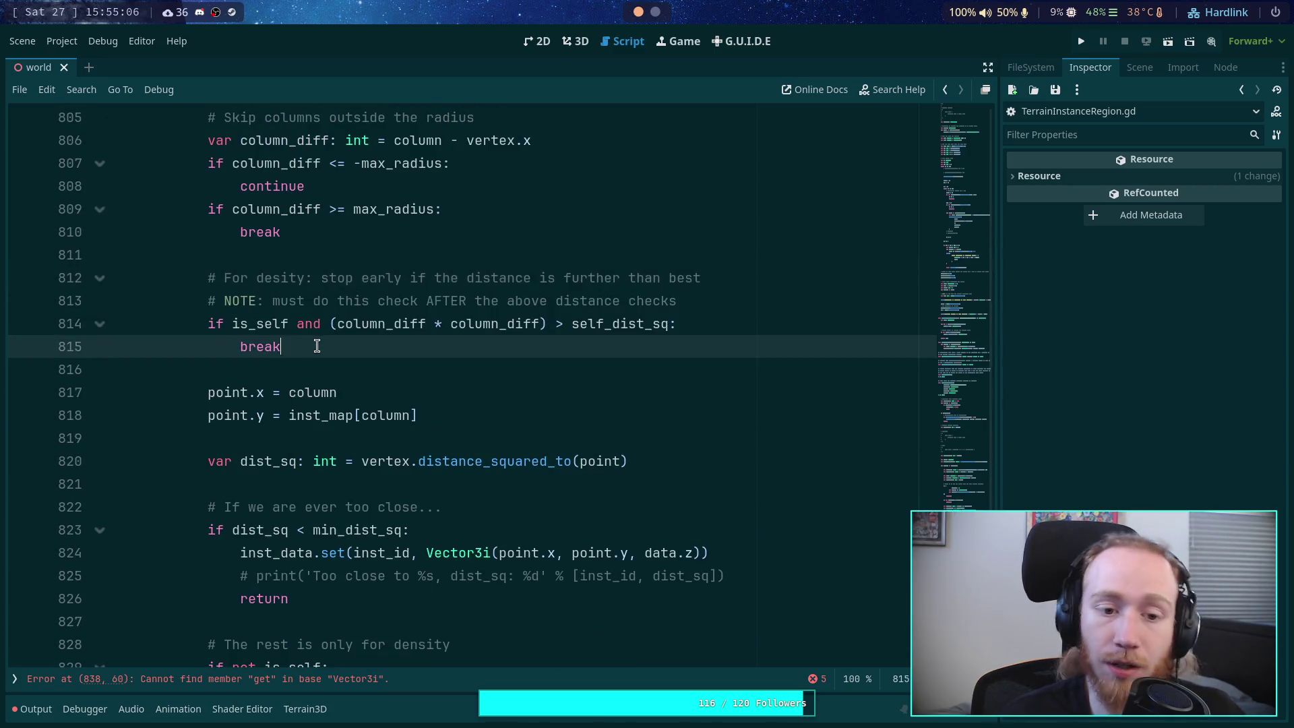
# Step: Move the density early-stop block below the 'if not is_self: continue' skip, tidying blank lines
pyautogui.keyDown('shift'); pyautogui.click(282, 279); pyautogui.keyUp('shift')
pyautogui.hotkey('alt', 'Down')
pyautogui.hotkey('alt', 'Down')
pyautogui.hotkey('alt', 'Down')
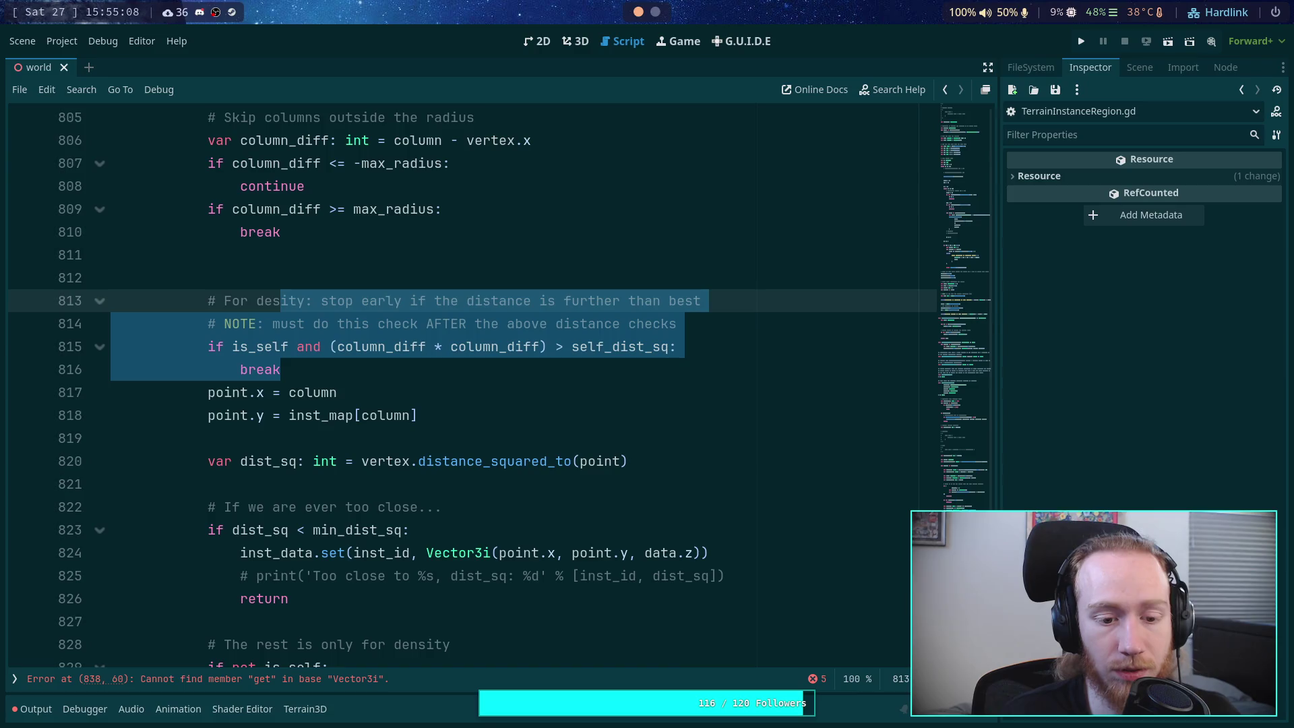
pyautogui.scroll(-2, 516, 384)
pyautogui.click(315, 481)
pyautogui.press('Return')
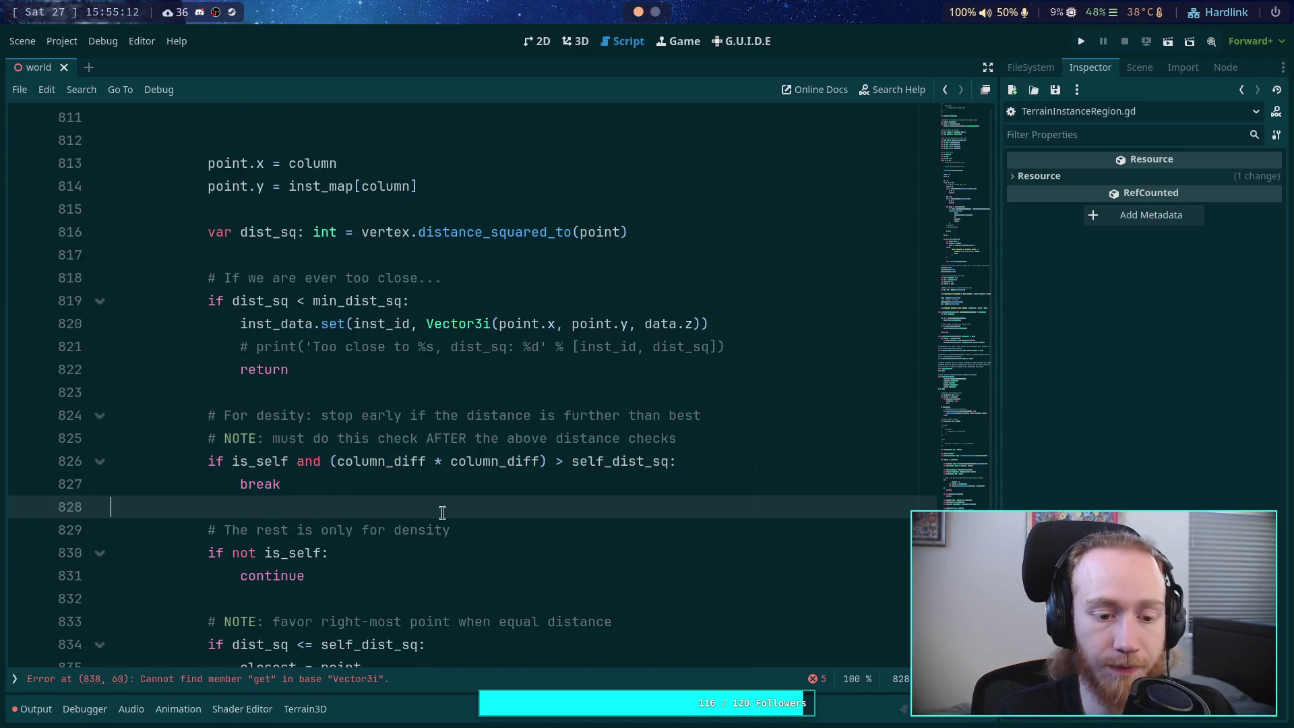
pyautogui.scroll(-2, 404, 502)
pyautogui.moveTo(320, 349)
pyautogui.mouseDown()
pyautogui.moveTo(243, 300)
pyautogui.moveTo(231, 278)
pyautogui.mouseUp()
pyautogui.hotkey('alt', 'Down')
pyautogui.hotkey('alt', 'Down')
pyautogui.hotkey('alt', 'Down')
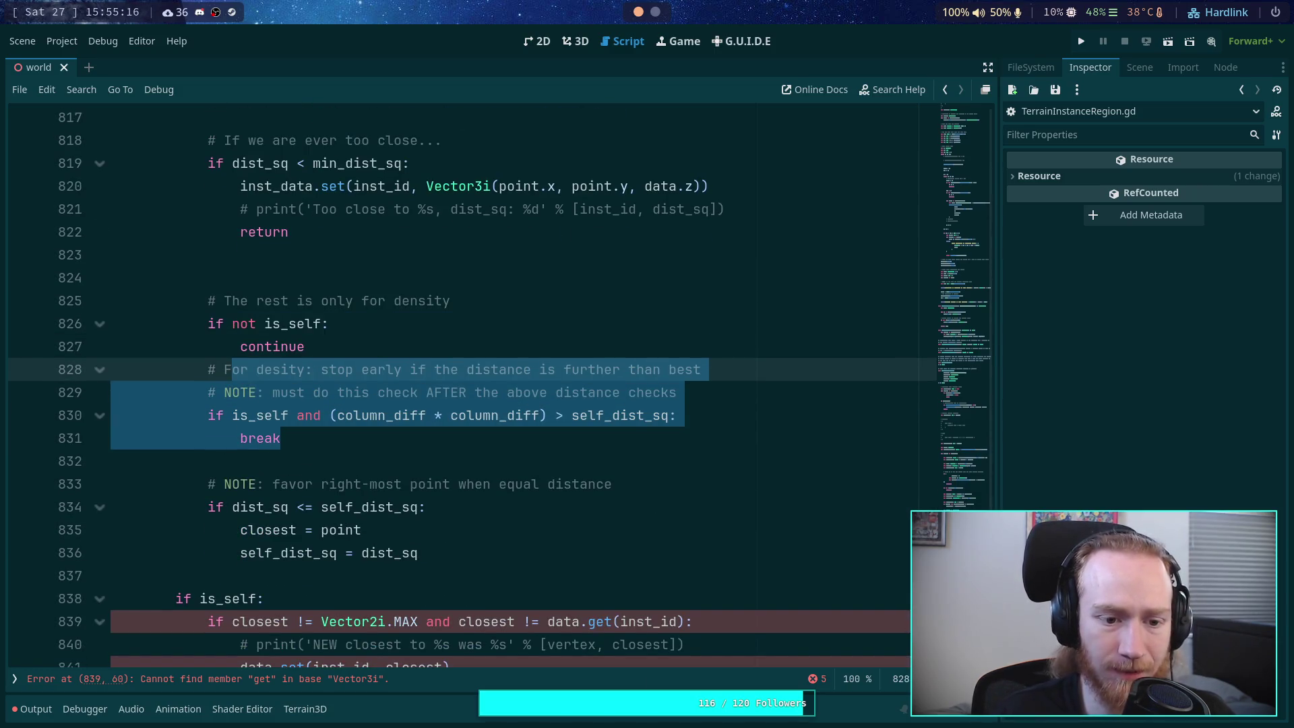
pyautogui.click(367, 326)
pyautogui.click(350, 278)
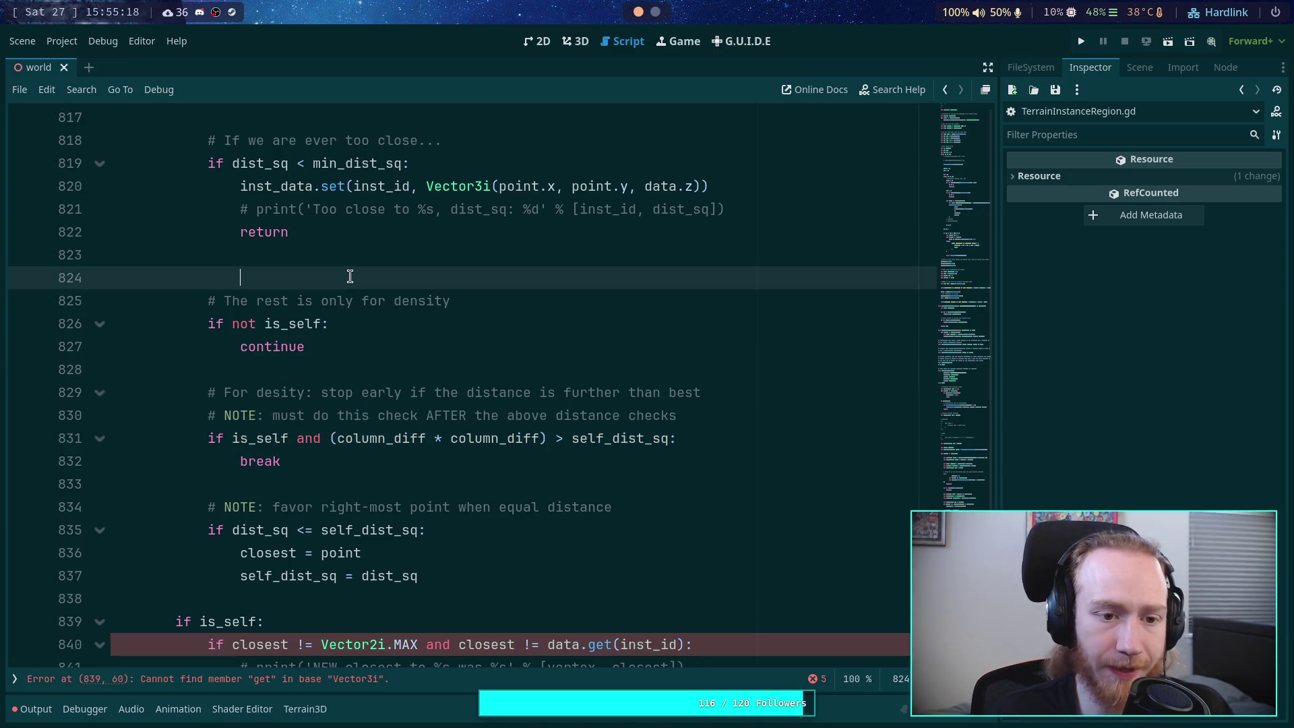
pyautogui.press('Up')
pyautogui.press('BackSpace')
# Step: Delete the NOTE comment line about check order
pyautogui.click(741, 367)
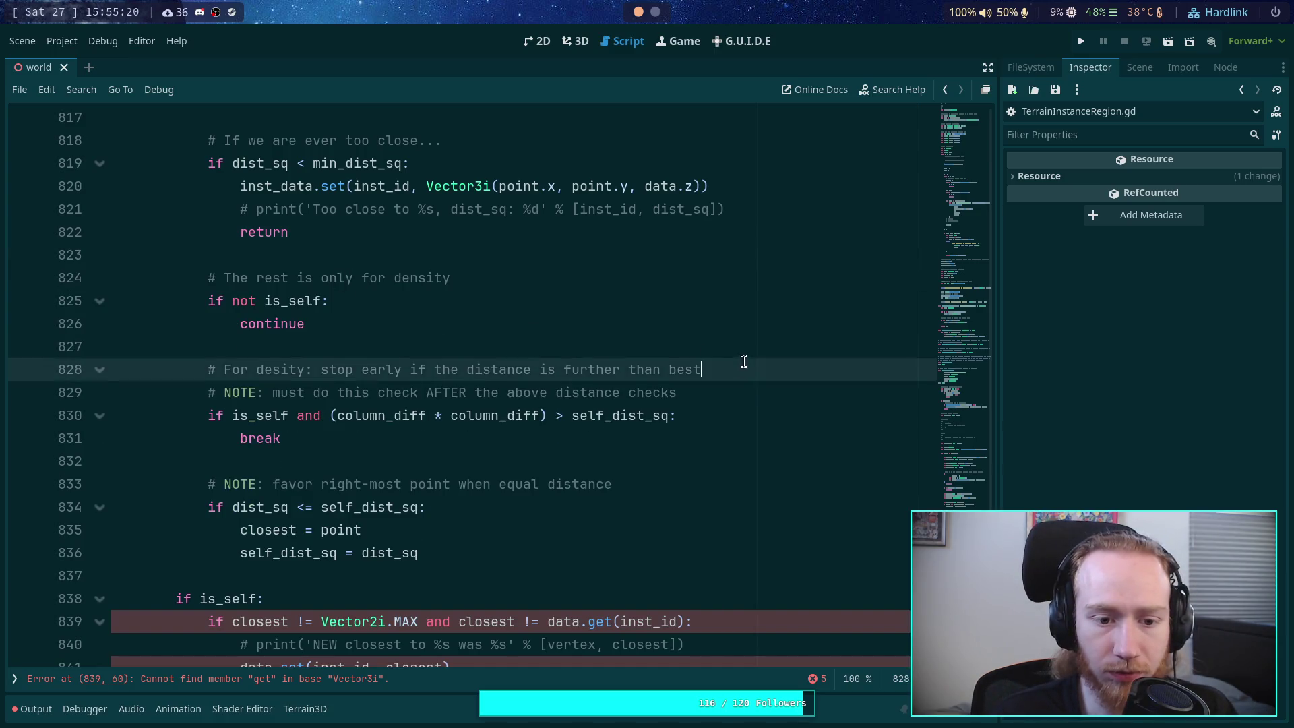
pyautogui.hotkey('shift', 'Up')
pyautogui.hotkey('shift', 'Down')
pyautogui.hotkey('shift', 'Down')
pyautogui.press('BackSpace')
# Step: Start rewording the density comment to 'Stop if be…', dropping the word 'early'
pyautogui.moveTo(328, 370); pyautogui.dragTo(221, 373)
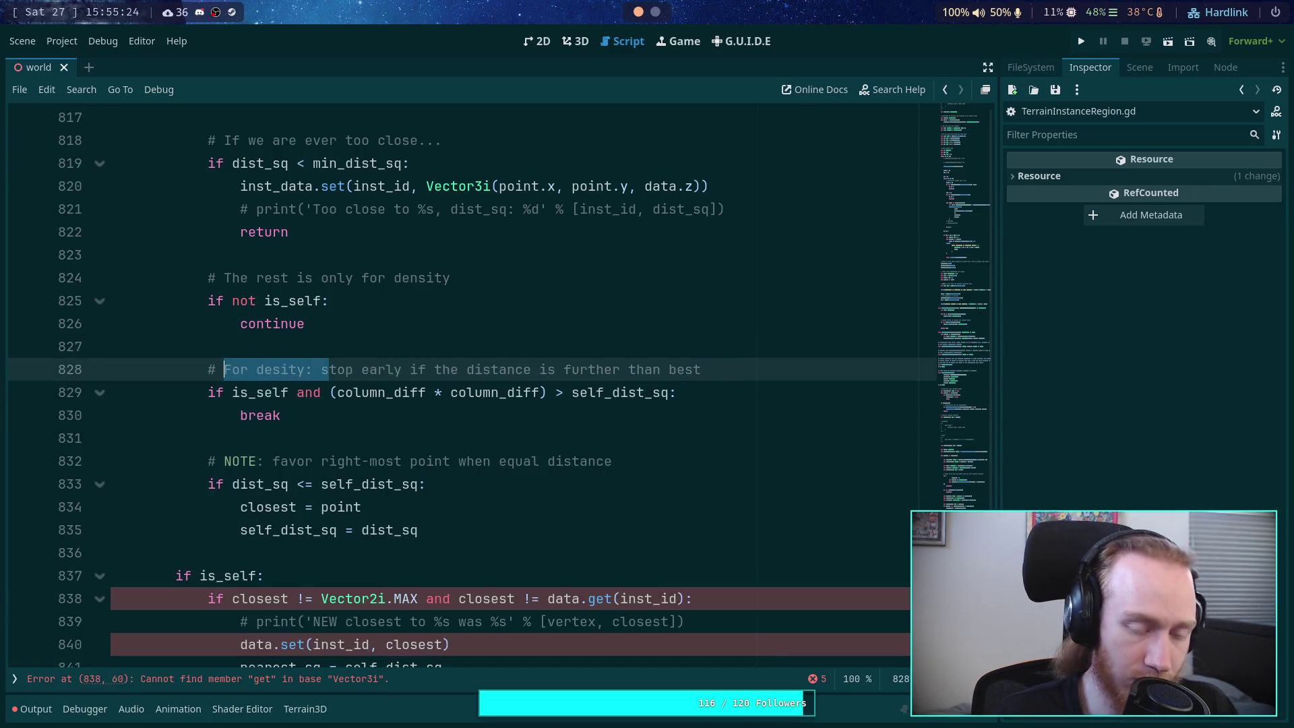
pyautogui.write('S')
pyautogui.moveTo(267, 372); pyautogui.dragTo(313, 372)
pyautogui.press('BackSpace')
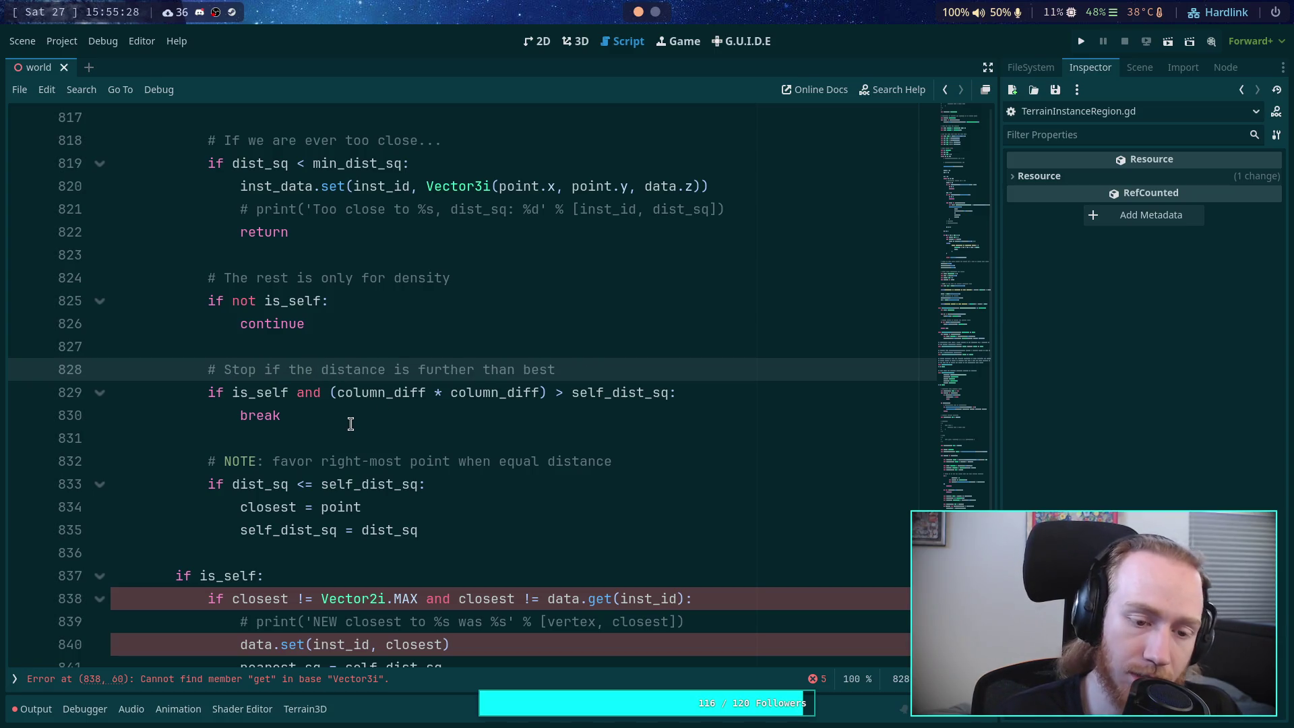
pyautogui.scroll(3, 351, 423)
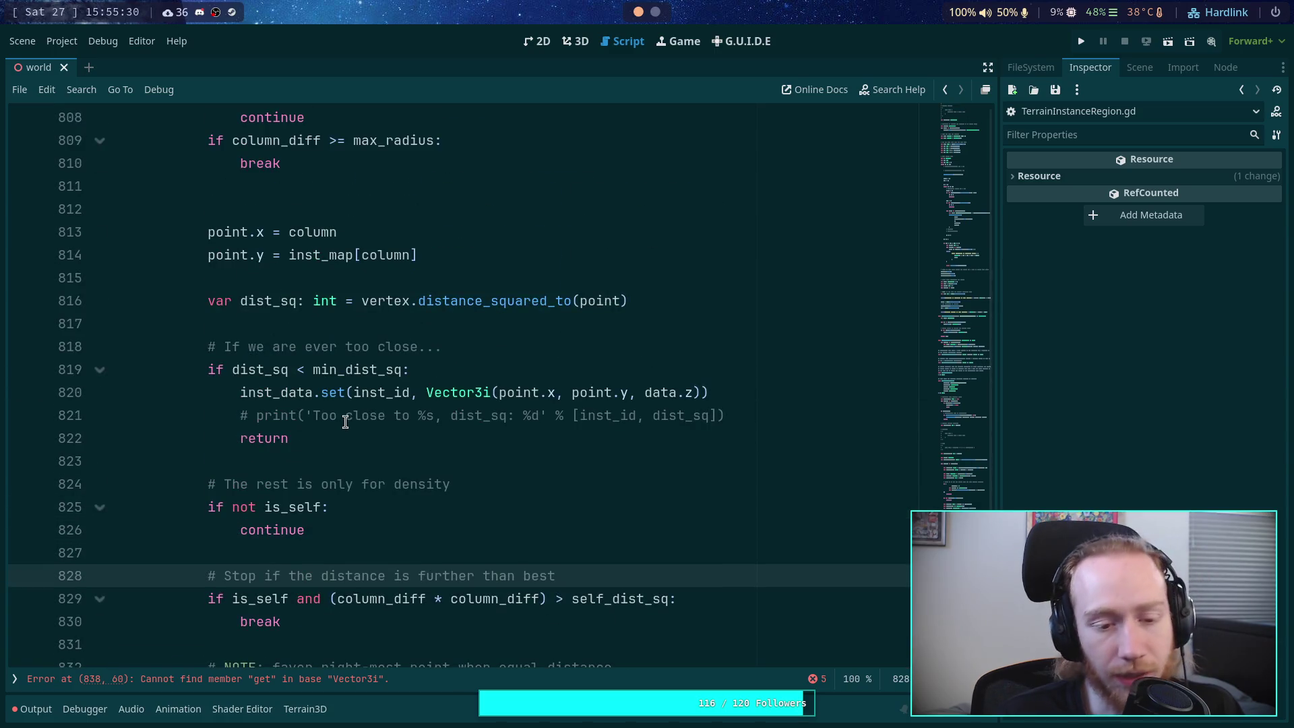
pyautogui.scroll(-2, 345, 422)
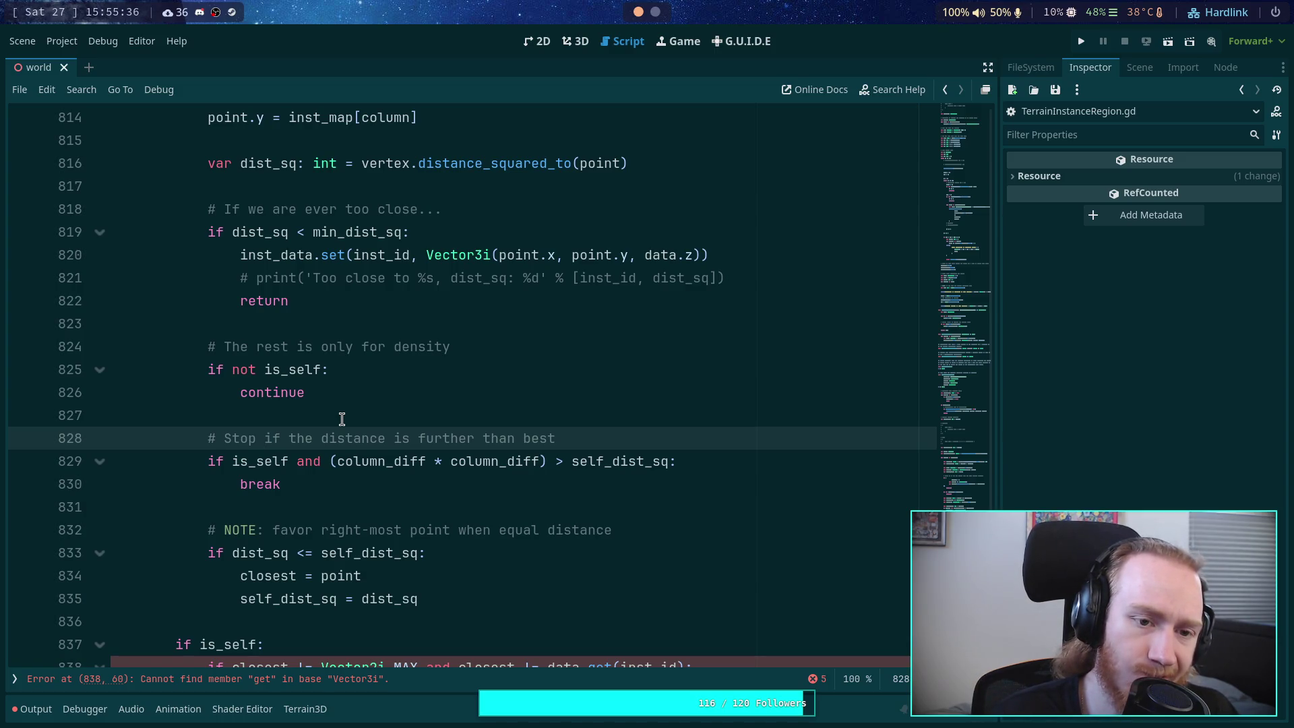
pyautogui.moveTo(592, 437); pyautogui.dragTo(281, 442)
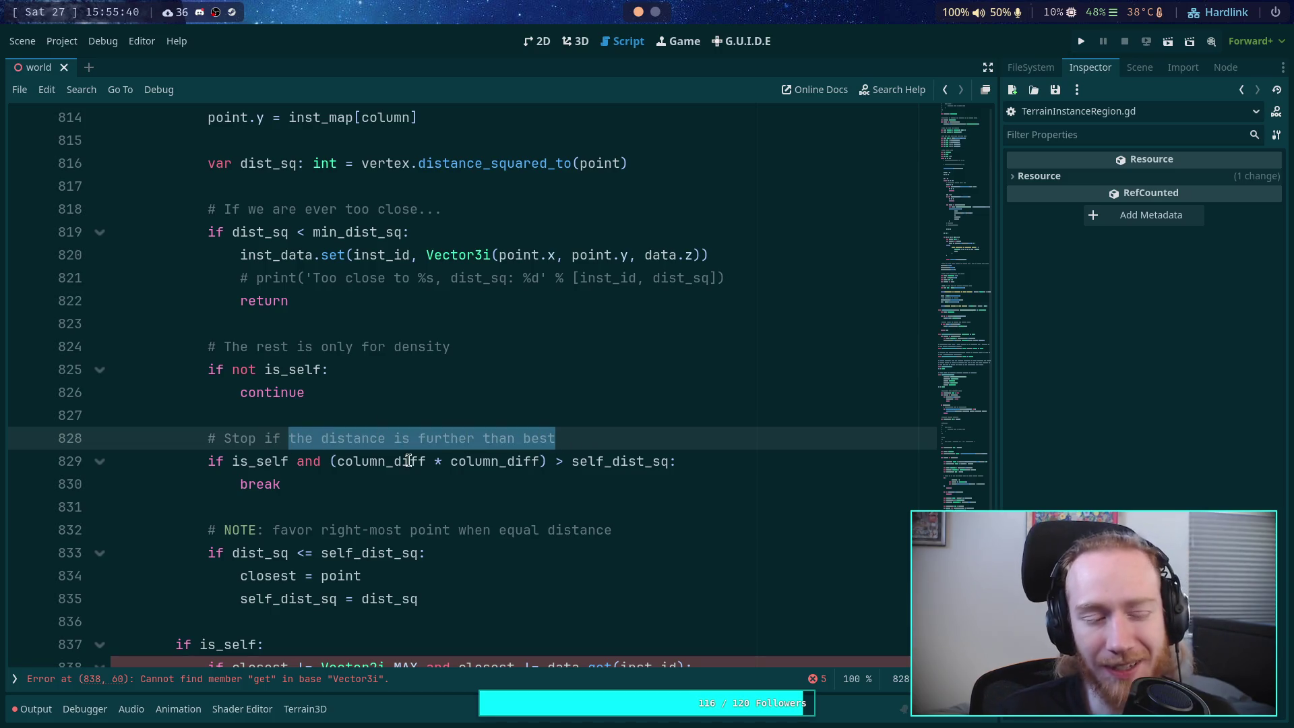
pyautogui.moveTo(409, 460)
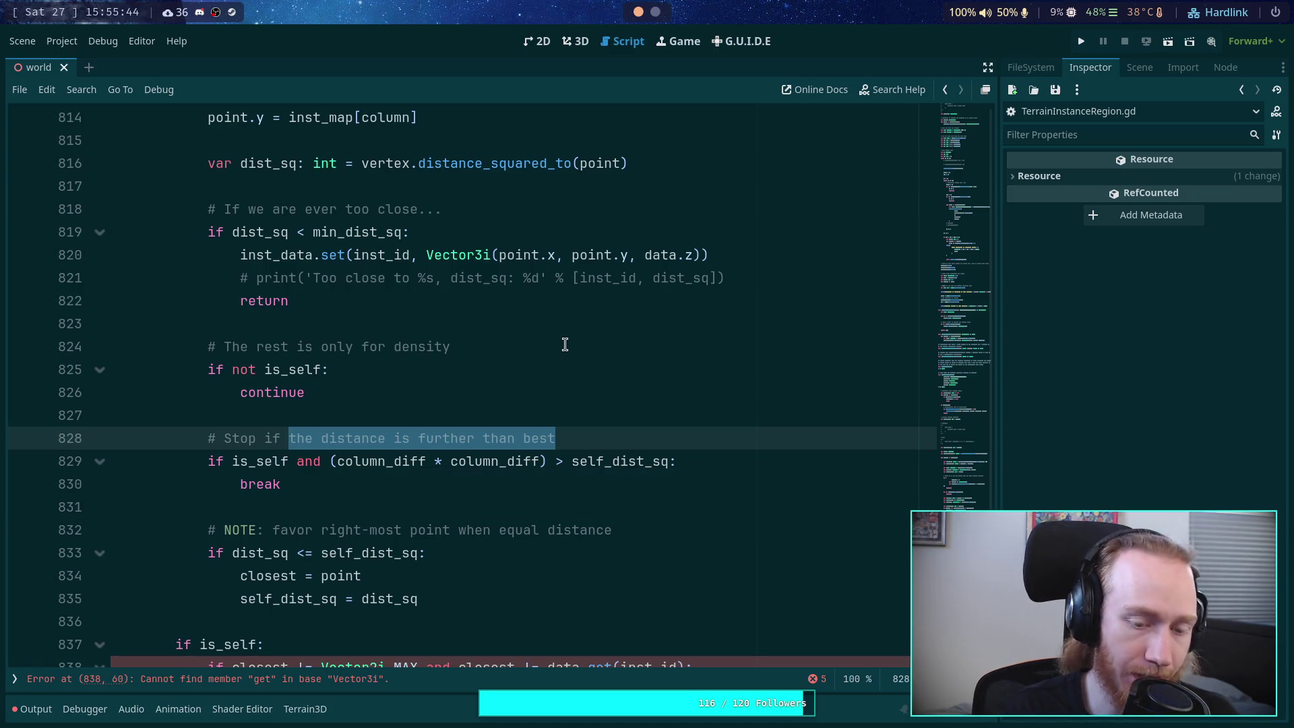
pyautogui.write('beg')
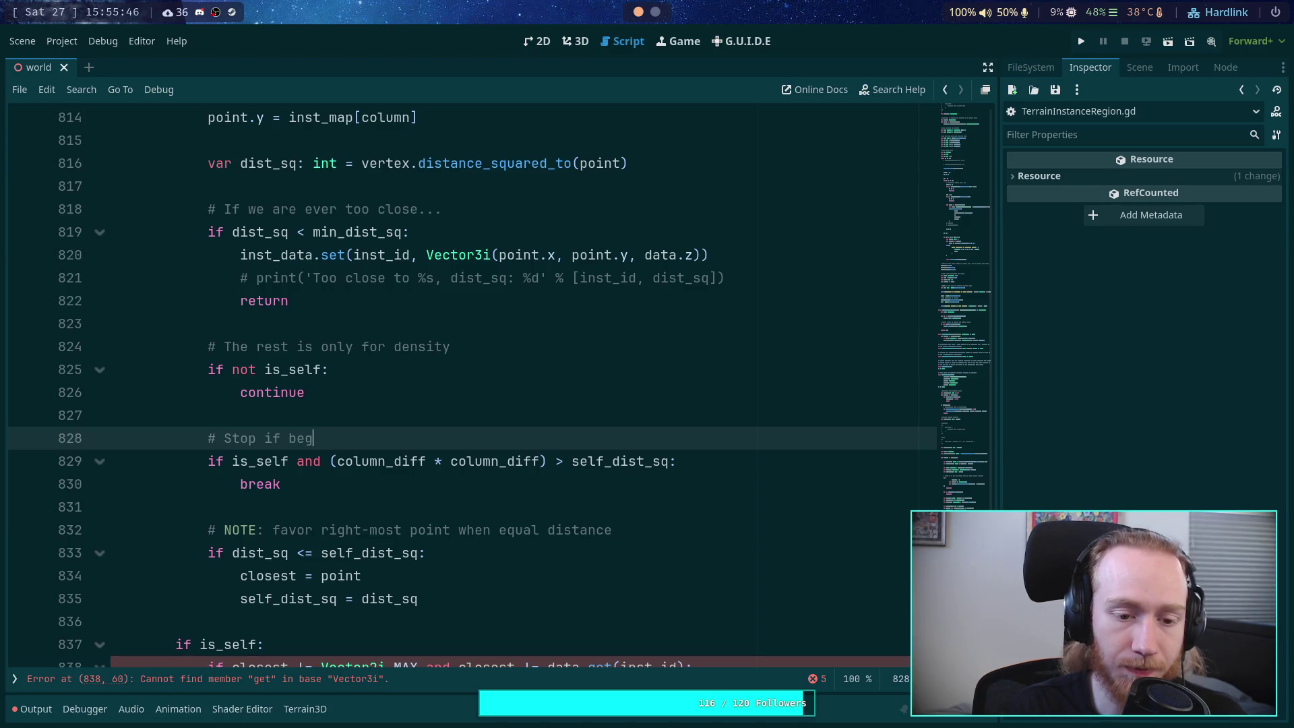
# Step: Finish the comment as 'Stop if beyond our vertex and further than best'
pyautogui.press('BackSpace')
pyautogui.press('BackSpace')
pyautogui.press('BackSpace')
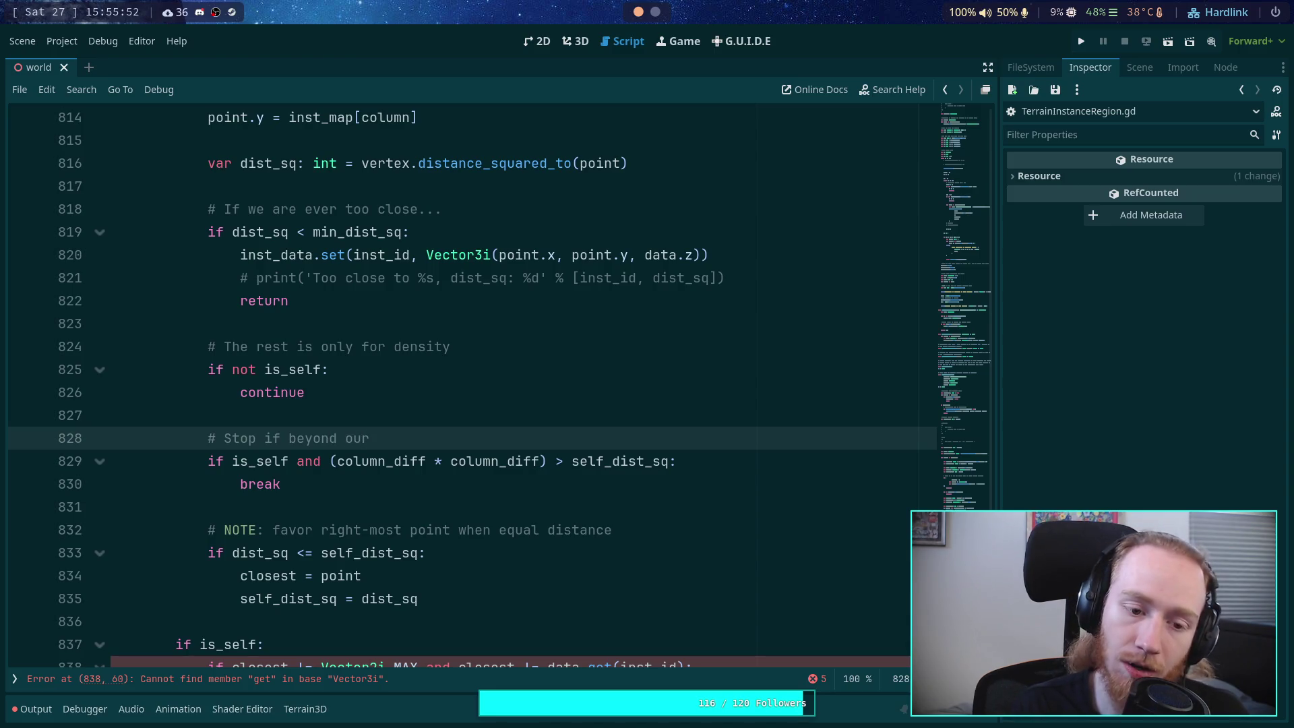
pyautogui.write(' vertex and')
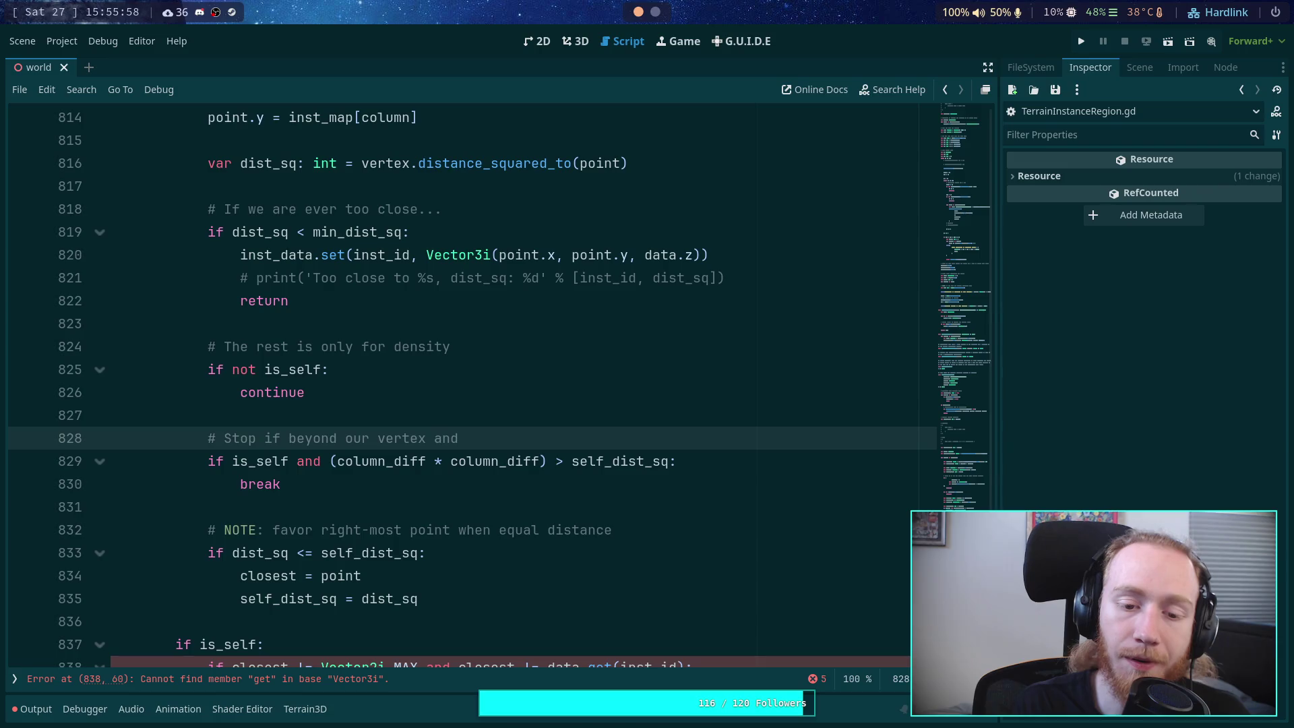
pyautogui.write('ur')
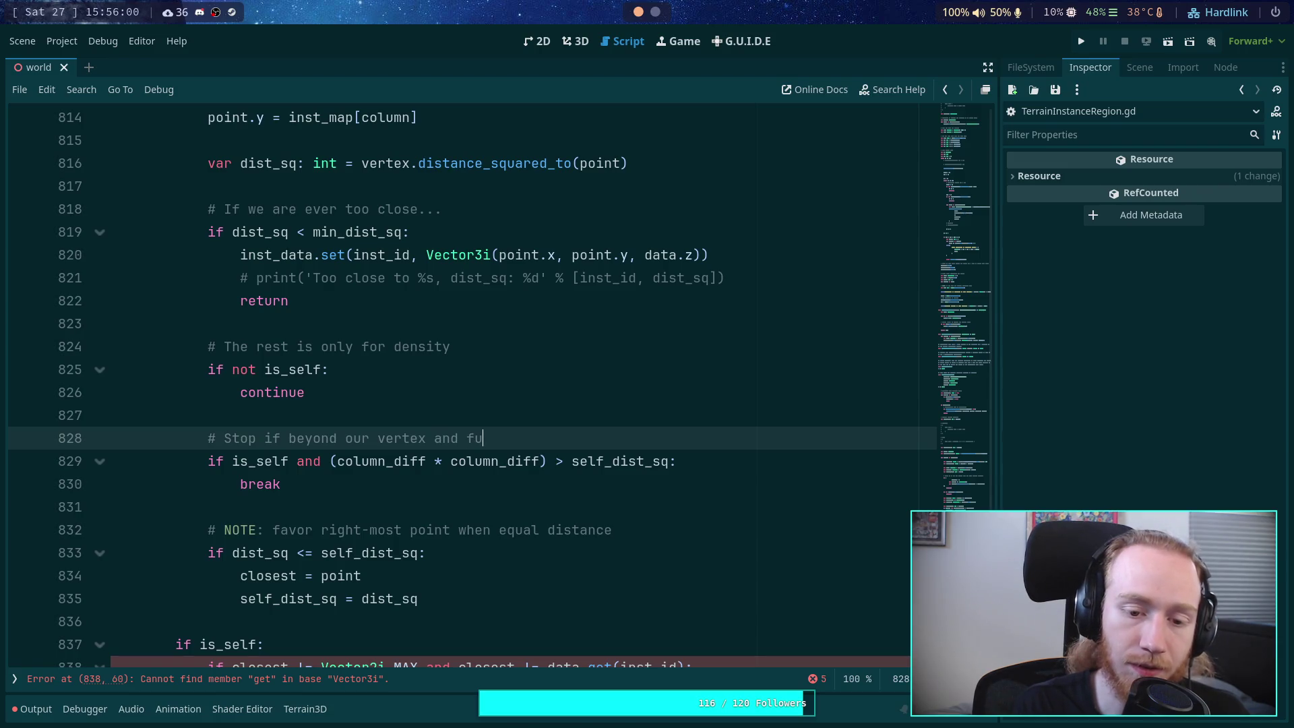
pyautogui.write('ther than best')
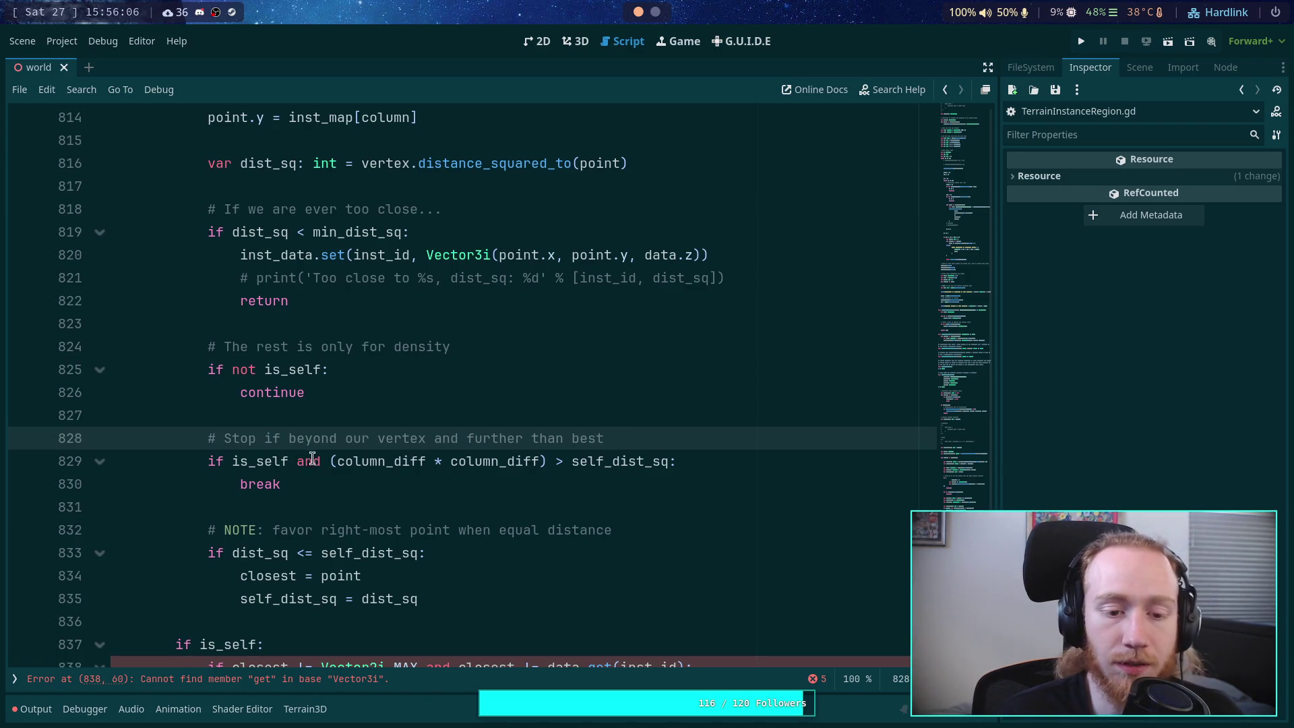
# Step: Replace is_self in the early-stop condition with 'column_diff > 0'
pyautogui.moveTo(312, 461); pyautogui.dragTo(233, 461)
pyautogui.doubleClick(259, 461)
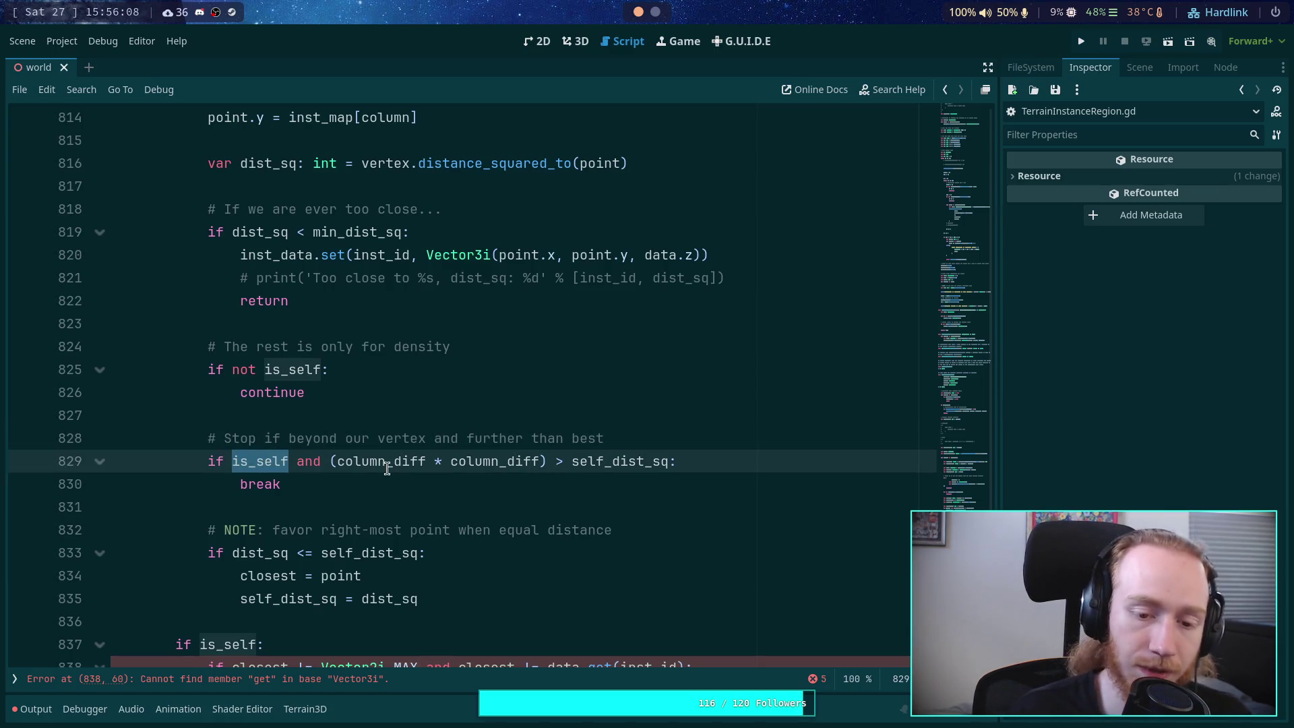
pyautogui.write('vertex.x')
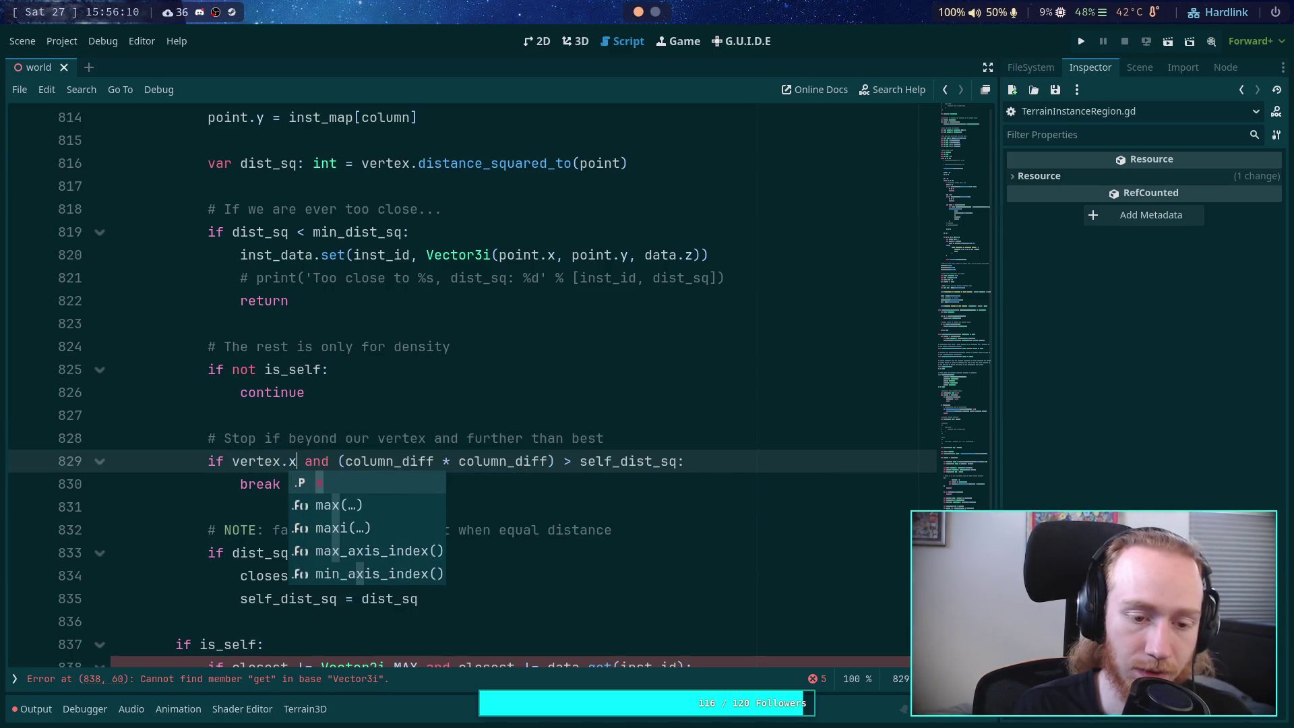
pyautogui.press('BackSpace')
pyautogui.press('BackSpace')
pyautogui.hotkey('ctrl', 'BackSpace')
pyautogui.write('co')
pyautogui.press('Return')
pyautogui.press('BackSpace')
pyautogui.write('_diff > 0')
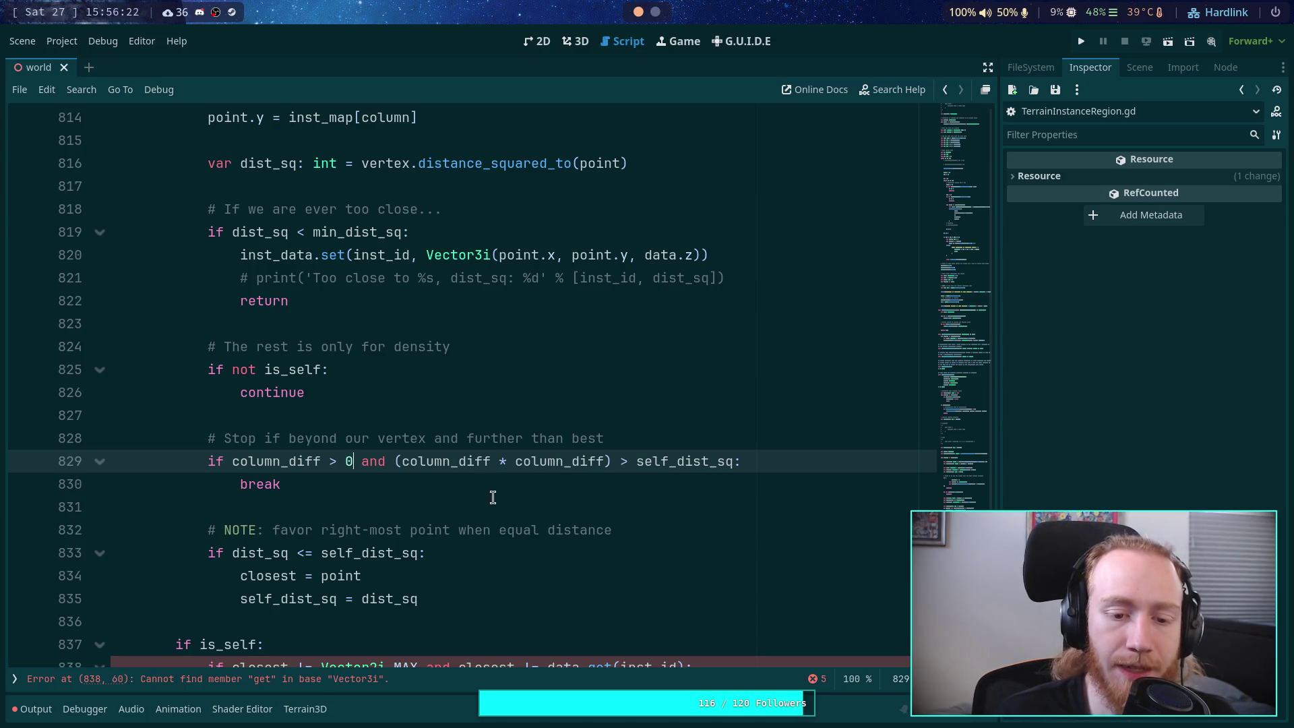
# Step: Check the dist_sq uses and strip the indentation from the blank line after break
pyautogui.moveTo(741, 461); pyautogui.dragTo(390, 461)
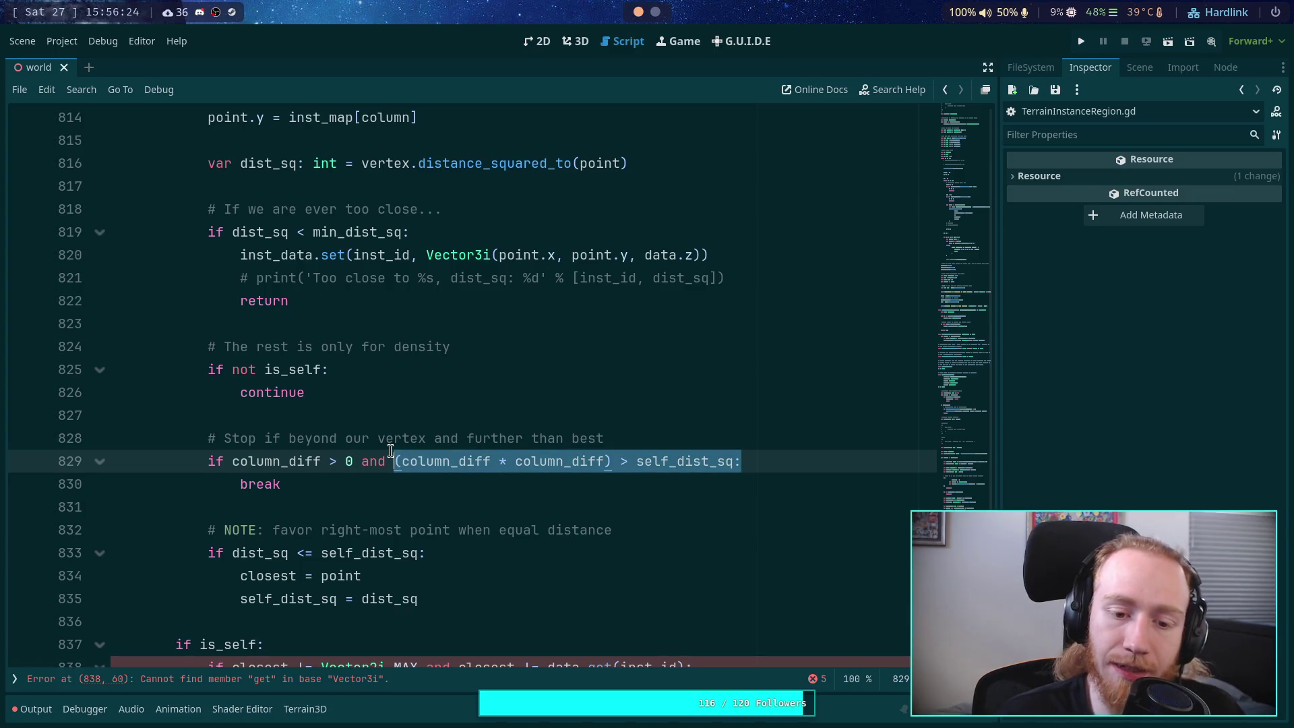
pyautogui.click(481, 491)
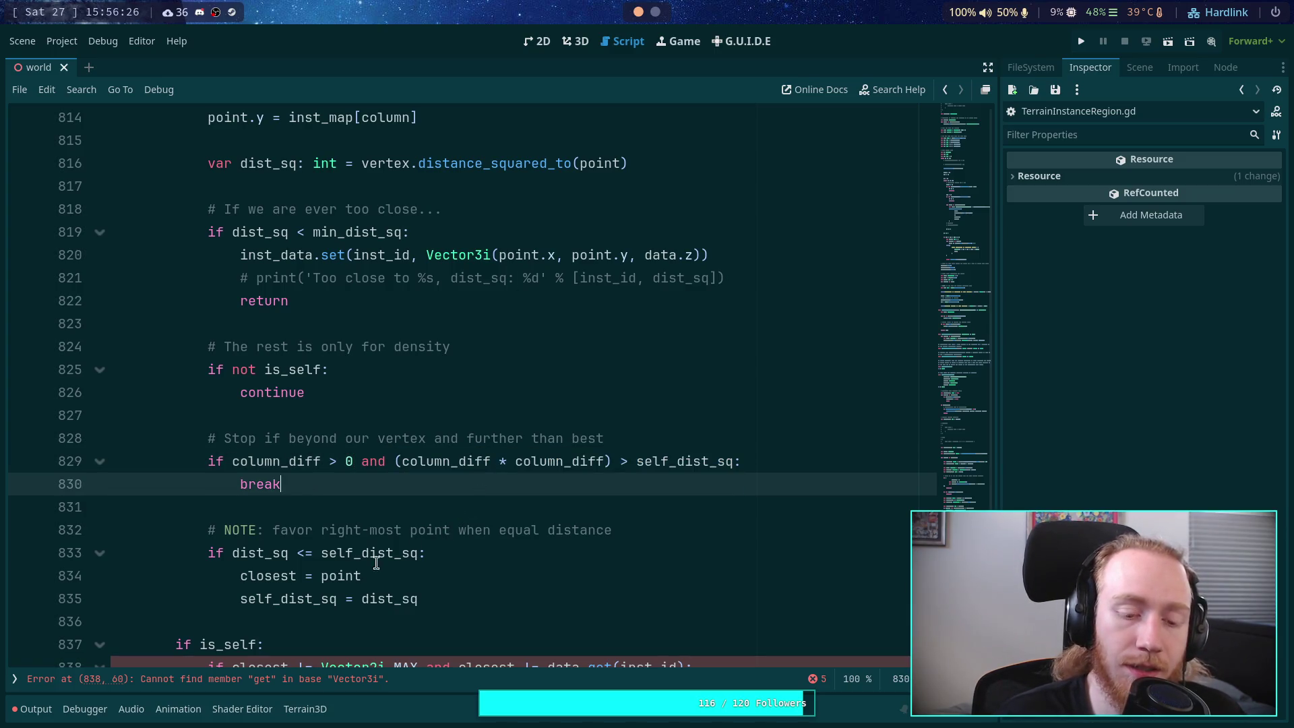
pyautogui.doubleClick(259, 553)
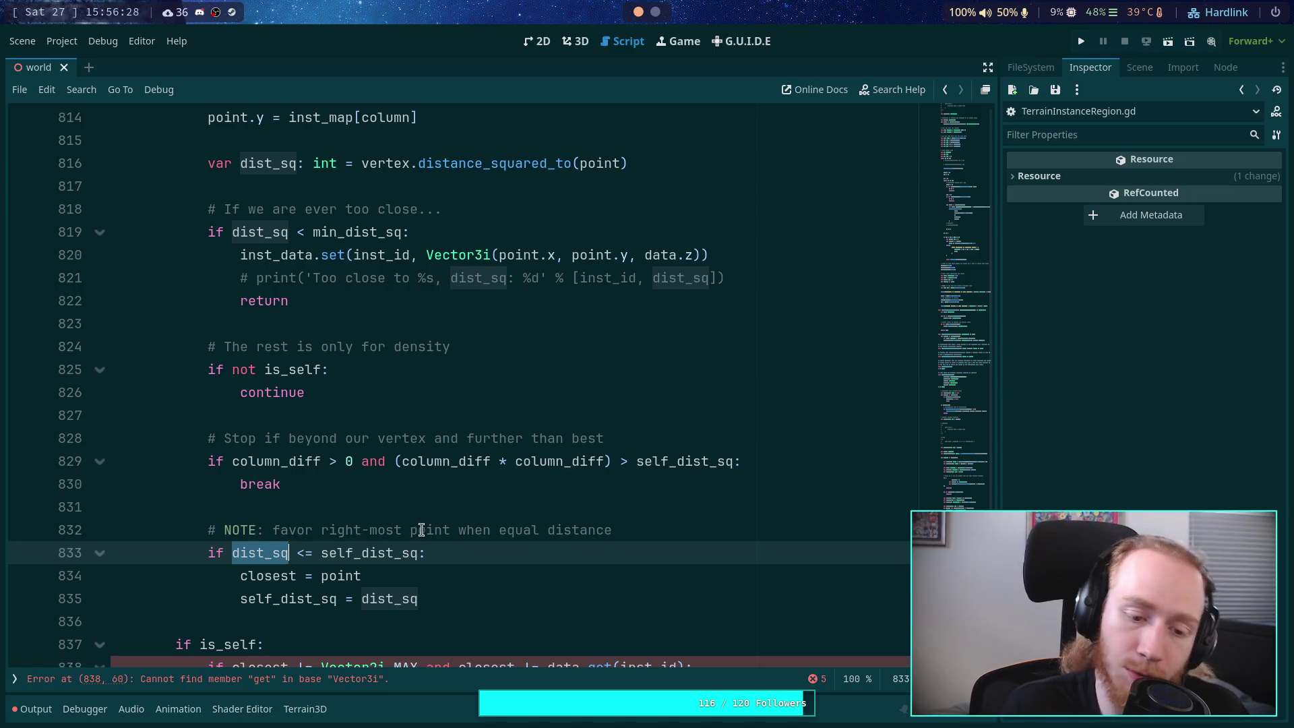
pyautogui.scroll(7, 416, 513)
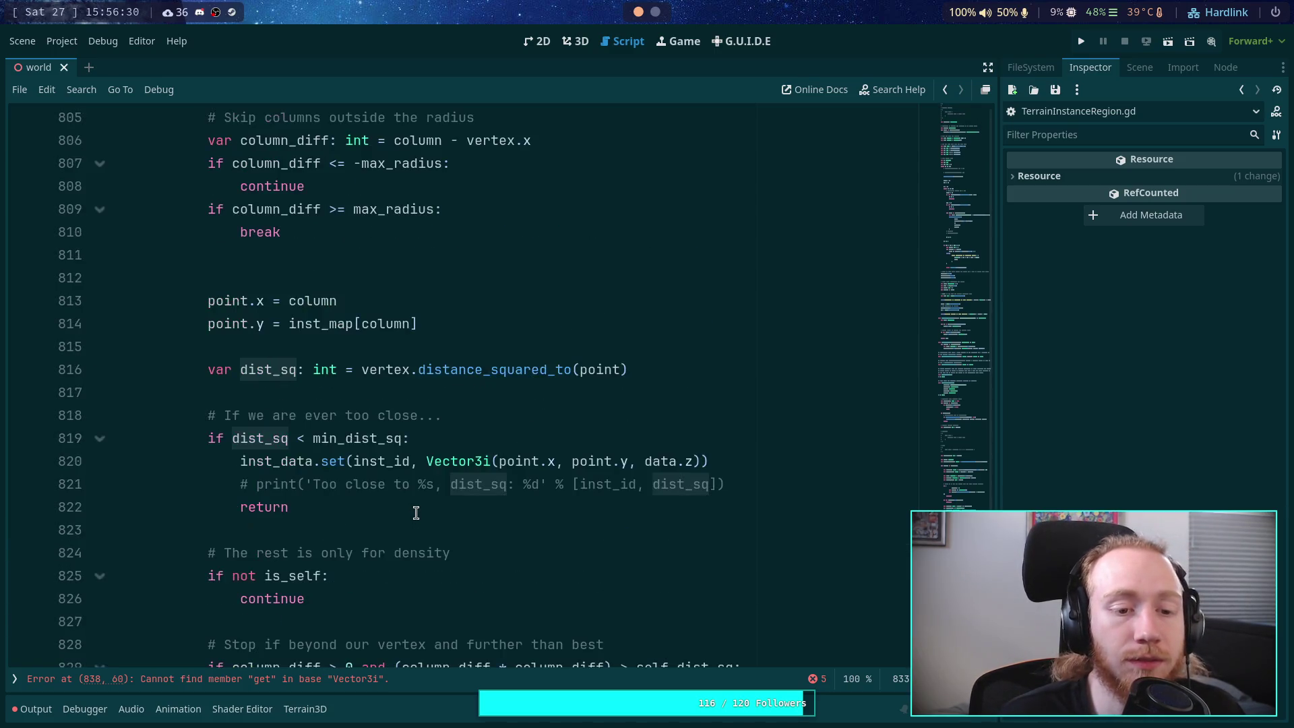
pyautogui.click(371, 531)
pyautogui.press('BackSpace')
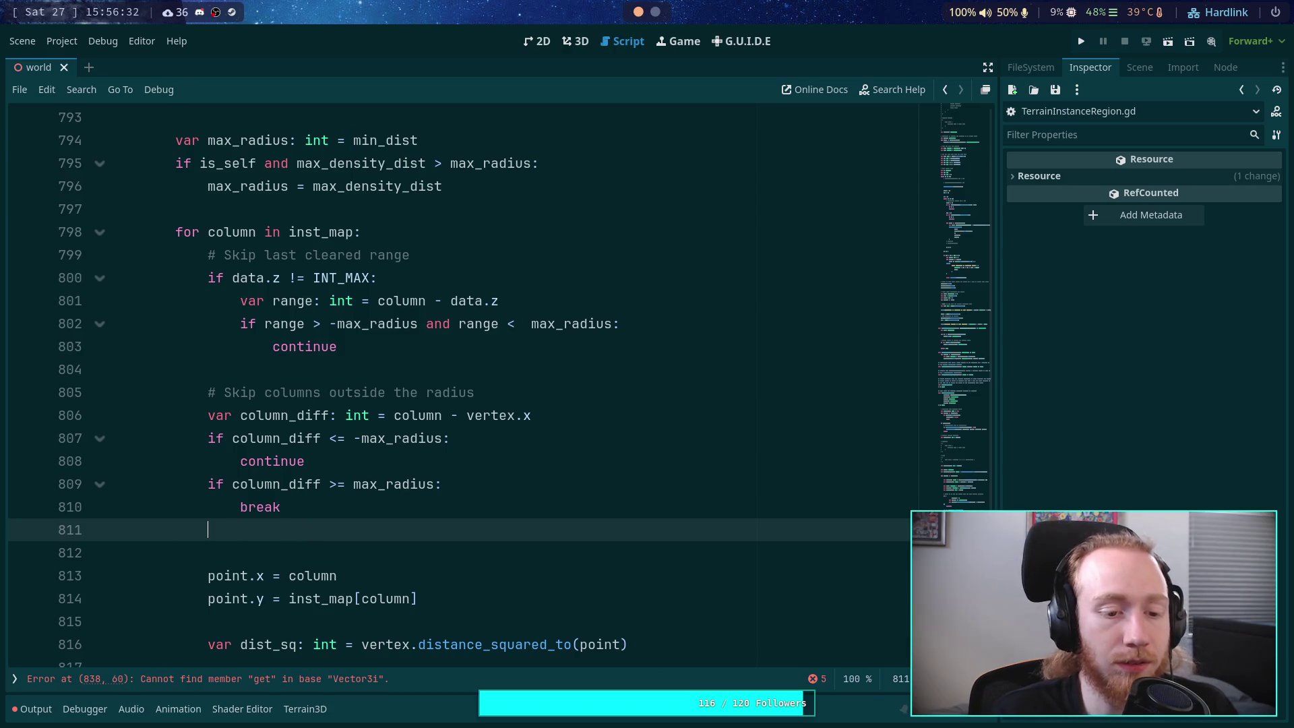
pyautogui.press('BackSpace')
pyautogui.hotkey('ctrl', 's')
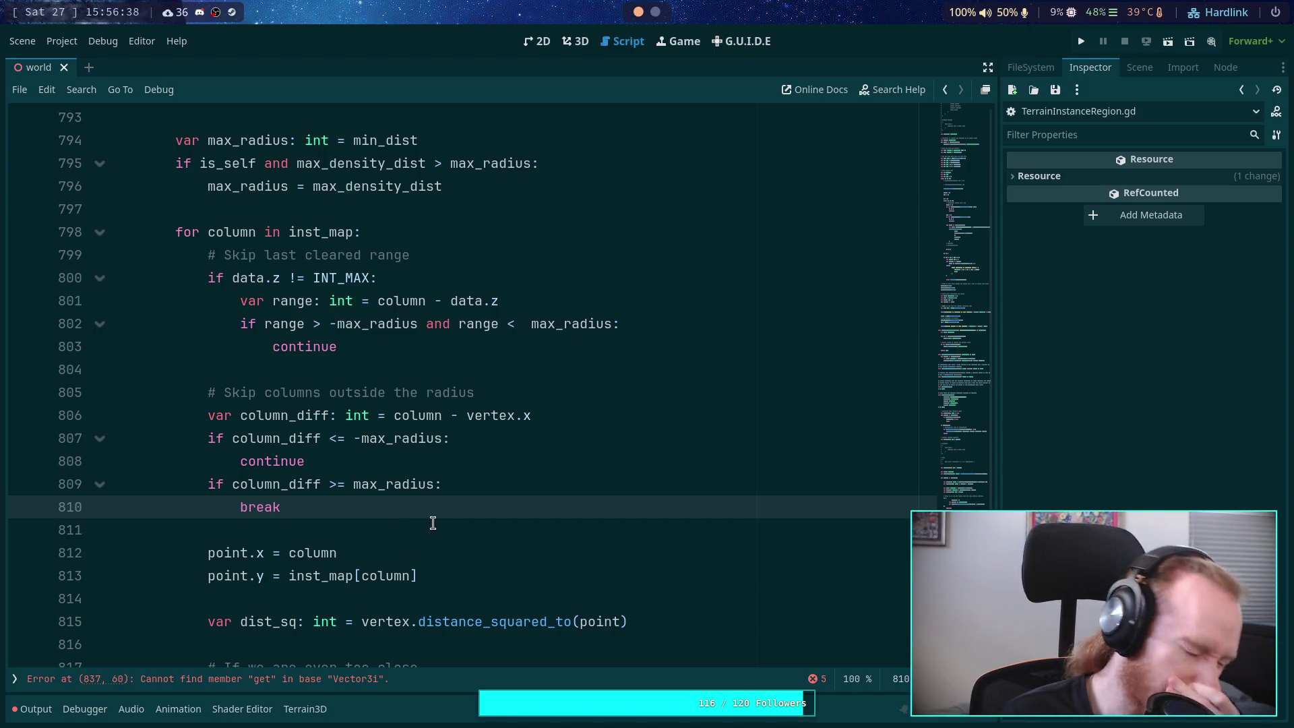
pyautogui.scroll(2, 433, 523)
pyautogui.scroll(-2, 433, 523)
pyautogui.scroll(-13, 432, 523)
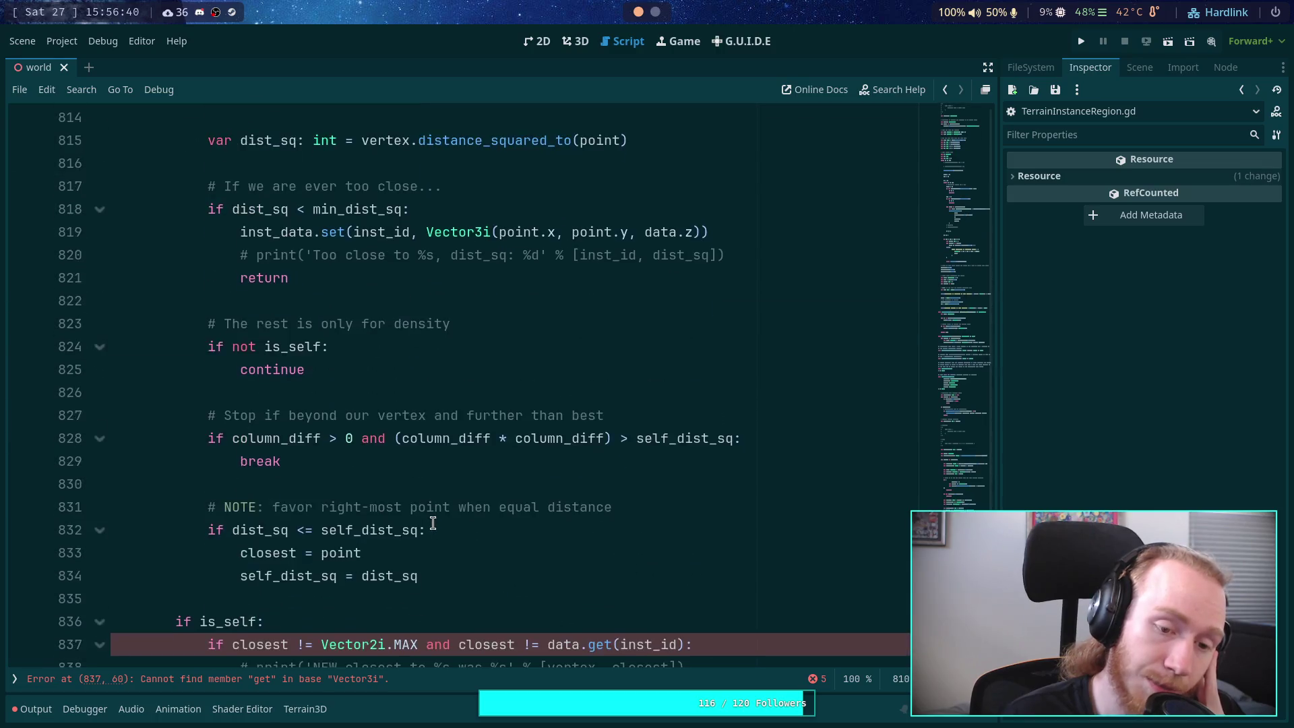
pyautogui.scroll(20, 433, 523)
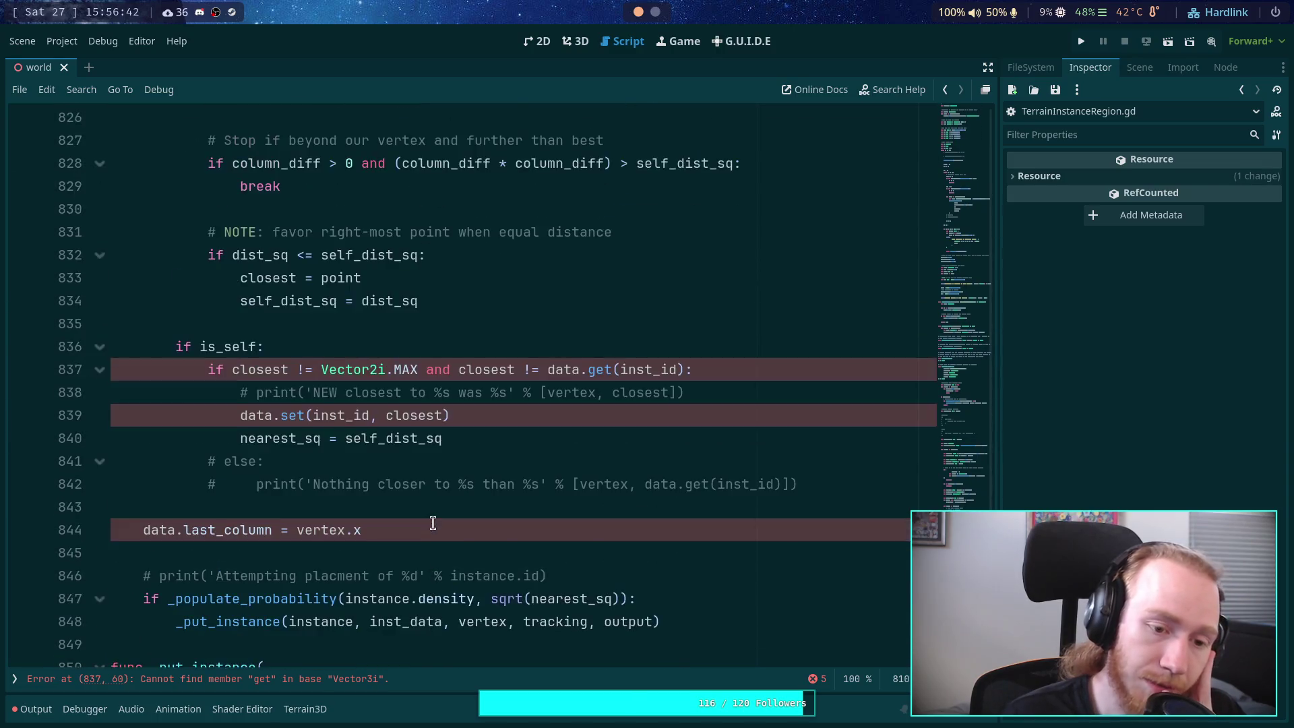
pyautogui.scroll(11, 432, 522)
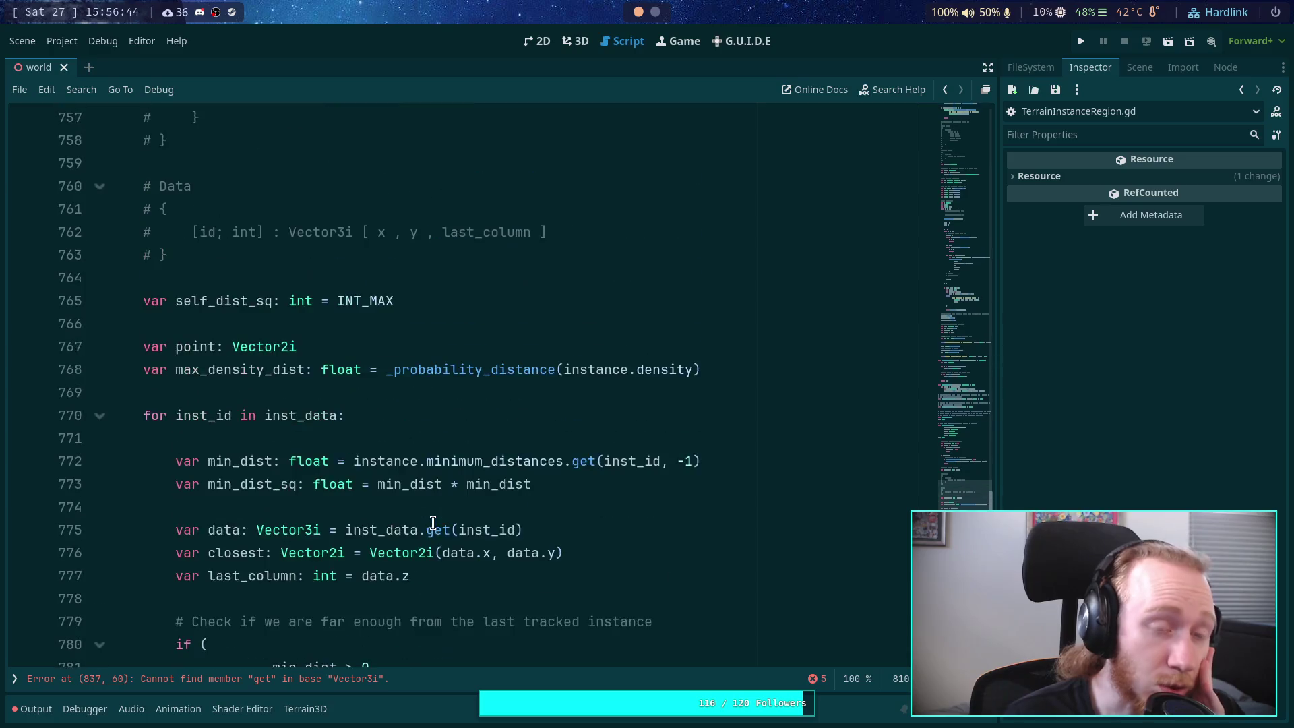
pyautogui.scroll(-12, 433, 523)
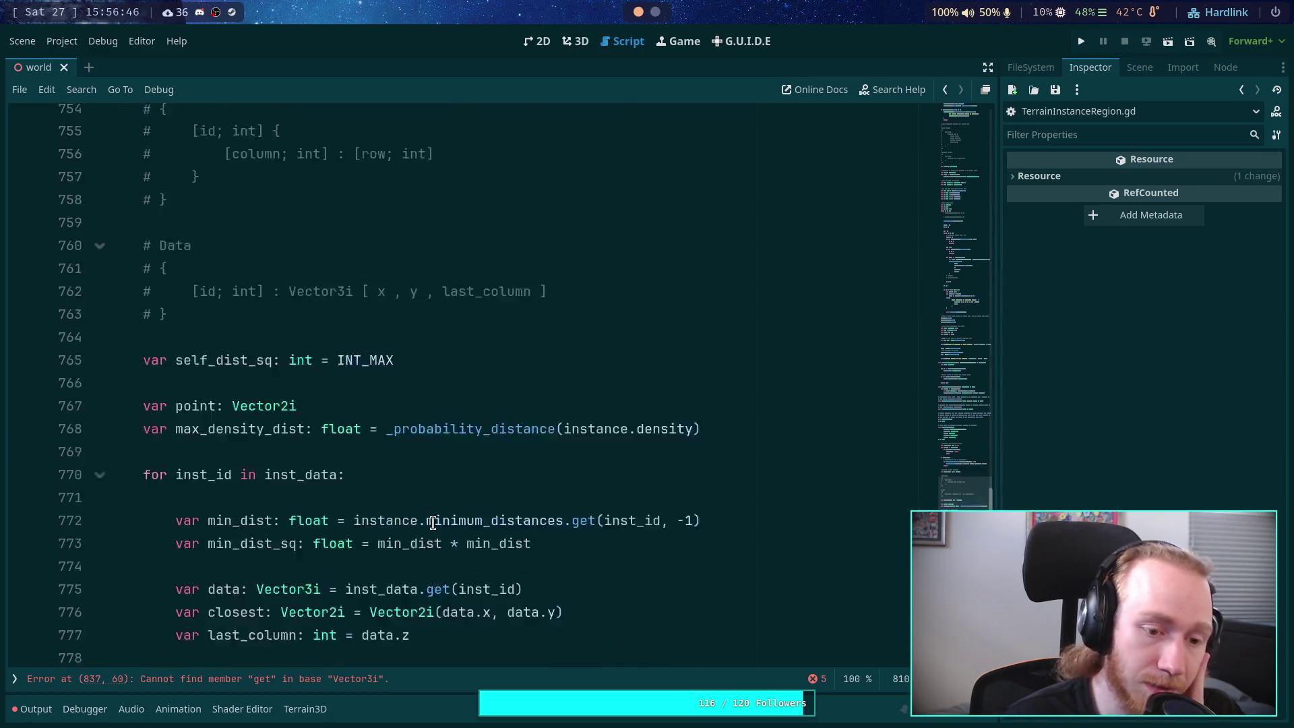
pyautogui.scroll(-3, 432, 523)
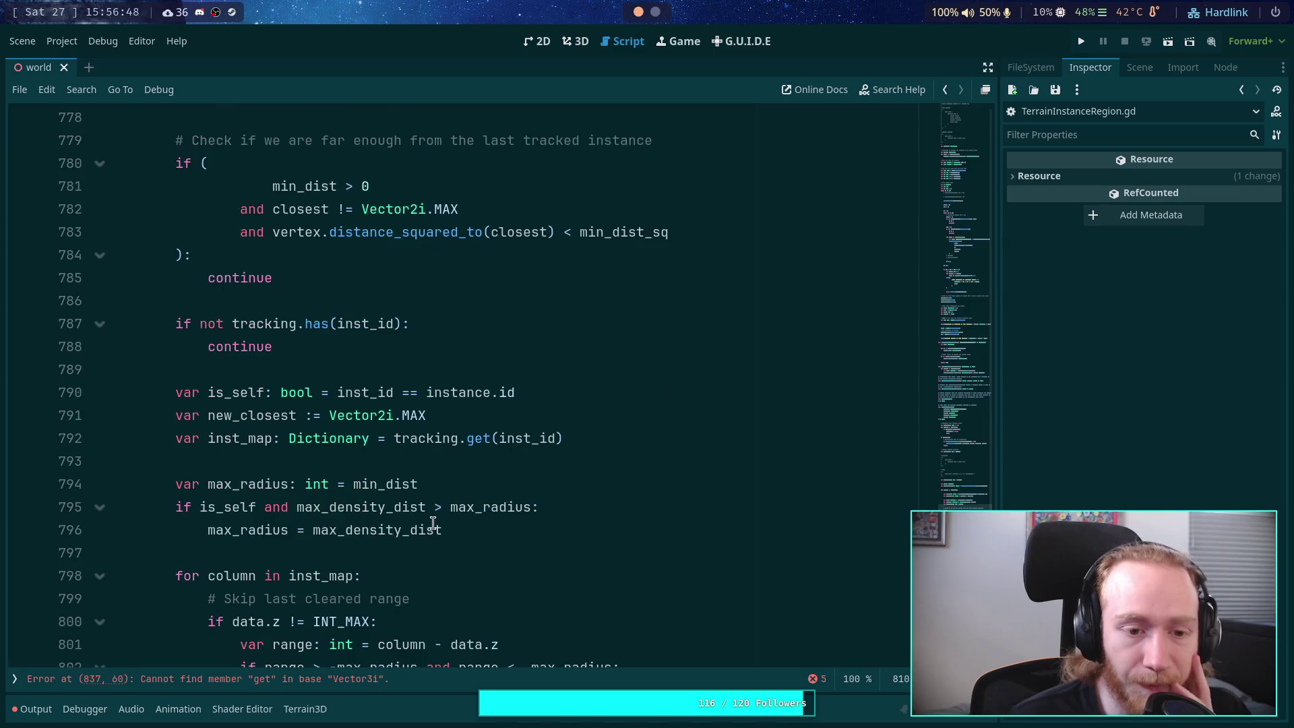
pyautogui.scroll(7, 432, 523)
pyautogui.scroll(-4, 414, 484)
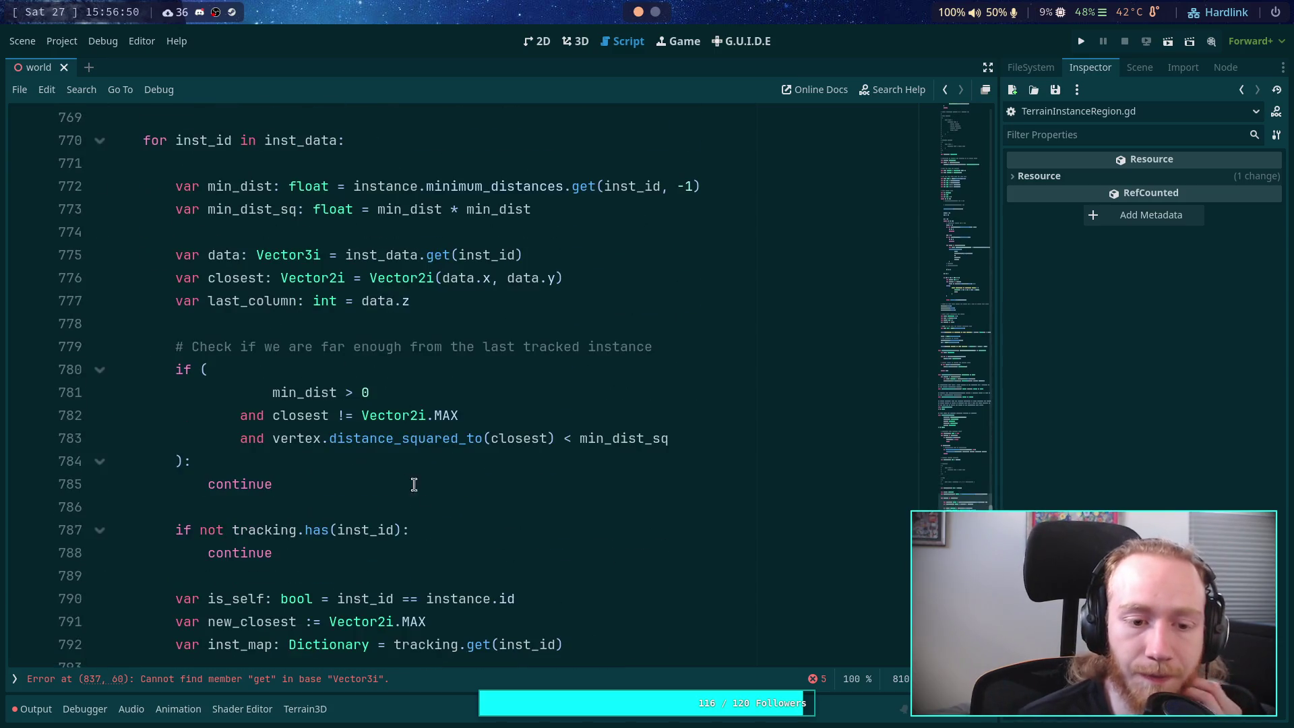
pyautogui.moveTo(374, 486); pyautogui.dragTo(204, 372)
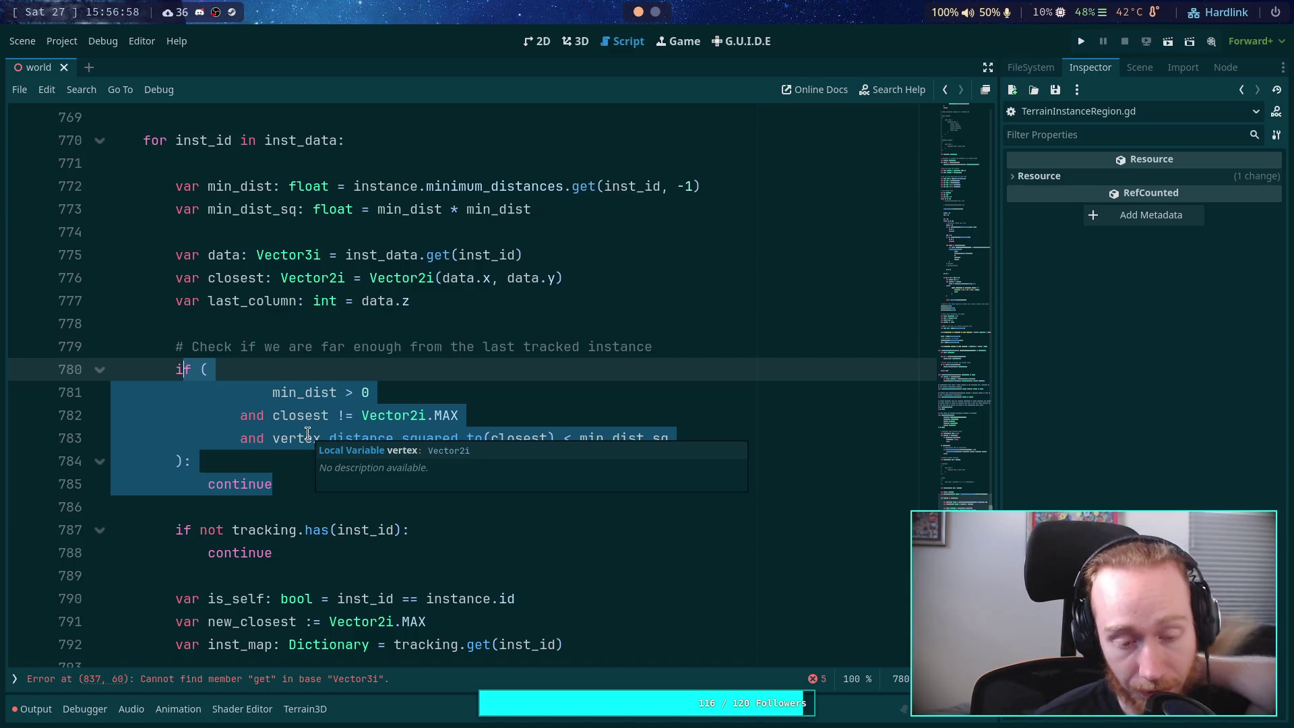
pyautogui.click(277, 502)
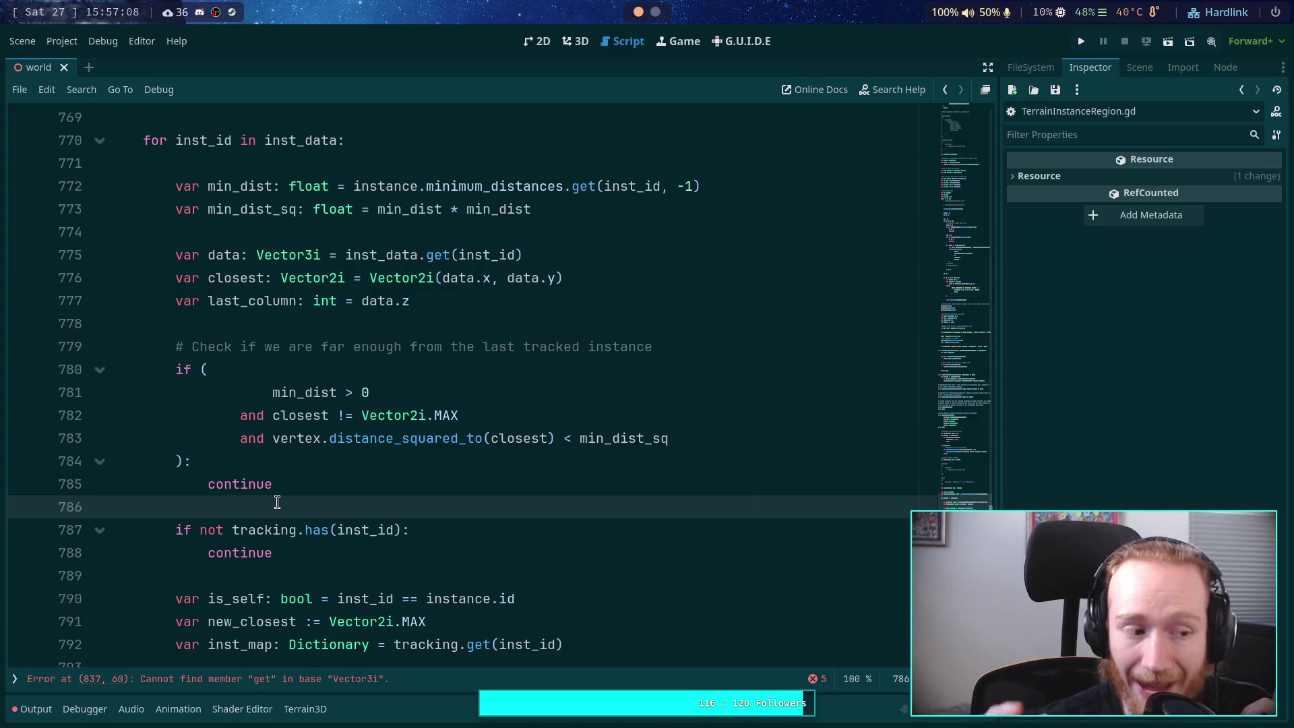
pyautogui.scroll(-2, 379, 507)
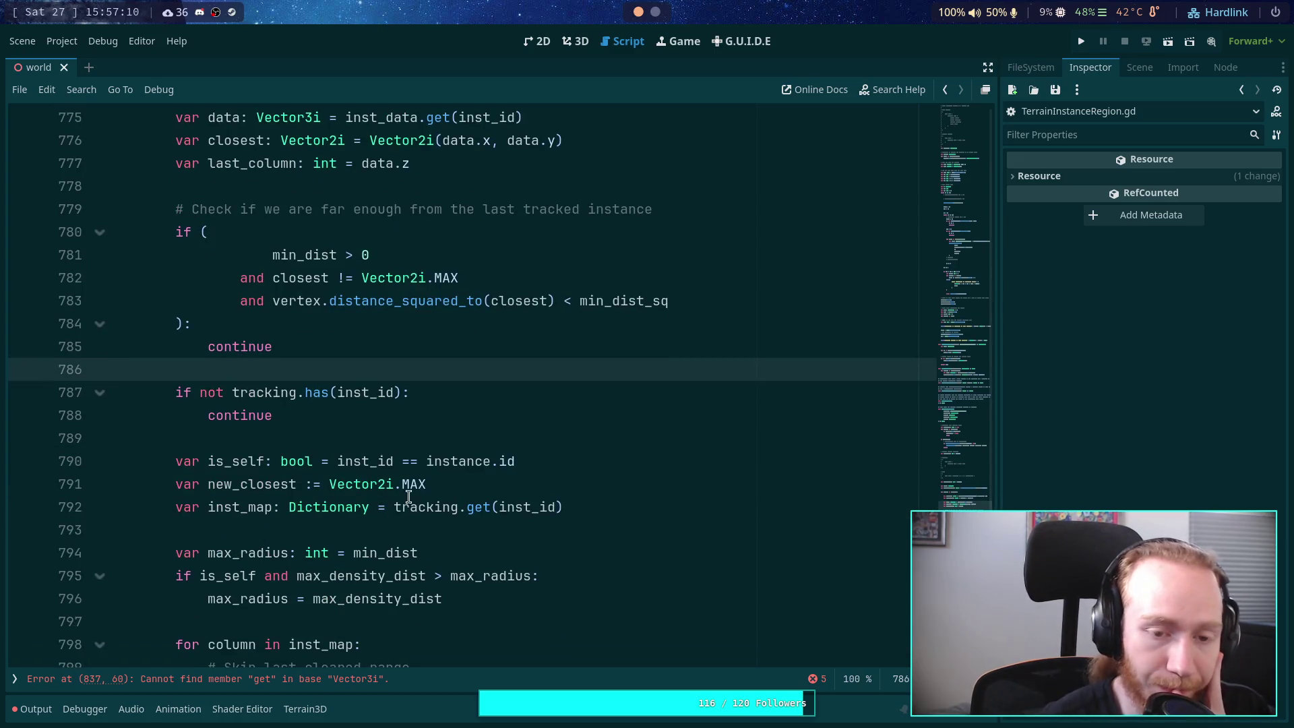
pyautogui.scroll(-2, 405, 492)
pyautogui.scroll(5, 377, 471)
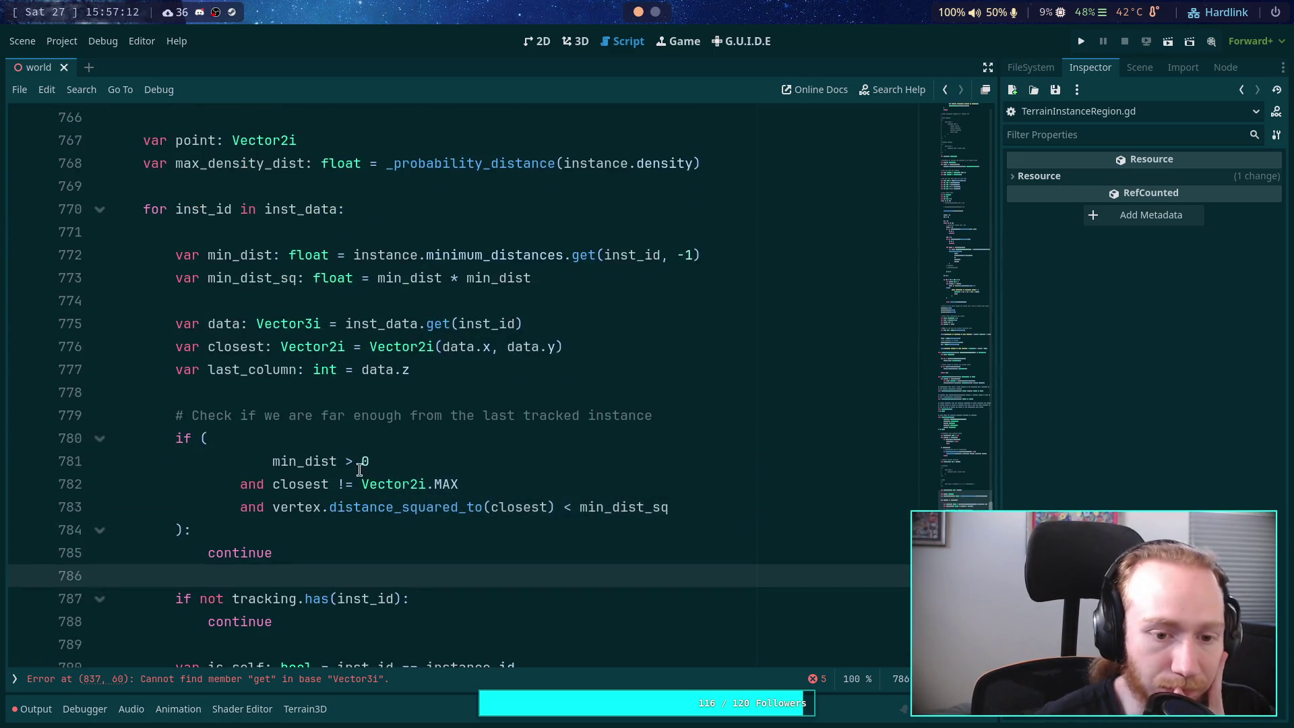
pyautogui.doubleClick(295, 481)
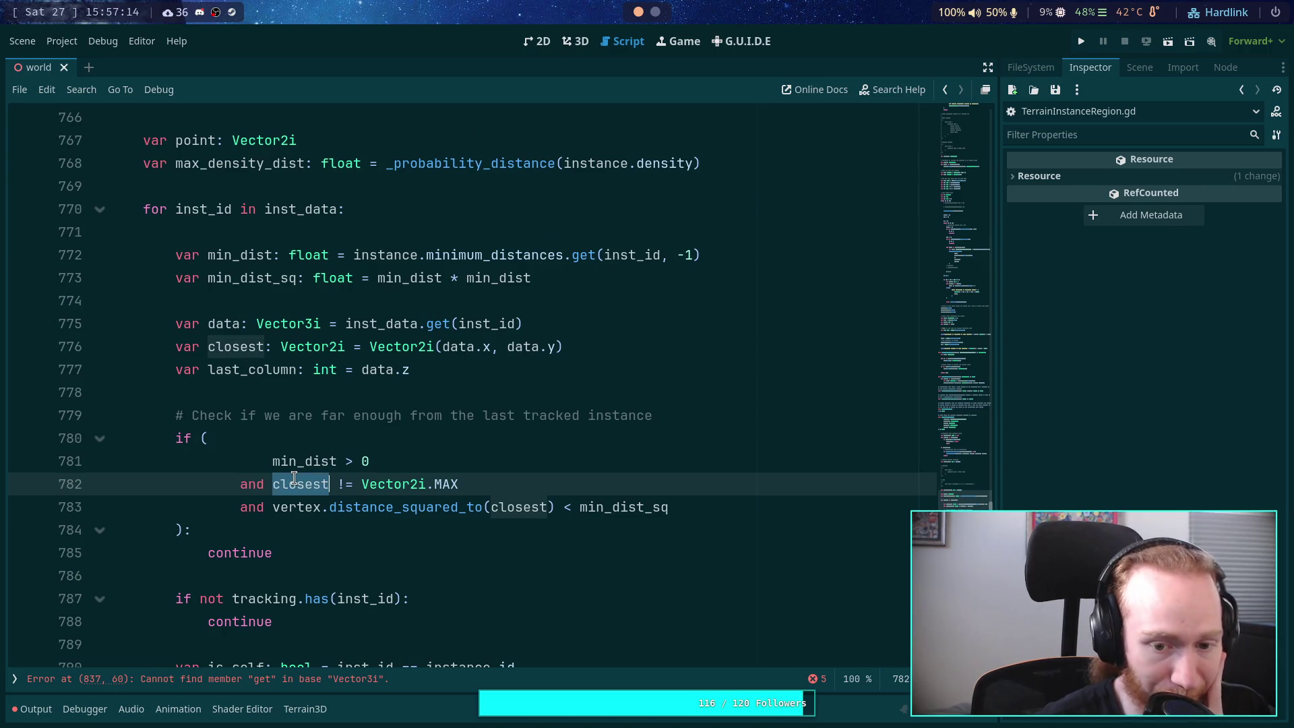
pyautogui.doubleClick(229, 371)
pyautogui.click(367, 381)
pyautogui.click(368, 377)
pyautogui.scroll(-3, 453, 410)
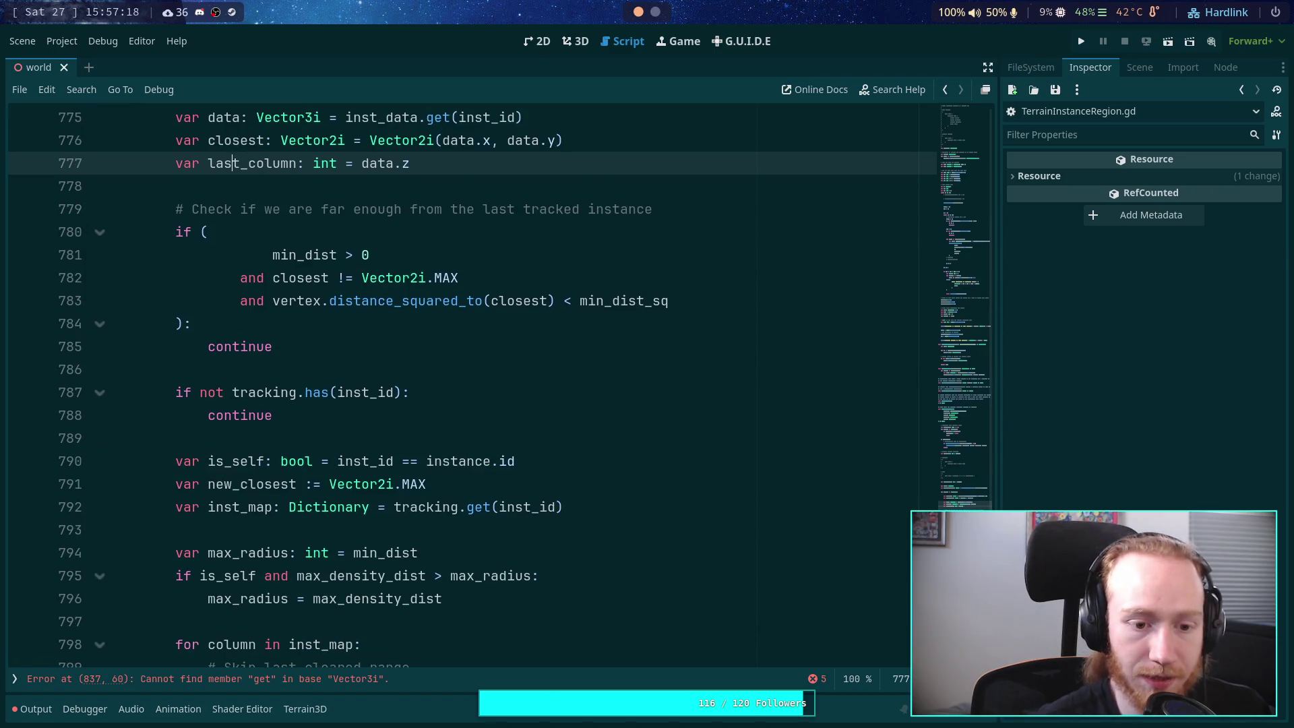
# Step: Delete the unused last_column declaration line from the instance loop
pyautogui.hotkey('alt', 'Down')
pyautogui.hotkey('alt', 'Down')
pyautogui.hotkey('alt', 'Down')
pyautogui.hotkey('alt', 'Up')
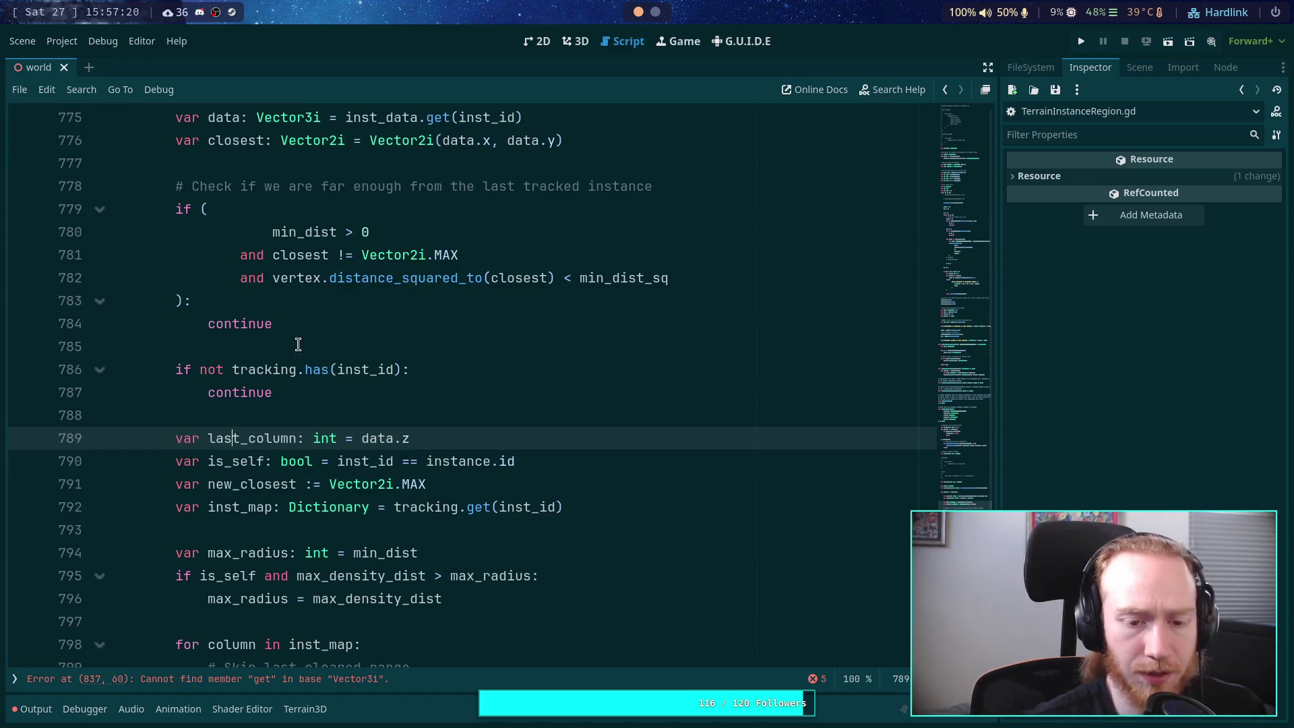
pyautogui.doubleClick(235, 438)
pyautogui.scroll(-6, 447, 409)
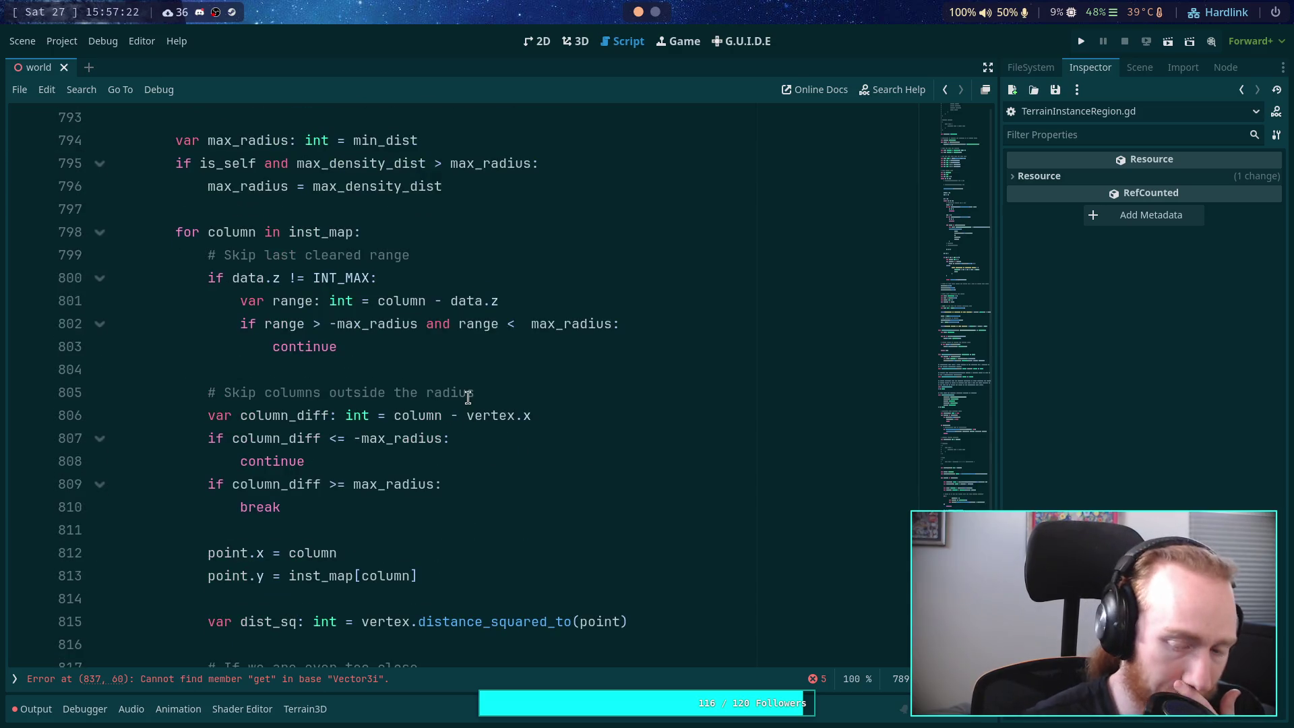
pyautogui.scroll(-2, 467, 397)
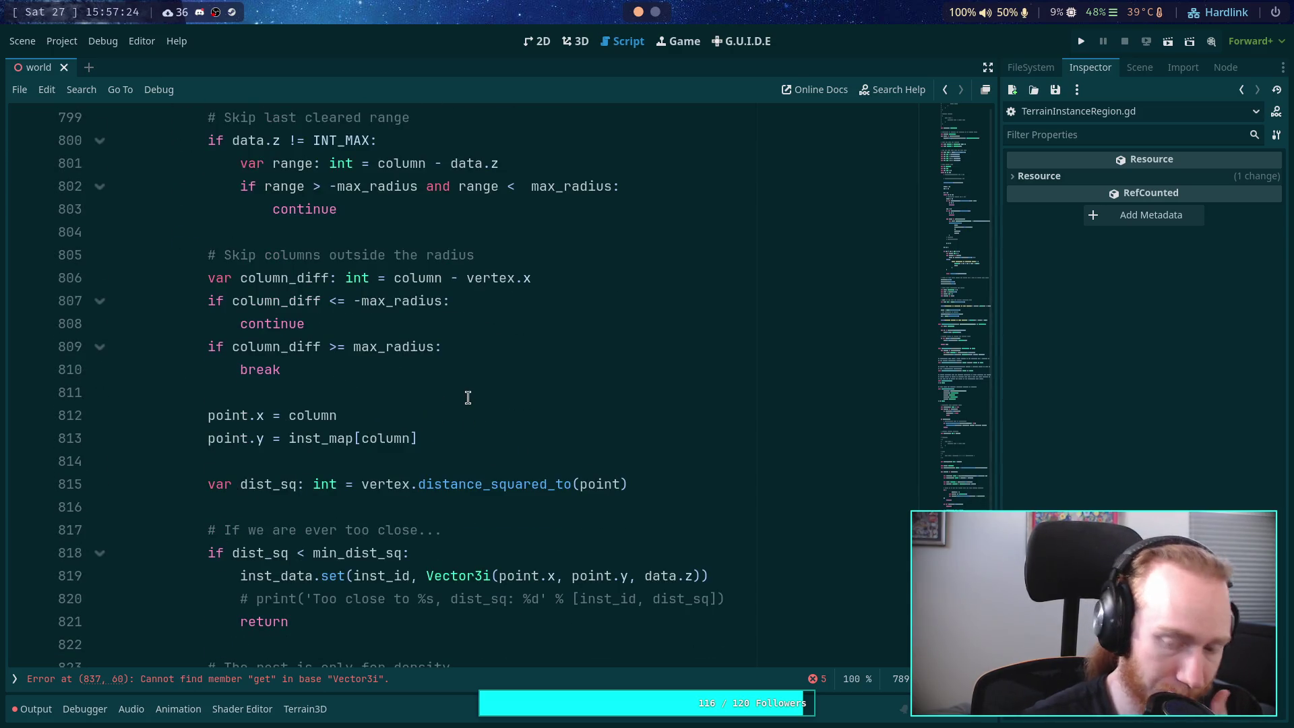
pyautogui.scroll(7, 468, 398)
pyautogui.moveTo(476, 352); pyautogui.dragTo(467, 369)
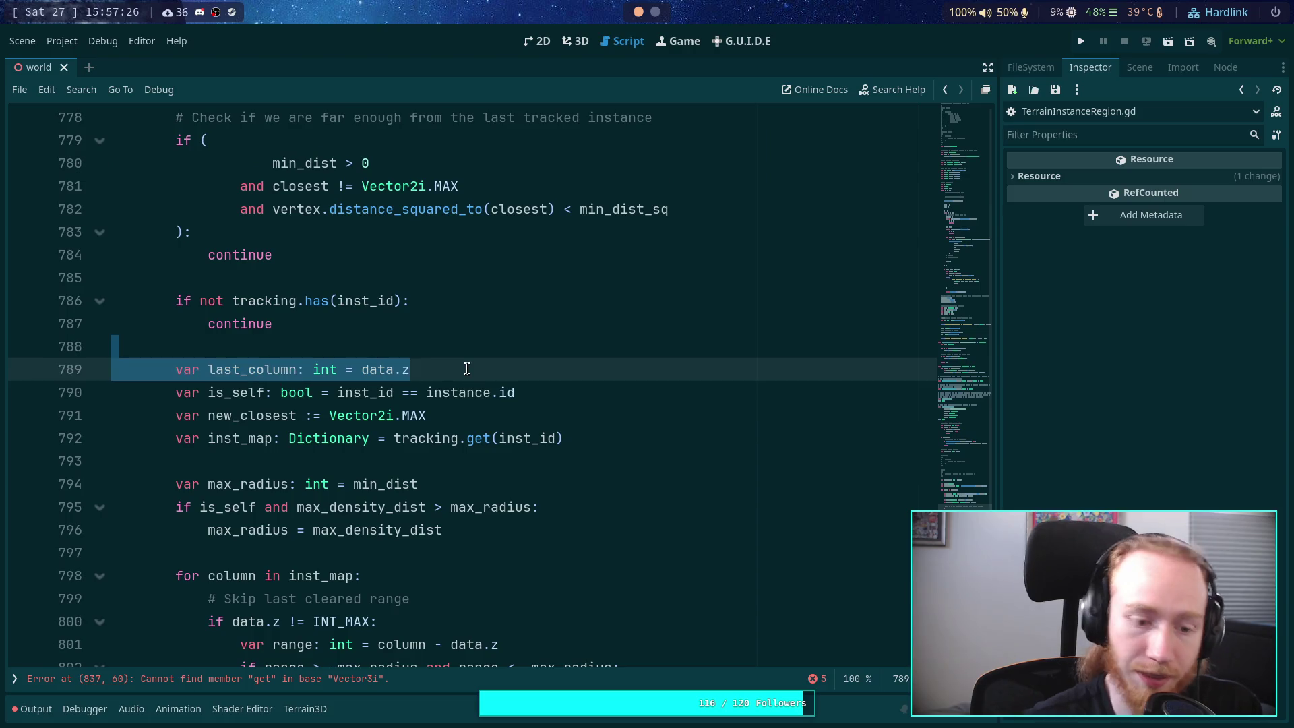
pyautogui.press('BackSpace')
pyautogui.scroll(4, 432, 430)
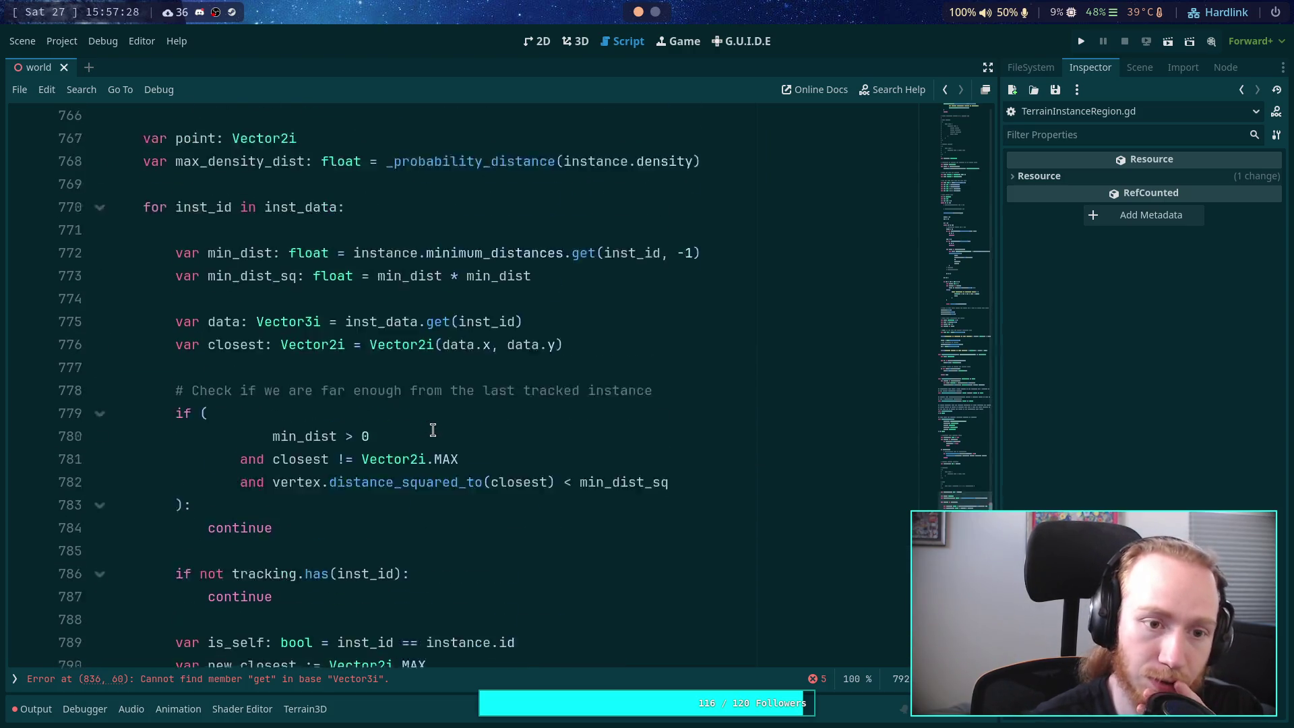
pyautogui.scroll(-4, 433, 430)
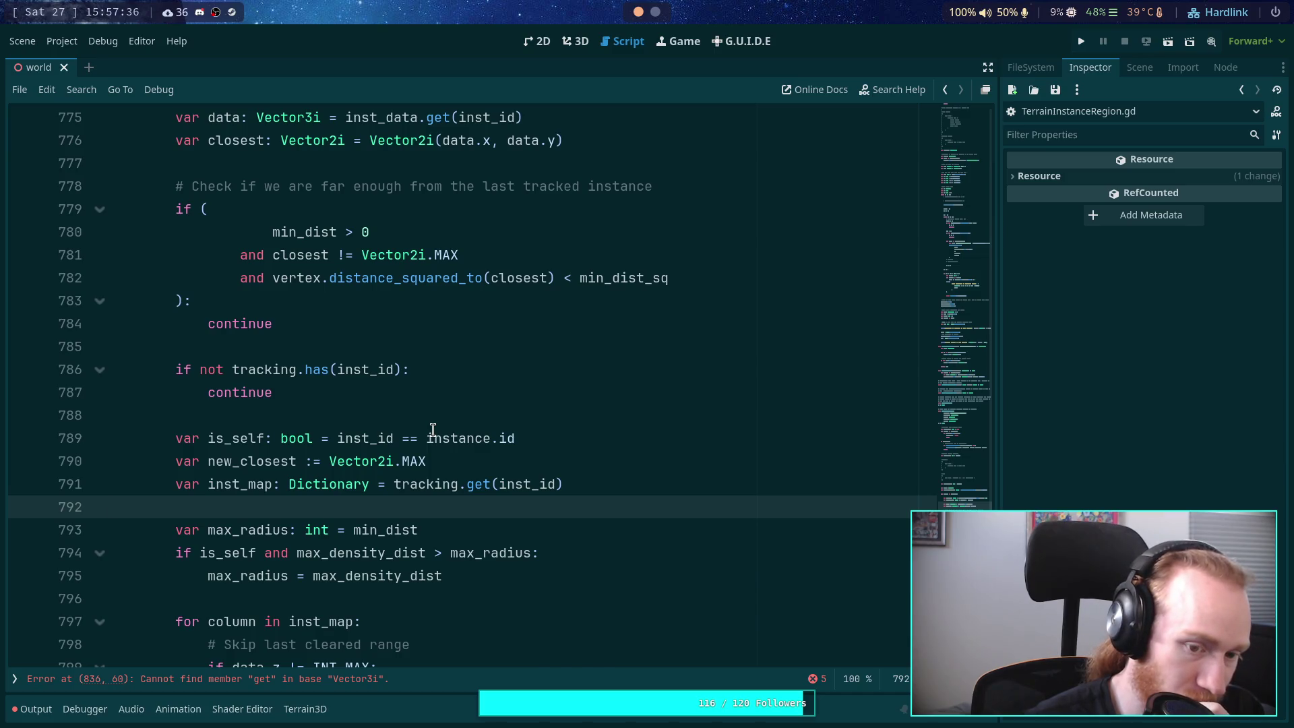
# Step: Change closest to new_closest in the distance check on line 832
pyautogui.scroll(-1, 432, 430)
pyautogui.click(328, 422)
pyautogui.doubleClick(227, 392)
pyautogui.scroll(-10, 511, 439)
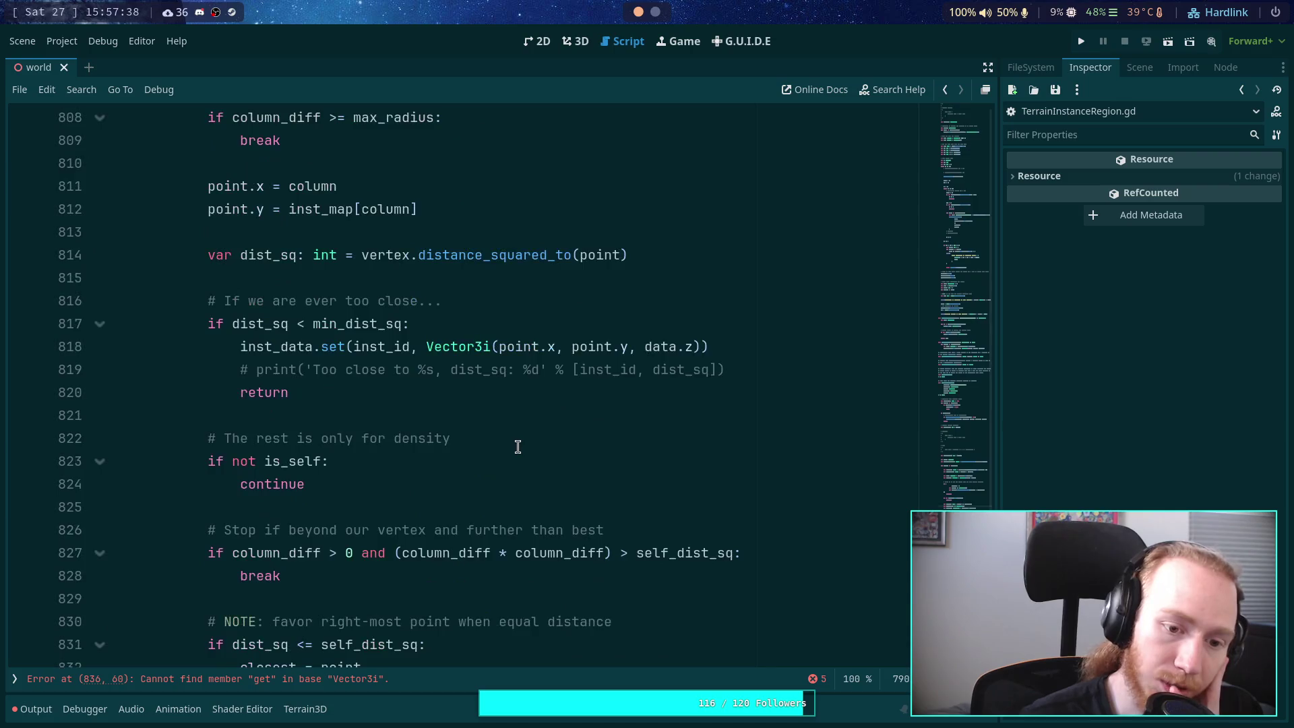
pyautogui.scroll(-3, 518, 447)
pyautogui.click(234, 463)
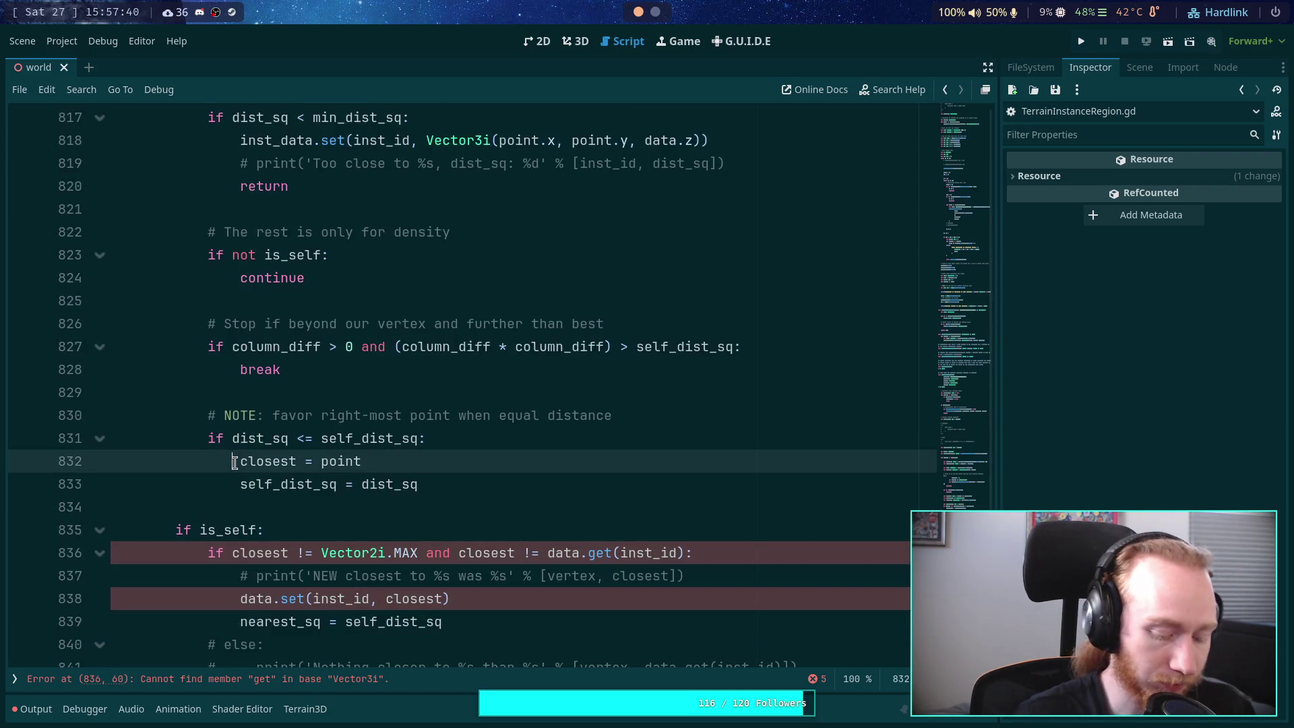
pyautogui.write('se')
pyautogui.press('BackSpace')
pyautogui.press('BackSpace')
pyautogui.write('ne')
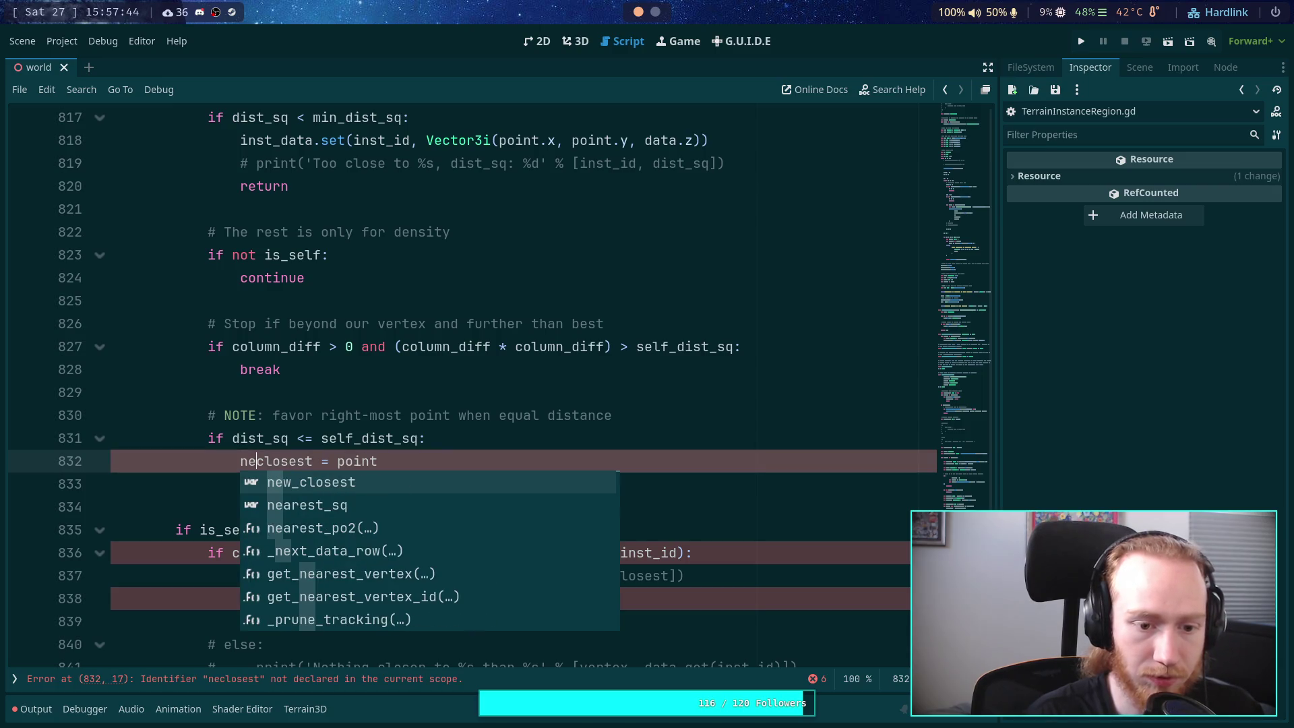
pyautogui.write('w_')
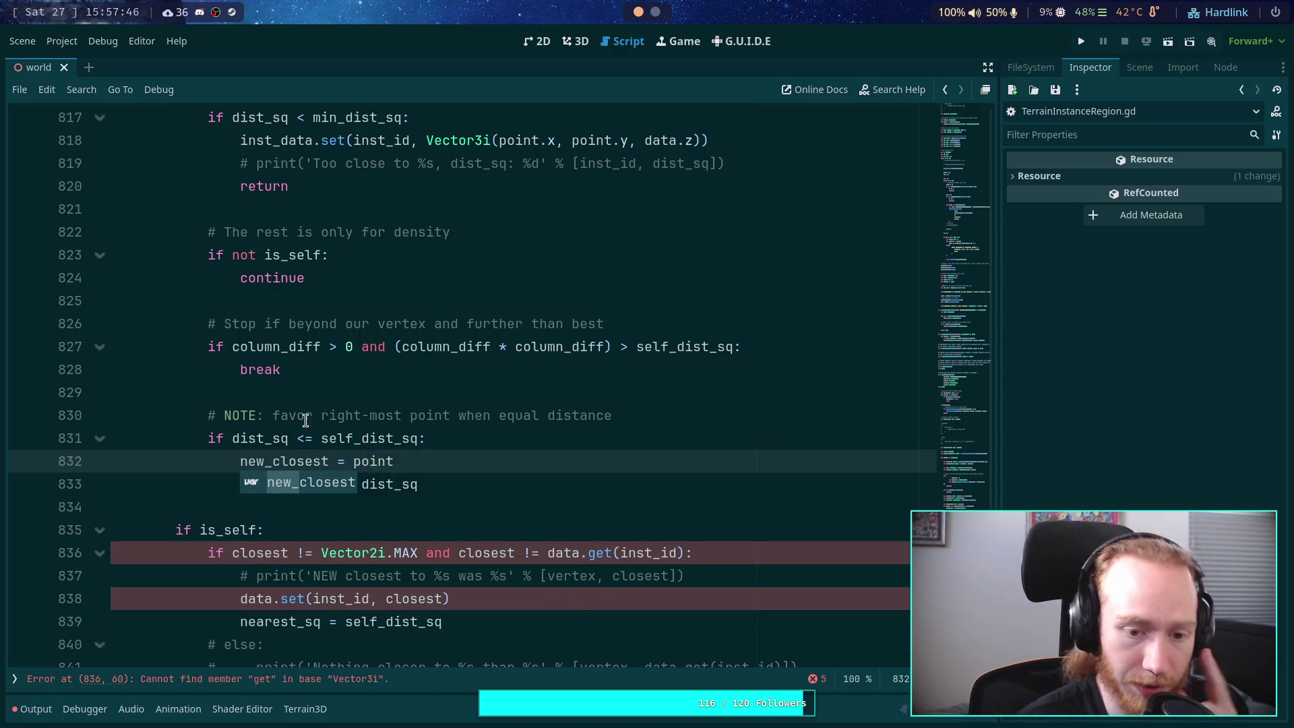
pyautogui.click(305, 417)
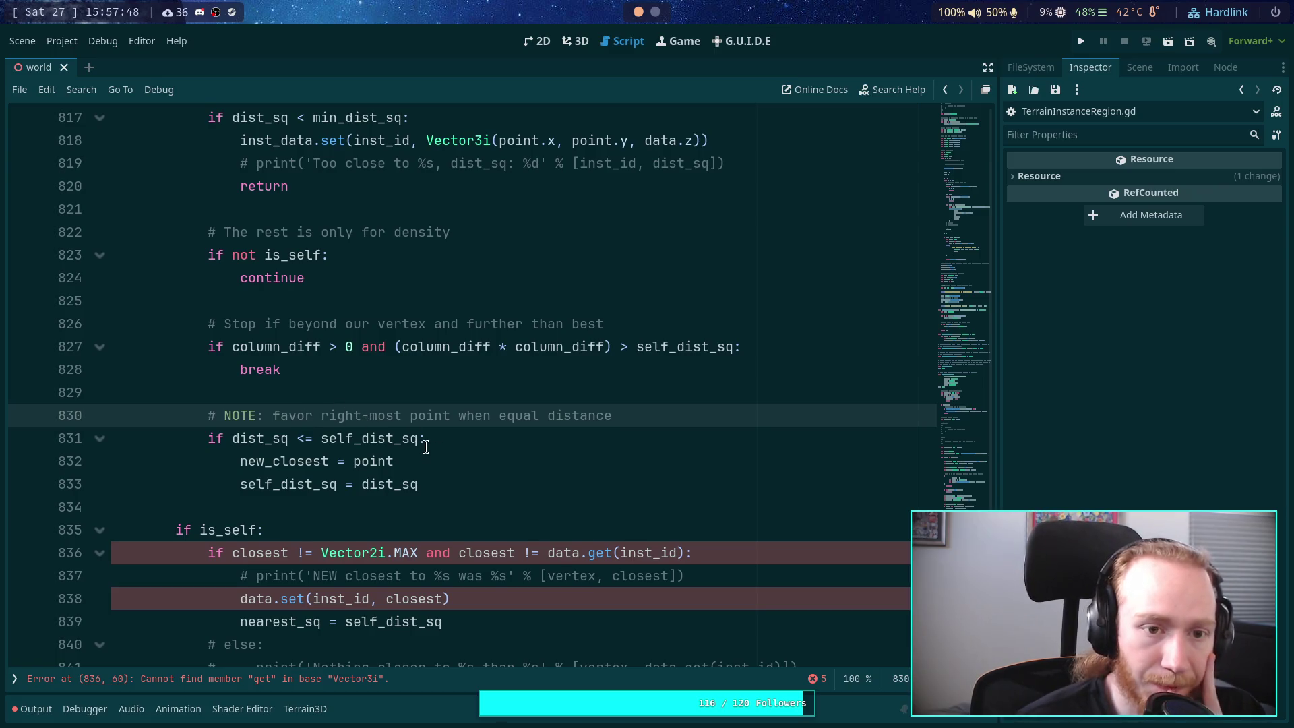
# Step: Review where new_closest is used and collapse the column loop
pyautogui.scroll(2, 425, 448)
pyautogui.doubleClick(293, 589)
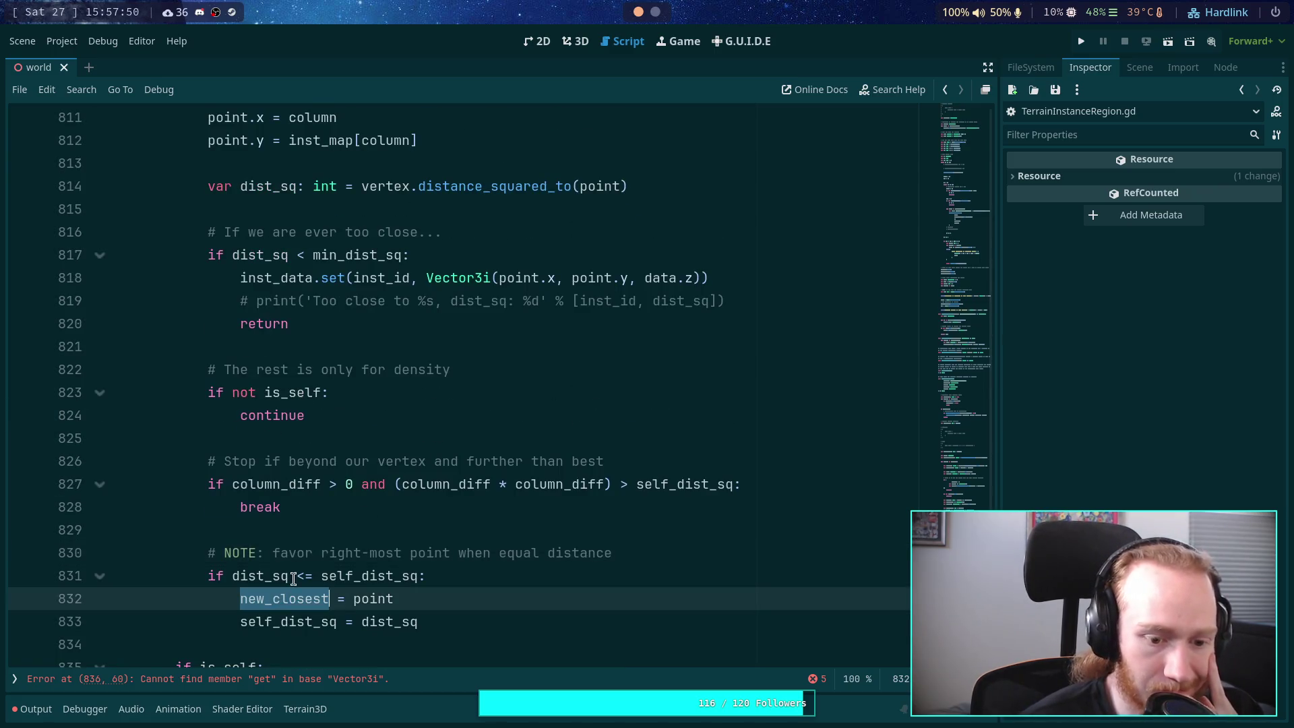
pyautogui.scroll(-2, 354, 514)
pyautogui.scroll(-2, 333, 497)
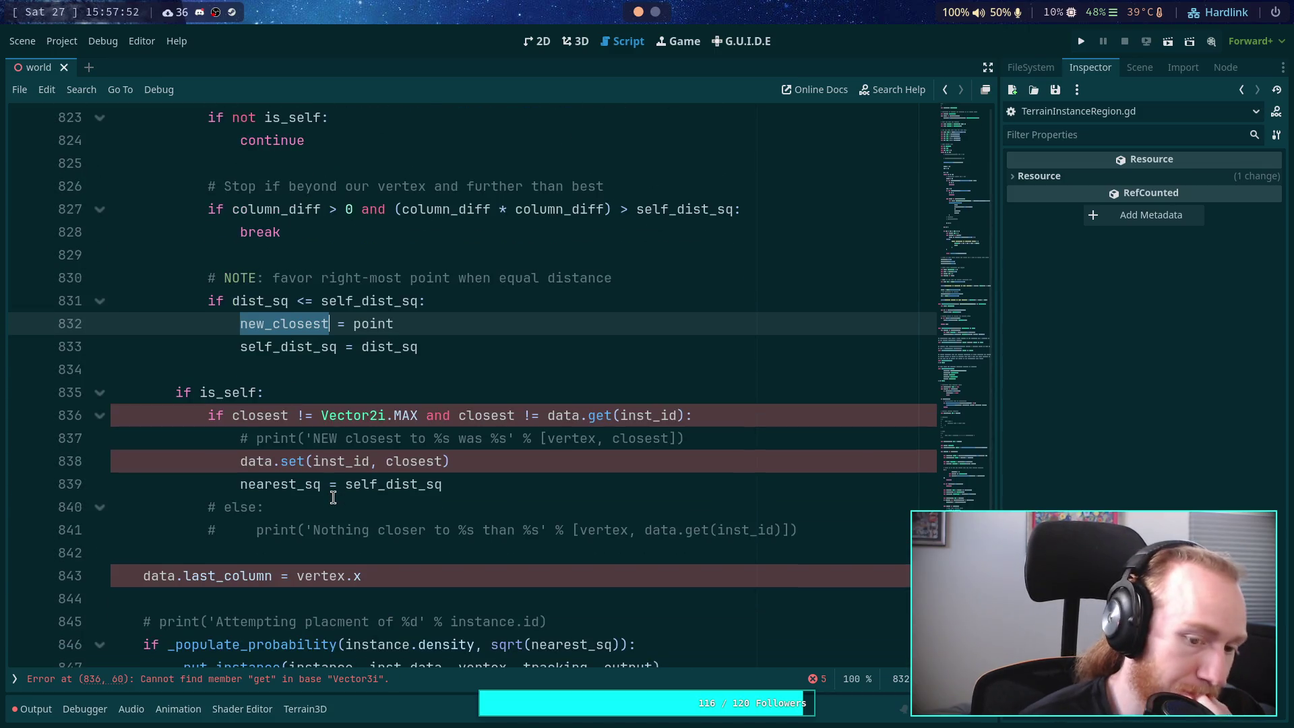
pyautogui.scroll(-2, 333, 498)
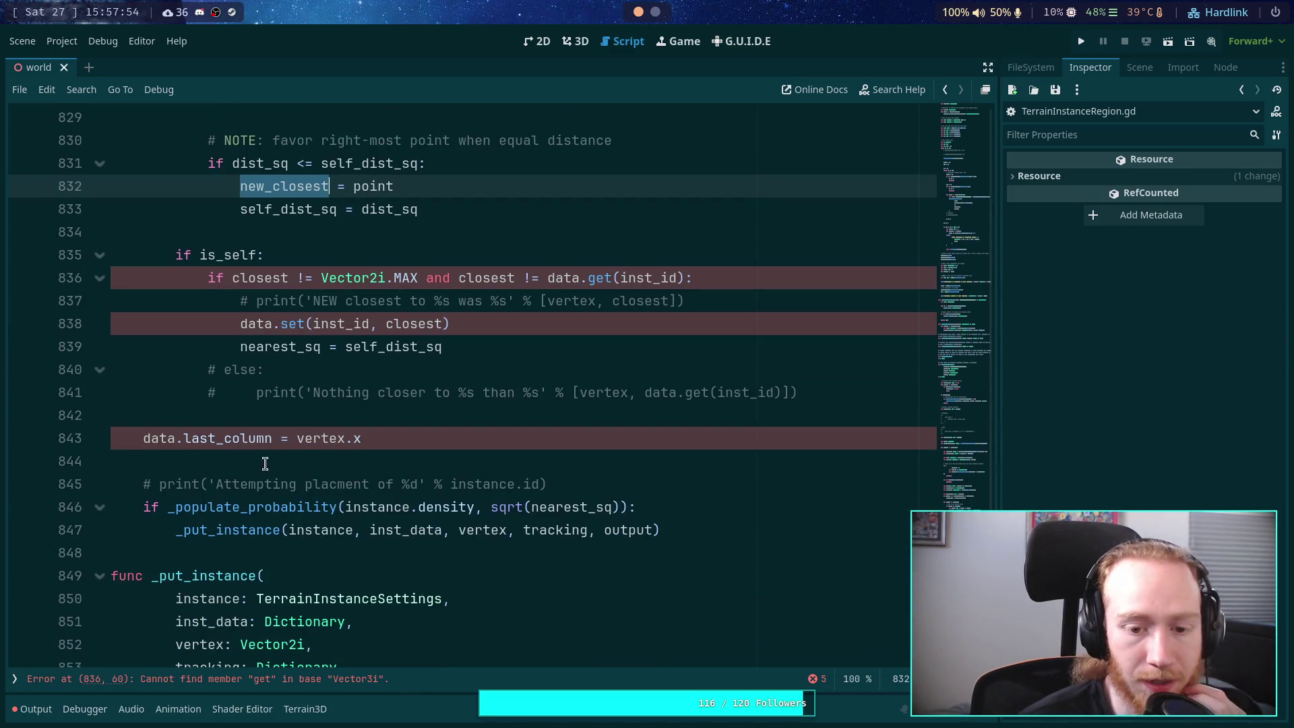
pyautogui.scroll(2, 262, 435)
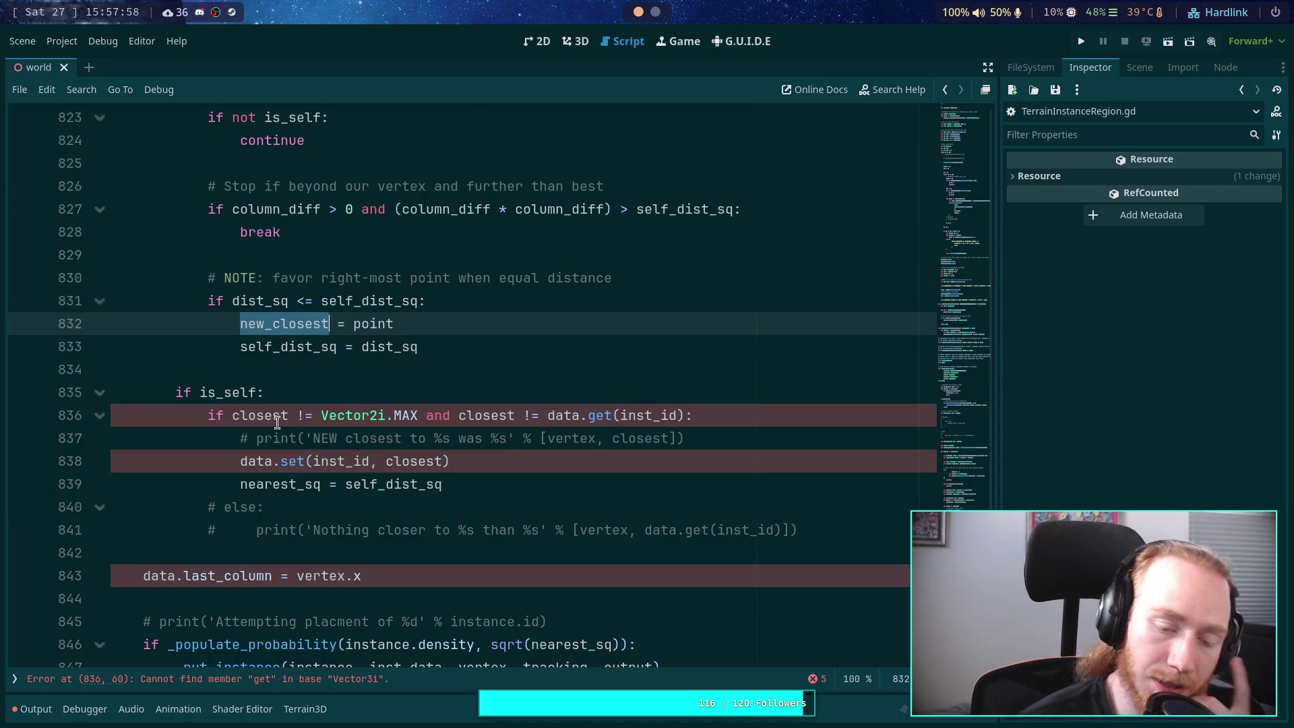
pyautogui.scroll(14, 236, 421)
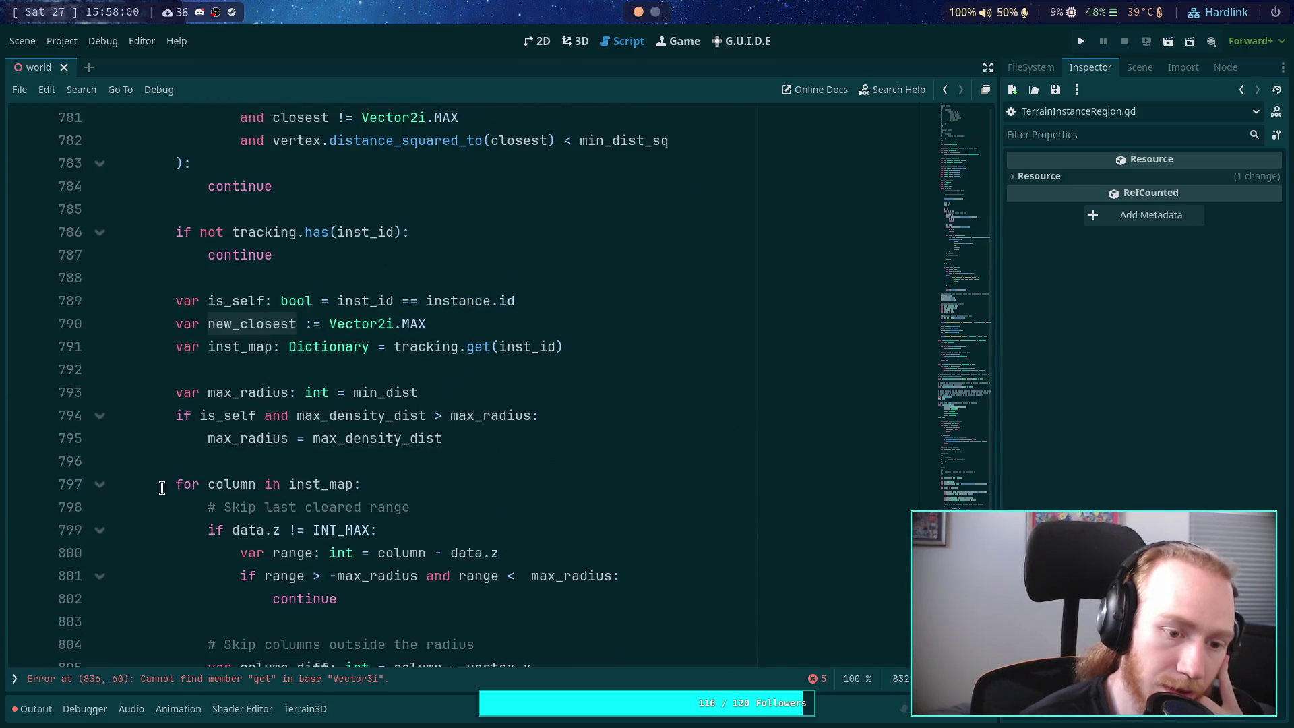
pyautogui.click(101, 483)
pyautogui.scroll(-3, 256, 330)
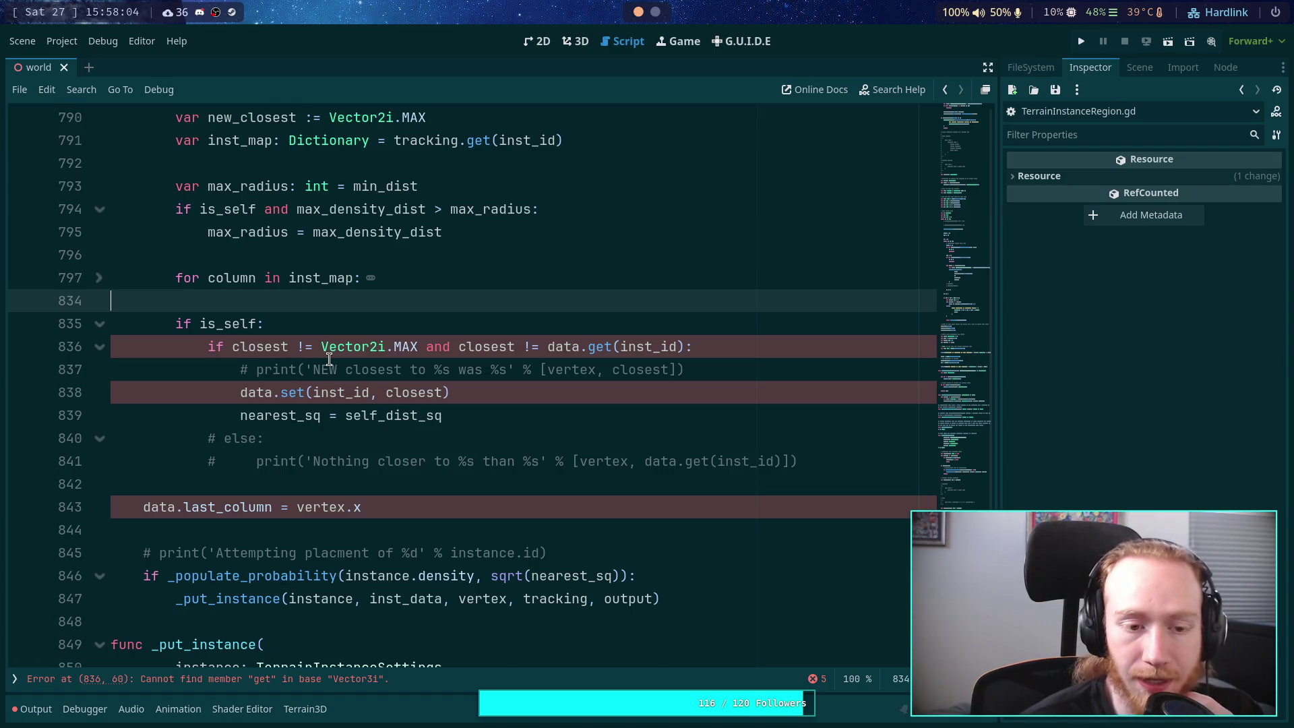
pyautogui.scroll(1, 323, 377)
# Step: Replace closest with new_closest in the is_self comparison on line 836
pyautogui.doubleClick(269, 418)
pyautogui.scroll(3, 319, 404)
pyautogui.scroll(4, 319, 404)
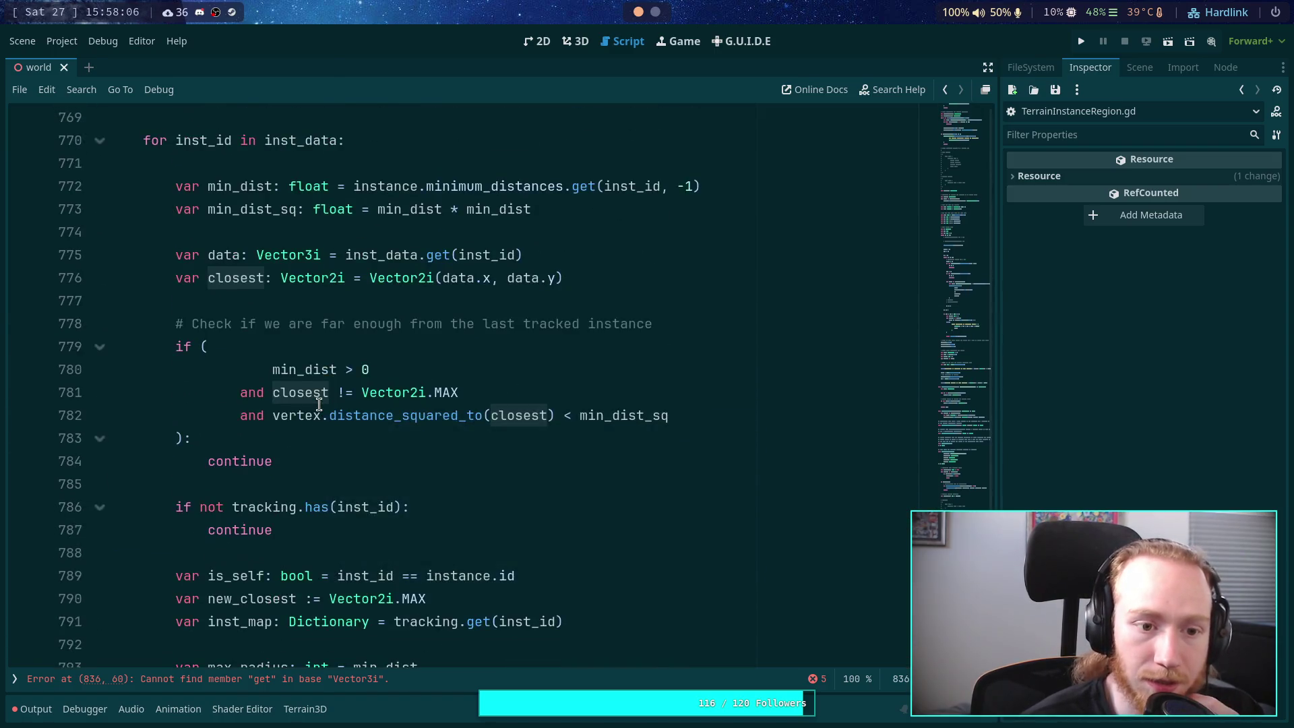
pyautogui.scroll(-2, 315, 405)
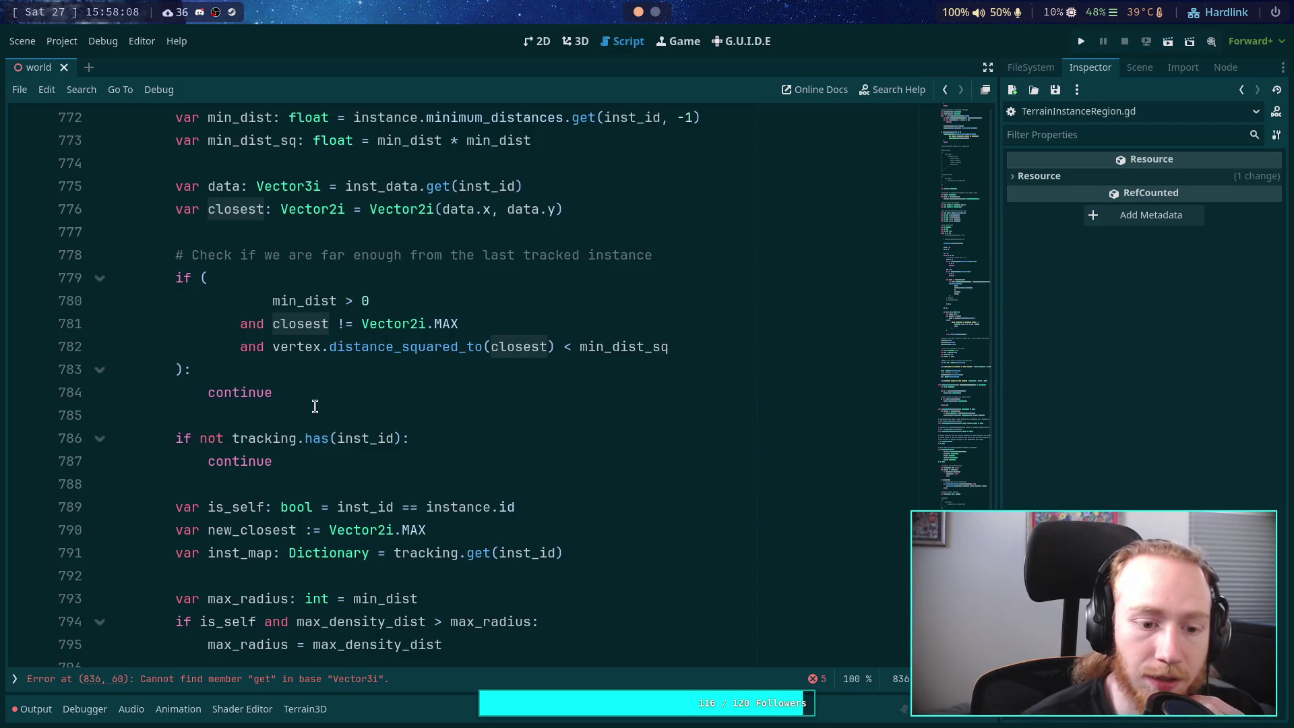
pyautogui.scroll(-3, 314, 406)
pyautogui.click(232, 484)
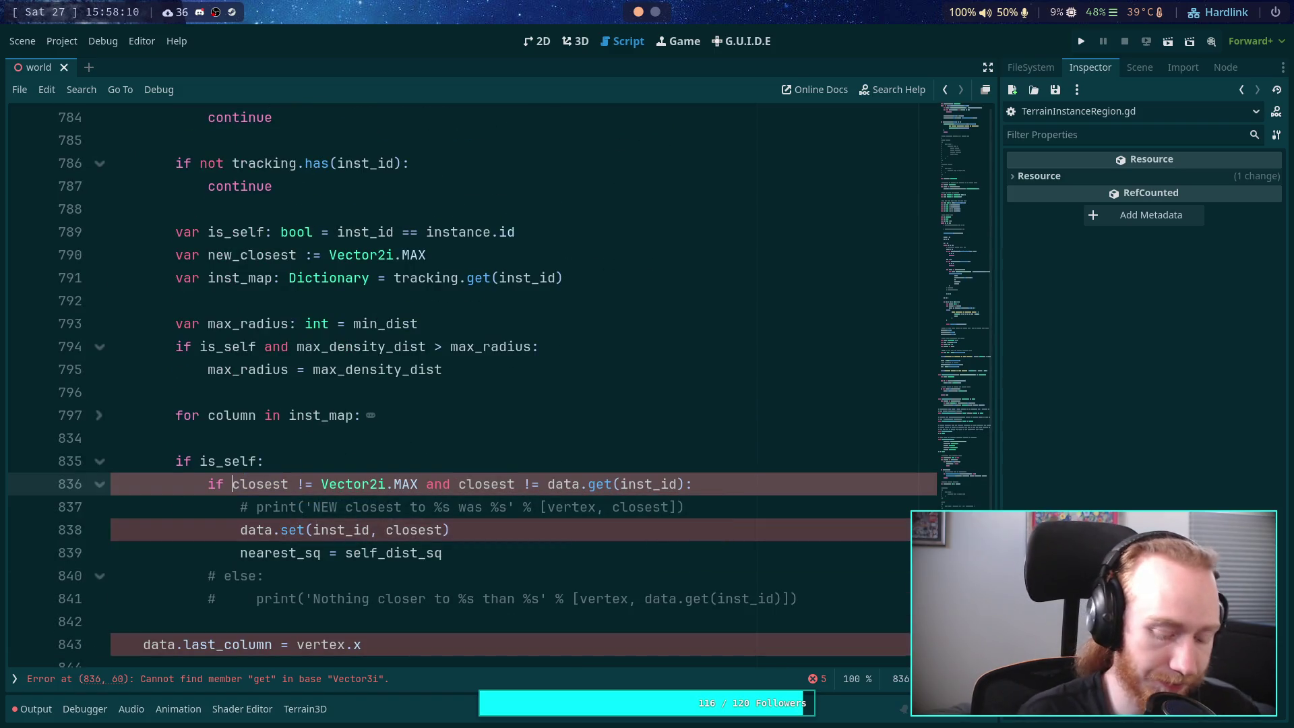
pyautogui.write('new_')
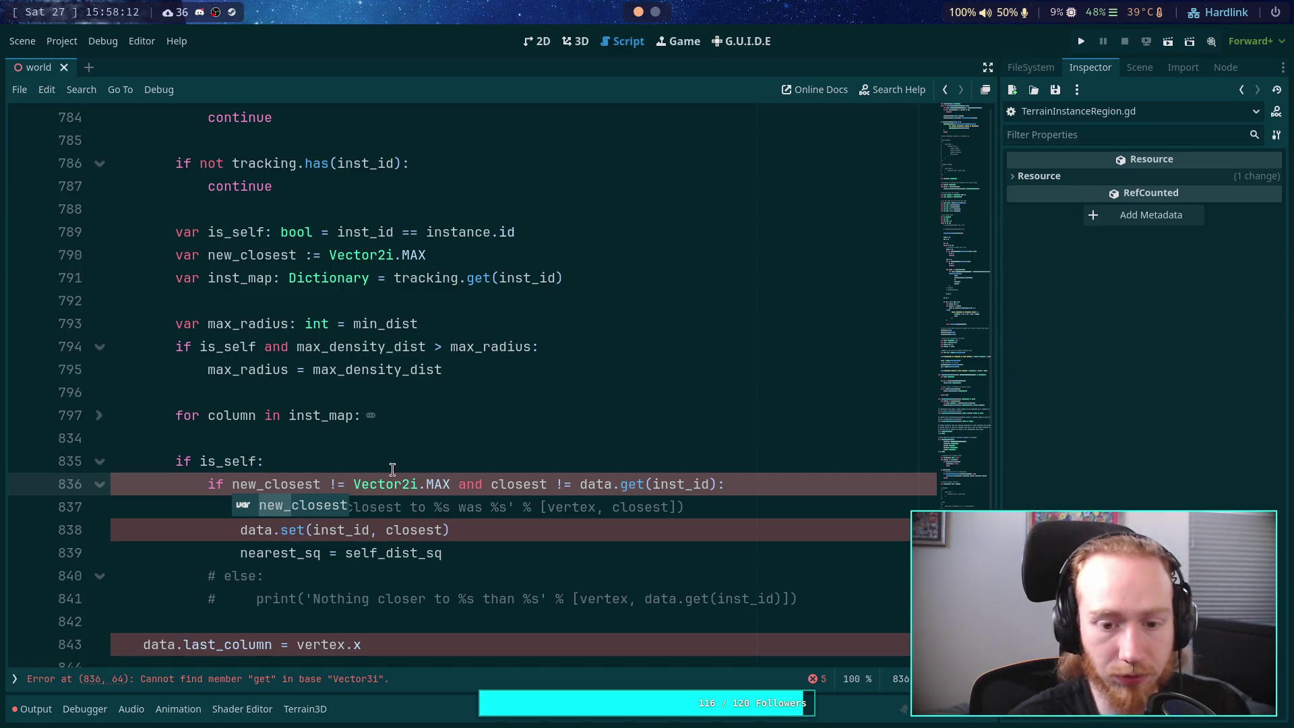
pyautogui.press('Escape')
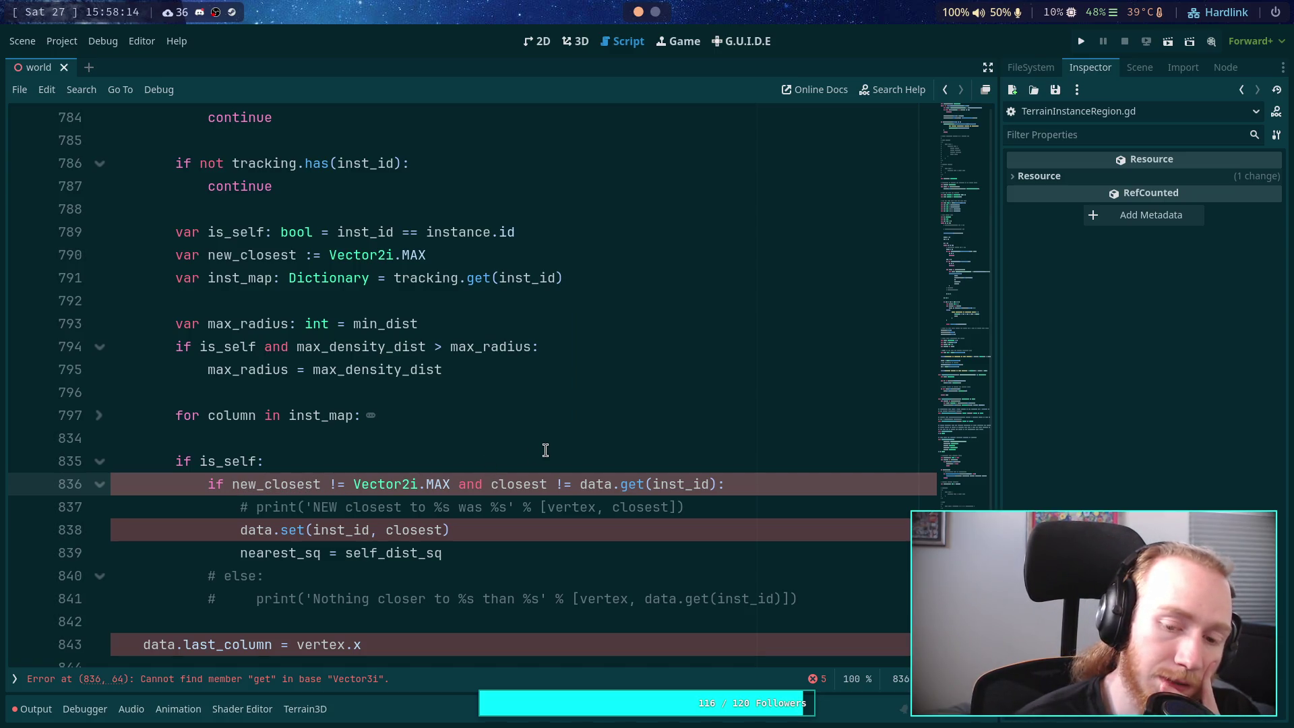
pyautogui.write('ne')
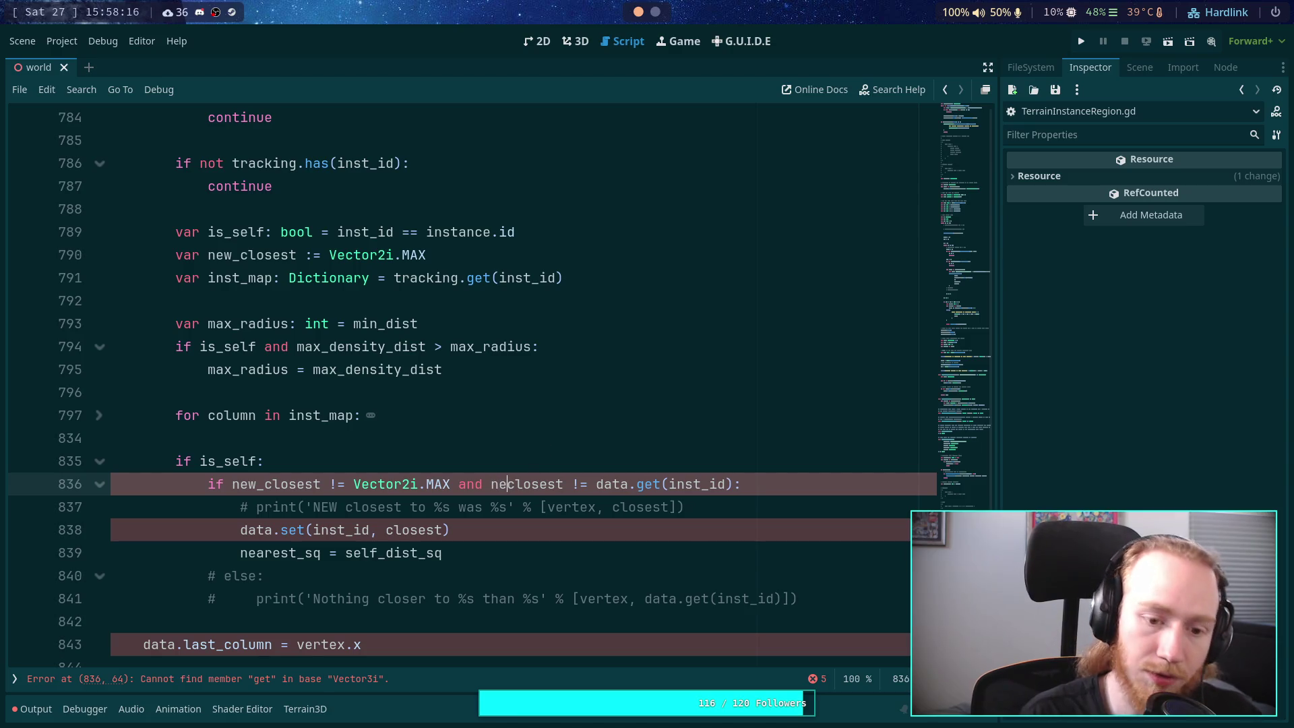
pyautogui.write('w_')
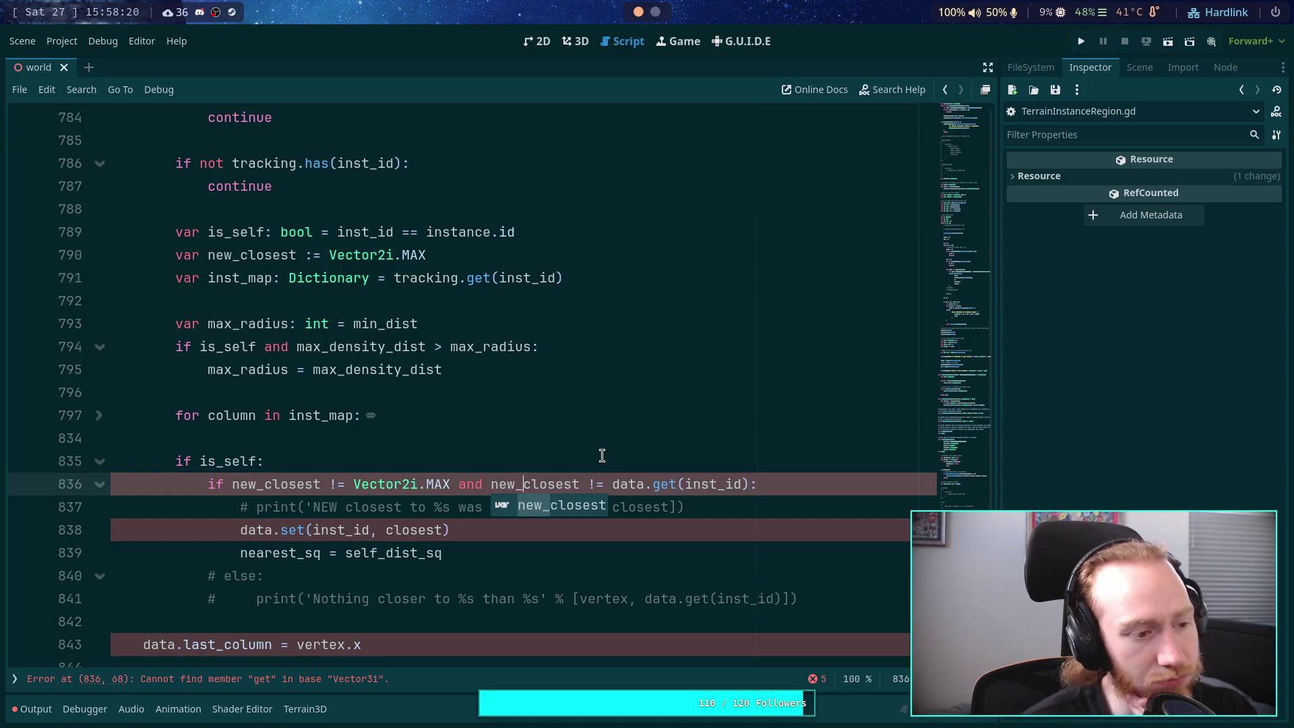
pyautogui.doubleClick(627, 483)
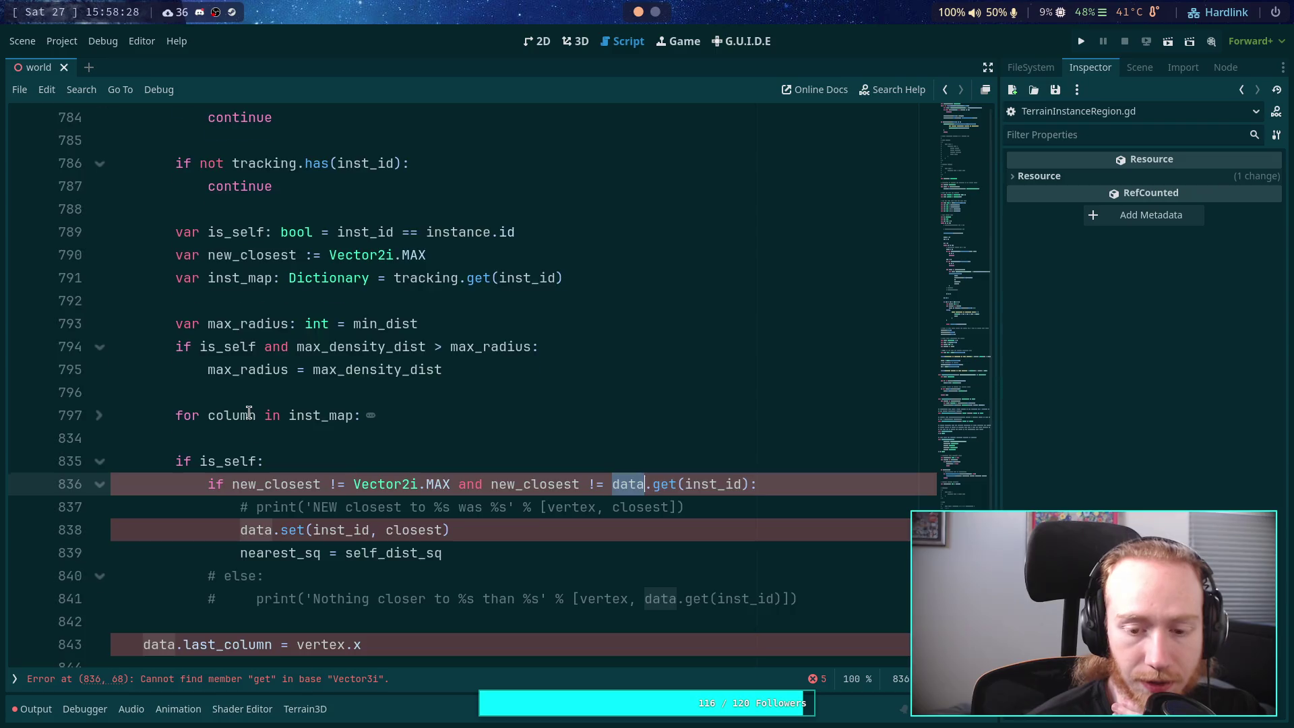
# Step: Highlight the occurrences of vertex and closest in the script
pyautogui.scroll(2, 248, 412)
pyautogui.scroll(-1, 182, 463)
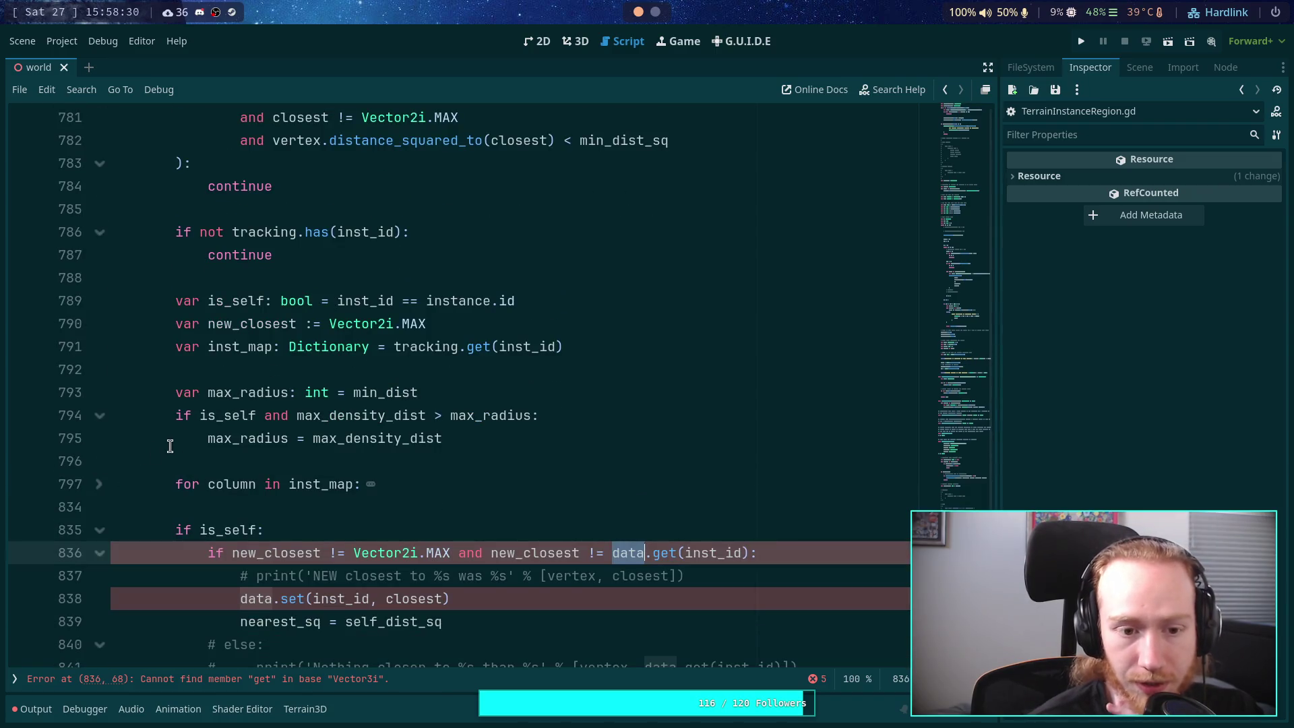
pyautogui.scroll(2, 174, 442)
pyautogui.scroll(-1, 177, 438)
pyautogui.scroll(1, 177, 438)
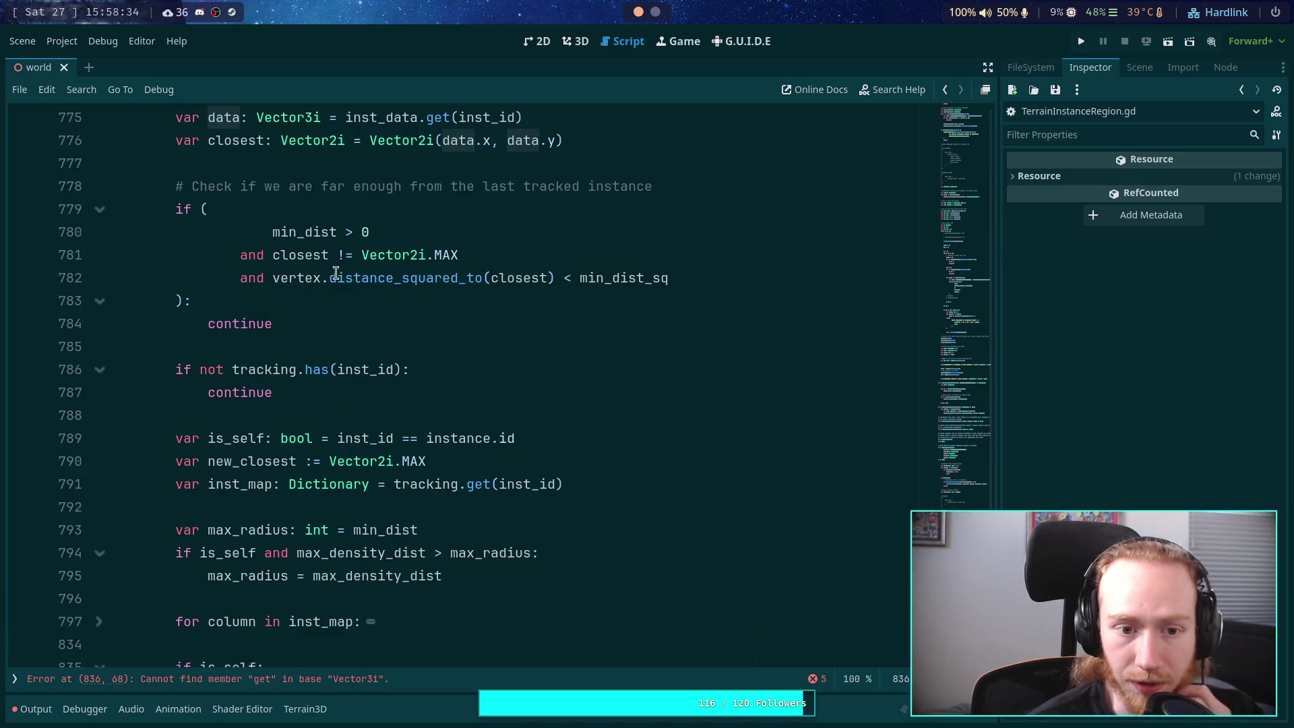
pyautogui.doubleClick(307, 278)
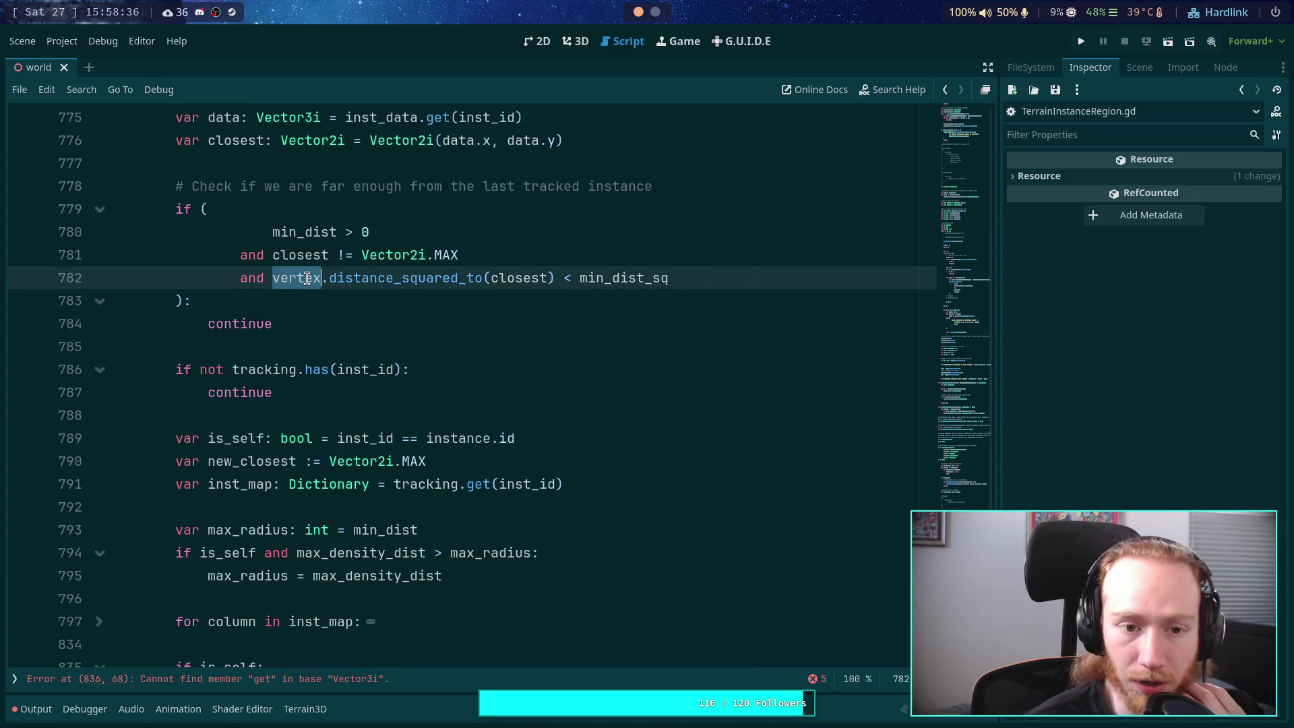
pyautogui.doubleClick(301, 255)
# Step: Expand the 'for column in inst_map' loop on line 797 and look through its code
pyautogui.scroll(-4, 399, 413)
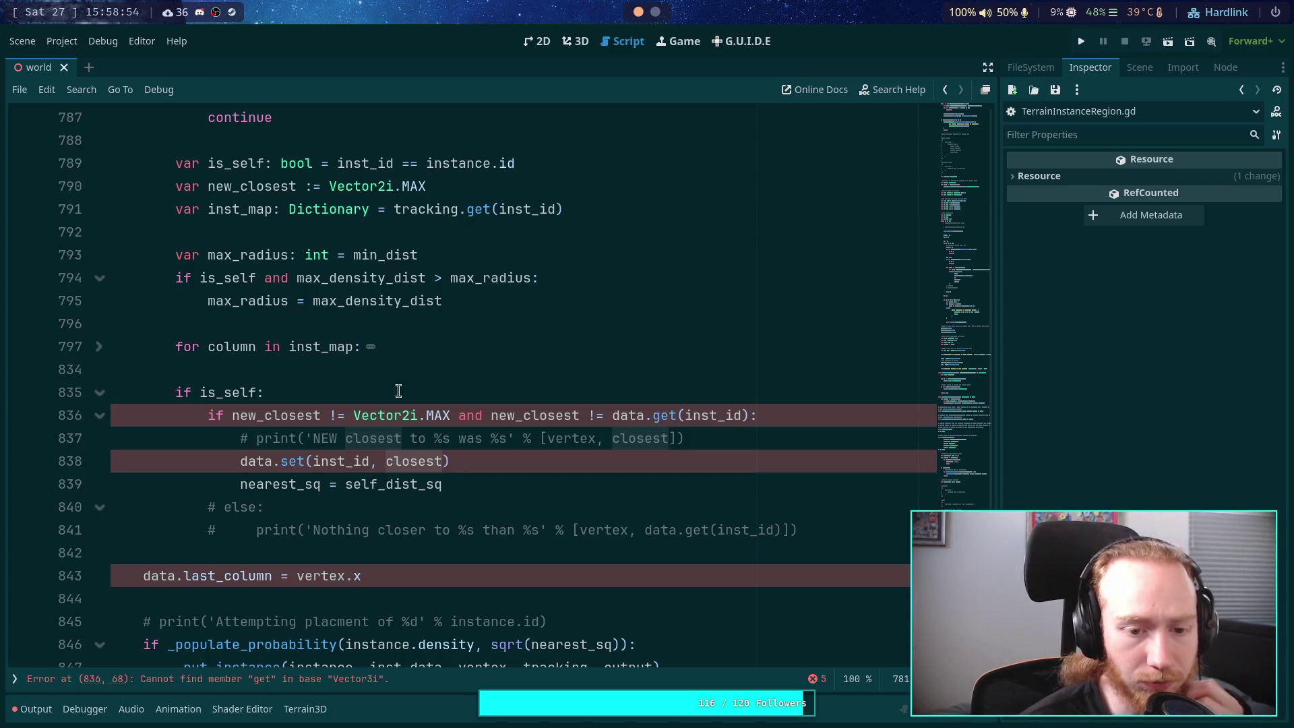
pyautogui.scroll(4, 458, 410)
pyautogui.scroll(1, 457, 409)
pyautogui.scroll(-5, 456, 410)
pyautogui.click(99, 346)
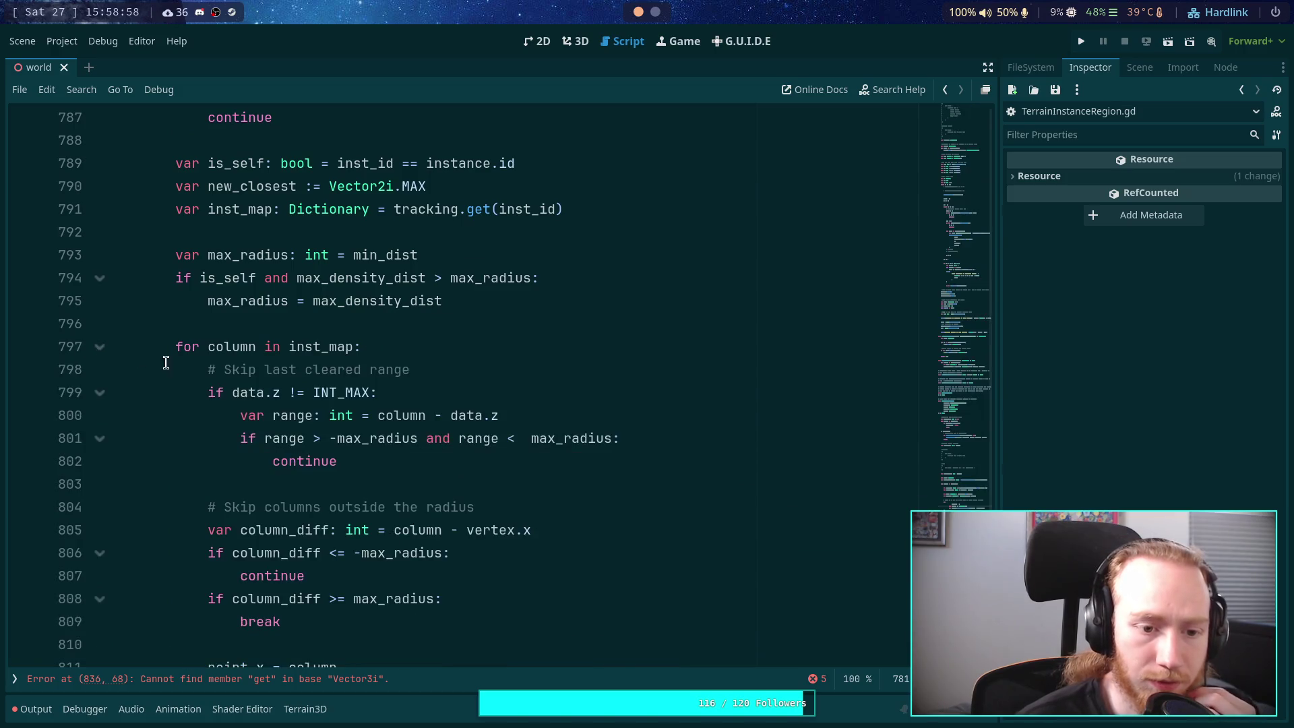
pyautogui.scroll(-11, 283, 391)
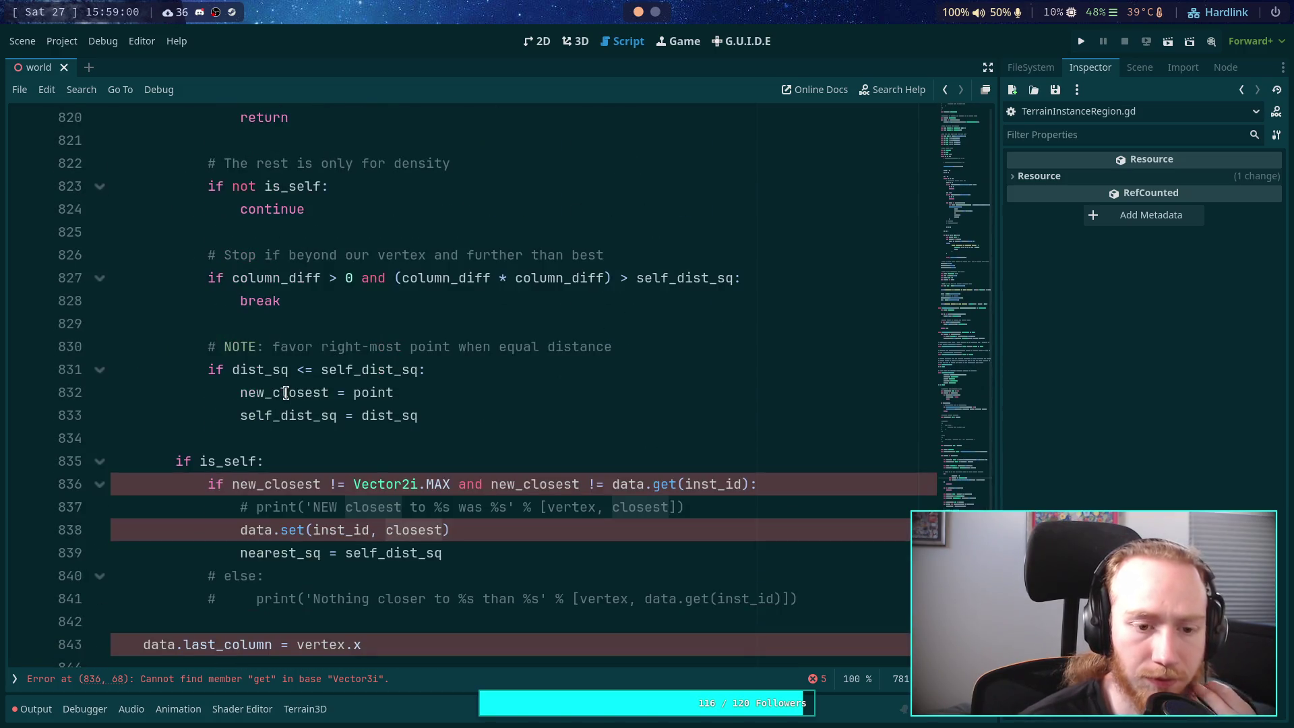
pyautogui.moveTo(287, 424)
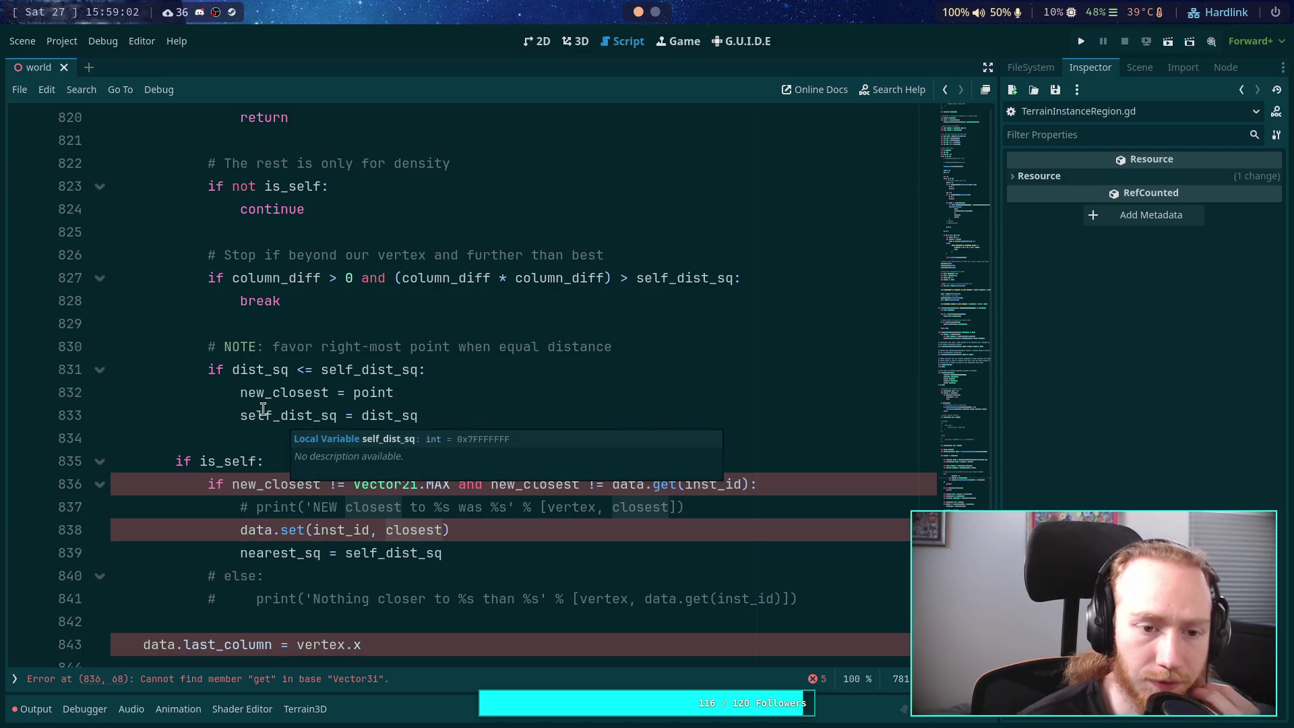
pyautogui.scroll(1, 263, 409)
pyautogui.moveTo(278, 337)
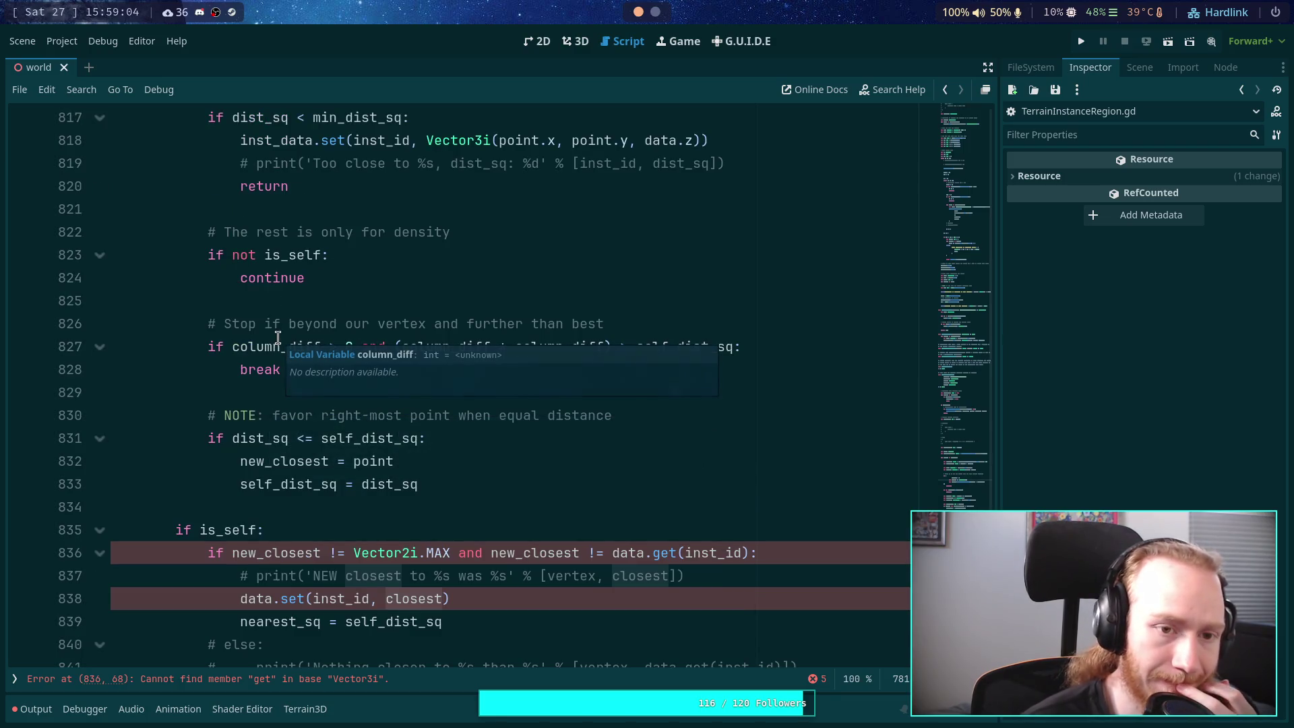
pyautogui.scroll(3, 278, 337)
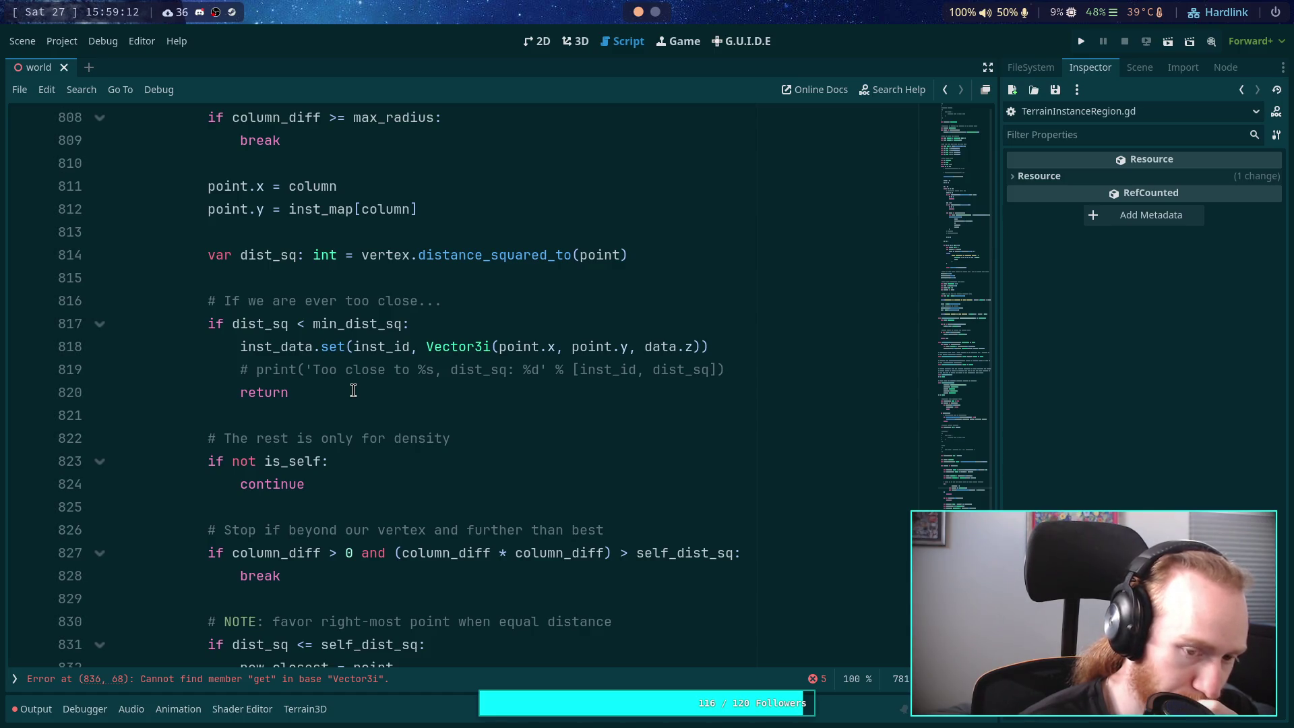
pyautogui.scroll(-6, 353, 391)
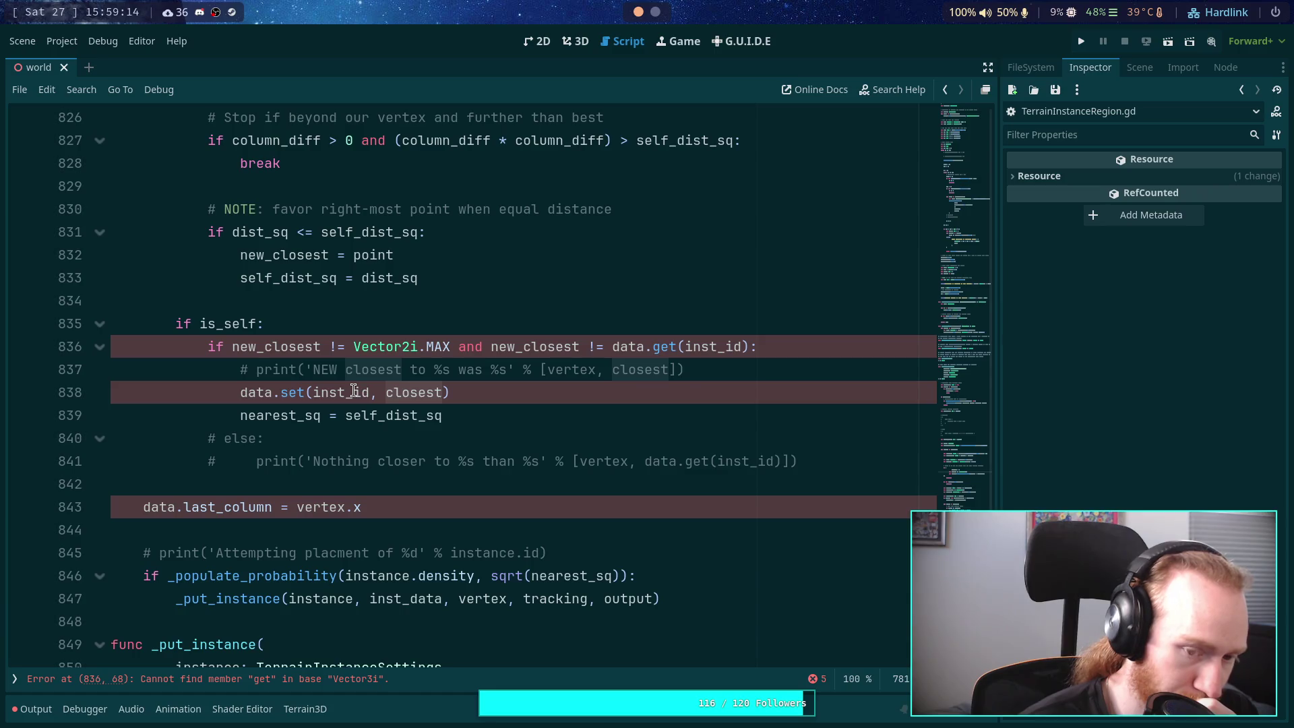
pyautogui.scroll(2, 353, 390)
pyautogui.scroll(-2, 353, 385)
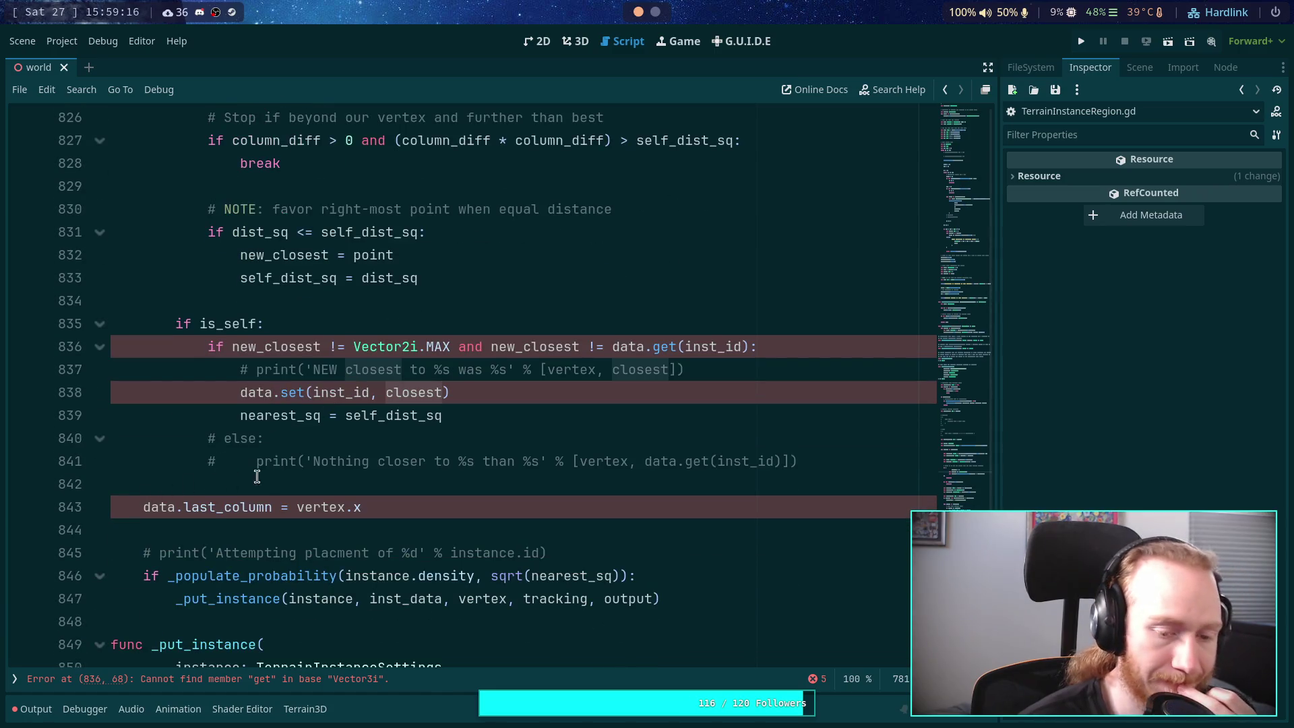
pyautogui.click(326, 481)
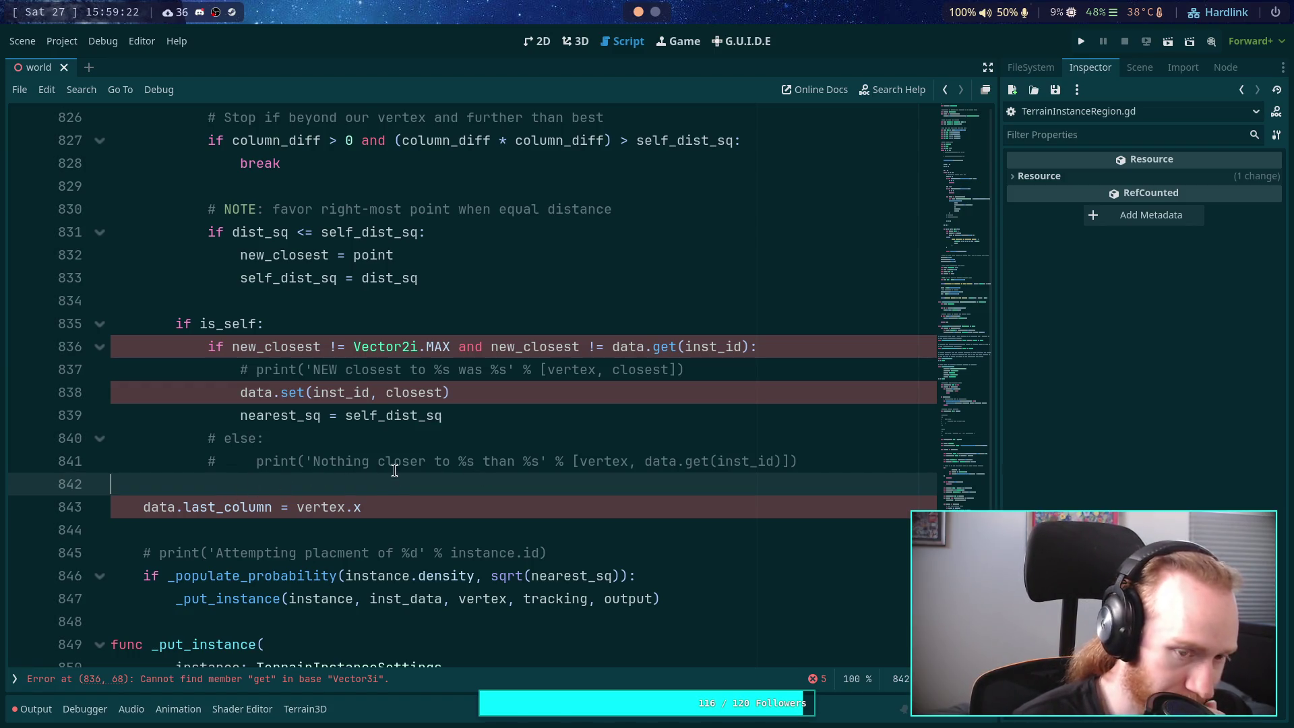
# Step: Insert two blank lines after line 834, before the is_self block
pyautogui.click(497, 300)
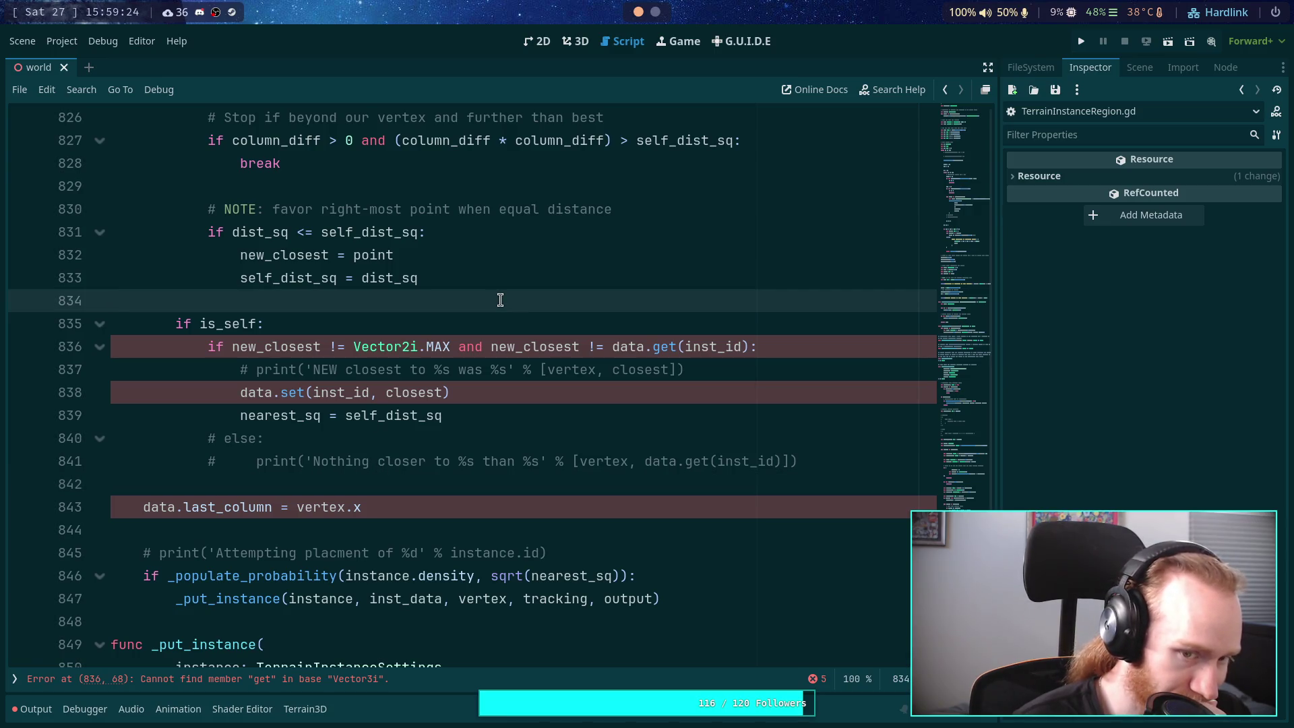
pyautogui.press('Return')
pyautogui.press('Return')
pyautogui.press('Up')
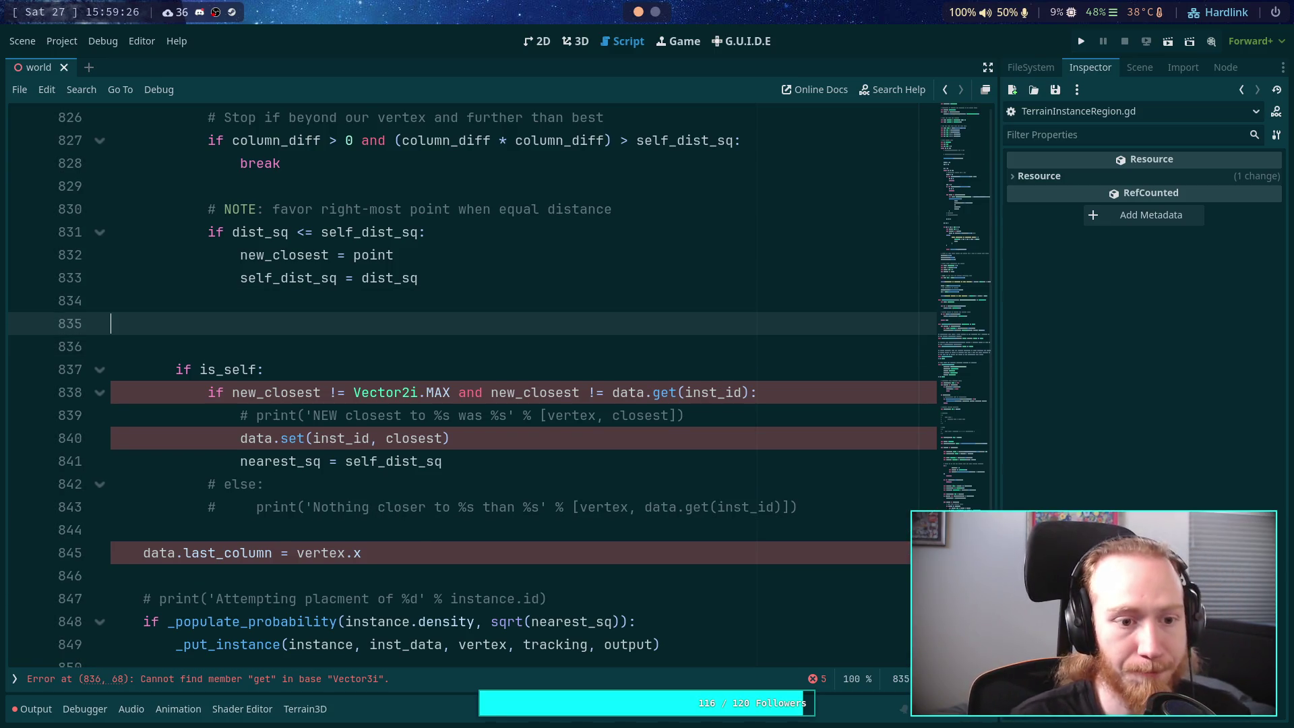
# Step: Select the return in the too-close check on line 820
pyautogui.scroll(5, 464, 299)
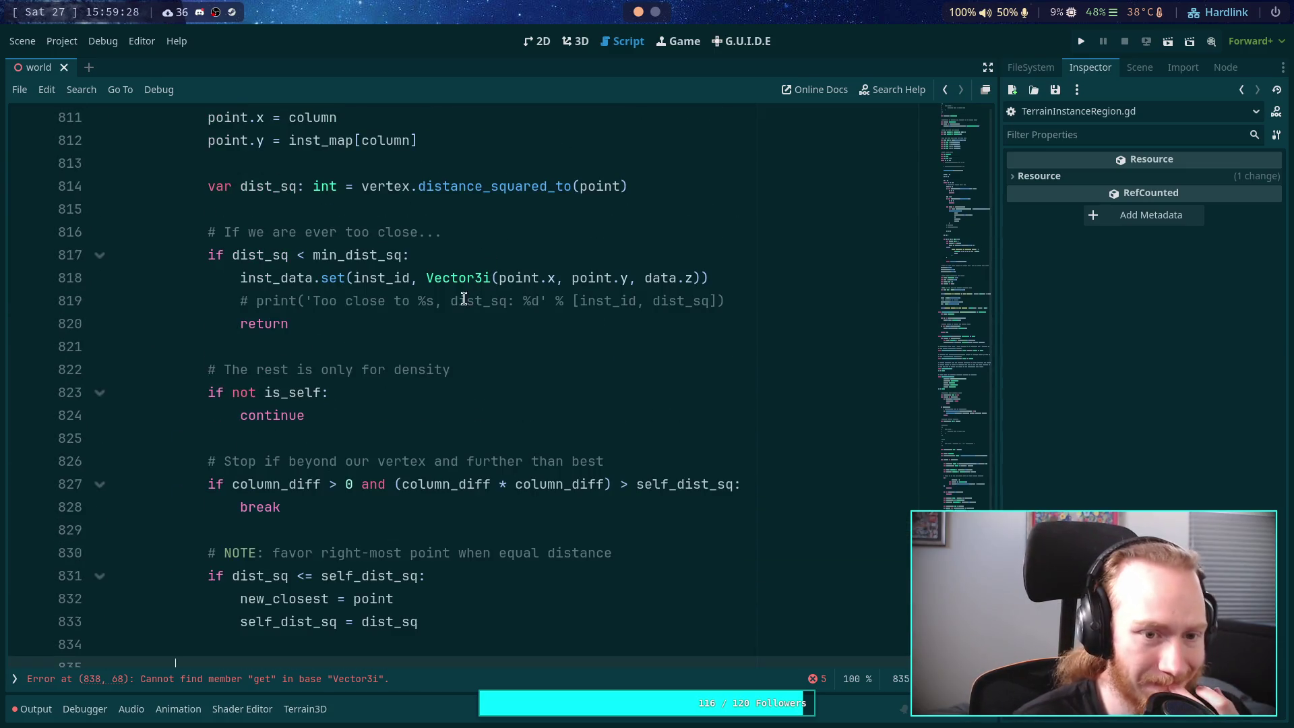
pyautogui.doubleClick(266, 323)
pyautogui.scroll(3, 363, 294)
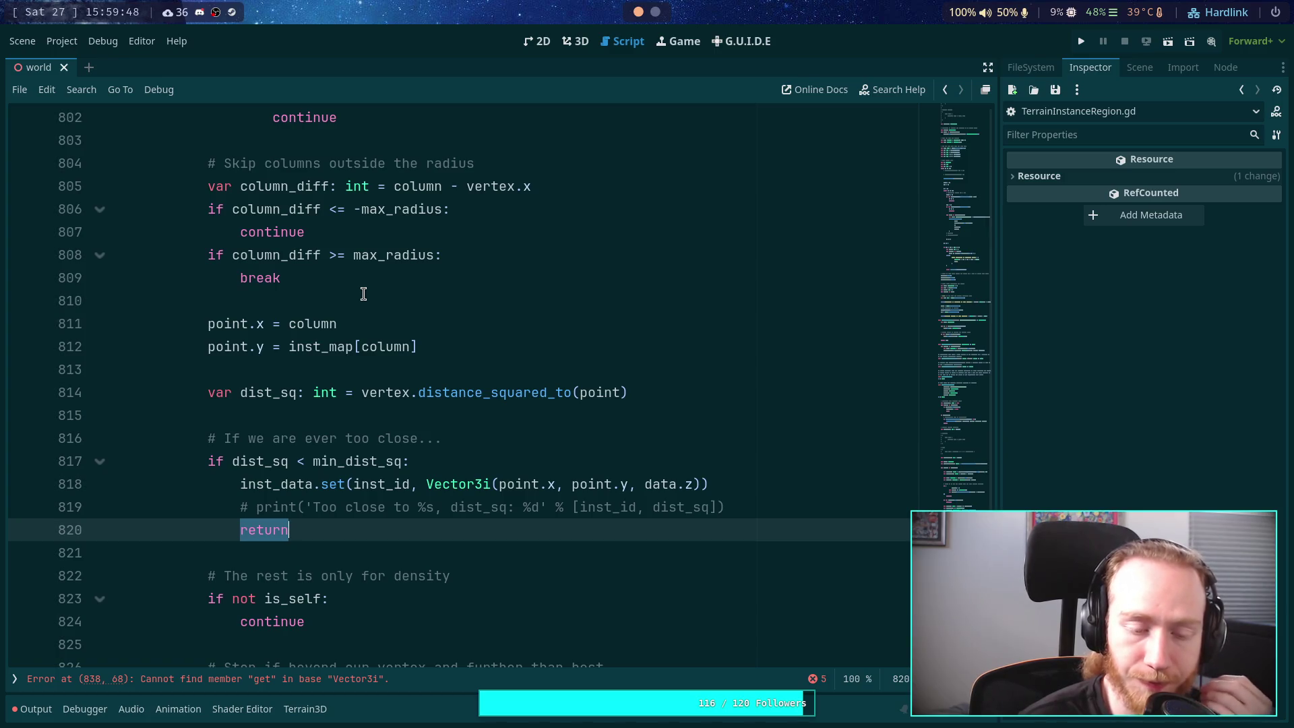
pyautogui.scroll(3, 363, 294)
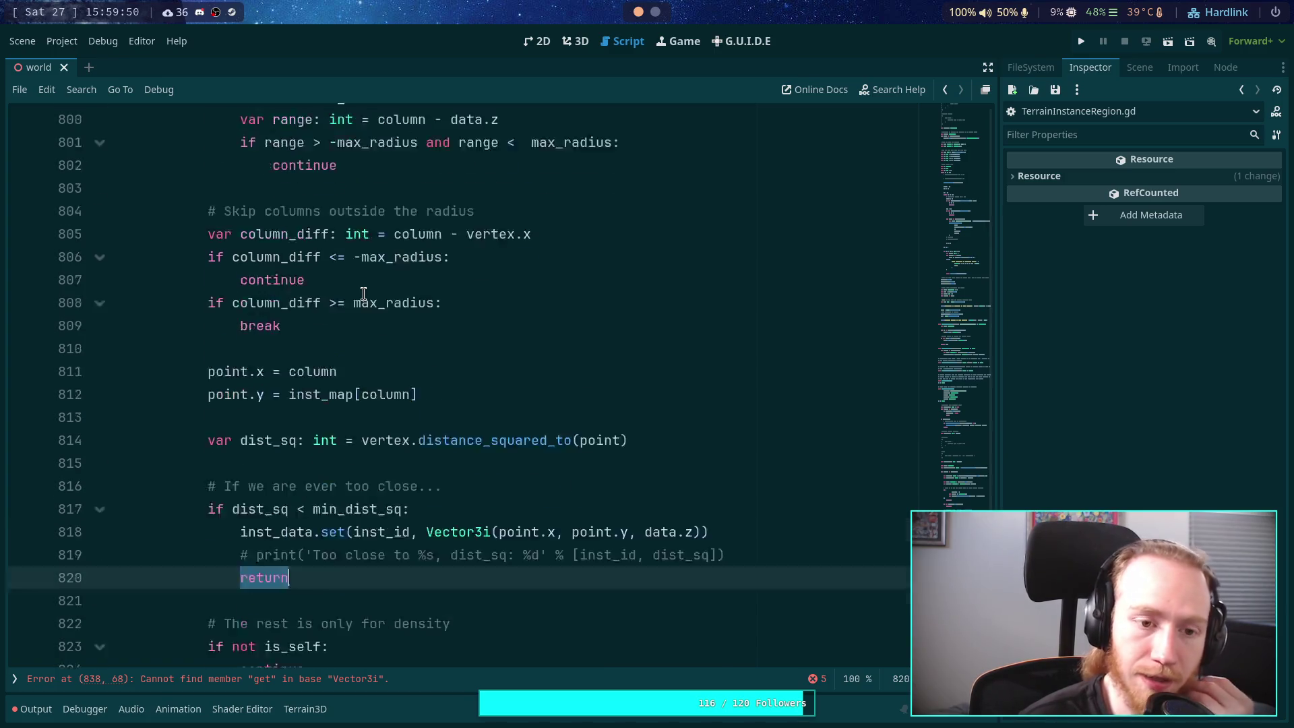
pyautogui.scroll(-3, 363, 294)
pyautogui.scroll(6, 363, 294)
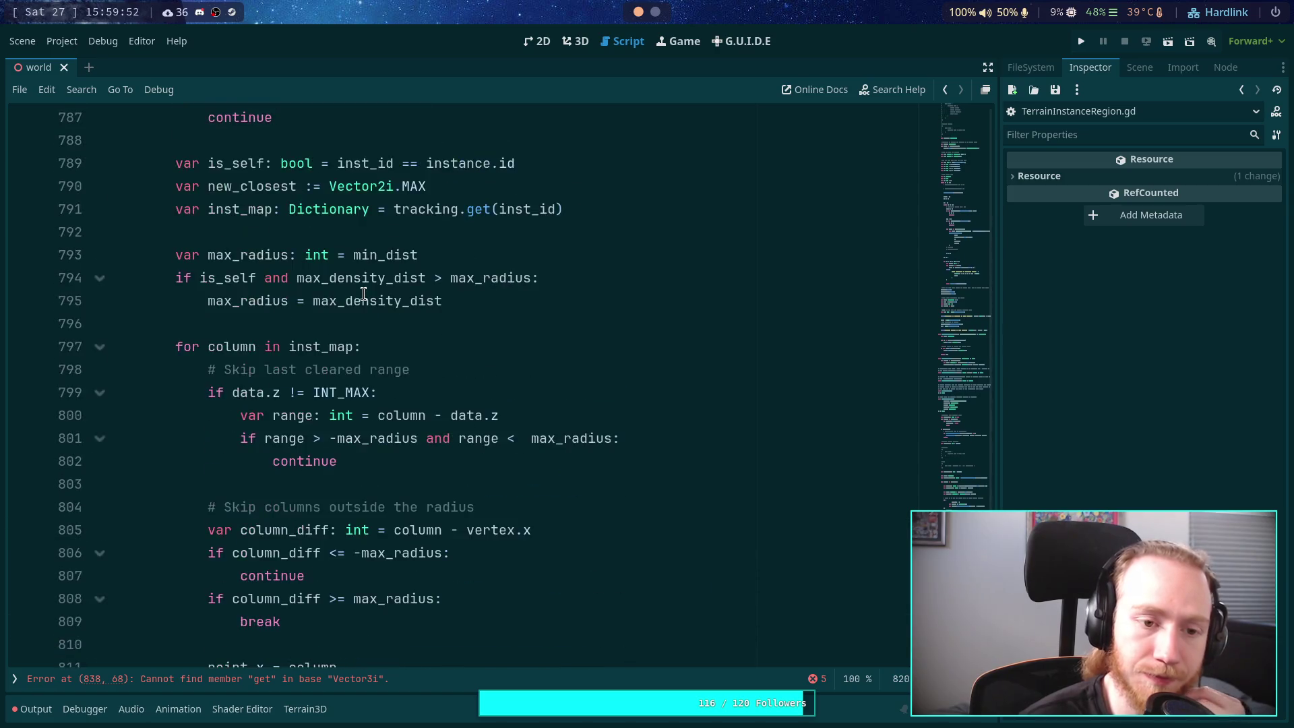
pyautogui.scroll(-4, 363, 294)
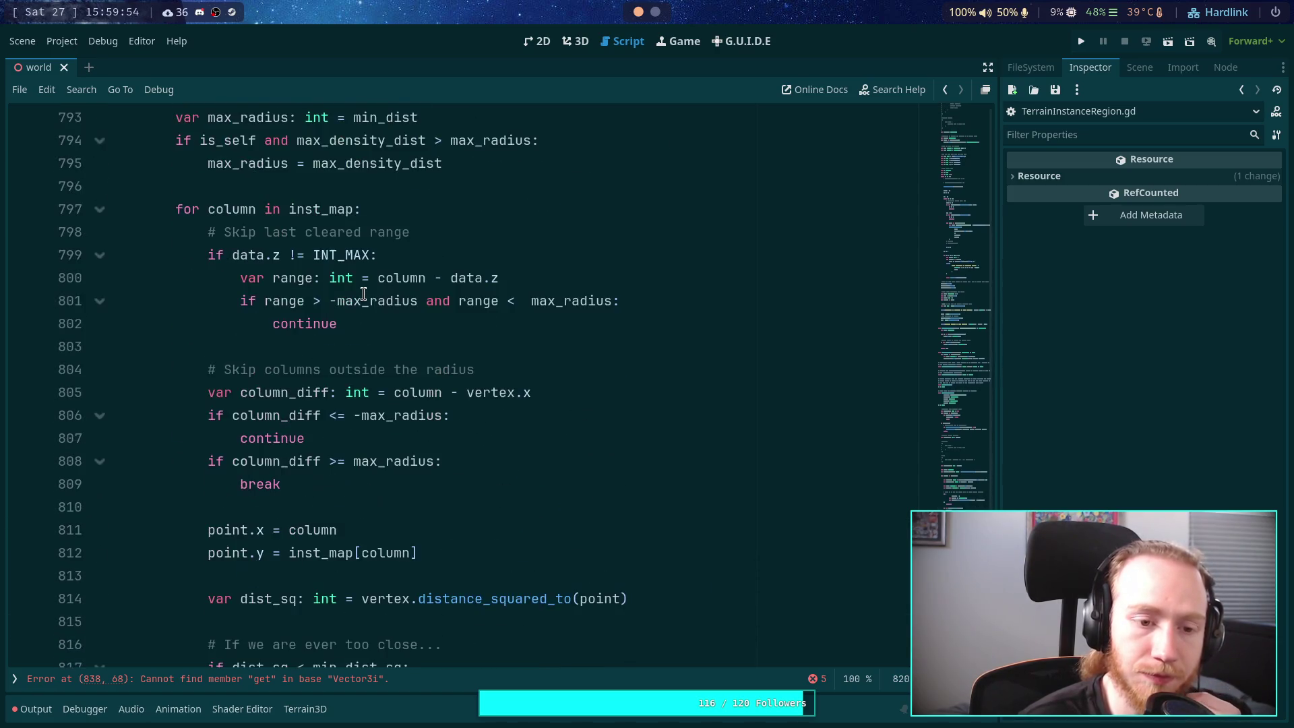
pyautogui.scroll(-3, 363, 294)
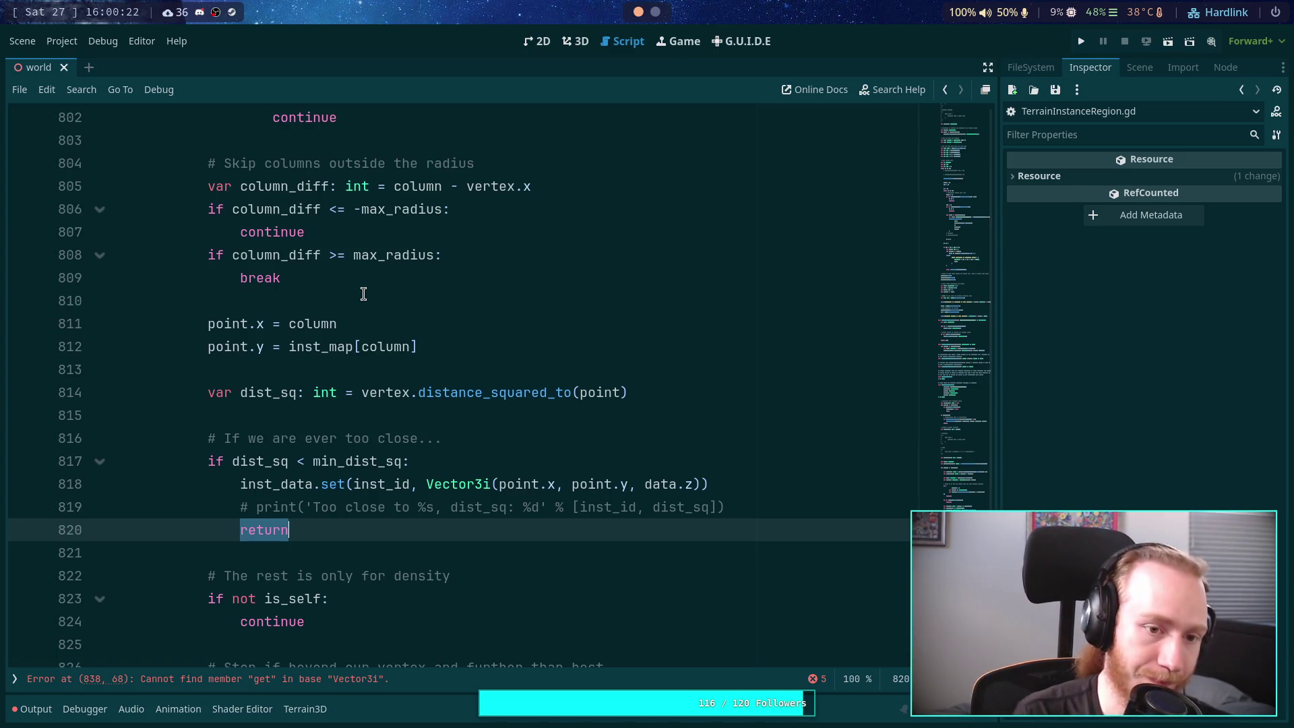
# Step: Replace the return at the end of the too-close check with break
pyautogui.write('b')
pyautogui.press('BackSpace')
pyautogui.write('br')
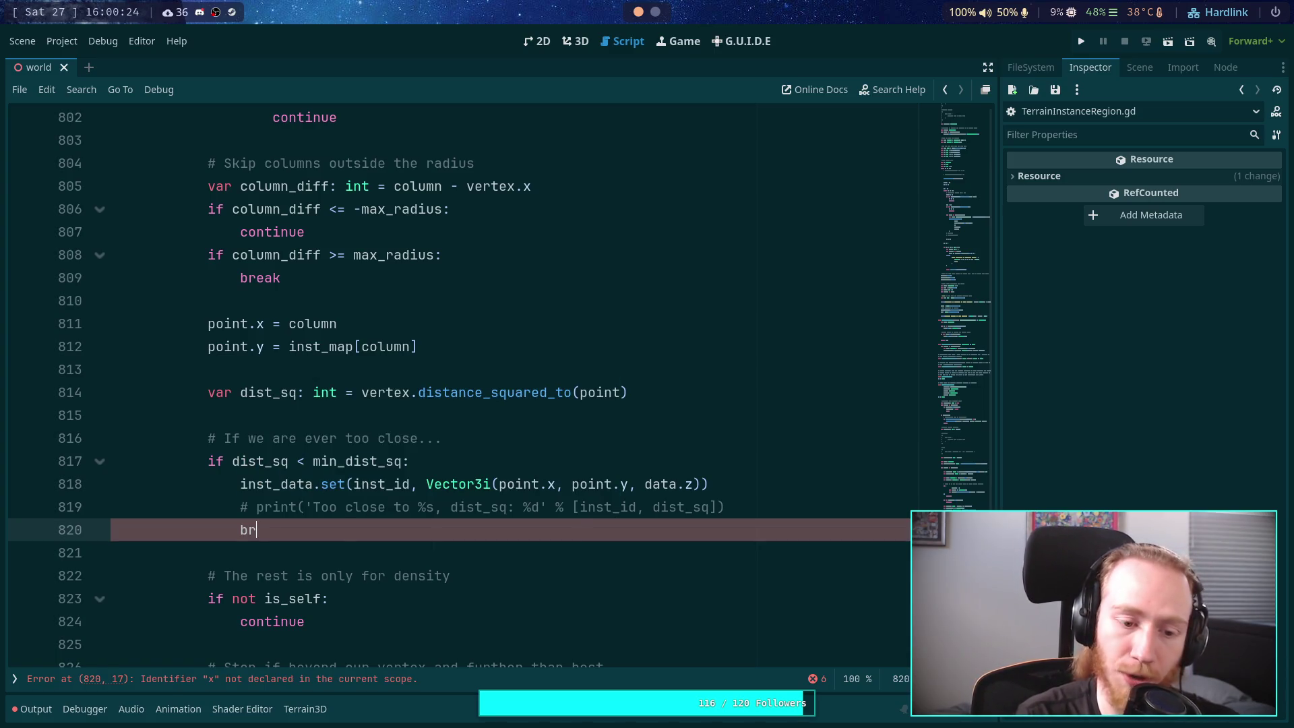
pyautogui.write('eak')
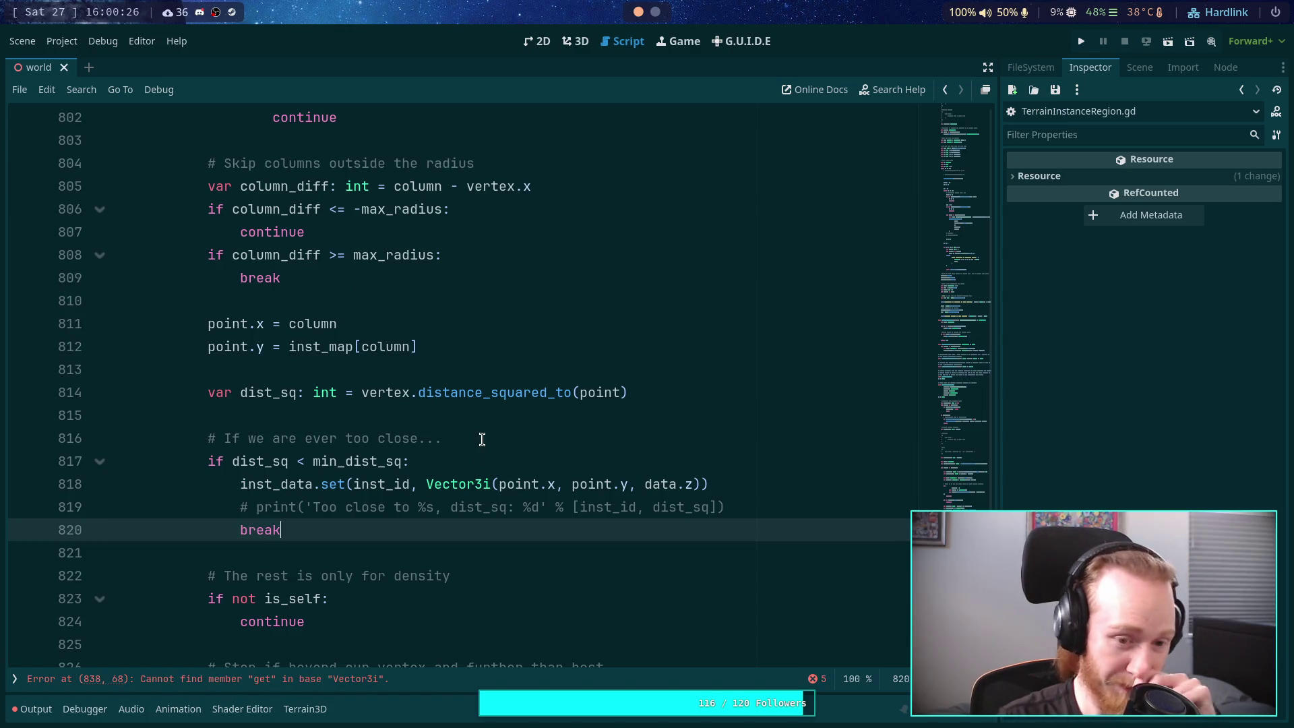
# Step: Delete the '# If we are ever too close...' comment and the blank line above the if
pyautogui.moveTo(482, 438); pyautogui.dragTo(497, 422)
pyautogui.press('BackSpace')
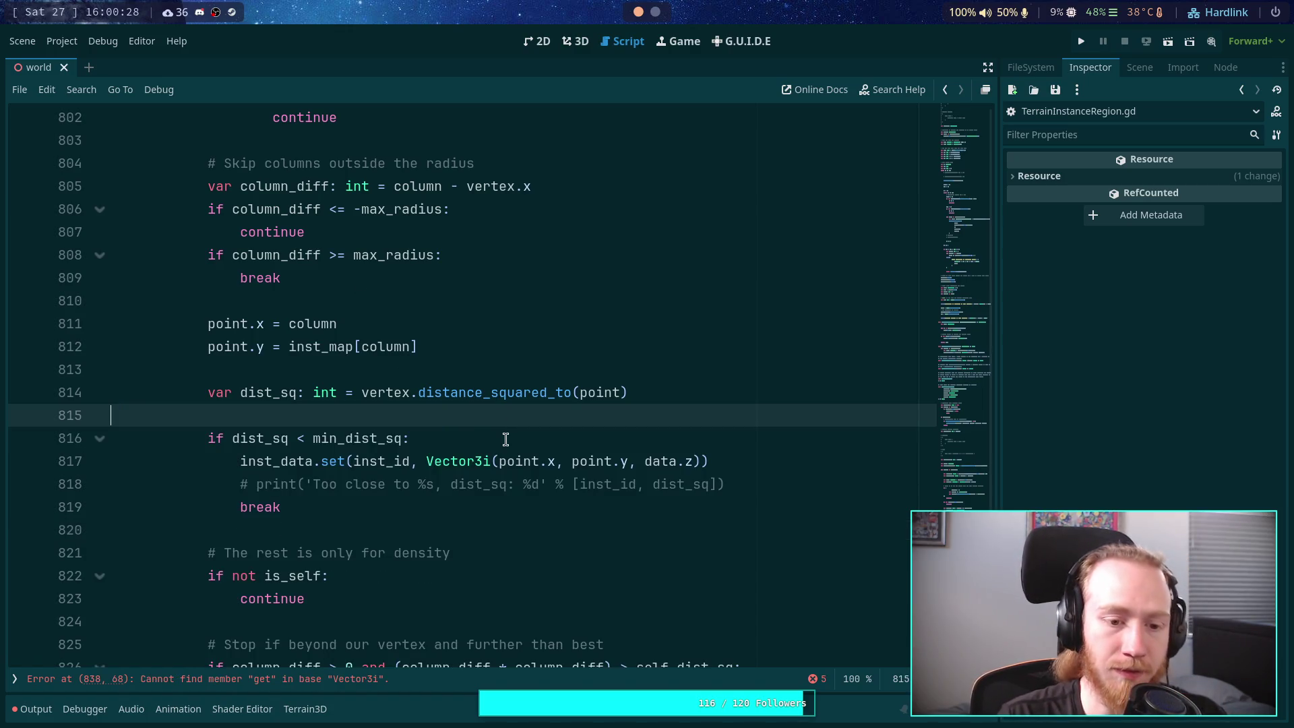
pyautogui.press('BackSpace')
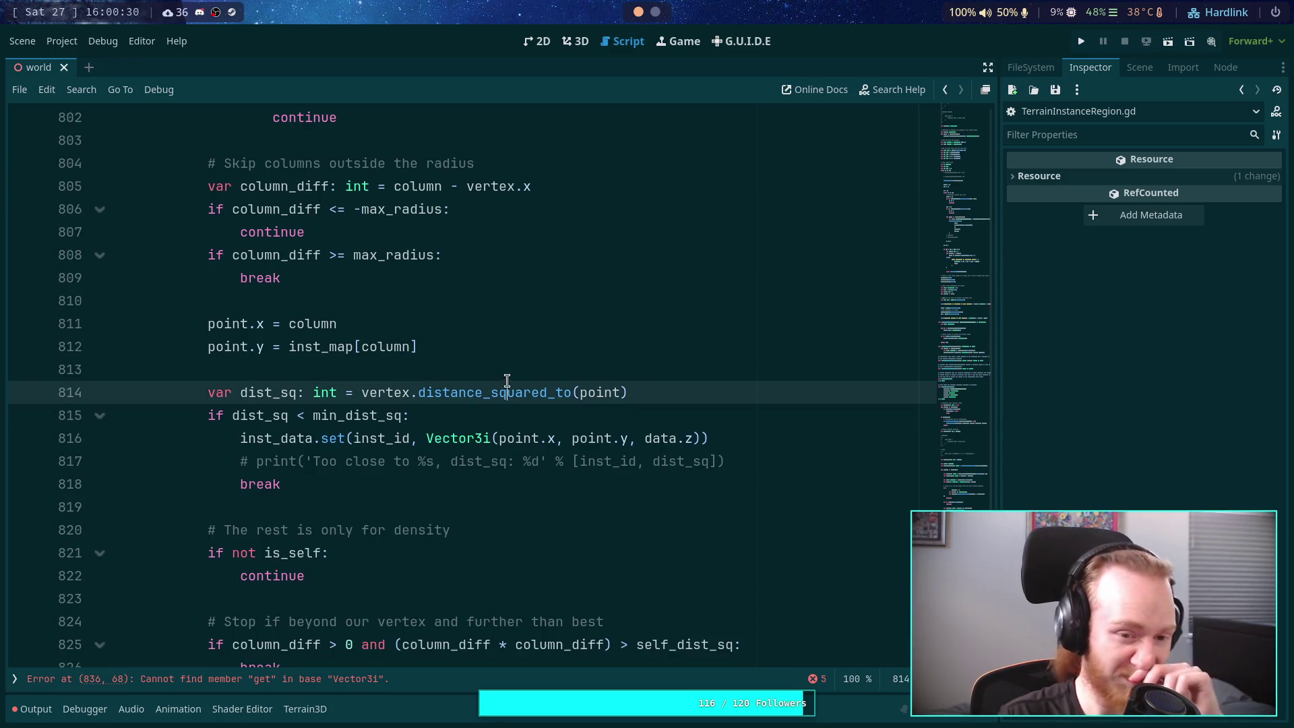
pyautogui.click(511, 376)
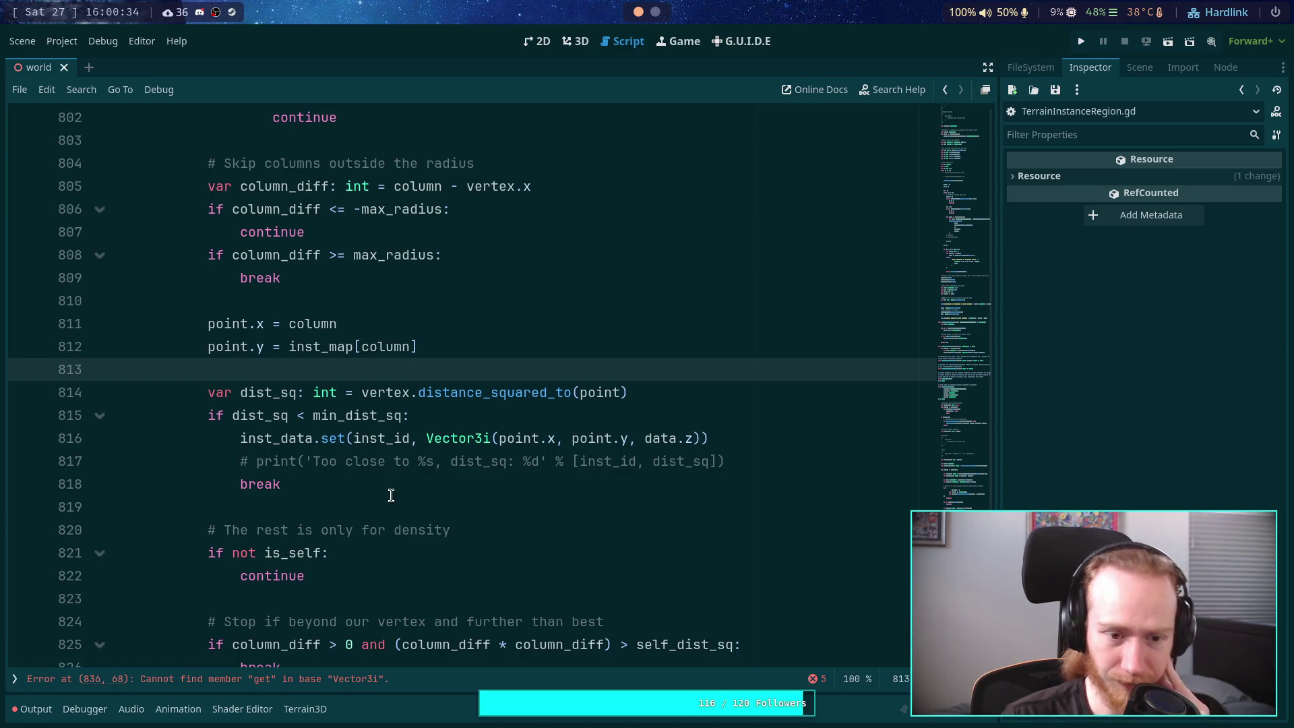
pyautogui.scroll(-1, 391, 494)
pyautogui.scroll(2, 391, 494)
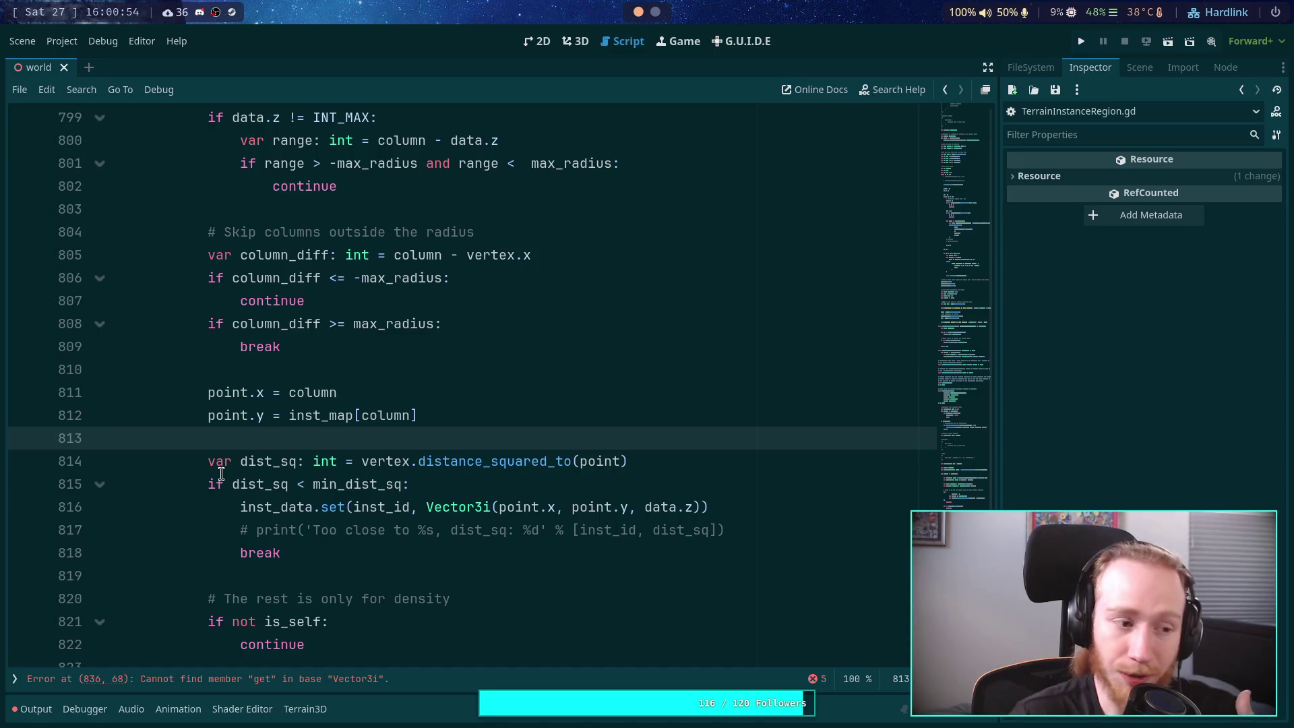
pyautogui.scroll(-1, 222, 473)
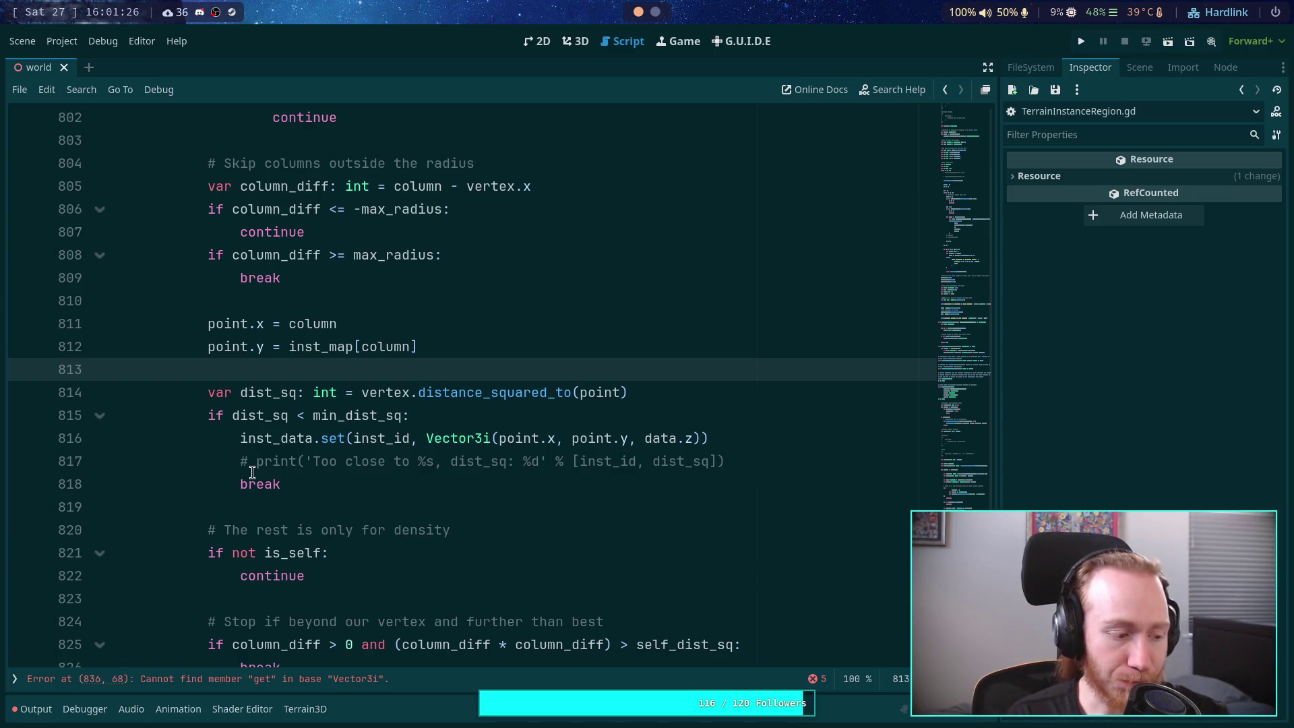
pyautogui.click(269, 500)
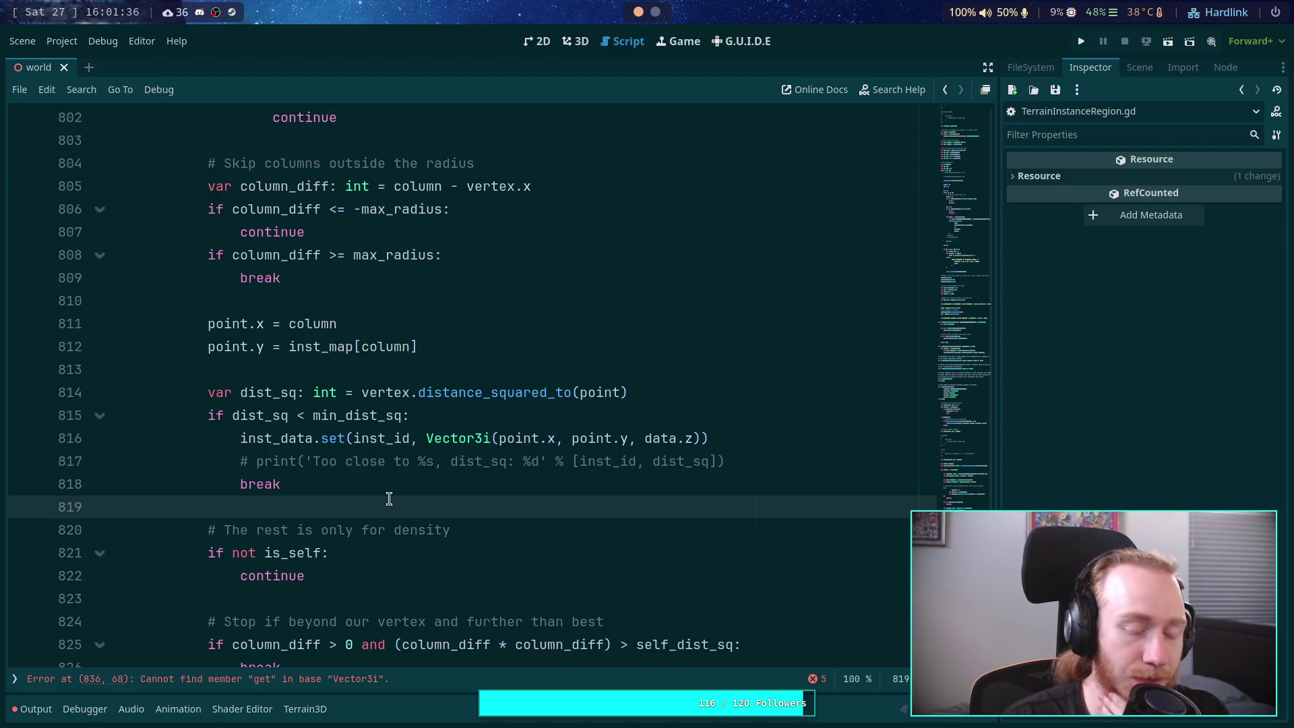
pyautogui.click(760, 458)
# Step: Add the NOTE comment: huge optimization to make this `return` here instead of going to the next instance; save
pyautogui.press('Return')
pyautogui.write('# NOTE: ')
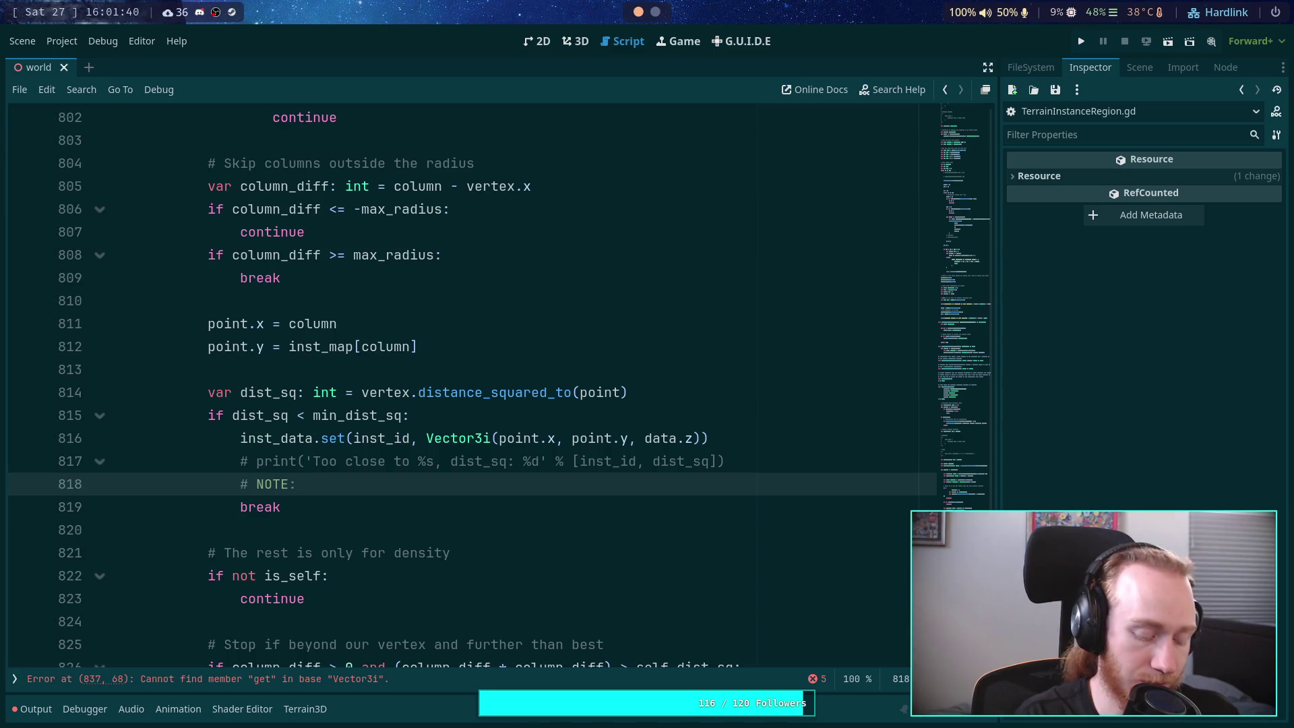
pyautogui.write('it could b')
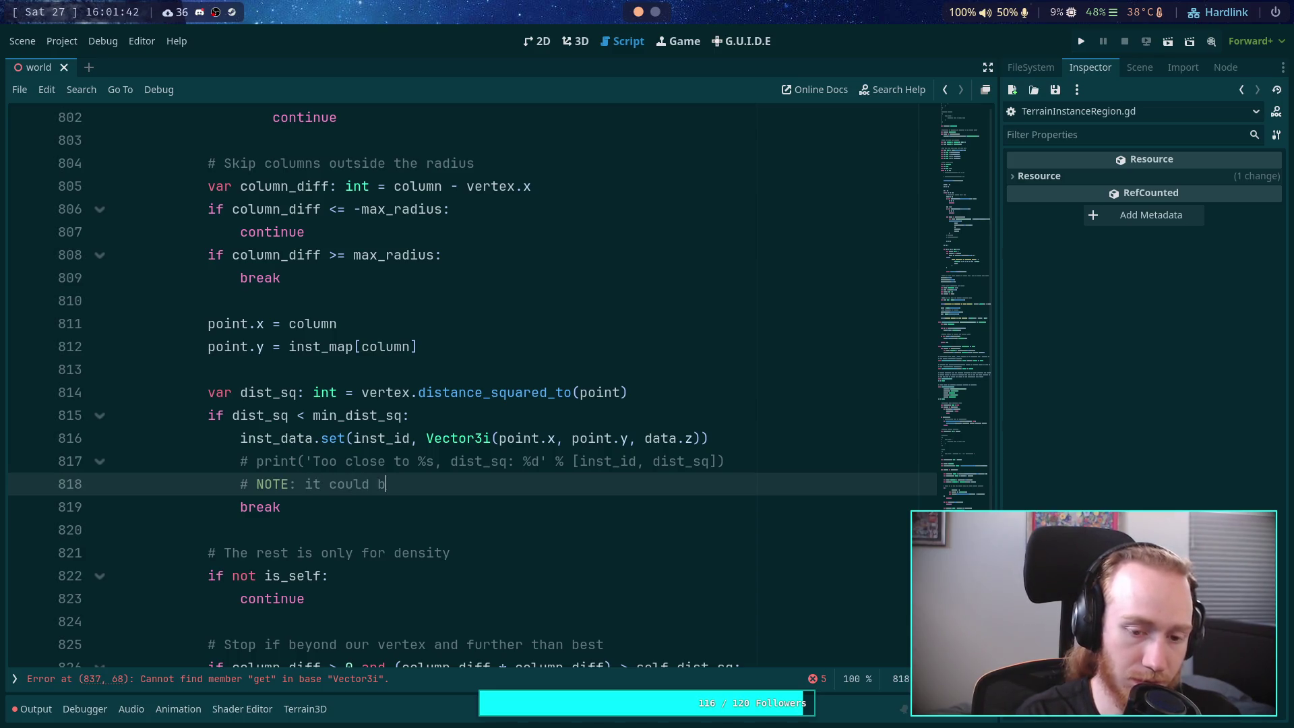
pyautogui.write('e a hug')
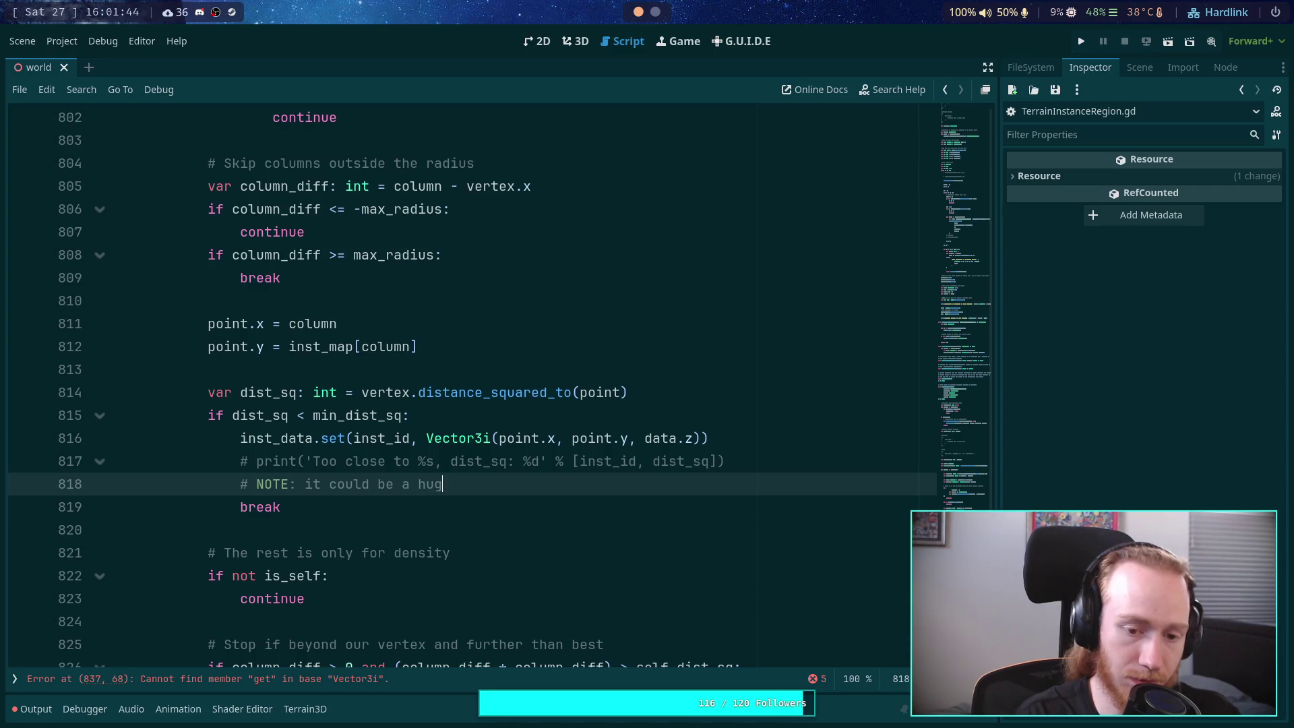
pyautogui.write('e optimization to ')
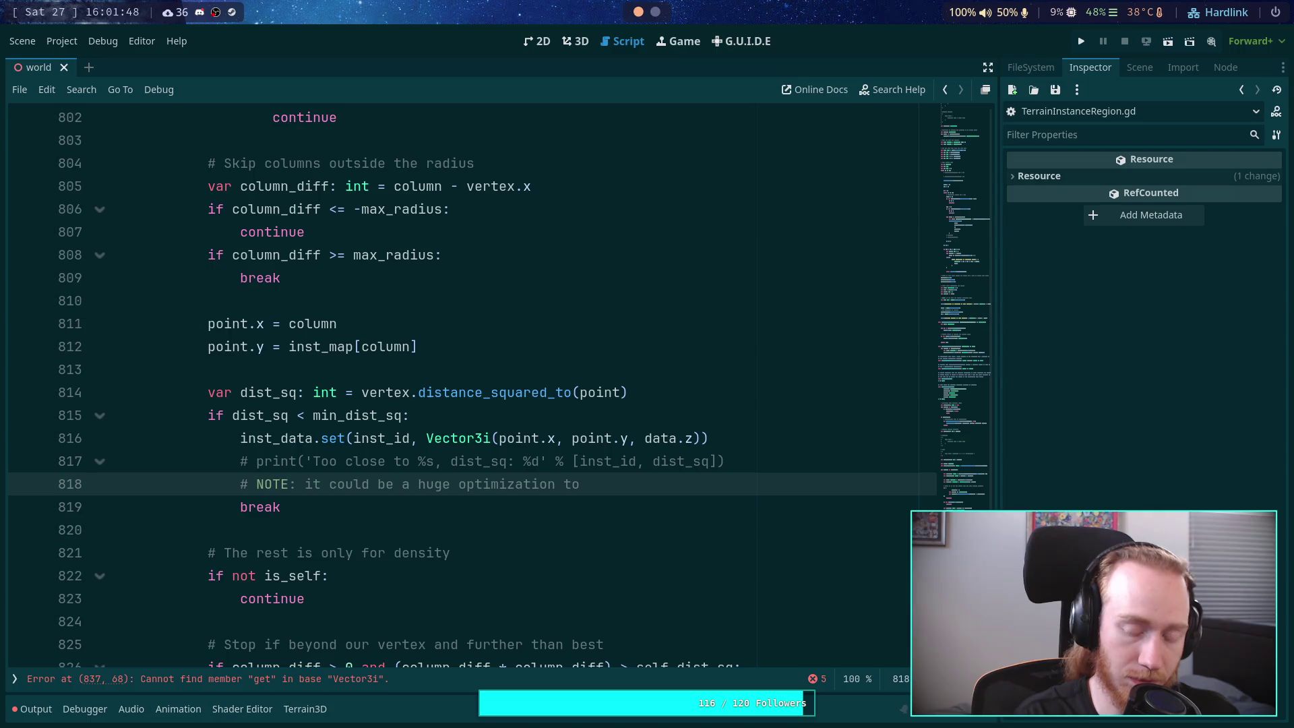
pyautogui.write('make thi')
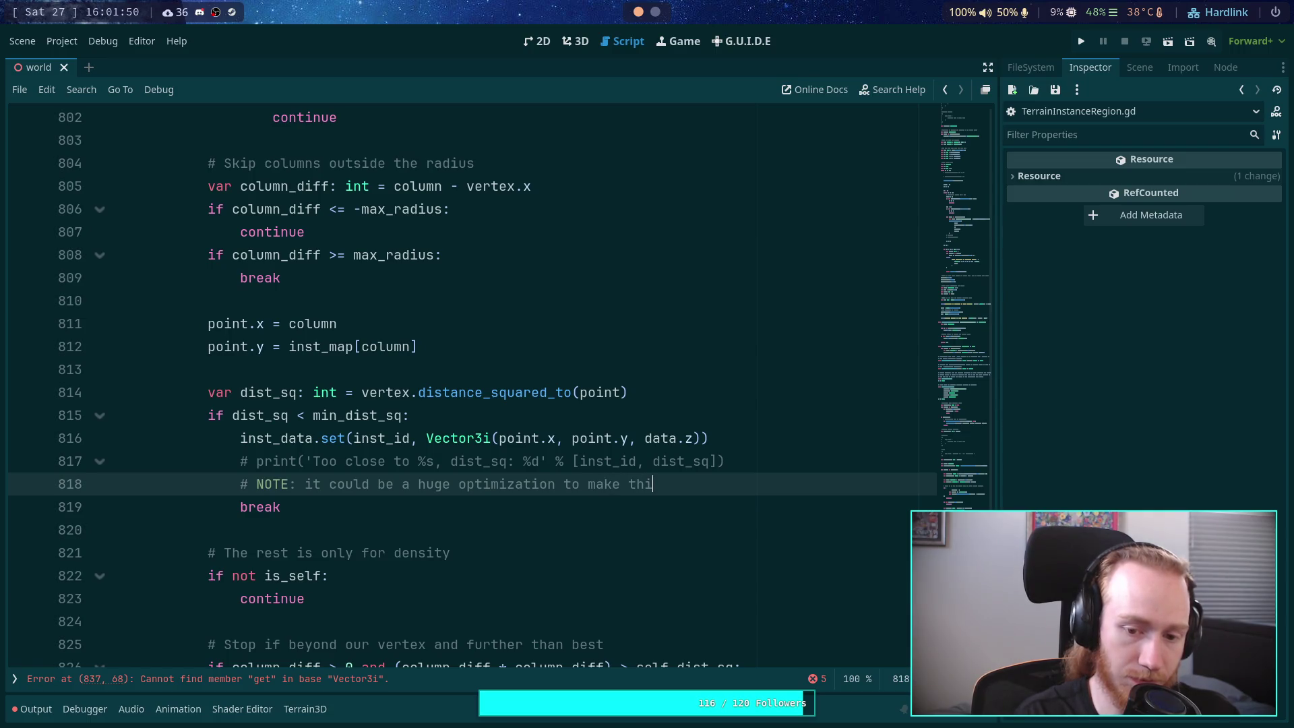
pyautogui.write('s `')
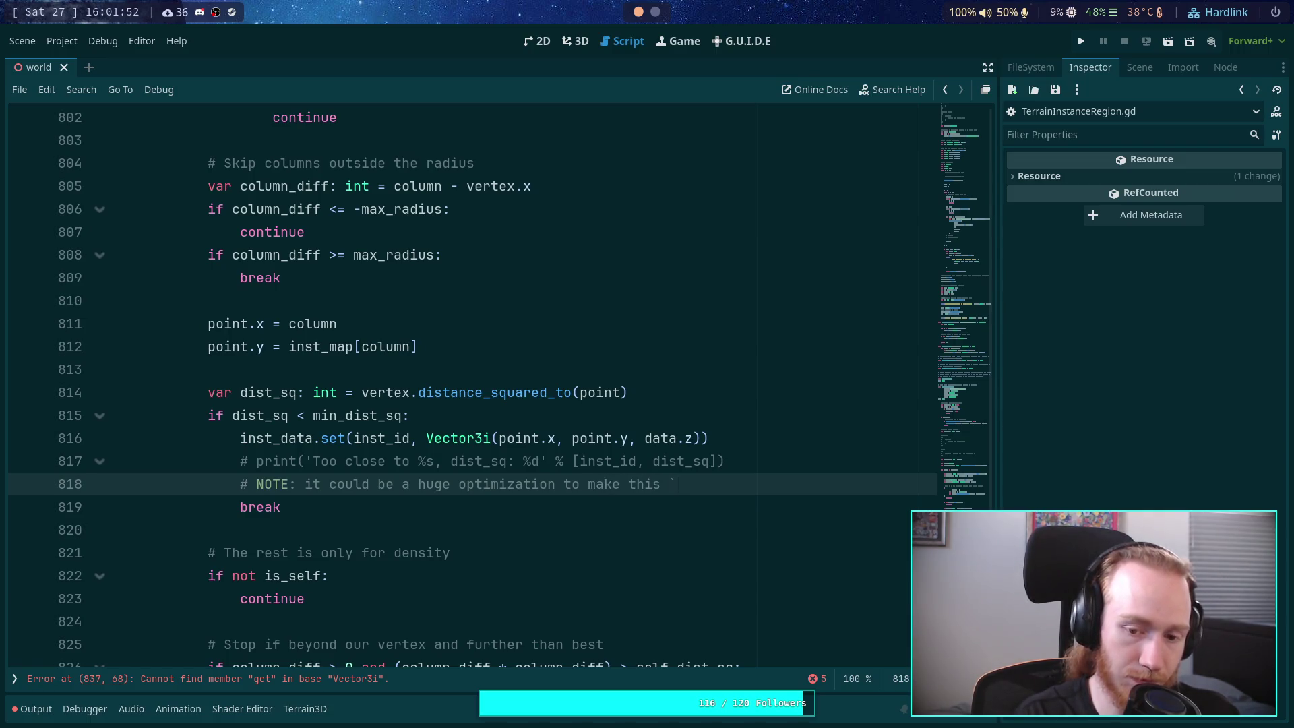
pyautogui.write('return`')
pyautogui.press('Return')
pyautogui.write('#       ')
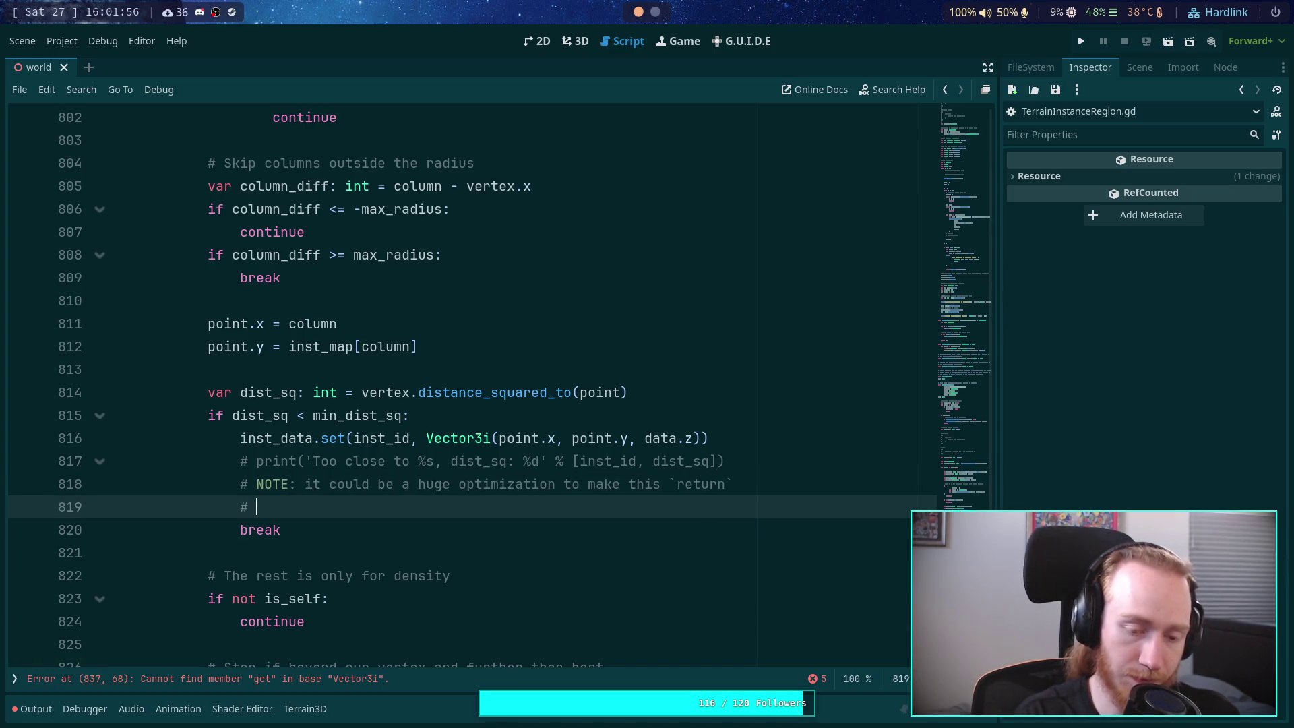
pyautogui.write('here ')
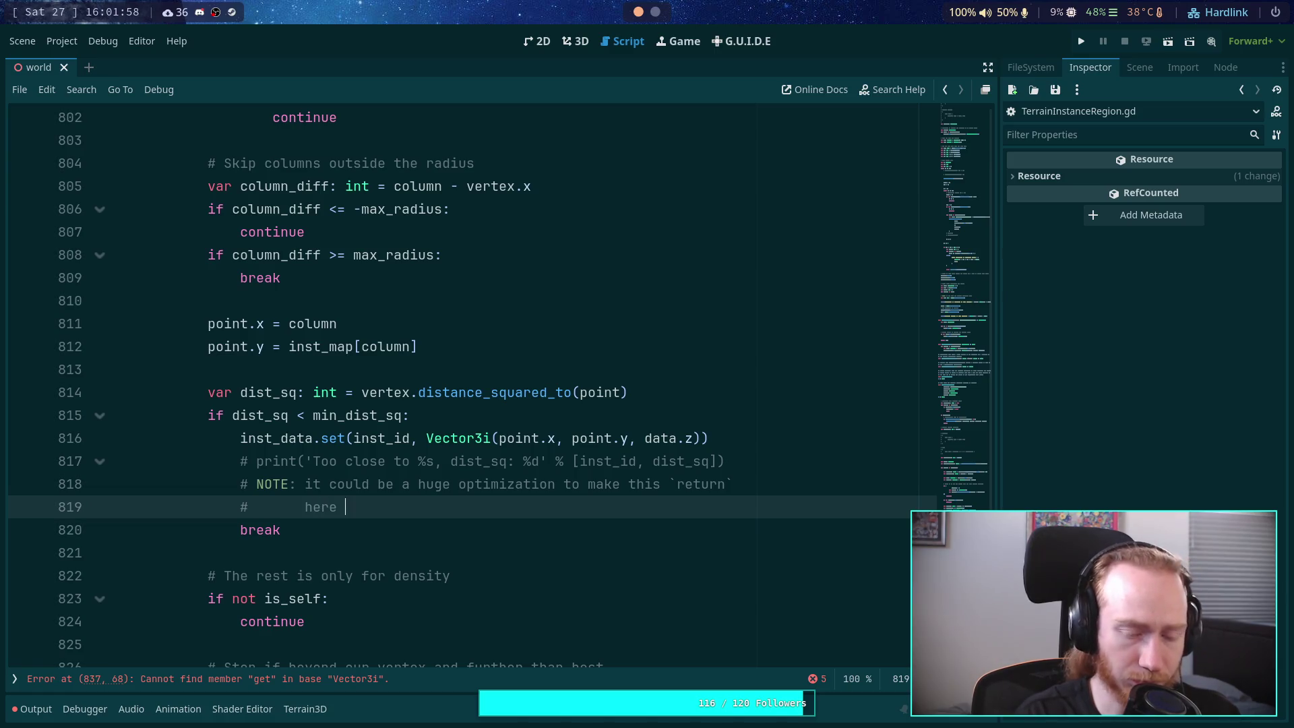
pyautogui.write('instead of just going to the next instance')
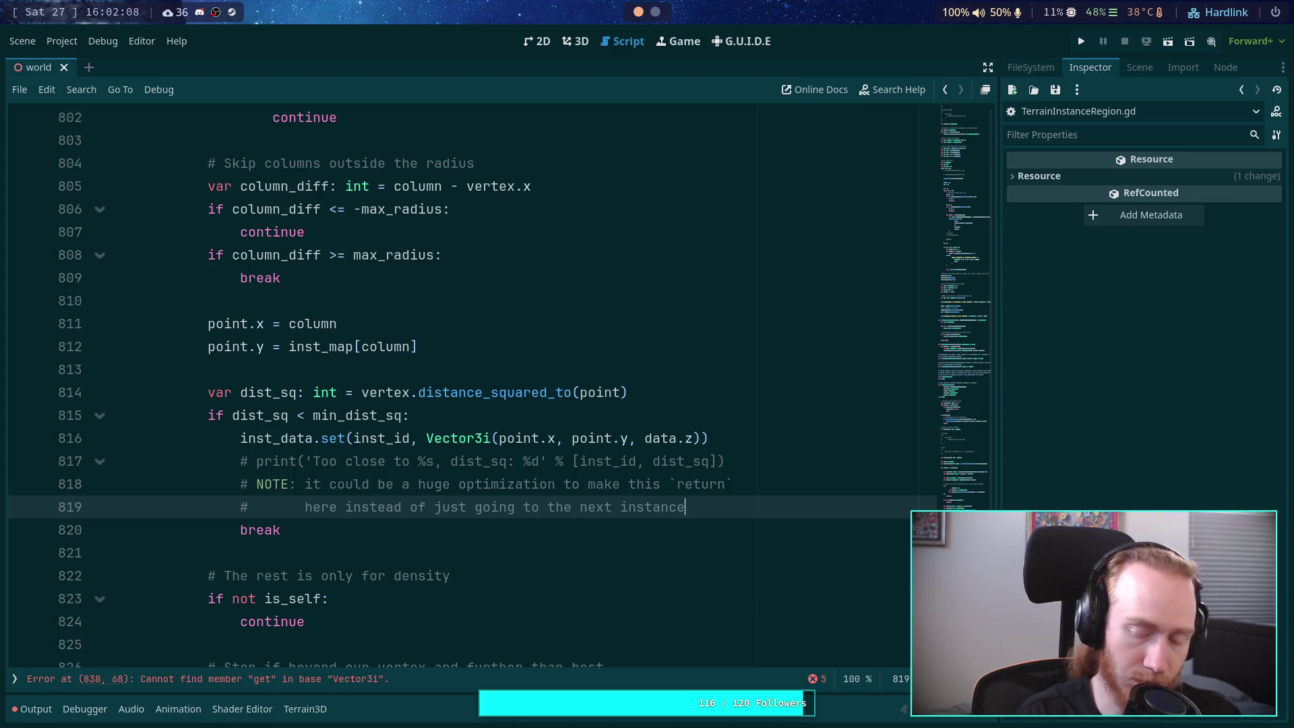
pyautogui.hotkey('ctrl', 's')
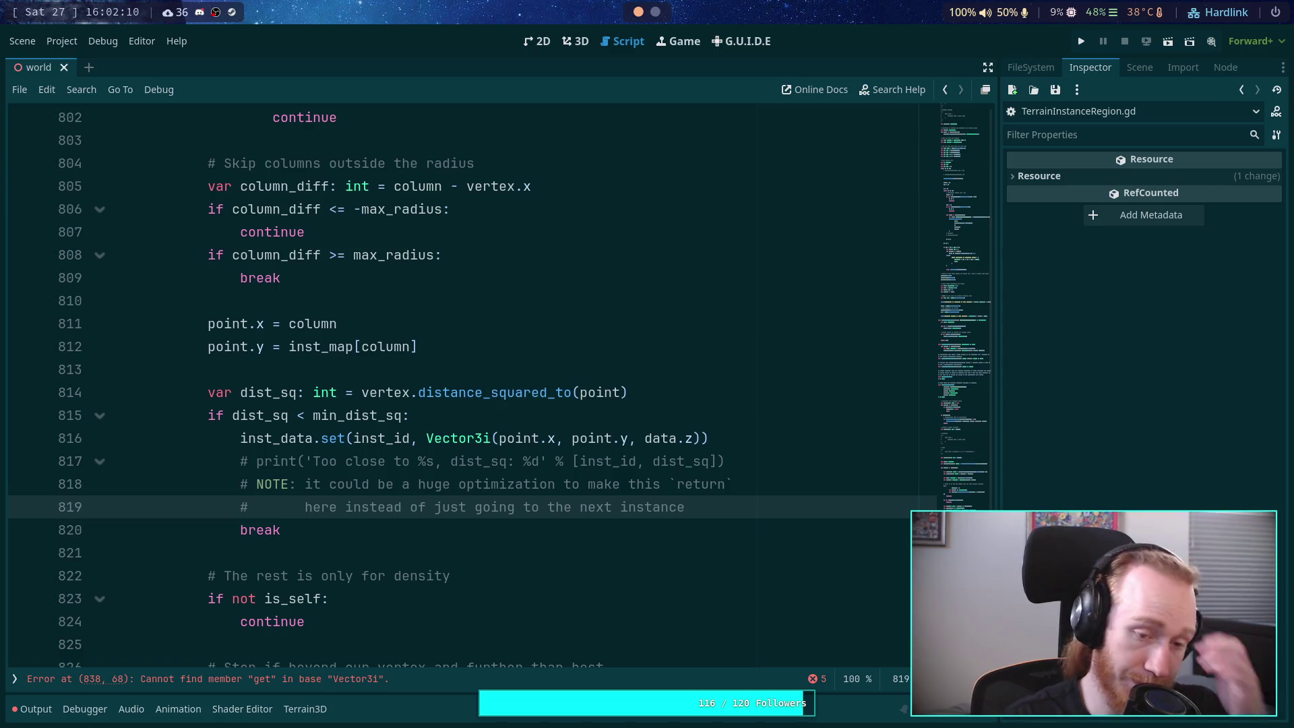
pyautogui.click(789, 537)
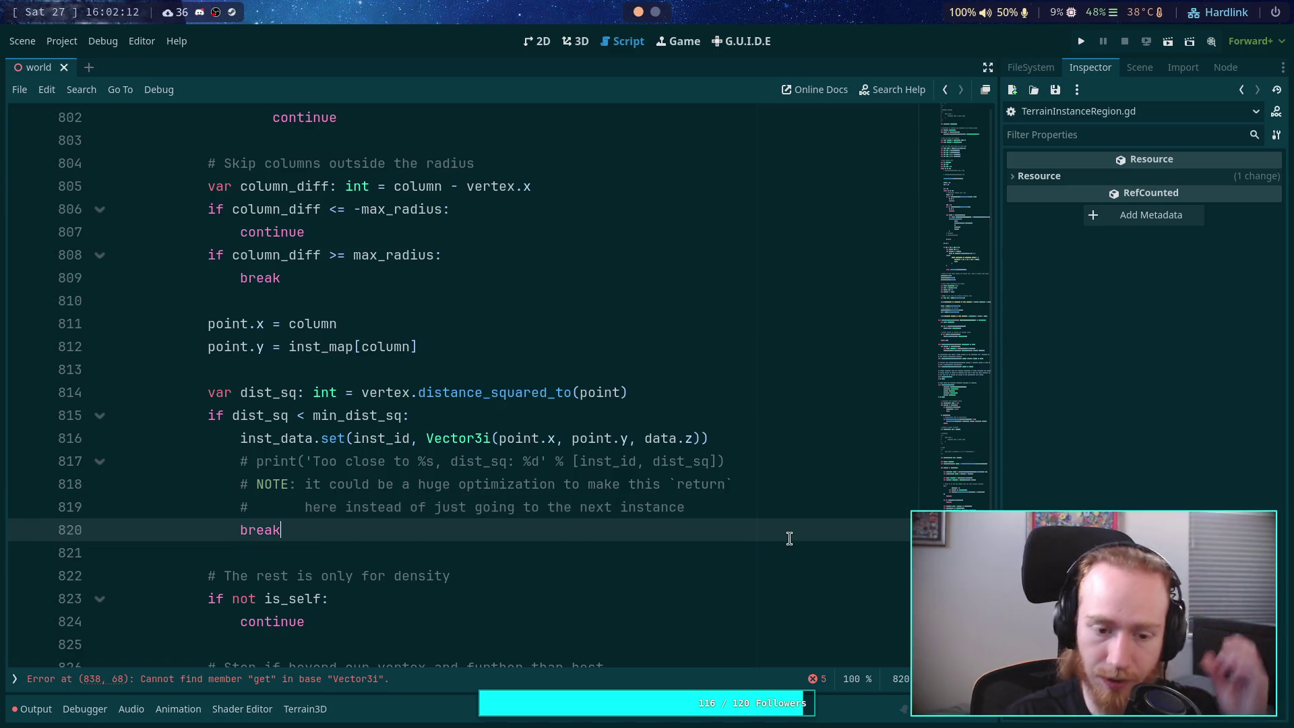
# Step: Delete the two extra blank lines after the column loop
pyautogui.click(625, 572)
pyautogui.scroll(3, 626, 572)
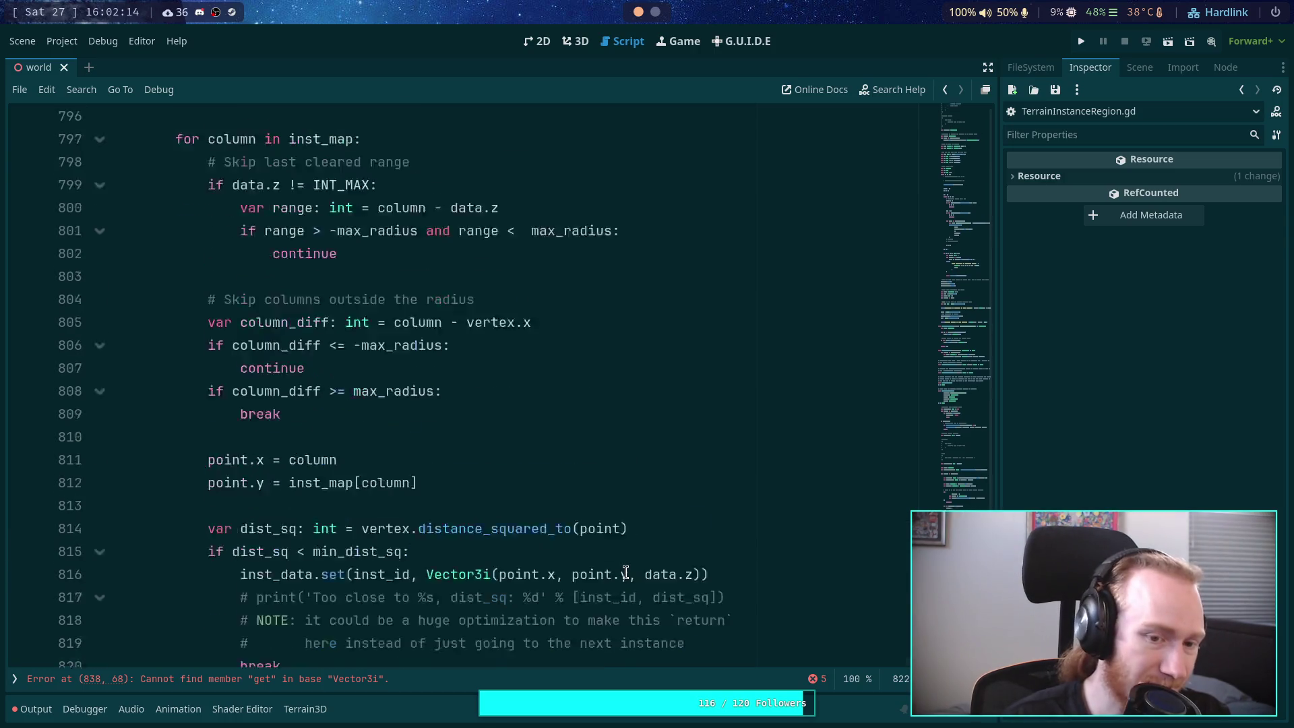
pyautogui.scroll(-9, 625, 572)
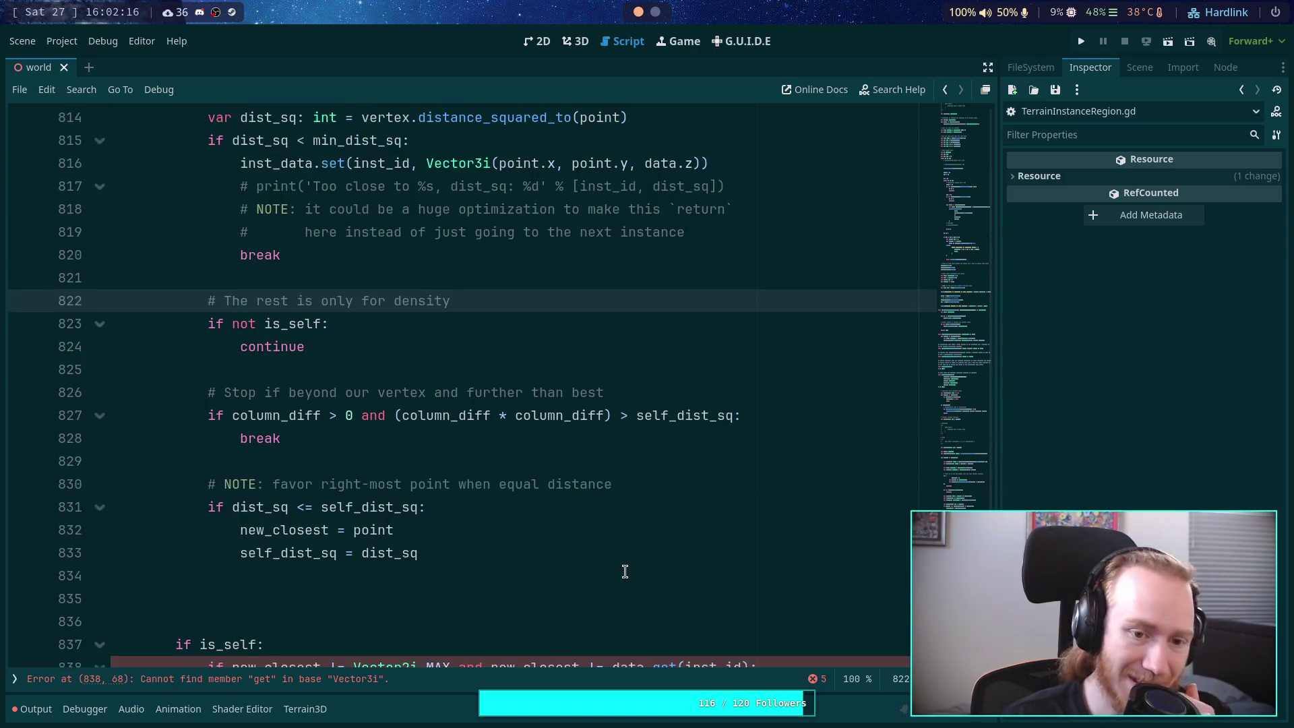
pyautogui.click(467, 446)
pyautogui.press('BackSpace')
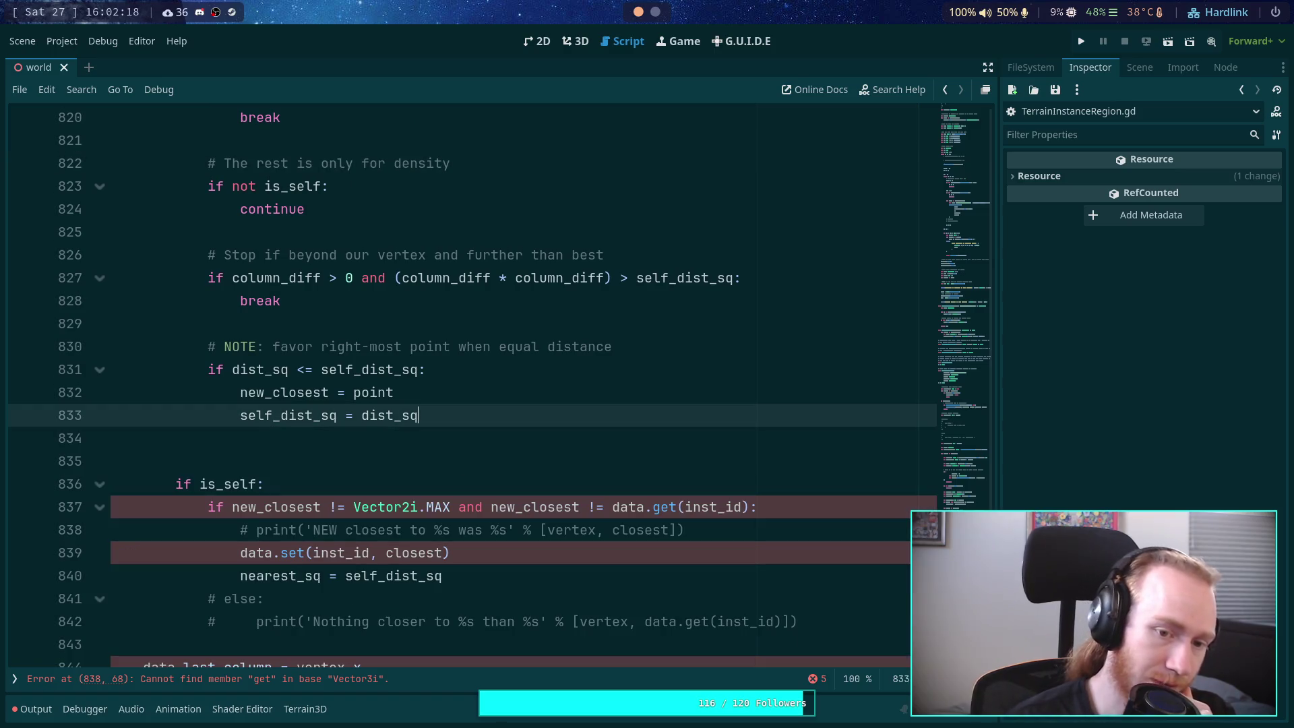
pyautogui.click(439, 442)
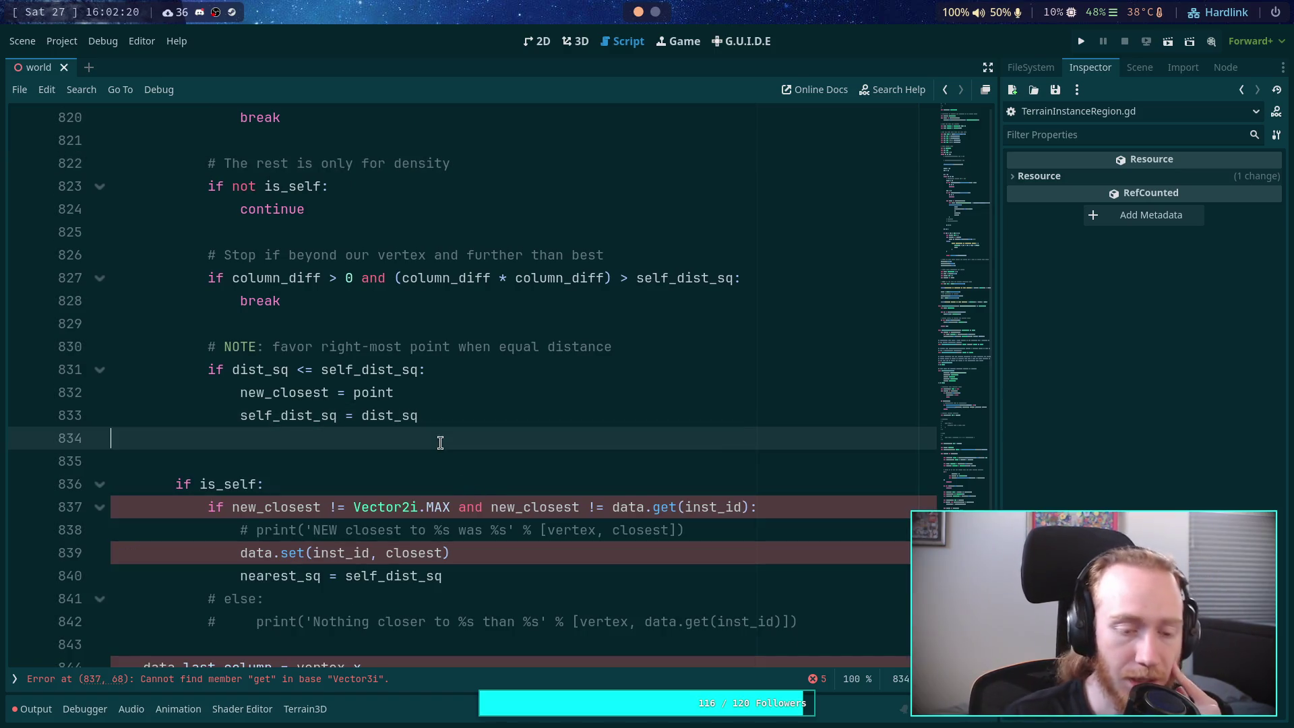
pyautogui.press('BackSpace')
pyautogui.scroll(12, 472, 469)
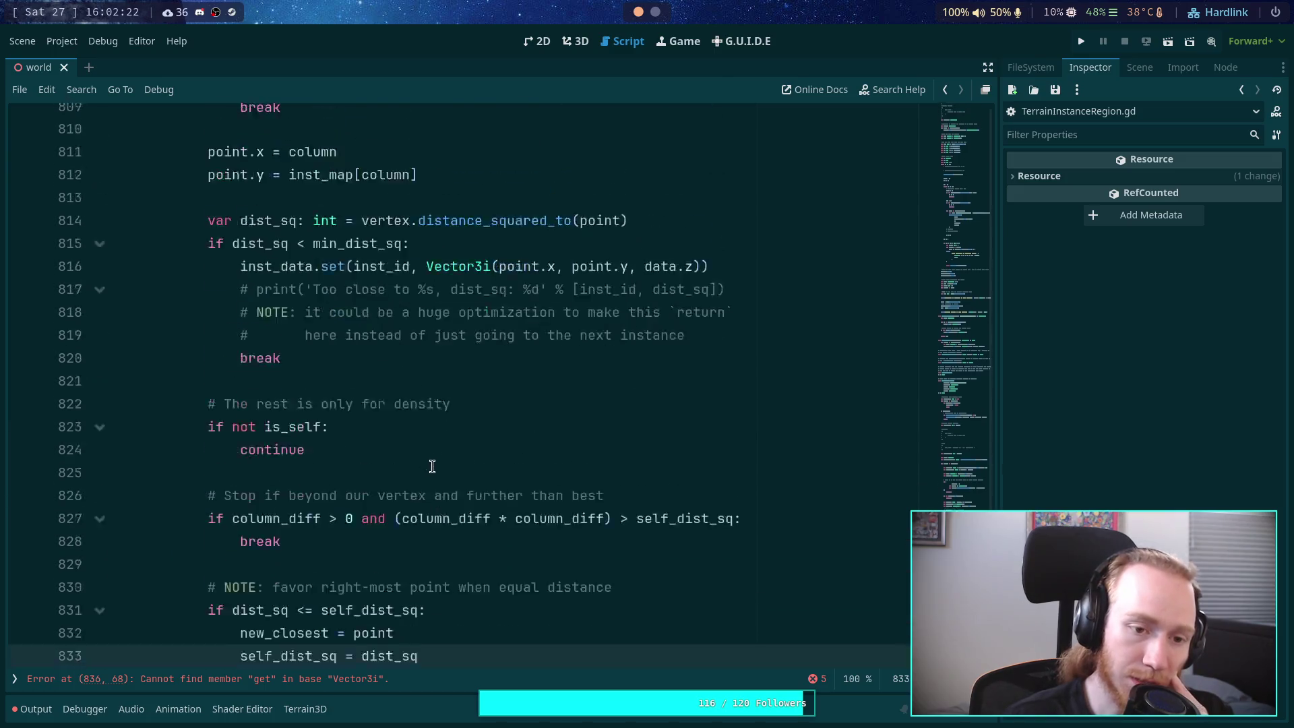
# Step: Change the is_self condition to compare new_closest against closest instead of data.get(inst_id)
pyautogui.click(100, 415)
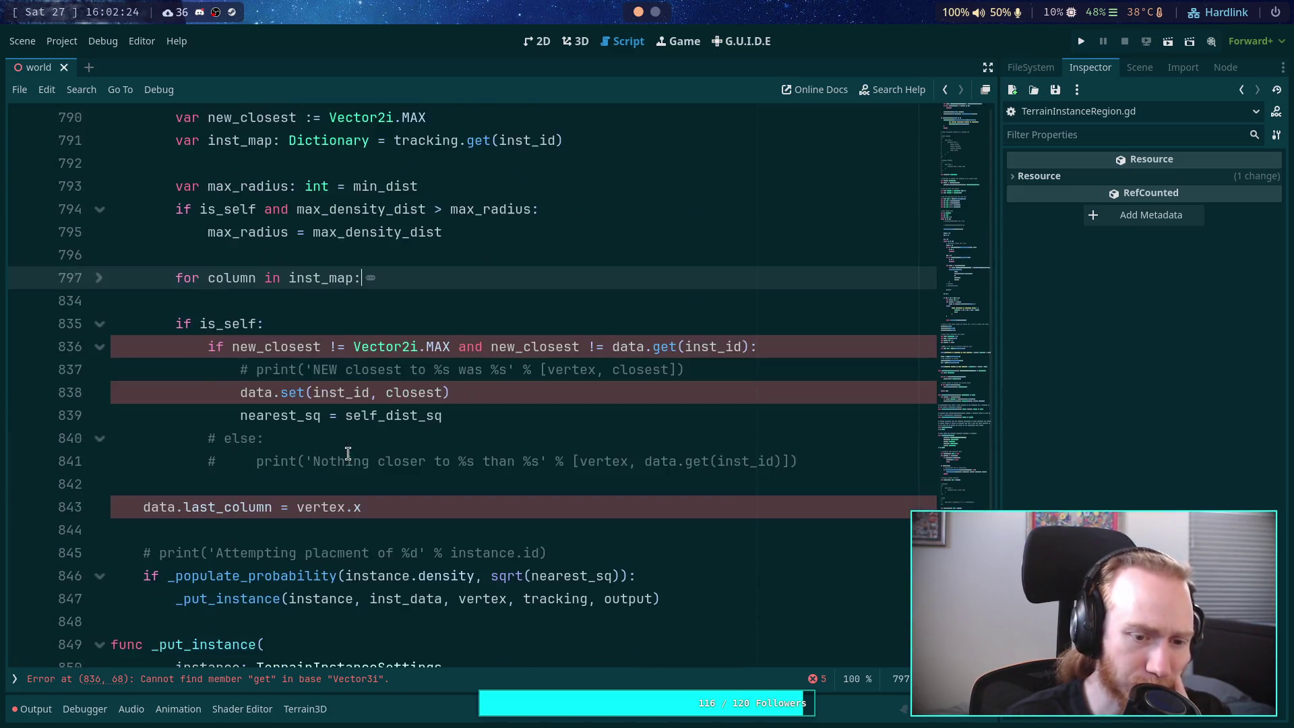
pyautogui.scroll(-1, 397, 428)
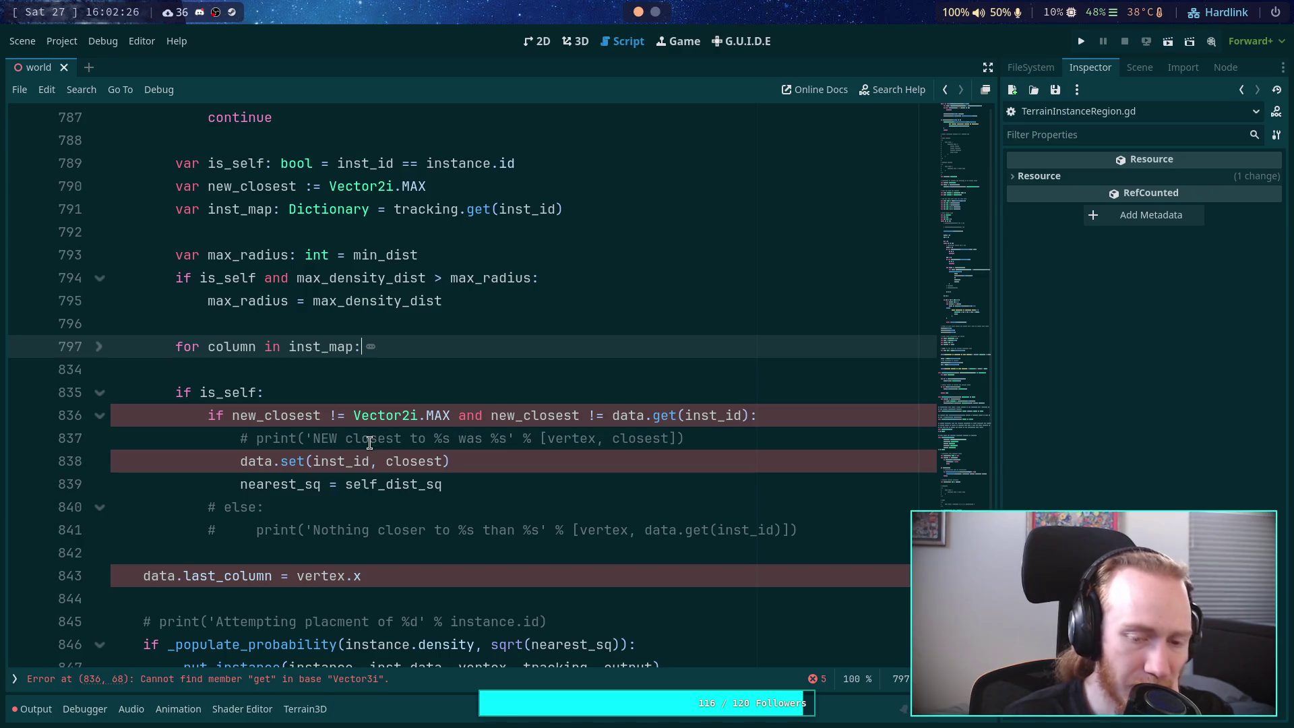
pyautogui.doubleClick(625, 416)
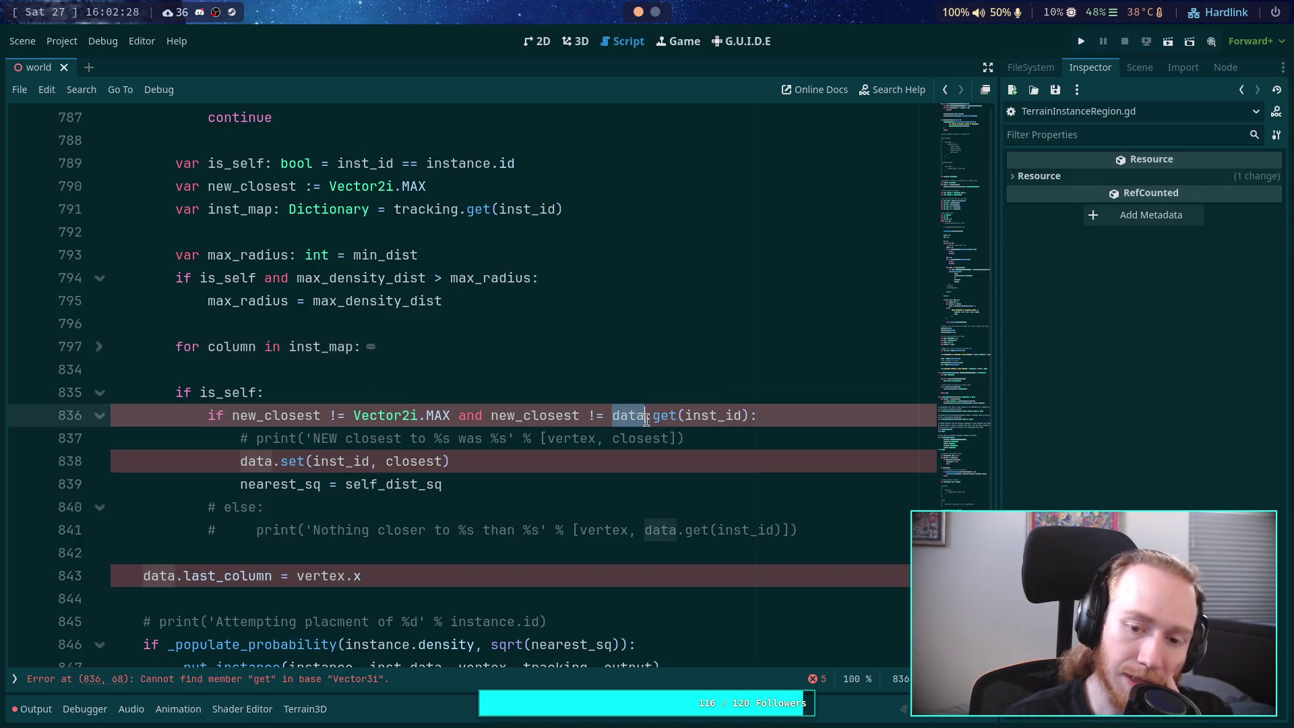
pyautogui.scroll(2, 701, 492)
pyautogui.moveTo(611, 553); pyautogui.dragTo(749, 552)
pyautogui.write('clo')
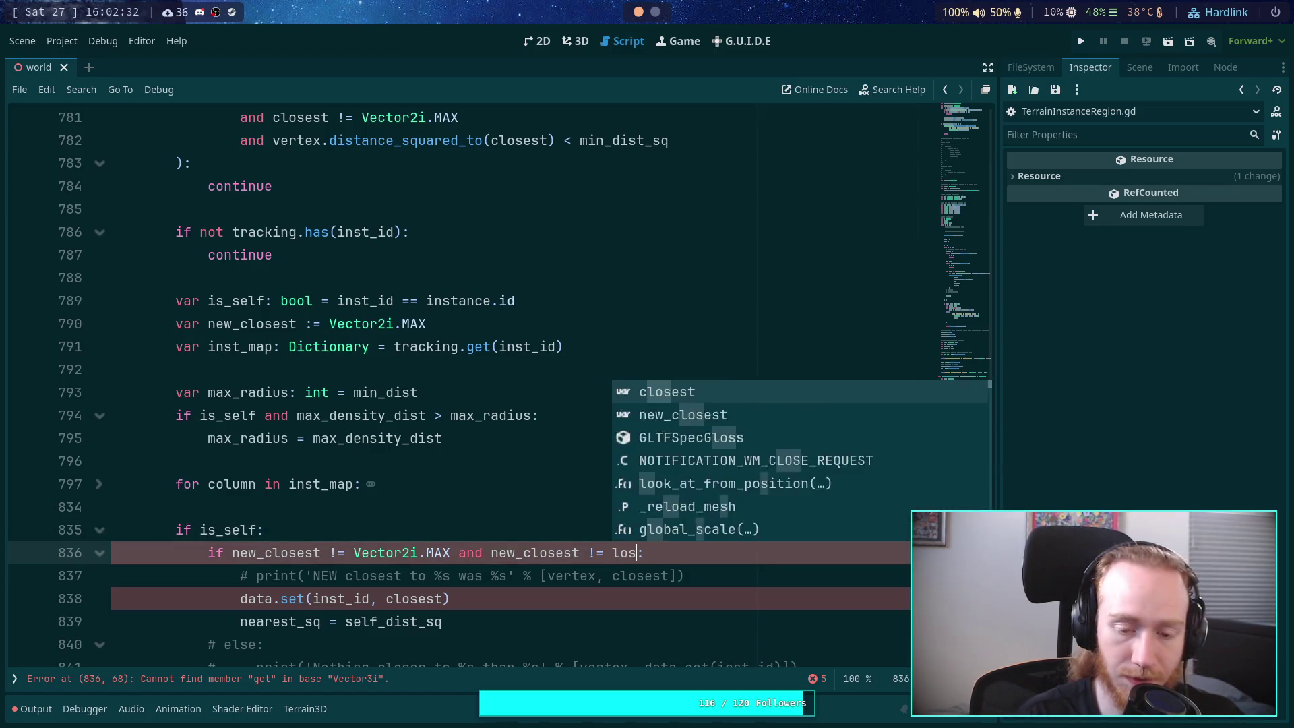
pyautogui.write('sest')
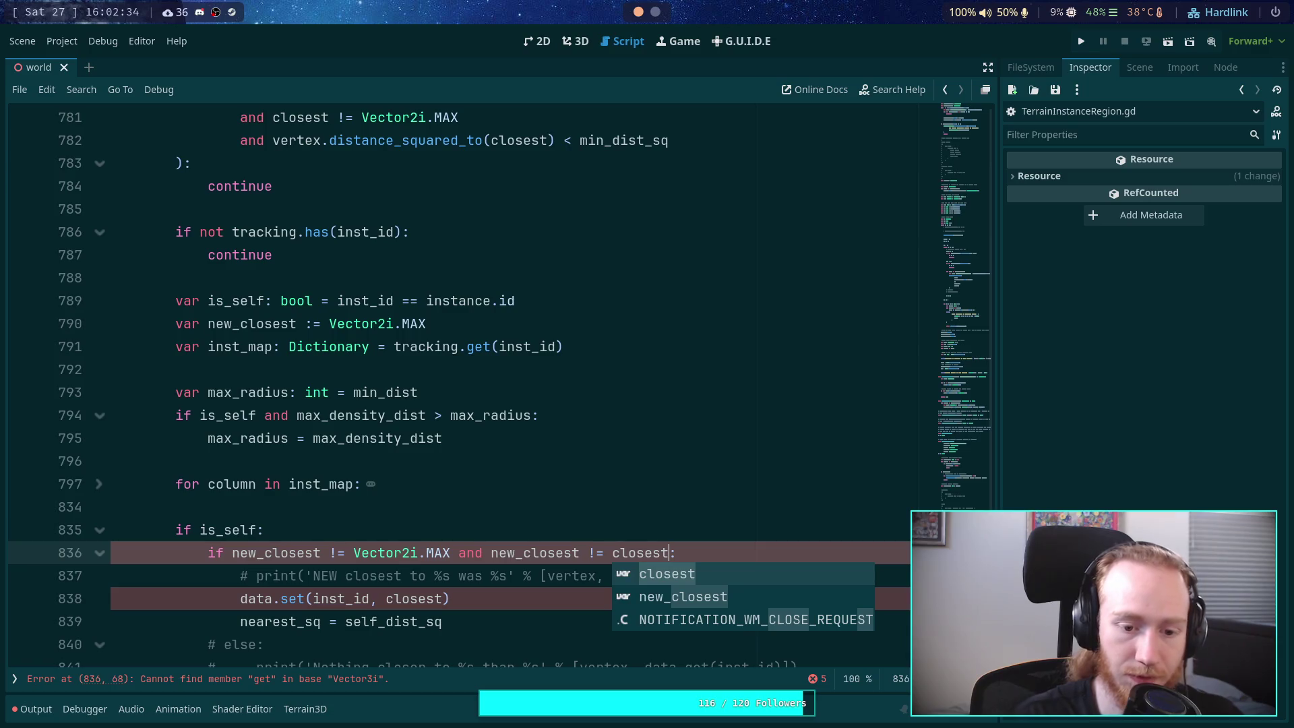
pyautogui.click(683, 527)
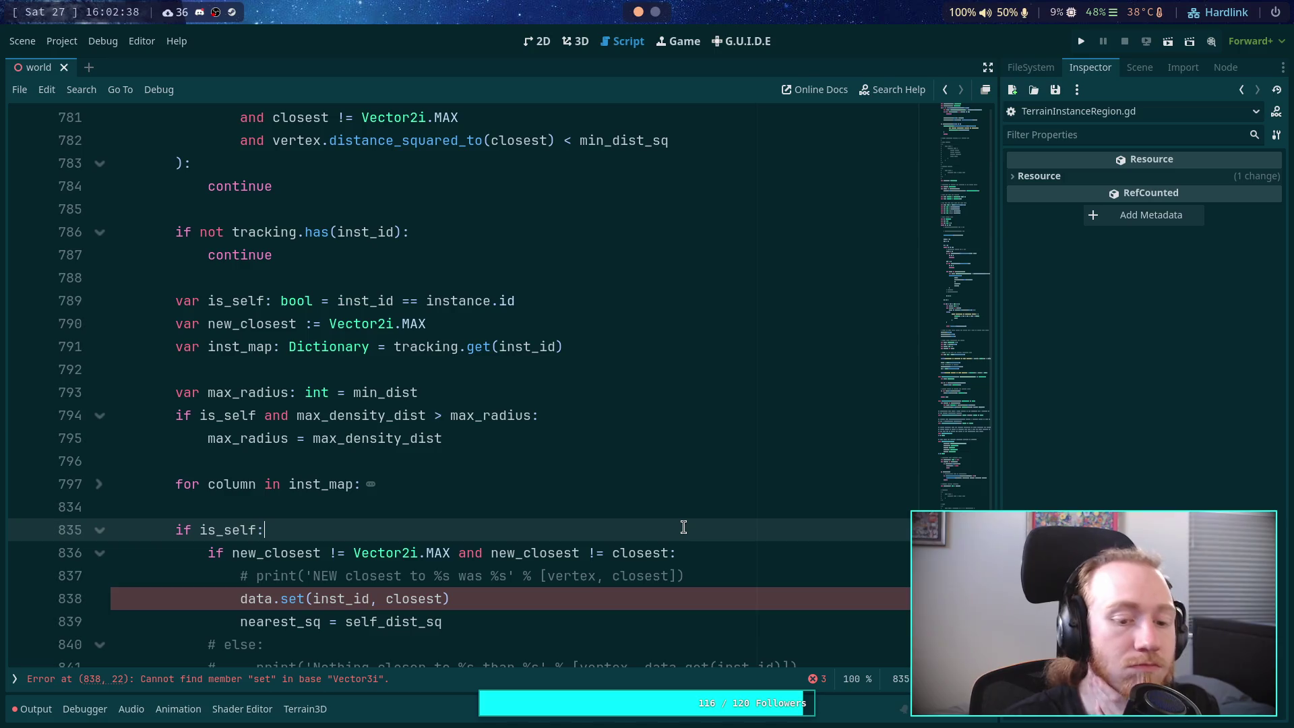
pyautogui.scroll(-1, 677, 527)
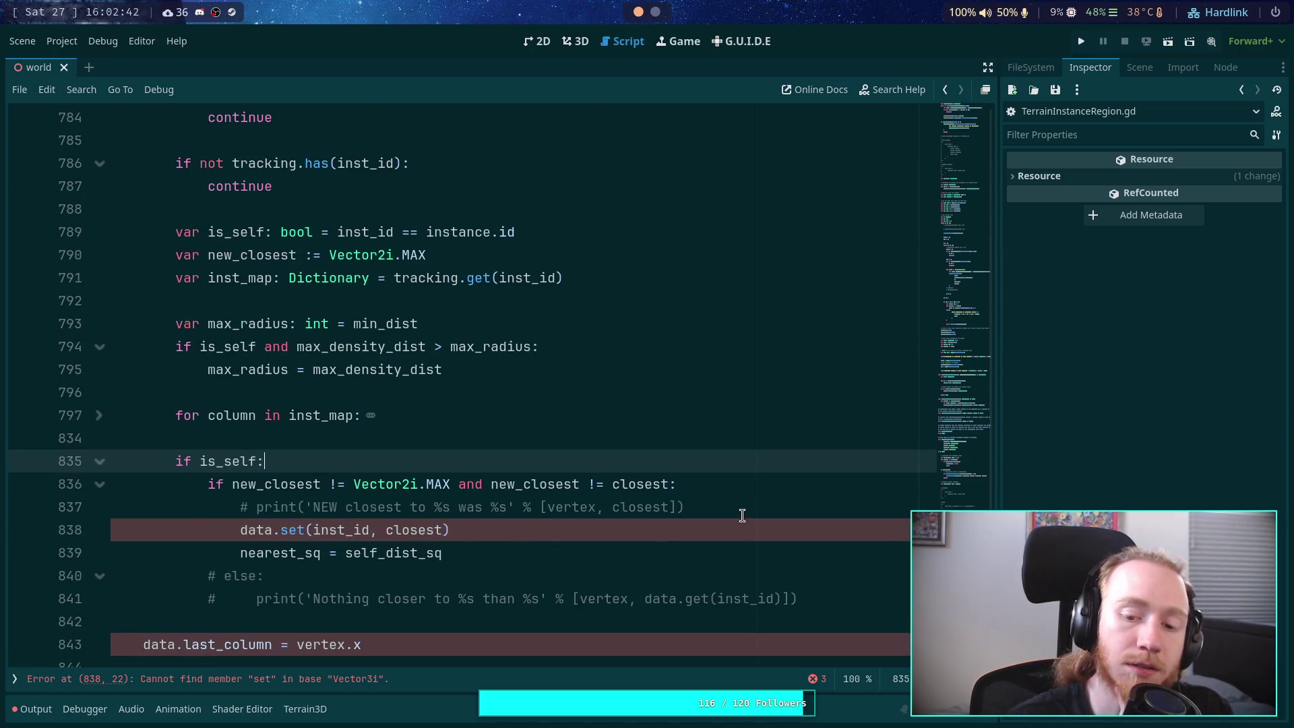
# Step: Change data.set to inst_data.set on line 838
pyautogui.click(690, 511)
pyautogui.press('Return')
pyautogui.write('ins')
pyautogui.press('BackSpace')
pyautogui.press('BackSpace')
pyautogui.press('BackSpace')
pyautogui.press('Down')
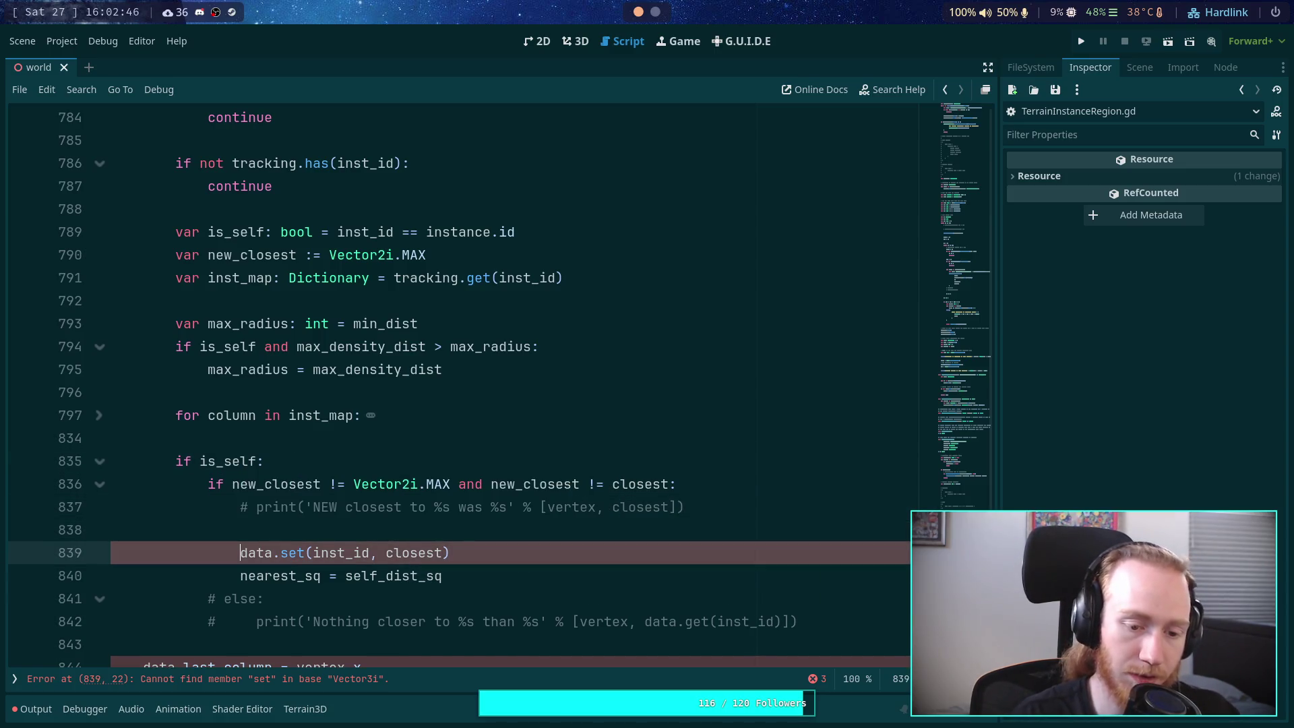
pyautogui.write('inst_')
pyautogui.press('Escape')
pyautogui.press('Up')
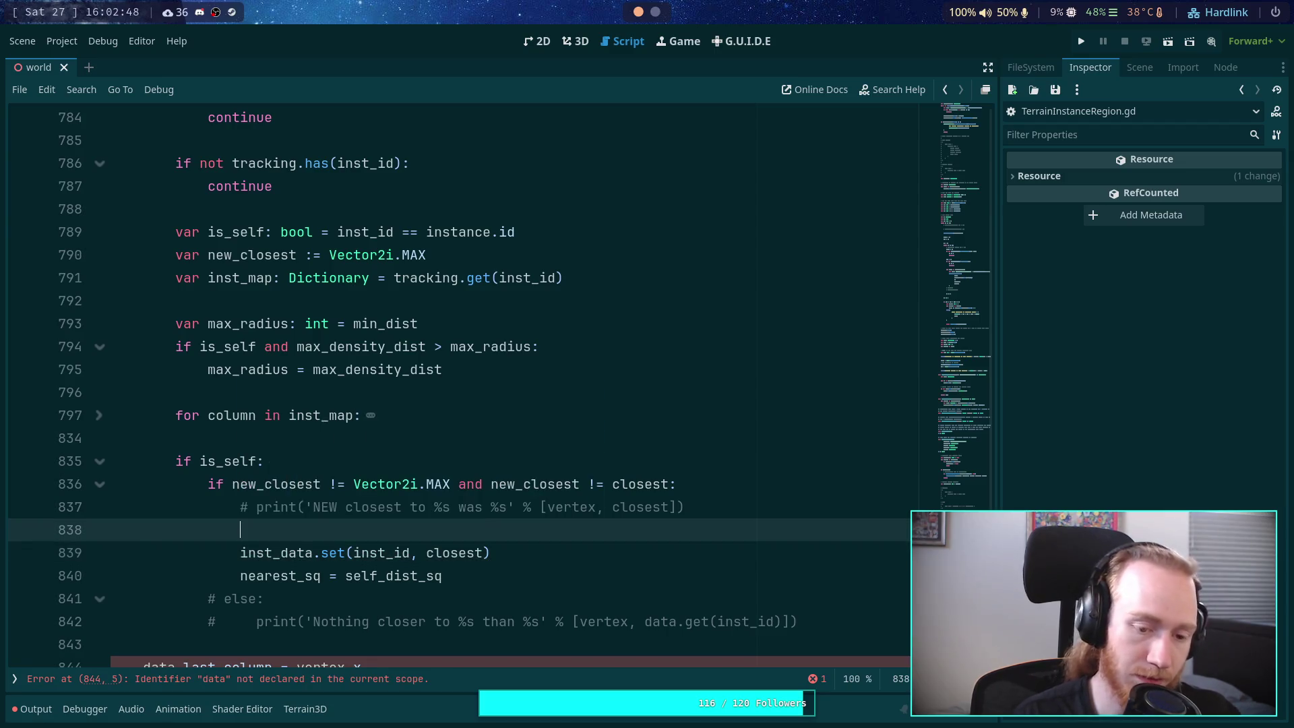
pyautogui.hotkey('ctrl', 'shift', 'k')
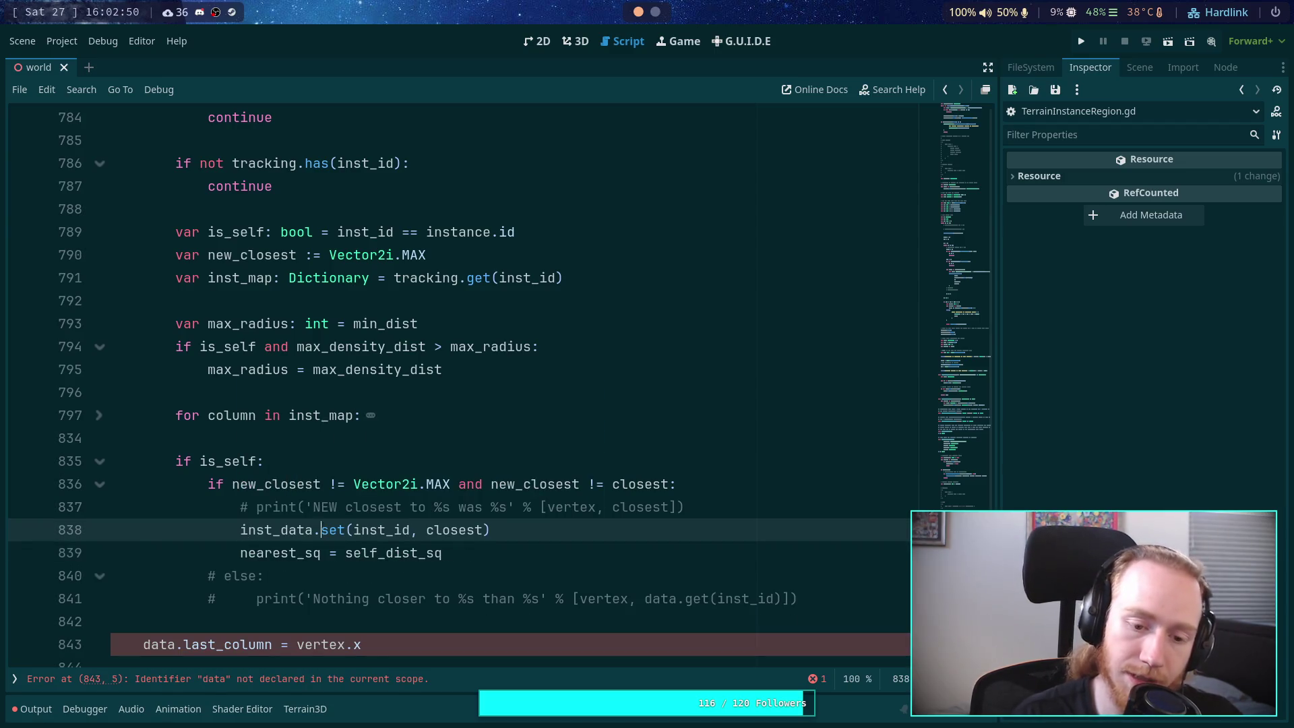
# Step: Replace closest in the set call with an opening Vector3i( value
pyautogui.click(425, 530)
pyautogui.hotkey('ctrl', 'shift', 'Right')
pyautogui.press('BackSpace')
pyautogui.write('Vector3(')
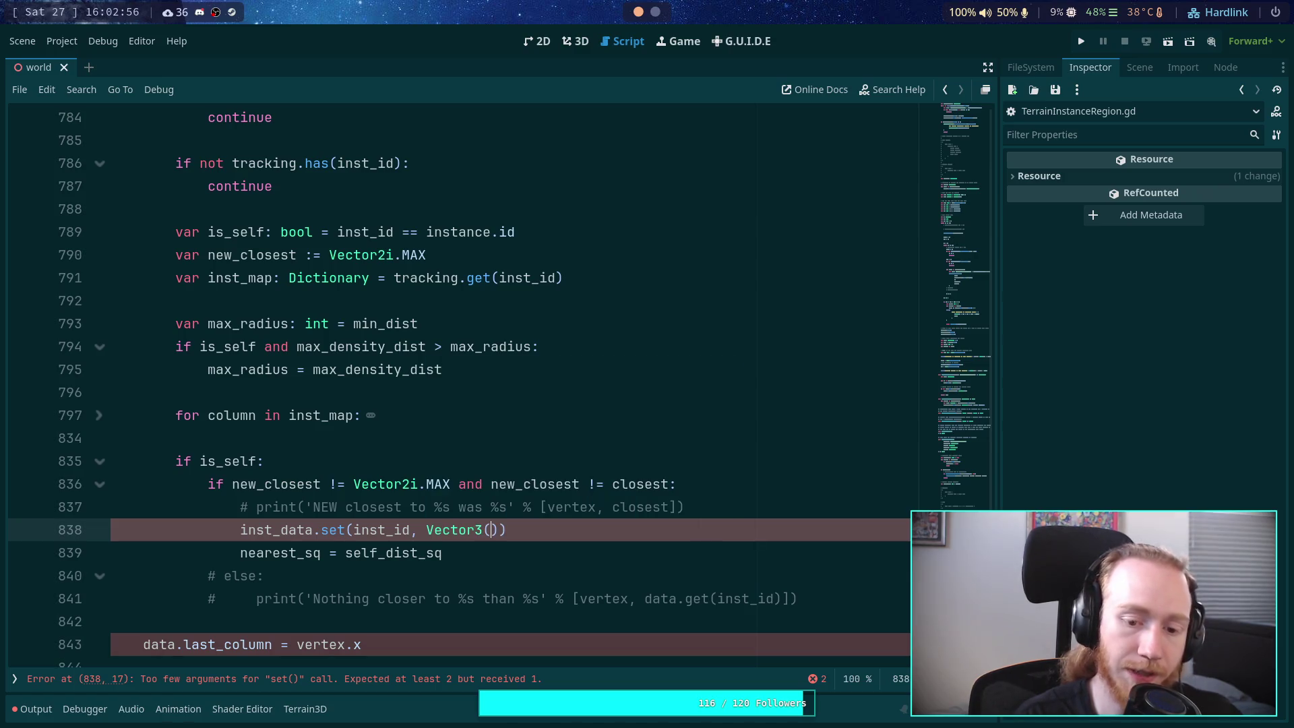
pyautogui.press('Left')
pyautogui.write('i')
pyautogui.press('Right')
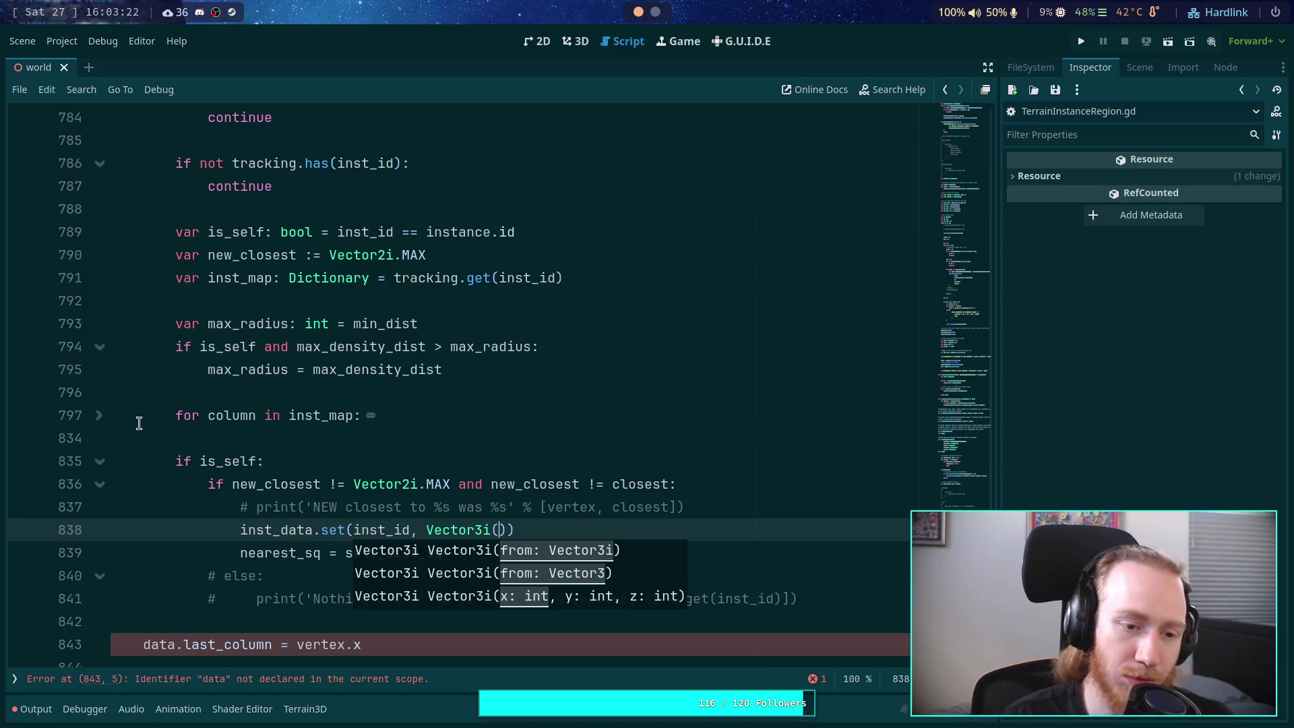
# Step: Unfold the column loop and delete the two-line optimization NOTE comment
pyautogui.click(101, 416)
pyautogui.scroll(-4, 393, 389)
pyautogui.scroll(-4, 397, 394)
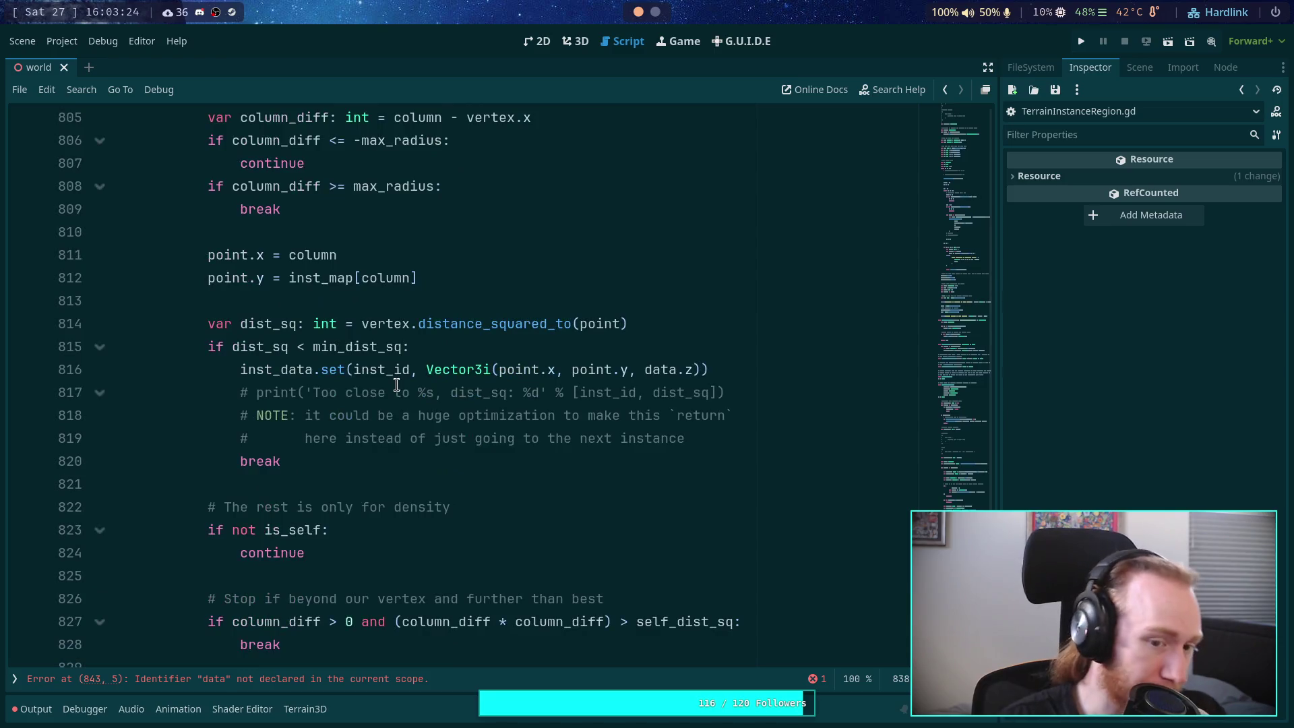
pyautogui.moveTo(745, 301); pyautogui.dragTo(240, 300)
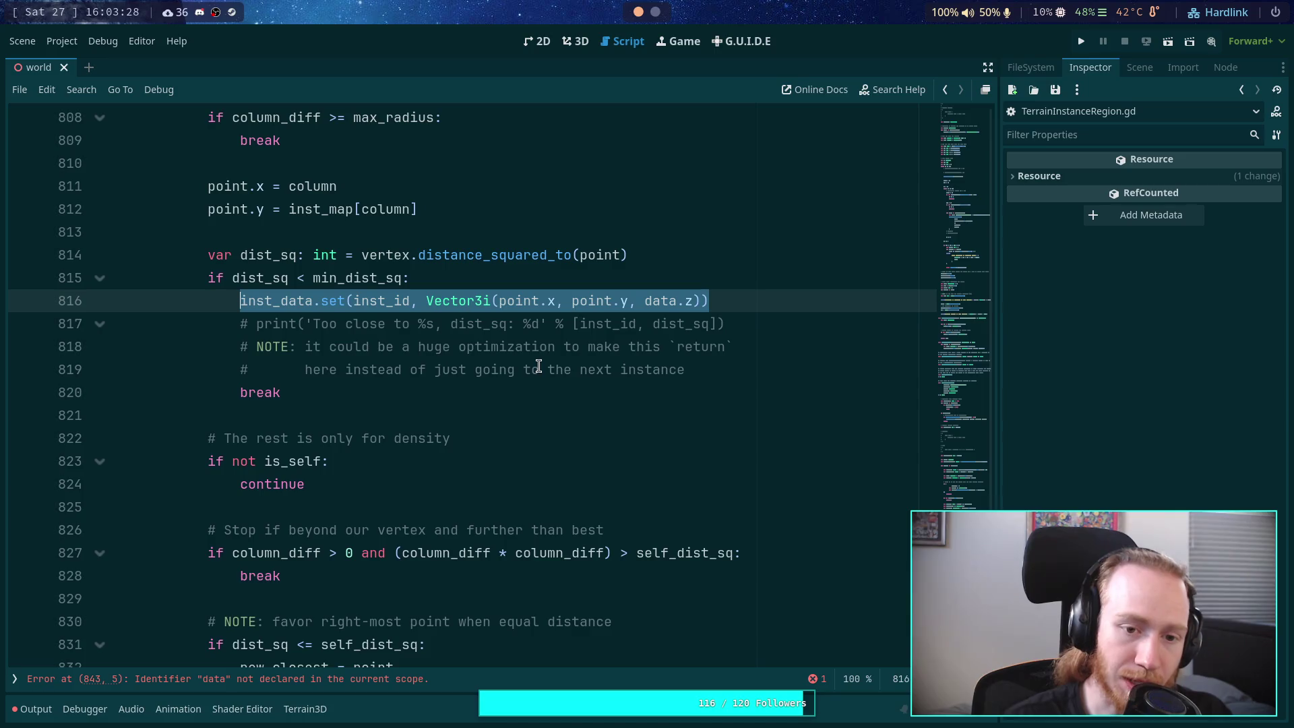
pyautogui.scroll(2, 535, 368)
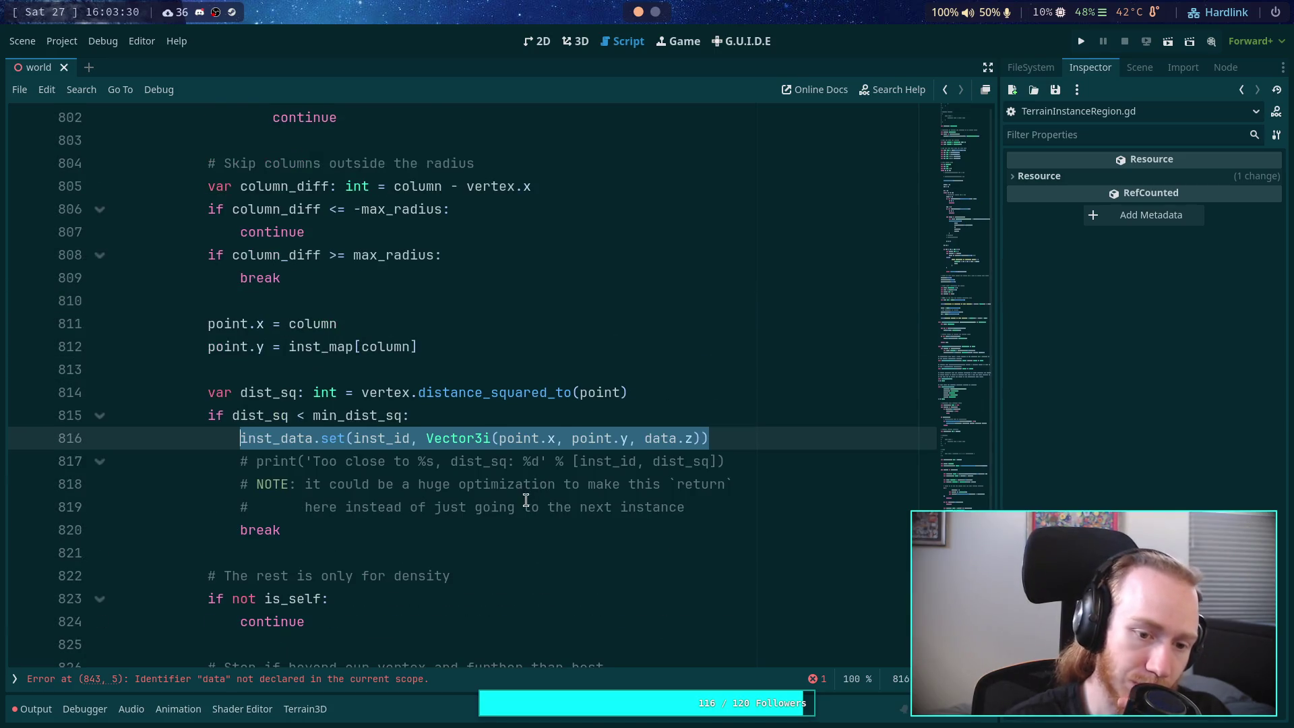
pyautogui.moveTo(736, 510); pyautogui.dragTo(784, 459)
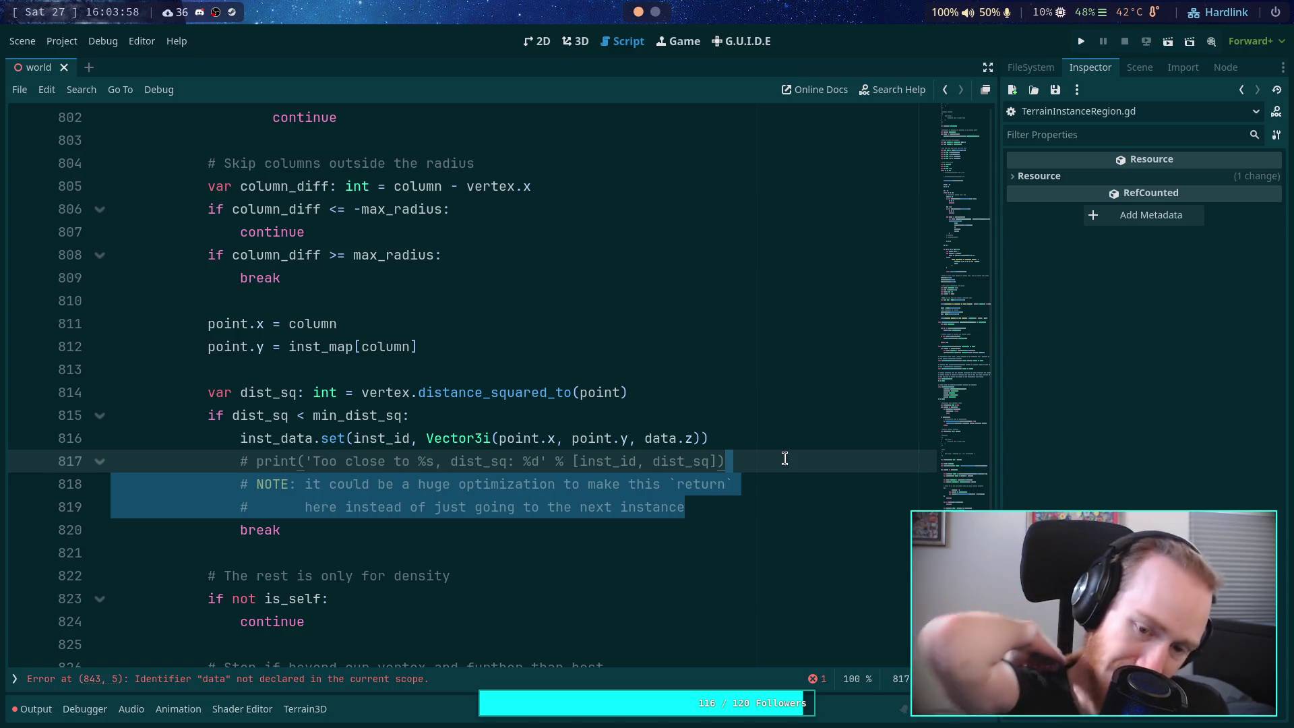
pyautogui.moveTo(728, 497); pyautogui.dragTo(751, 453)
pyautogui.press('BackSpace')
# Step: Replace break in the too-close block with return
pyautogui.doubleClick(261, 485)
pyautogui.write('return')
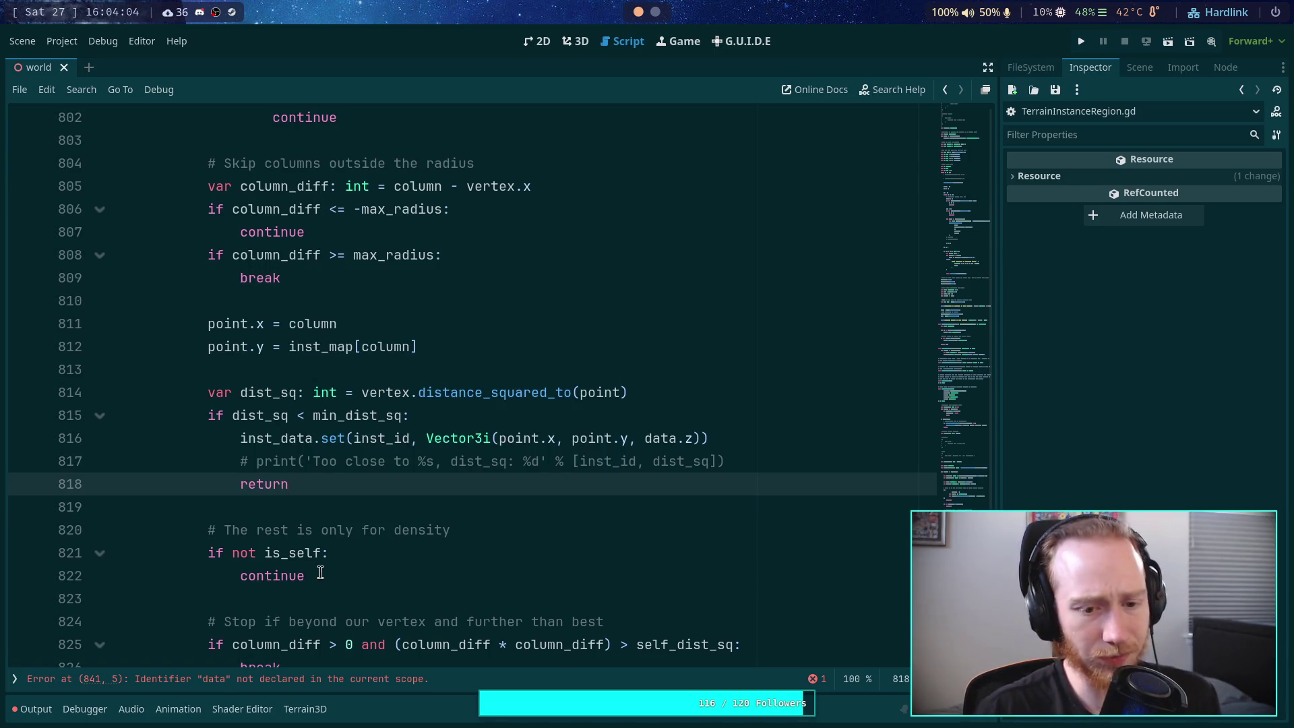
pyautogui.click(345, 506)
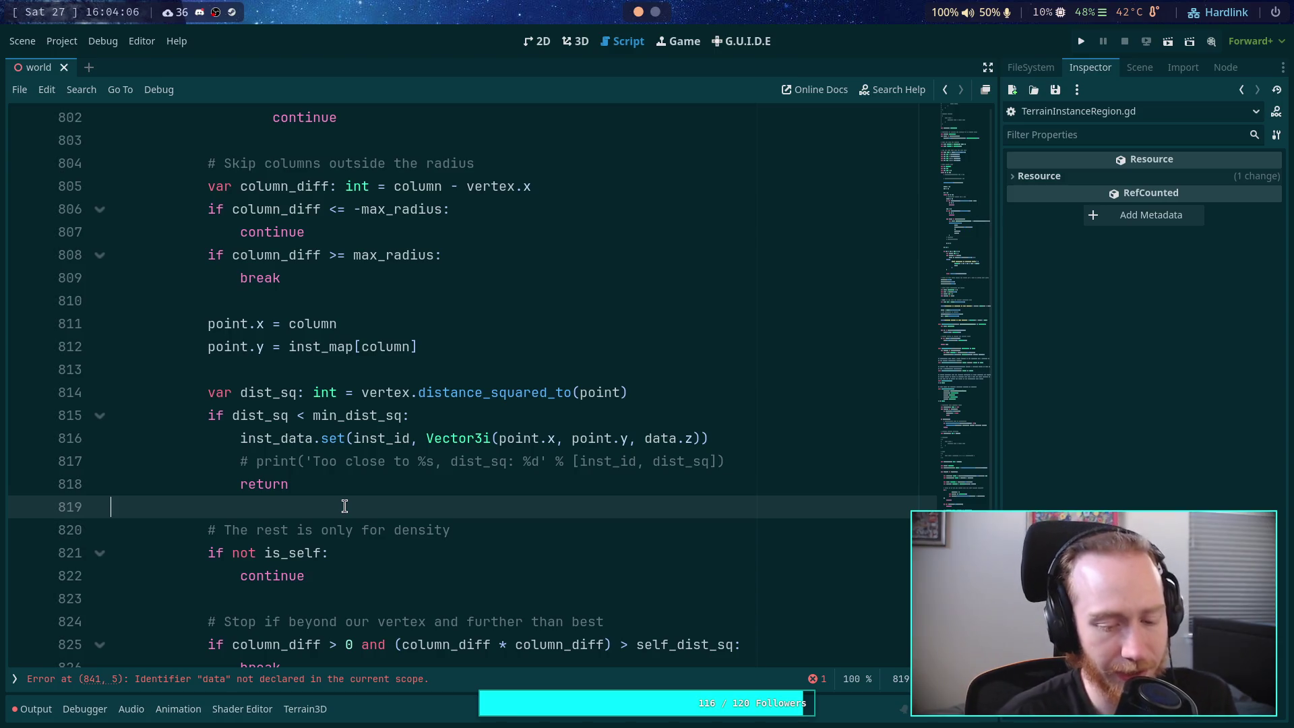
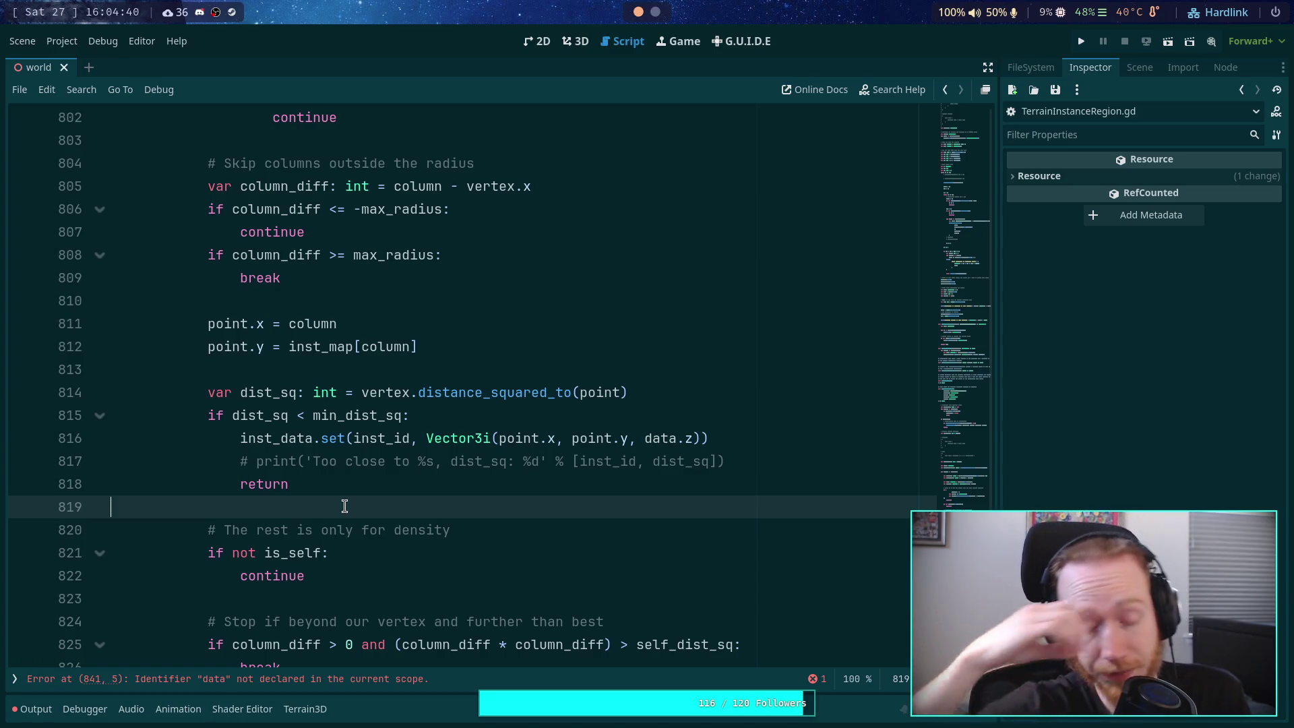
# Step: Scroll to the is_self block and put the caret inside the empty Vector3i() on line 836
pyautogui.scroll(-3, 269, 504)
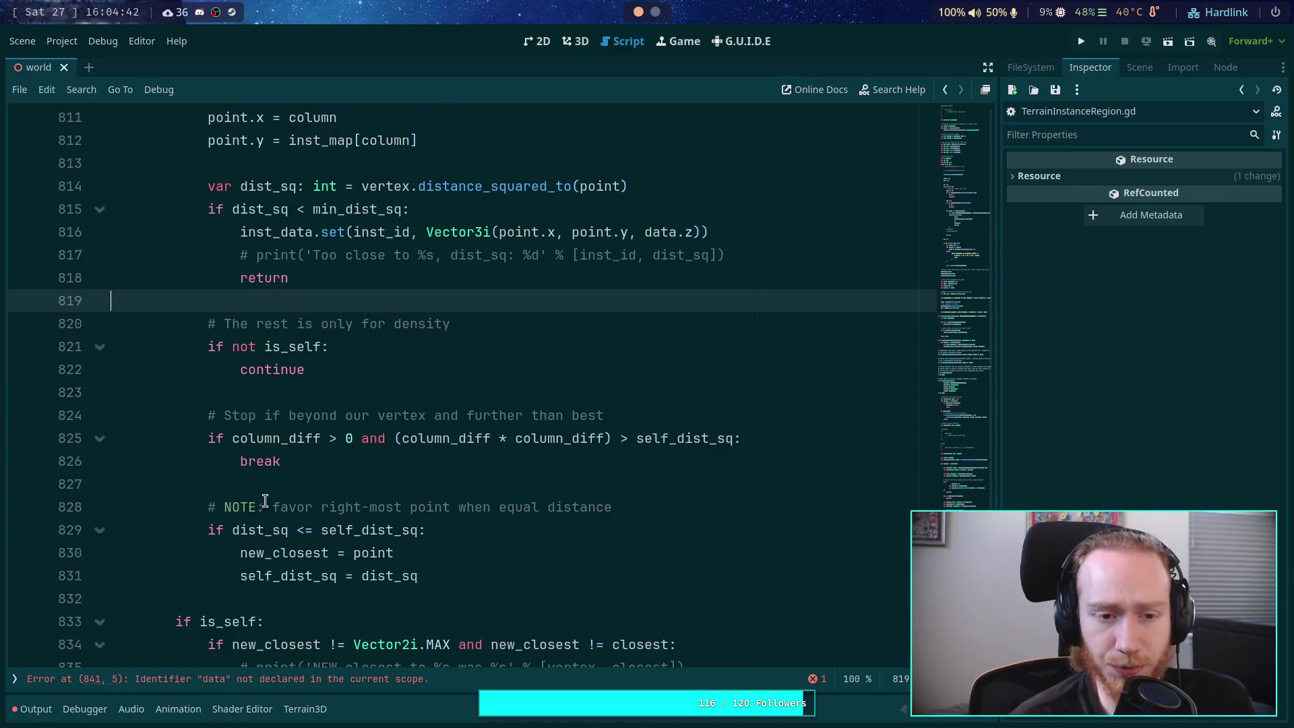
pyautogui.scroll(-4, 276, 476)
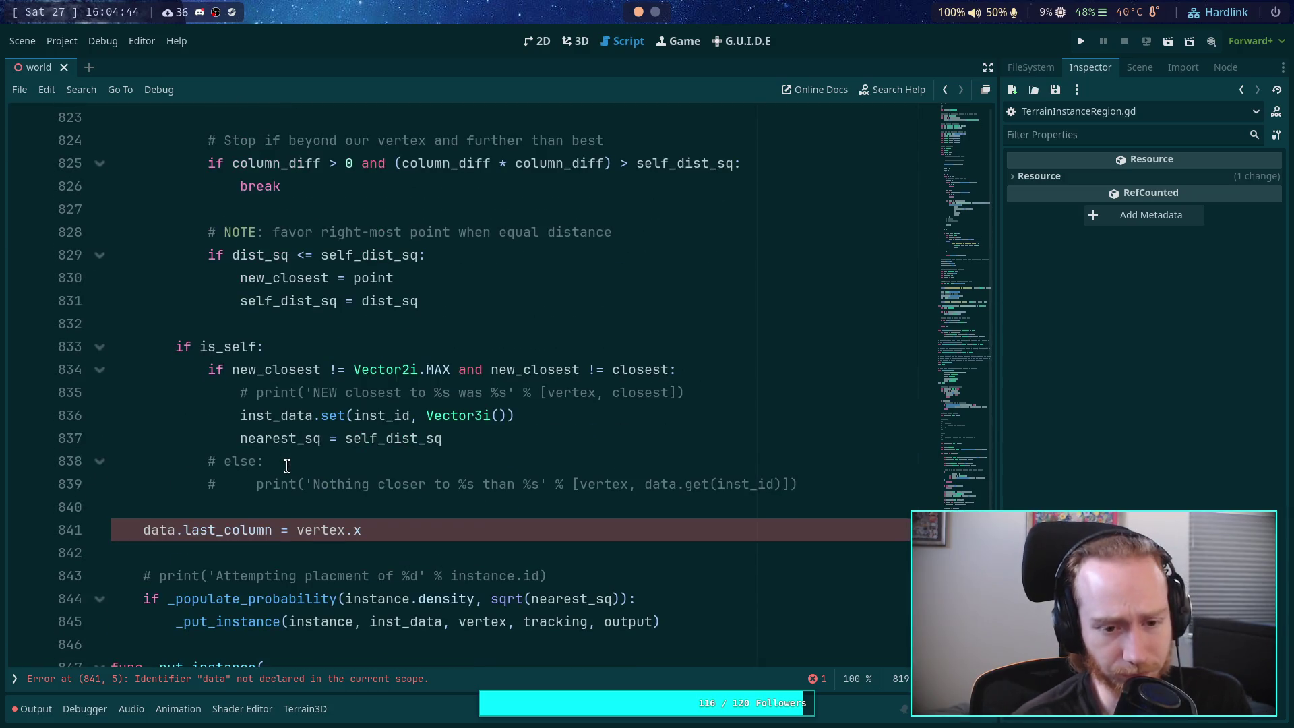
pyautogui.scroll(2, 300, 478)
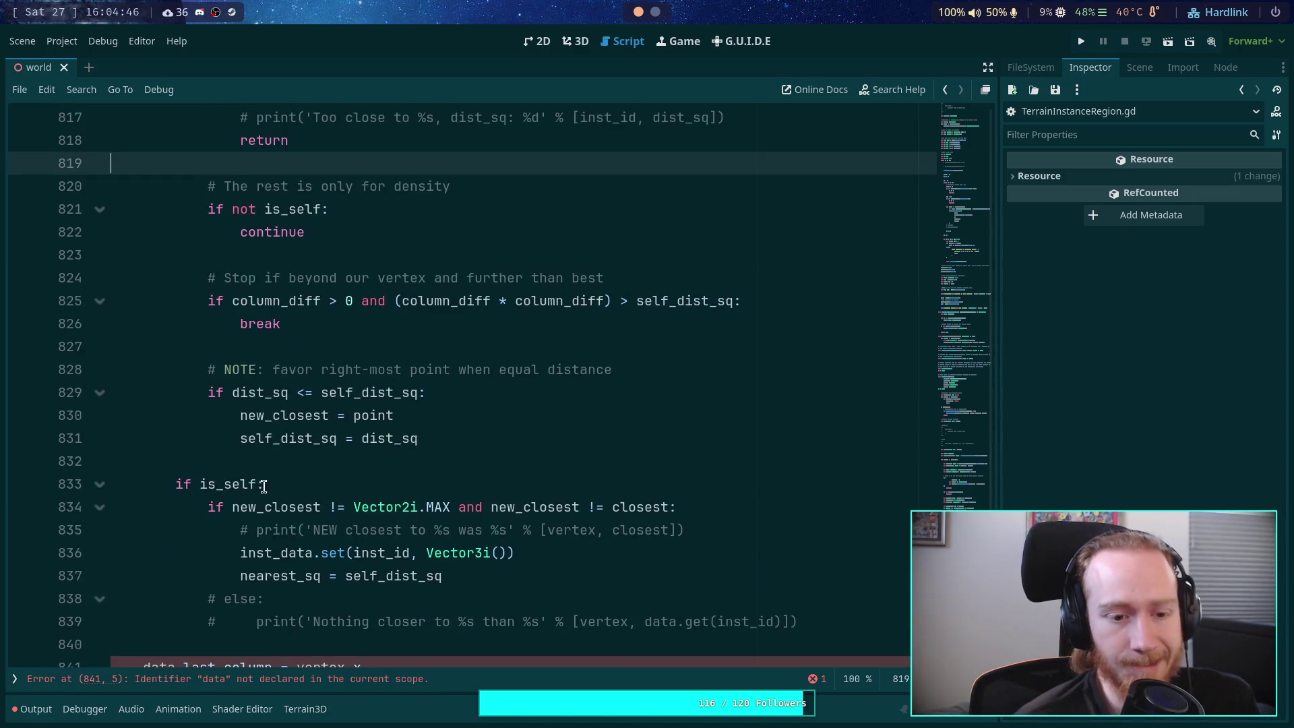
pyautogui.moveTo(200, 490); pyautogui.dragTo(431, 553)
pyautogui.scroll(-2, 446, 467)
pyautogui.click(509, 444)
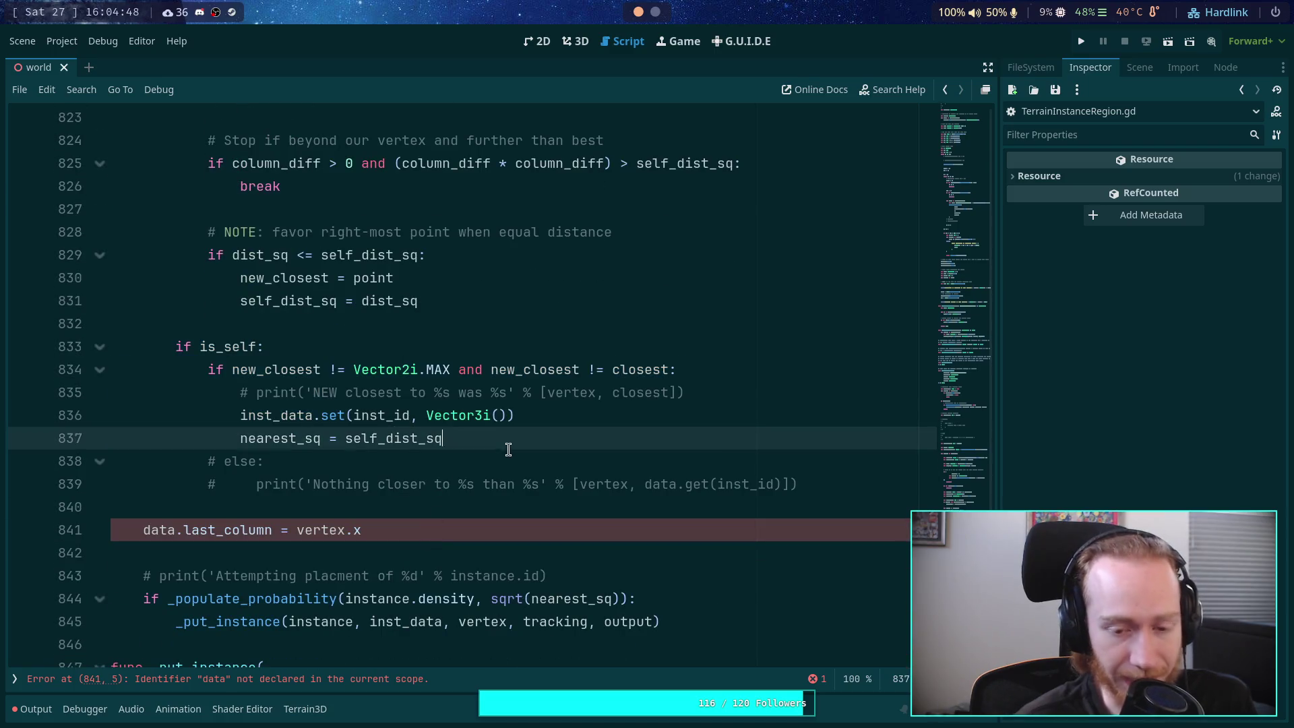
pyautogui.keyDown('shift'); pyautogui.click(637, 463); pyautogui.keyUp('shift')
pyautogui.click(648, 453)
pyautogui.click(663, 444)
pyautogui.click(499, 416)
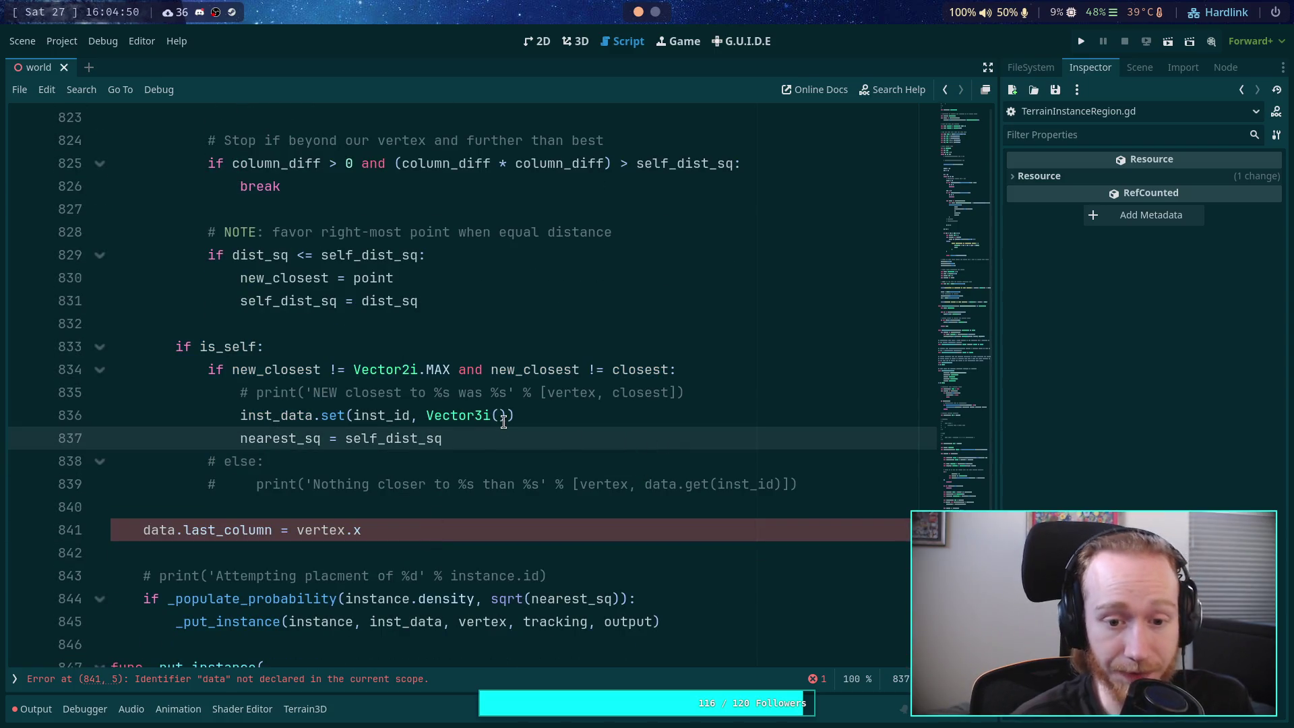
# Step: Fill line 836 with Vector3i(new_closest.x, new_closest.y, vertex.x) using autocomplete
pyautogui.write('new_')
pyautogui.press('Return')
pyautogui.write('.x, no')
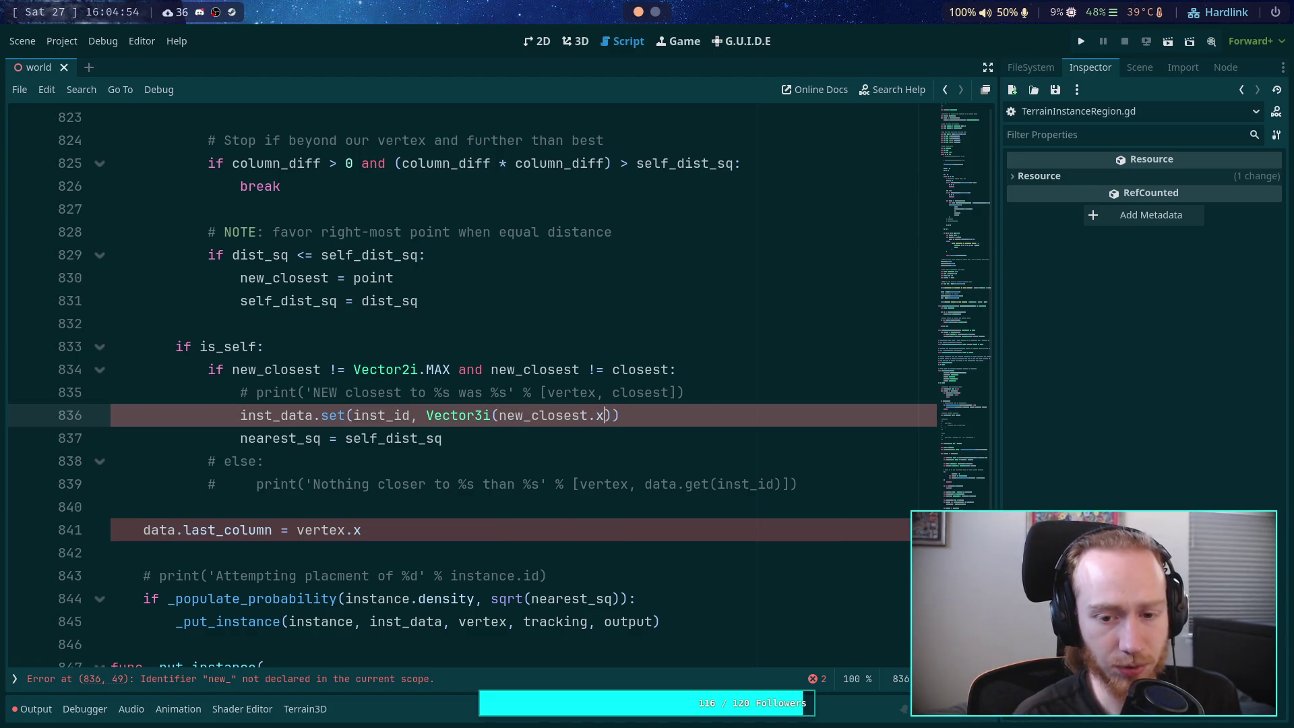
pyautogui.press('BackSpace')
pyautogui.write('e')
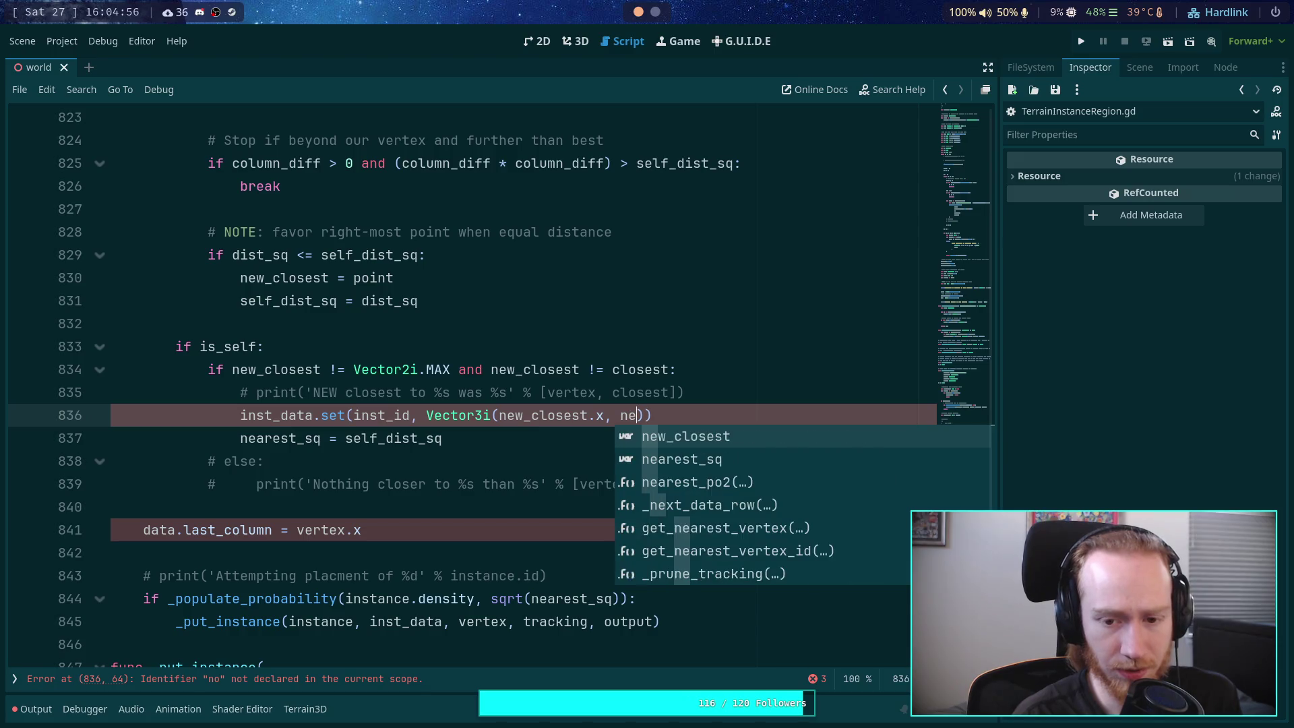
pyautogui.press('Return')
pyautogui.write('.,')
pyautogui.press('BackSpace')
pyautogui.write('y, vertex.x')
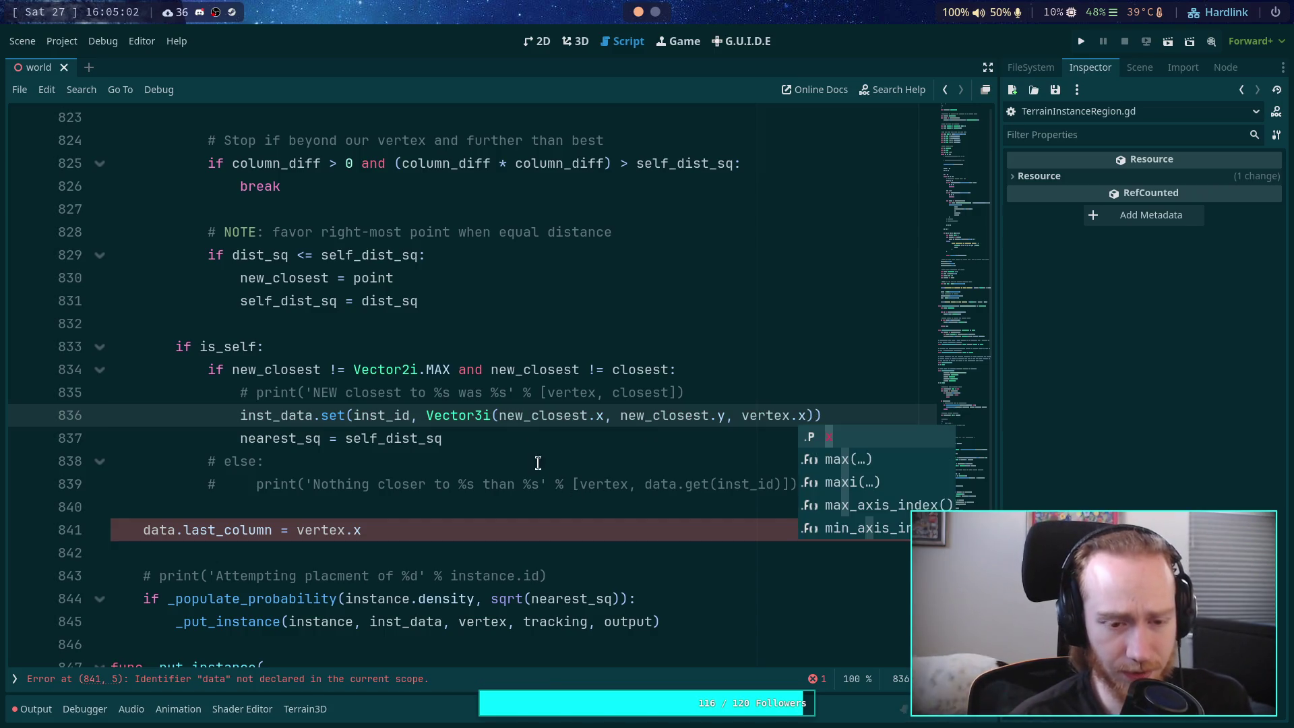
pyautogui.click(573, 439)
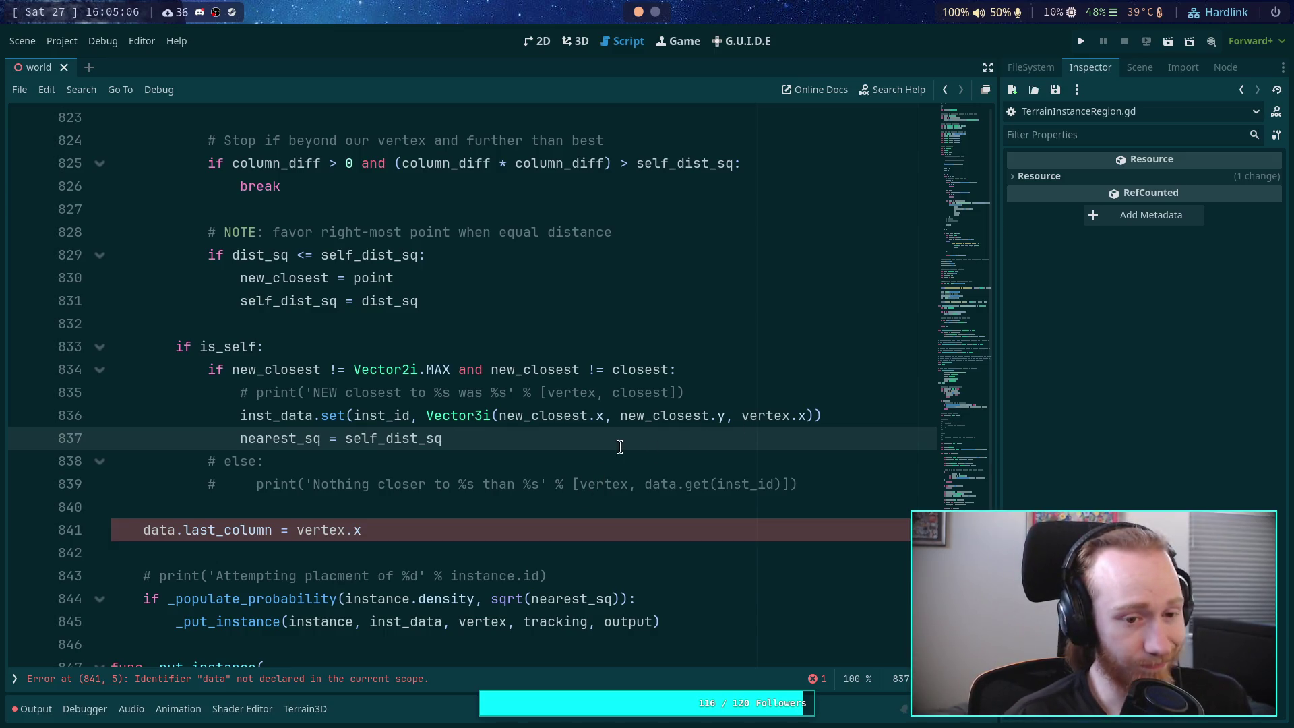
pyautogui.scroll(1, 572, 451)
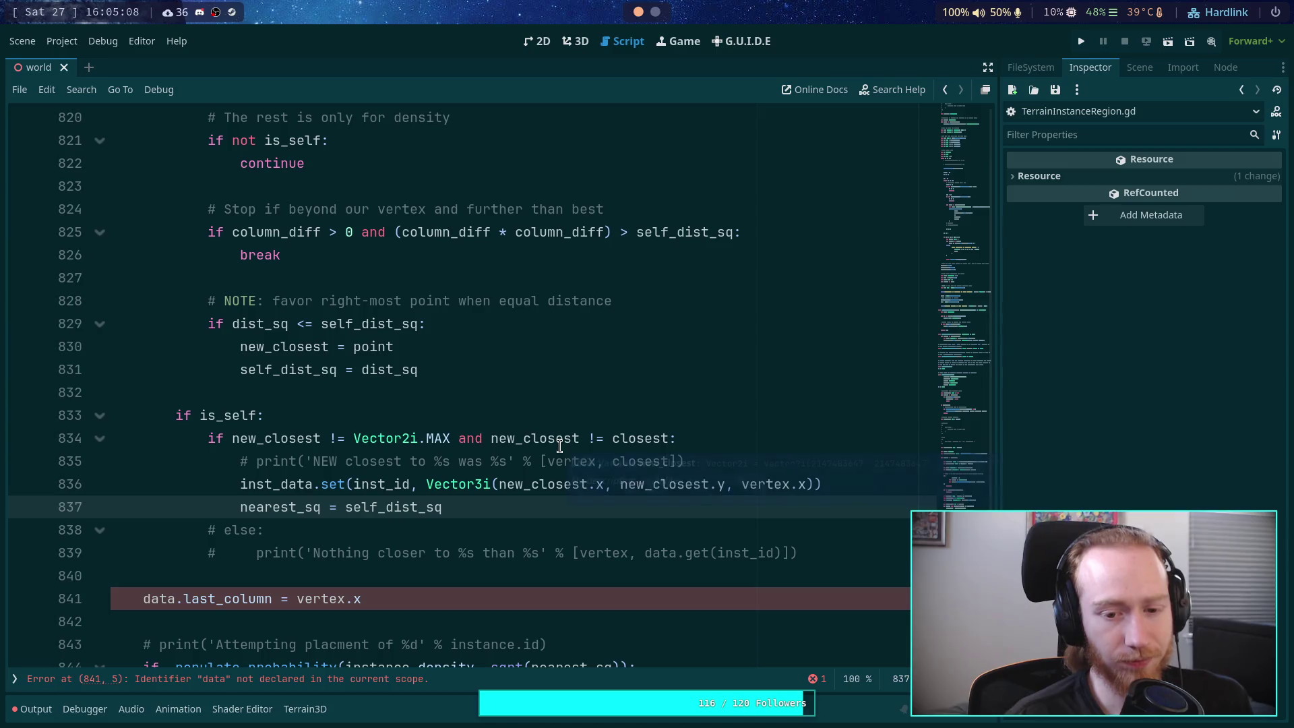
pyautogui.click(543, 396)
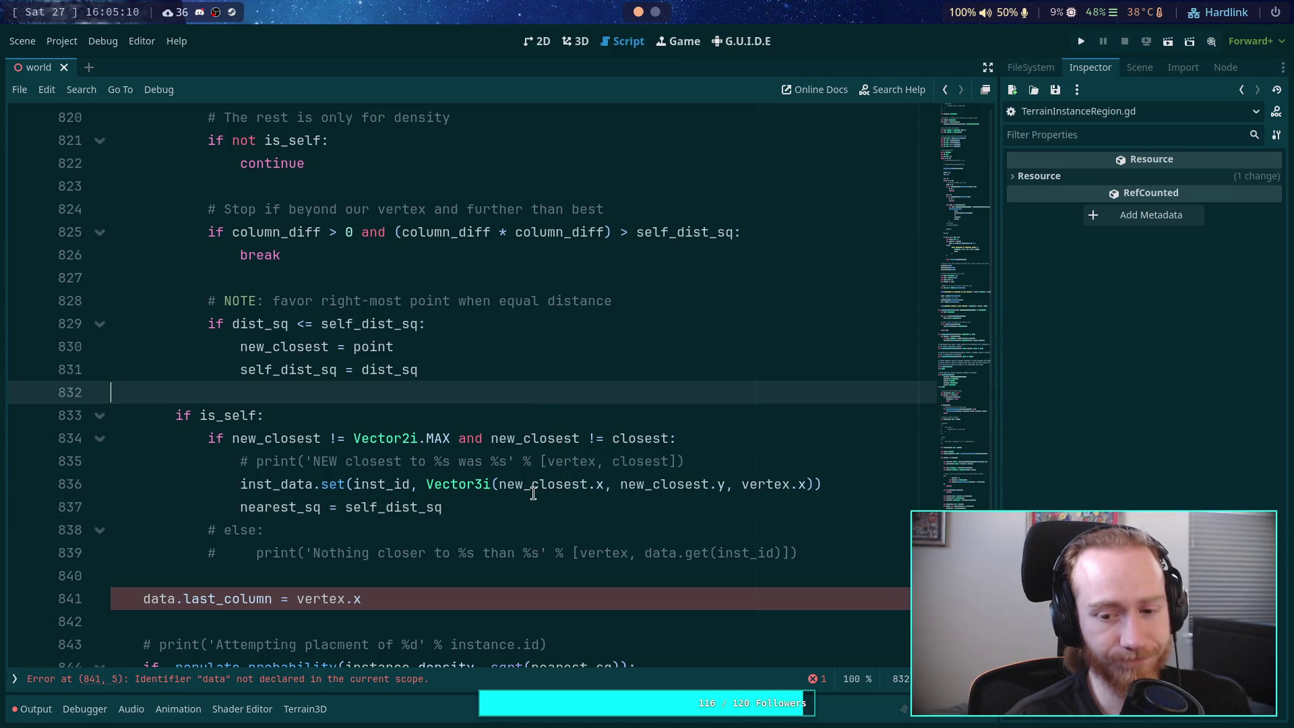
pyautogui.click(566, 509)
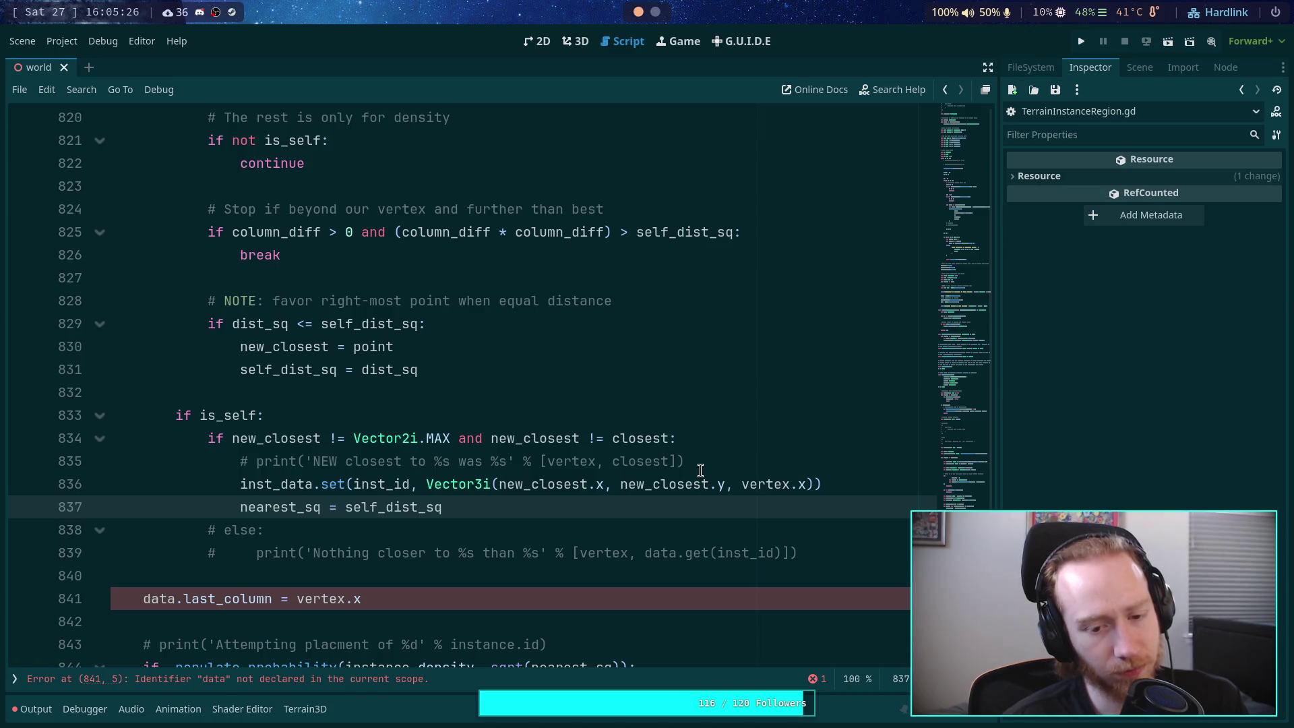
pyautogui.scroll(1, 701, 469)
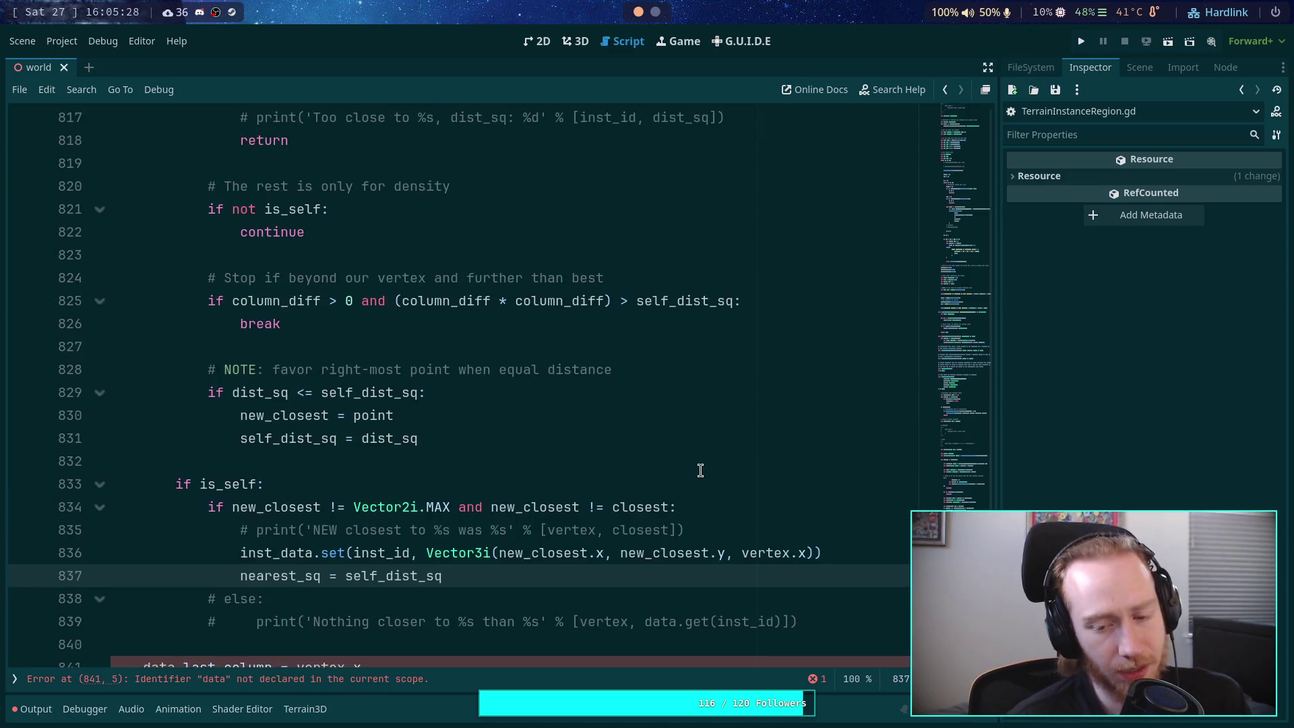
pyautogui.scroll(-2, 673, 462)
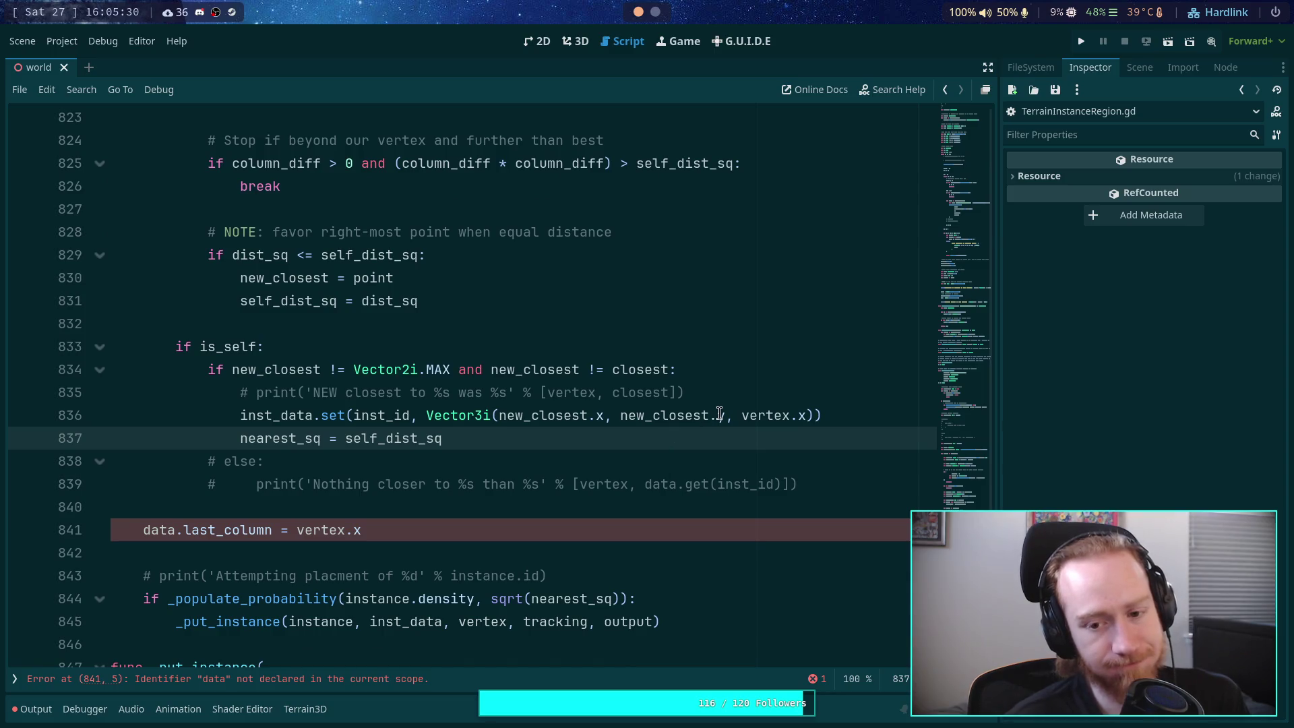
pyautogui.moveTo(727, 423)
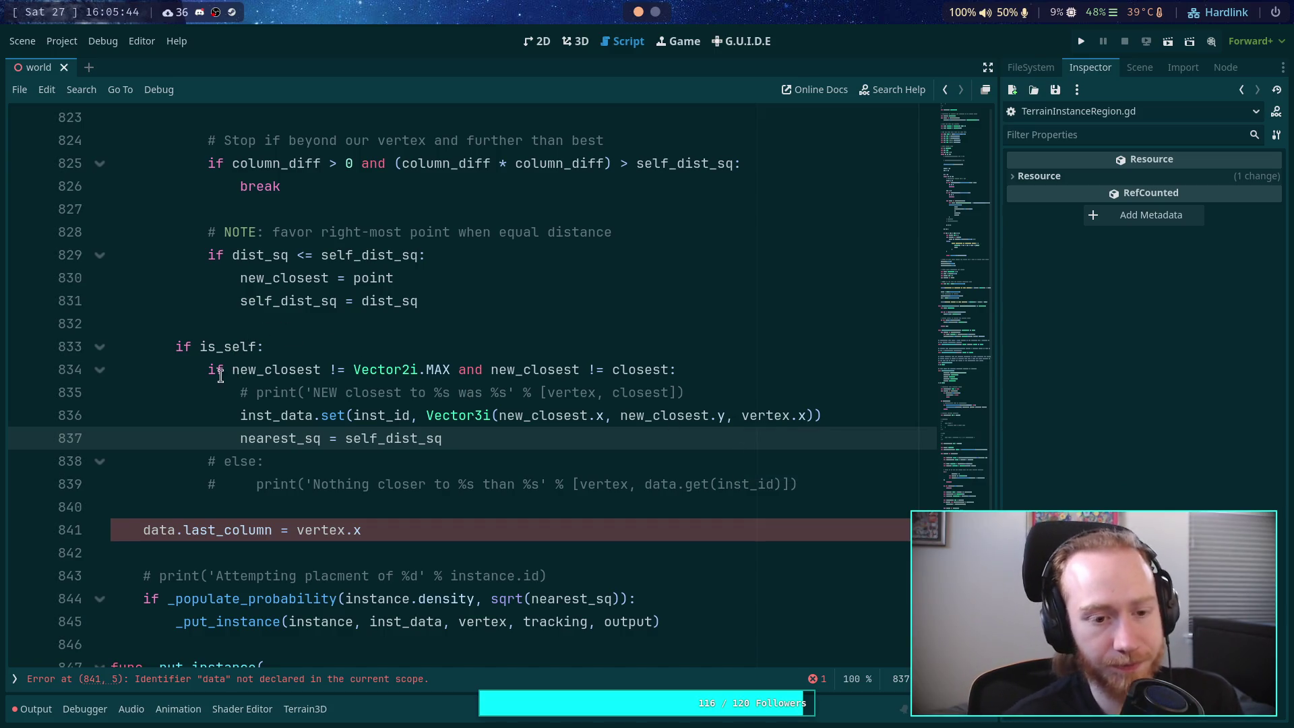
pyautogui.moveTo(223, 369); pyautogui.dragTo(254, 341)
# Step: Join the two conditions with 'and' and dedent the merged three-line block
pyautogui.write('and new_closest != closest')
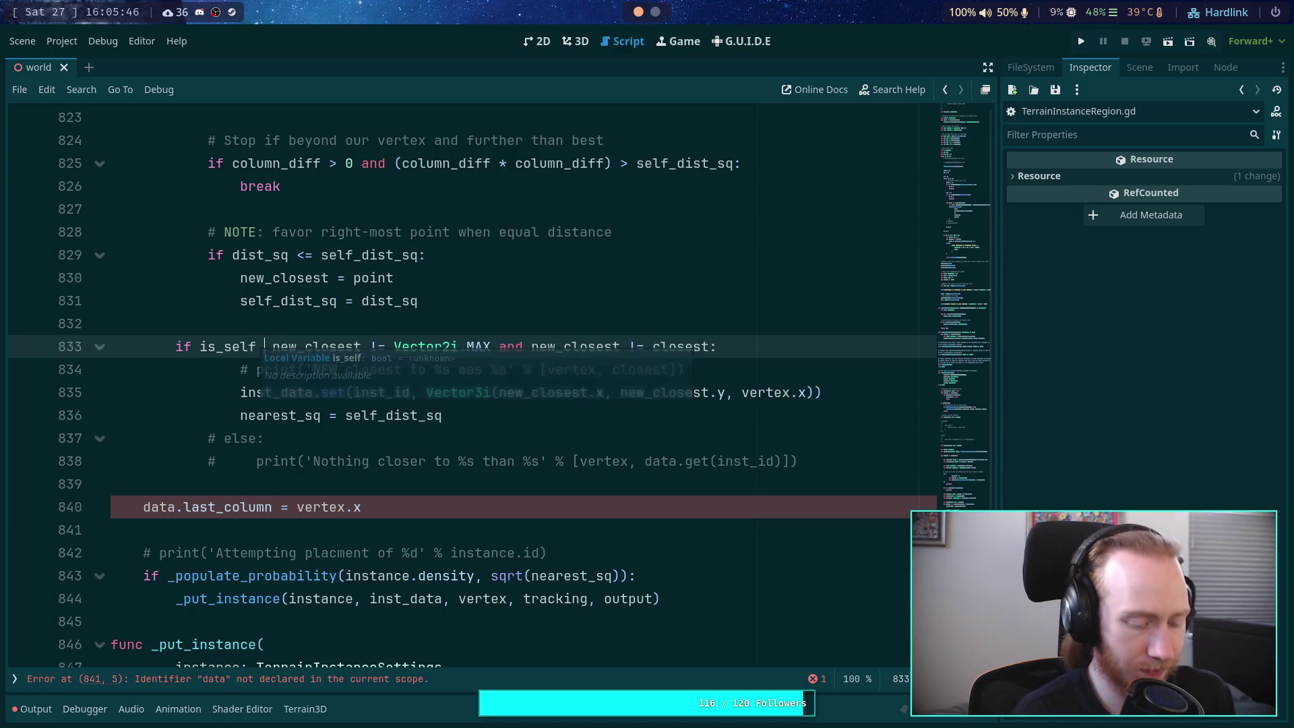
pyautogui.click(321, 232)
pyautogui.moveTo(357, 415); pyautogui.dragTo(342, 370)
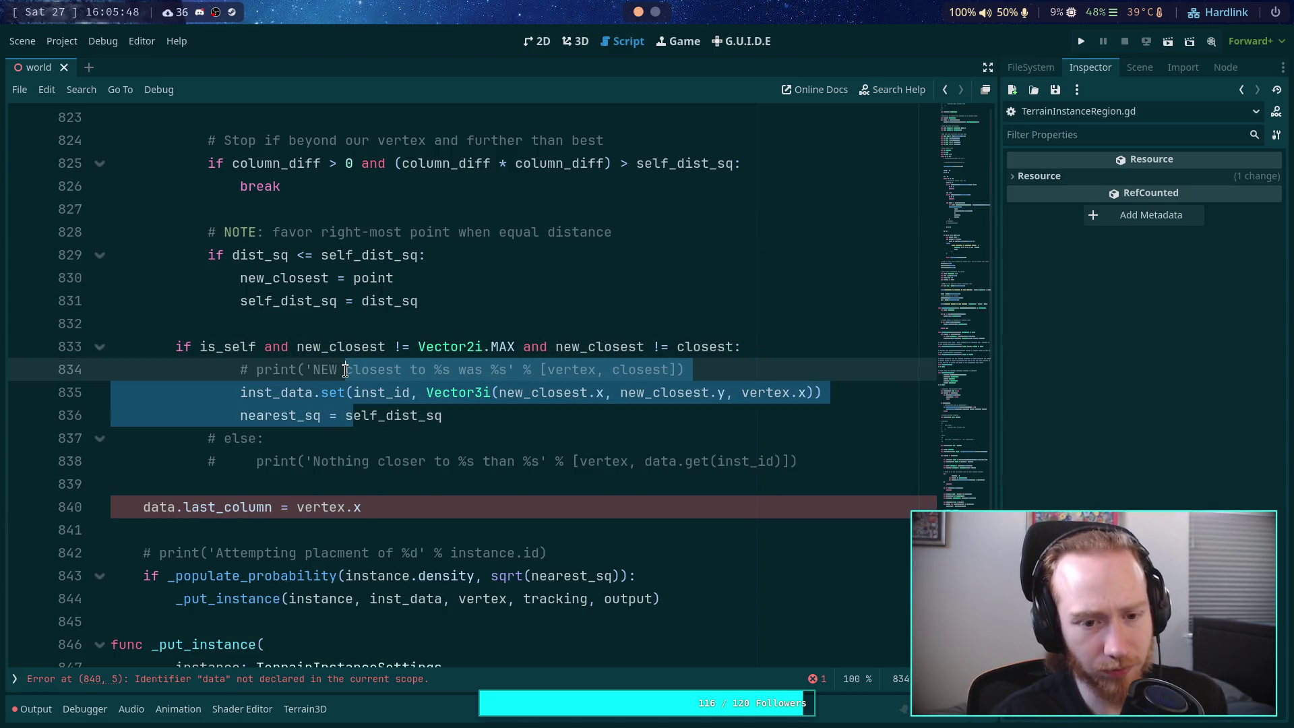
pyautogui.hotkey('shift', 'Tab')
pyautogui.click(442, 418)
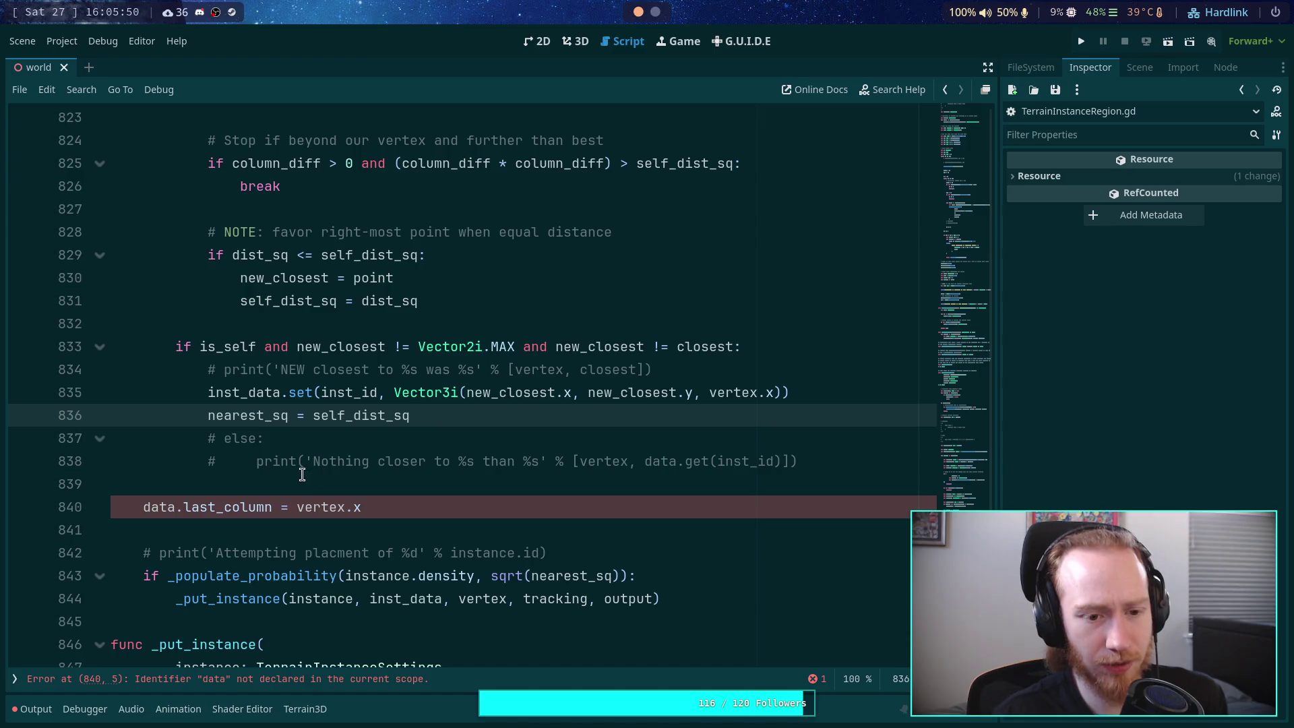
# Step: Replace the commented-out else and print lines with a new else branch
pyautogui.doubleClick(283, 461)
pyautogui.moveTo(809, 461); pyautogui.dragTo(823, 418)
pyautogui.press('BackSpace')
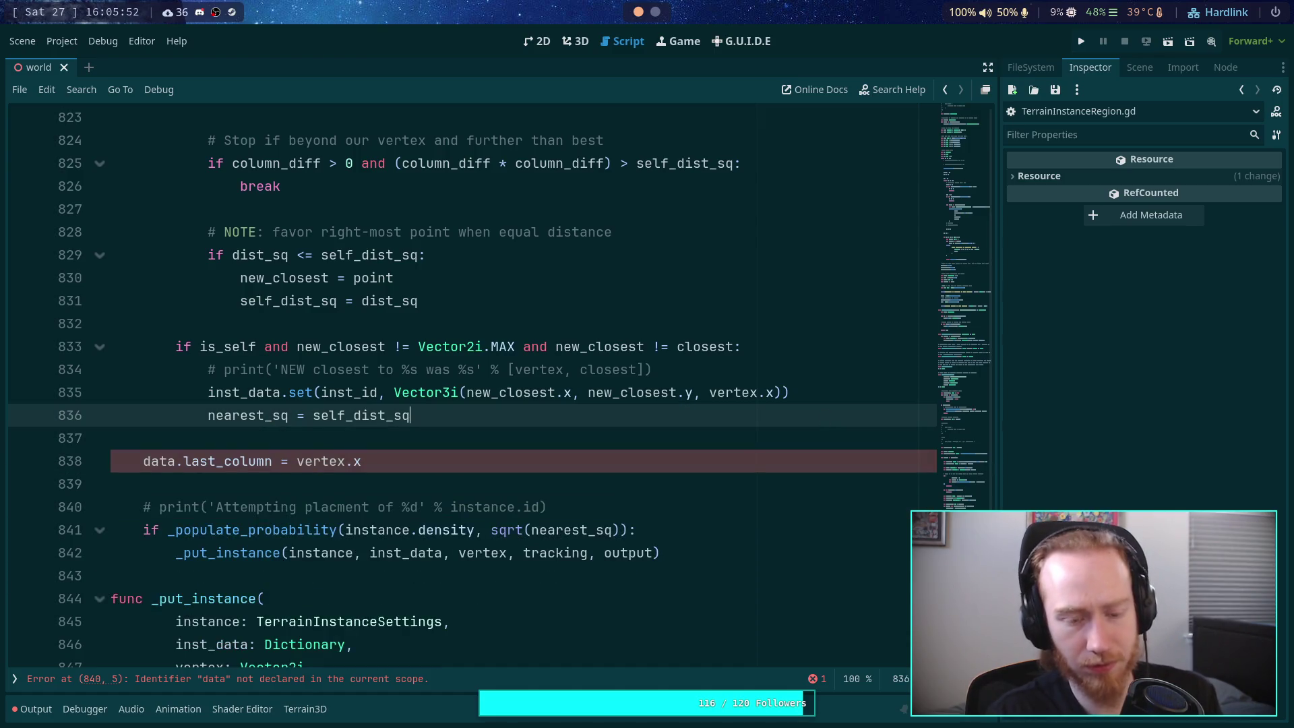
pyautogui.press('Return')
pyautogui.press('BackSpace')
pyautogui.write('se:')
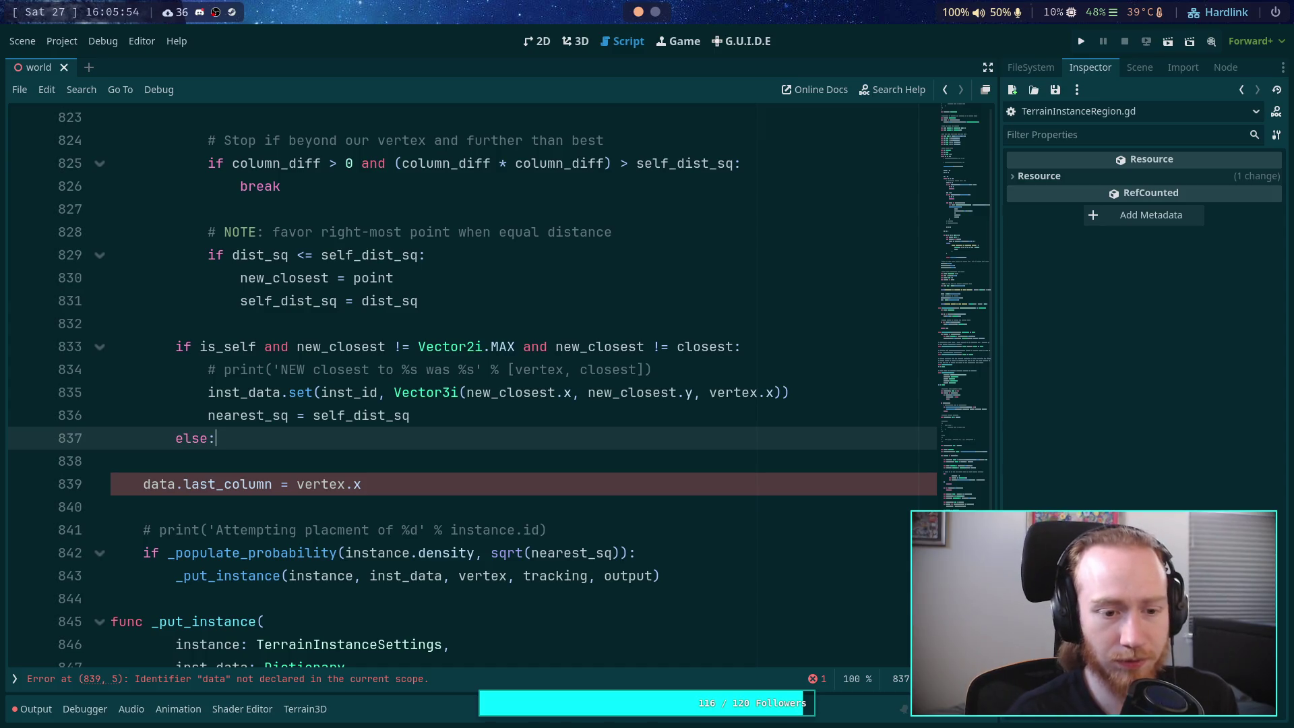
pyautogui.press('Return')
# Step: In the else branch, write inst_data.set(inst_id, Vector3i(data.x, data.y, vertex.z))
pyautogui.write('inst_data.')
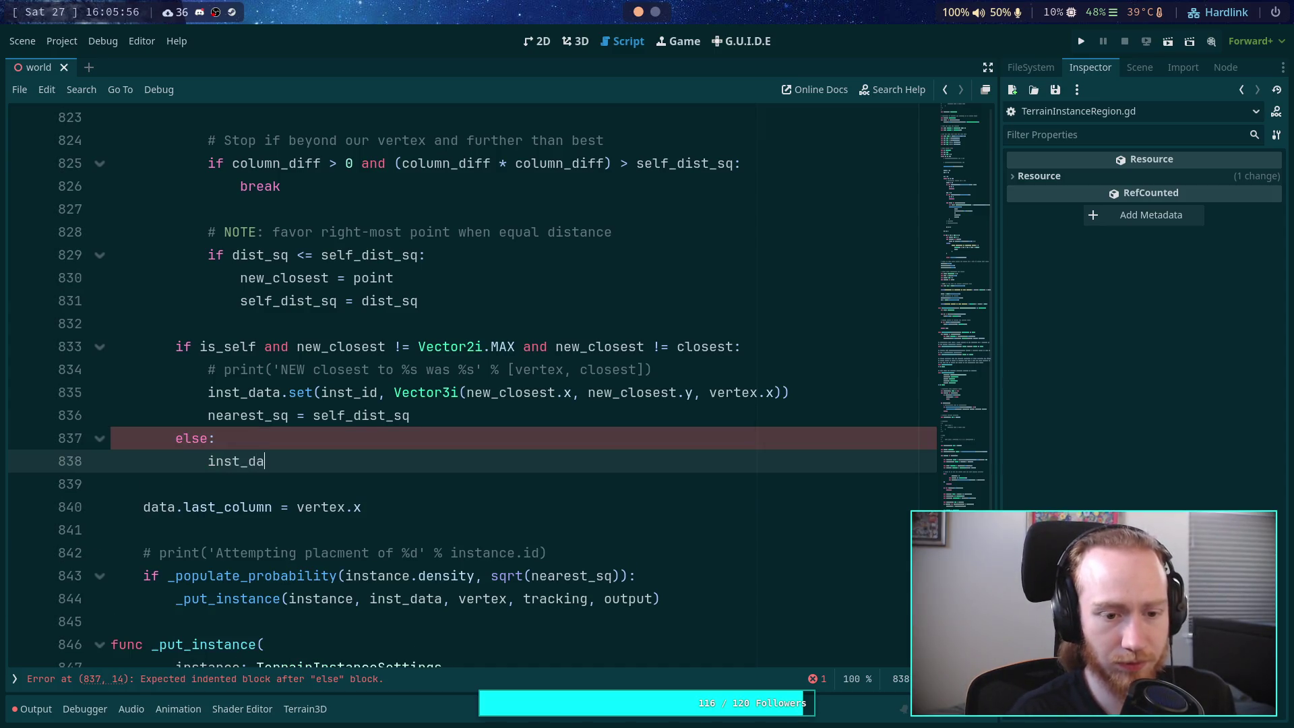
pyautogui.write('set9i')
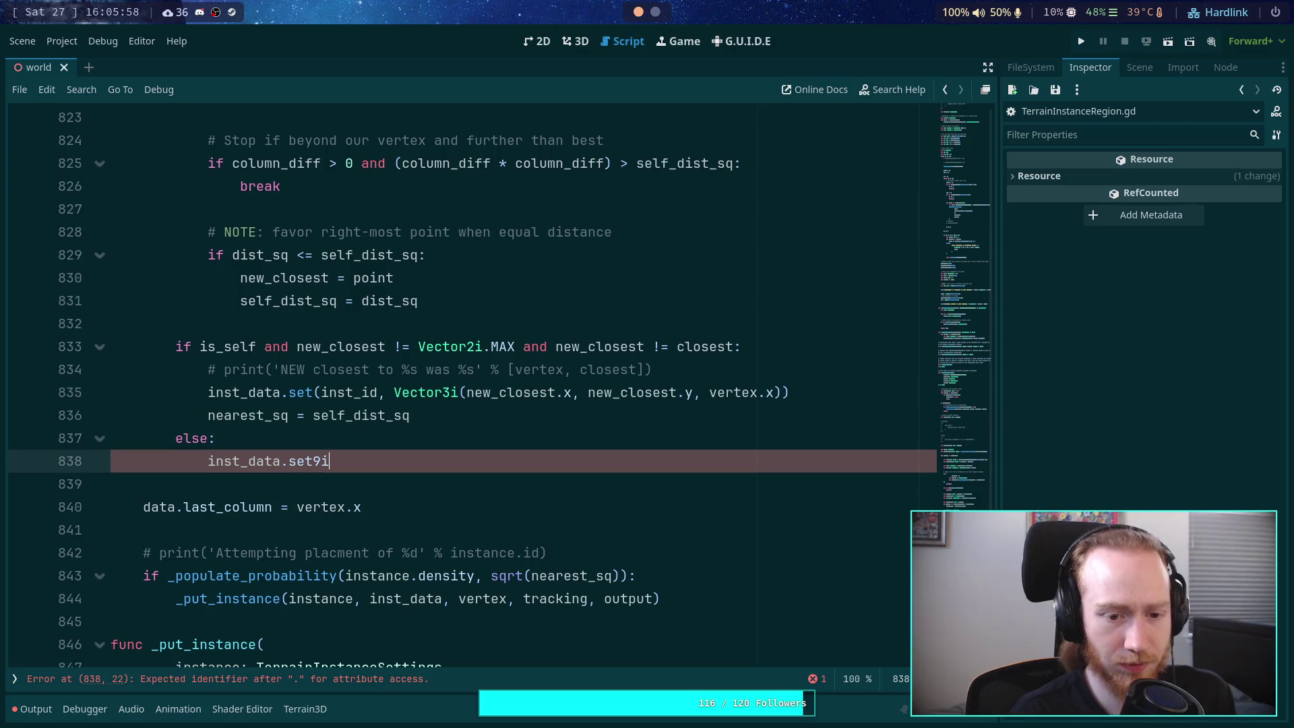
pyautogui.write('(inst')
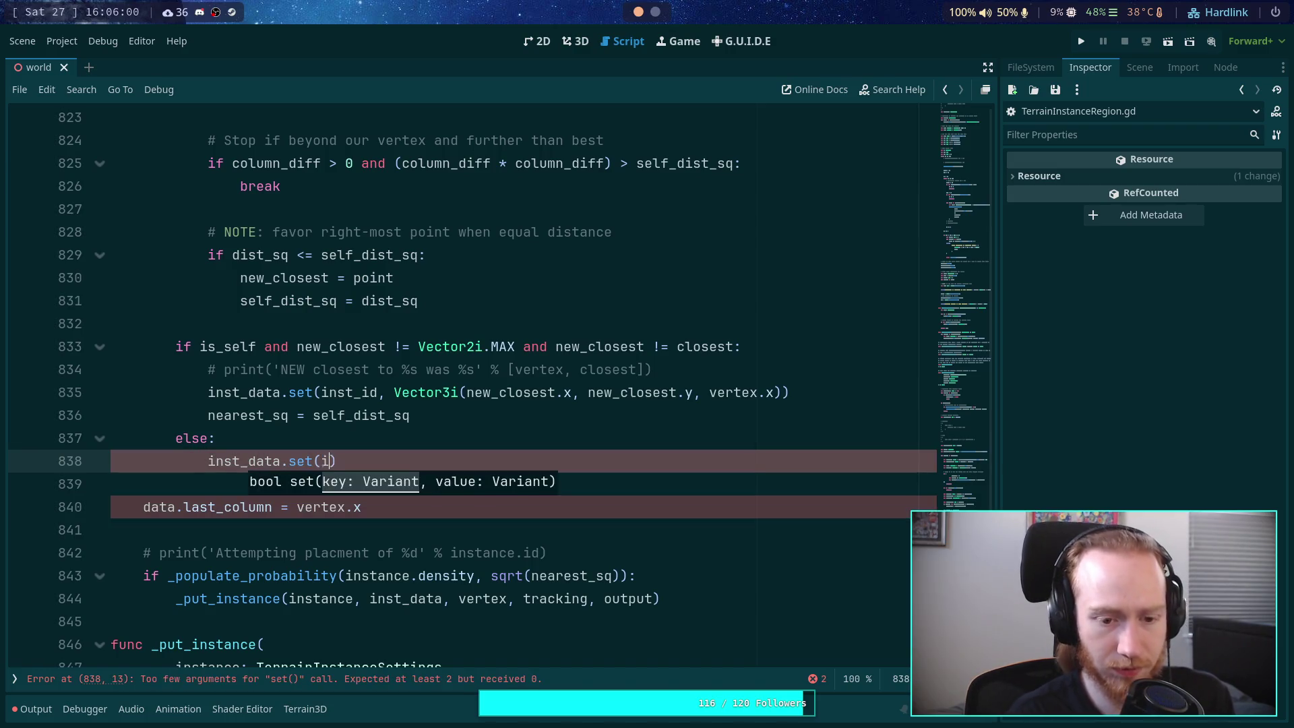
pyautogui.write('-id')
pyautogui.press('BackSpace')
pyautogui.press('BackSpace')
pyautogui.press('BackSpace')
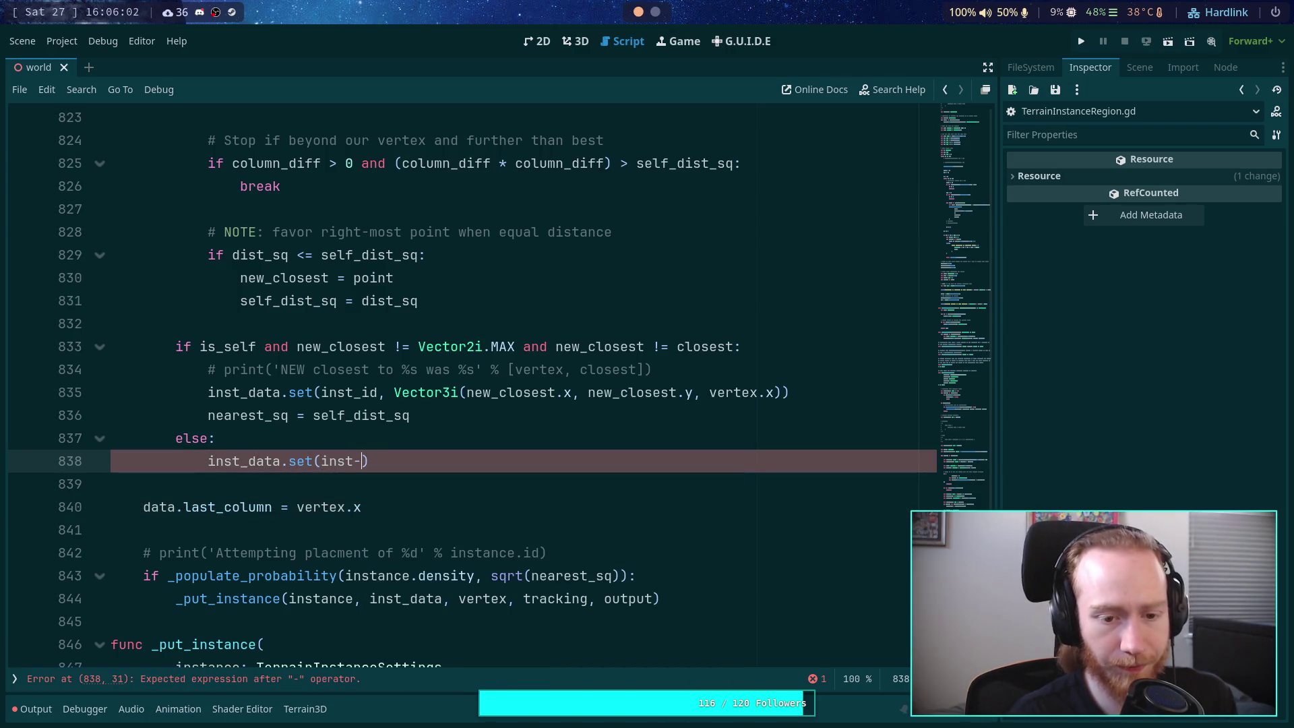
pyautogui.write('_S')
pyautogui.press('BackSpace')
pyautogui.write('ih')
pyautogui.press('BackSpace')
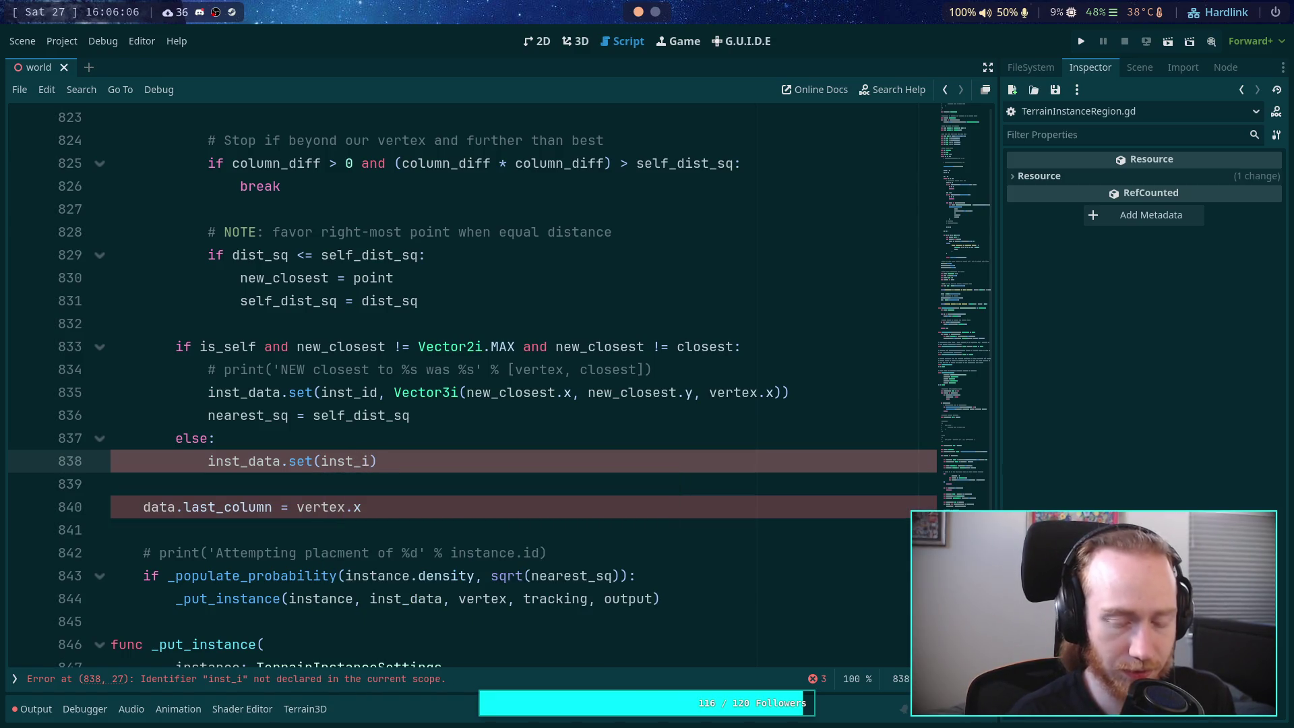
pyautogui.write('d0')
pyautogui.press('BackSpace')
pyautogui.write(', ')
pyautogui.write('ve')
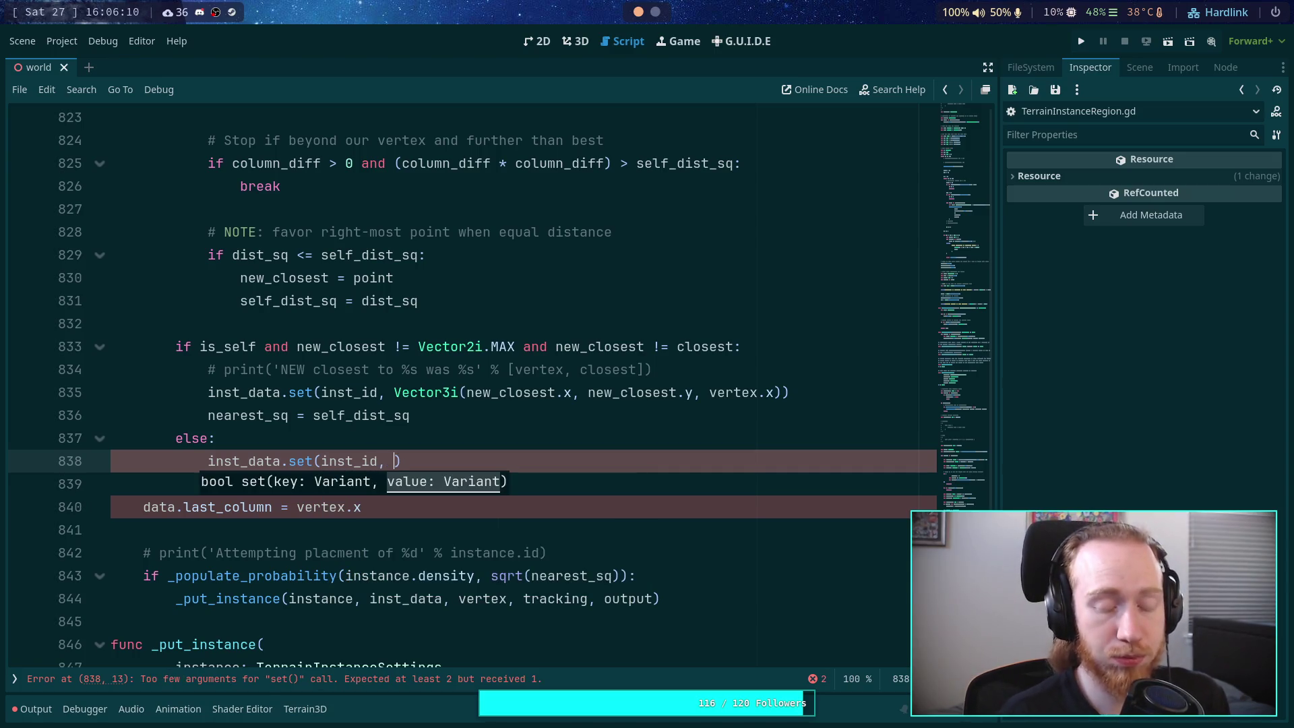
pyautogui.press('BackSpace')
pyautogui.press('BackSpace')
pyautogui.write('V')
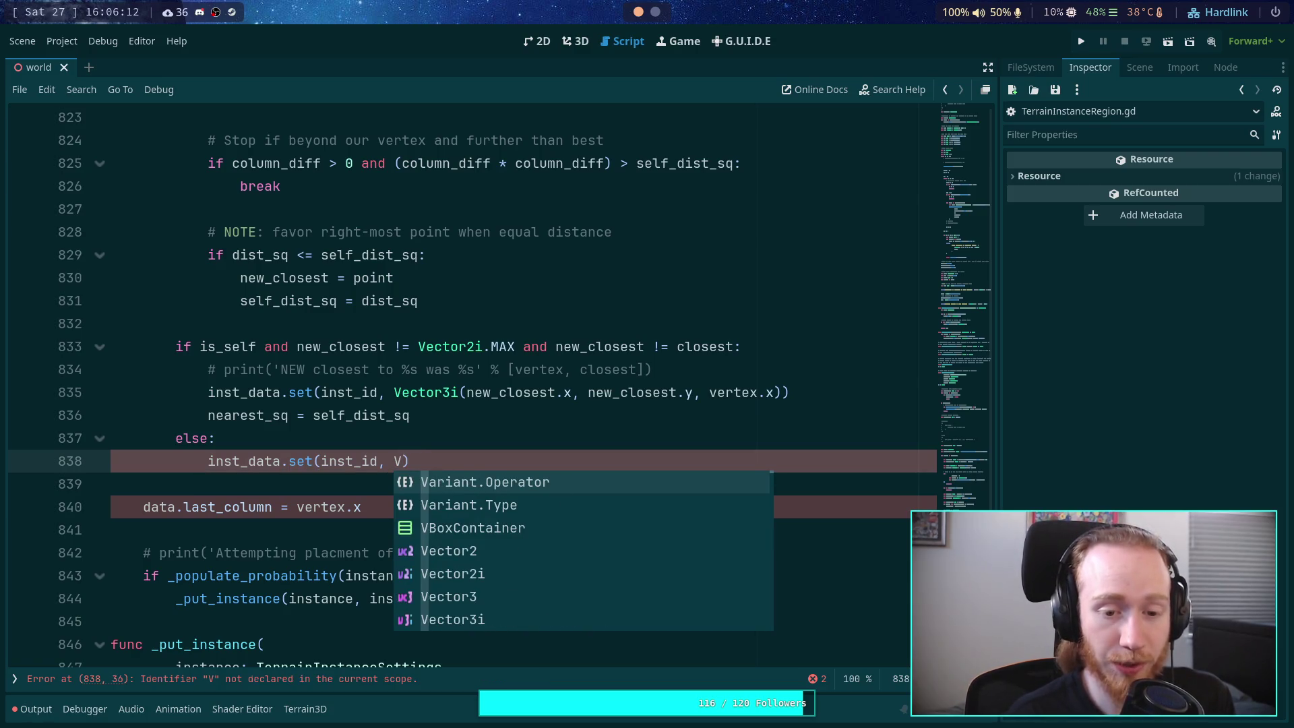
pyautogui.write('ector3i9')
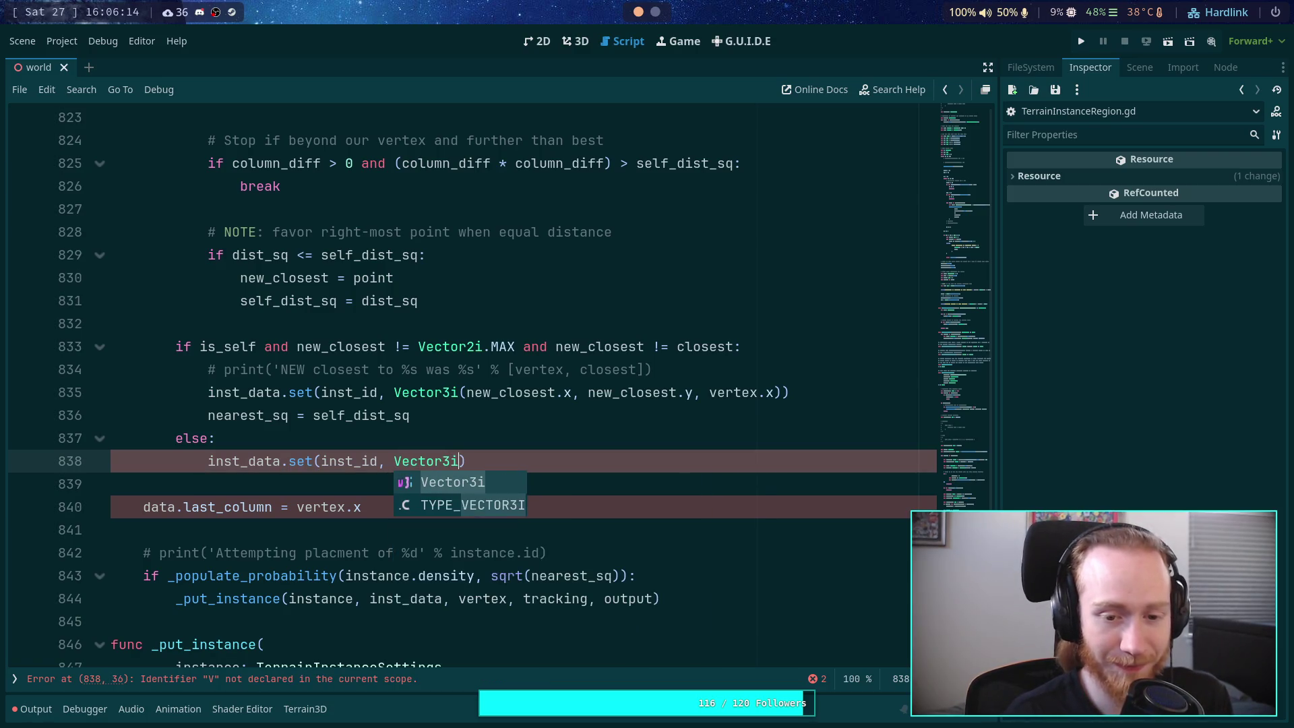
pyautogui.press('BackSpace')
pyautogui.write('(')
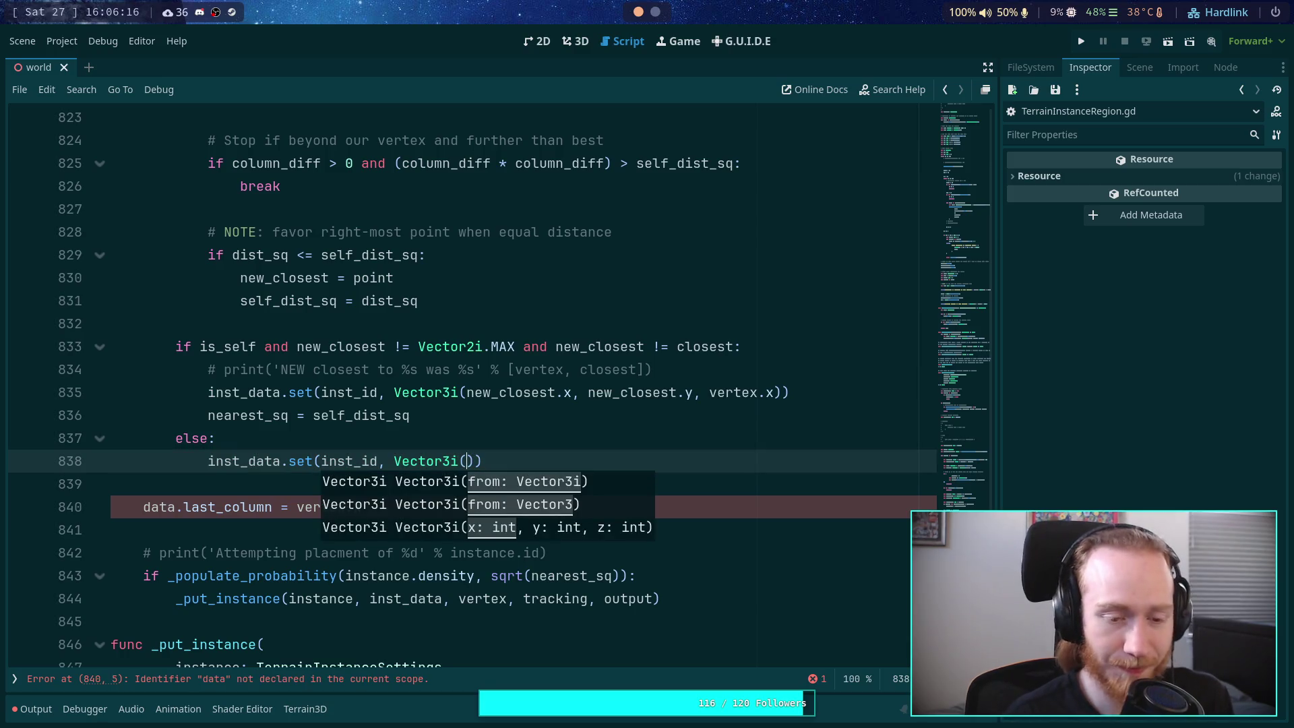
pyautogui.write('lo')
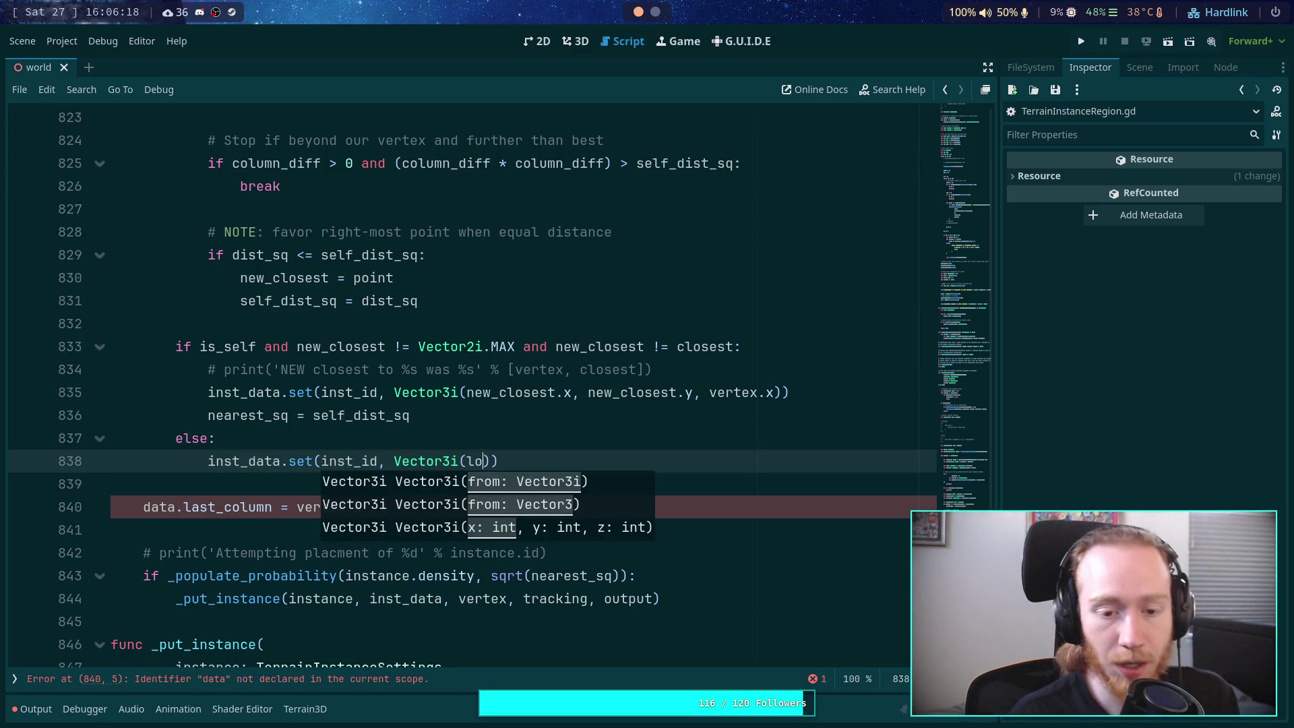
pyautogui.press('BackSpace')
pyautogui.press('BackSpace')
pyautogui.write('data.x, ')
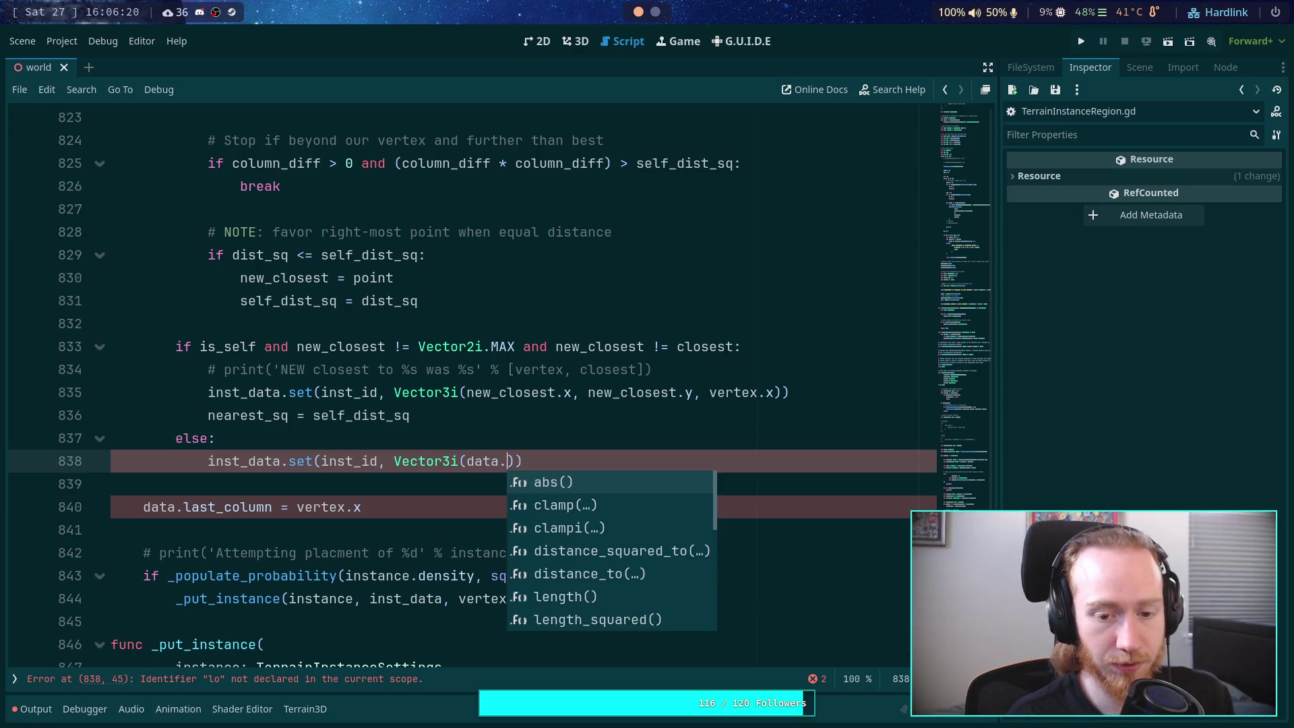
pyautogui.write('data.p')
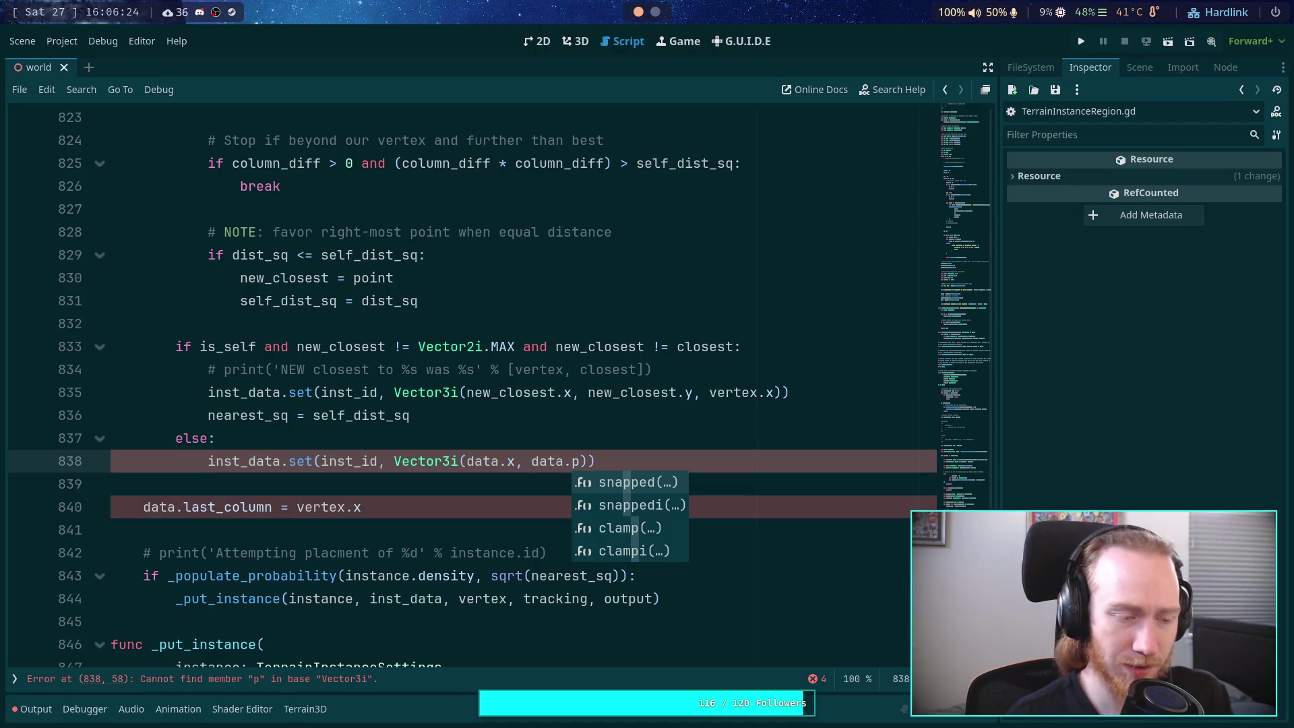
pyautogui.press('BackSpace')
pyautogui.write('y, vertex.z')
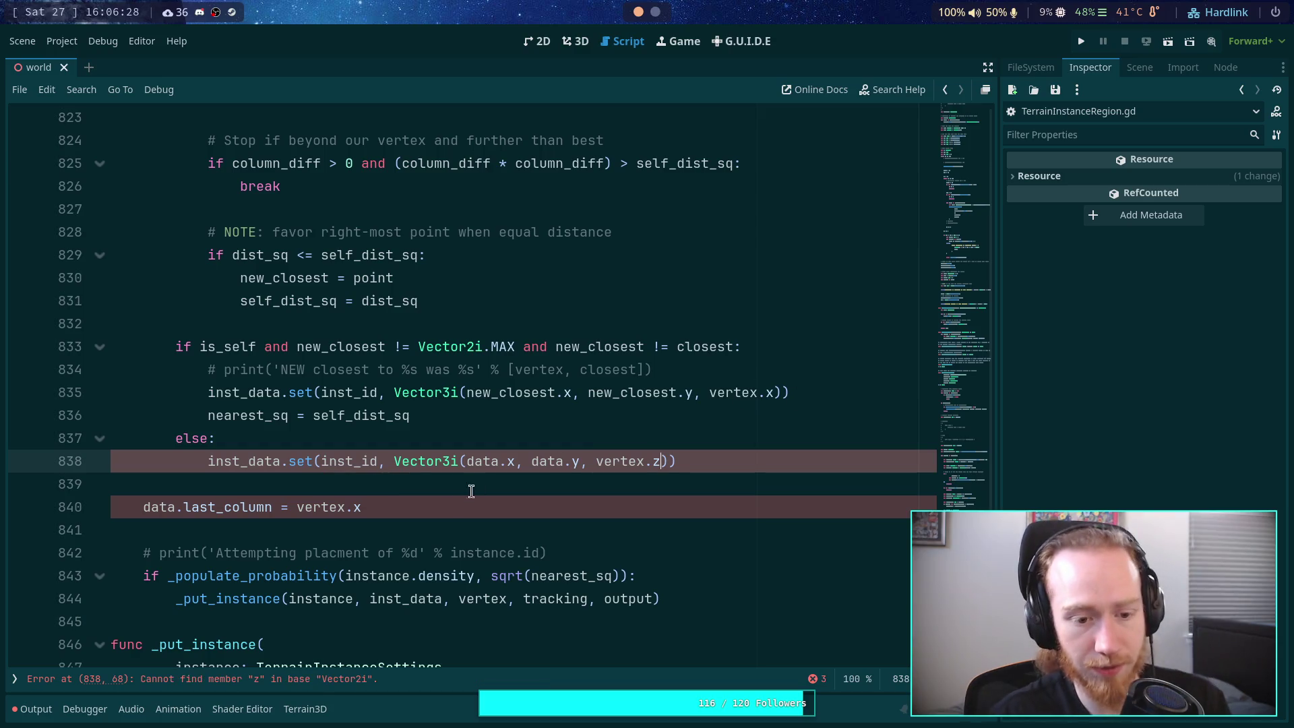
# Step: Delete the data.last_column = vertex.x line
pyautogui.click(471, 491)
pyautogui.hotkey('shift', 'Down')
pyautogui.hotkey('shift', 'End')
pyautogui.press('Delete')
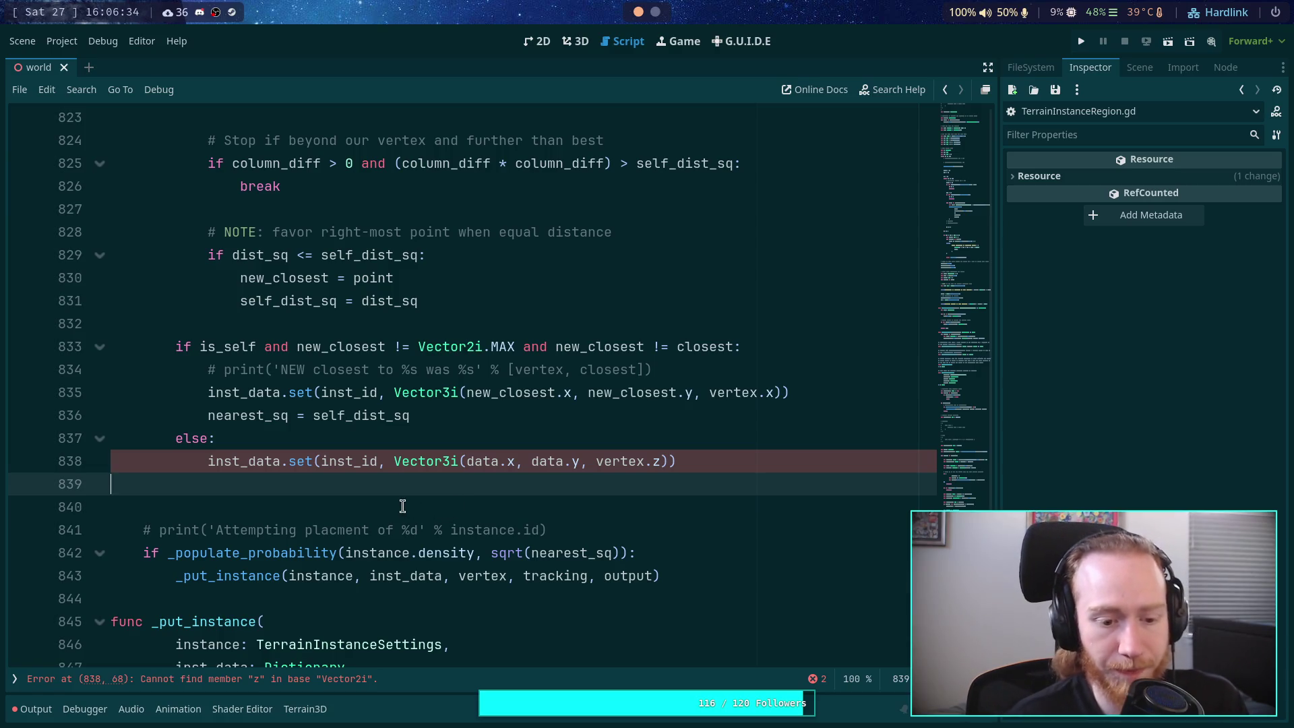
# Step: Change the third component on line 838 from vertex.z to vertex.x
pyautogui.doubleClick(660, 461)
pyautogui.write('k')
pyautogui.press('BackSpace')
pyautogui.write('x')
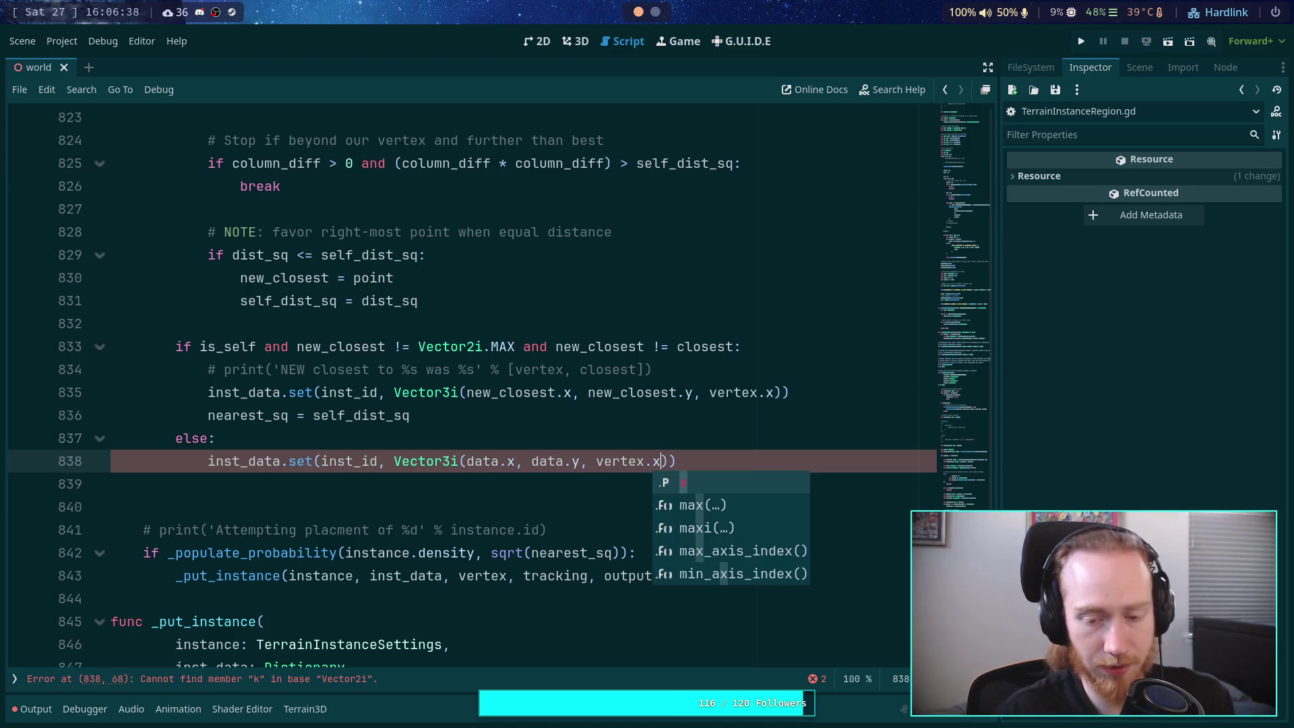
pyautogui.click(514, 493)
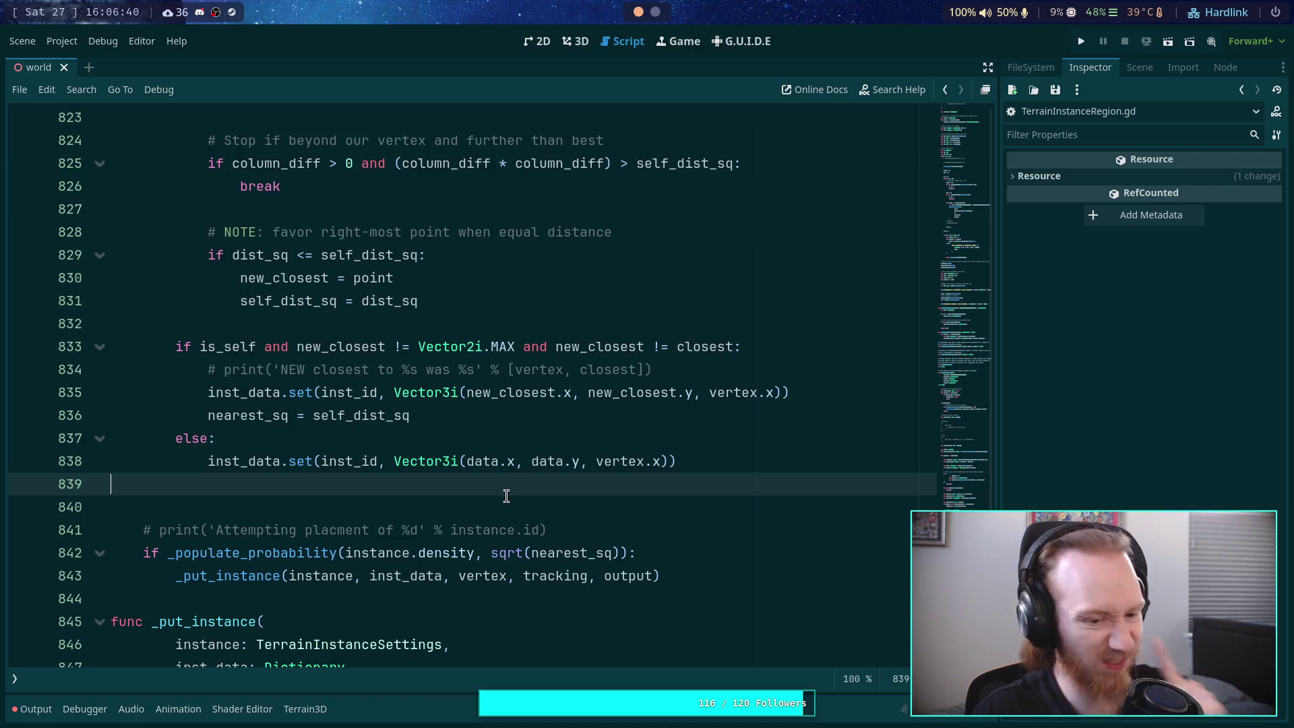
# Step: Review lines 775–842 and highlight the closest-update if/else block on lines 833–838
pyautogui.press('Up')
pyautogui.scroll(15, 471, 483)
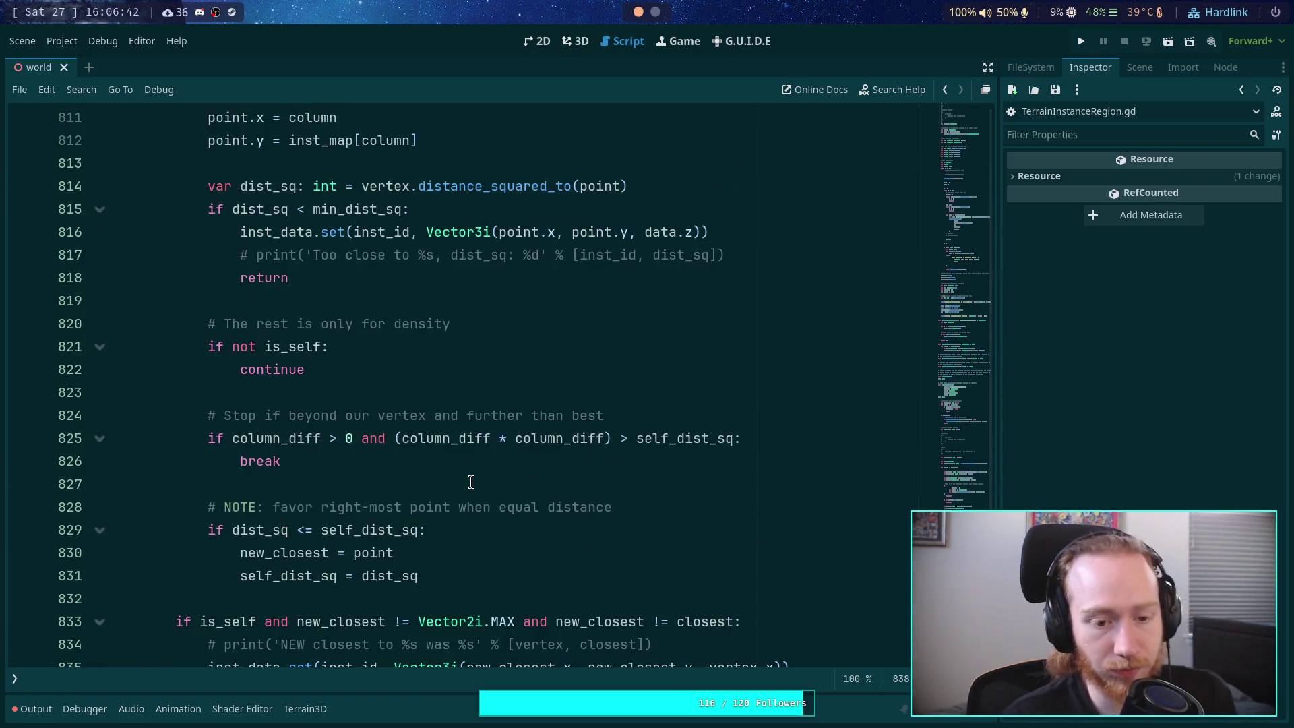
pyautogui.scroll(-17, 409, 472)
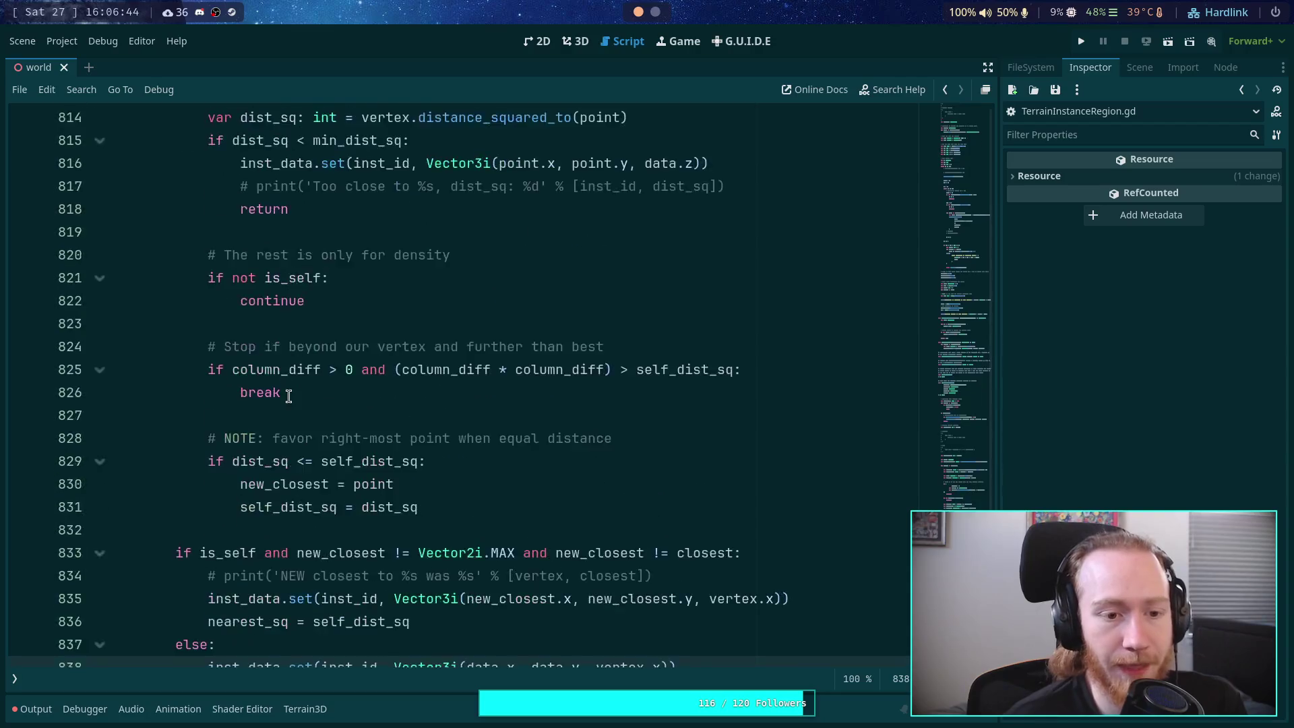
pyautogui.scroll(19, 192, 396)
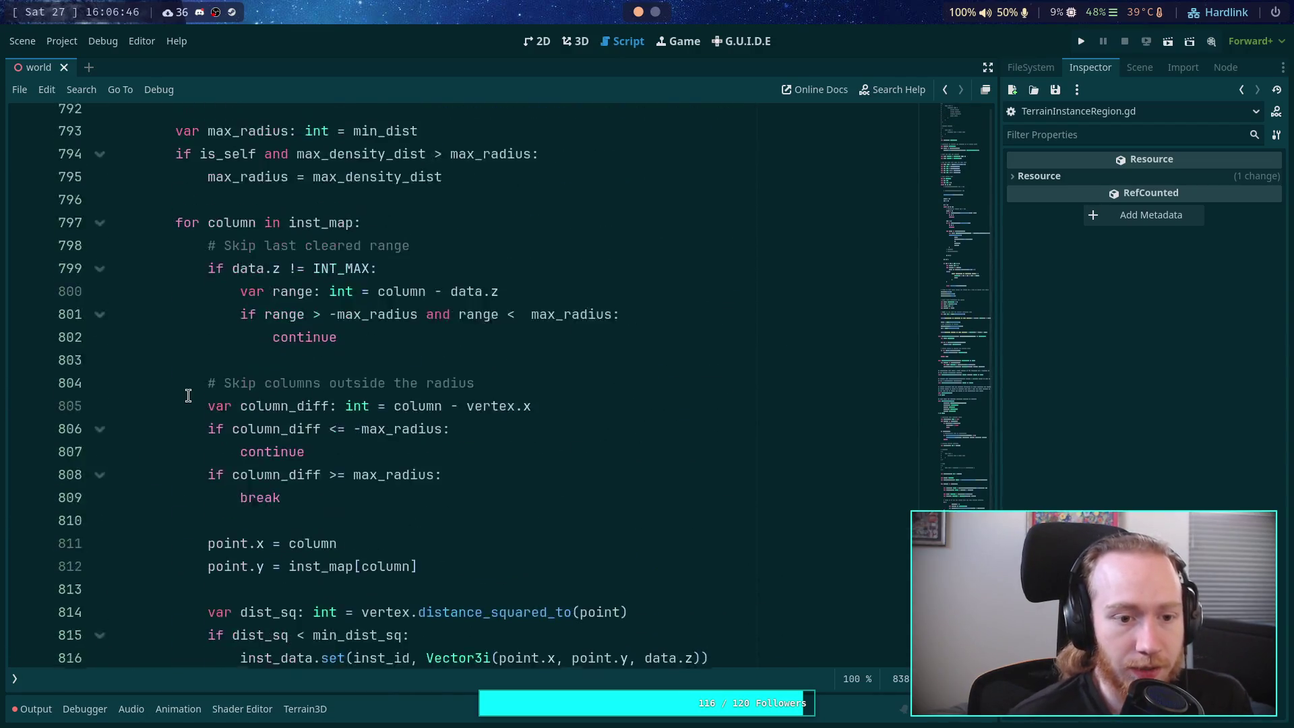
pyautogui.scroll(-15, 188, 396)
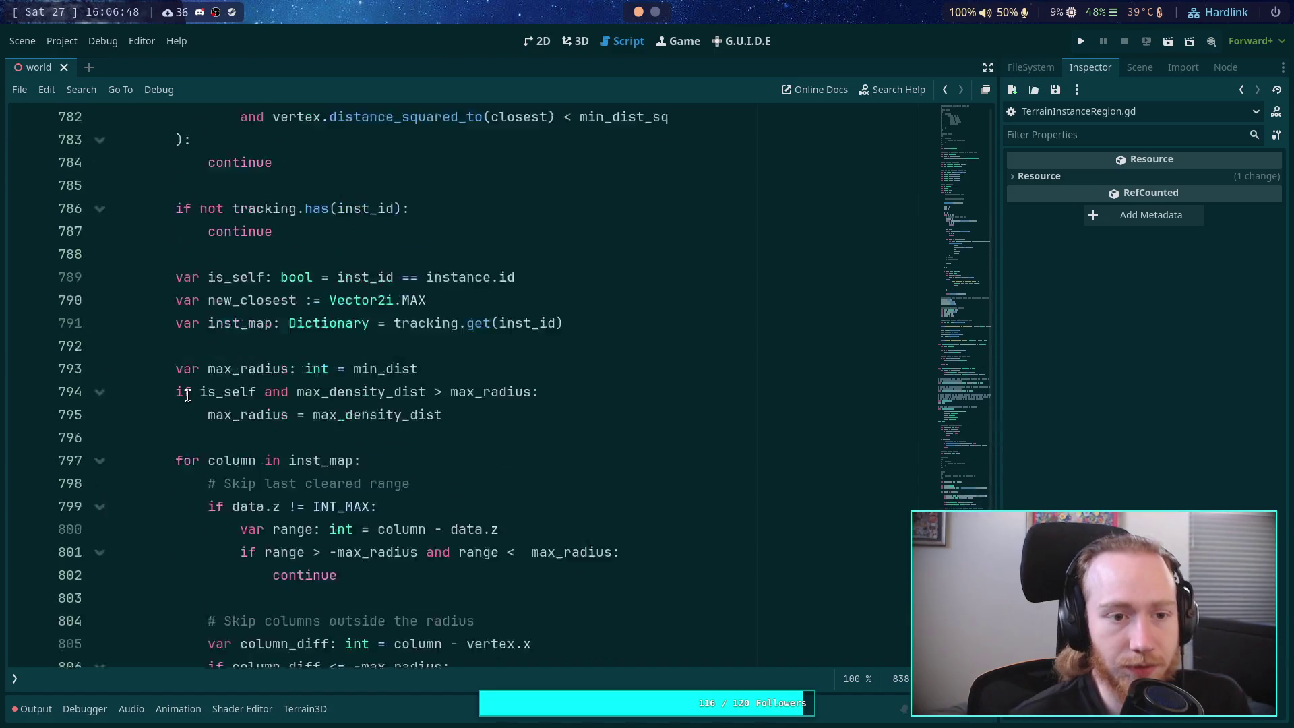
pyautogui.scroll(-3, 188, 395)
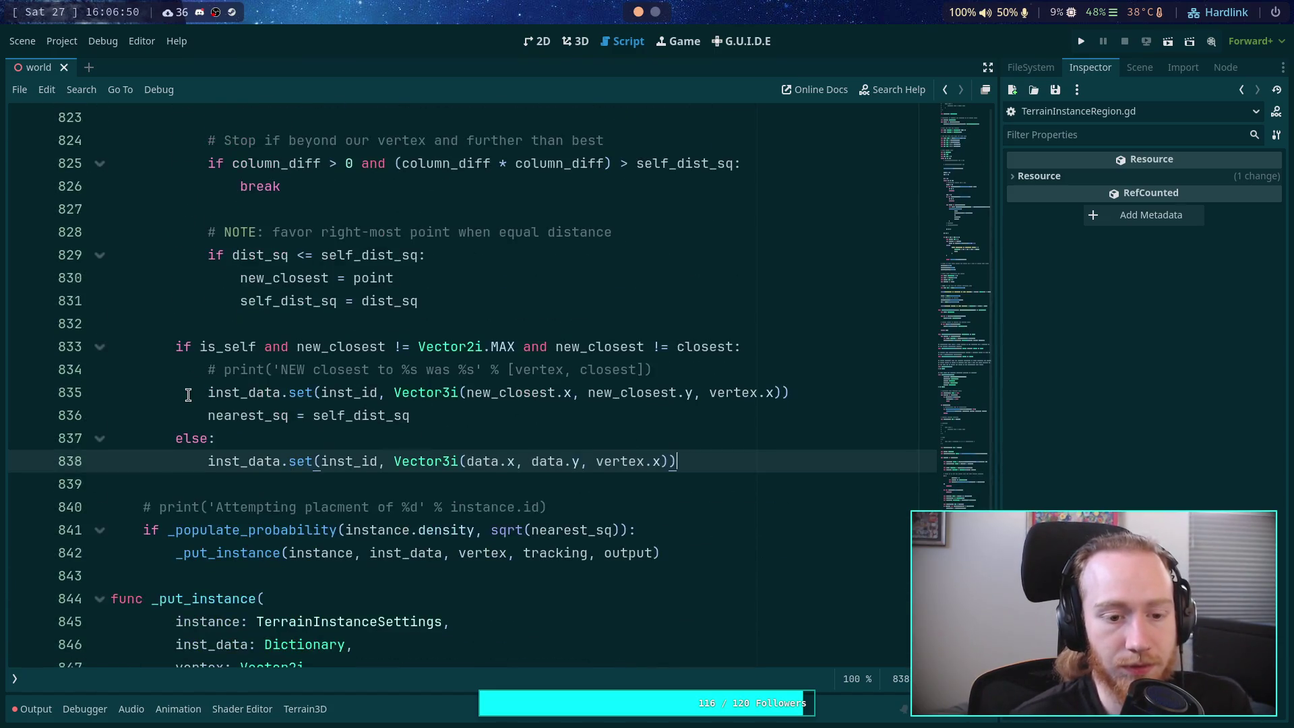
pyautogui.moveTo(176, 346); pyautogui.dragTo(750, 469)
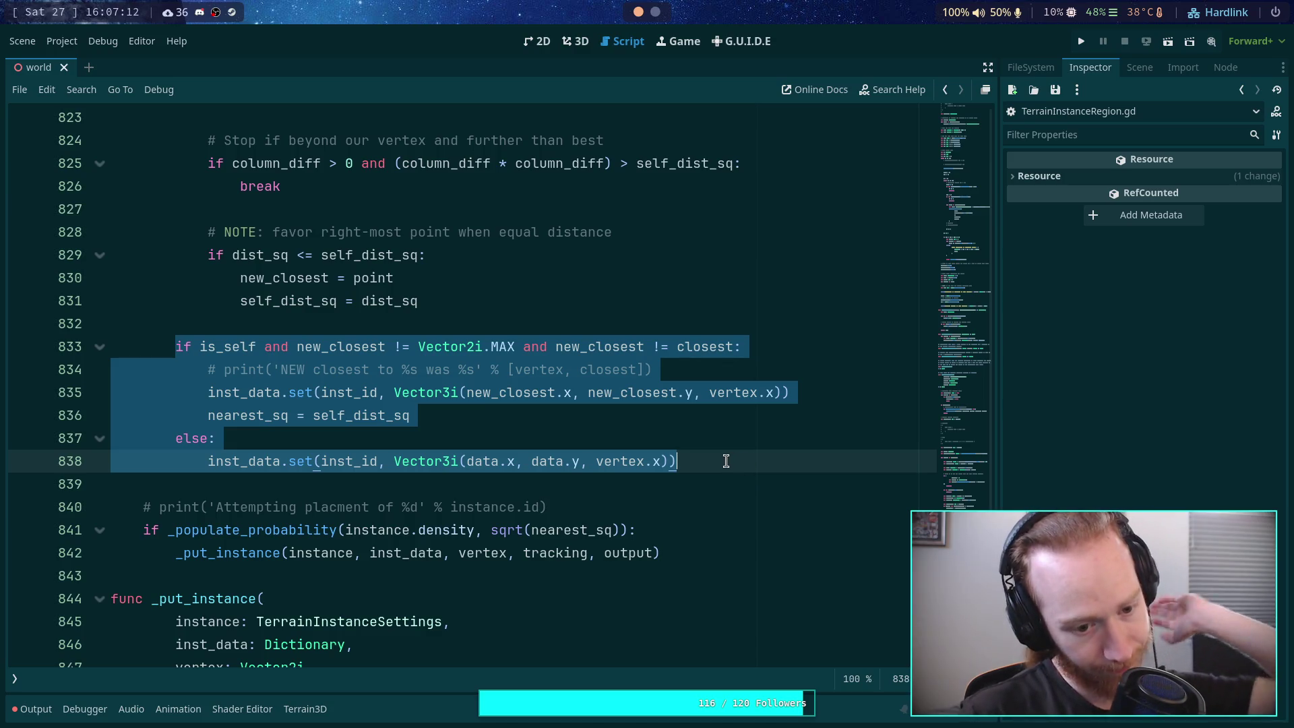
# Step: Save TerrainInstanceRegion.gd with Ctrl+S
pyautogui.click(727, 543)
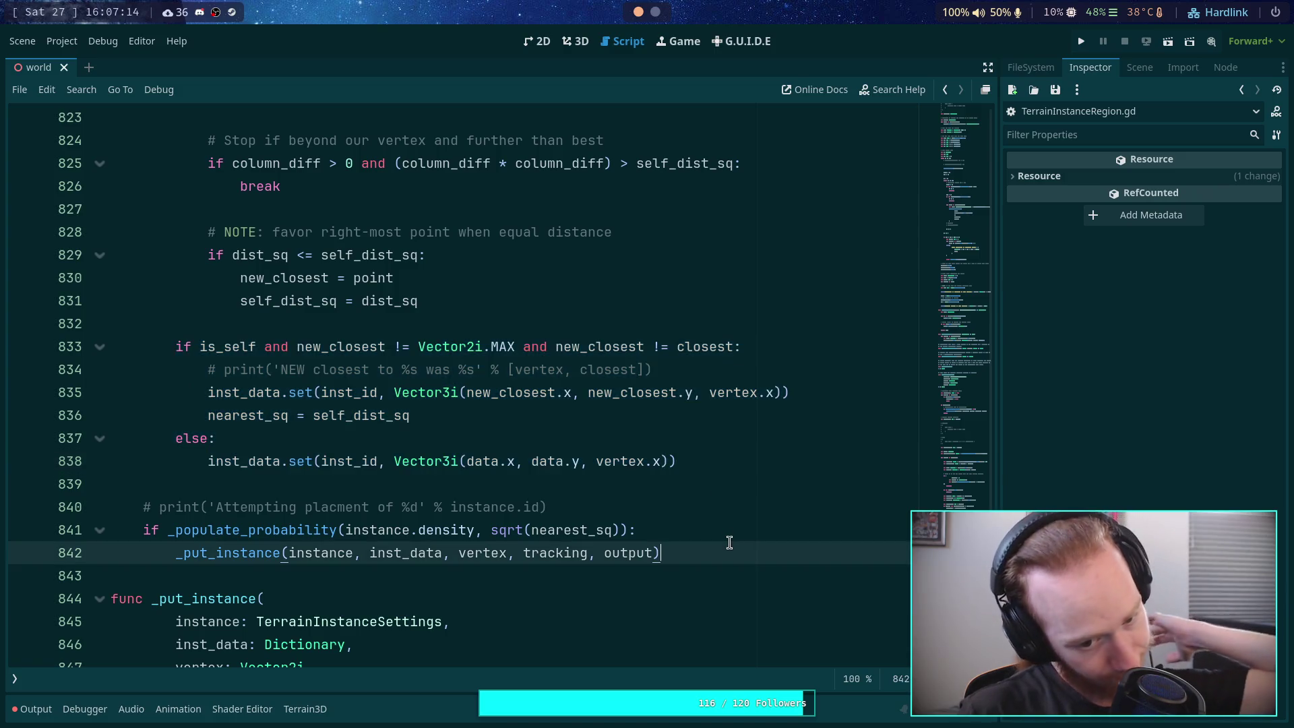
pyautogui.hotkey('ctrl', 's')
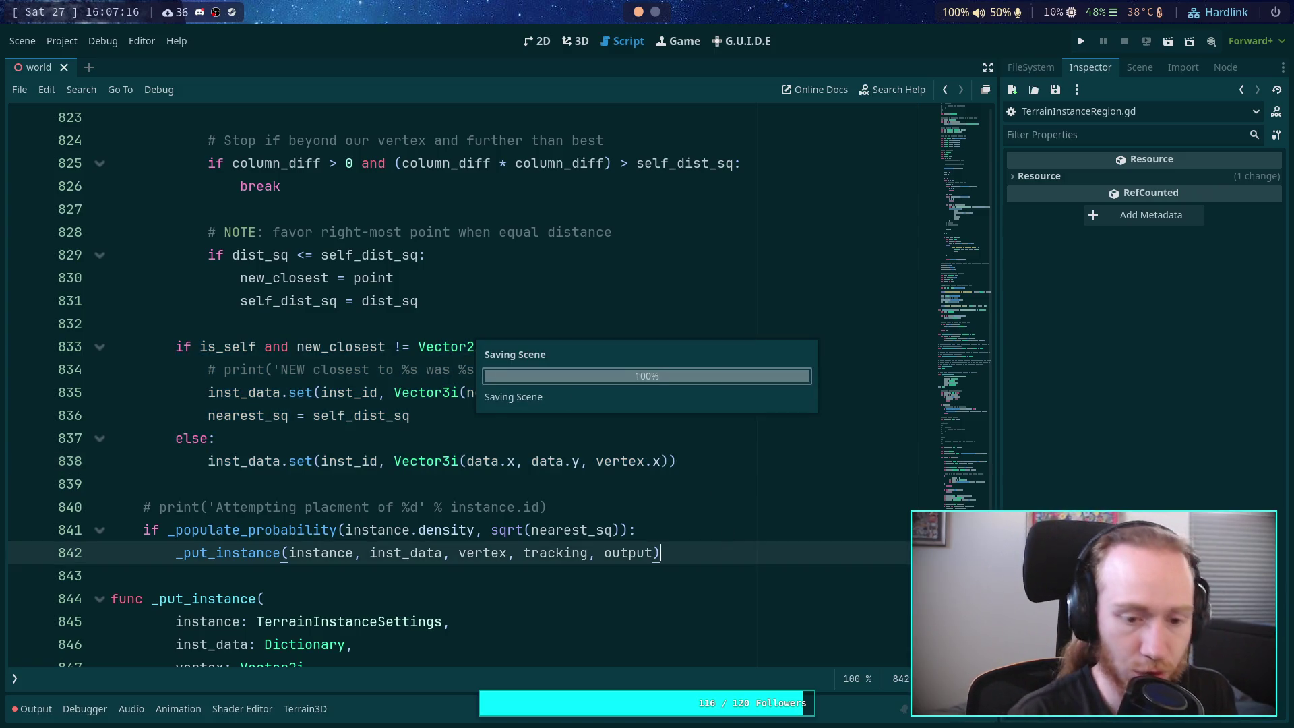
pyautogui.scroll(-8, 729, 491)
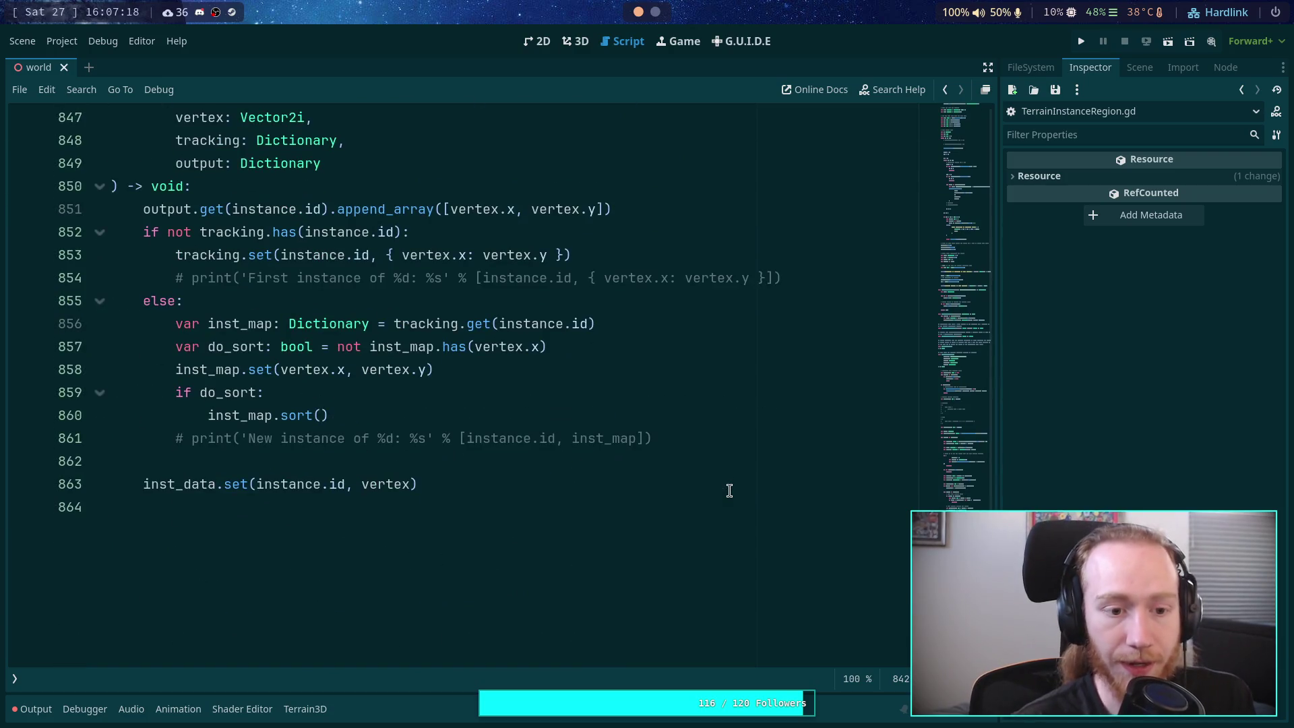
# Step: Check the parse errors in the Output log, then view the world scene in 3D from a tilted perspective
pyautogui.scroll(2, 724, 499)
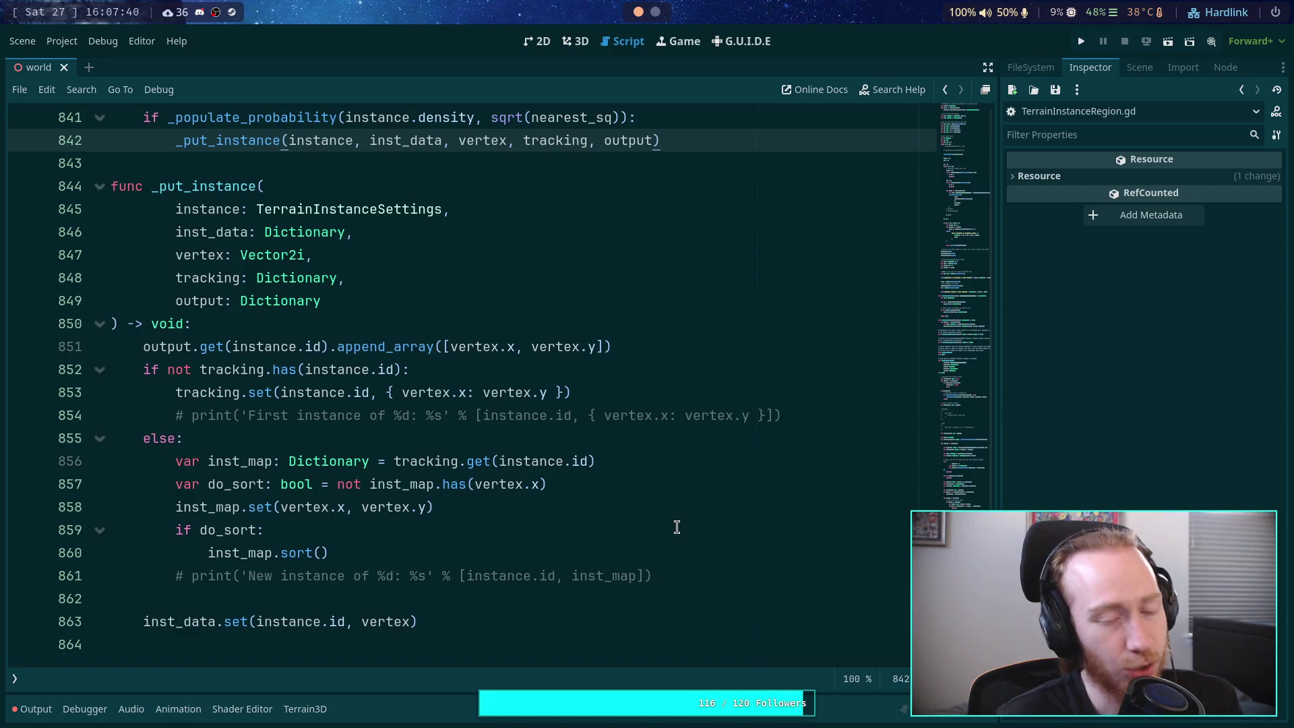
pyautogui.scroll(8, 677, 526)
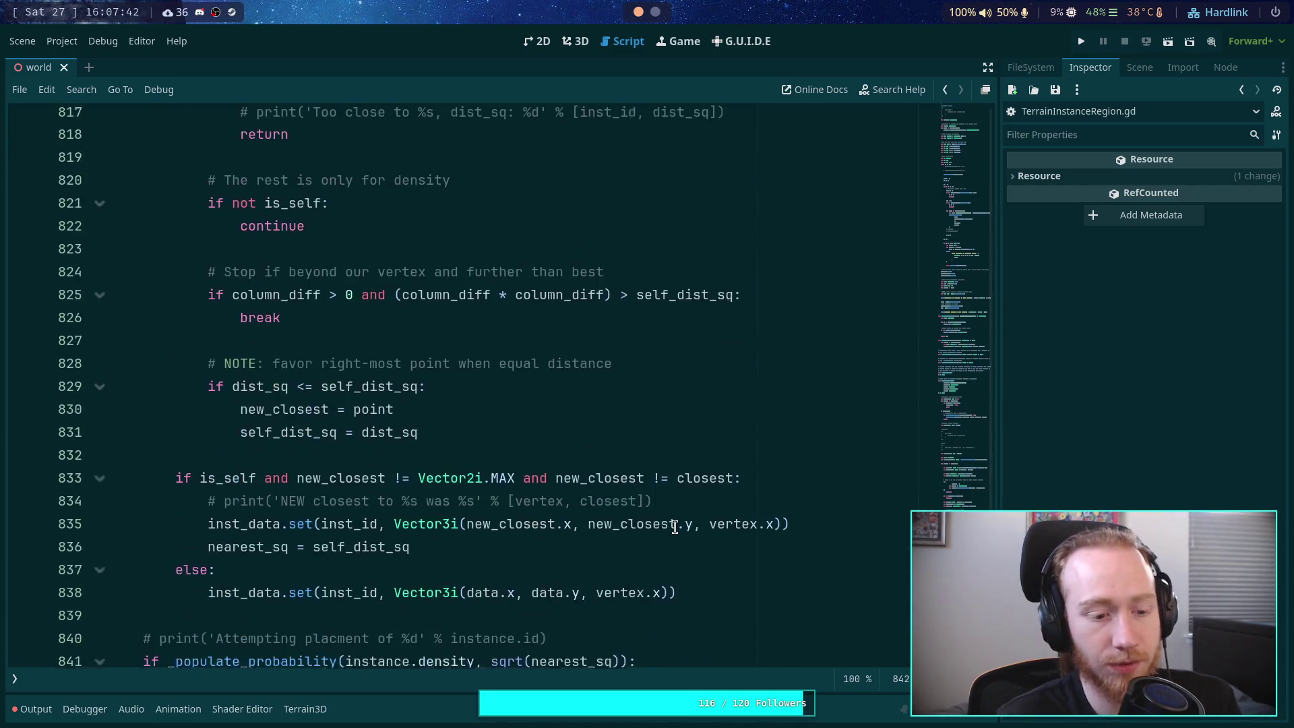
pyautogui.click(32, 709)
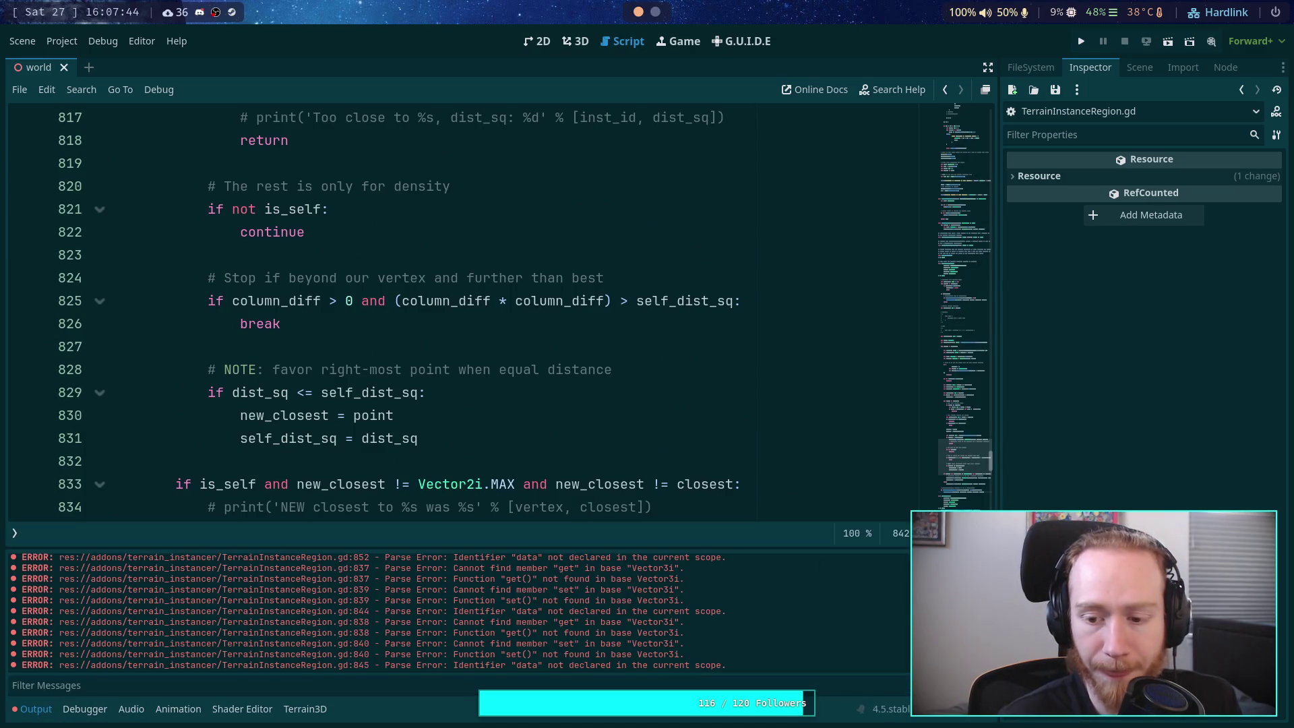
pyautogui.click(575, 41)
pyautogui.moveTo(683, 335)
pyautogui.mouseDown()
pyautogui.moveTo(495, 378)
pyautogui.moveTo(221, 225)
pyautogui.mouseUp()
# Step: Switch the 3D viewport back to Normal display shading
pyautogui.click(19, 119)
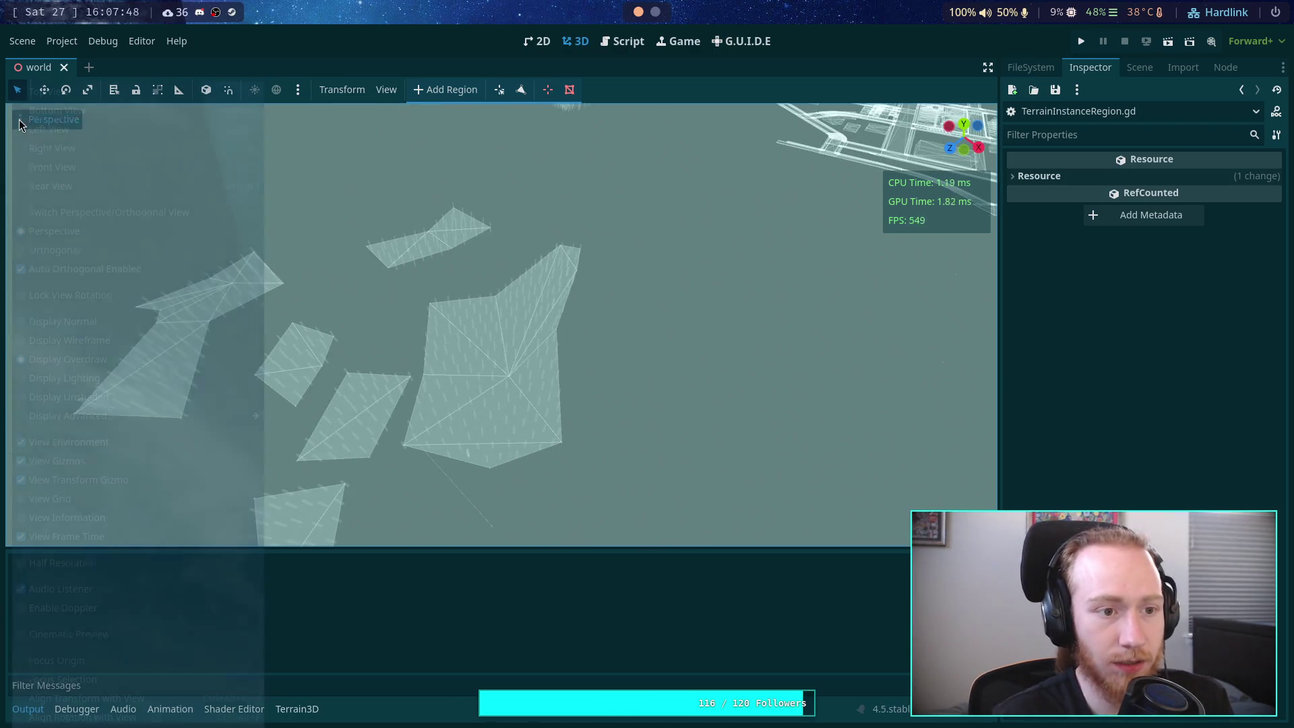
pyautogui.click(133, 322)
pyautogui.click(345, 316)
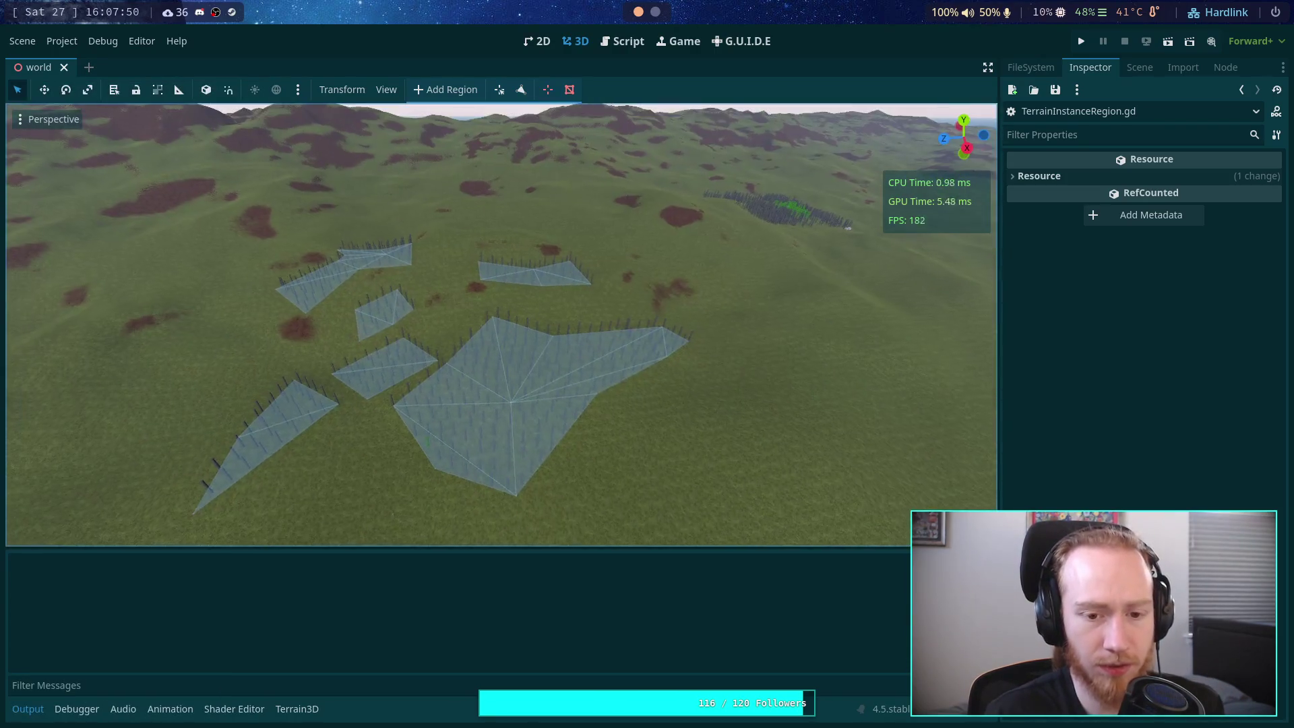
pyautogui.scroll(3, 350, 459)
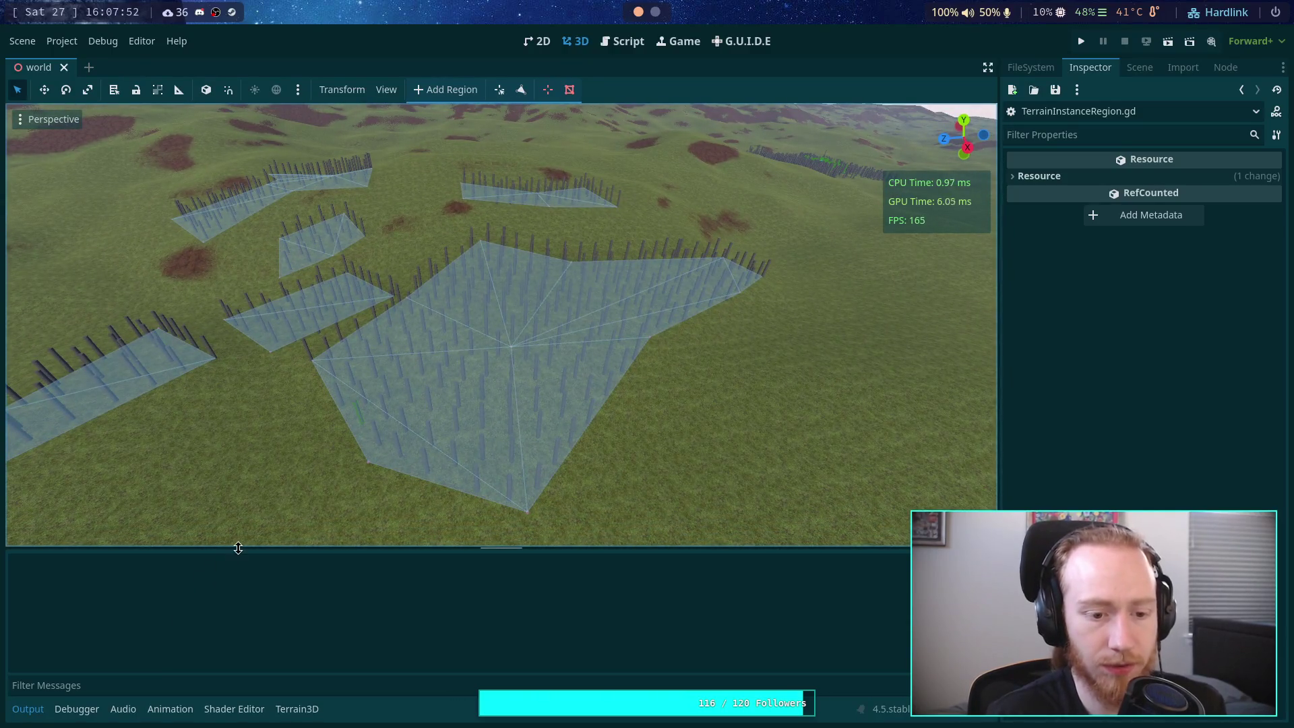
# Step: Clear and repopulate TerrainInstanceRegion, then clear the Output log of the resulting errors
pyautogui.click(1141, 68)
pyautogui.click(1127, 429)
pyautogui.click(1105, 410)
pyautogui.click(1097, 71)
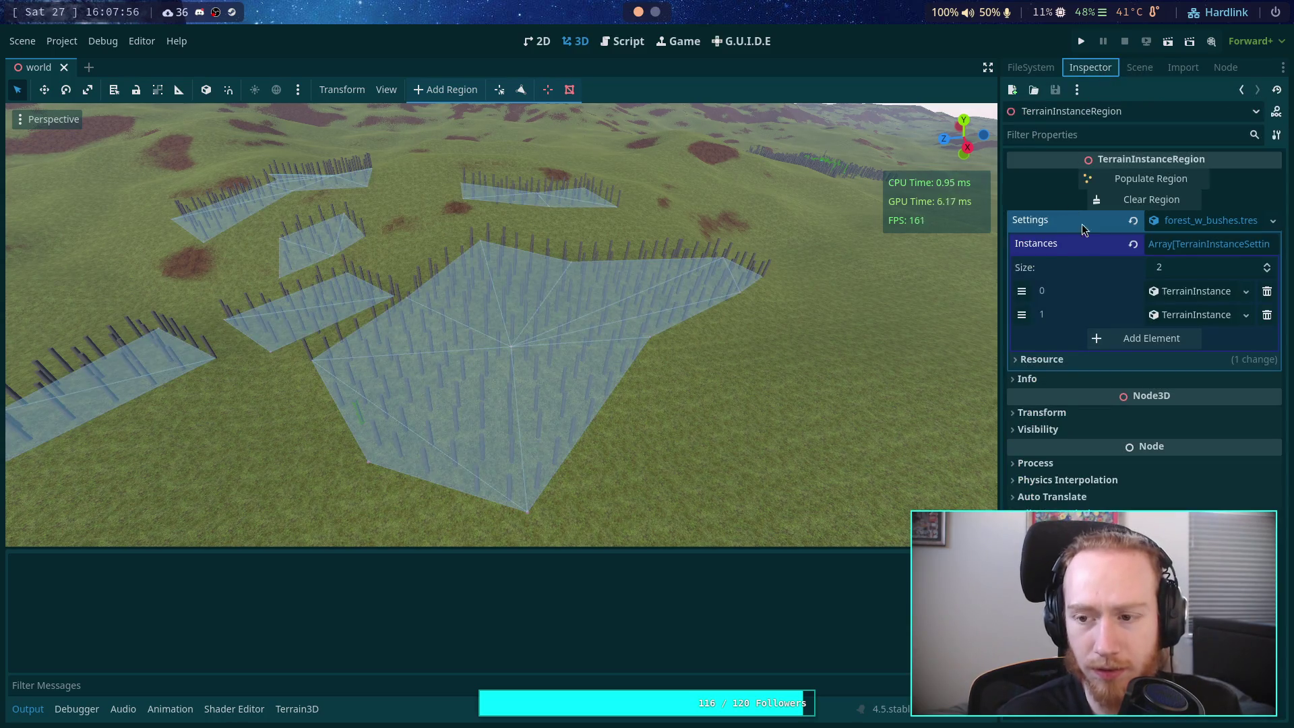
pyautogui.click(1134, 200)
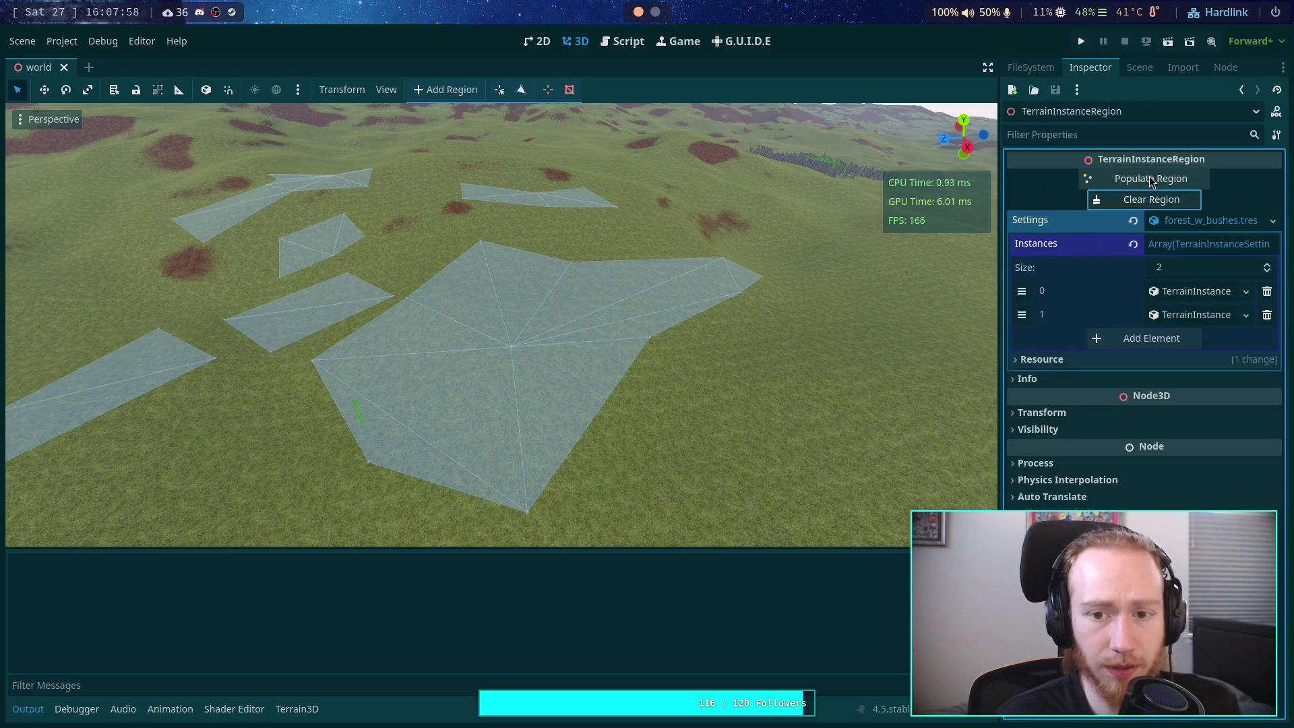
pyautogui.click(1151, 180)
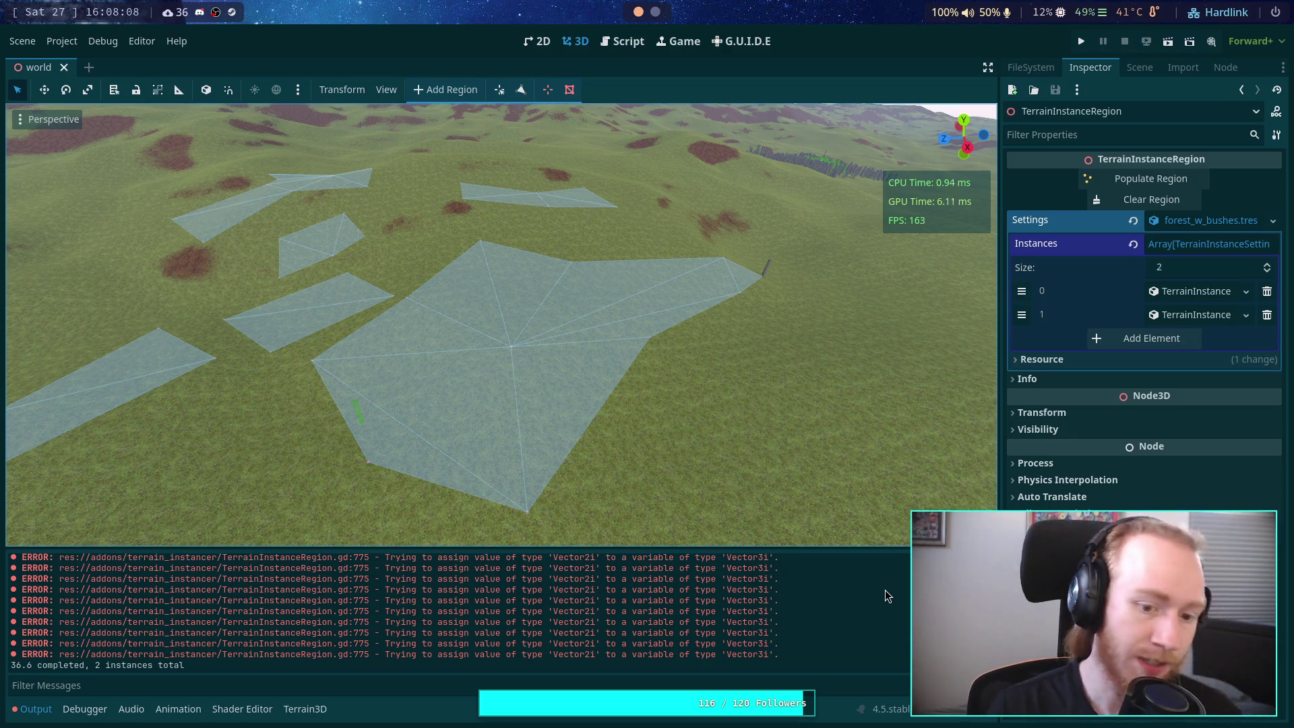
pyautogui.click(985, 559)
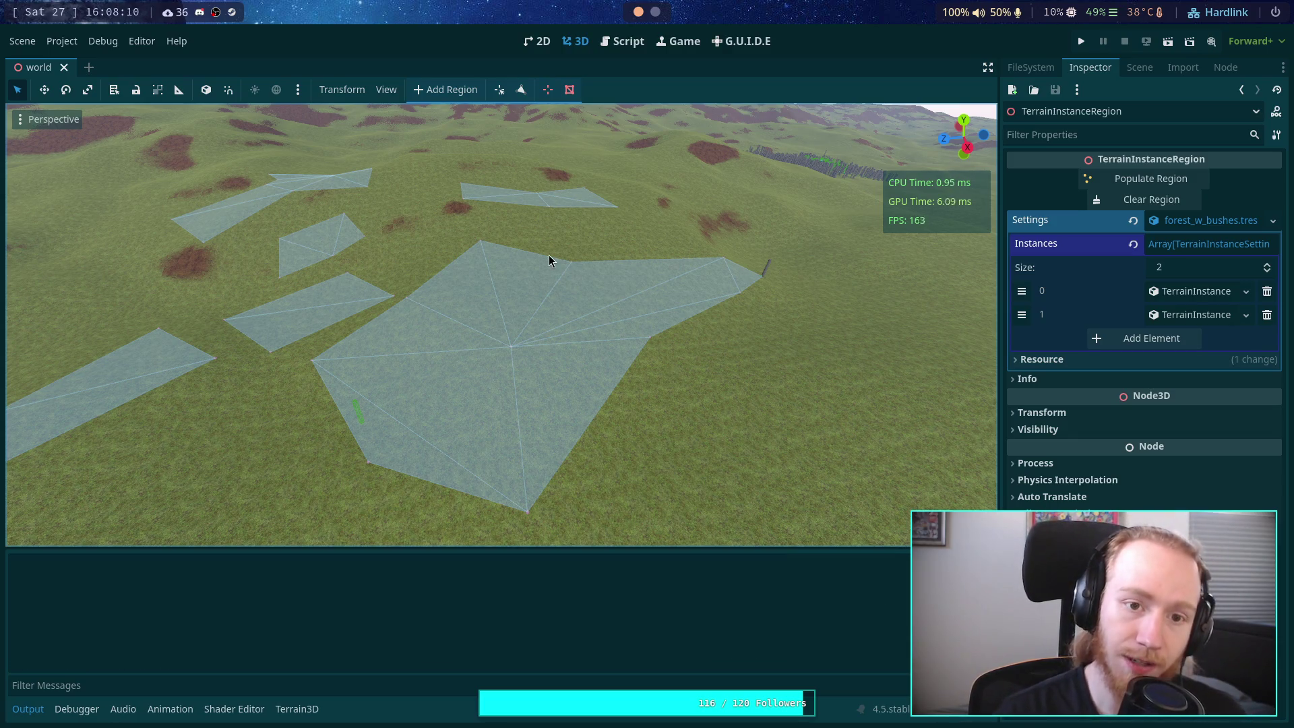
pyautogui.click(610, 39)
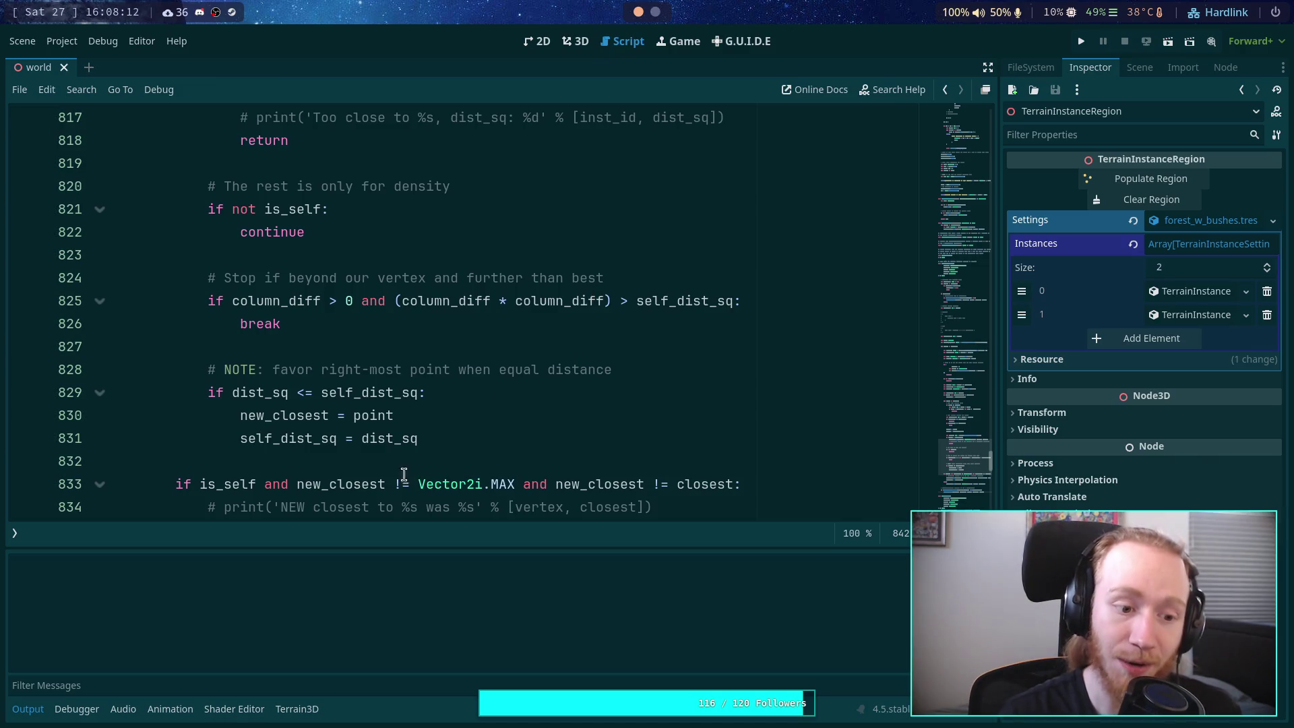
# Step: Search for inst_data and step through its matches to the last one on line 863
pyautogui.click(30, 708)
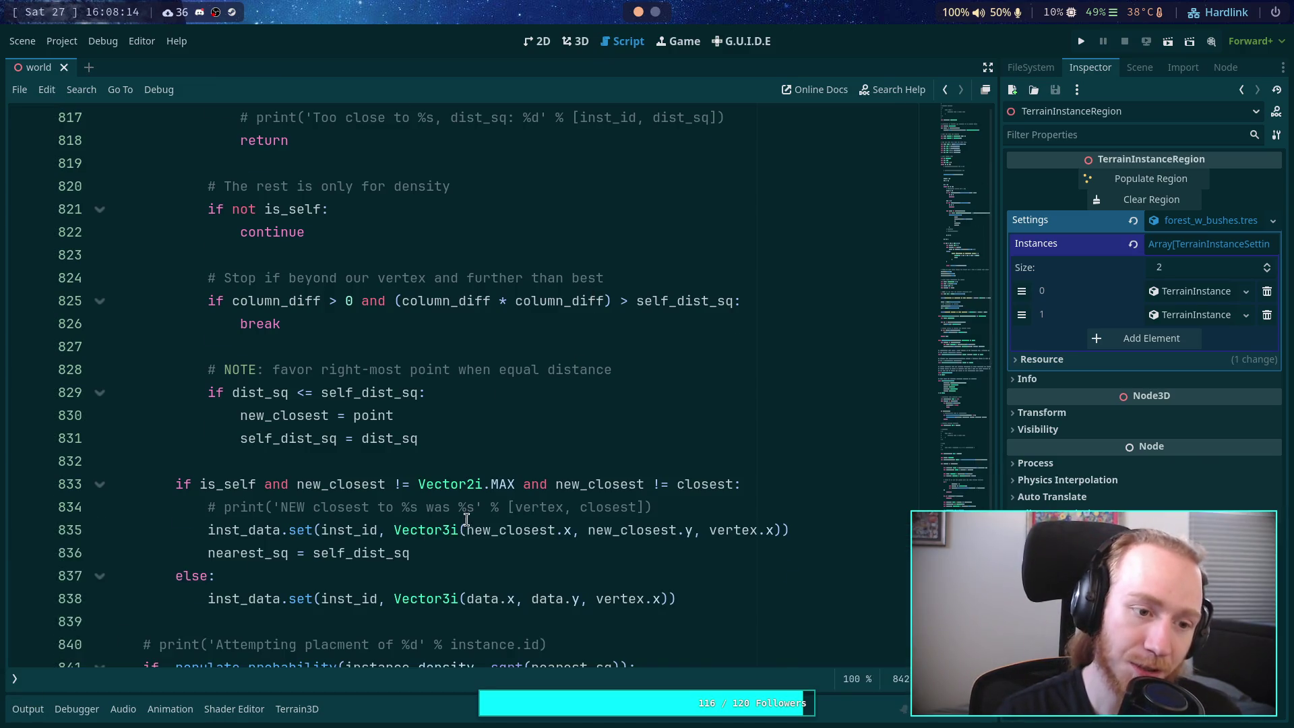
pyautogui.scroll(15, 467, 518)
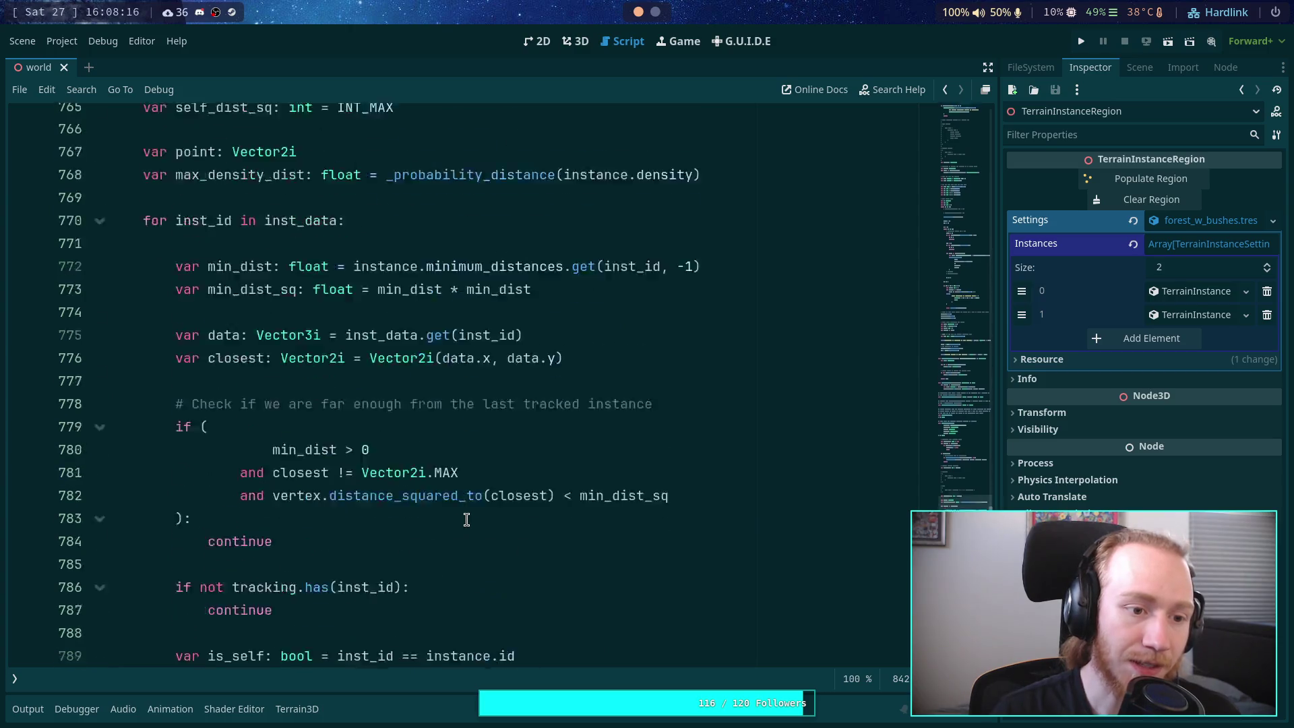
pyautogui.scroll(1, 466, 519)
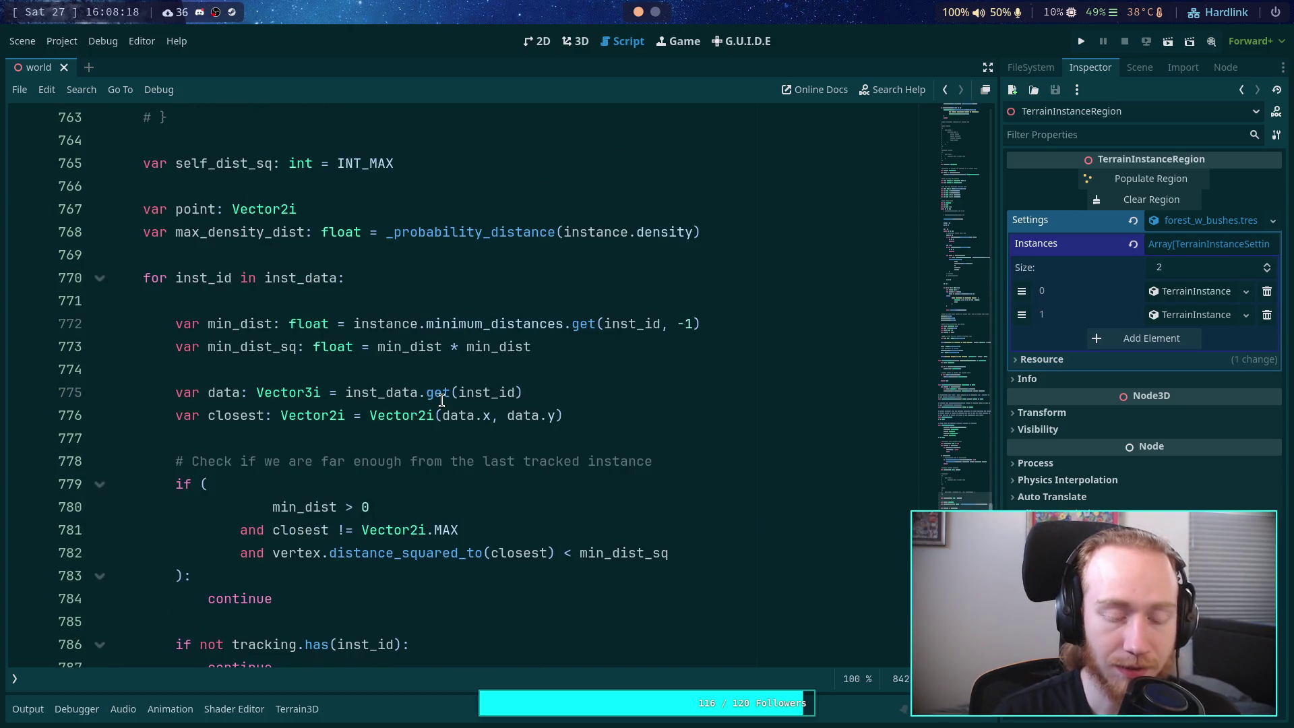
pyautogui.doubleClick(396, 392)
pyautogui.scroll(2, 501, 431)
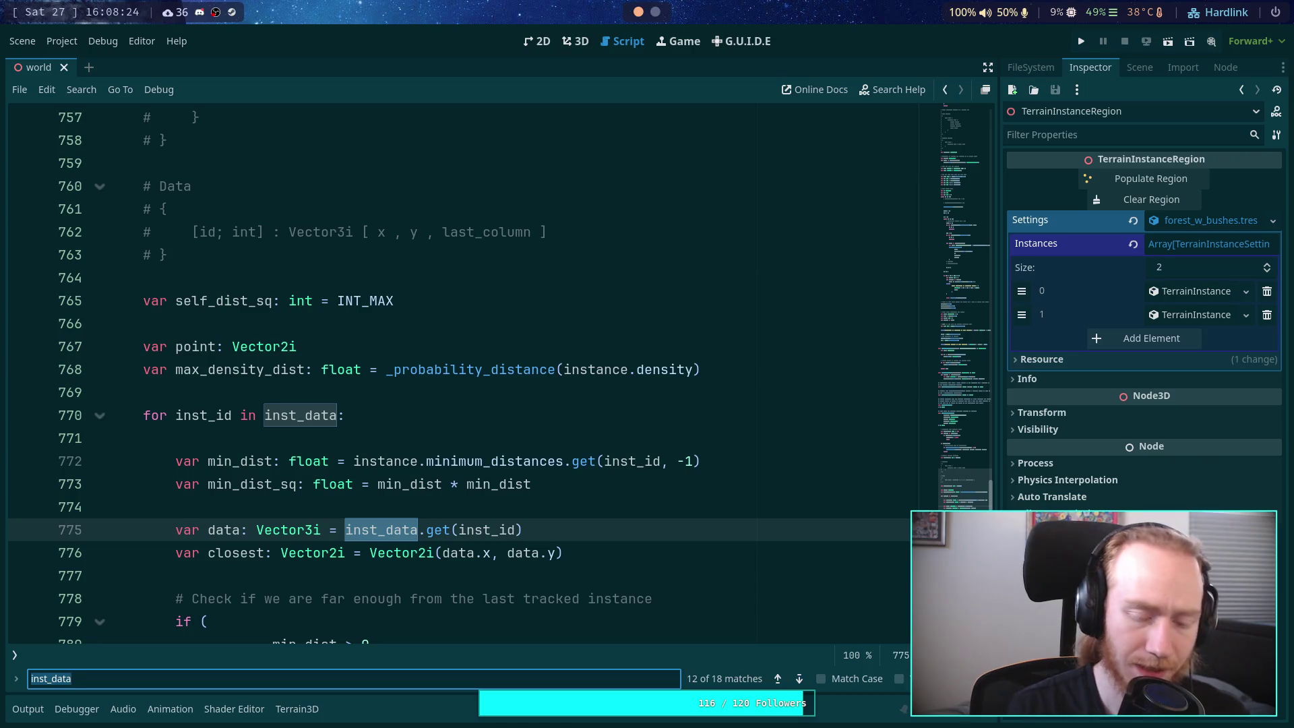
pyautogui.scroll(-1, 532, 456)
pyautogui.click(799, 681)
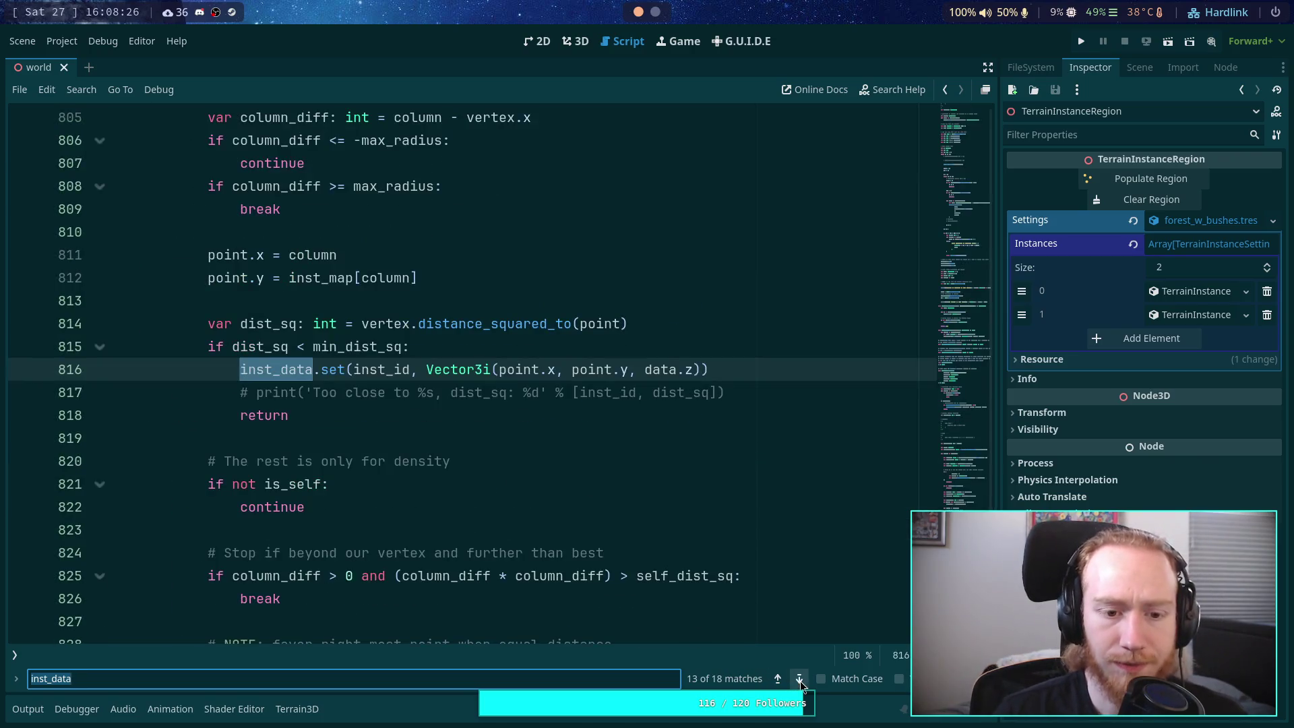
pyautogui.click(802, 678)
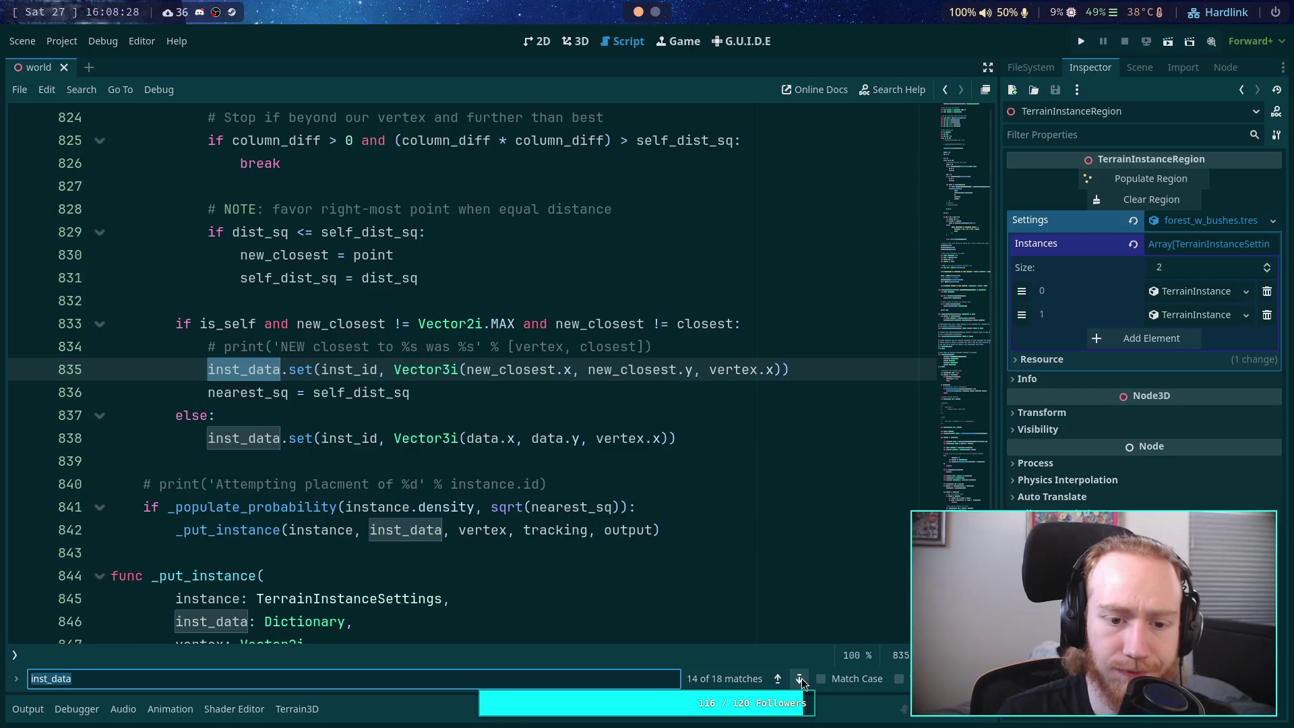
pyautogui.click(802, 677)
pyautogui.click(802, 678)
pyautogui.click(801, 678)
pyautogui.click(802, 678)
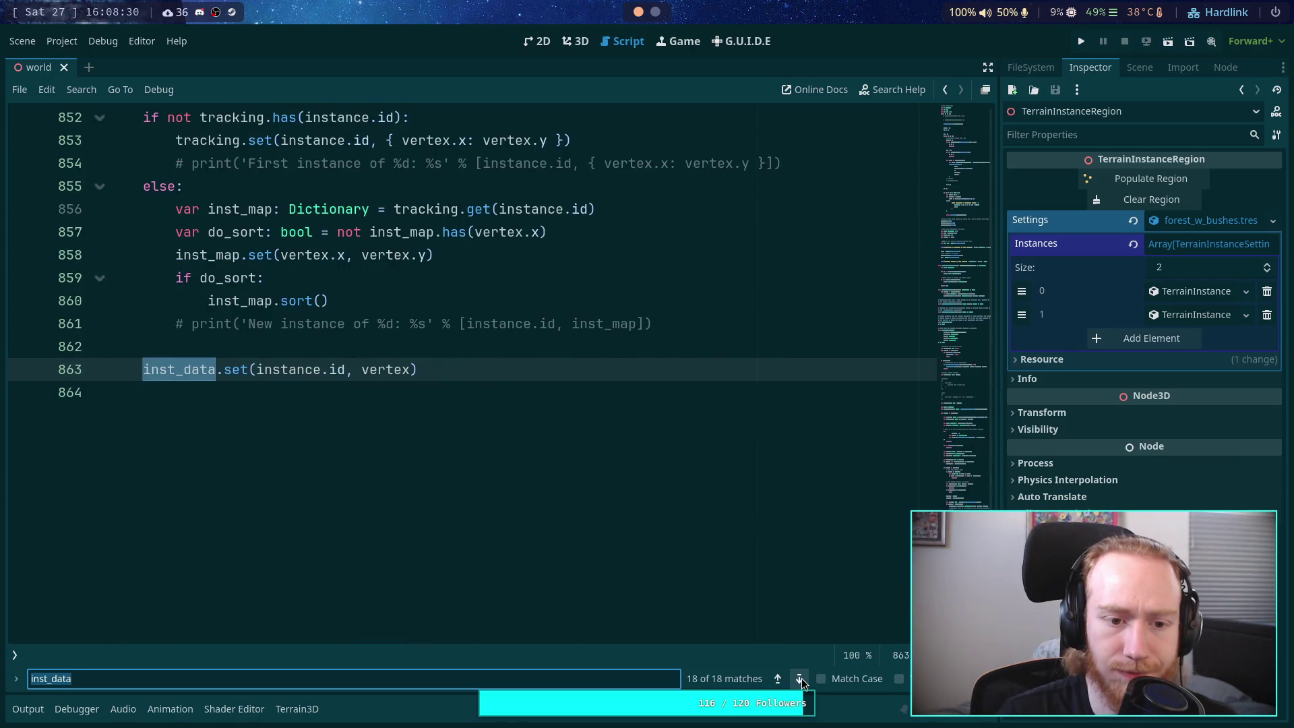
# Step: Bring func _put_instance into view and put the caret on empty line 862
pyautogui.scroll(3, 540, 542)
pyautogui.click(372, 575)
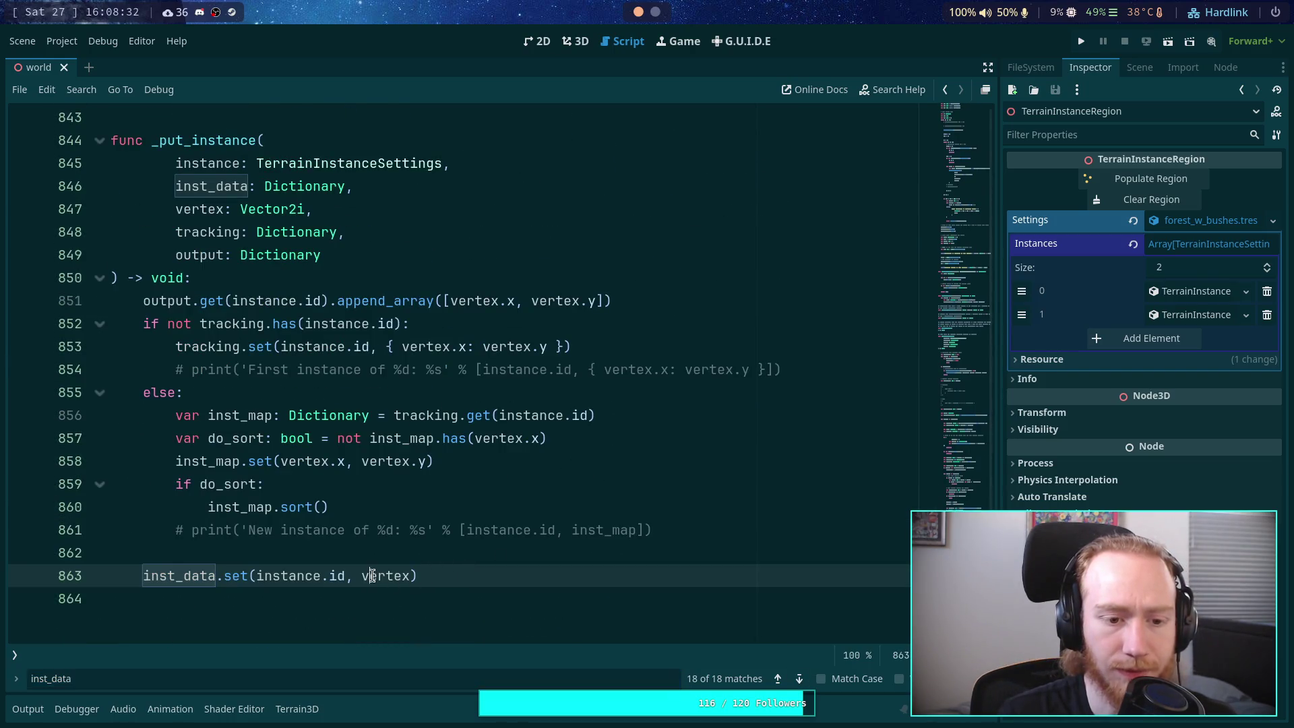
pyautogui.doubleClick(372, 576)
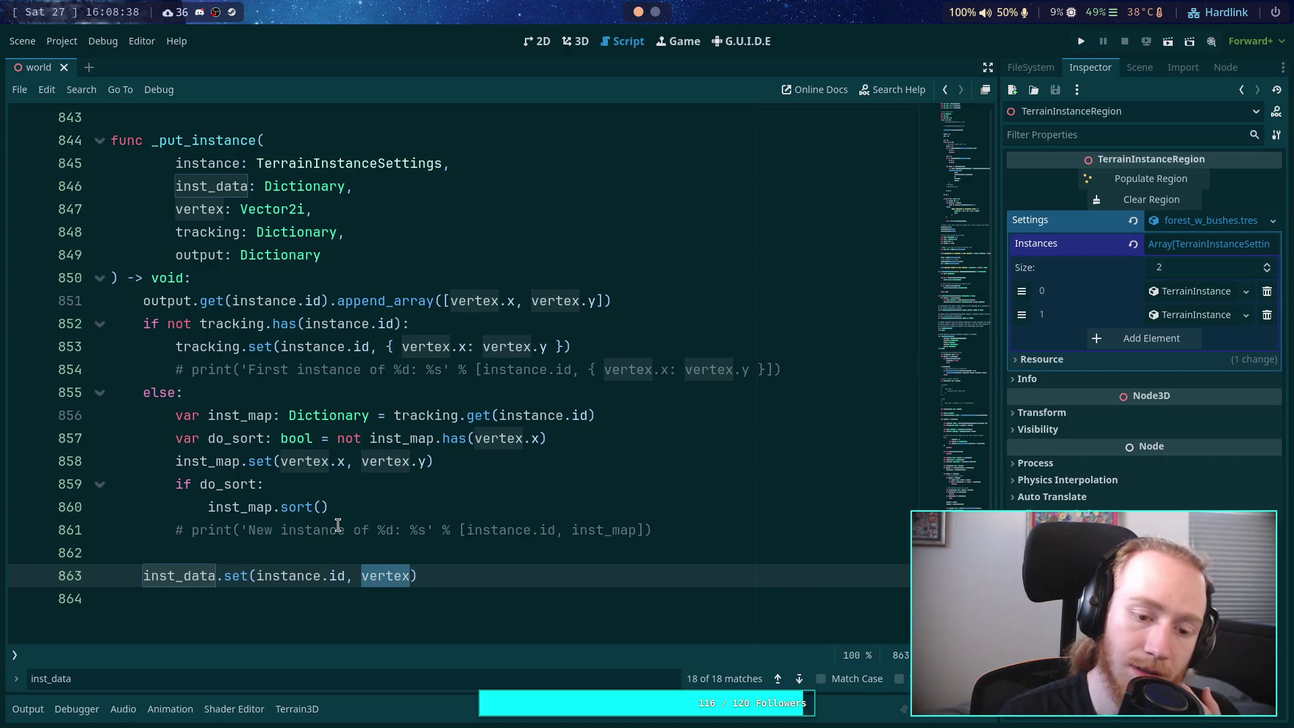
pyautogui.click(382, 553)
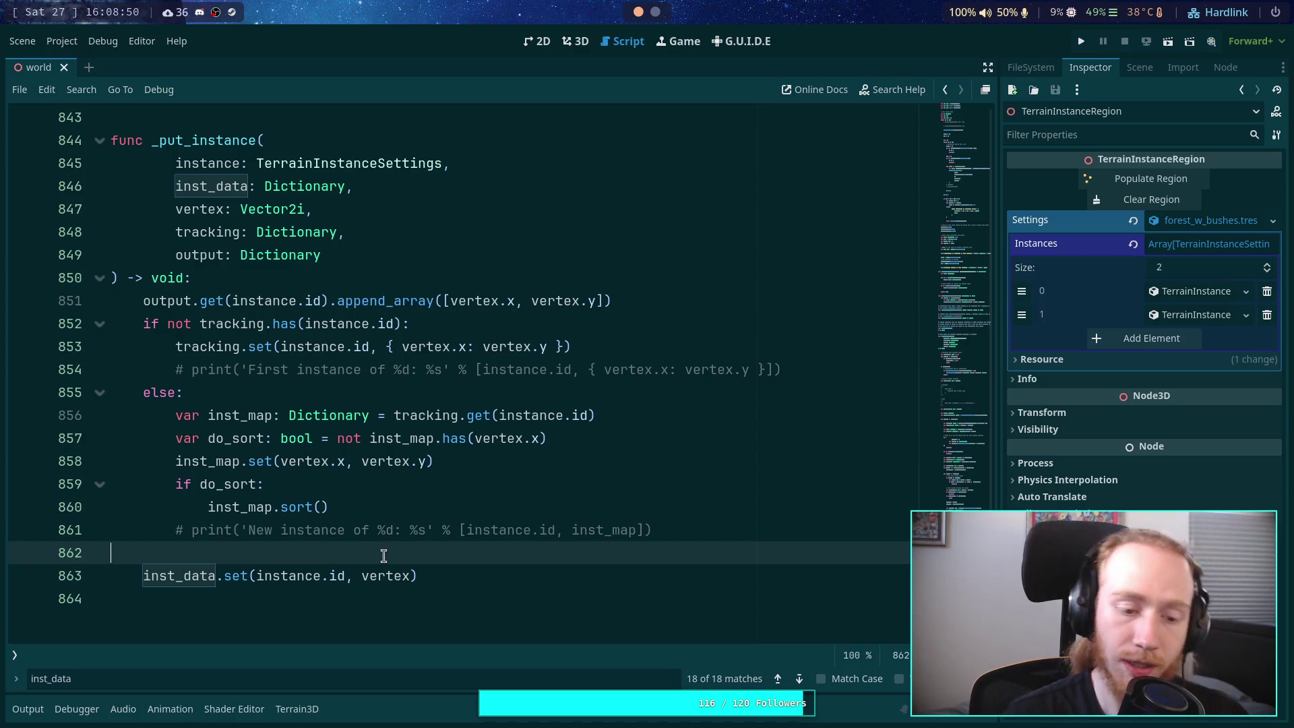
# Step: Add var data: Vector3i = inst_data.get(instance.id), data.x = vertex.x and data.y = vertex.y
pyautogui.press('Return')
pyautogui.write('var ')
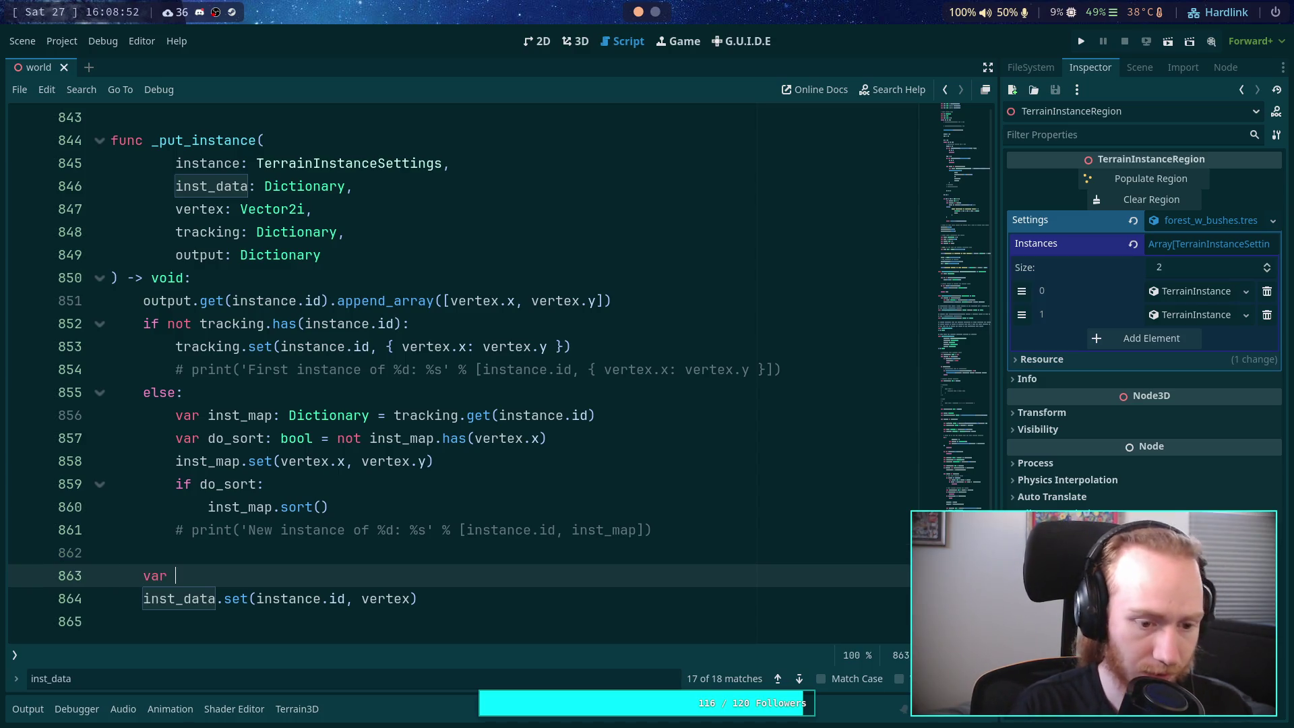
pyautogui.write('data: Vector3i = ')
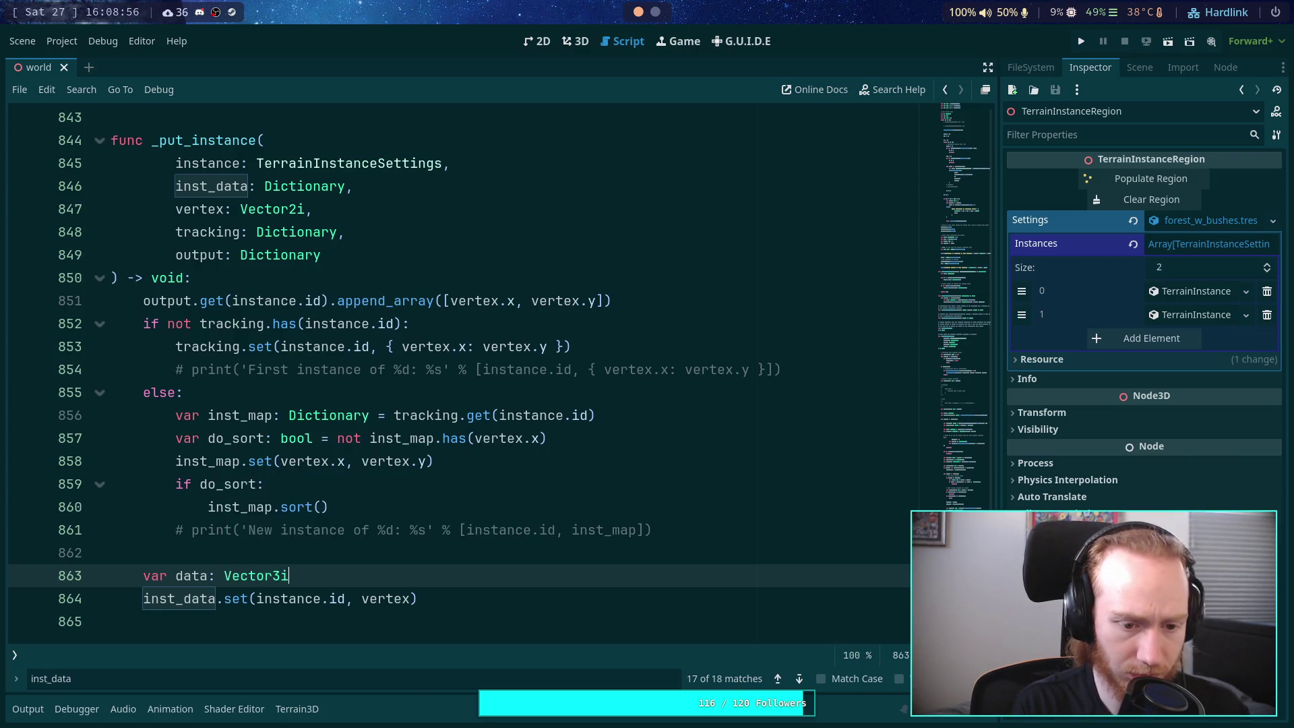
pyautogui.write('inst_dat')
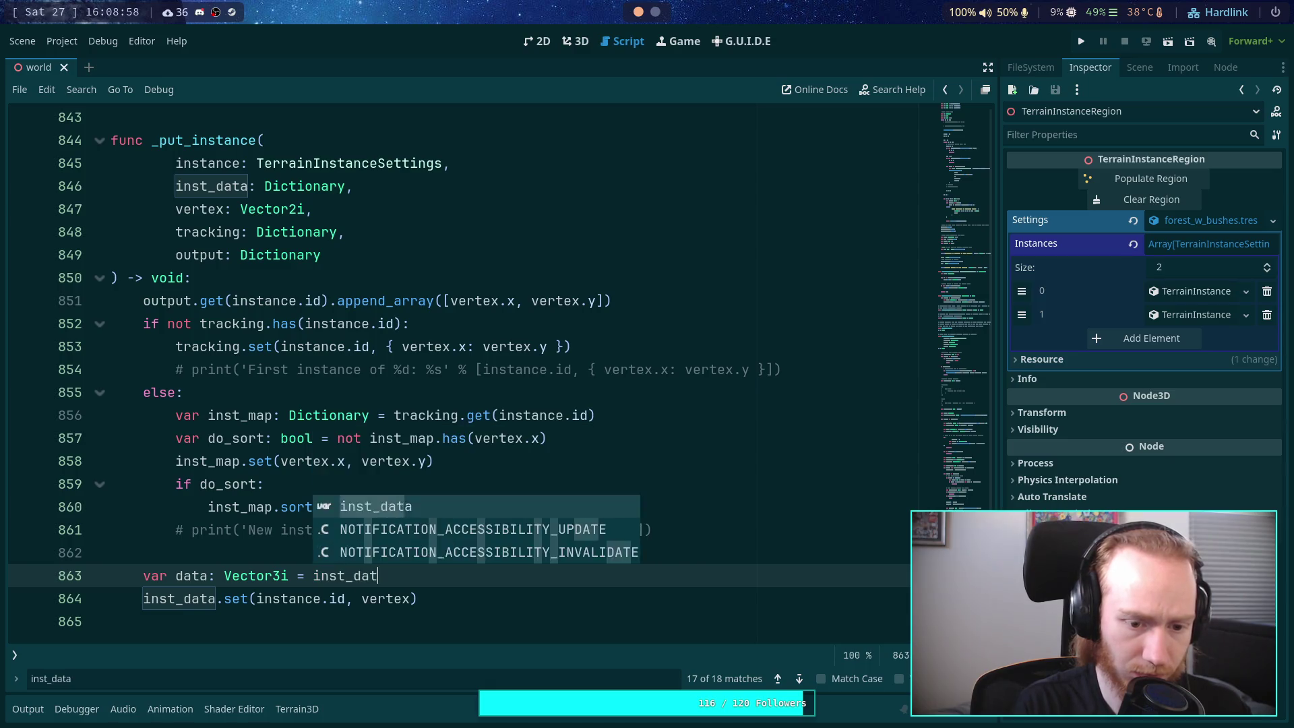
pyautogui.write('a.get(instance')
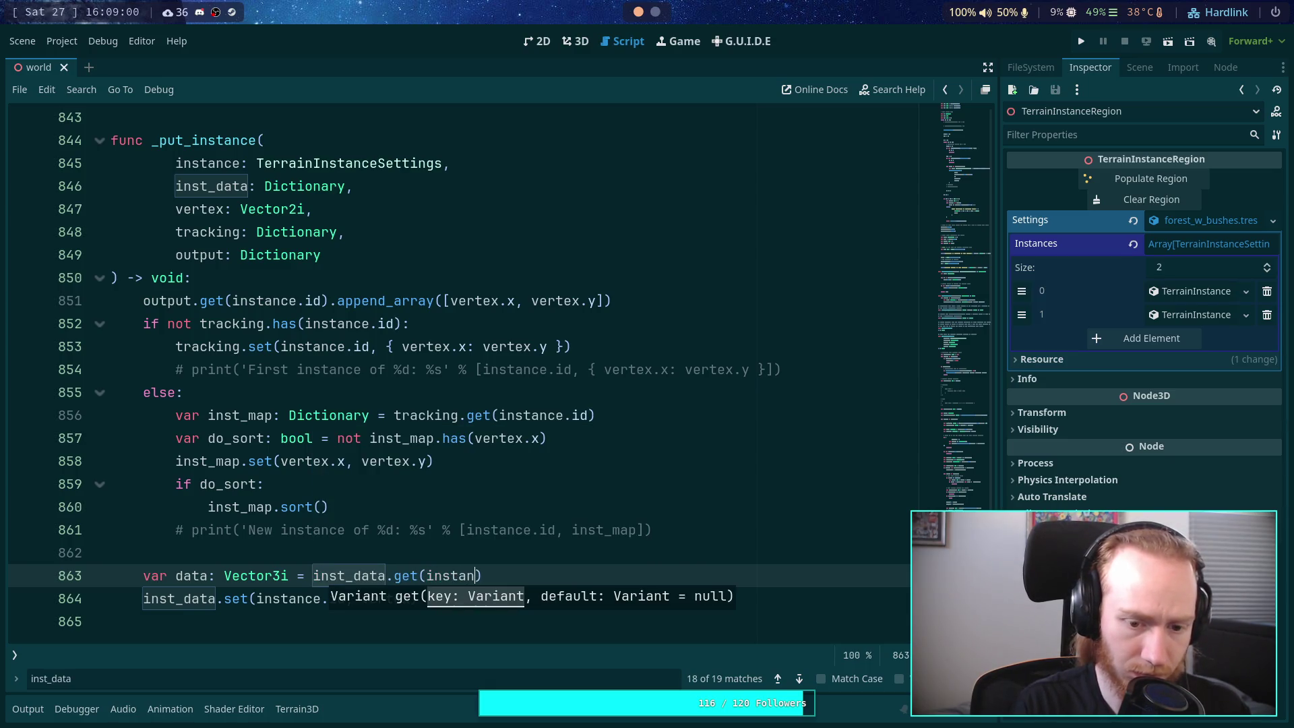
pyautogui.write('.id)')
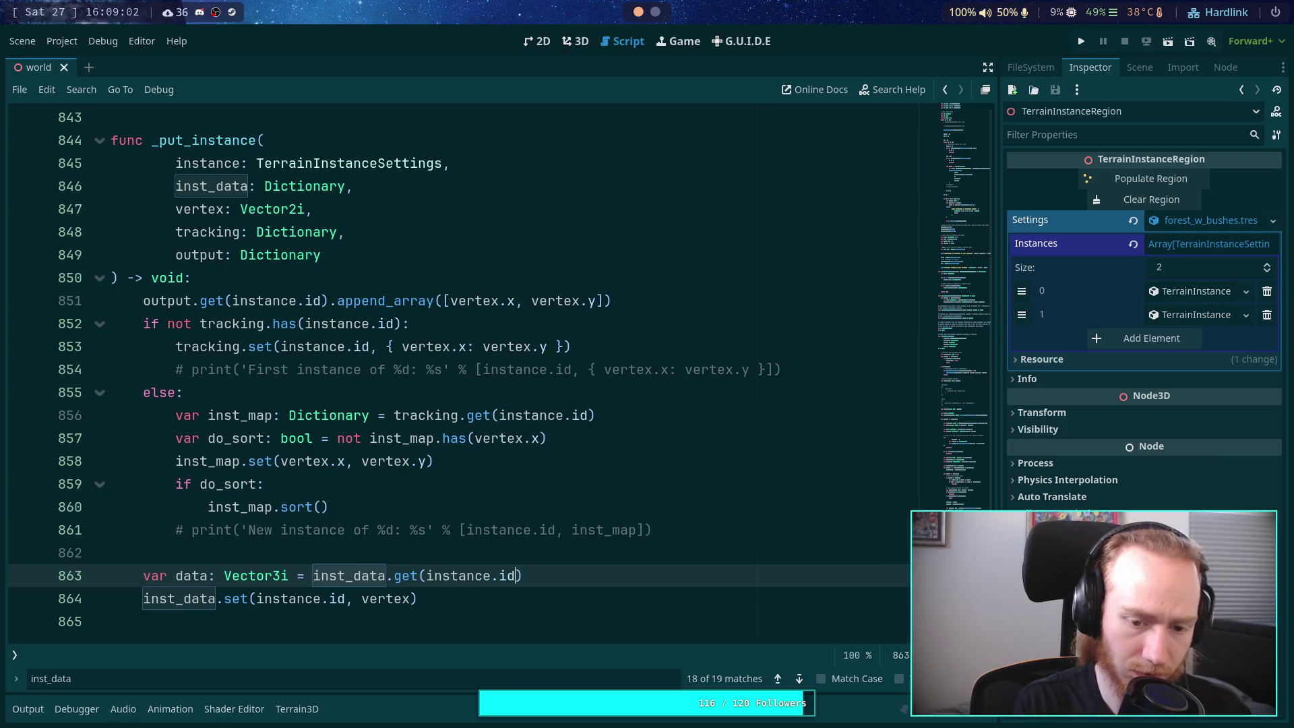
pyautogui.press('Return')
pyautogui.write('data.')
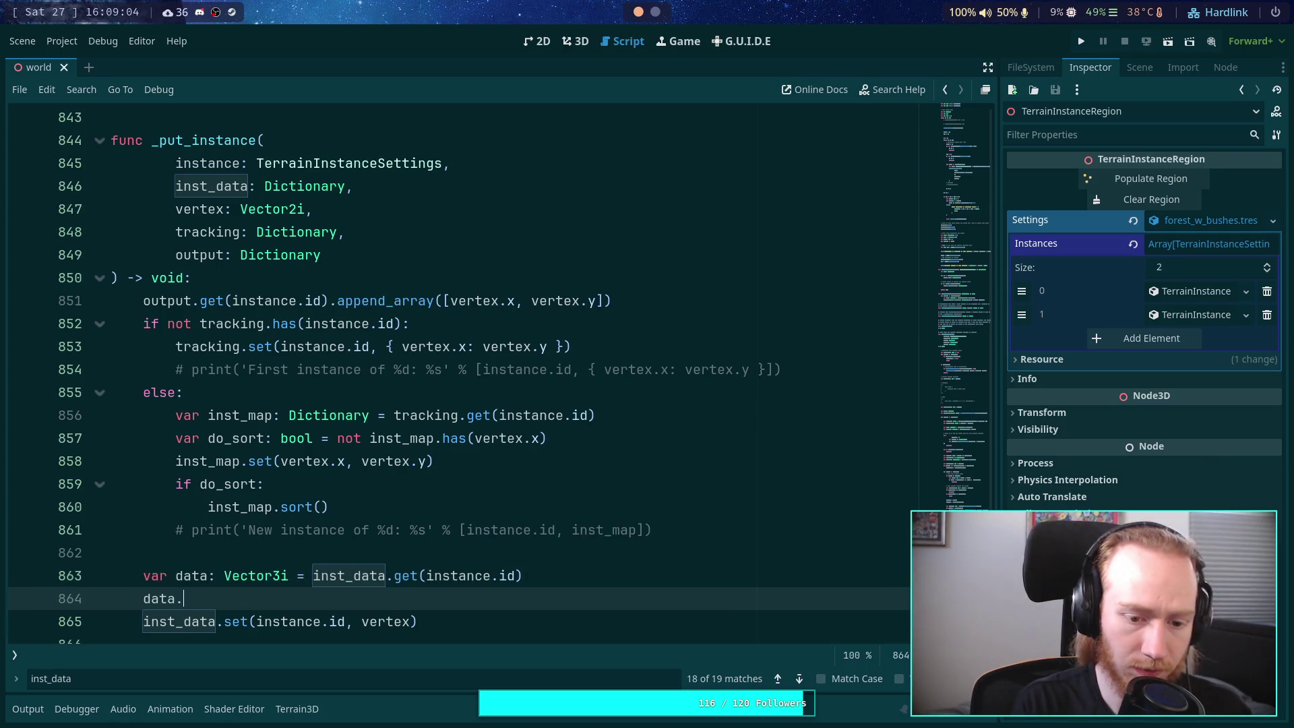
pyautogui.write('z = vertex')
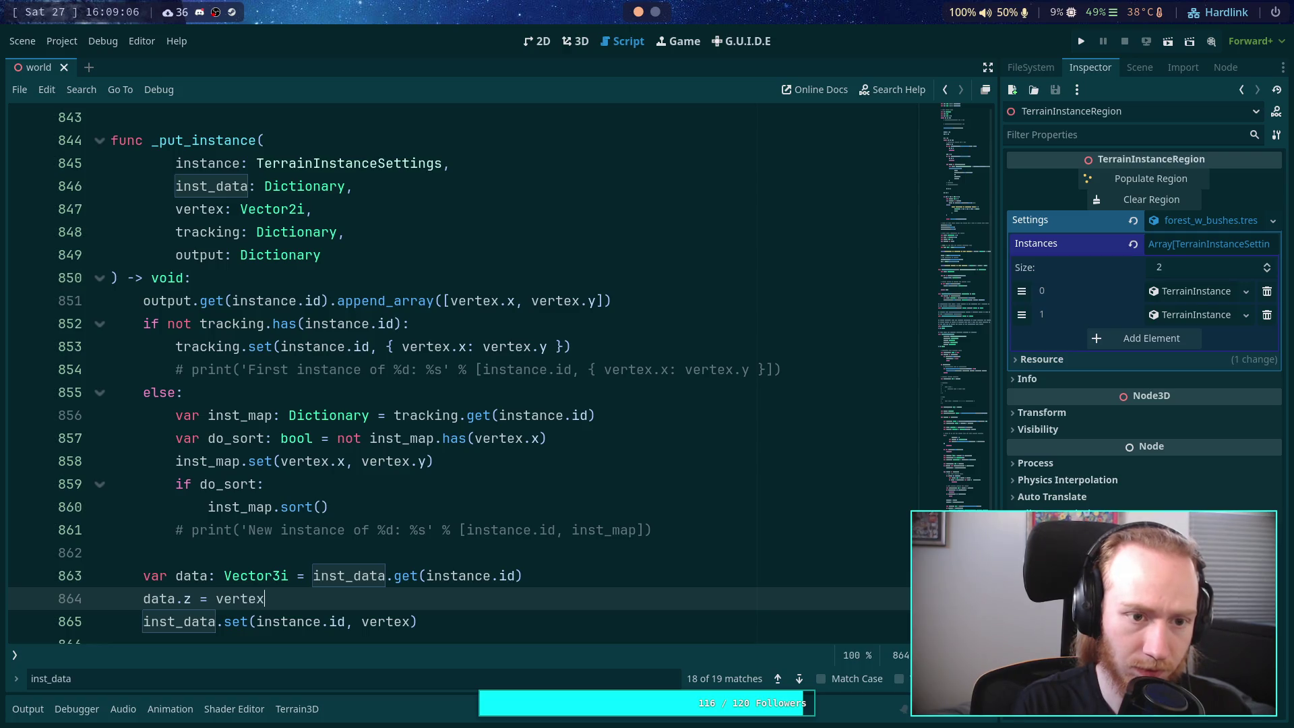
pyautogui.press('BackSpace')
pyautogui.press('BackSpace')
pyautogui.press('BackSpace')
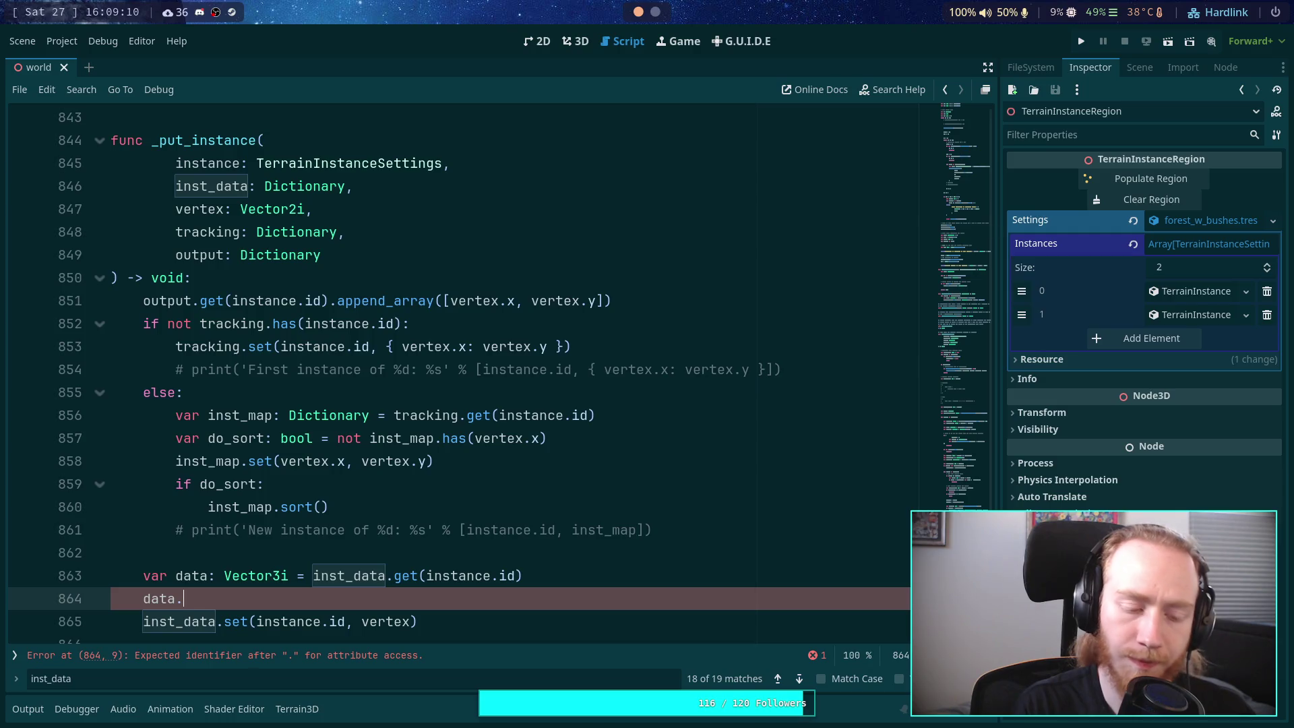
pyautogui.write('x')
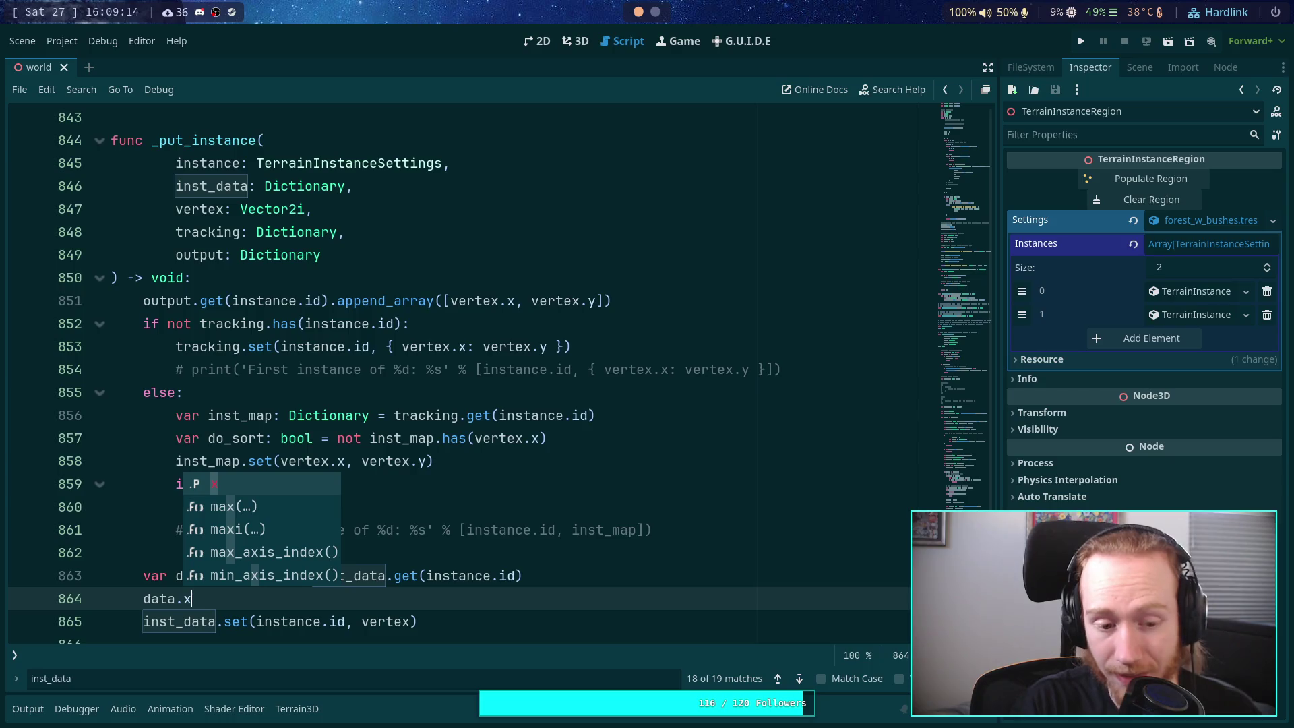
pyautogui.write(' = vertex.x')
pyautogui.press('Escape')
pyautogui.press('Return')
pyautogui.write('data.y = ')
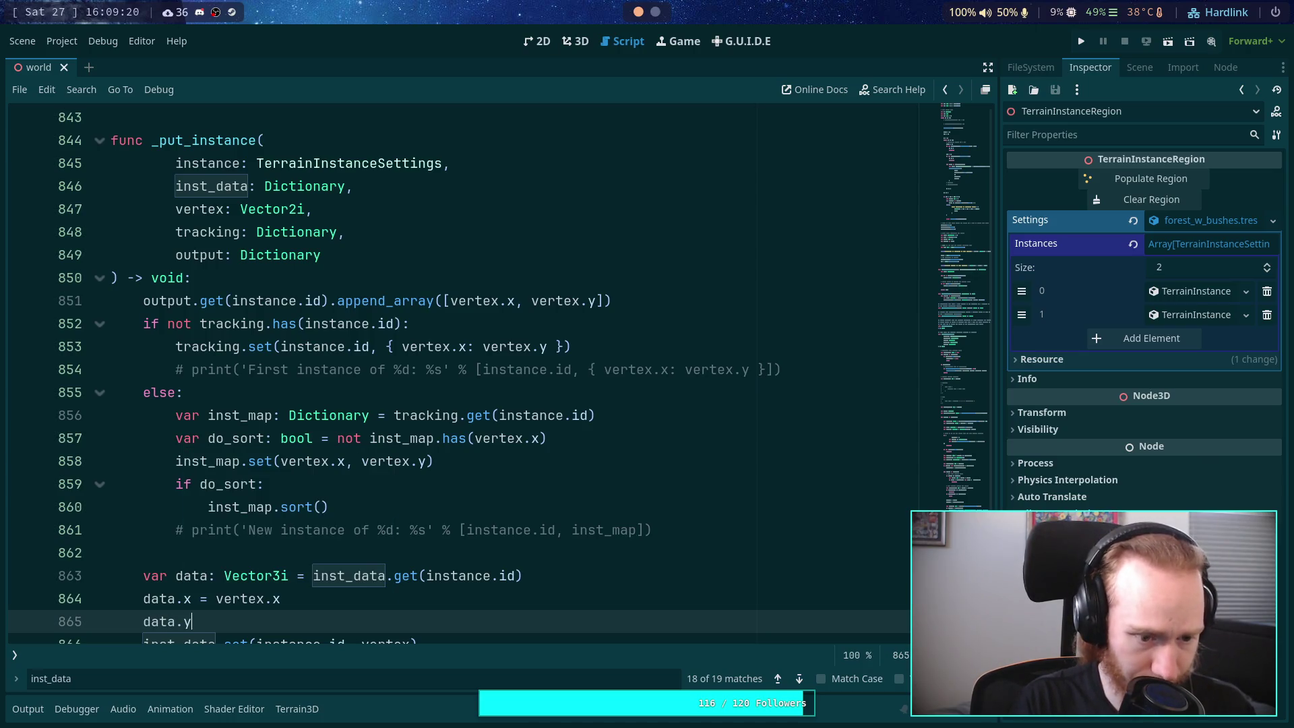
pyautogui.write('vertex.y')
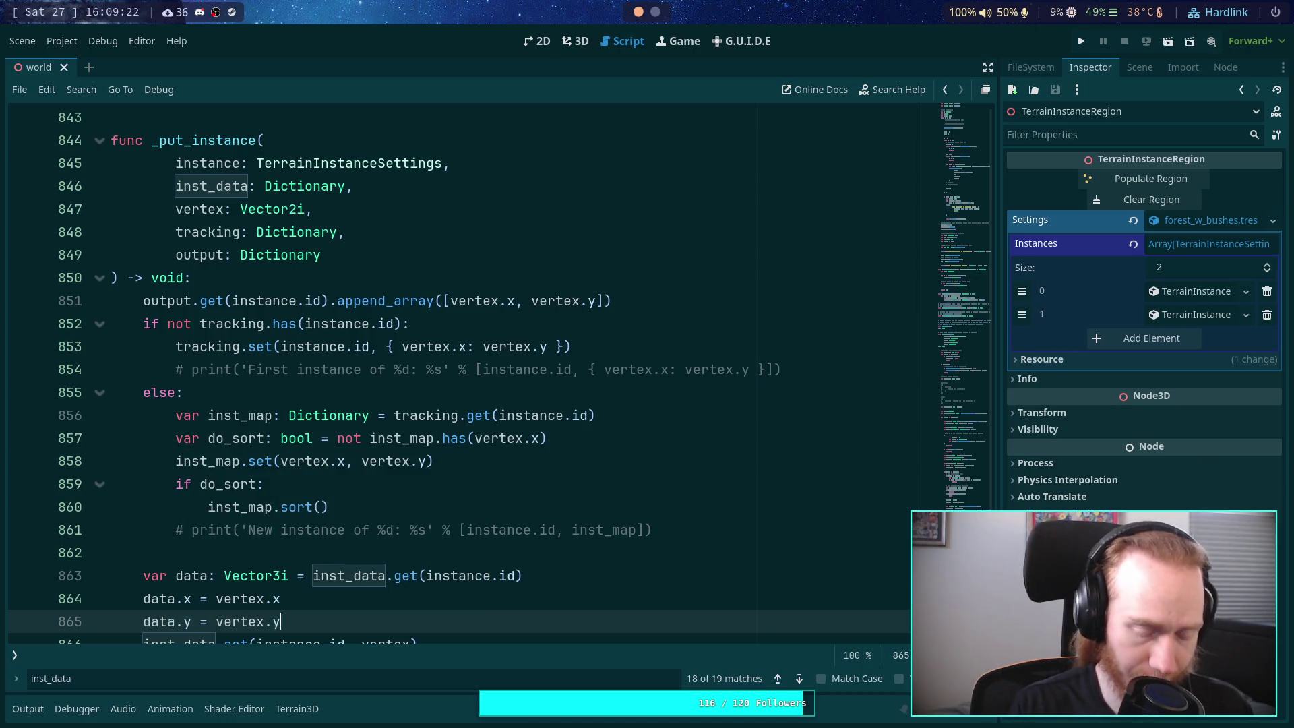
# Step: Pass data instead of vertex to inst_data.set and save the script
pyautogui.scroll(-2, 290, 502)
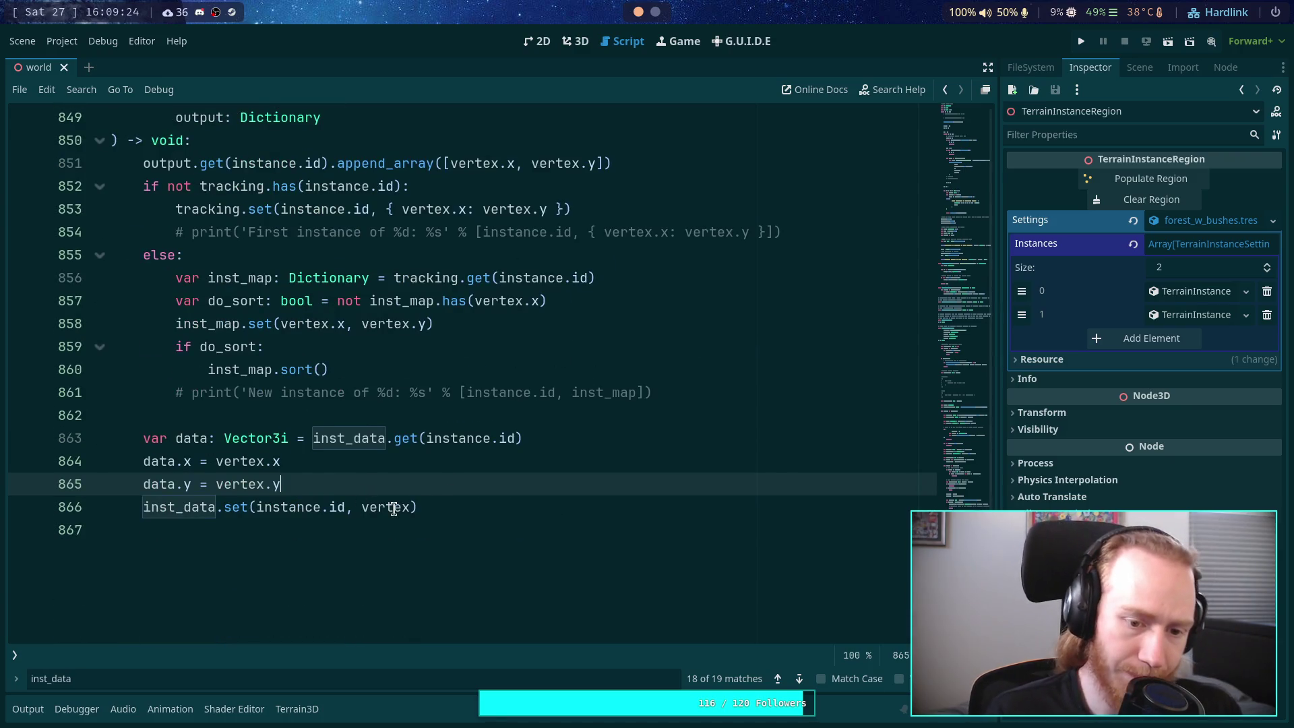
pyautogui.doubleClick(392, 507)
pyautogui.write('data')
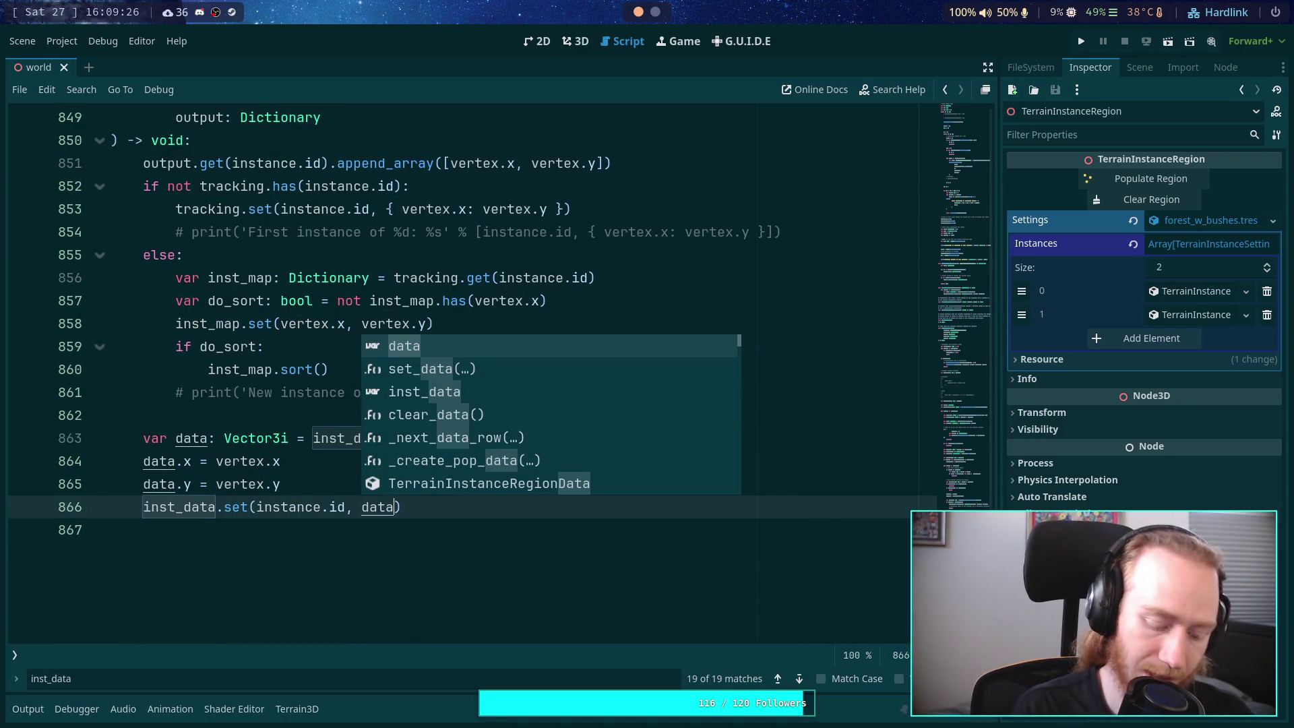
pyautogui.hotkey('ctrl', 's')
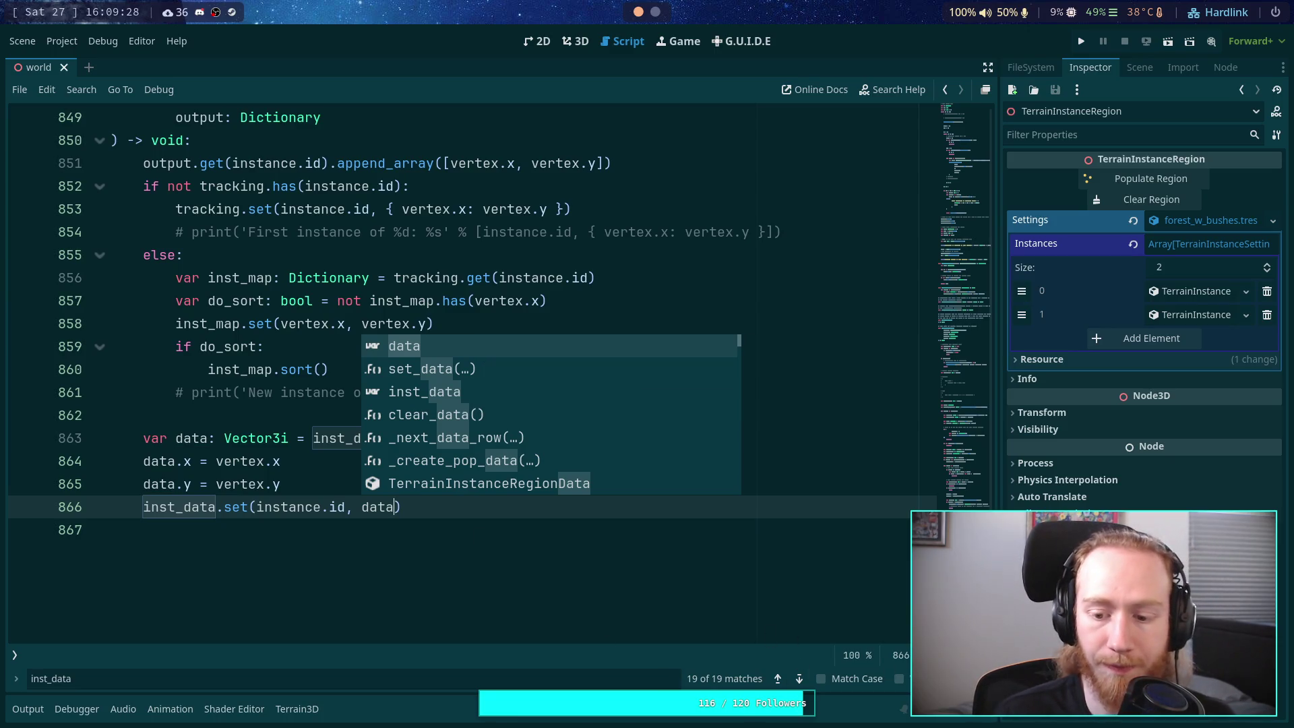
pyautogui.press('Escape')
pyautogui.click(269, 278)
# Step: In the 3D view, select TerrainInstanceRegion2 and move toward the purple lake
pyautogui.click(572, 41)
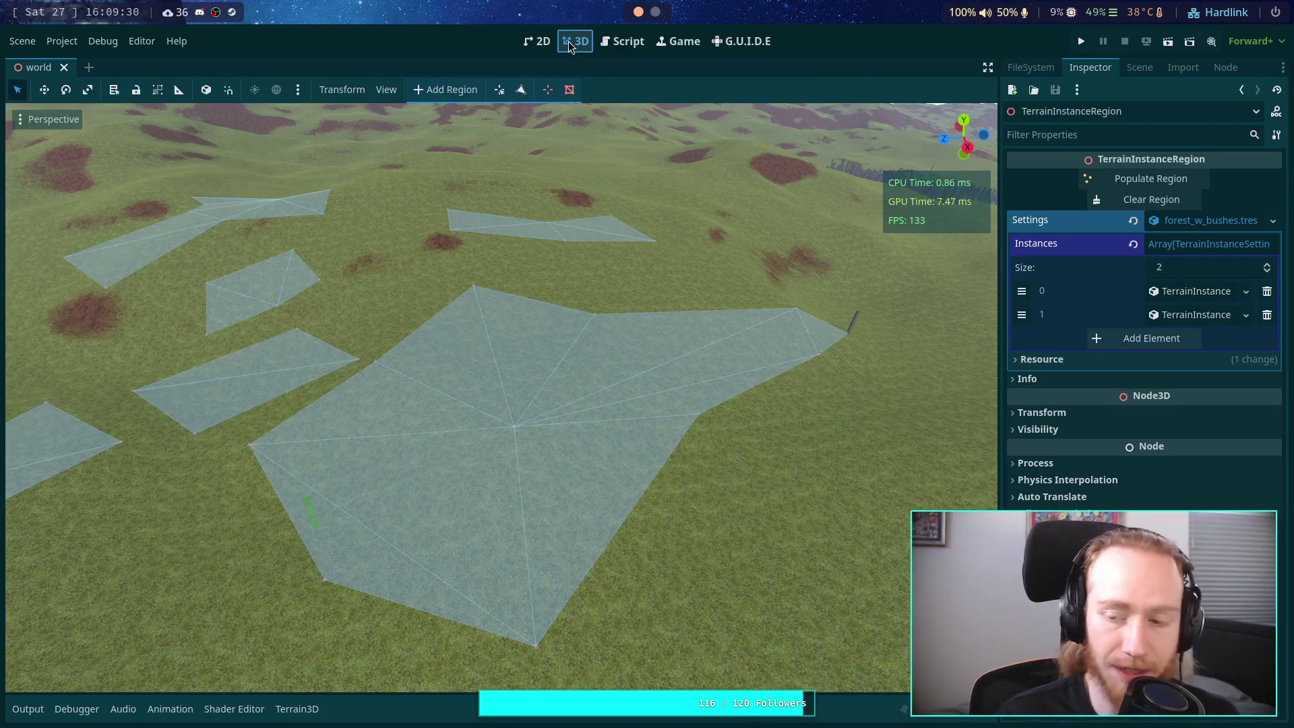
pyautogui.click(1139, 69)
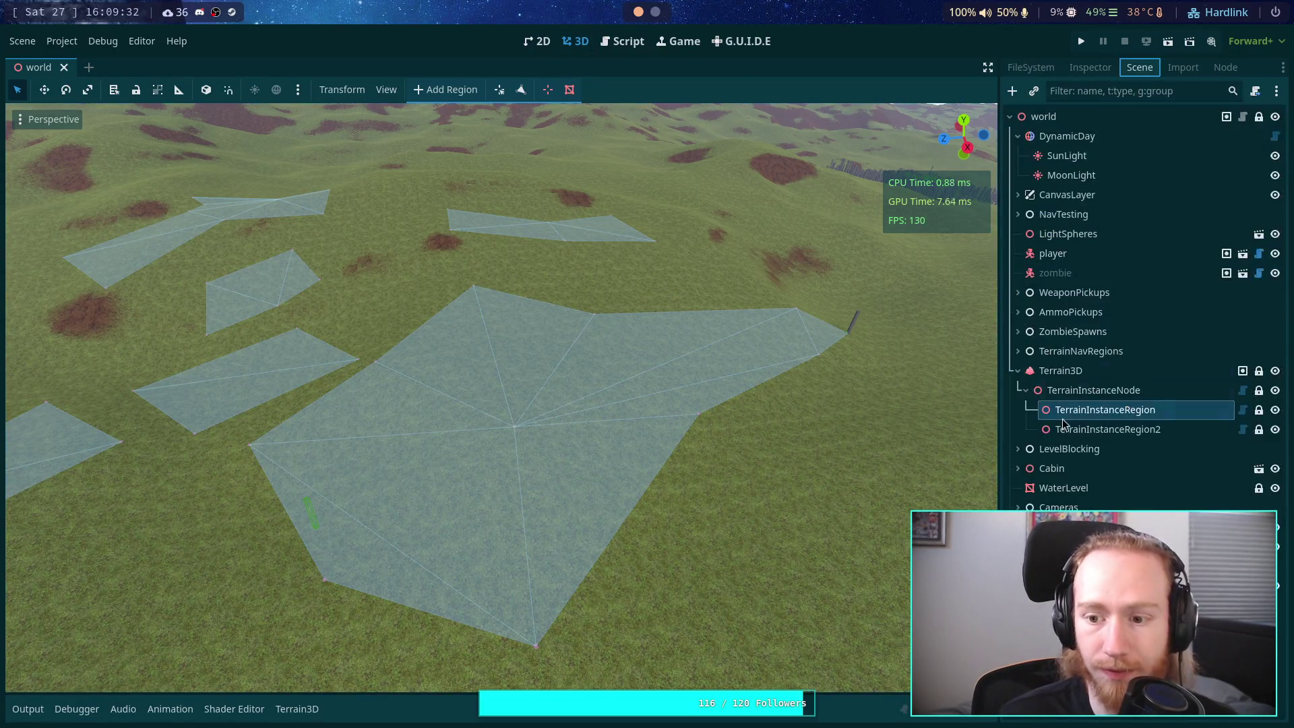
pyautogui.click(1064, 428)
pyautogui.moveTo(943, 418)
pyautogui.mouseDown()
pyautogui.moveTo(876, 377)
pyautogui.moveTo(930, 404)
pyautogui.moveTo(903, 391)
pyautogui.moveTo(916, 398)
pyautogui.moveTo(893, 417)
pyautogui.mouseUp()
# Step: Shrink the region's triangle by dragging all three vertices inward, then open the Output log
pyautogui.click(499, 89)
pyautogui.moveTo(373, 559); pyautogui.dragTo(419, 447)
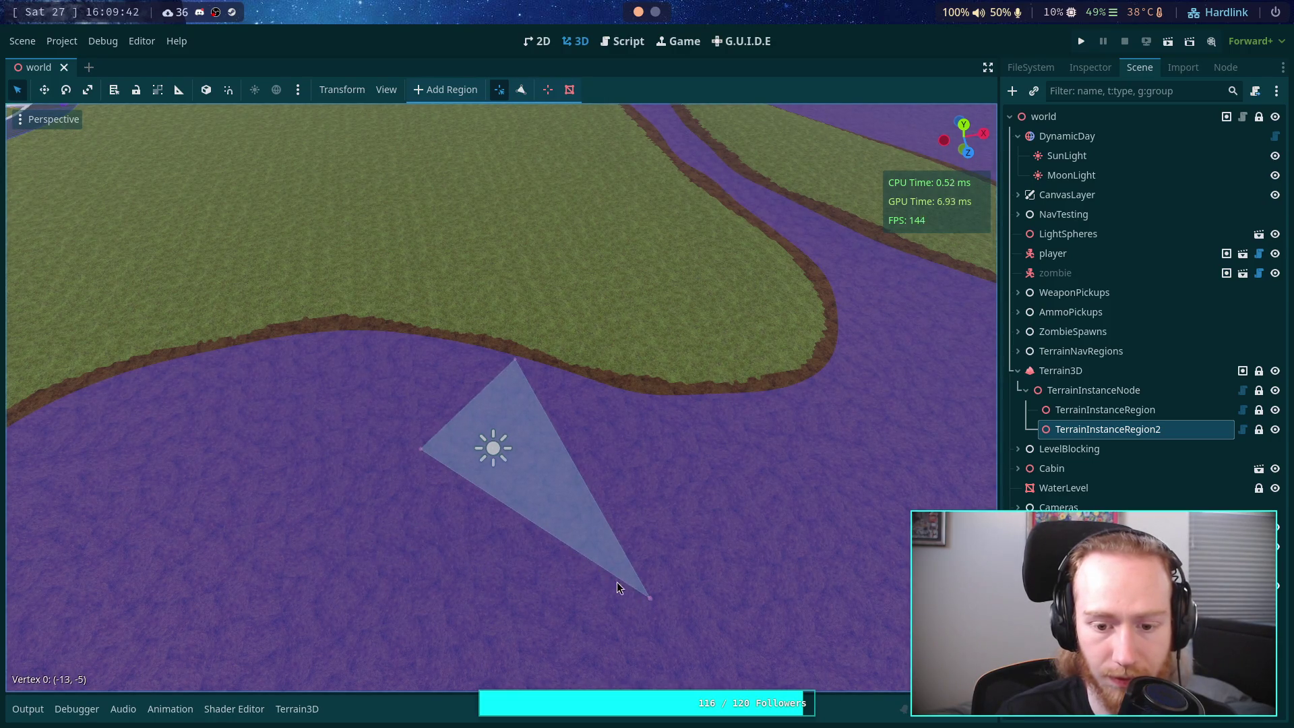
pyautogui.moveTo(651, 602); pyautogui.dragTo(526, 500)
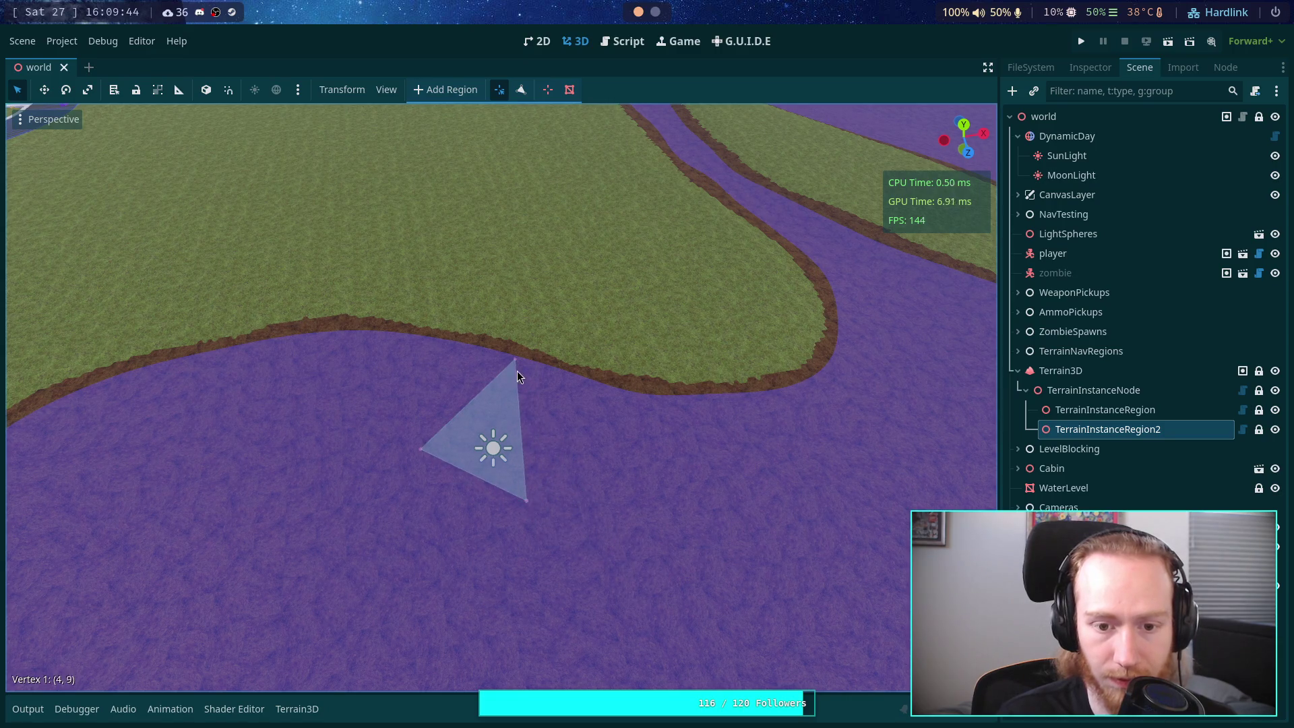
pyautogui.moveTo(515, 359)
pyautogui.mouseDown()
pyautogui.moveTo(507, 418)
pyautogui.moveTo(519, 409)
pyautogui.mouseUp()
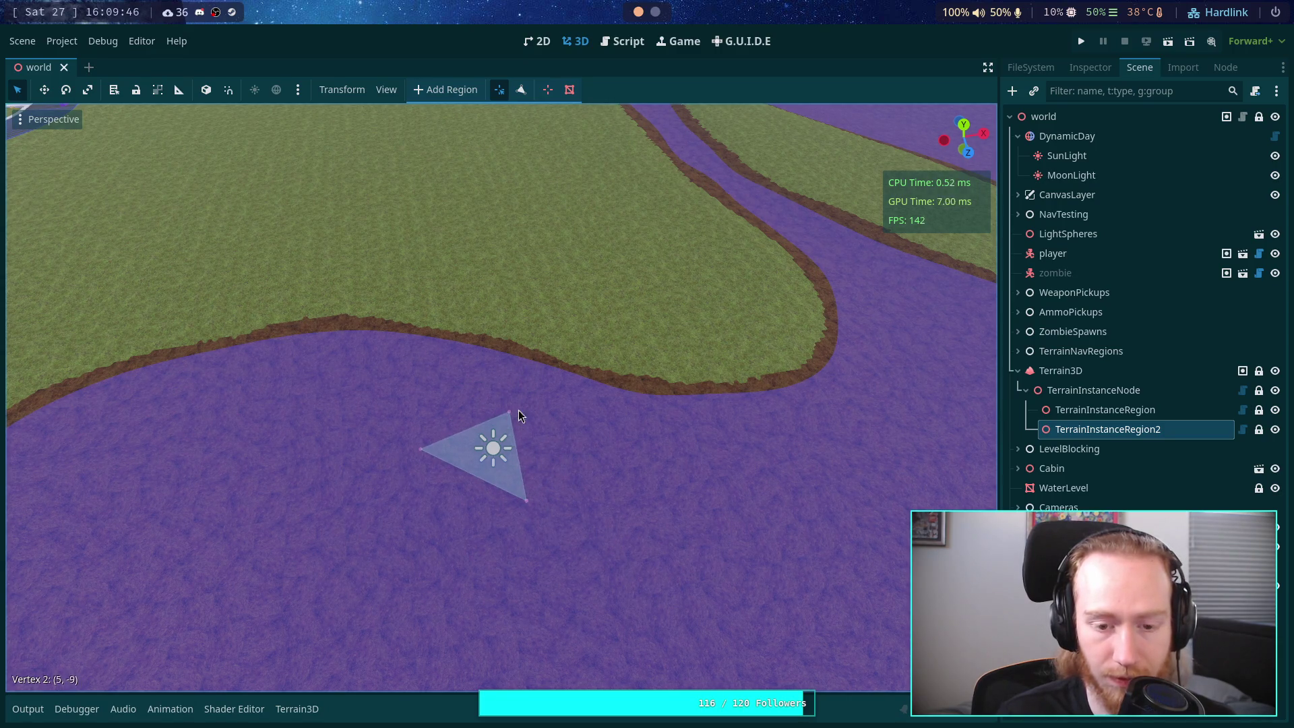
pyautogui.moveTo(81, 559)
pyautogui.mouseDown()
pyautogui.moveTo(180, 603)
pyautogui.moveTo(202, 512)
pyautogui.moveTo(306, 492)
pyautogui.mouseUp()
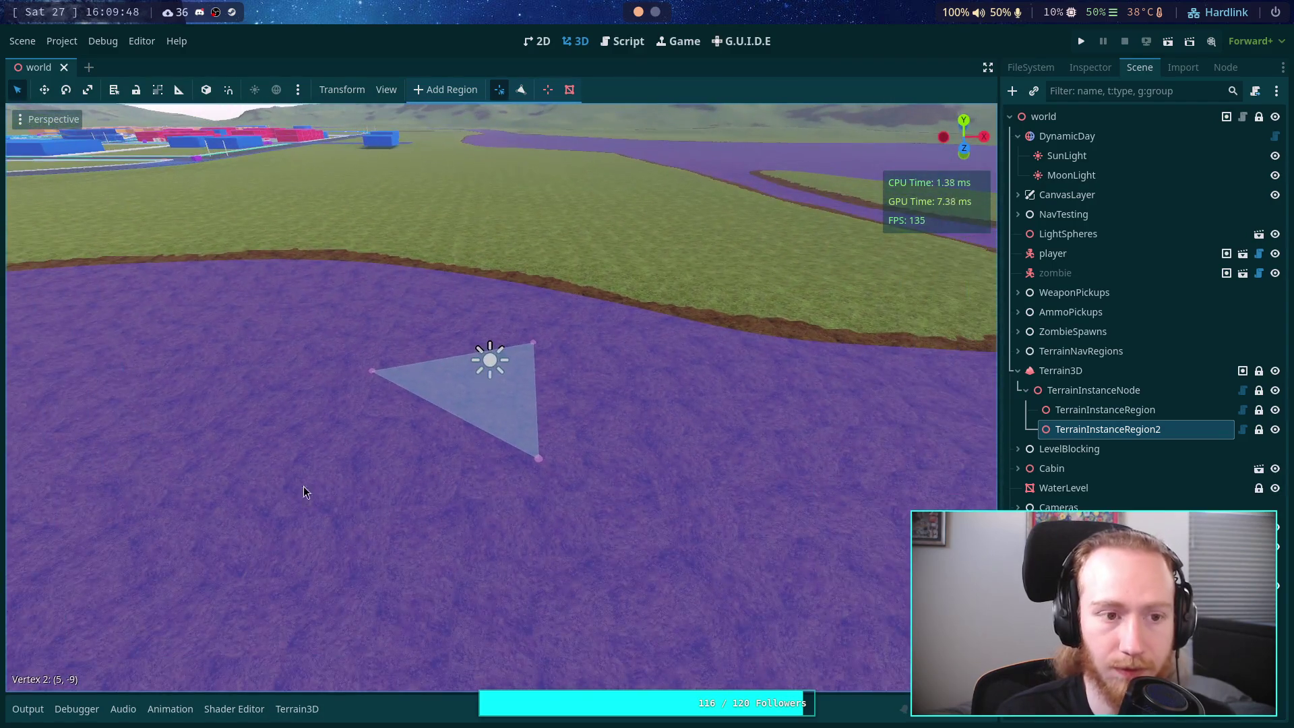
pyautogui.click(43, 713)
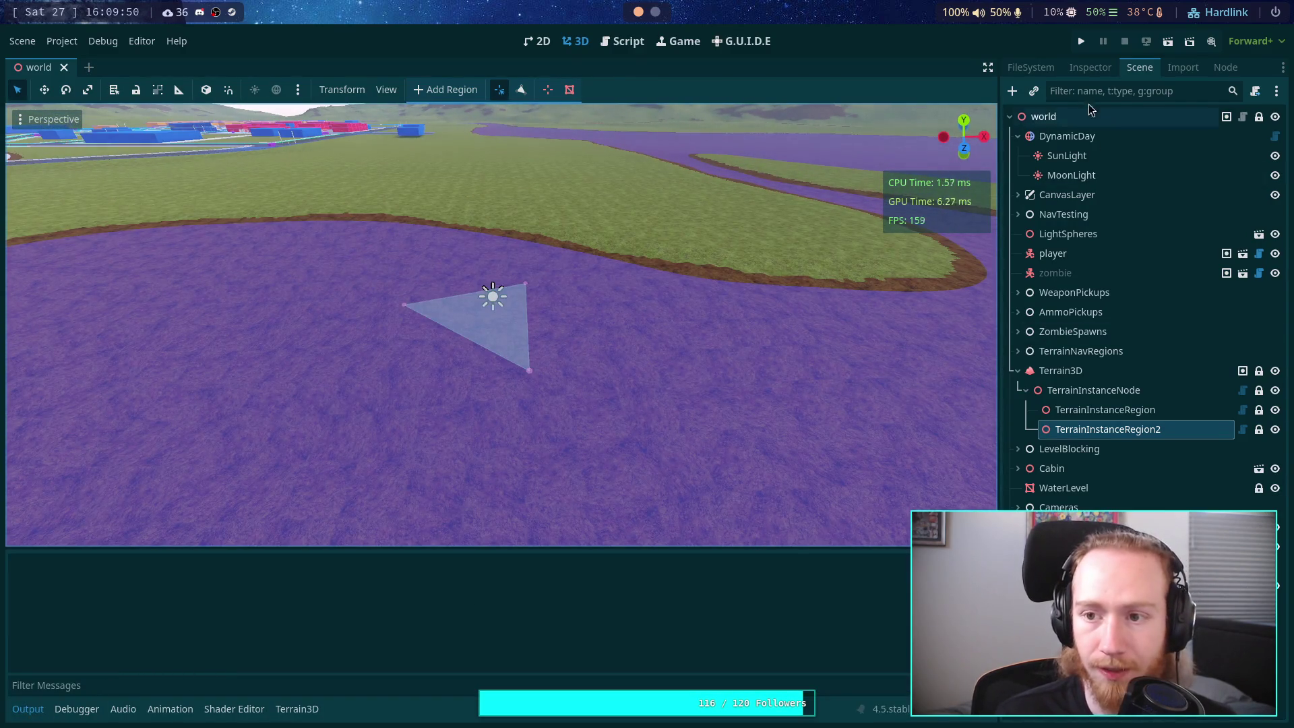
# Step: Populate TerrainInstanceRegion2 with 168 instances, zoom in on them, and return to the script
pyautogui.click(1089, 67)
pyautogui.click(1150, 178)
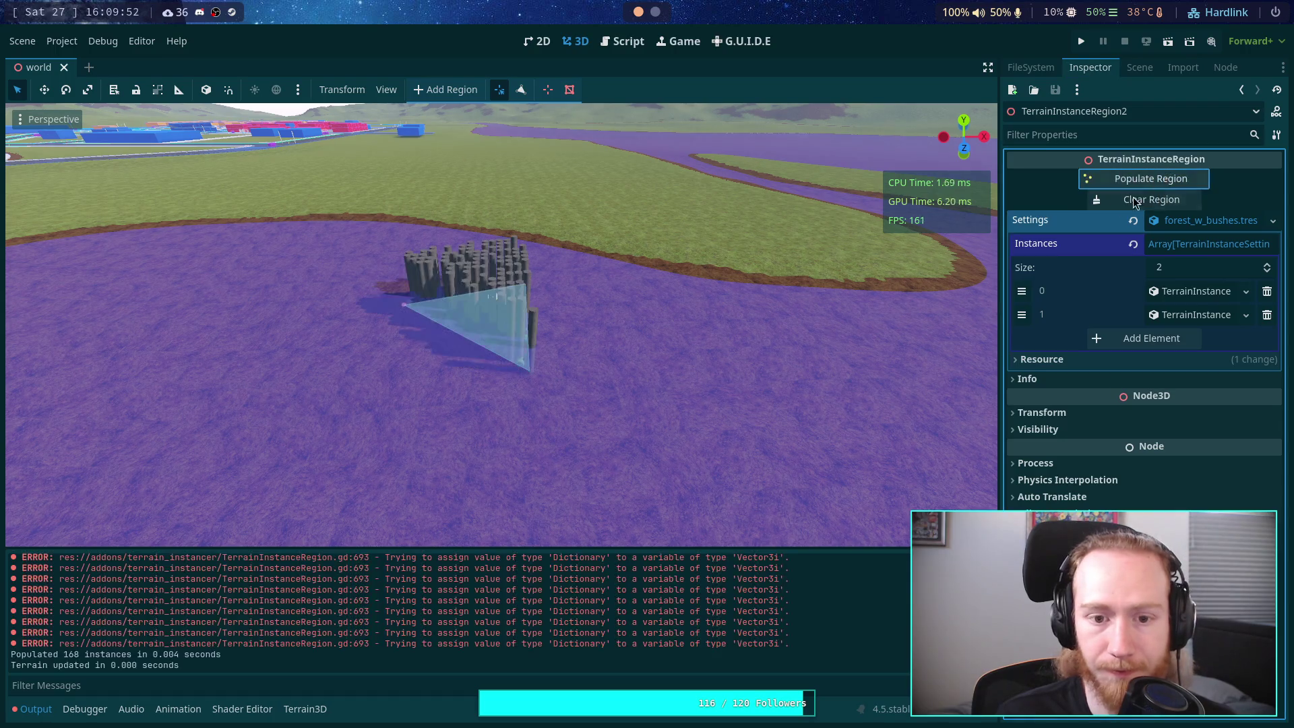
pyautogui.scroll(3, 611, 354)
pyautogui.scroll(5, 604, 357)
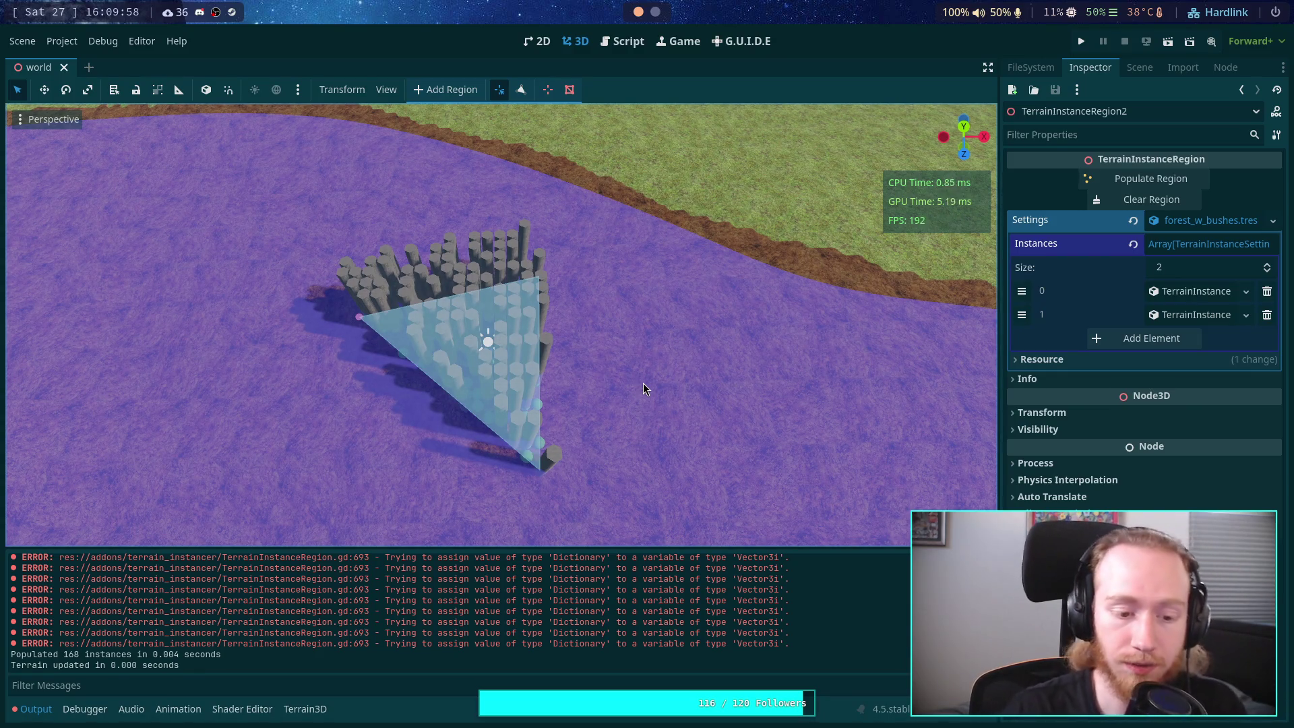
pyautogui.click(626, 43)
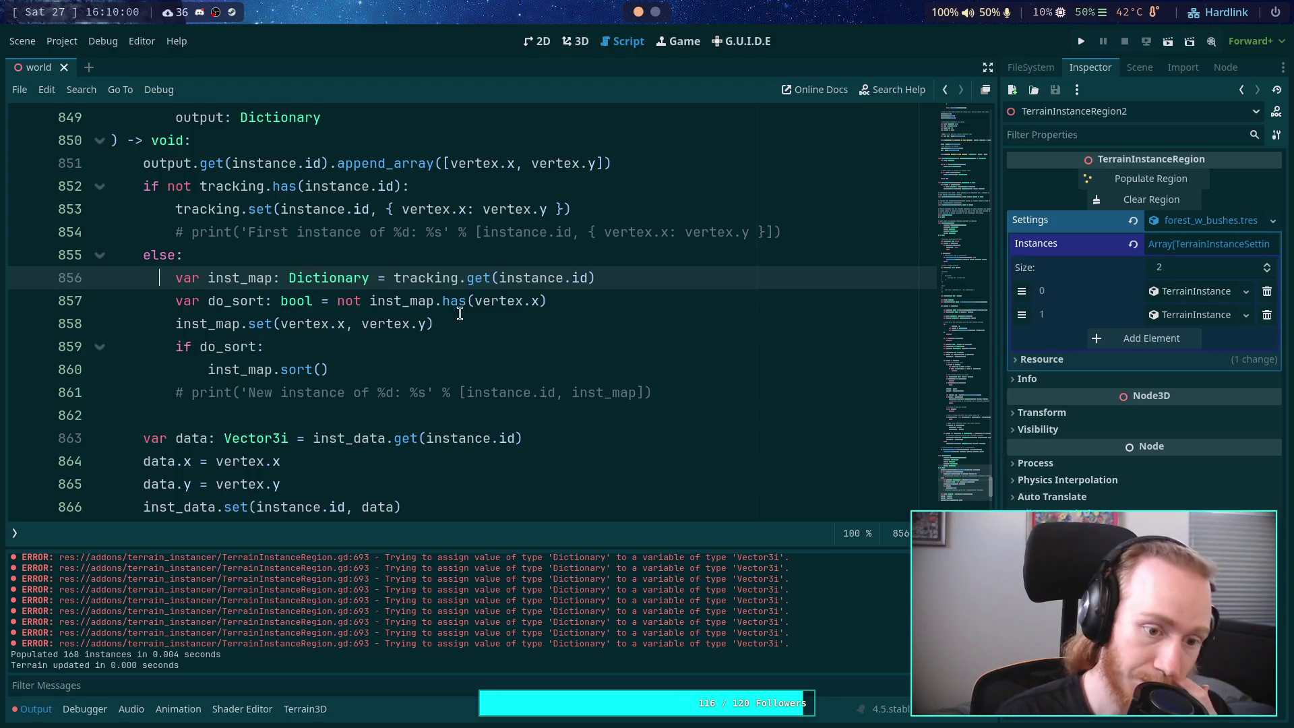
pyautogui.scroll(-1, 445, 330)
pyautogui.scroll(3, 306, 399)
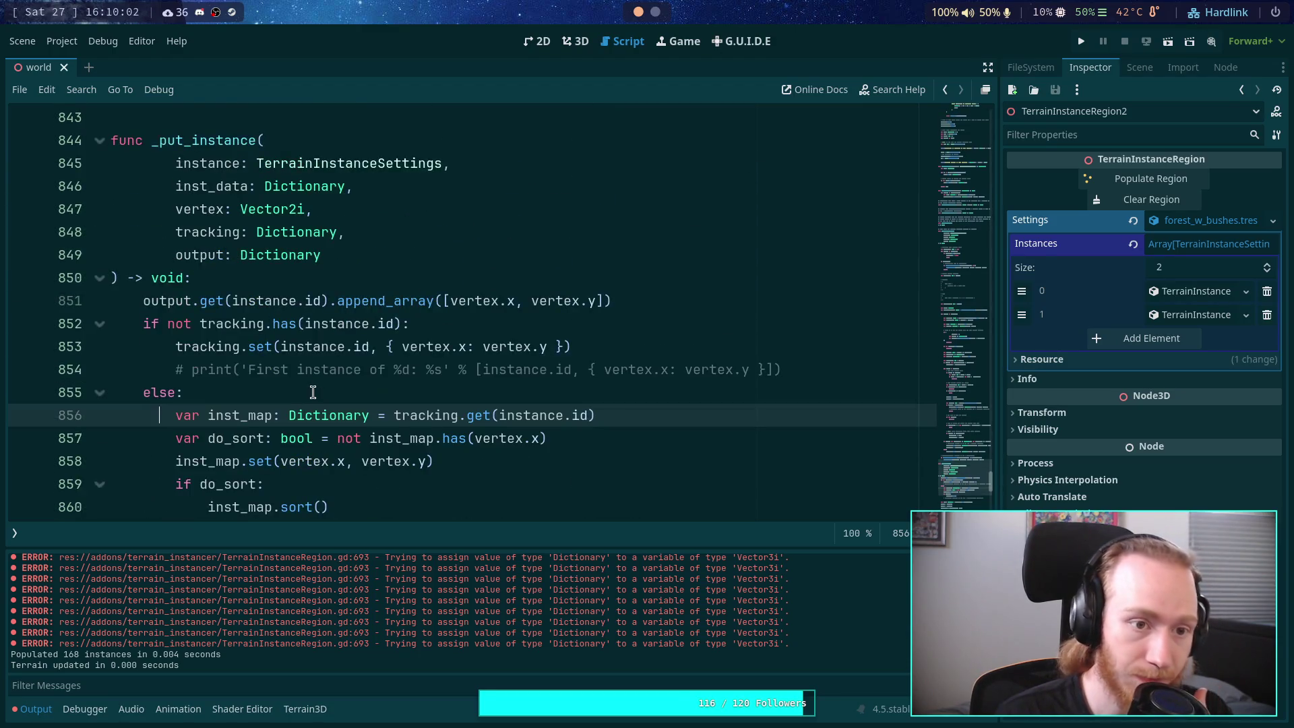
pyautogui.scroll(-2, 316, 413)
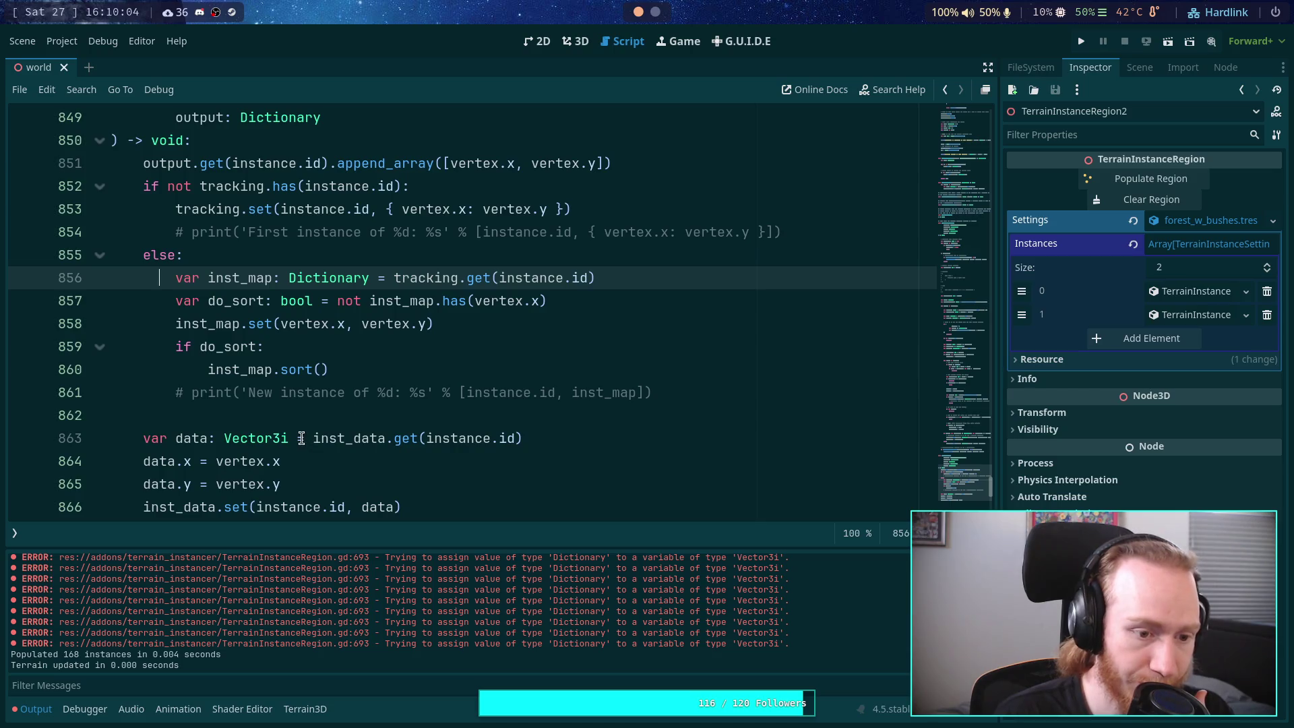
pyautogui.scroll(8, 301, 438)
pyautogui.scroll(20, 301, 438)
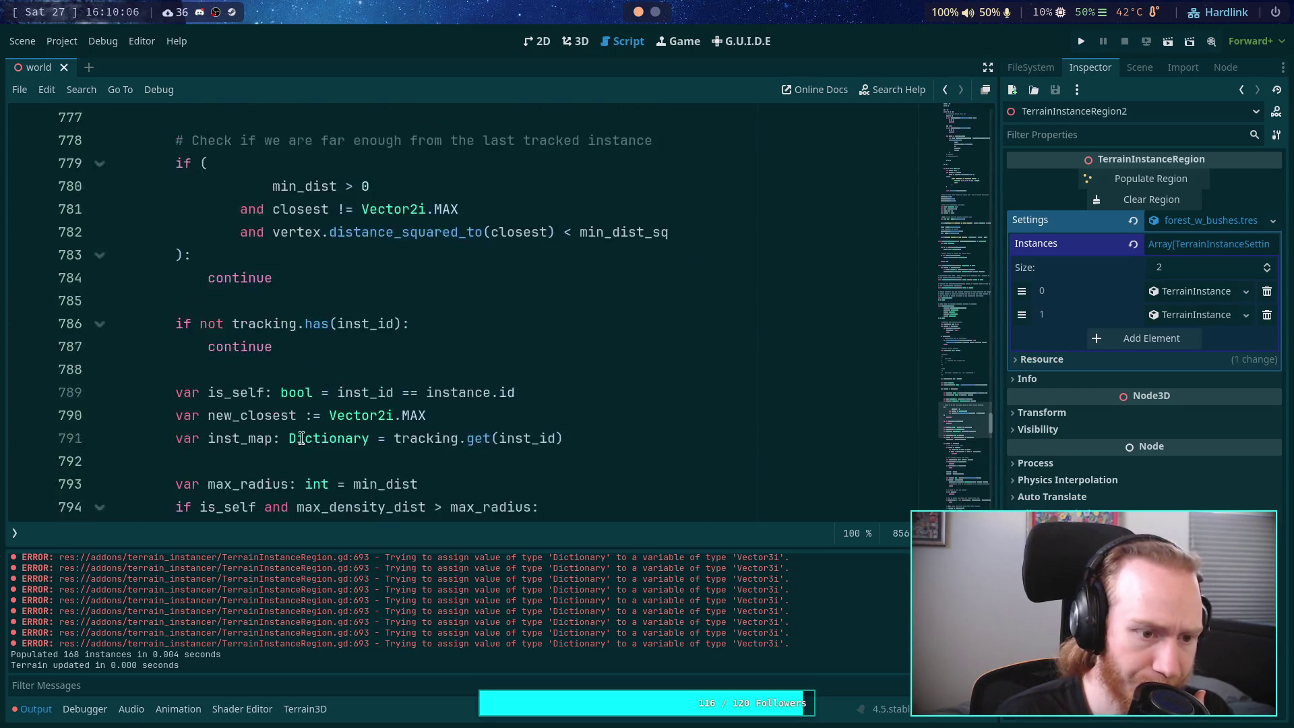
pyautogui.scroll(17, 301, 438)
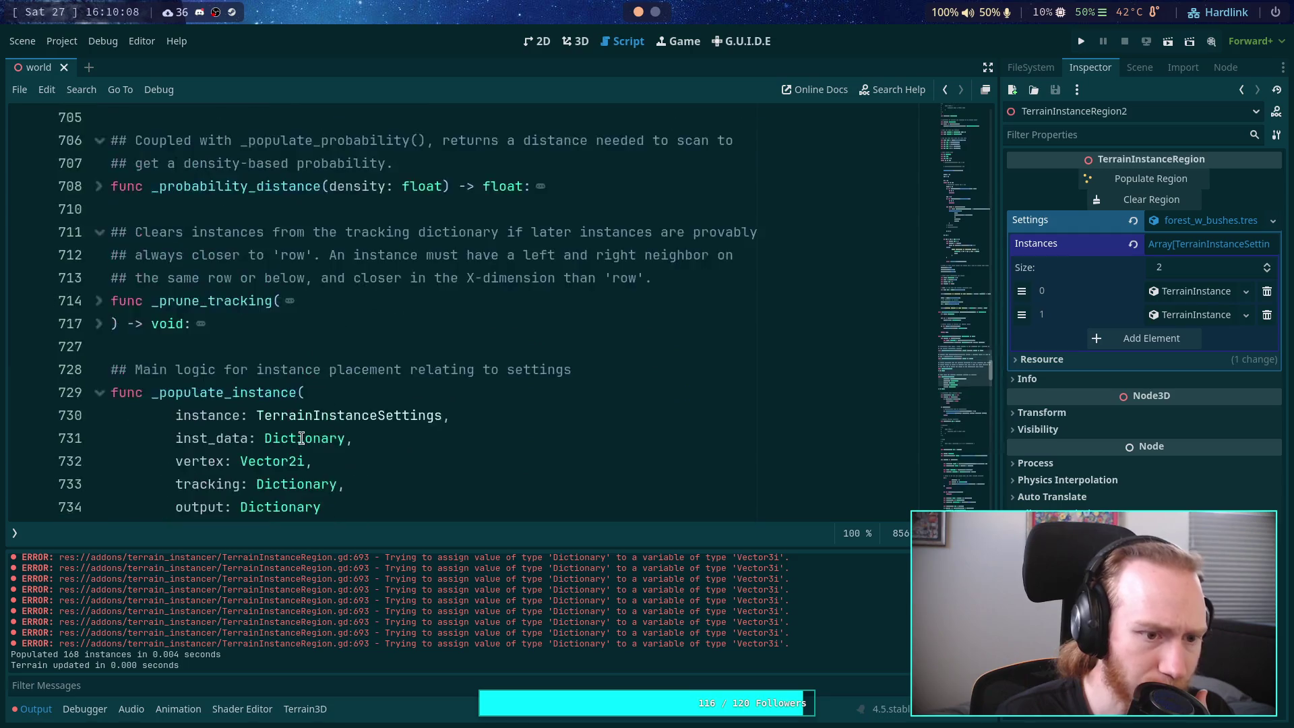
pyautogui.scroll(-4, 297, 427)
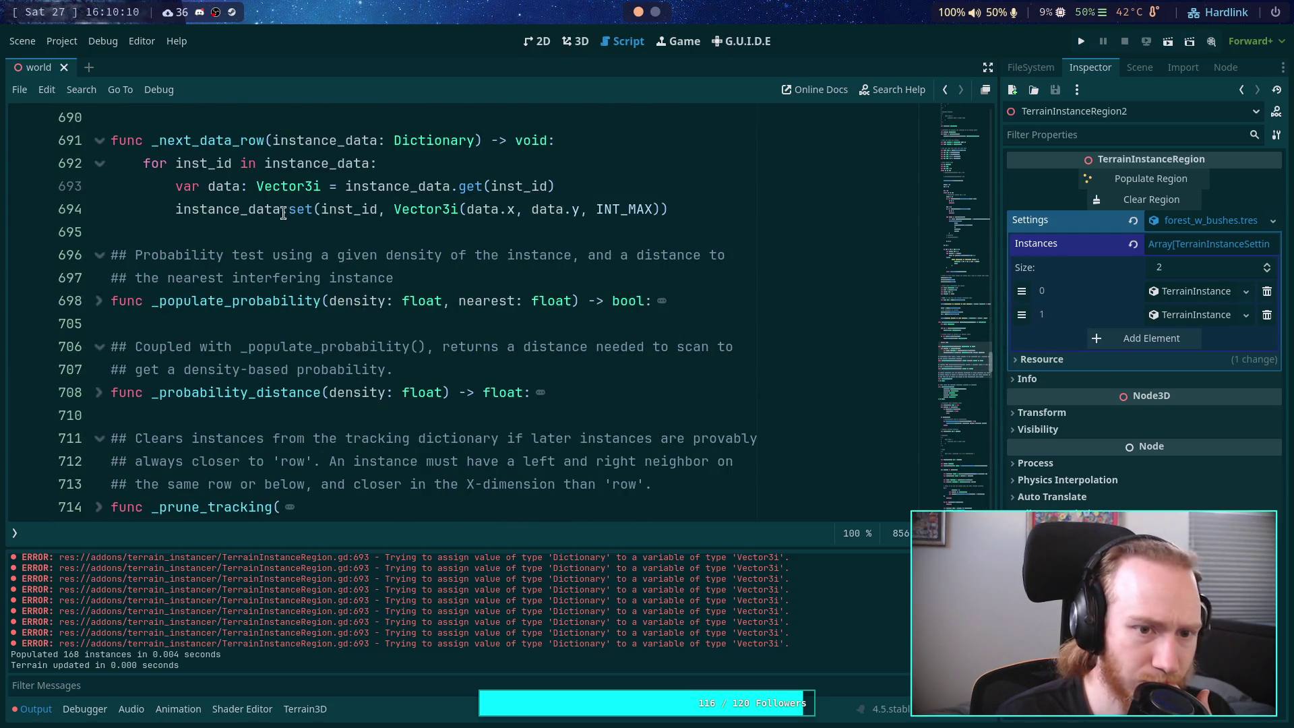
pyautogui.scroll(3, 388, 392)
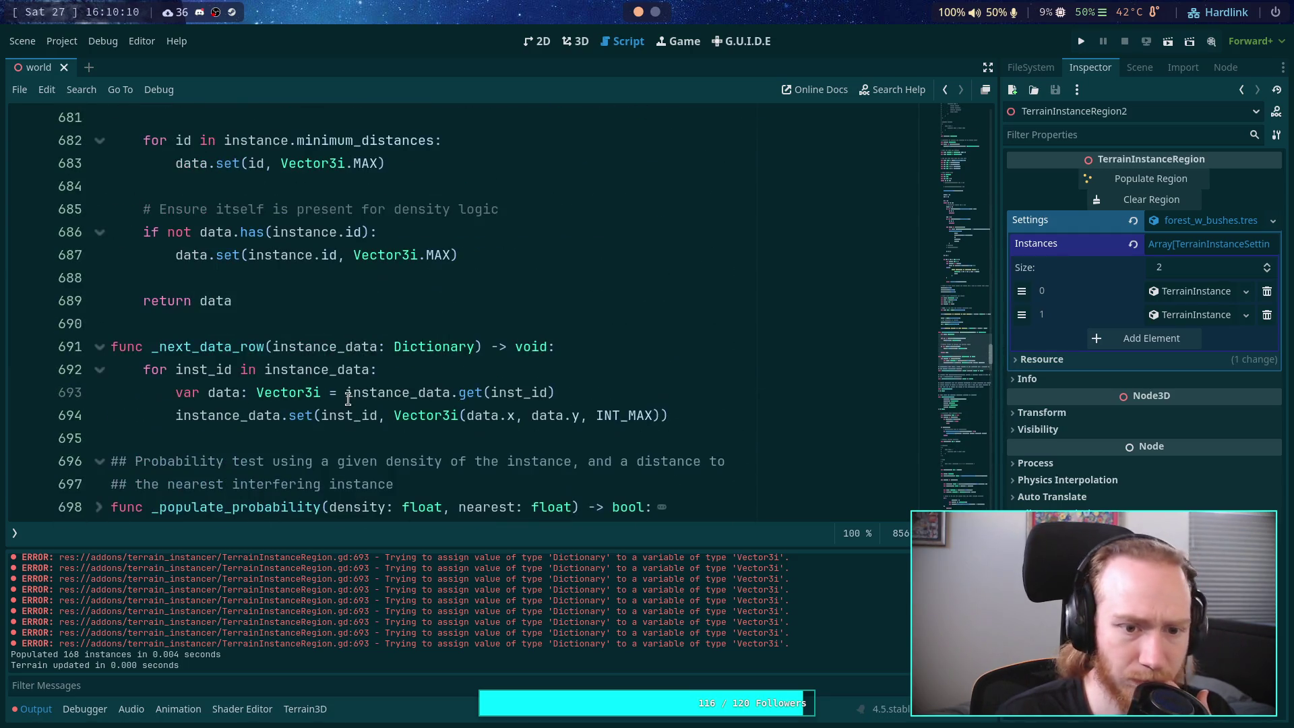
pyautogui.doubleClick(387, 392)
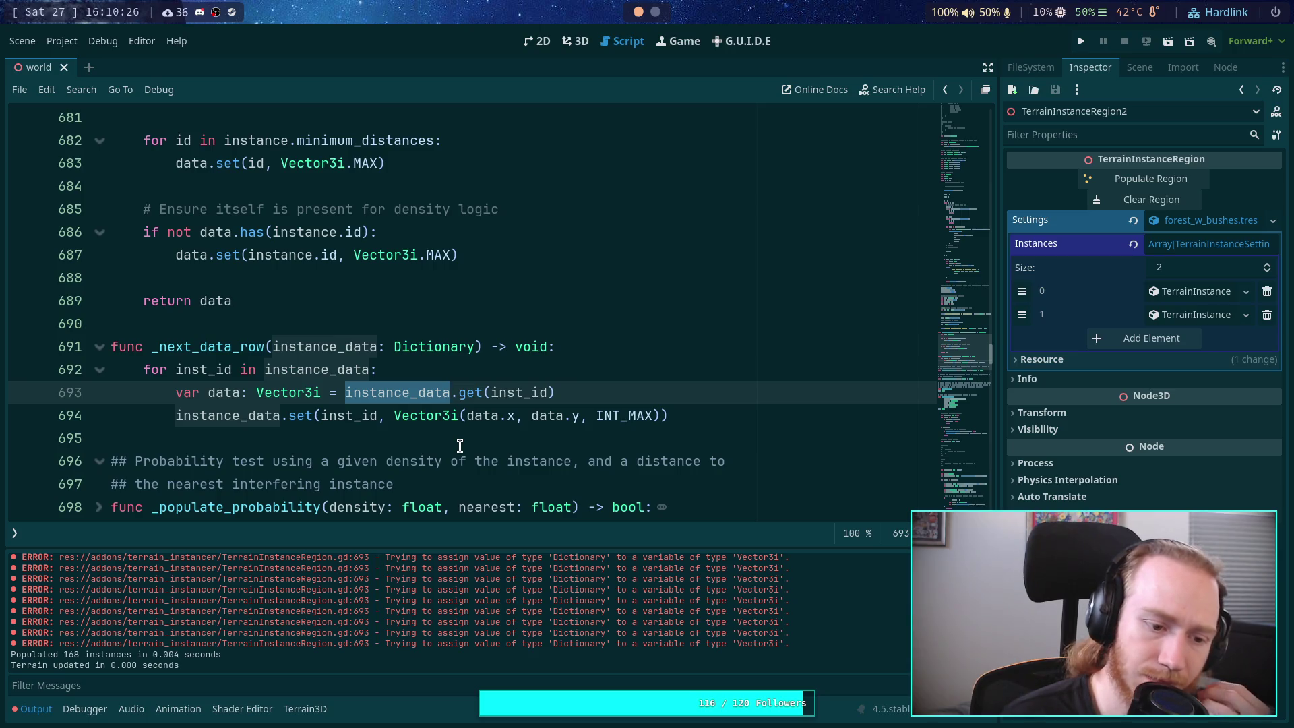
pyautogui.scroll(2, 460, 446)
pyautogui.scroll(-1, 459, 446)
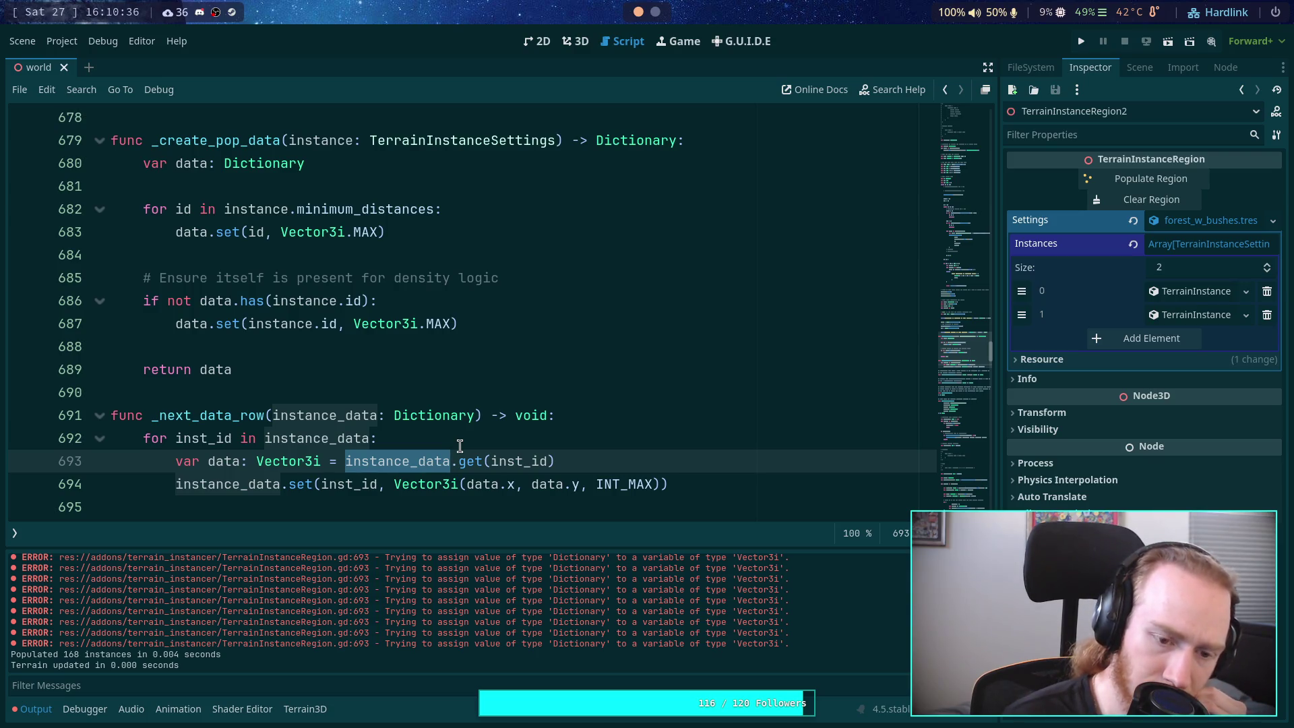
pyautogui.click(462, 437)
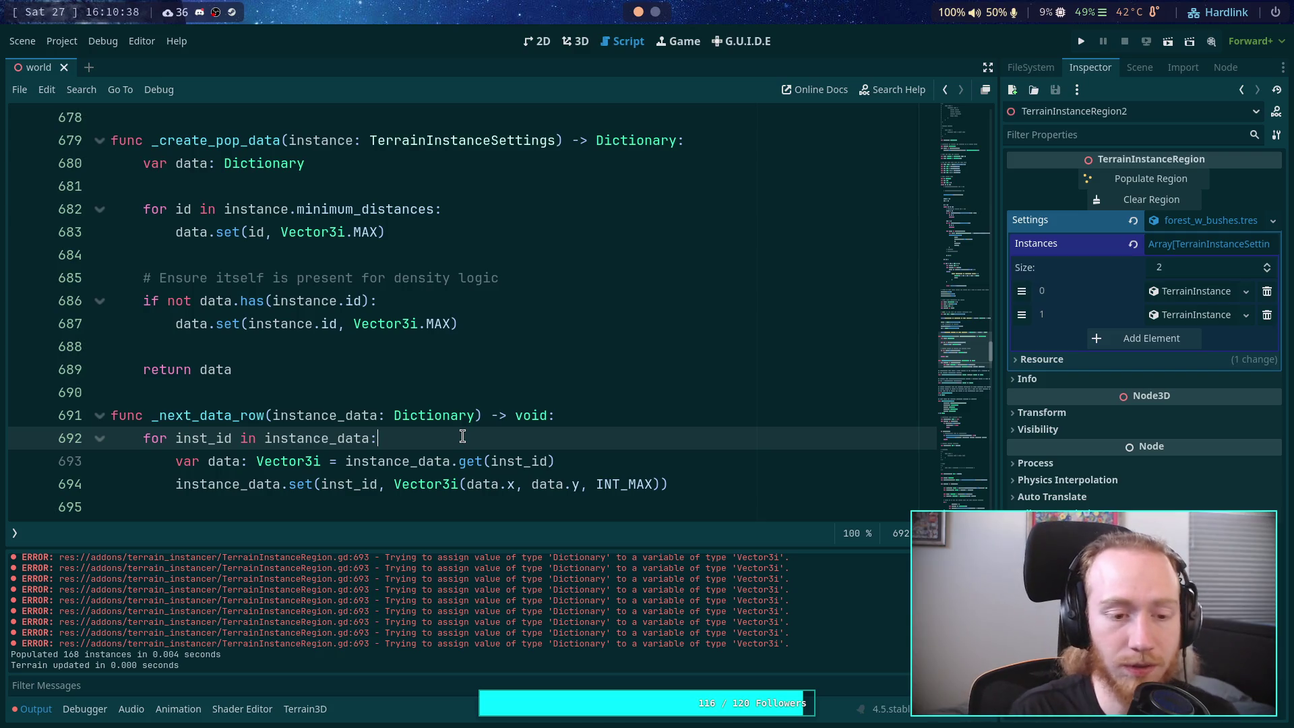
# Step: Add an inner 'for data in instance…' loop under the outer for line and nest the data line inside it
pyautogui.press('Return')
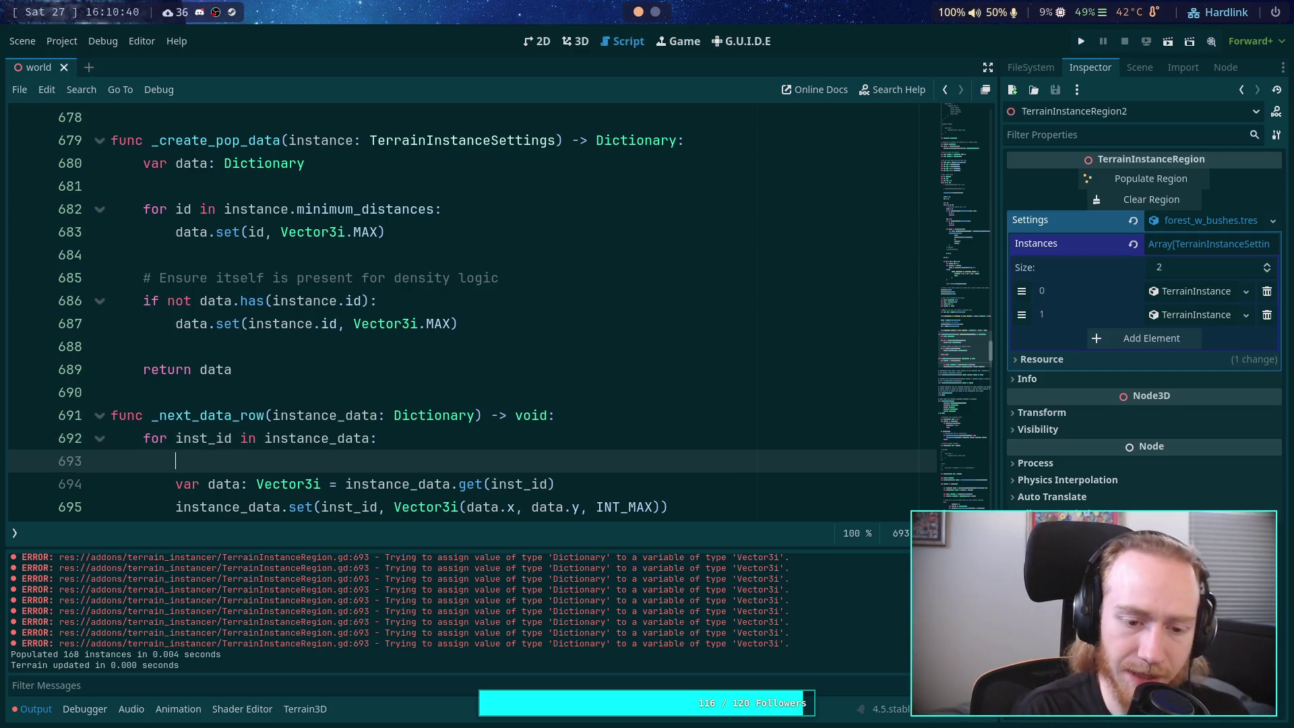
pyautogui.write('var')
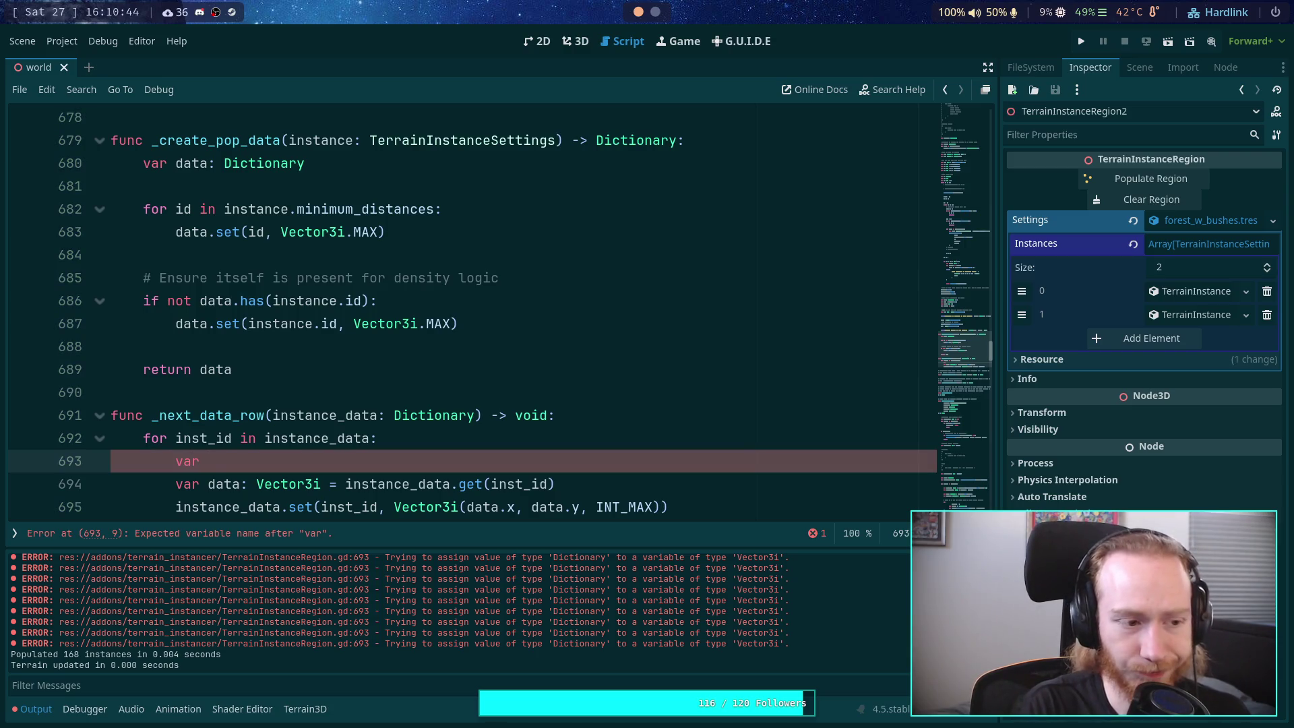
pyautogui.press('BackSpace')
pyautogui.press('BackSpace')
pyautogui.press('BackSpace')
pyautogui.write('for ')
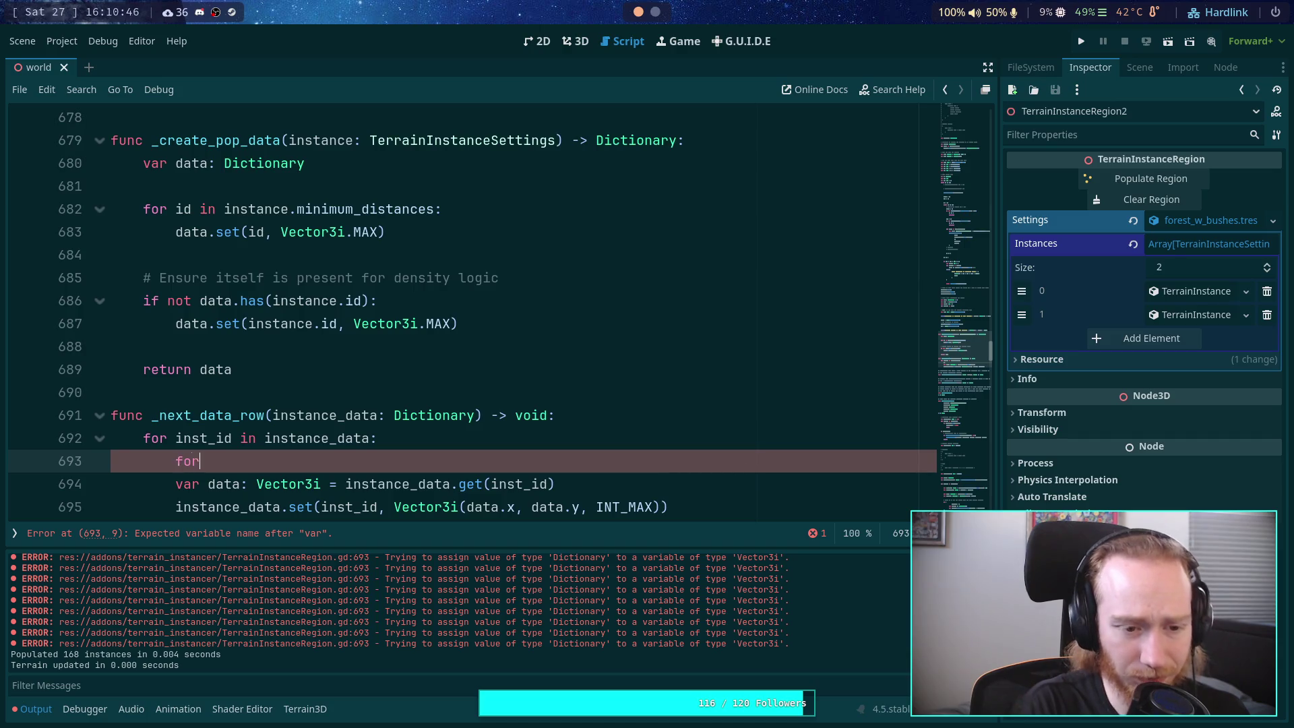
pyautogui.write('data ')
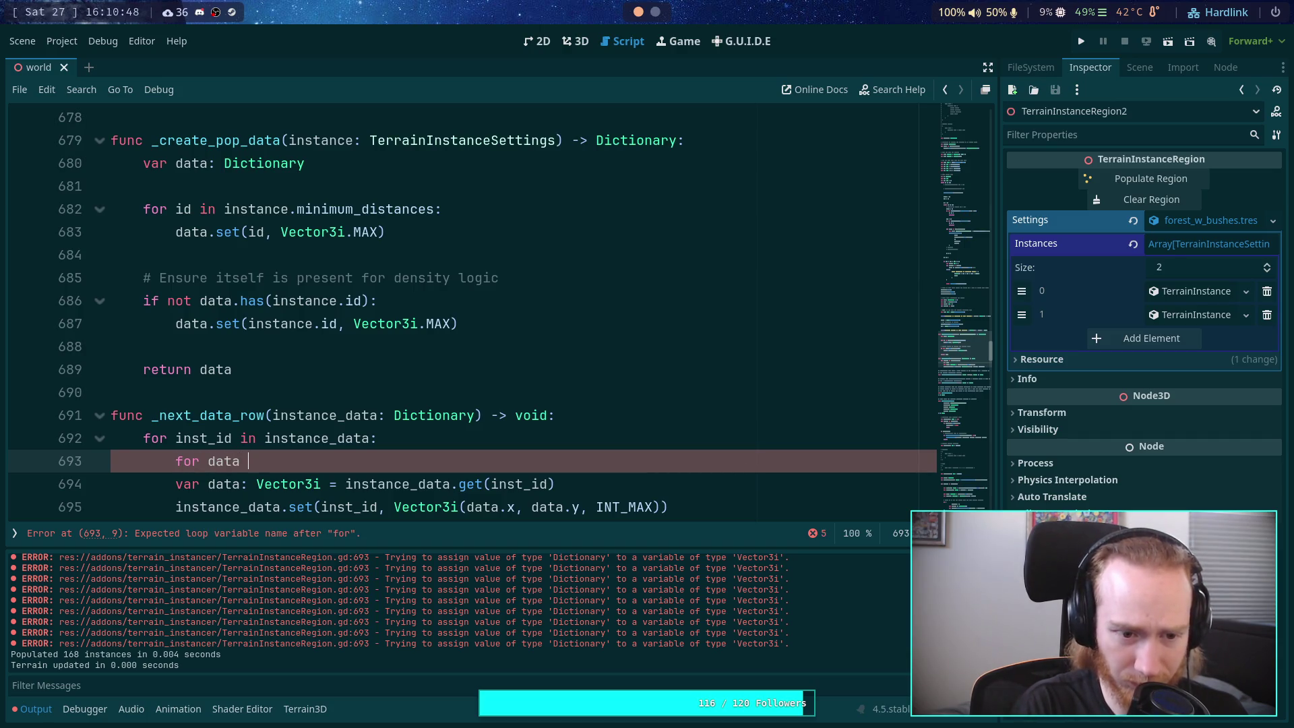
pyautogui.write('in instane')
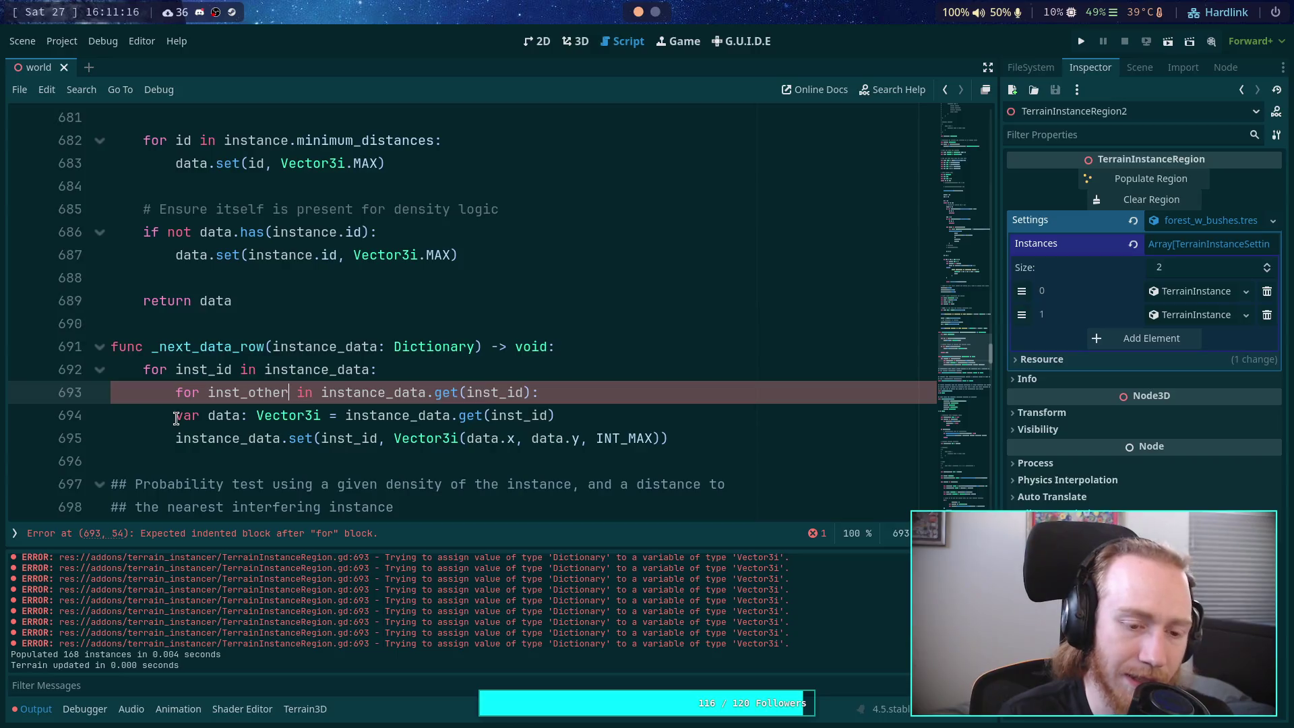
pyautogui.press('Tab')
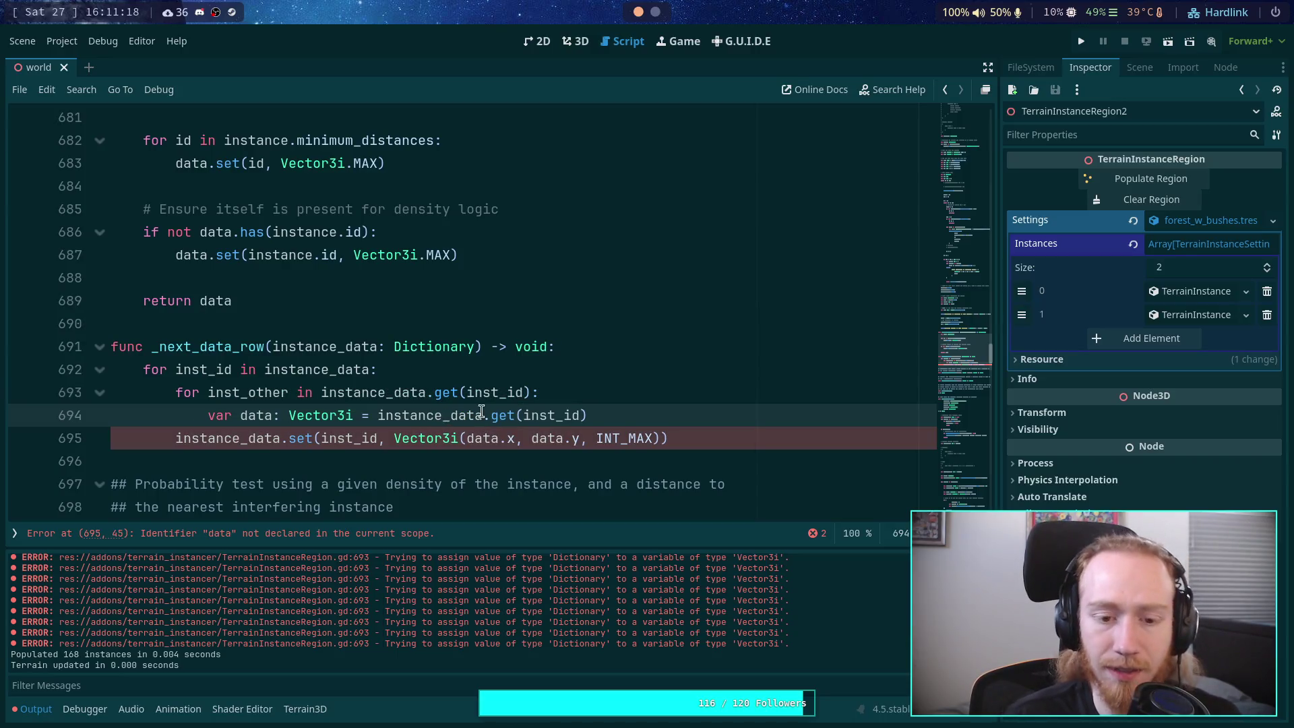
# Step: Start a var line above the inner loop and rename the instance_data parameter to data
pyautogui.click(472, 369)
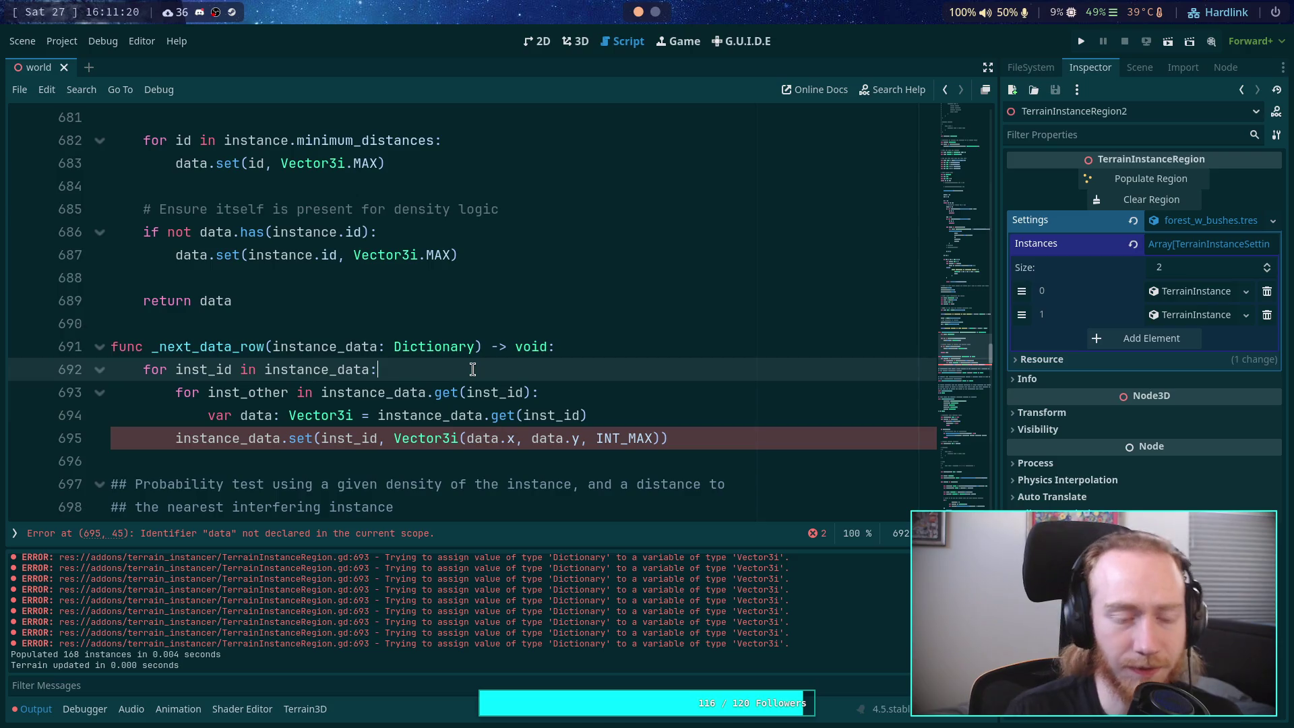
pyautogui.press('Return')
pyautogui.write('var i')
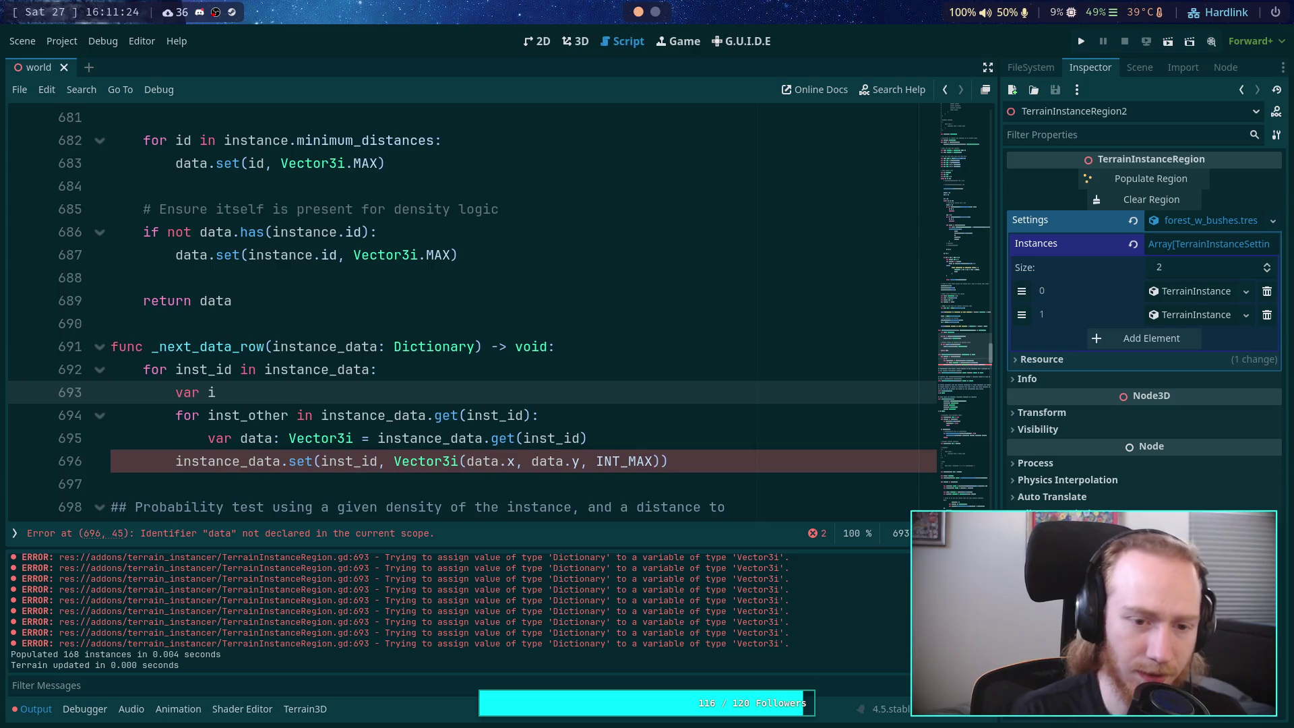
pyautogui.moveTo(346, 346)
pyautogui.mouseDown()
pyautogui.moveTo(272, 347)
pyautogui.moveTo(265, 372)
pyautogui.mouseUp()
pyautogui.press('BackSpace')
pyautogui.press('BackSpace')
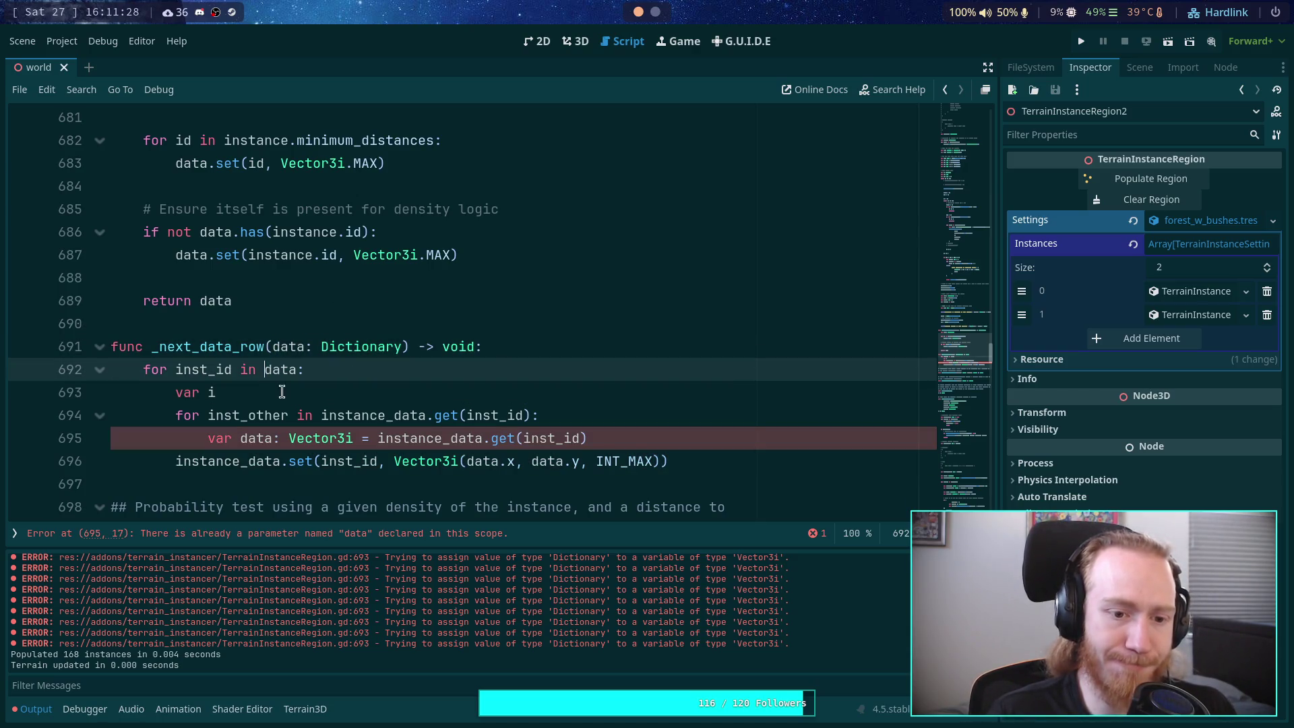
pyautogui.press('Down')
# Step: Declare the variable as 'var inst_data: Dictionary' on the new line
pyautogui.write('s_')
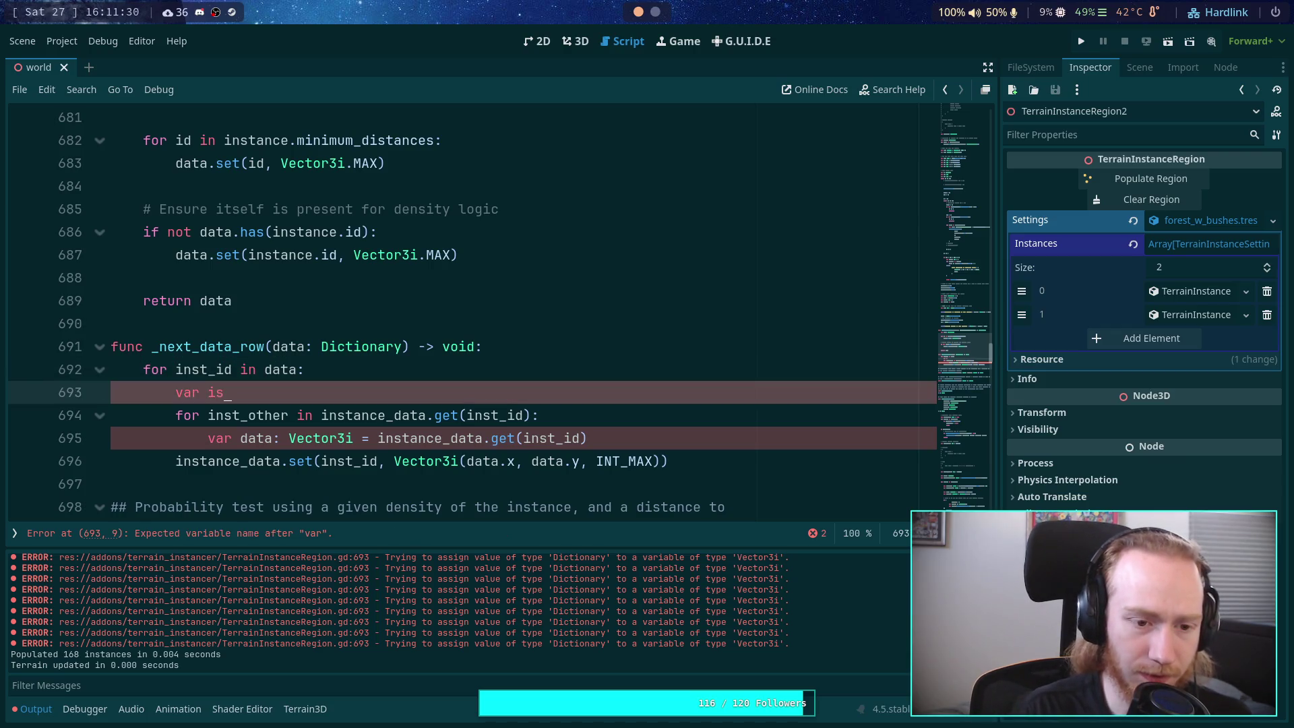
pyautogui.press('BackSpace')
pyautogui.press('BackSpace')
pyautogui.write('inst_')
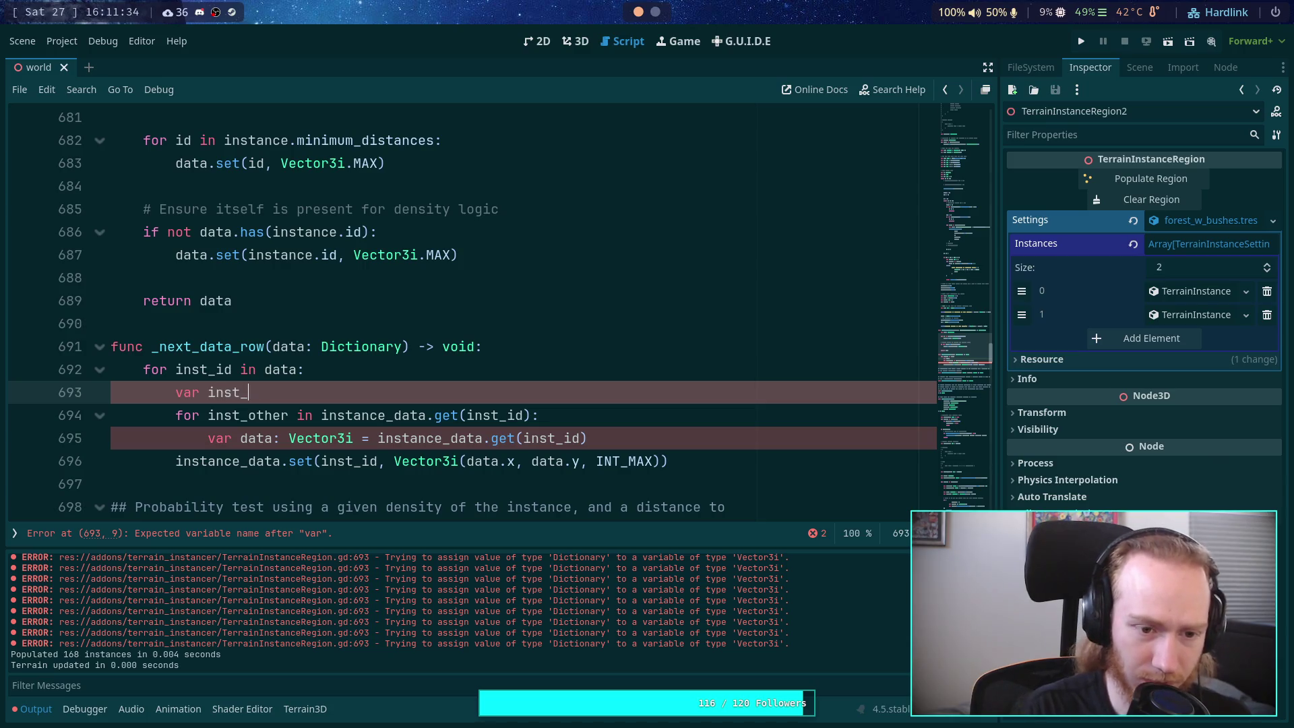
pyautogui.write('data: ')
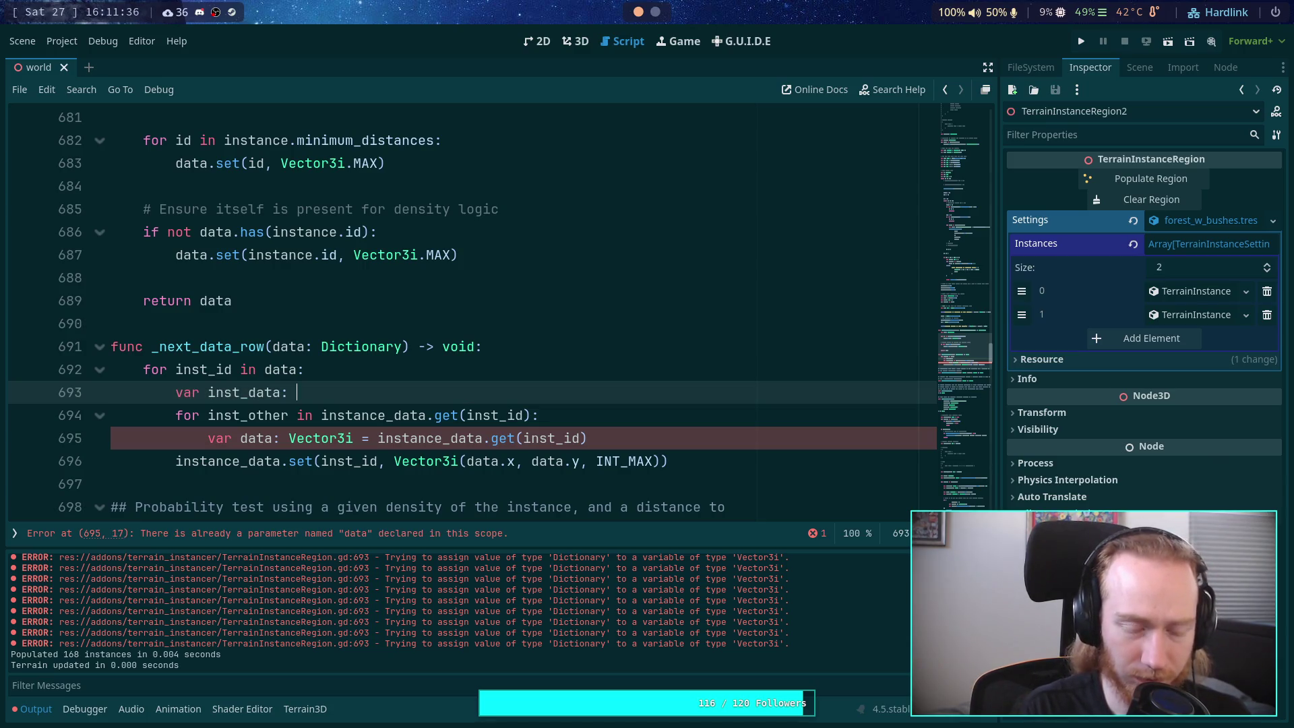
pyautogui.write('d')
pyautogui.press('Escape')
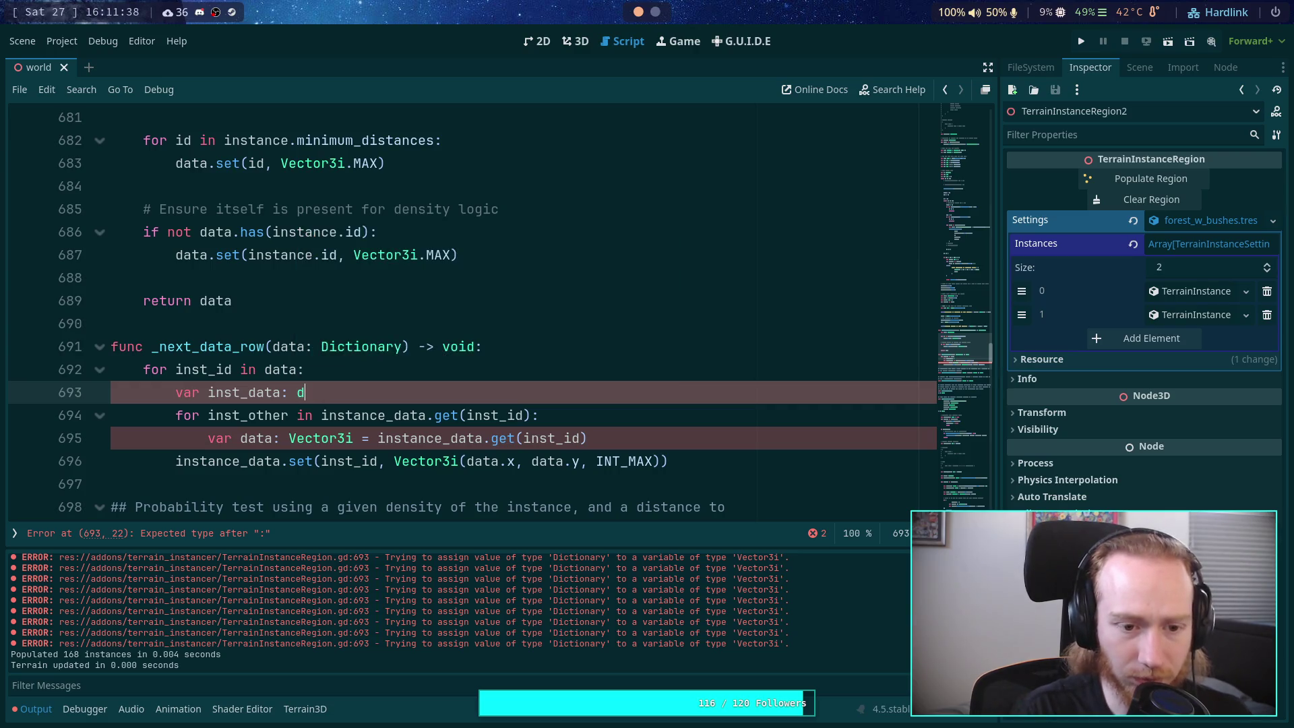
pyautogui.hotkey('ctrl', 'space')
pyautogui.press('BackSpace')
pyautogui.write('Di')
pyautogui.press('Return')
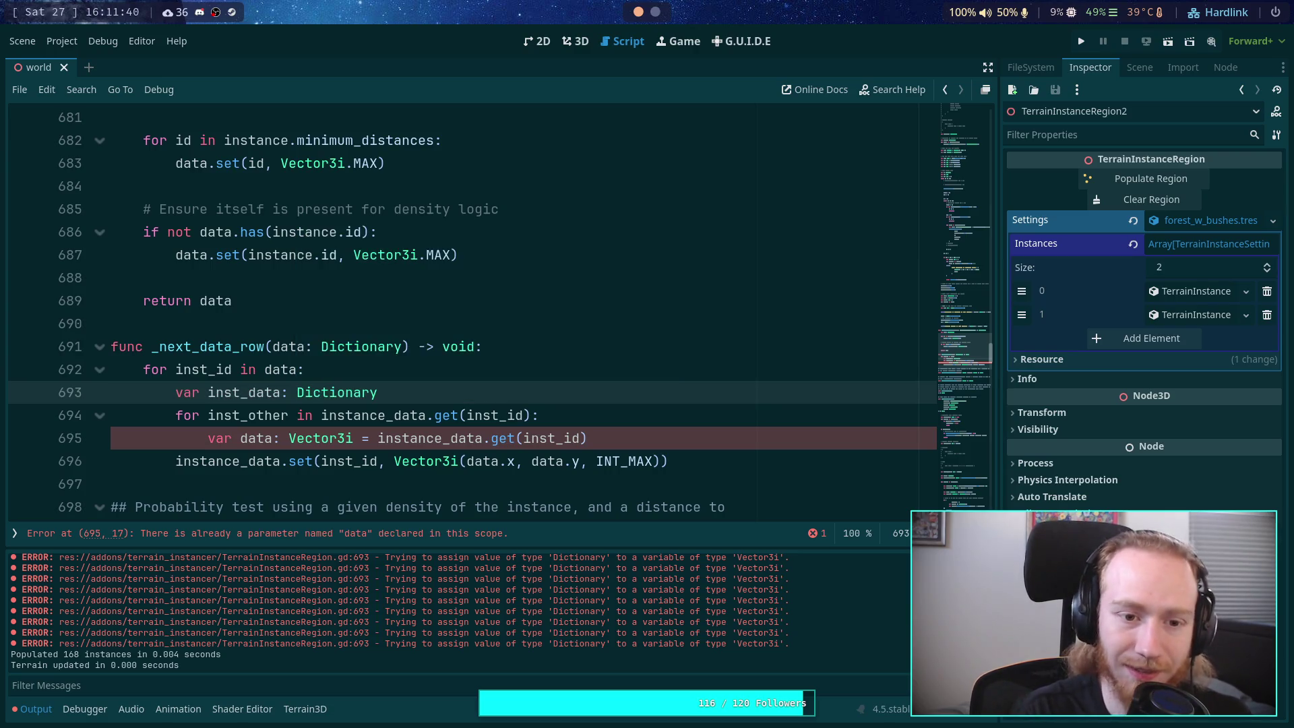
pyautogui.write(' = i')
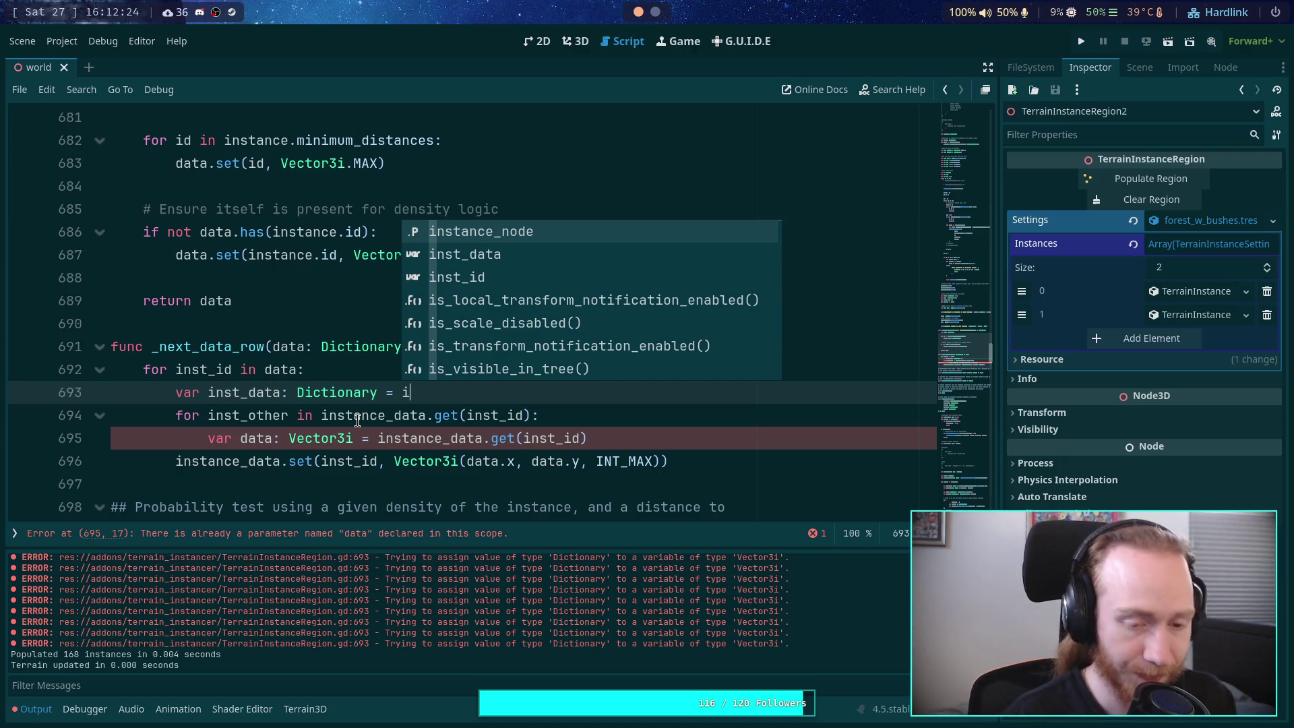
# Step: Assign data.get(inst_id) to inst_data and make the inner loop iterate over inst_data
pyautogui.write('nst')
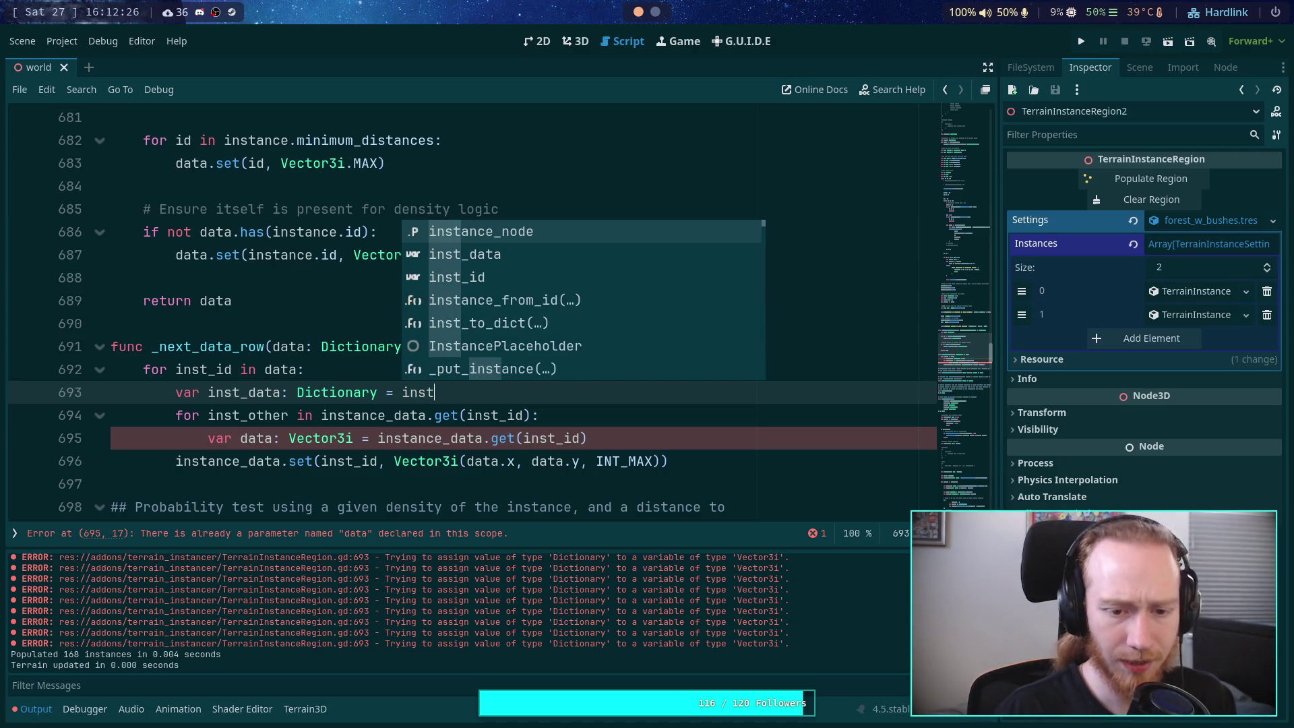
pyautogui.press('Down')
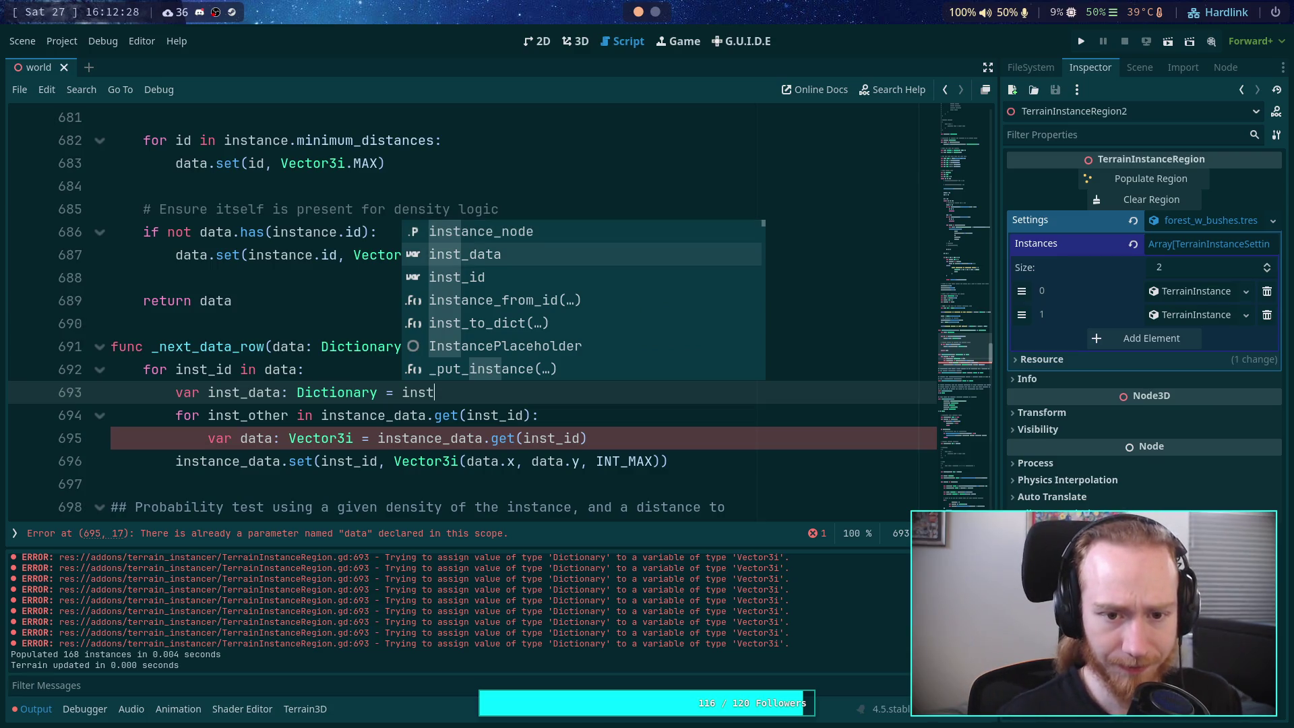
pyautogui.press('Down')
pyautogui.press('Down')
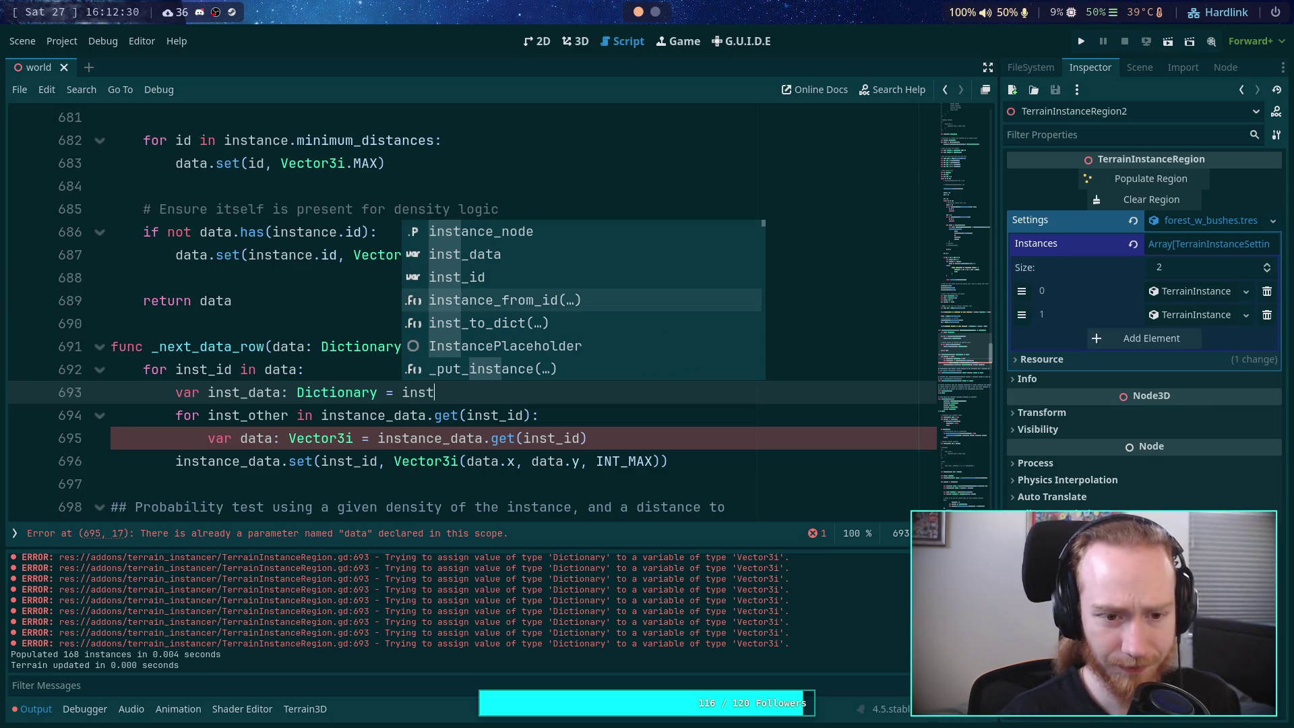
pyautogui.press('BackSpace')
pyautogui.press('BackSpace')
pyautogui.press('BackSpace')
pyautogui.write('dat')
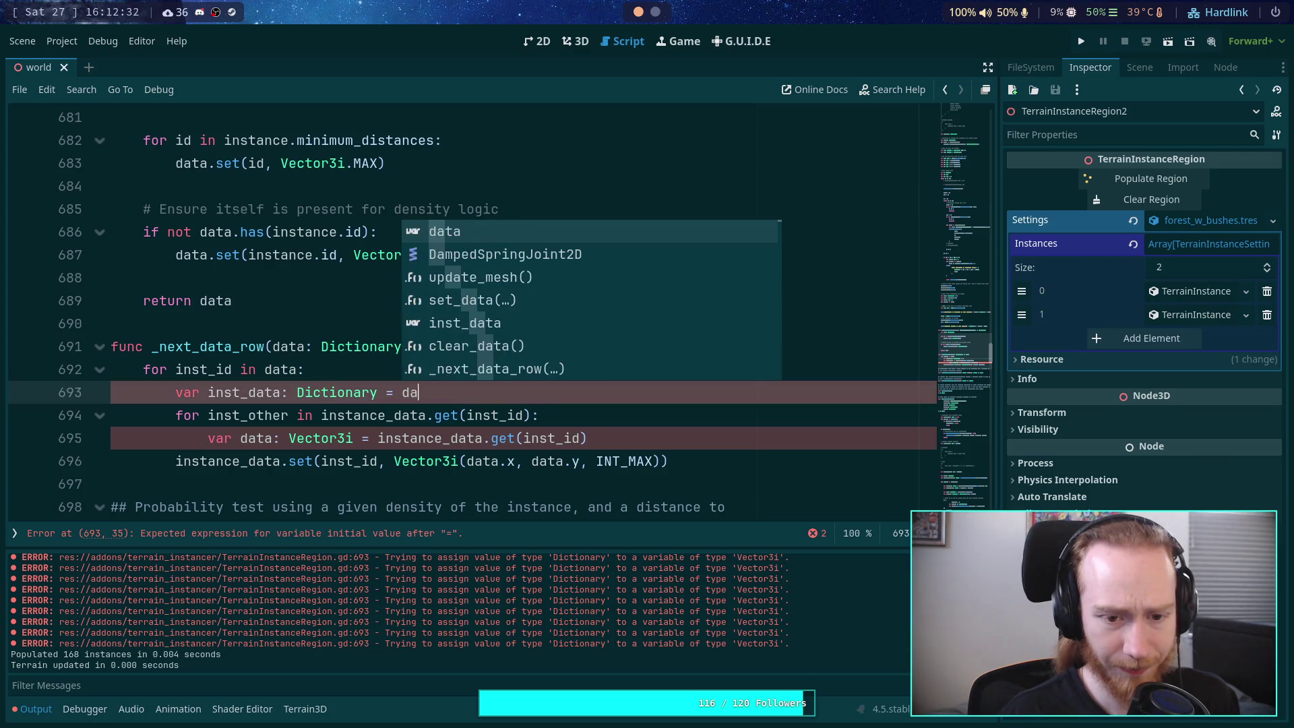
pyautogui.write('a.g')
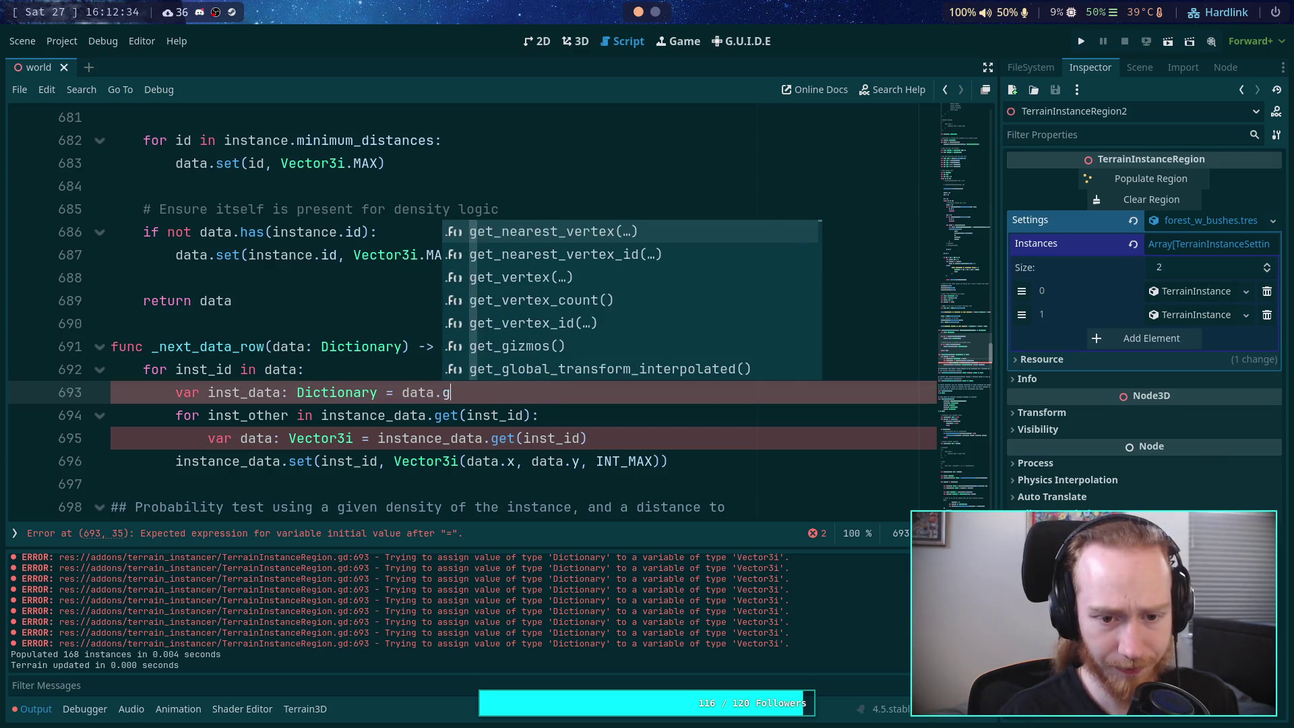
pyautogui.write('et(inst_id)')
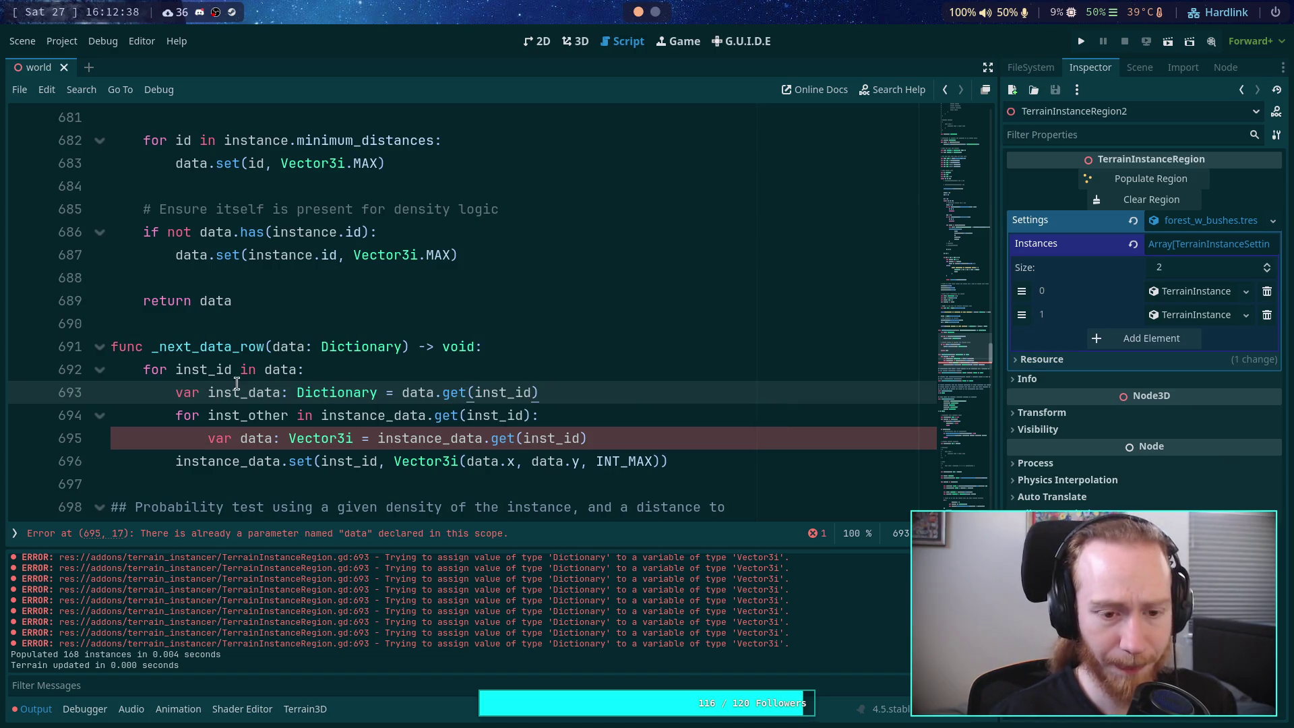
pyautogui.moveTo(324, 417); pyautogui.dragTo(532, 410)
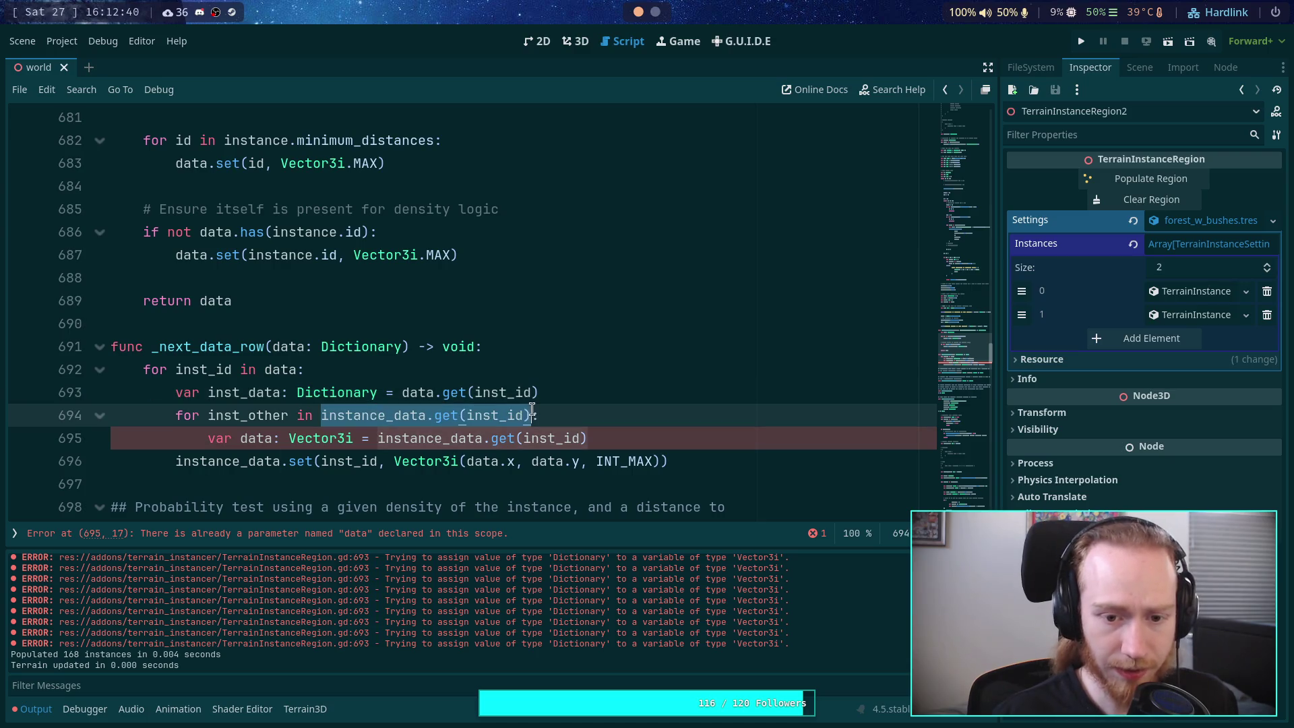
pyautogui.write('inst_data')
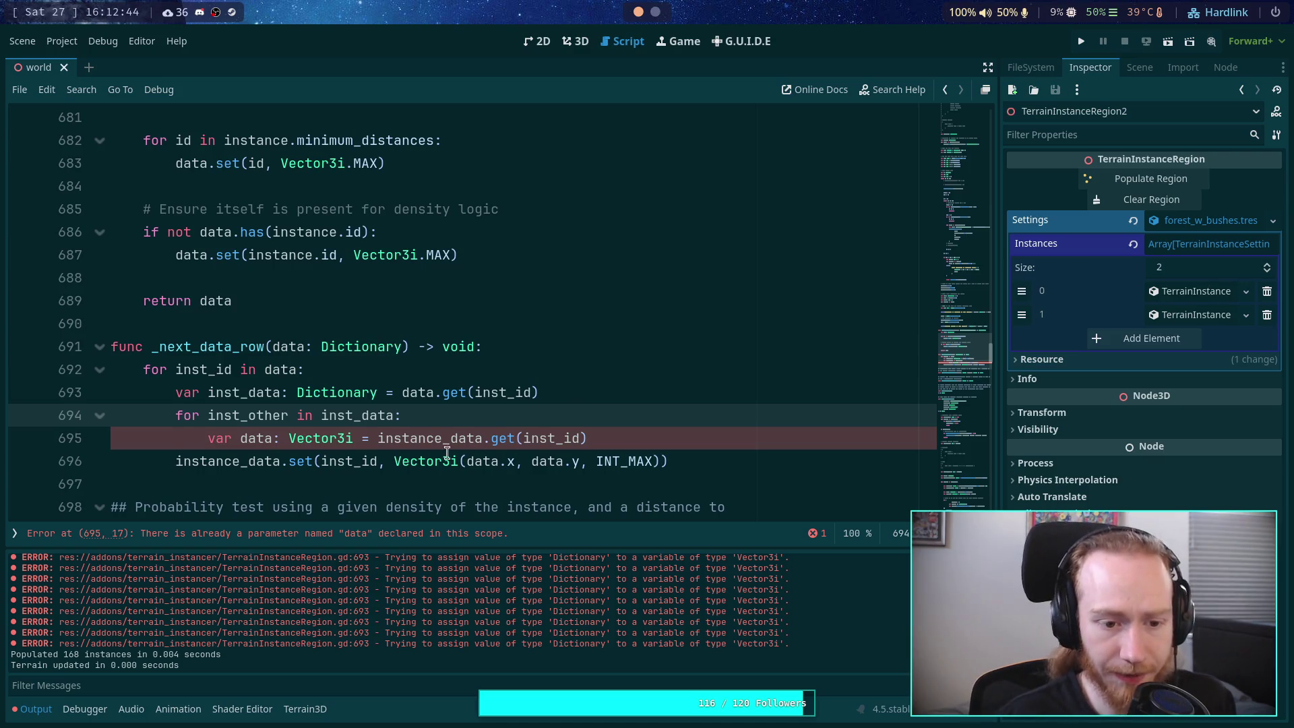
# Step: Nest the instance_data.set call in the inner loop and rename line 695's clashing variable to dist_data
pyautogui.scroll(-1, 203, 397)
pyautogui.click(173, 394)
pyautogui.press('Tab')
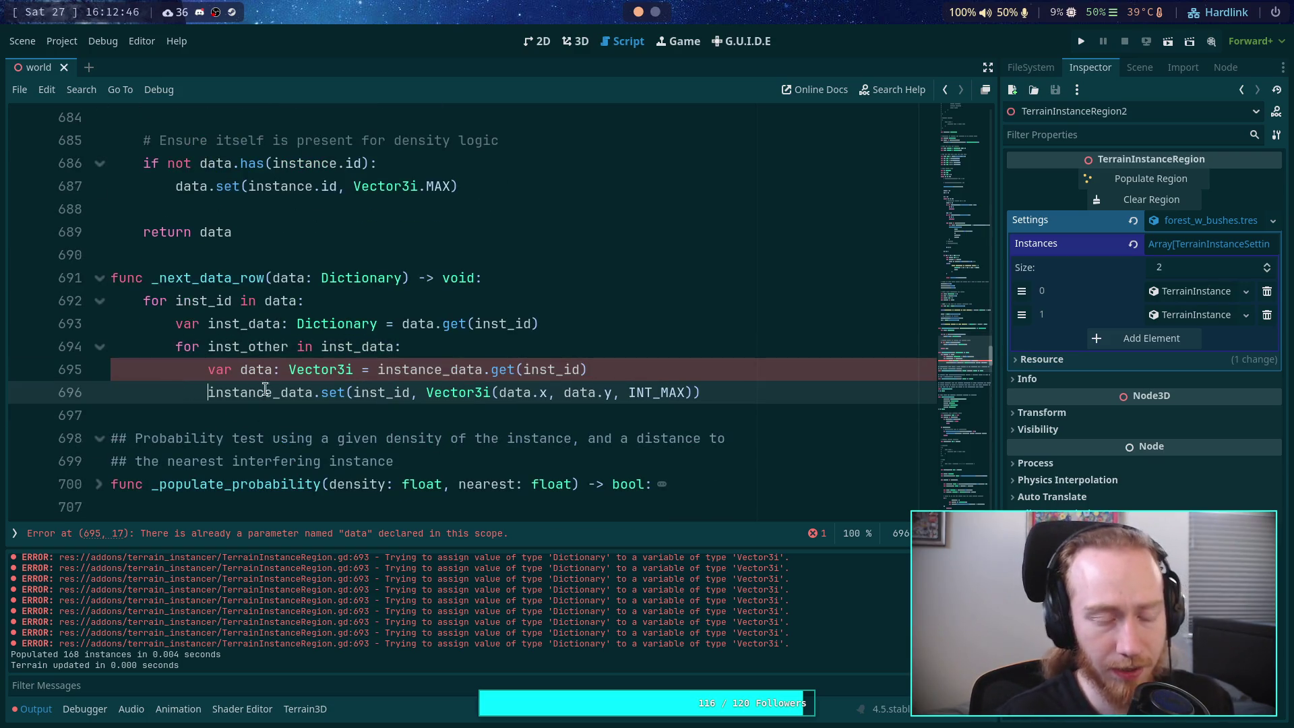
pyautogui.click(249, 369)
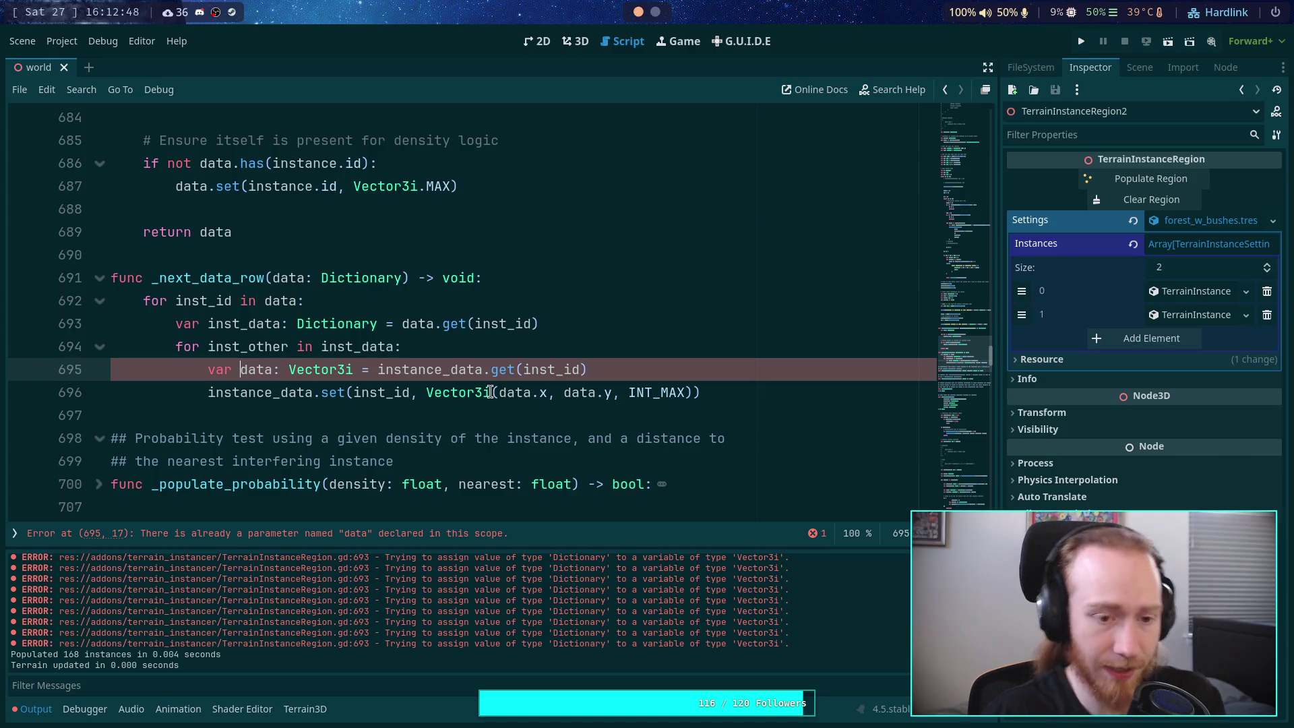
pyautogui.press('BackSpace')
pyautogui.press('BackSpace')
pyautogui.press('BackSpace')
pyautogui.write('ver')
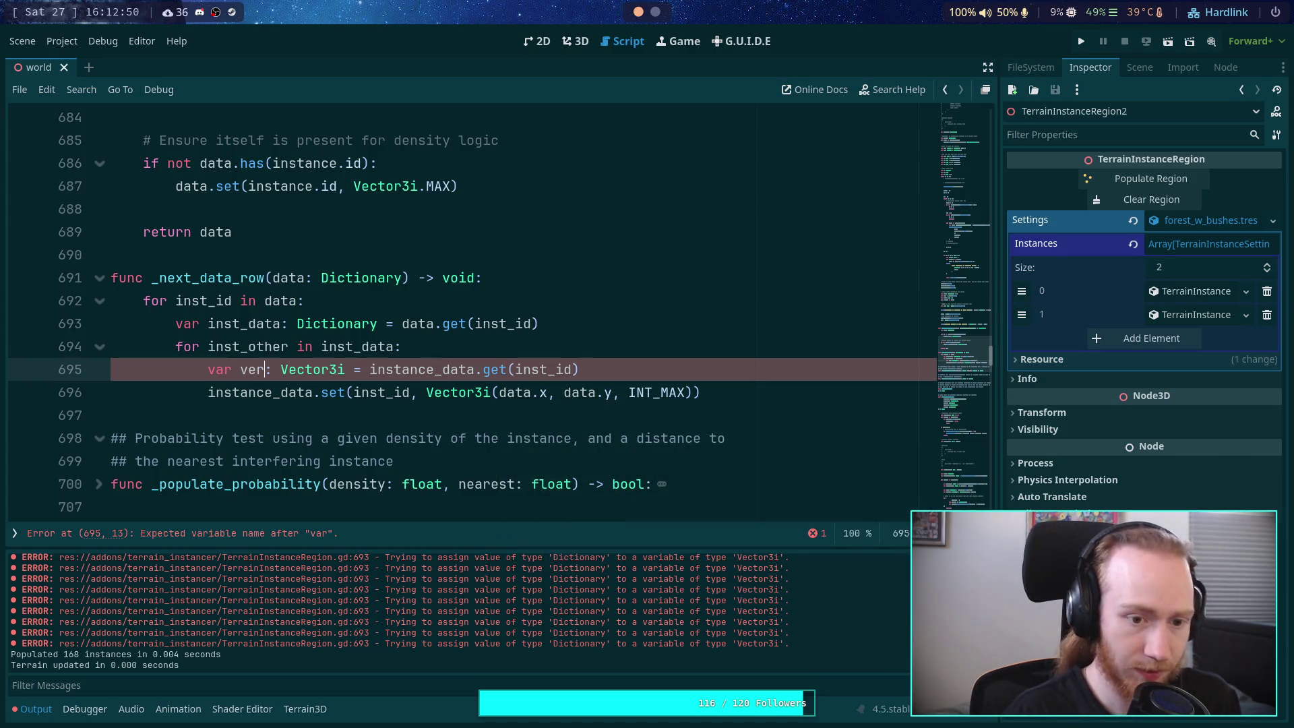
pyautogui.write('ct')
pyautogui.press('BackSpace')
pyautogui.press('BackSpace')
pyautogui.press('BackSpace')
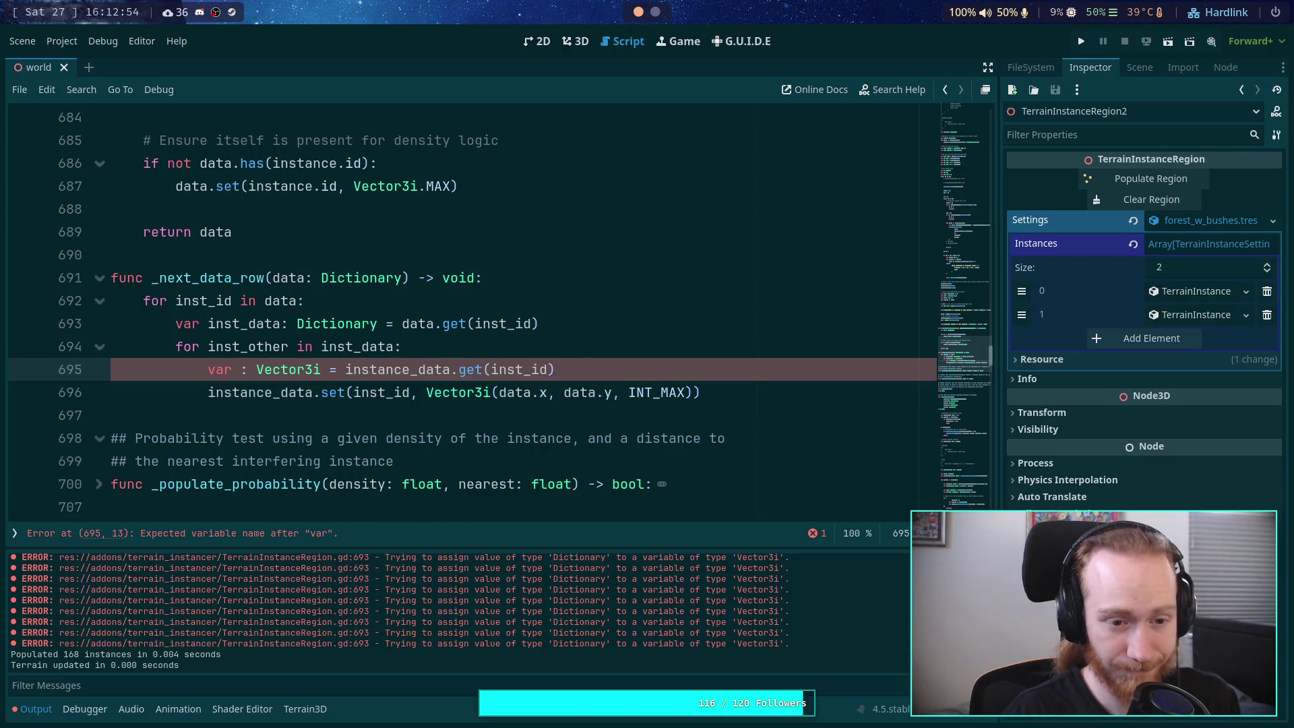
pyautogui.write('dist_data')
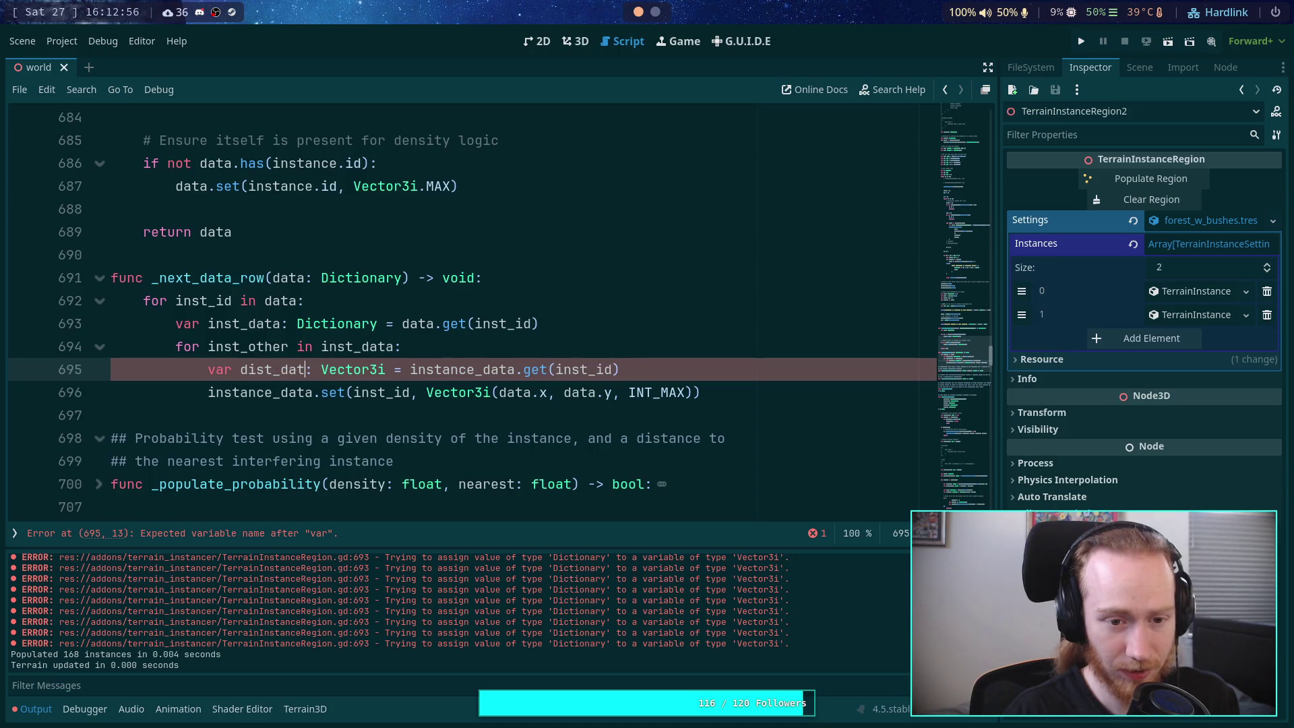
# Step: Make line 695 read inst_data.get(inst_other_id) and rename the loop variable to inst_other_id
pyautogui.doubleClick(378, 348)
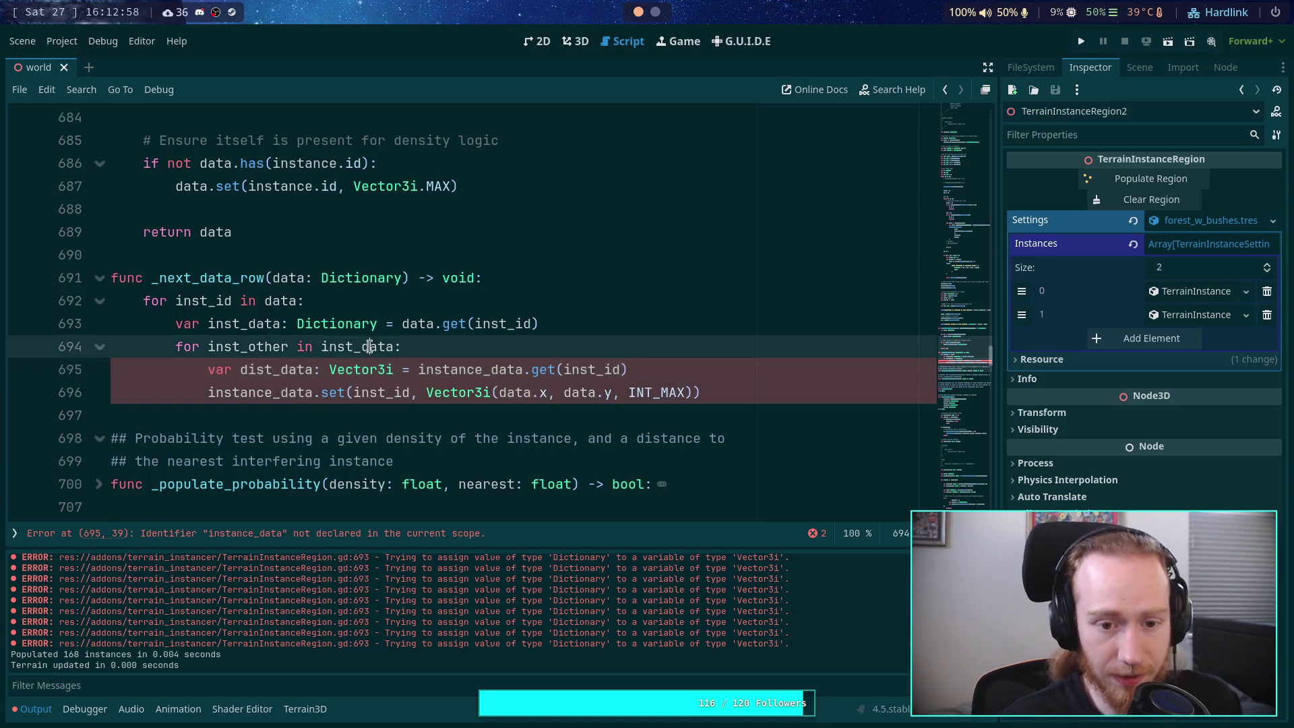
pyautogui.click(499, 371)
pyautogui.moveTo(442, 370); pyautogui.dragTo(482, 372)
pyautogui.press('BackSpace')
pyautogui.write('h')
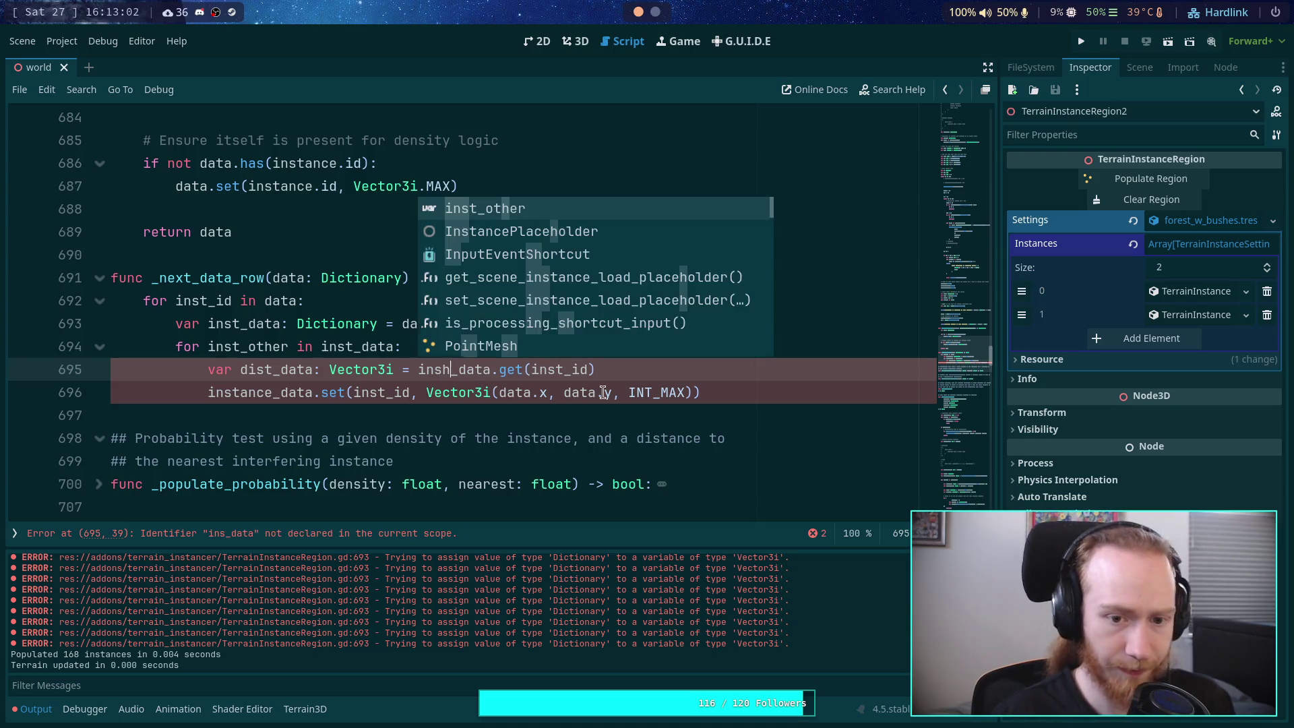
pyautogui.press('BackSpace')
pyautogui.write('d')
pyautogui.press('BackSpace')
pyautogui.write('t')
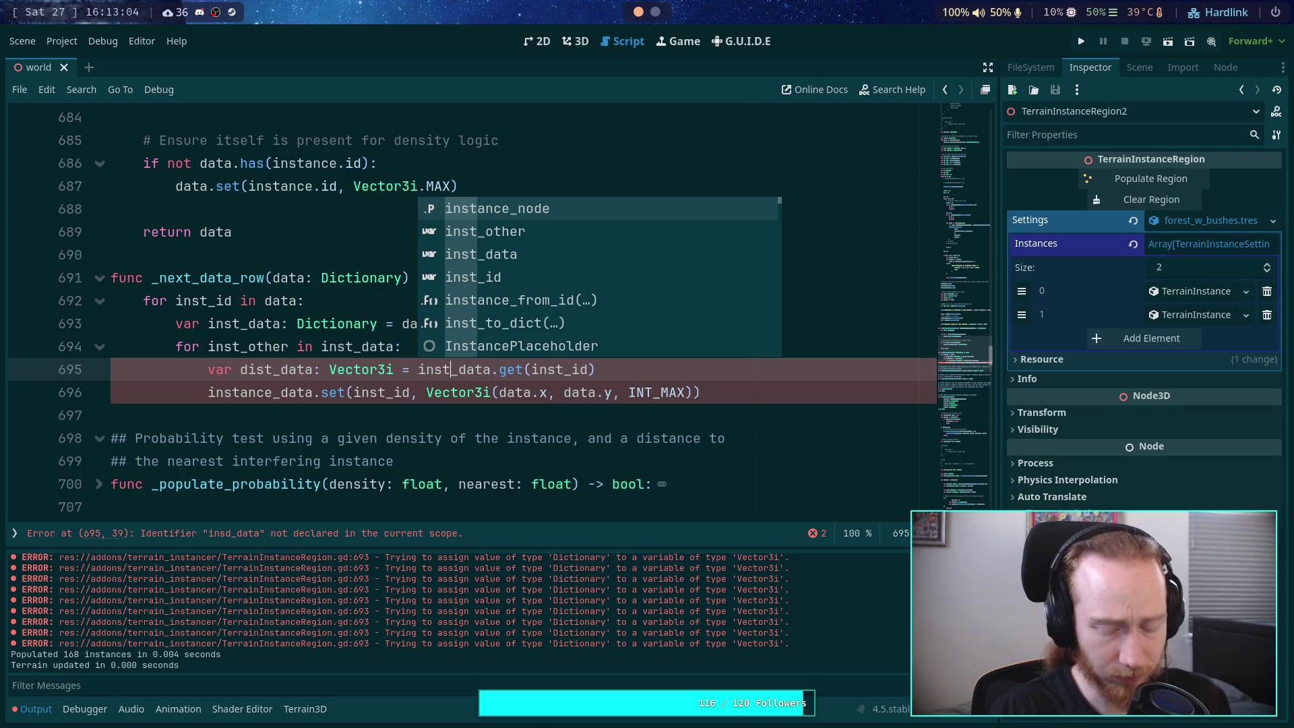
pyautogui.click(666, 372)
pyautogui.press('Left')
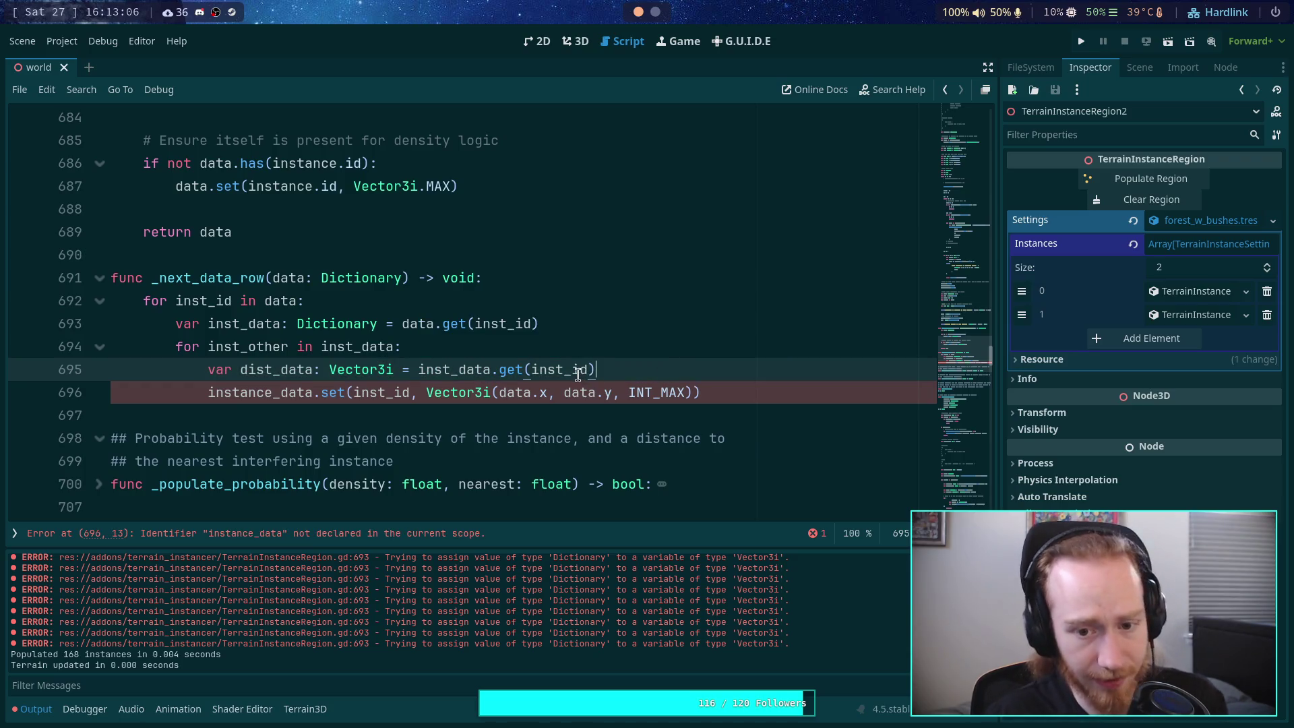
pyautogui.hotkey('shift', 'Left')
pyautogui.hotkey('shift', 'Left')
pyautogui.write('o')
pyautogui.press('Return')
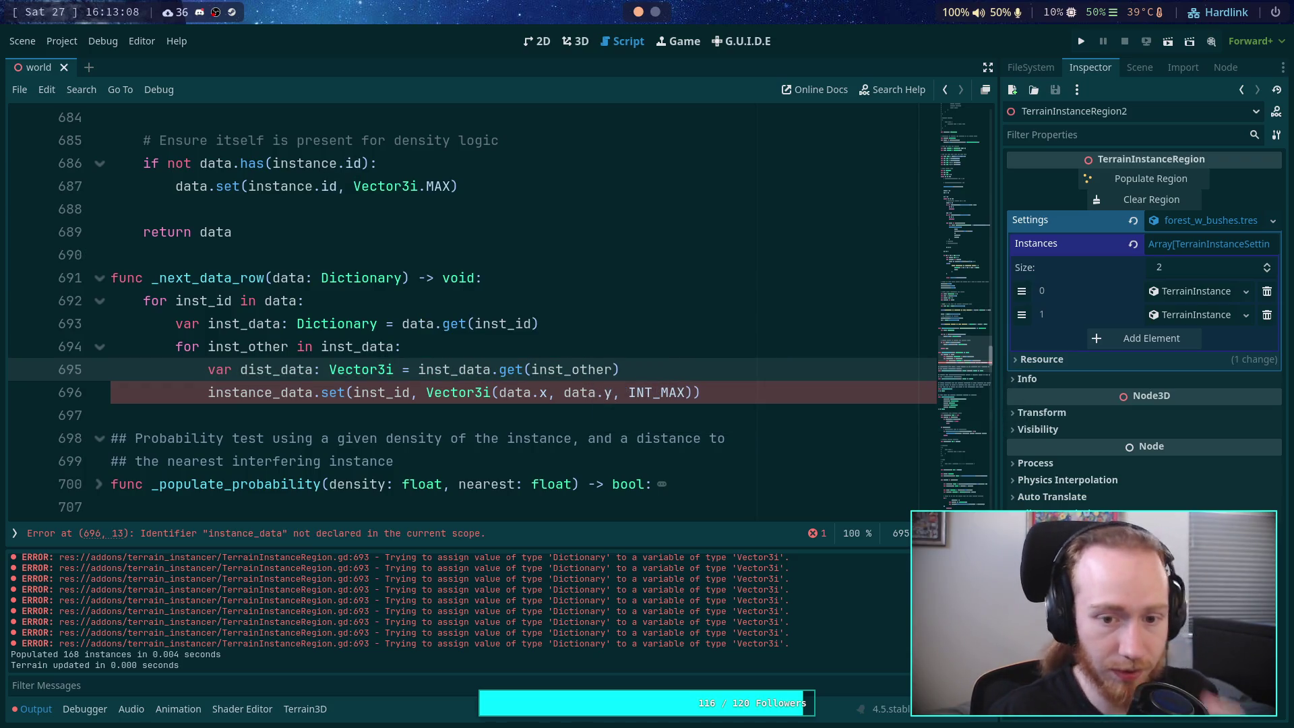
pyautogui.write('_id')
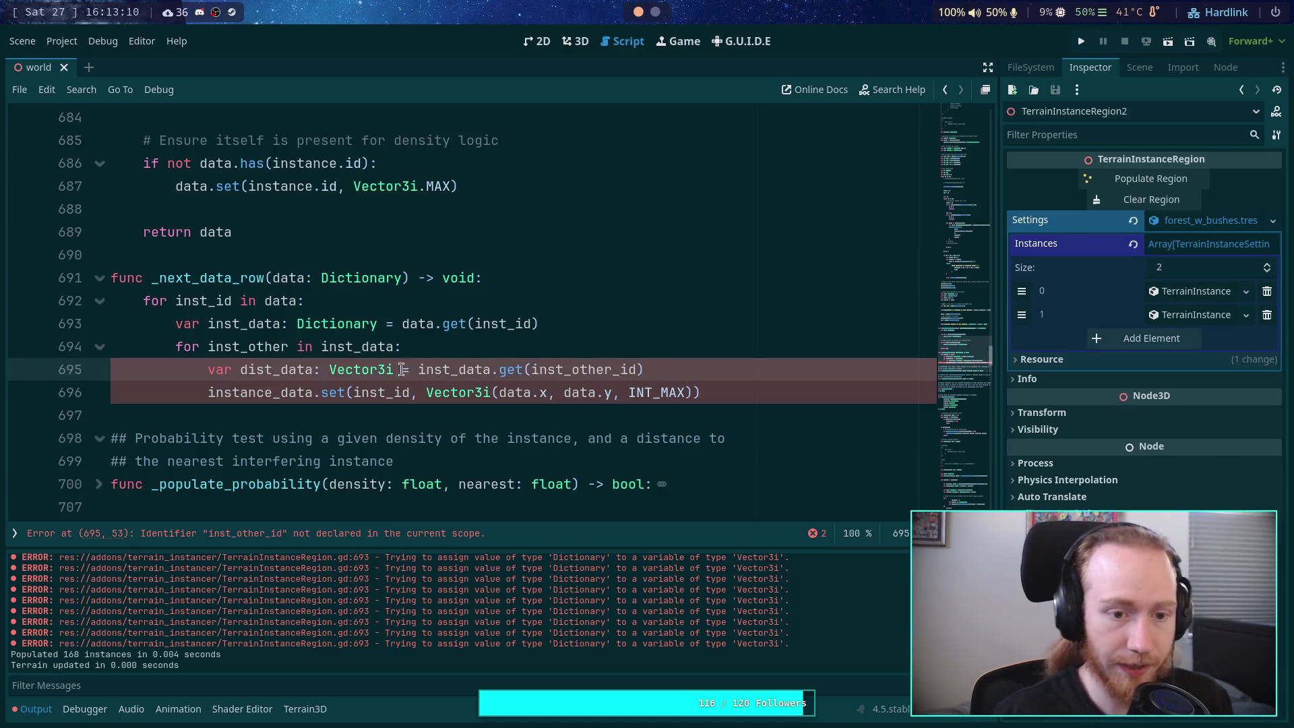
pyautogui.click(294, 346)
pyautogui.write('_id')
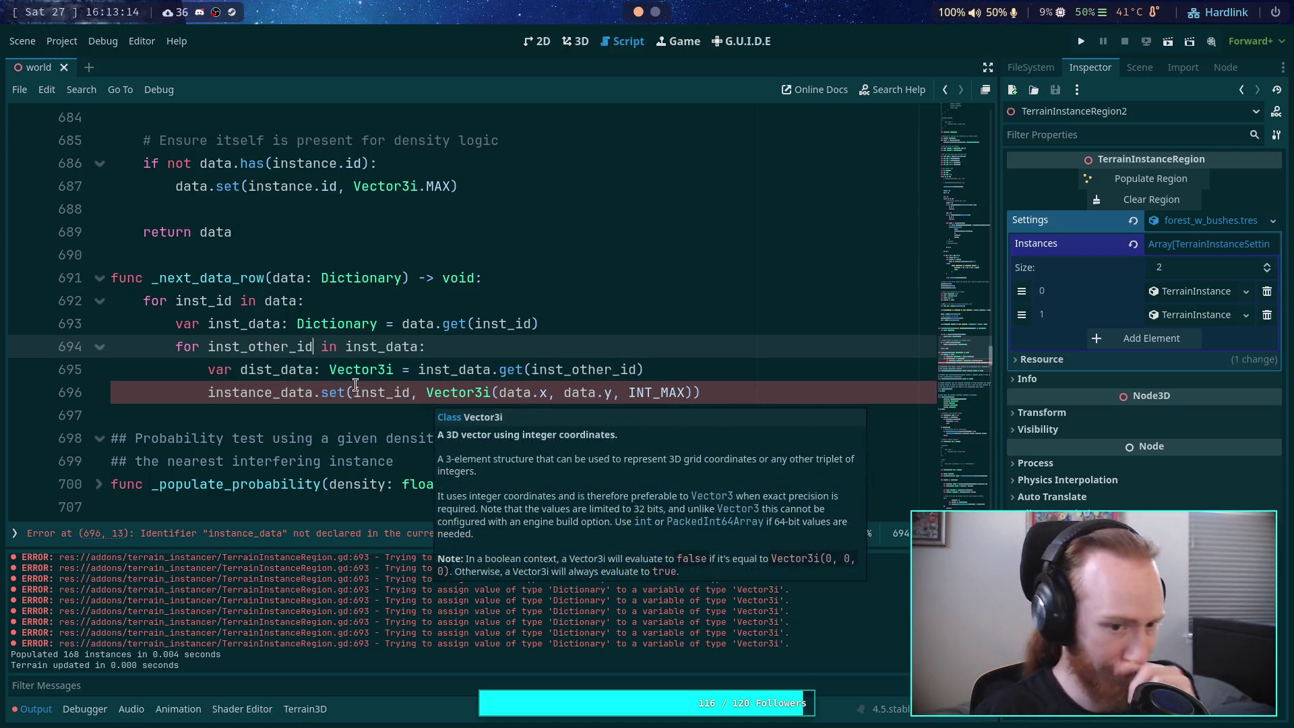
# Step: Change line 696's set call to use inst_data with the inst_other_id key
pyautogui.doubleClick(269, 392)
pyautogui.click(228, 392)
pyautogui.moveTo(240, 393); pyautogui.dragTo(273, 392)
pyautogui.press('BackSpace')
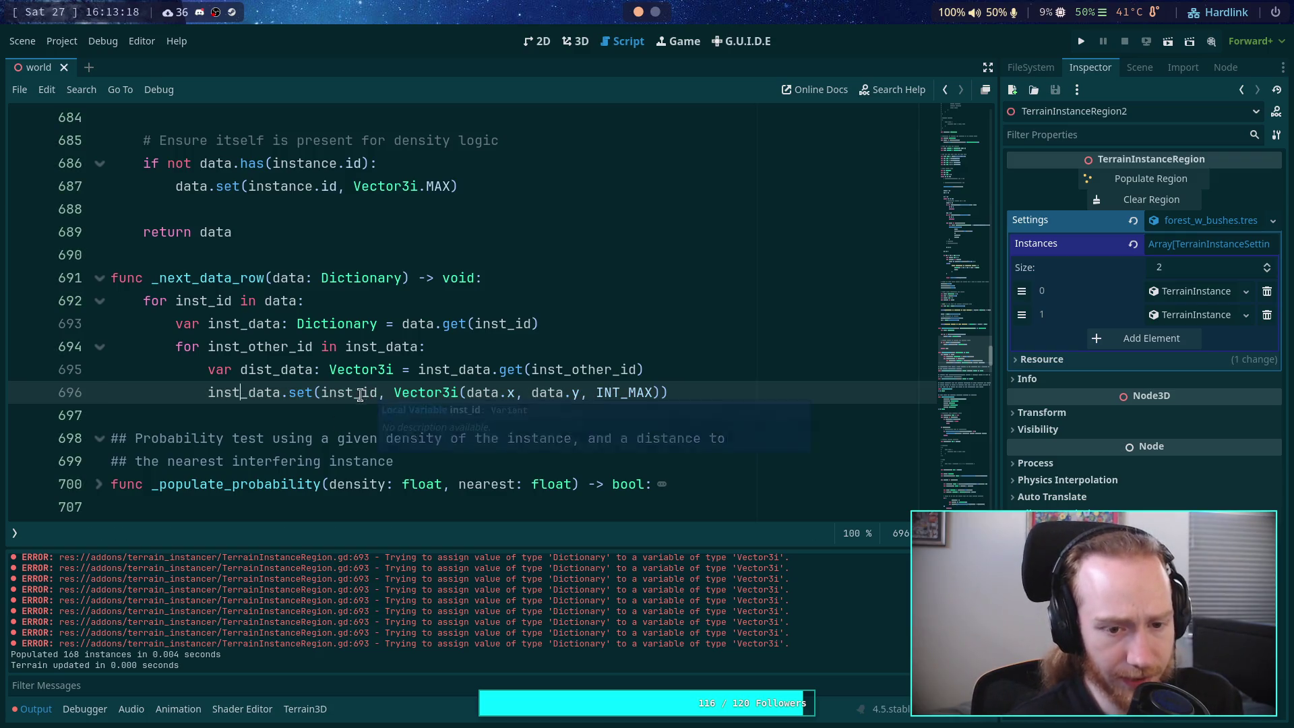
pyautogui.write('-ot')
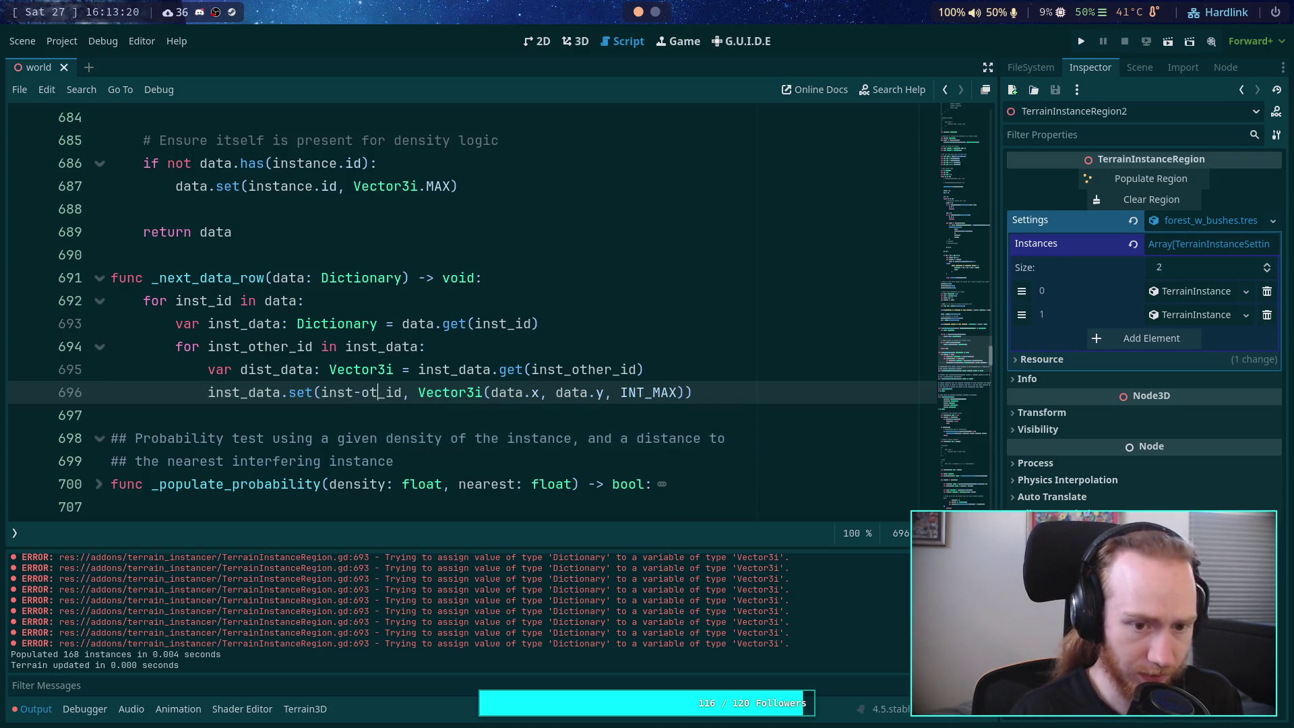
pyautogui.press('BackSpace')
pyautogui.press('BackSpace')
pyautogui.press('BackSpace')
pyautogui.write('_other')
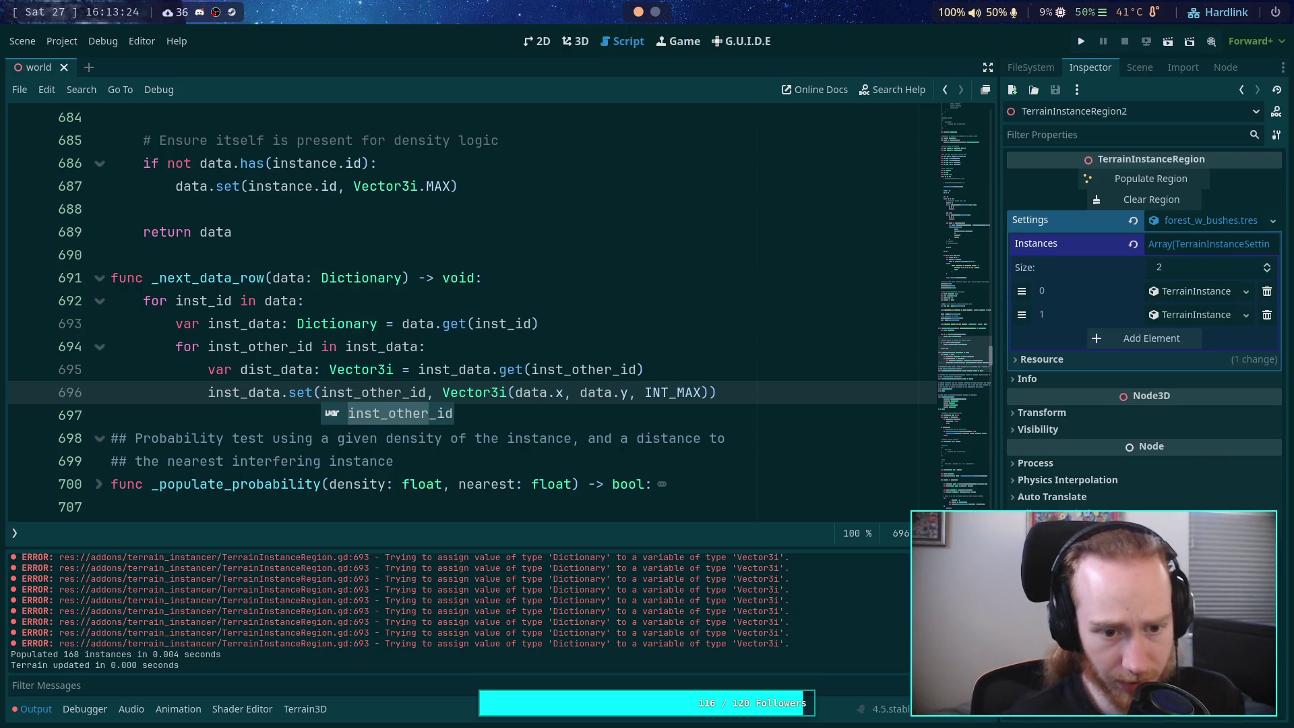
pyautogui.click(593, 376)
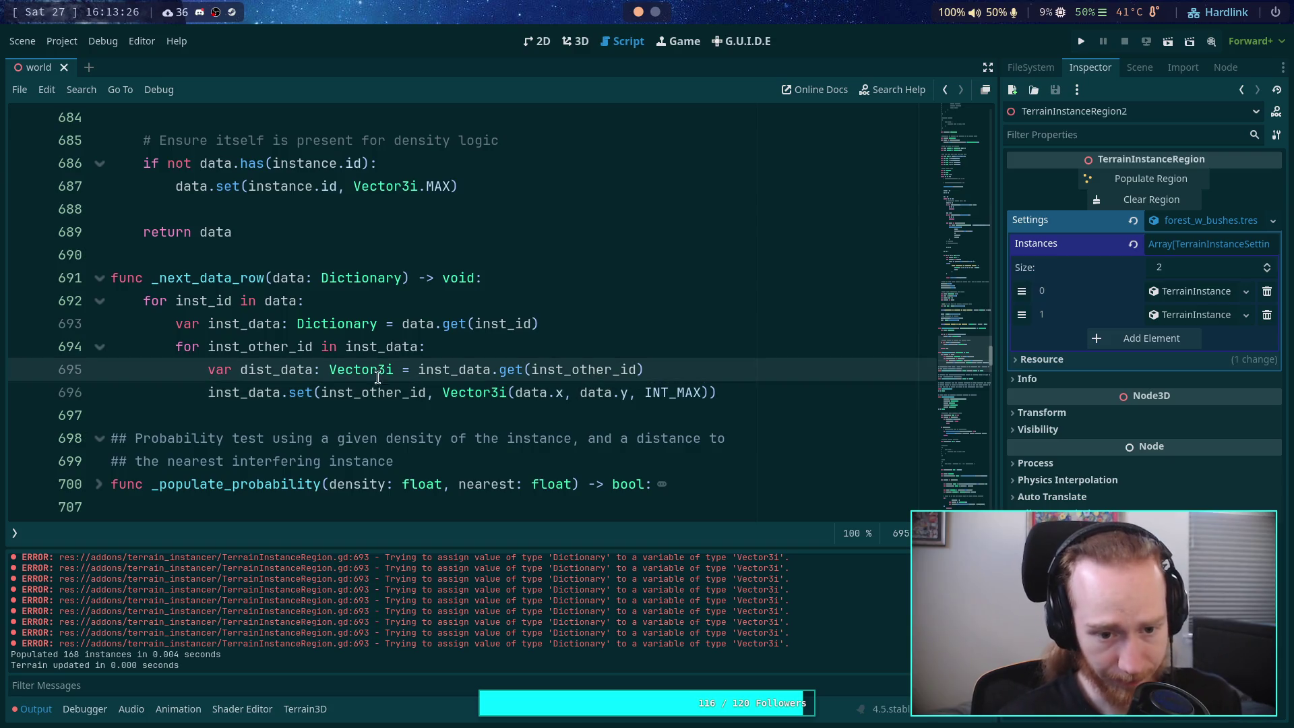
# Step: Use dist_data.x and dist_data.y in line 696's Vector3i reset, save, and show the 3D view
pyautogui.doubleClick(285, 375)
pyautogui.hotkey('ctrl', 'c')
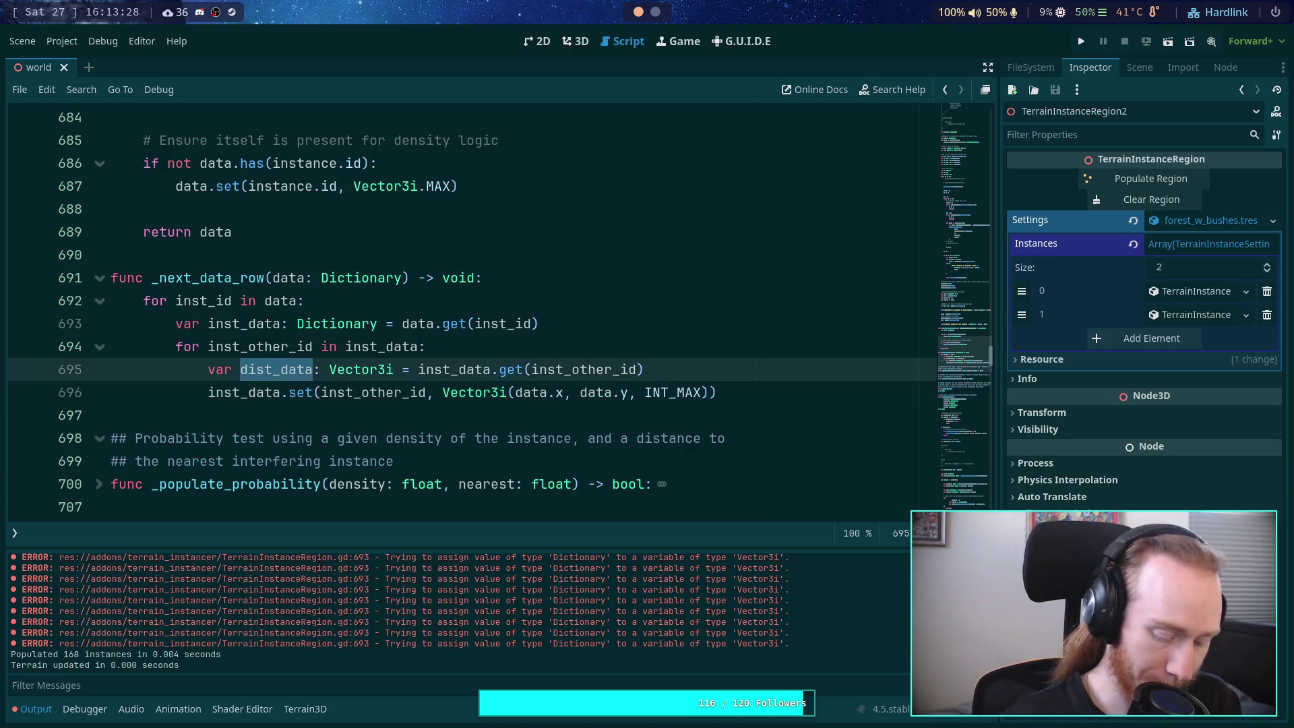
pyautogui.doubleClick(529, 392)
pyautogui.hotkey('ctrl', 'v')
pyautogui.doubleClick(632, 392)
pyautogui.hotkey('ctrl', 'v')
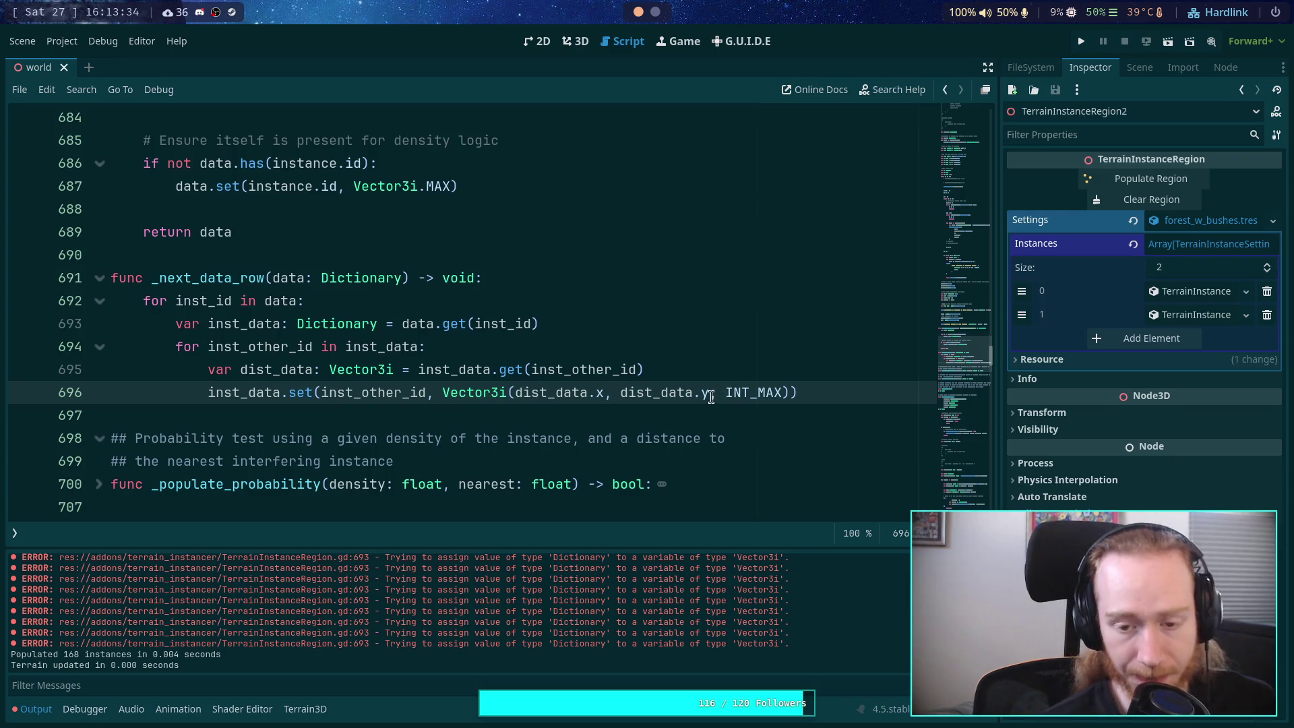
pyautogui.doubleClick(729, 392)
pyautogui.click(817, 392)
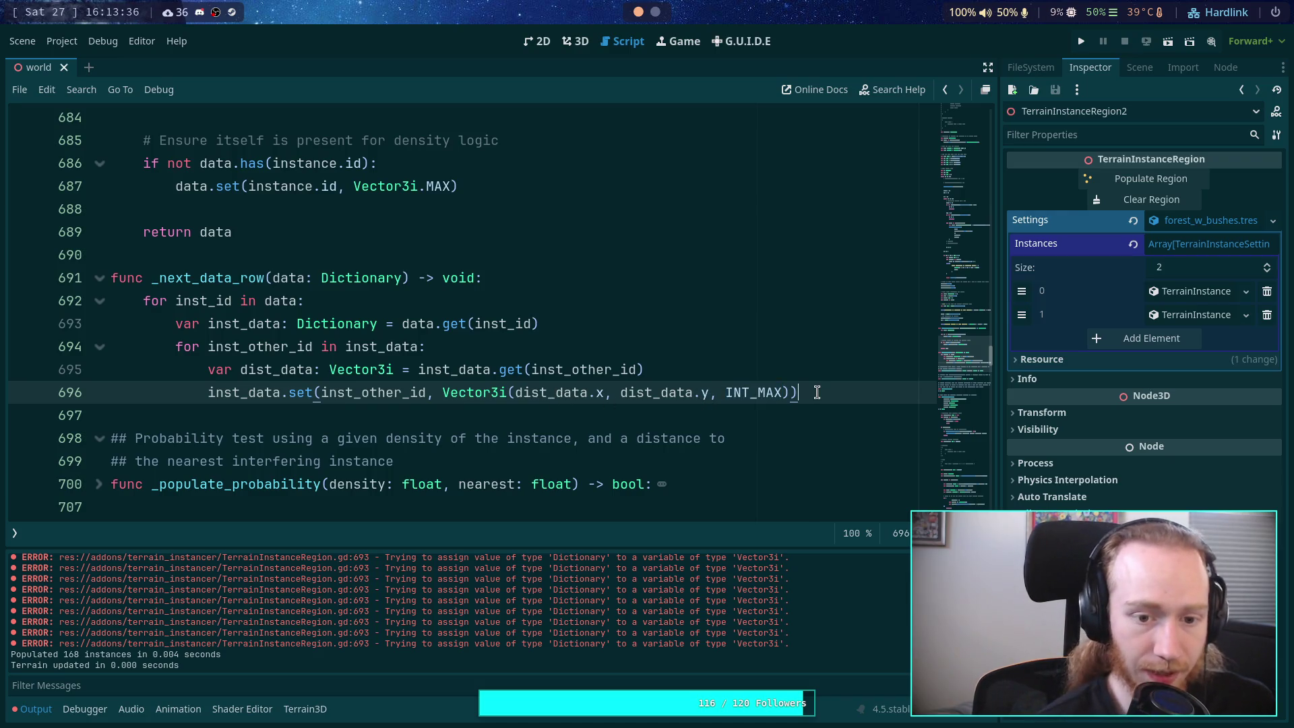
pyautogui.hotkey('ctrl', 's')
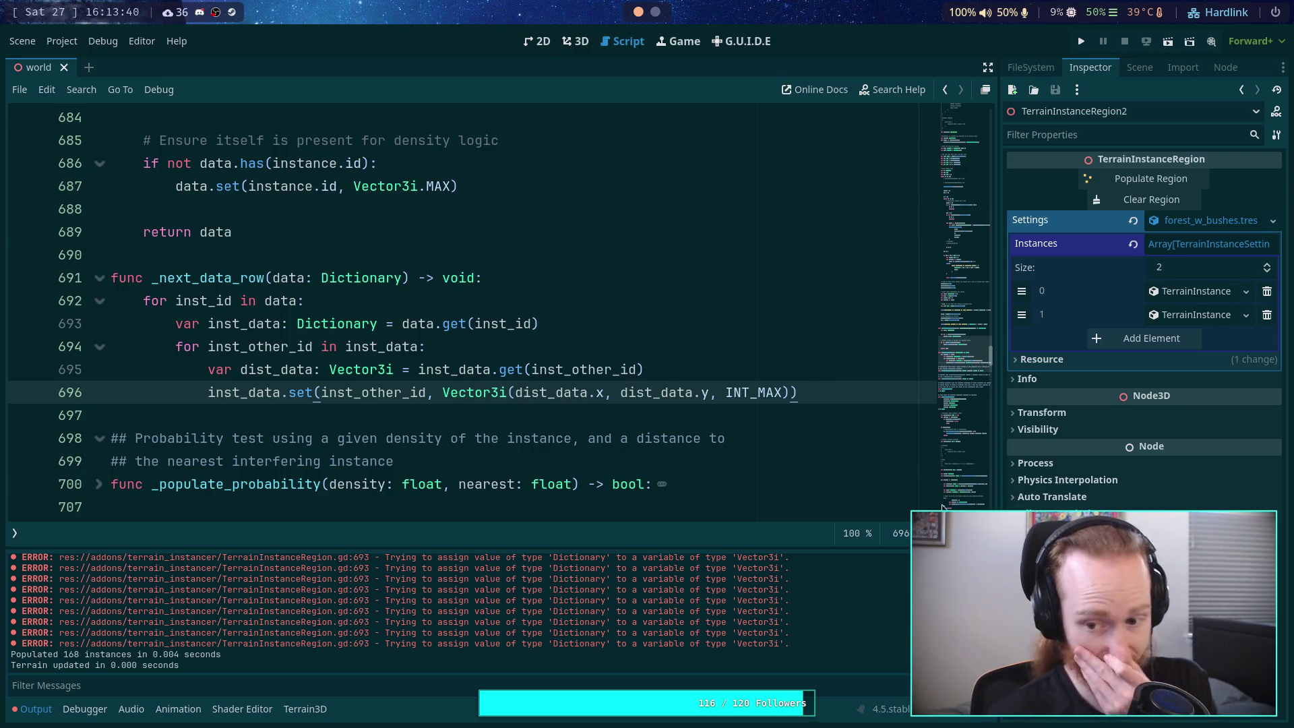
pyautogui.click(574, 41)
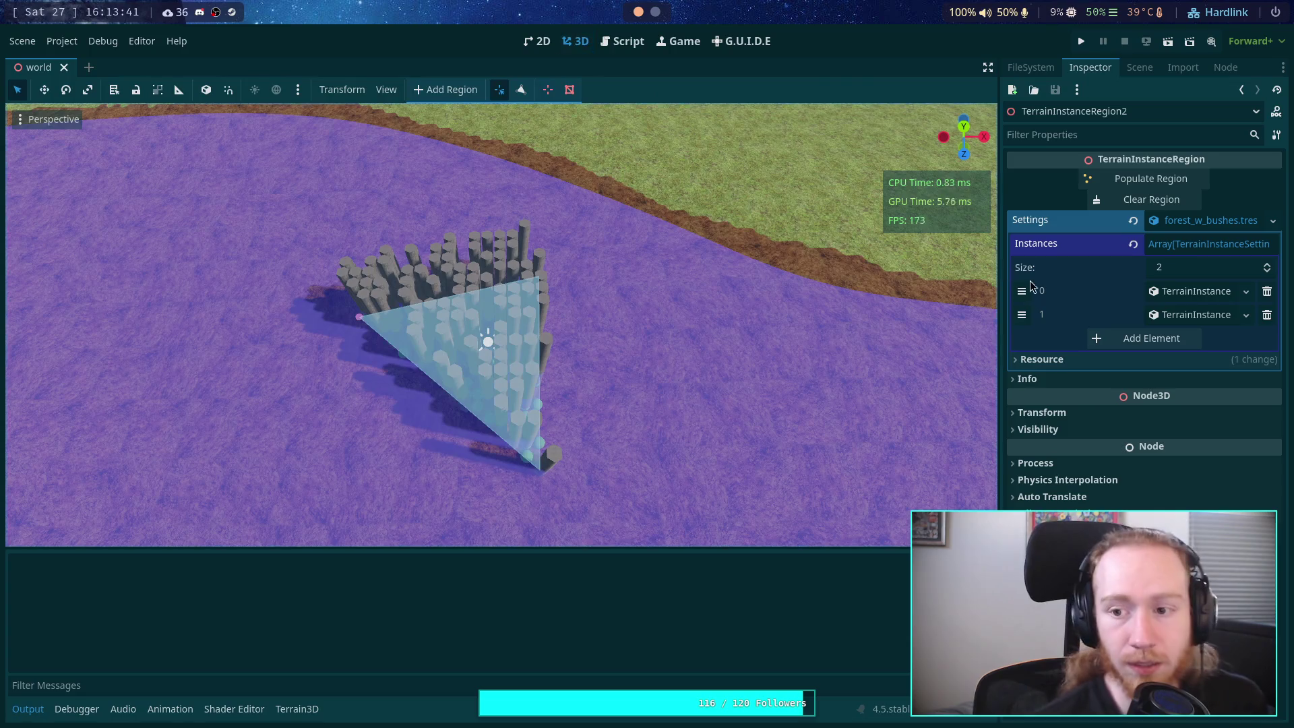
# Step: Clear and repopulate the region, then expand instance 0's Minimum Distances (6.0) in the Inspector
pyautogui.click(1129, 202)
pyautogui.click(1145, 178)
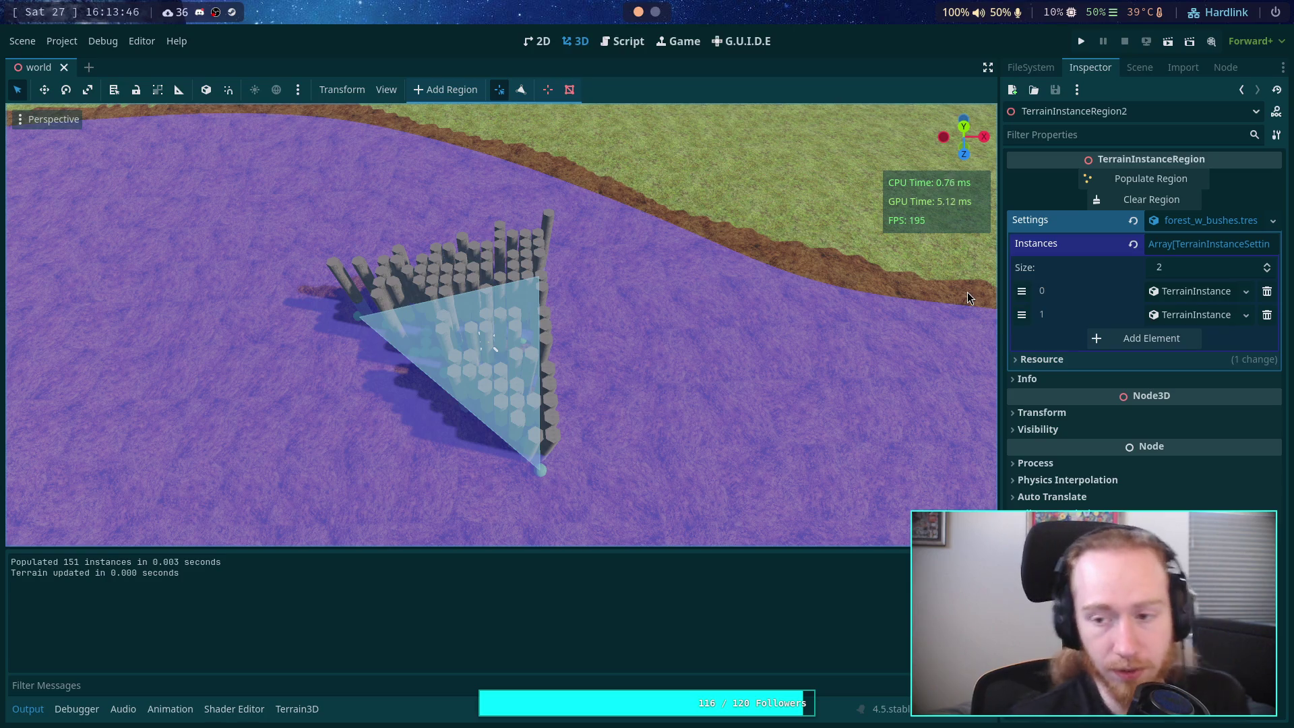
pyautogui.moveTo(1000, 364); pyautogui.dragTo(925, 364)
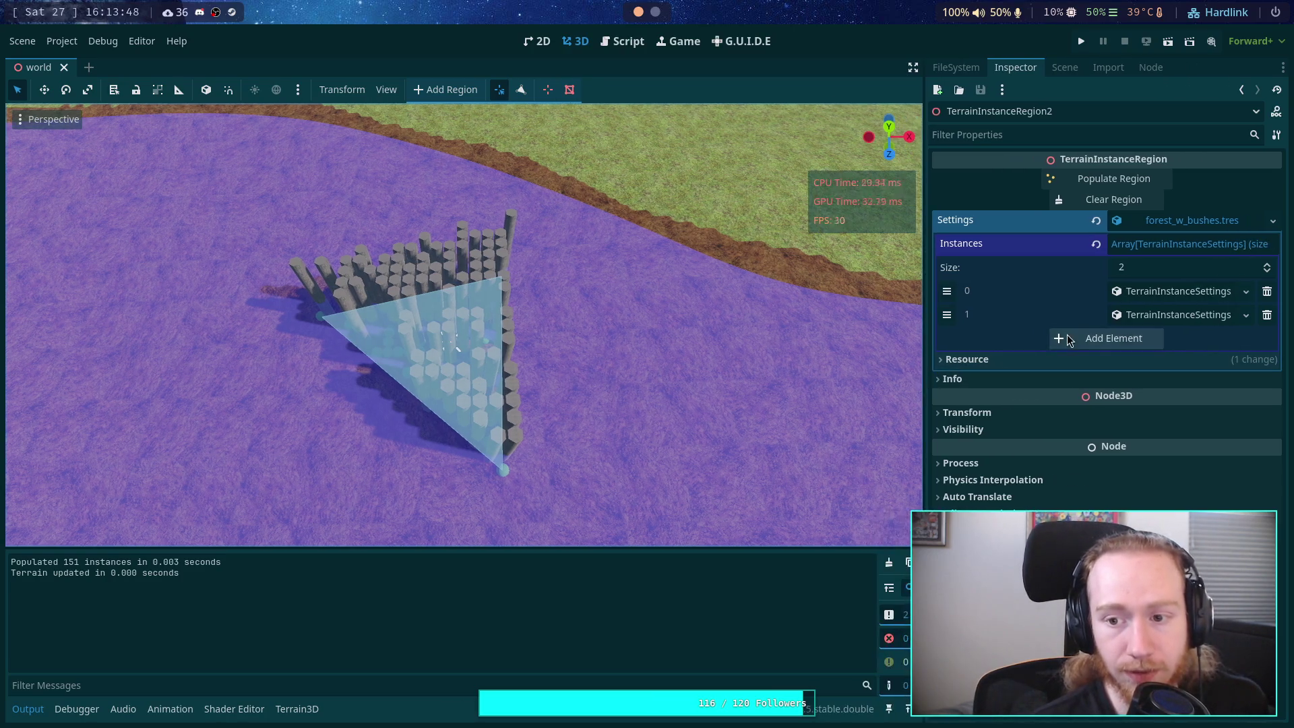
pyautogui.click(1177, 291)
pyautogui.click(1149, 378)
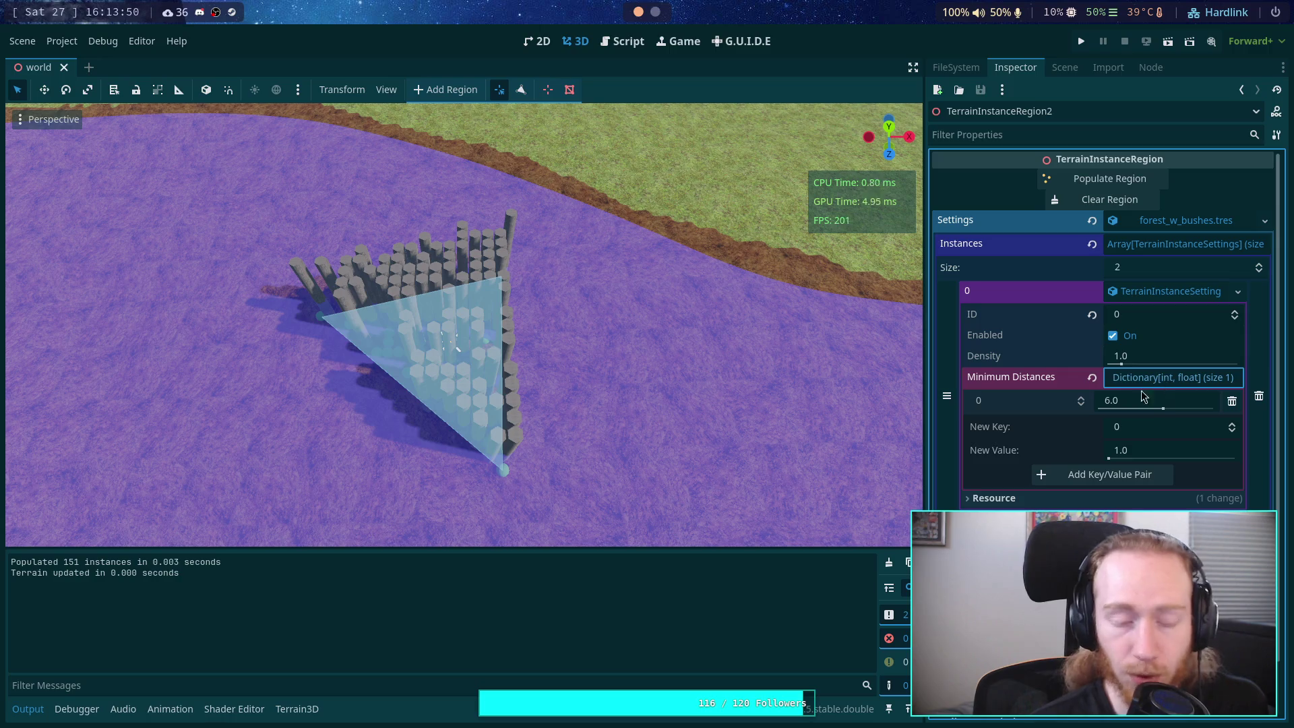
# Step: Orbit and zoom around the 151 placed pillars, then return to the script
pyautogui.moveTo(861, 379)
pyautogui.mouseDown()
pyautogui.moveTo(538, 346)
pyautogui.moveTo(560, 361)
pyautogui.mouseUp()
pyautogui.moveTo(470, 377)
pyautogui.mouseDown()
pyautogui.moveTo(632, 396)
pyautogui.moveTo(574, 364)
pyautogui.moveTo(679, 358)
pyautogui.mouseUp()
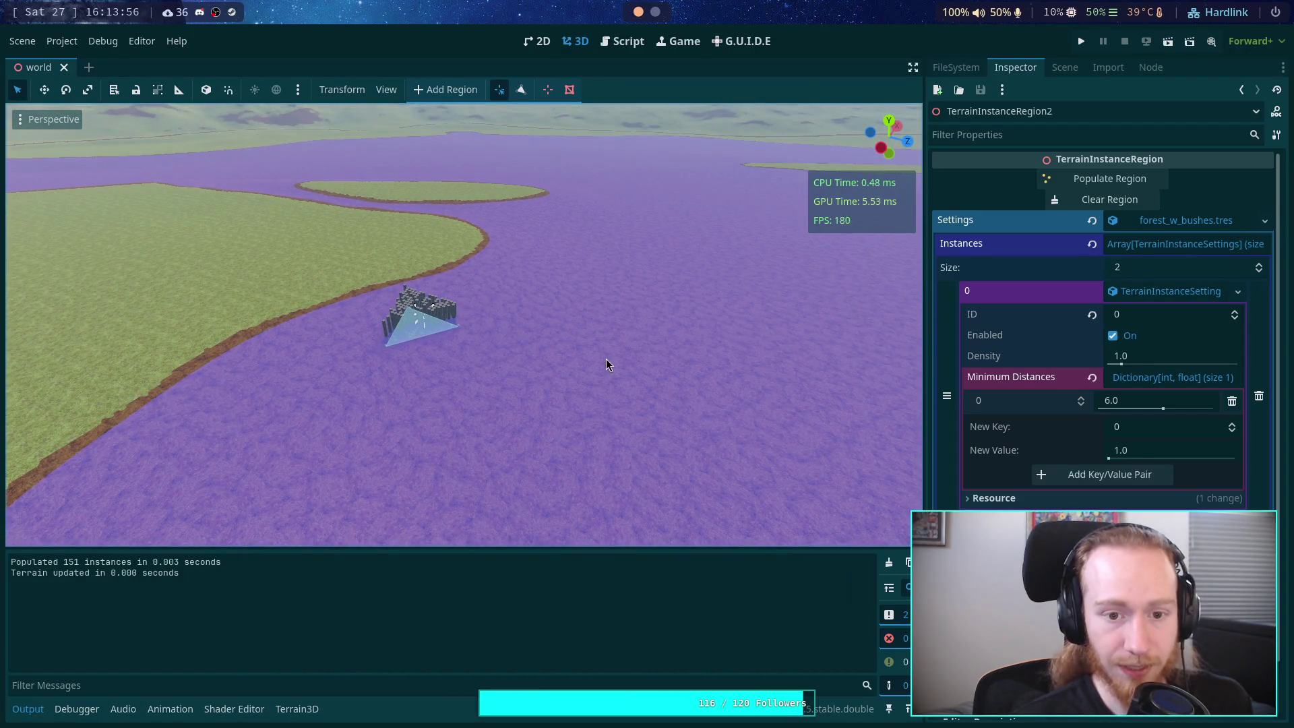
pyautogui.scroll(5, 533, 338)
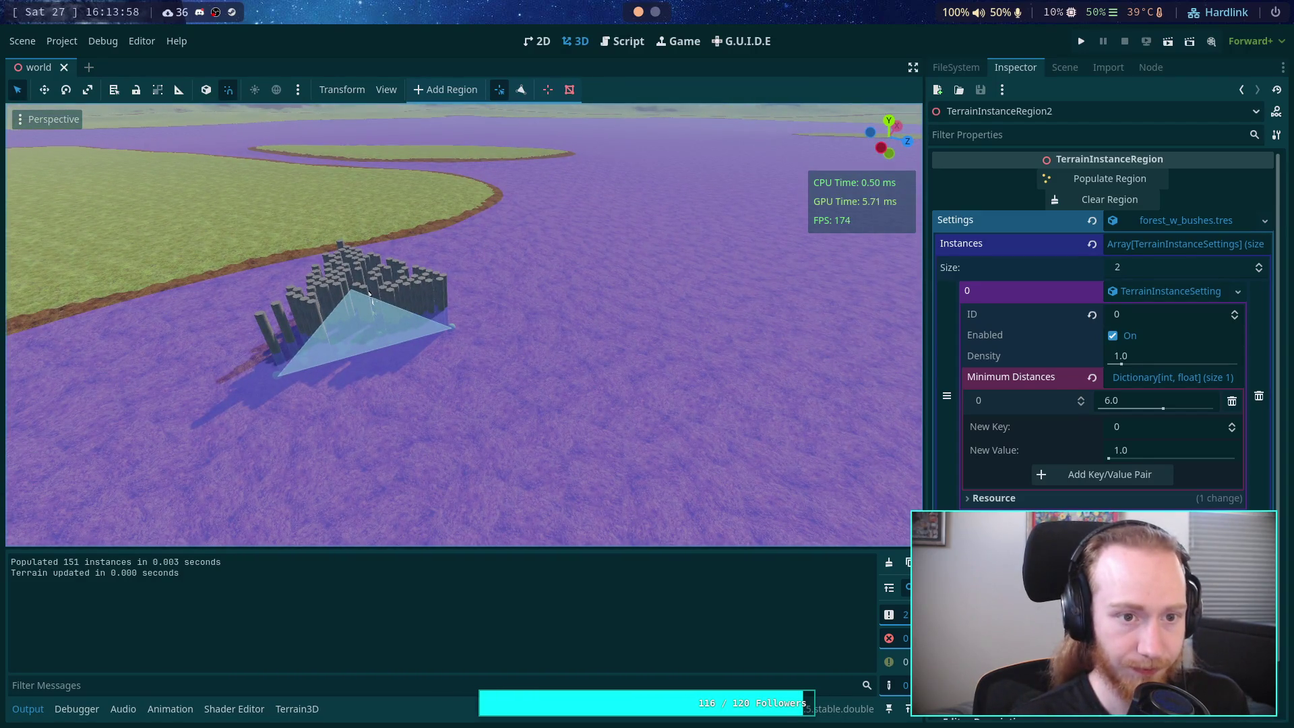
pyautogui.moveTo(369, 294)
pyautogui.mouseDown()
pyautogui.moveTo(540, 350)
pyautogui.moveTo(504, 384)
pyautogui.moveTo(410, 386)
pyautogui.moveTo(486, 272)
pyautogui.moveTo(459, 330)
pyautogui.moveTo(456, 382)
pyautogui.moveTo(471, 379)
pyautogui.mouseUp()
pyautogui.scroll(3, 539, 349)
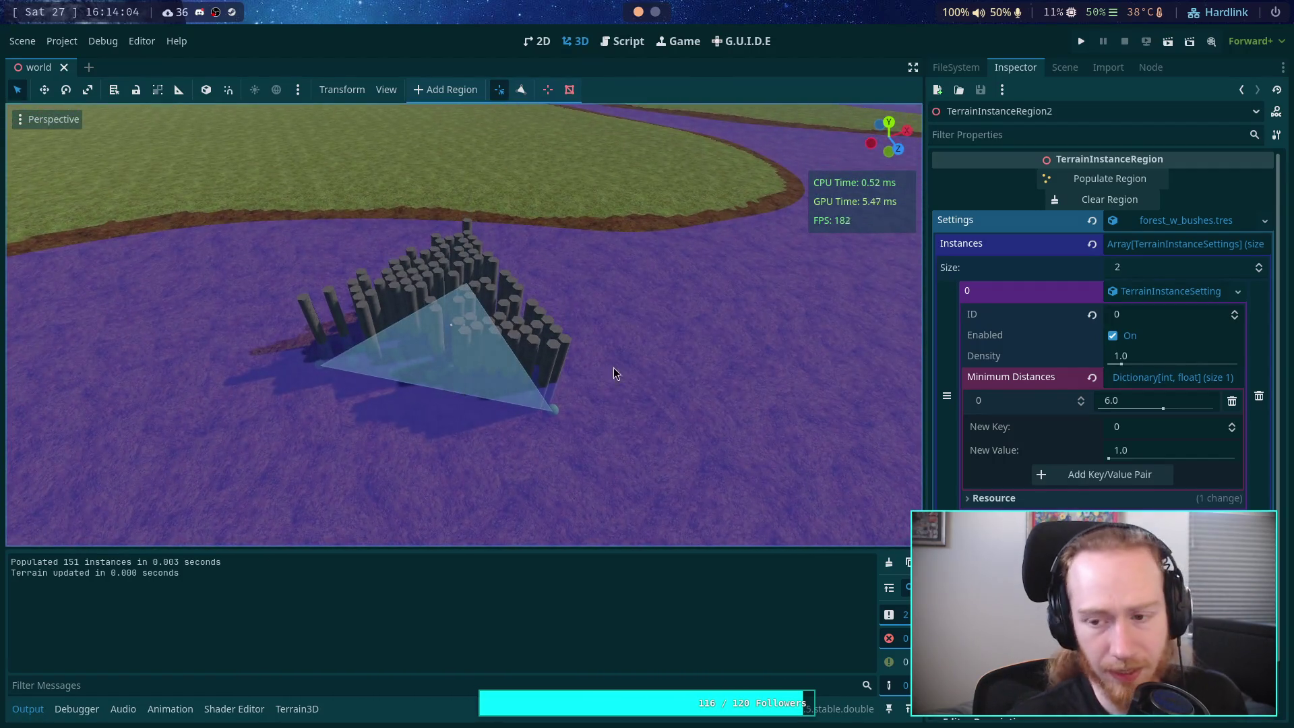
pyautogui.click(621, 41)
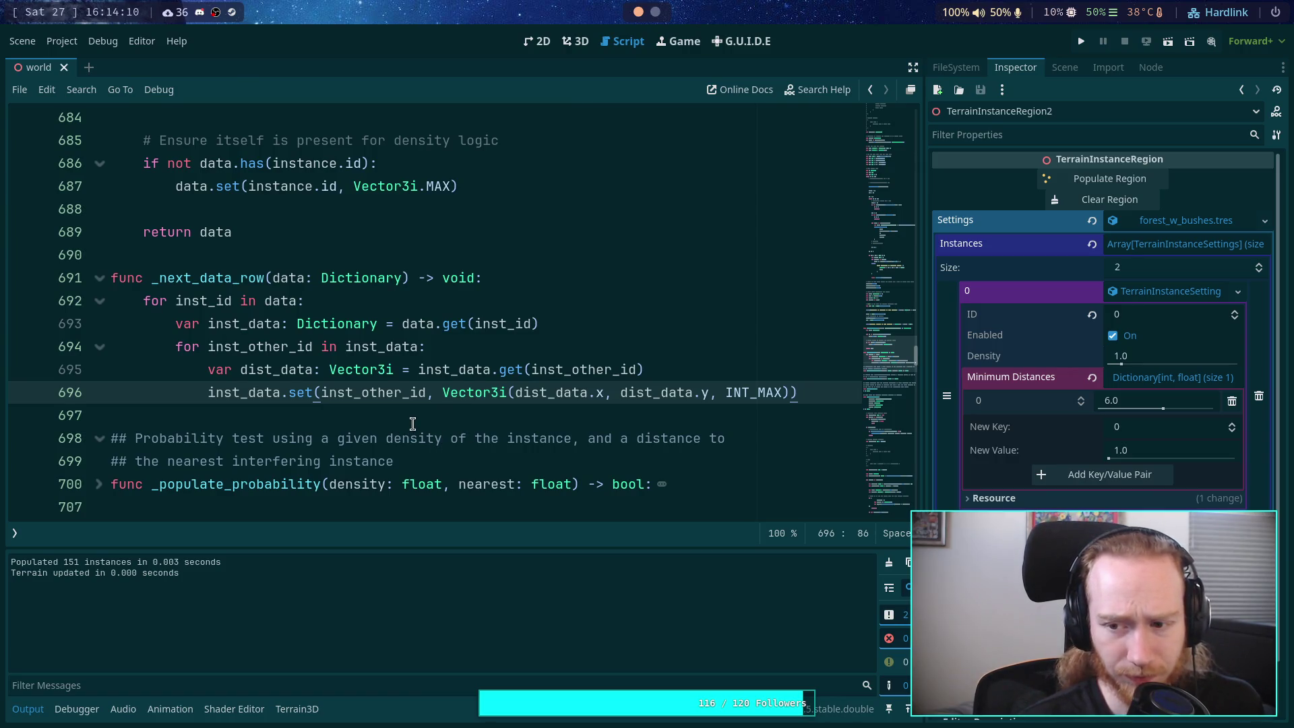
# Step: Scroll through the instance loop, checking where self_dist_sq is used
pyautogui.scroll(-18, 412, 423)
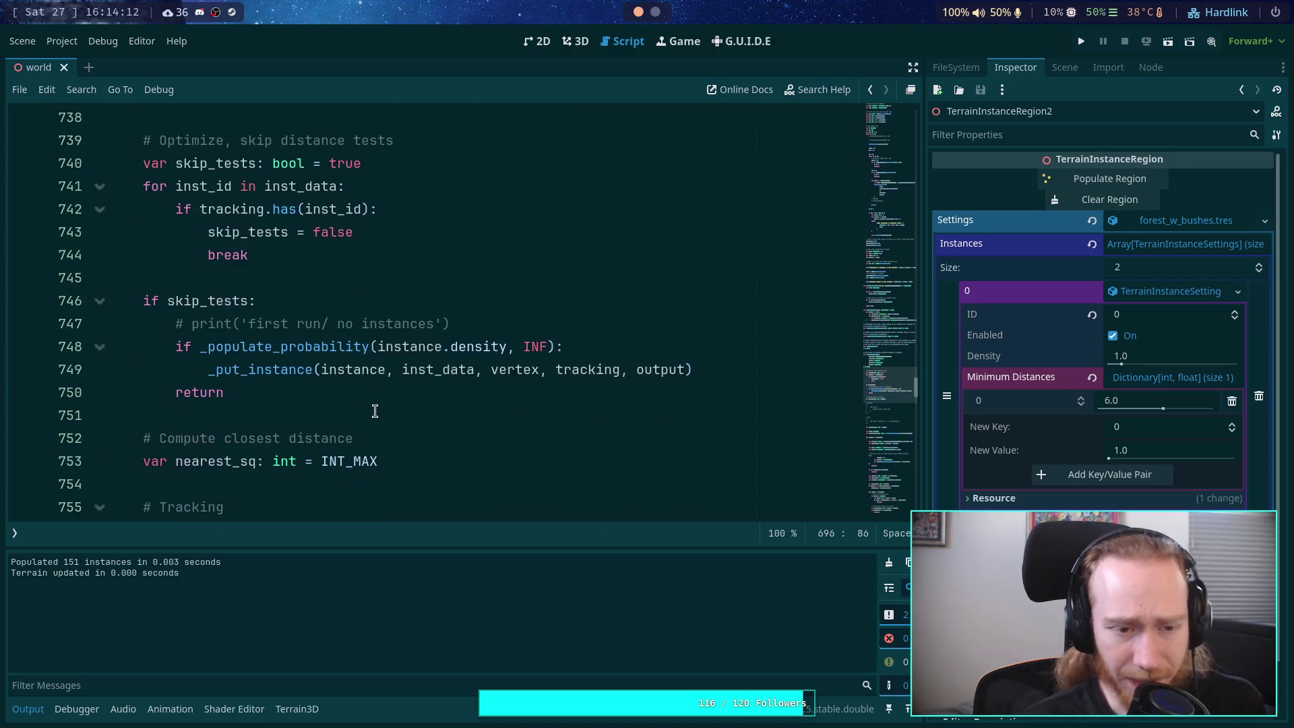
pyautogui.scroll(-9, 374, 411)
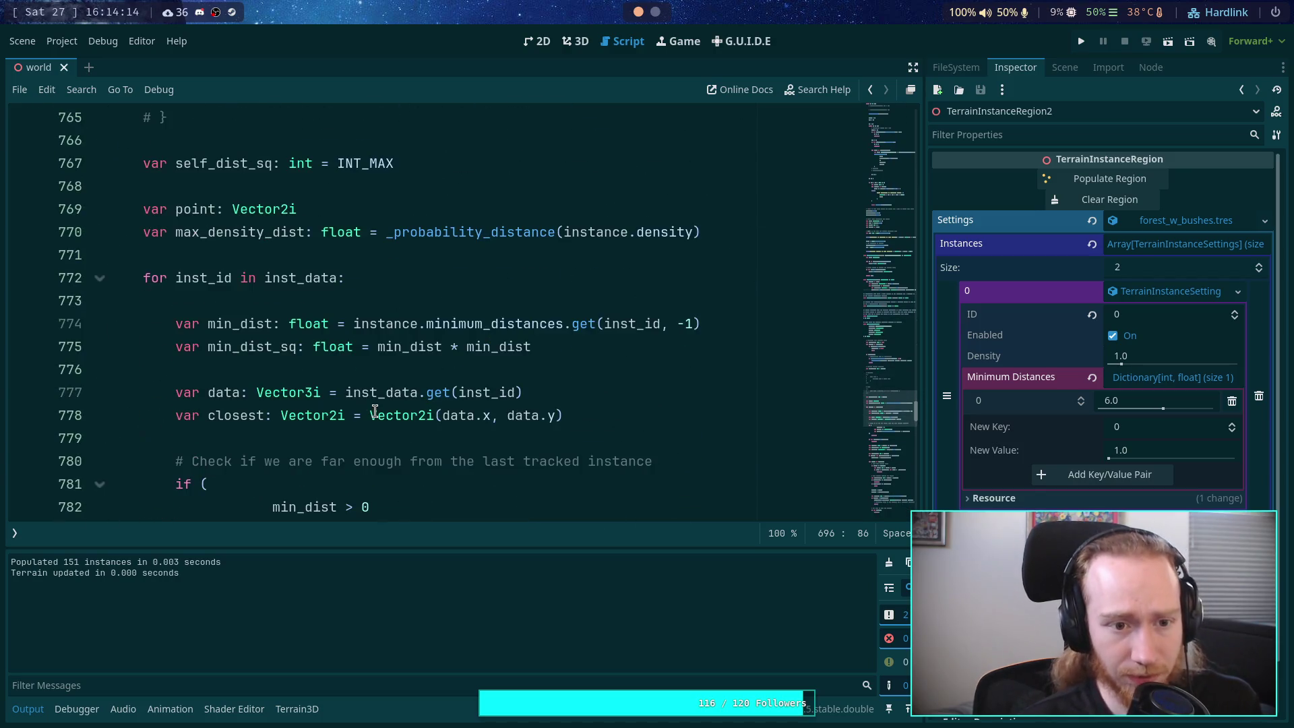
pyautogui.doubleClick(230, 168)
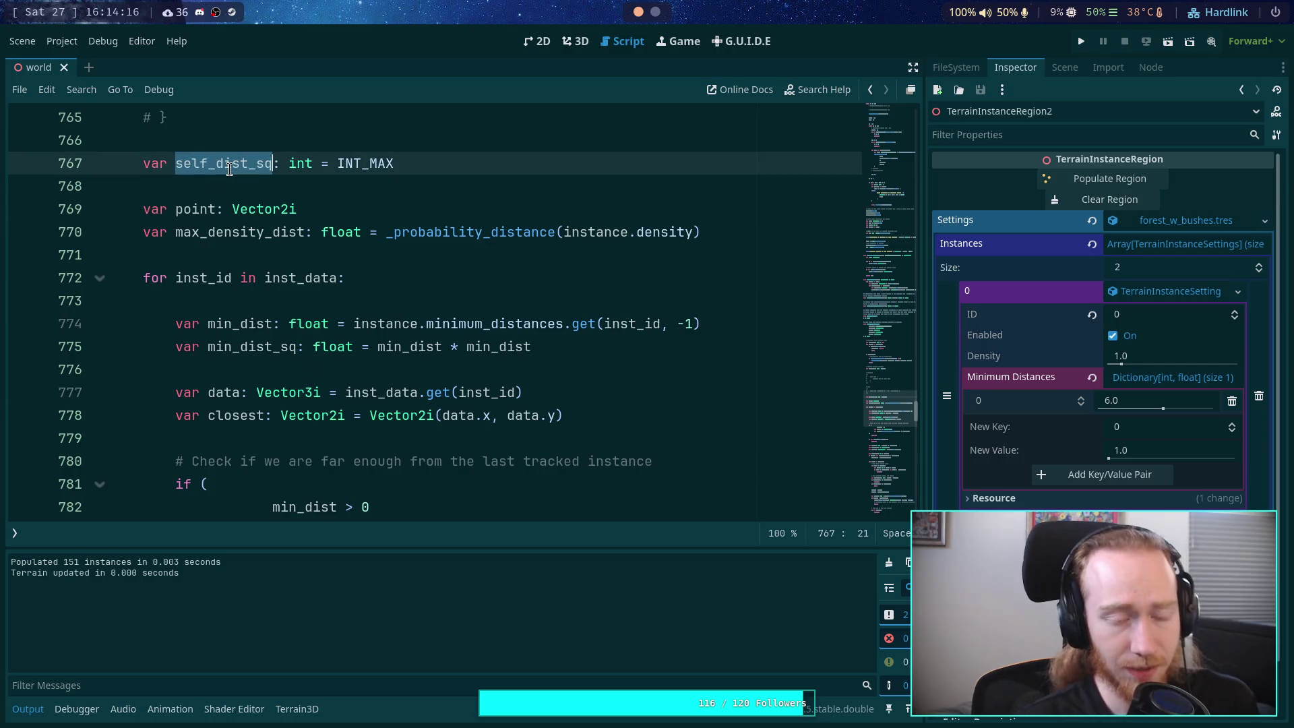
pyautogui.scroll(-4, 418, 310)
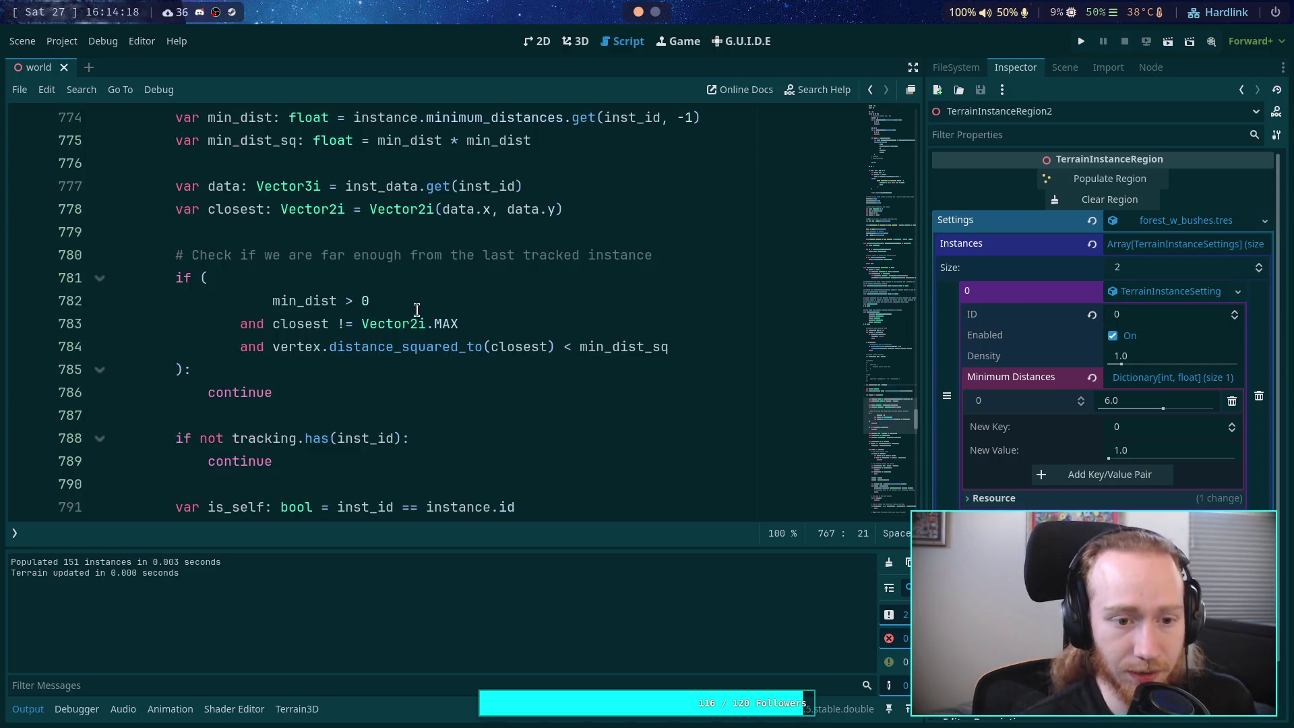
pyautogui.scroll(-6, 408, 317)
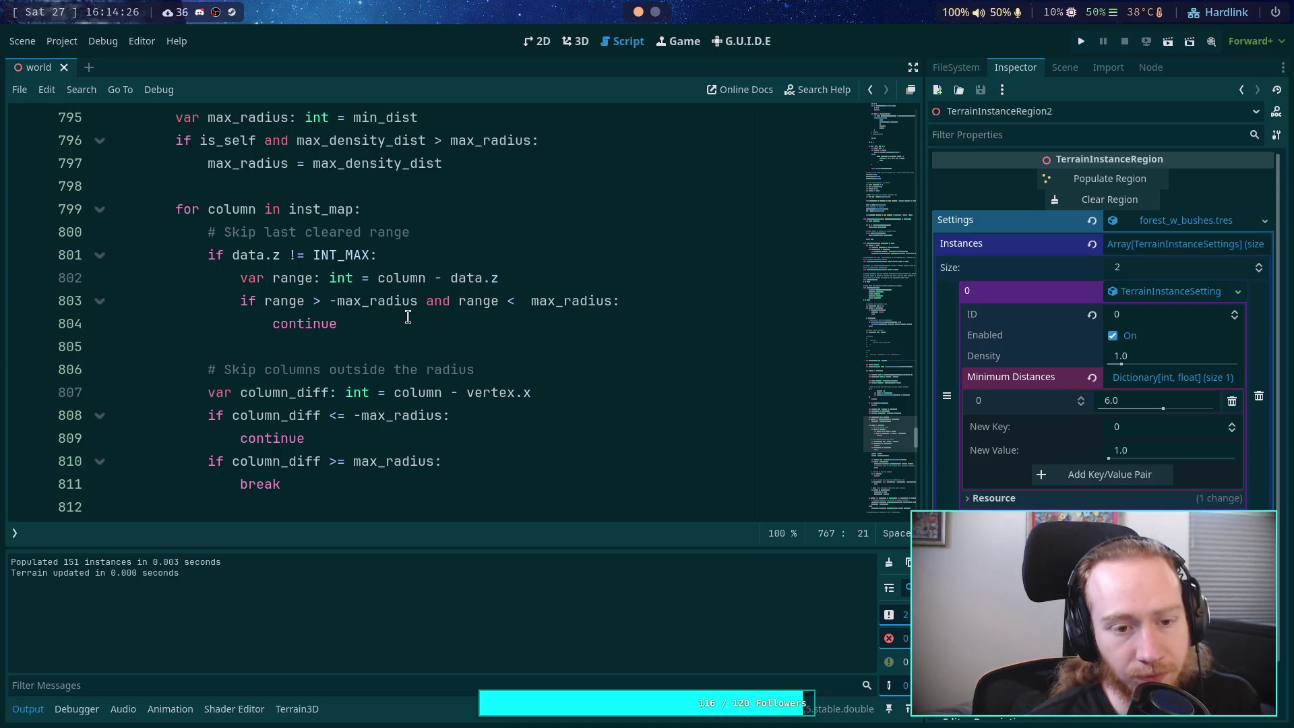
pyautogui.scroll(-1, 408, 317)
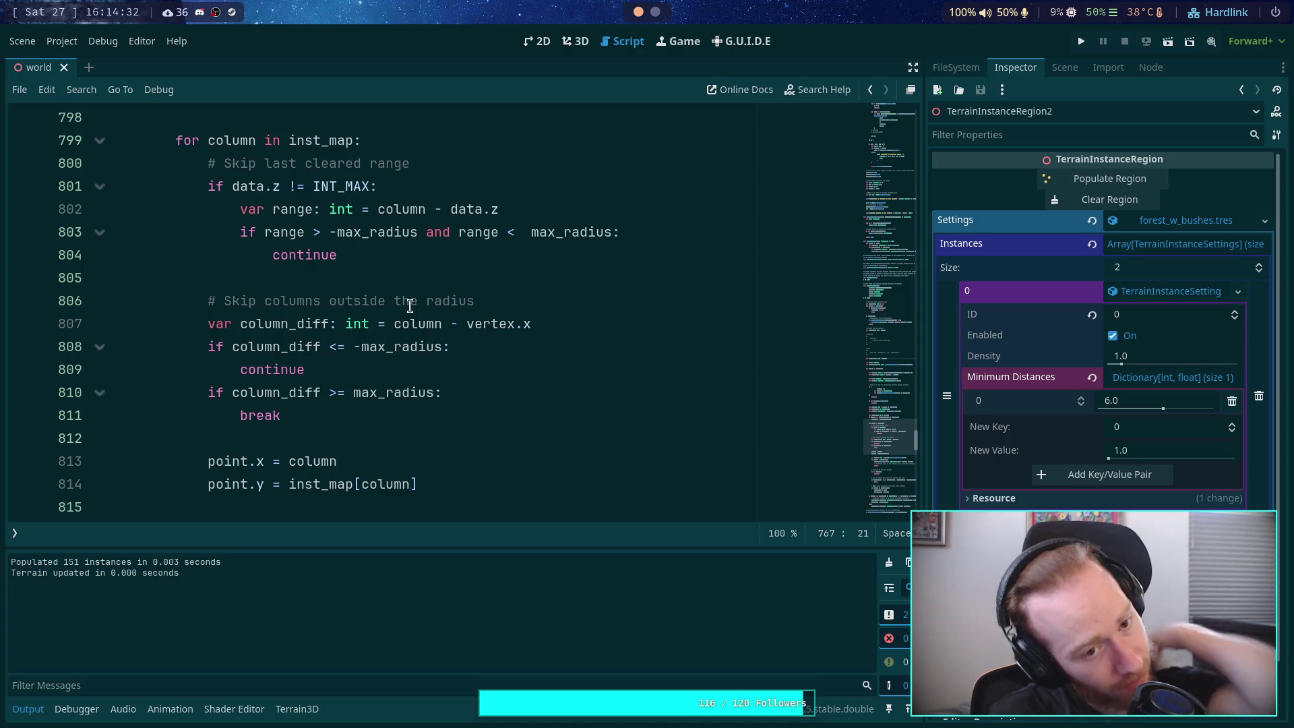
pyautogui.scroll(5, 408, 317)
pyautogui.scroll(7, 383, 332)
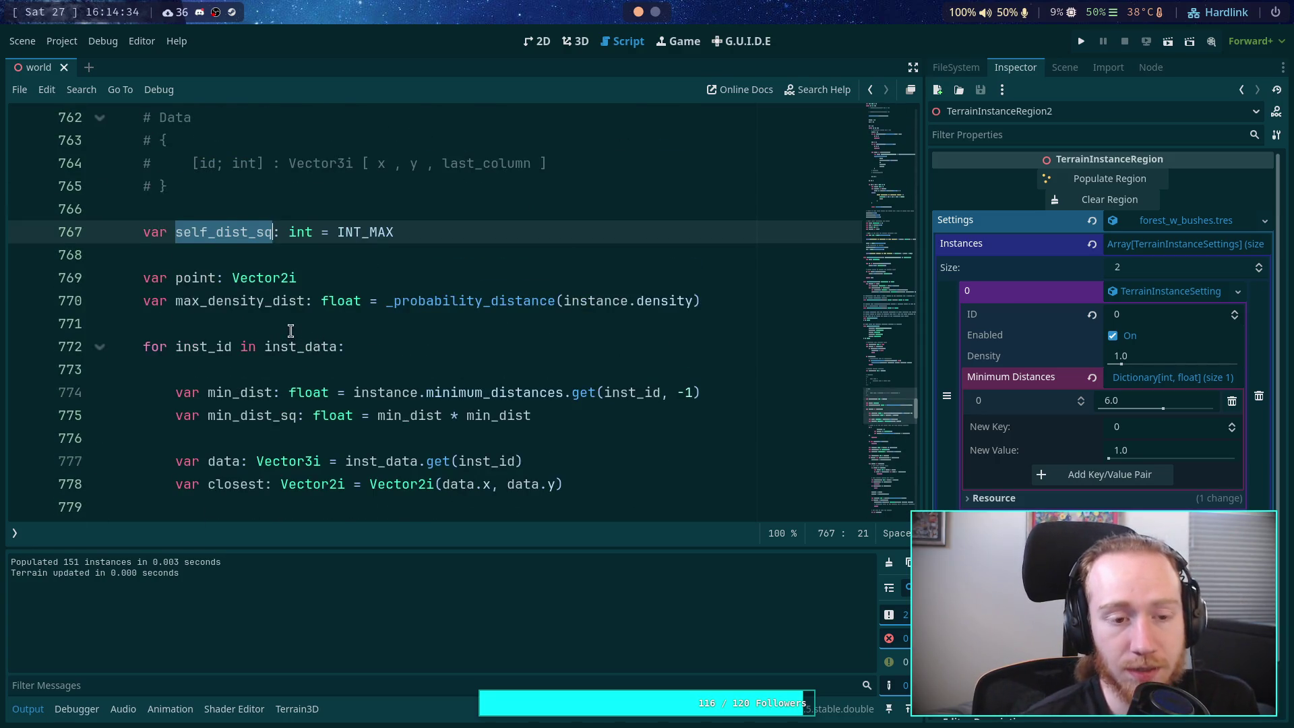
pyautogui.scroll(-11, 290, 330)
# Step: Collapse the output log, review the is_self check on line 835, then look down on the triangle region in 3D
pyautogui.click(27, 709)
pyautogui.scroll(-5, 264, 439)
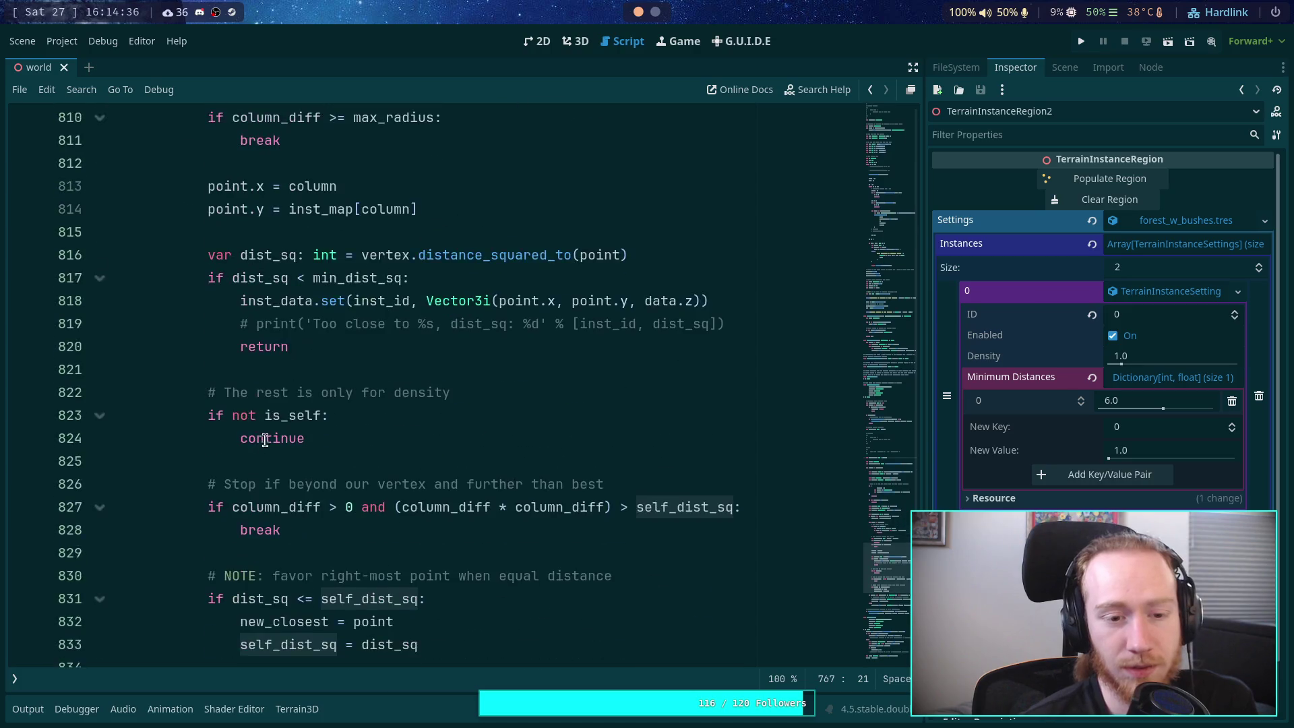
pyautogui.scroll(-5, 265, 439)
pyautogui.scroll(2, 321, 436)
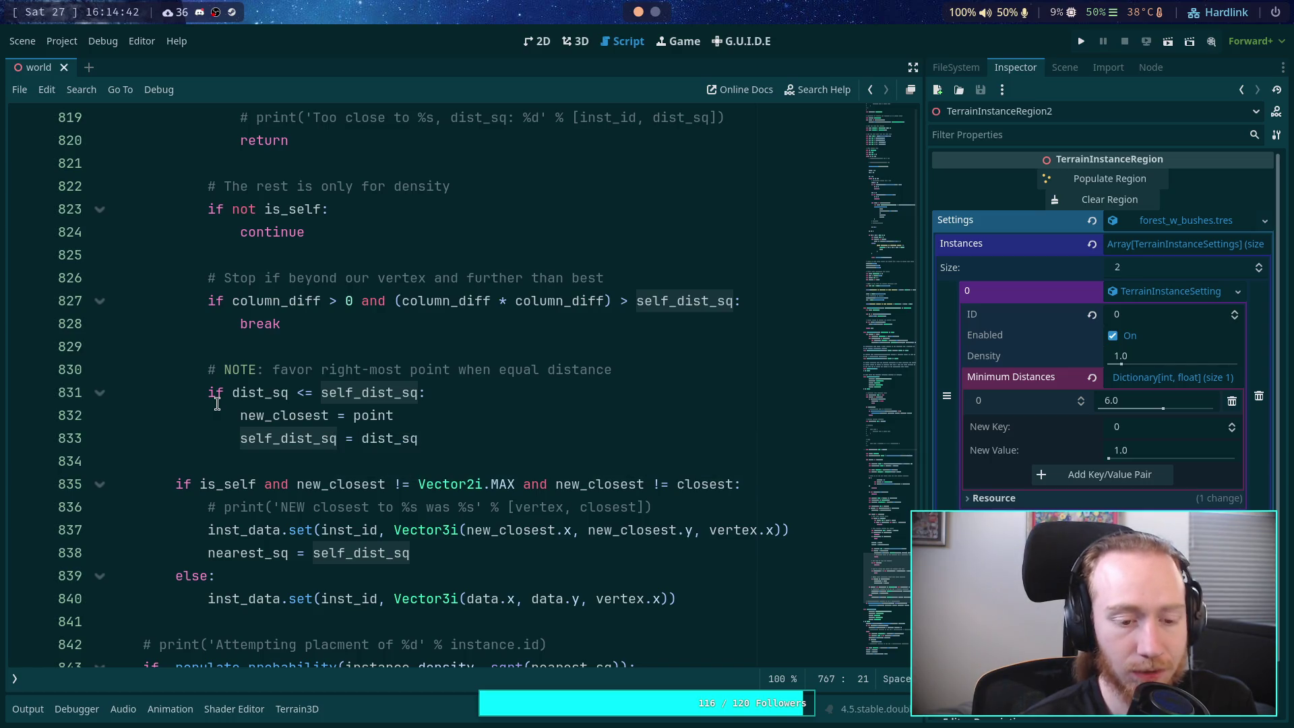
pyautogui.scroll(-3, 217, 402)
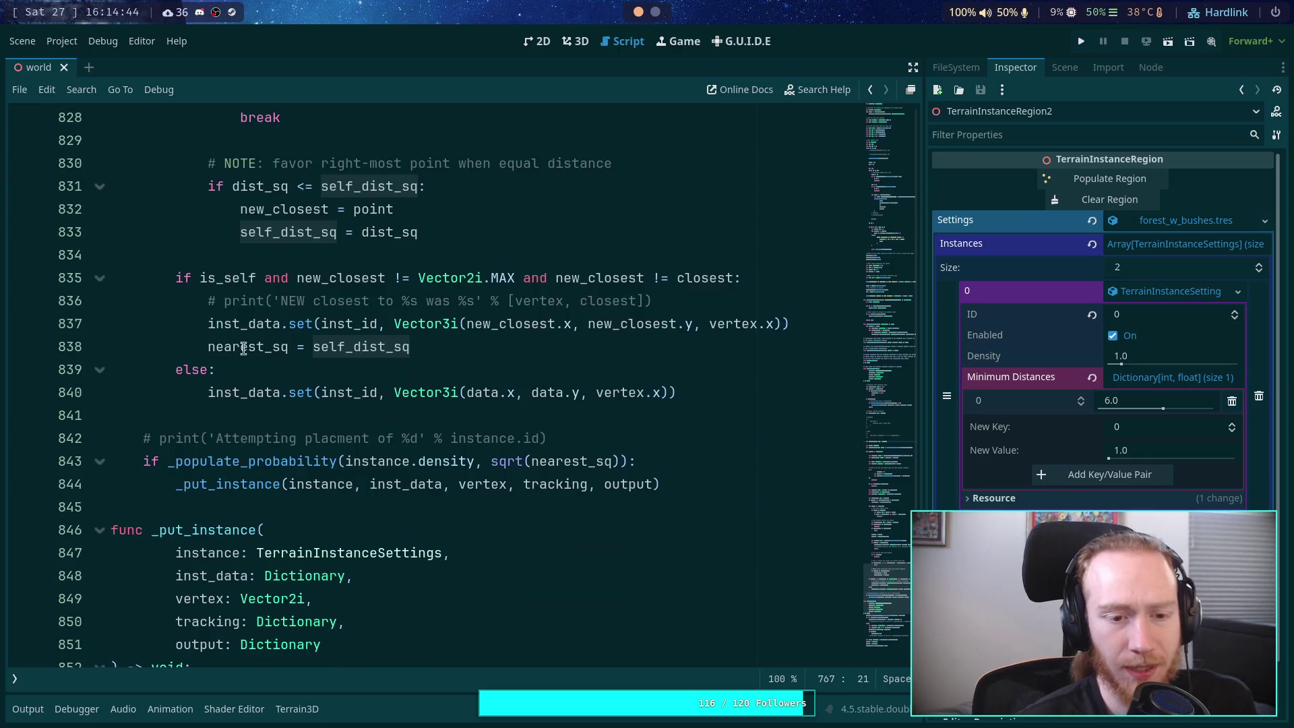
pyautogui.click(259, 272)
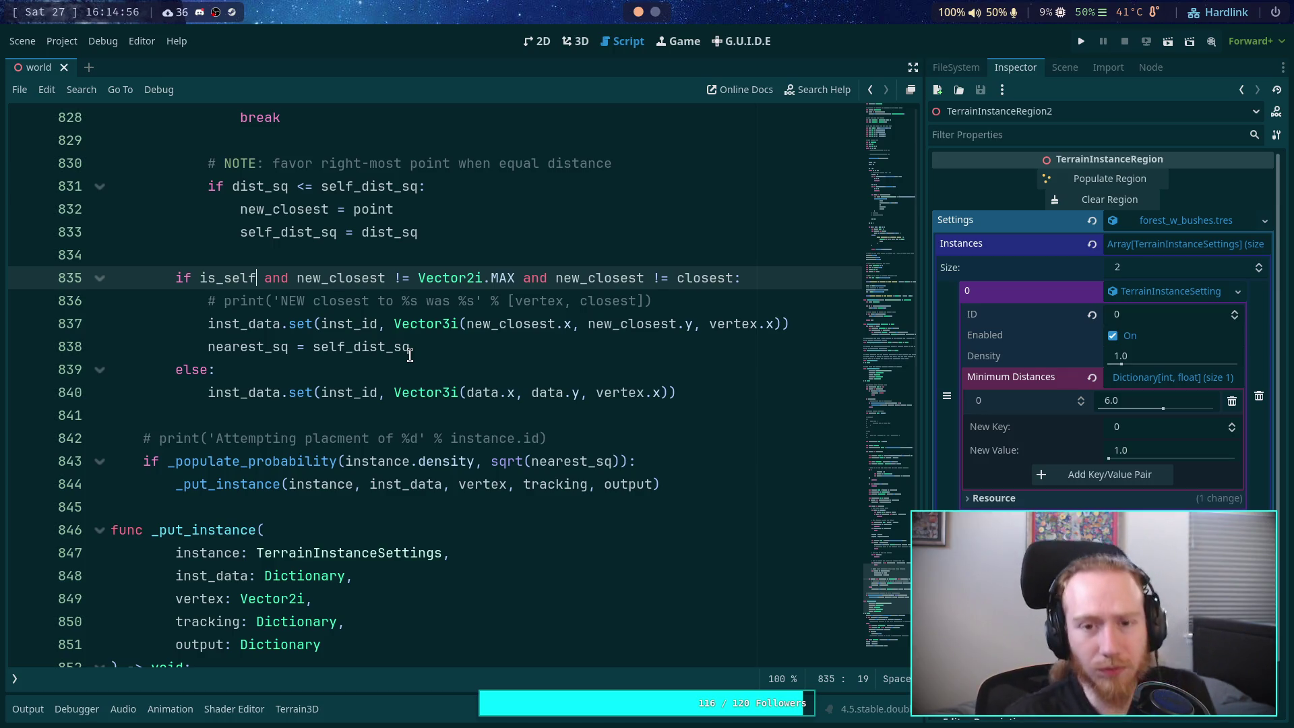
pyautogui.click(575, 41)
pyautogui.moveTo(463, 245)
pyautogui.mouseDown()
pyautogui.moveTo(395, 395)
pyautogui.moveTo(444, 370)
pyautogui.mouseUp()
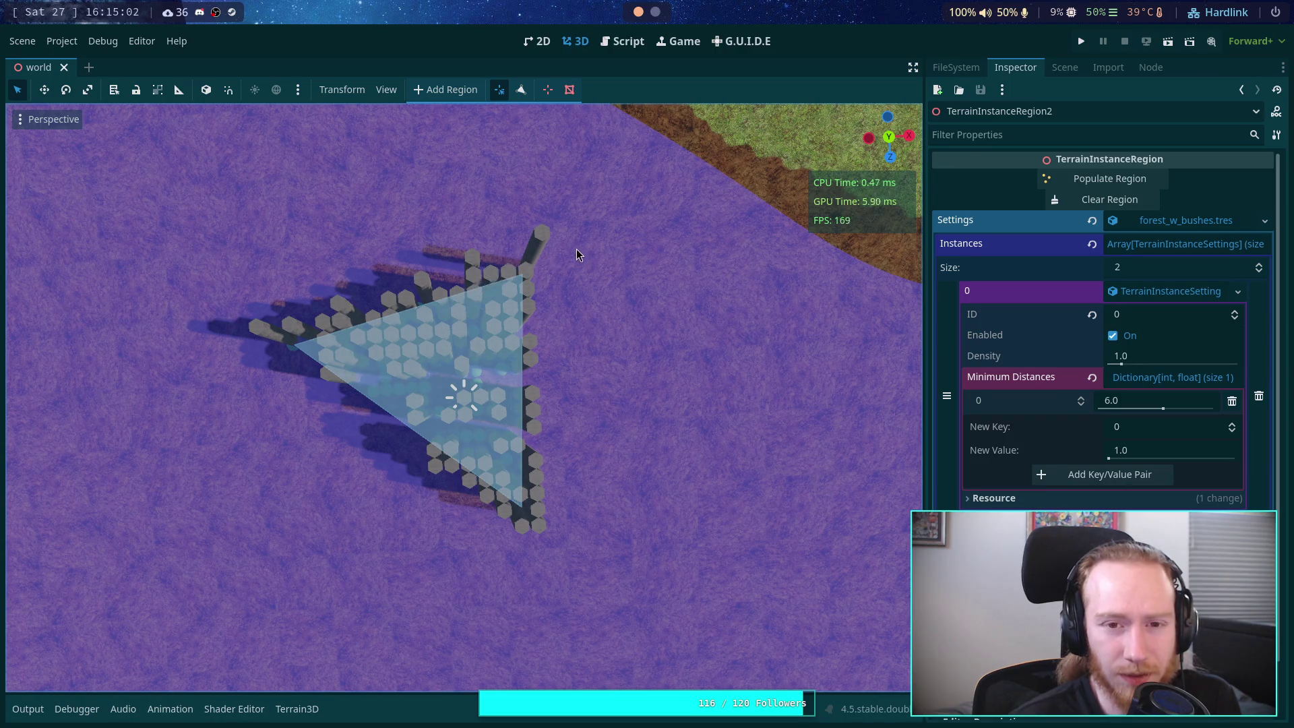
# Step: Switch to Top Orthogonal view, glance at the script, and pan to center the triangle region
pyautogui.click(889, 137)
pyautogui.scroll(6, 539, 289)
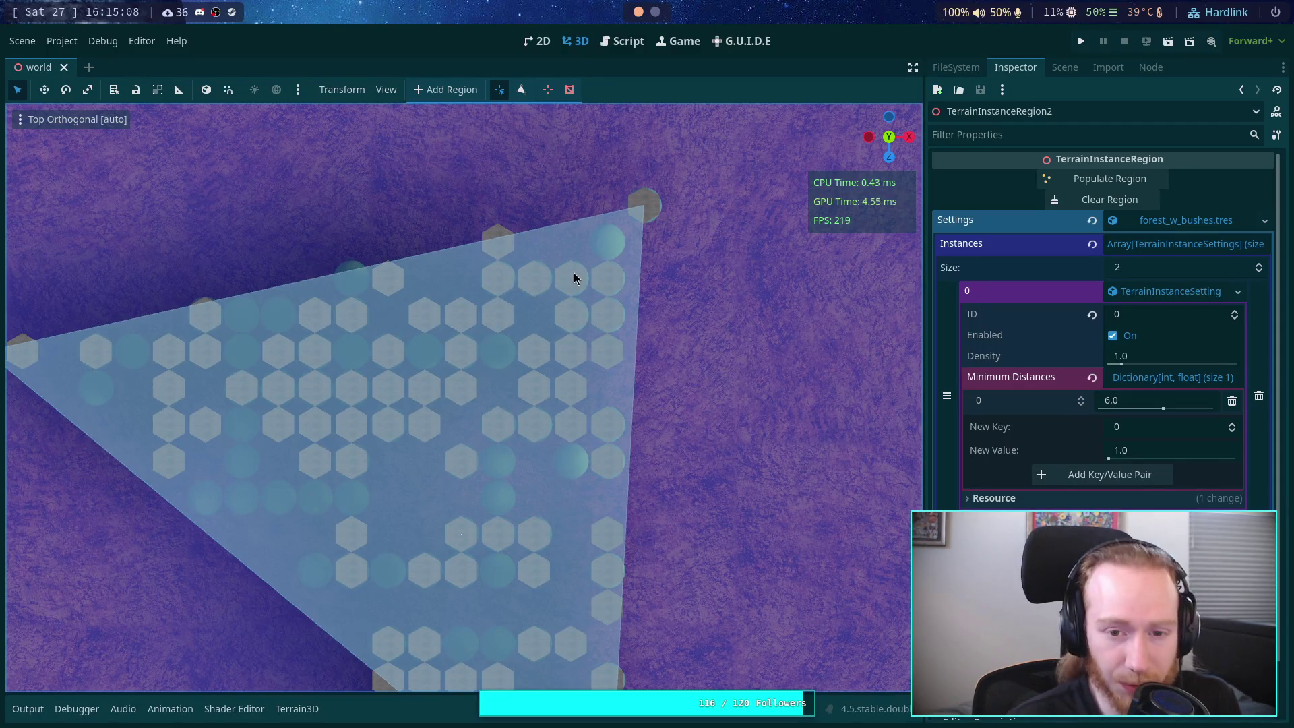
pyautogui.click(610, 41)
pyautogui.scroll(-1, 553, 411)
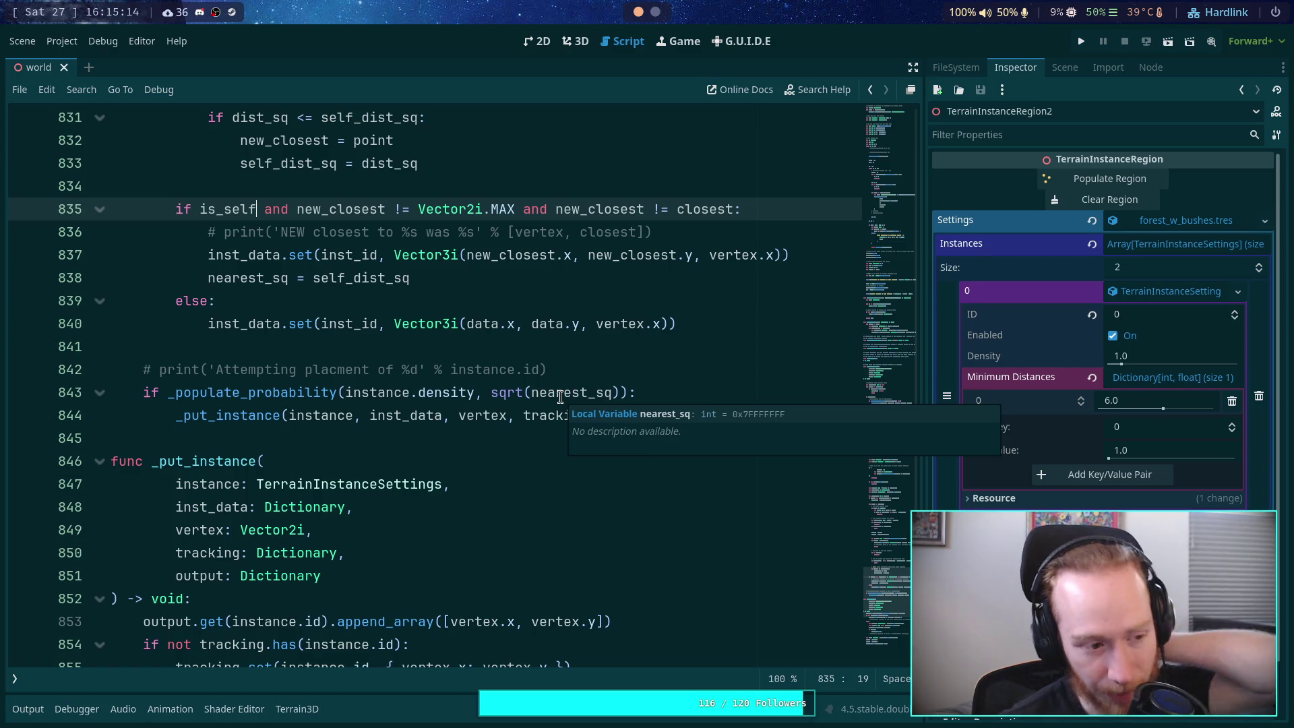
pyautogui.click(575, 41)
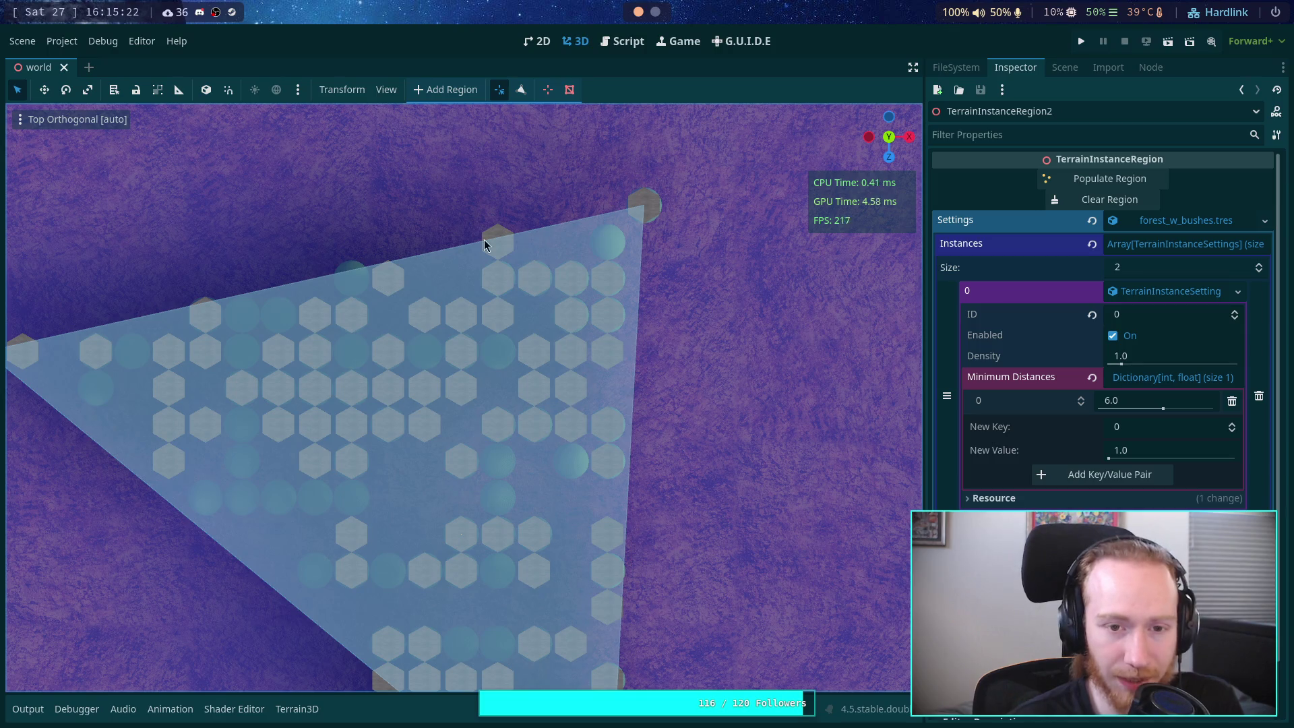
pyautogui.moveTo(337, 293); pyautogui.dragTo(427, 284)
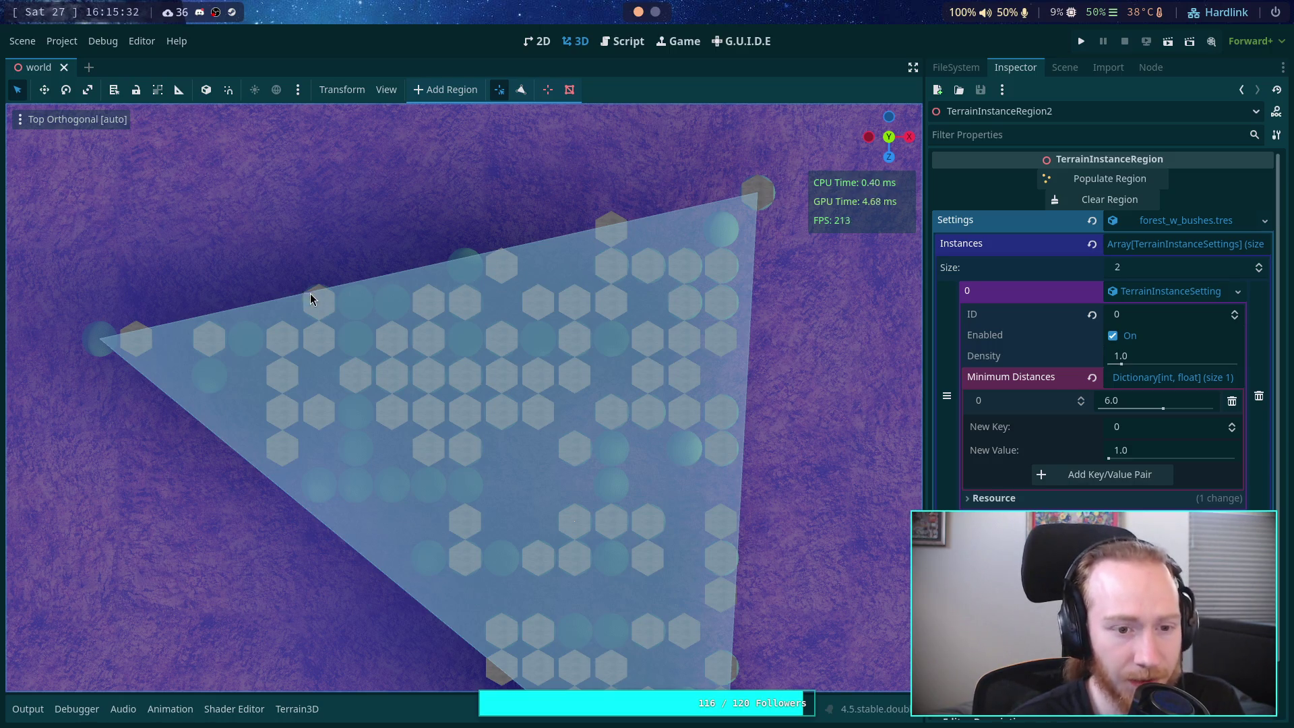
pyautogui.moveTo(592, 298); pyautogui.dragTo(557, 217)
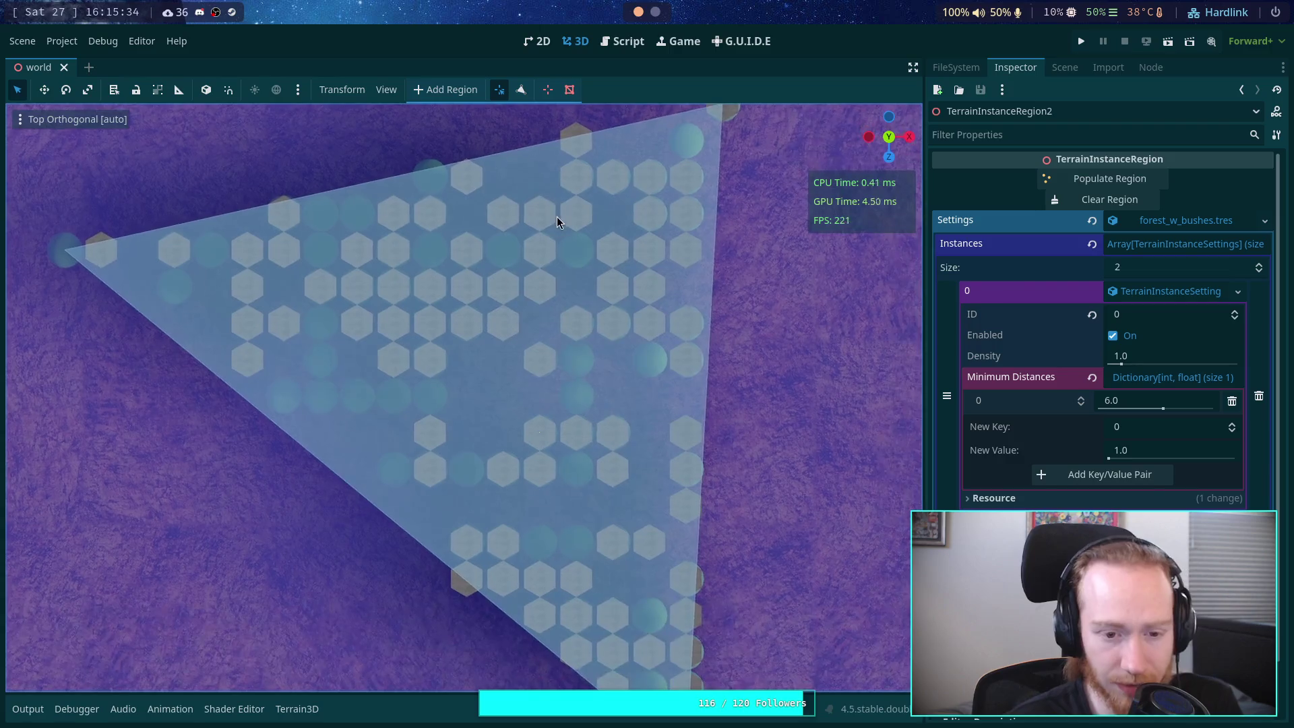
# Step: Clear and repopulate the hex instances several times to compare their spacing, then return to the script
pyautogui.click(1105, 199)
pyautogui.click(1101, 172)
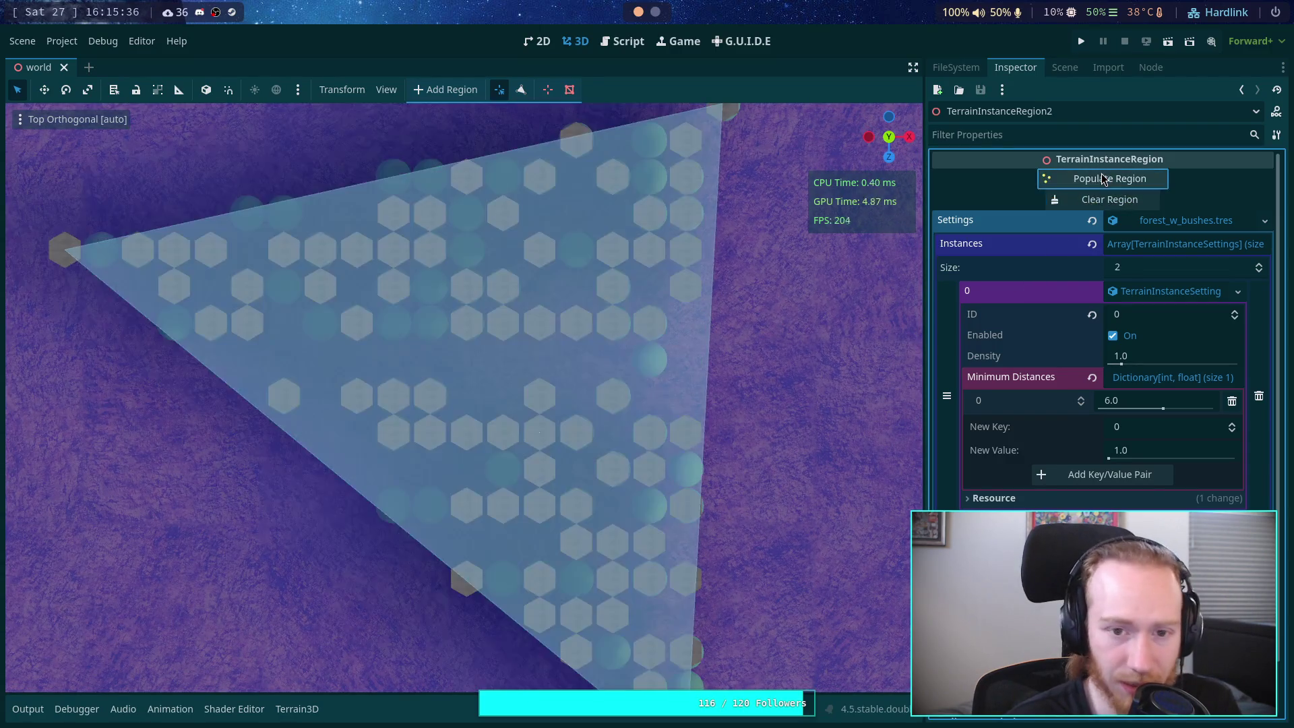
pyautogui.moveTo(639, 281); pyautogui.dragTo(658, 333)
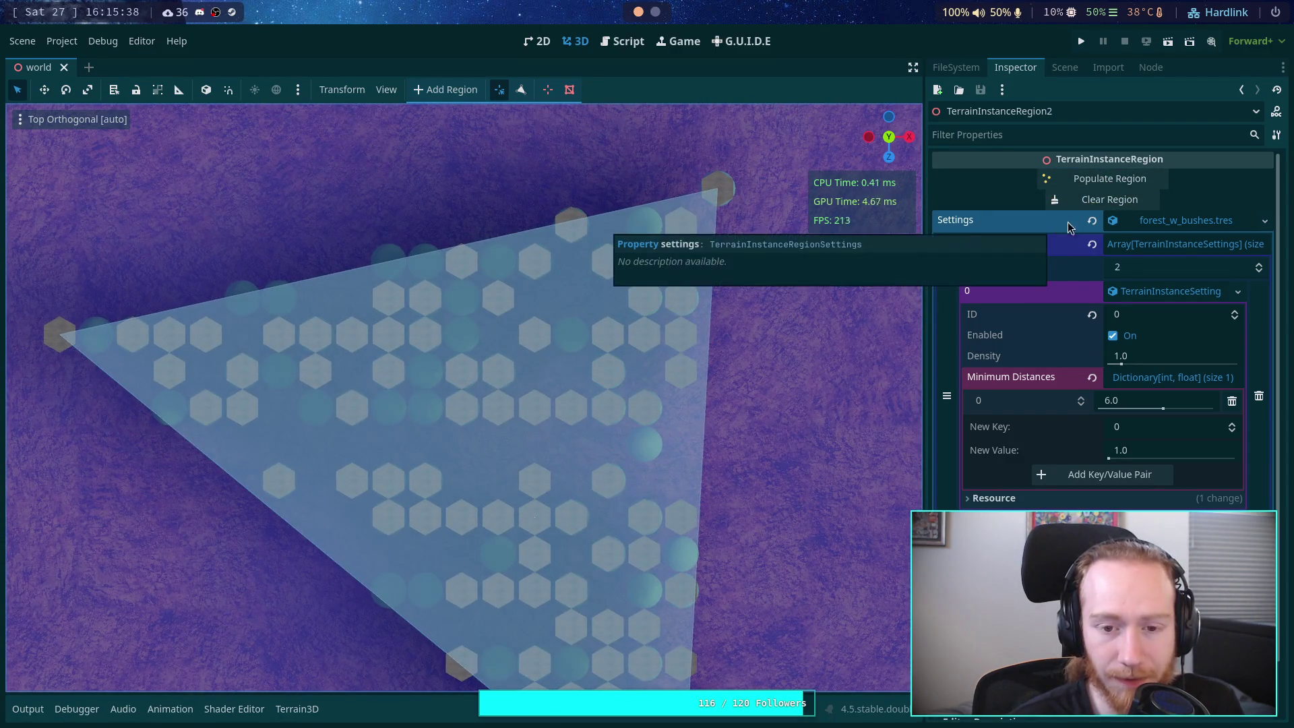
pyautogui.click(1119, 180)
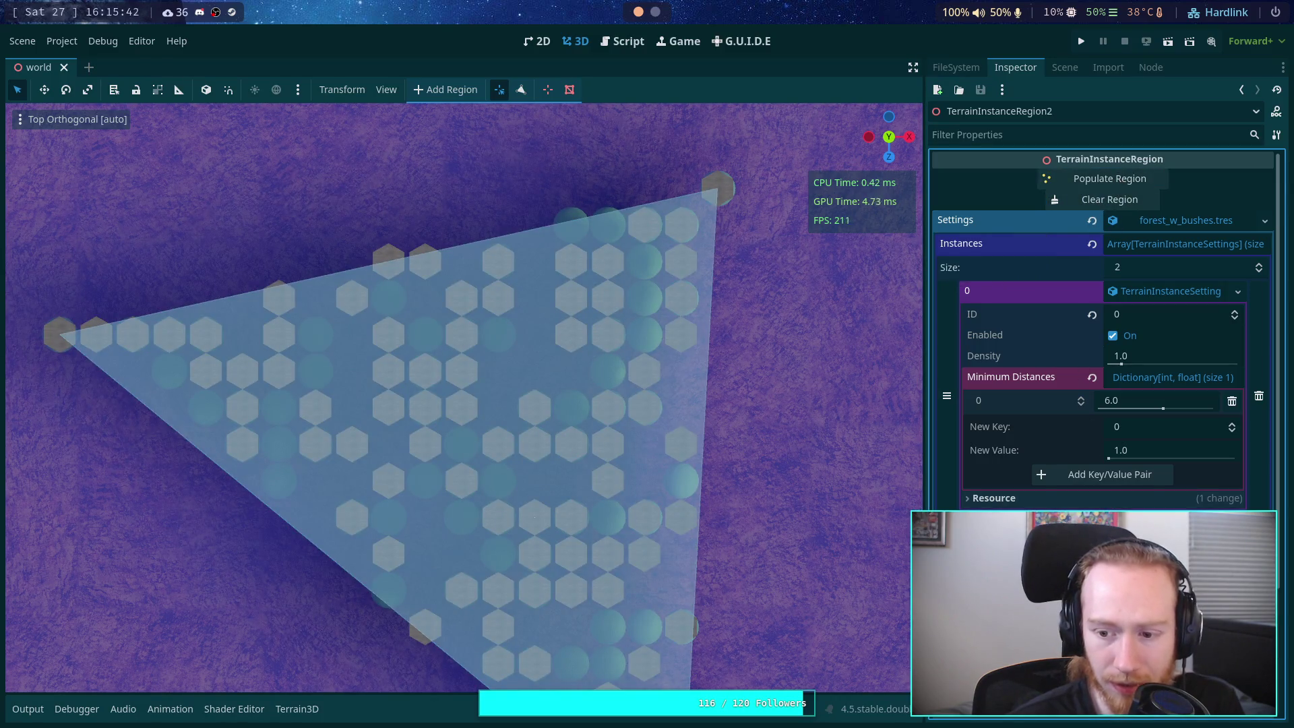
pyautogui.click(1109, 200)
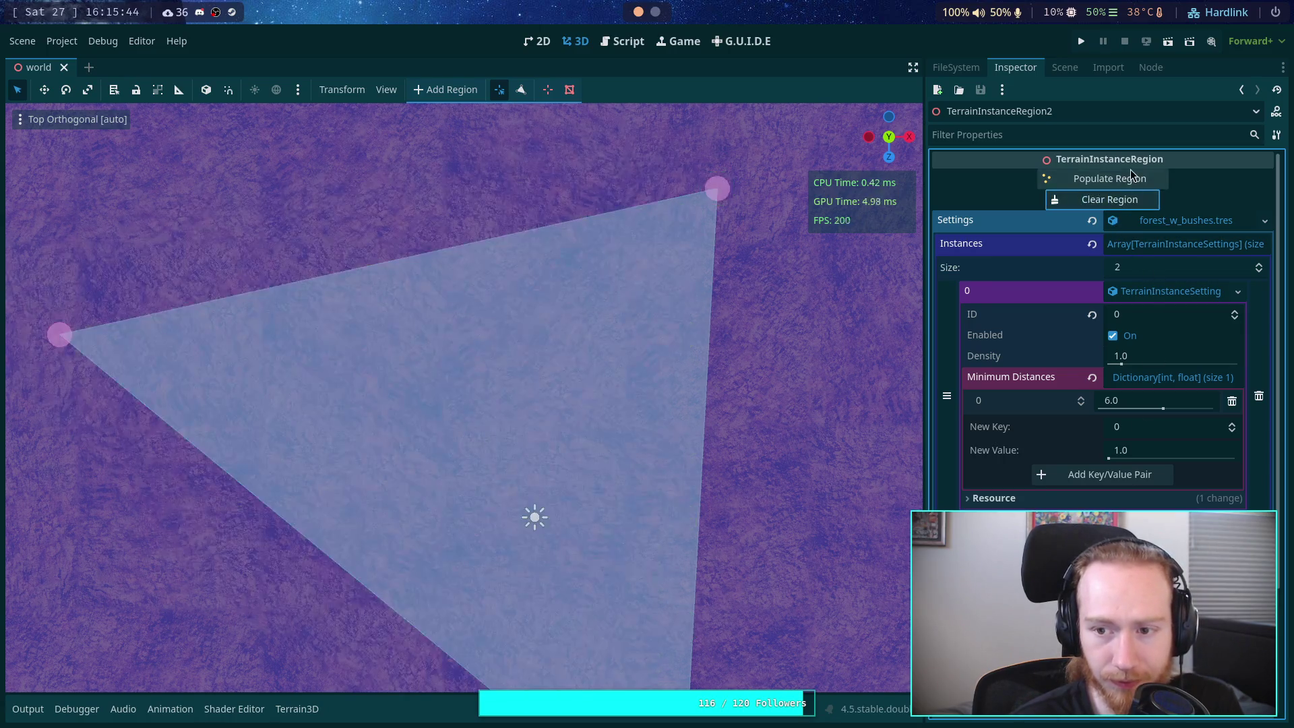
pyautogui.click(1130, 177)
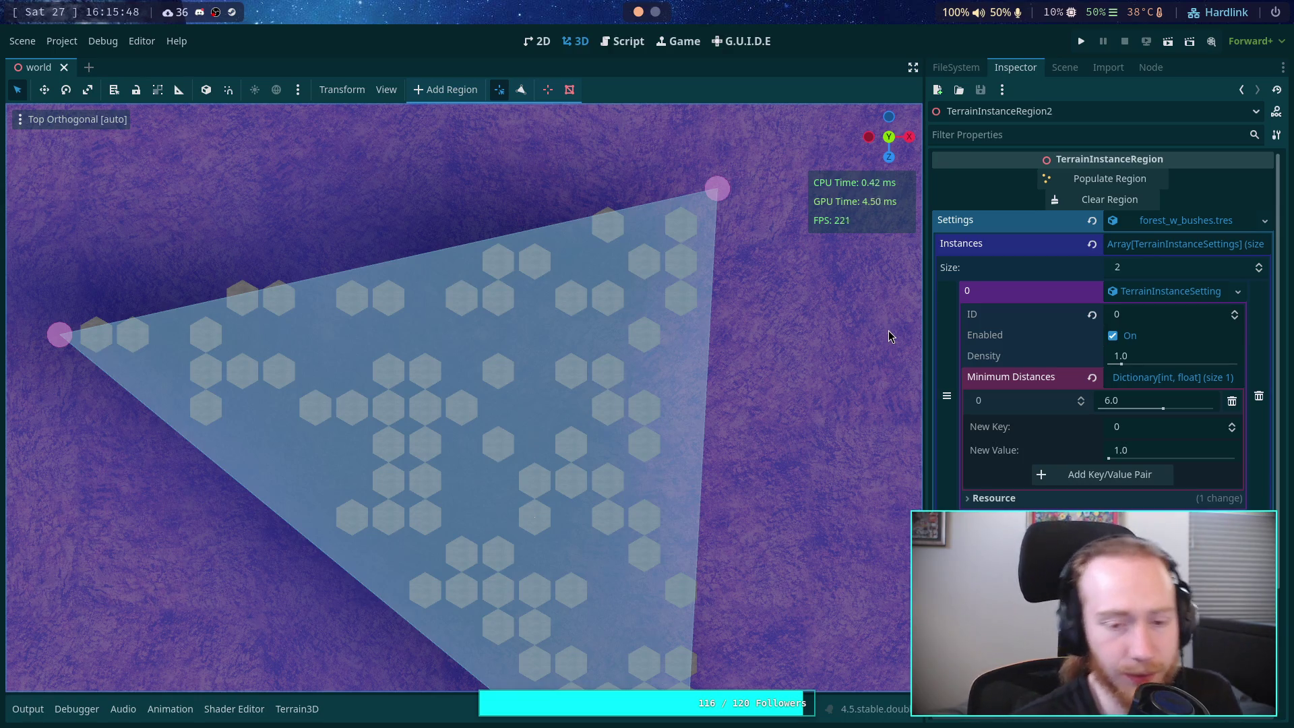
pyautogui.click(617, 41)
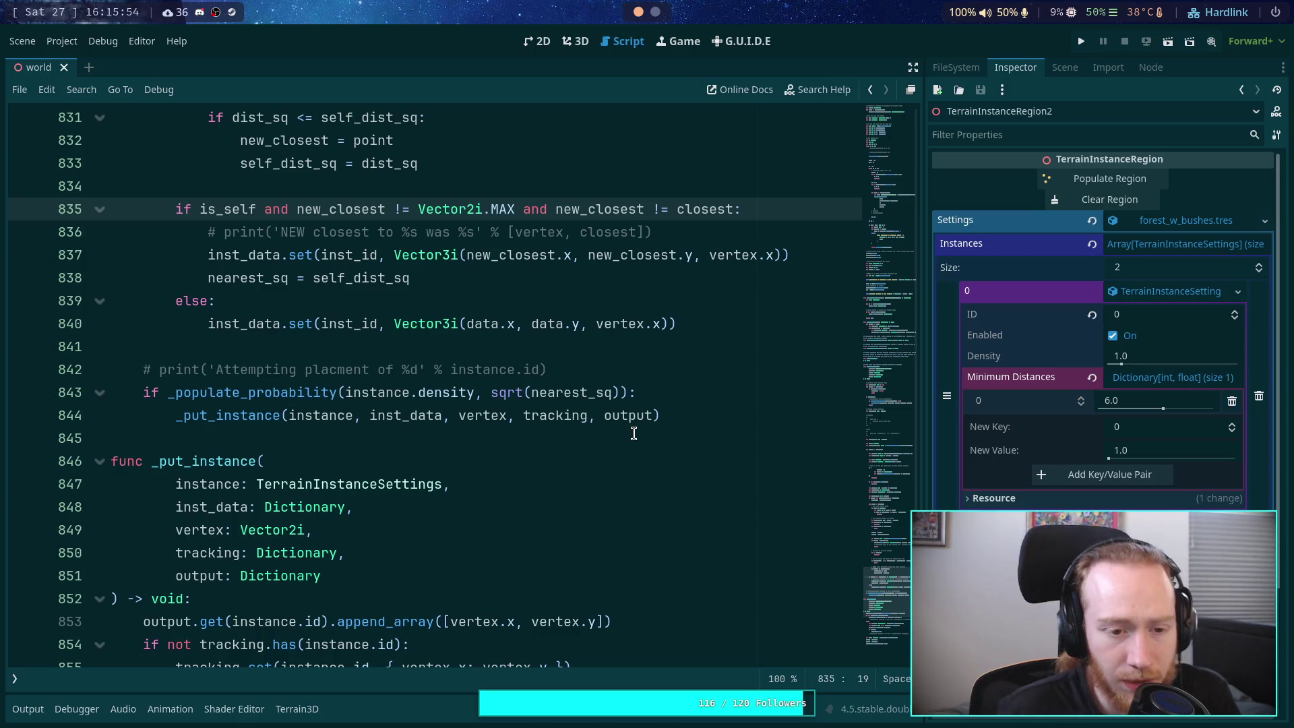
# Step: Uncomment the first-run debug print on line 747
pyautogui.scroll(20, 633, 433)
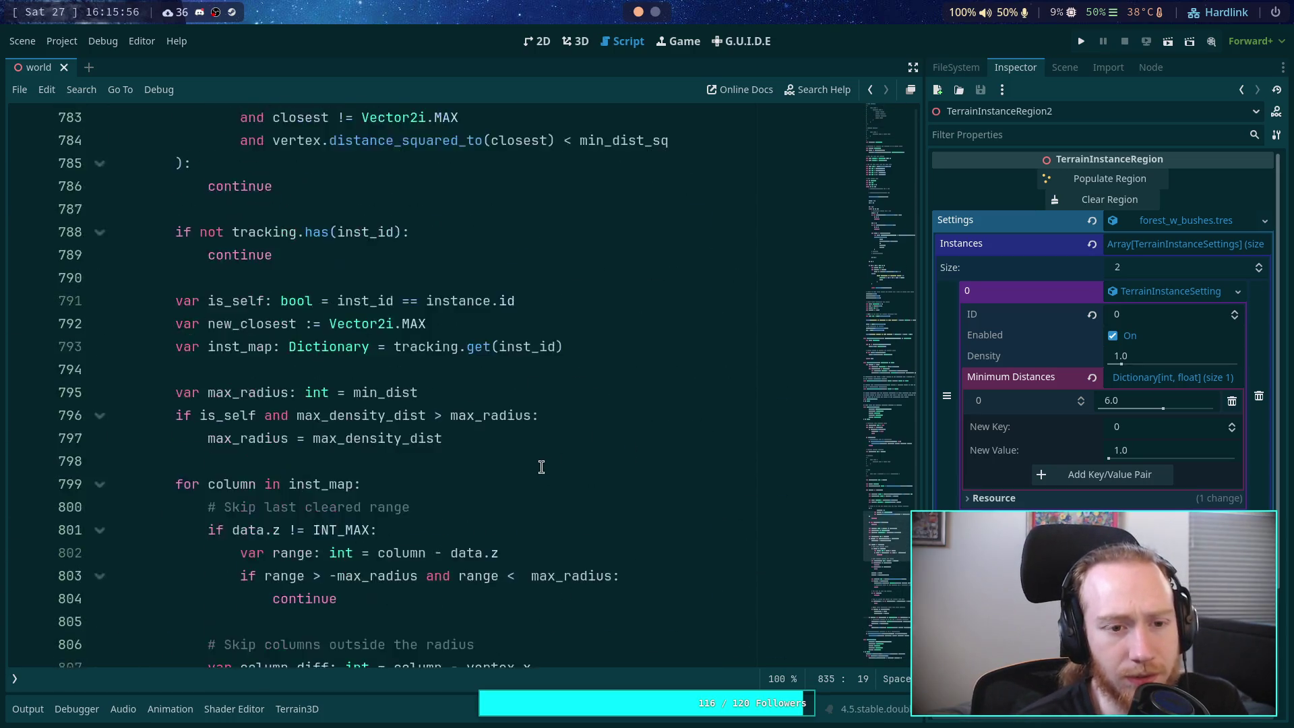
pyautogui.scroll(6, 526, 463)
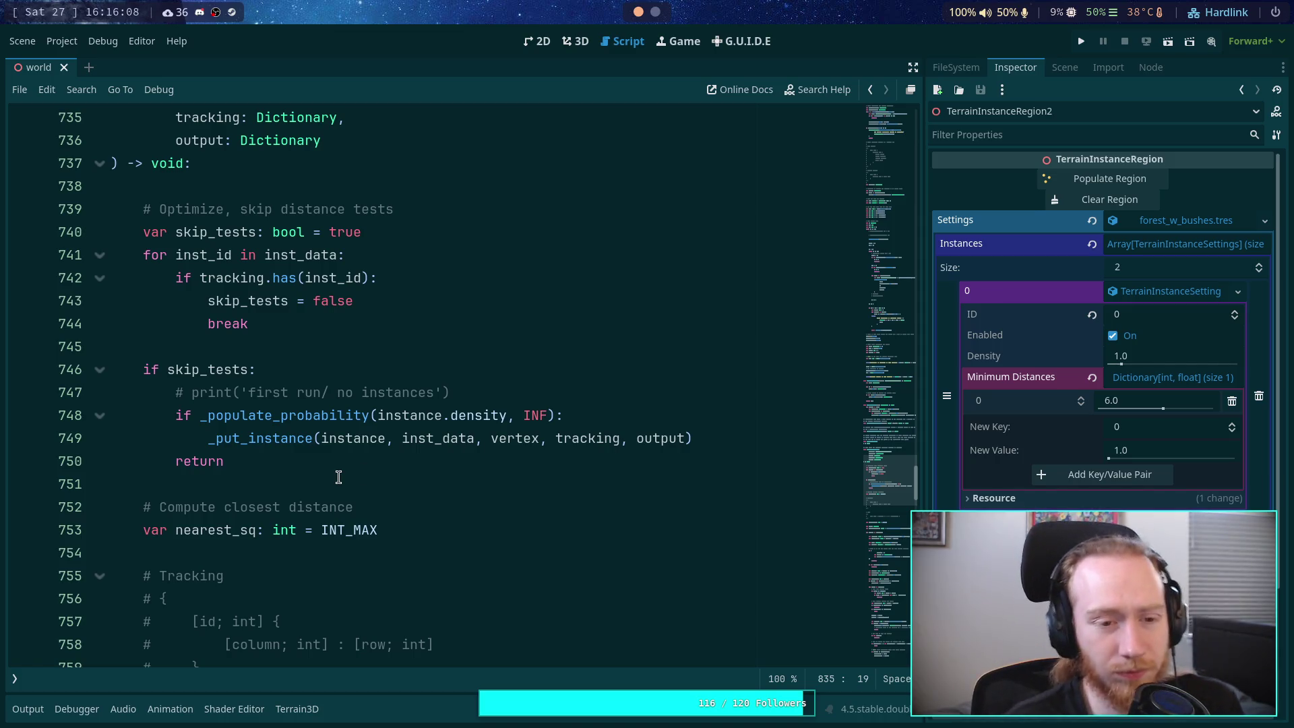
pyautogui.click(190, 391)
pyautogui.press('BackSpace')
pyautogui.press('BackSpace')
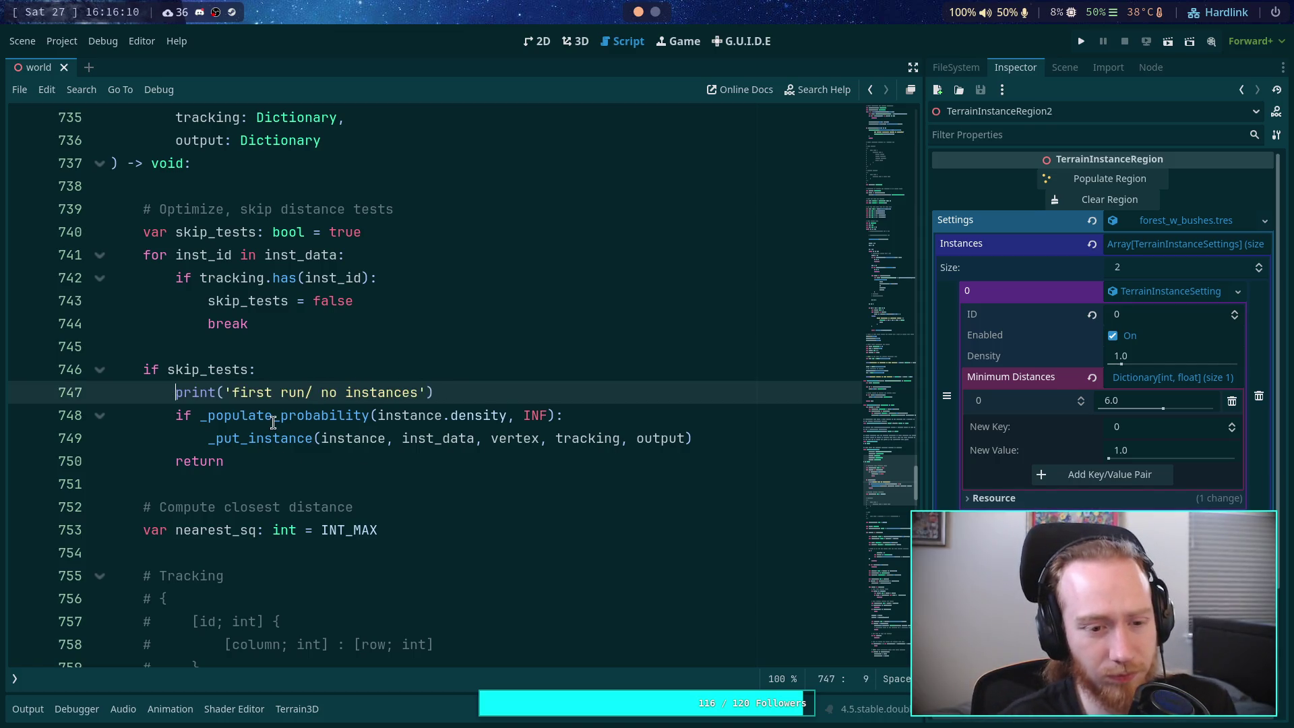
pyautogui.scroll(-7, 276, 404)
pyautogui.scroll(-7, 282, 403)
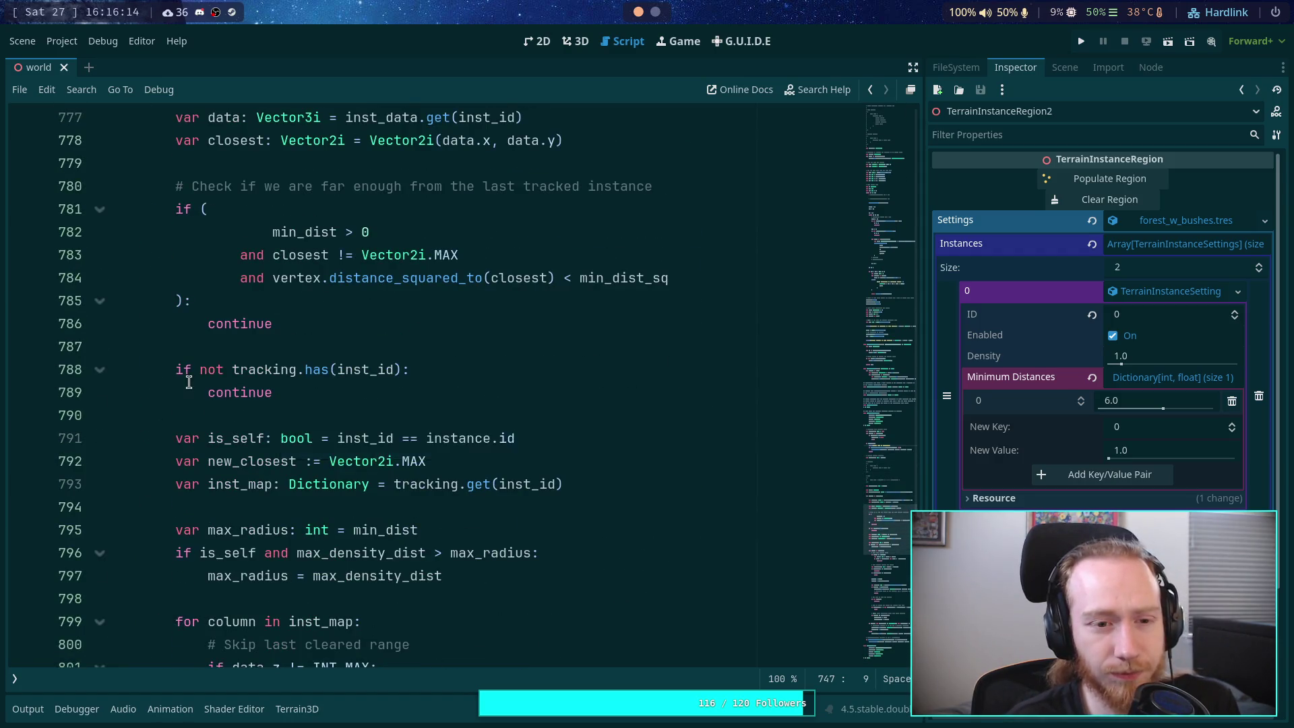
pyautogui.scroll(1, 270, 374)
# Step: Add print('Still too close to %s' % closest) before the continue on line 786 and save
pyautogui.click(321, 368)
pyautogui.press('Return')
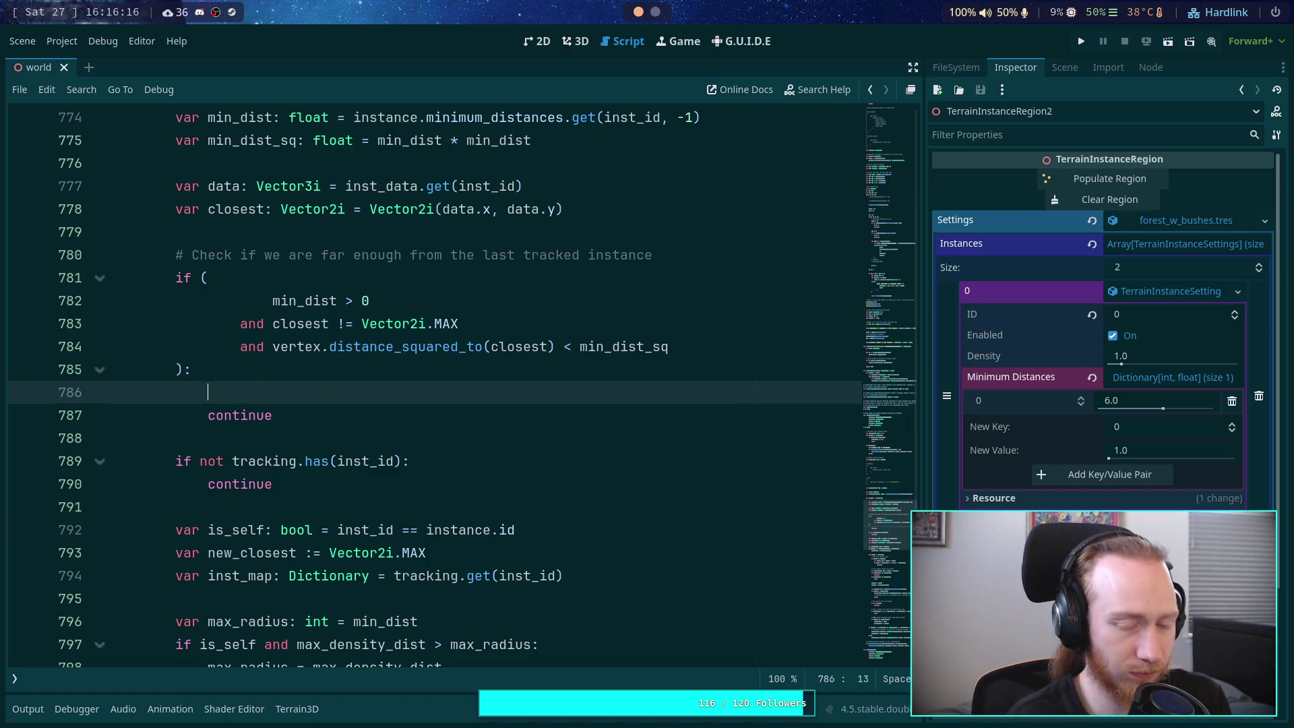
pyautogui.write("print('Stil")
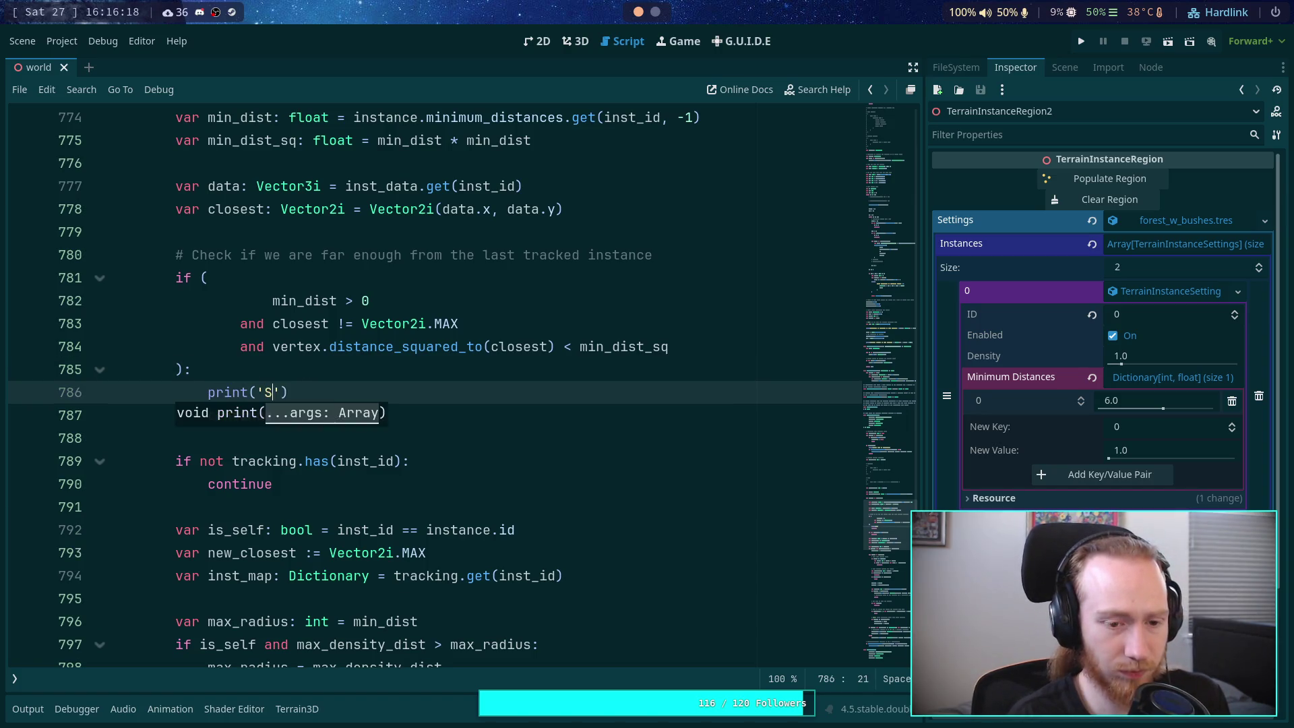
pyautogui.write('l too close to ')
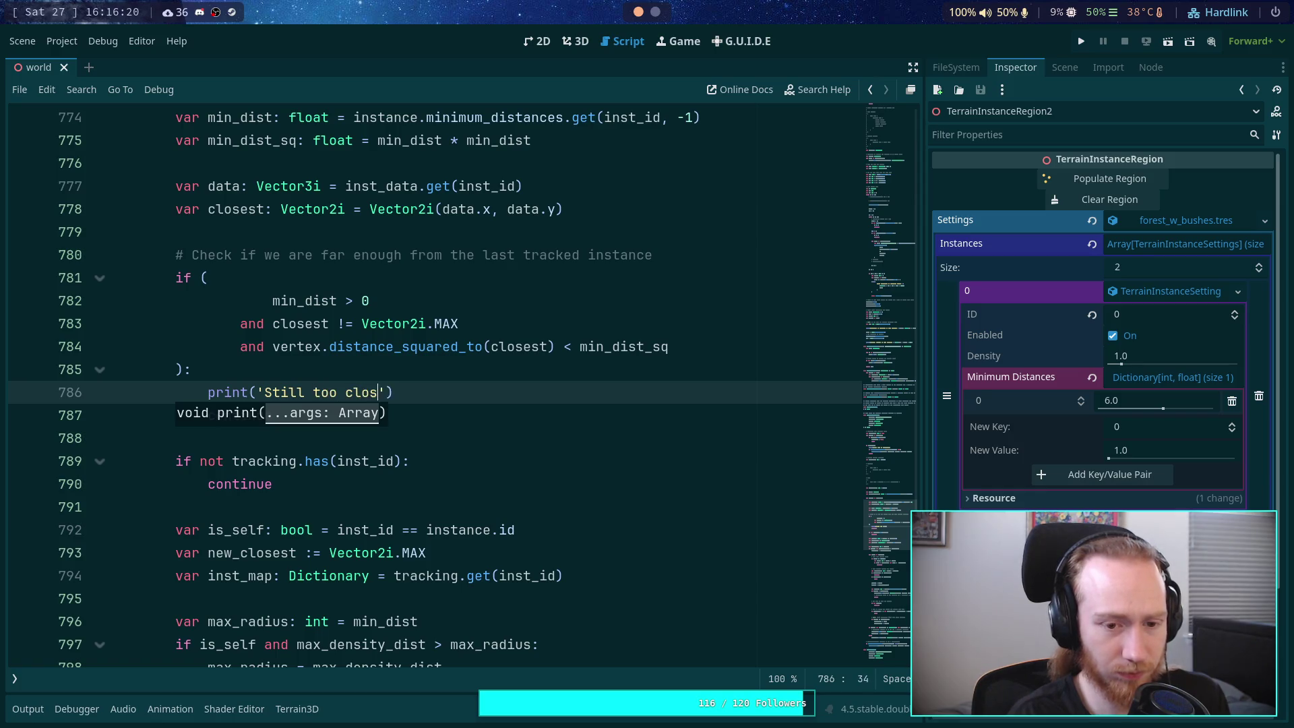
pyautogui.write('$')
pyautogui.press('BackSpace')
pyautogui.write("%s' ")
pyautogui.write('% ')
pyautogui.write('closest')
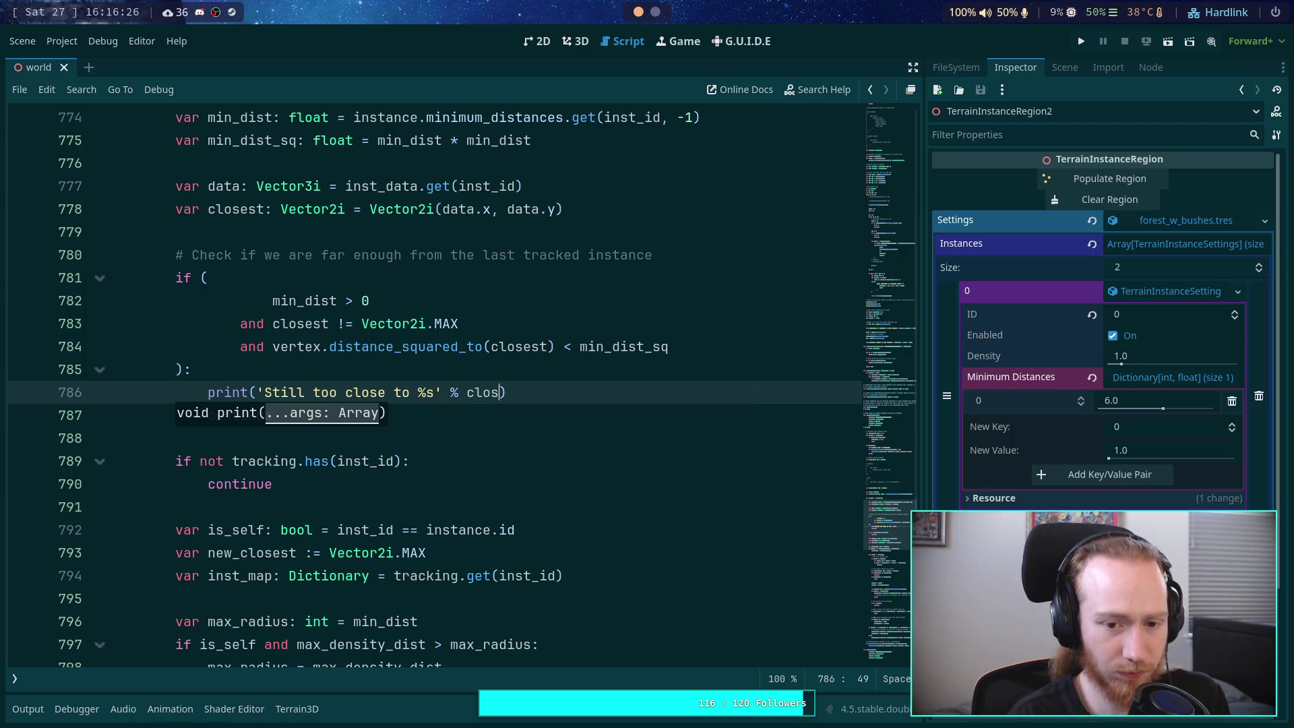
pyautogui.hotkey('ctrl', 's')
pyautogui.scroll(3, 202, 361)
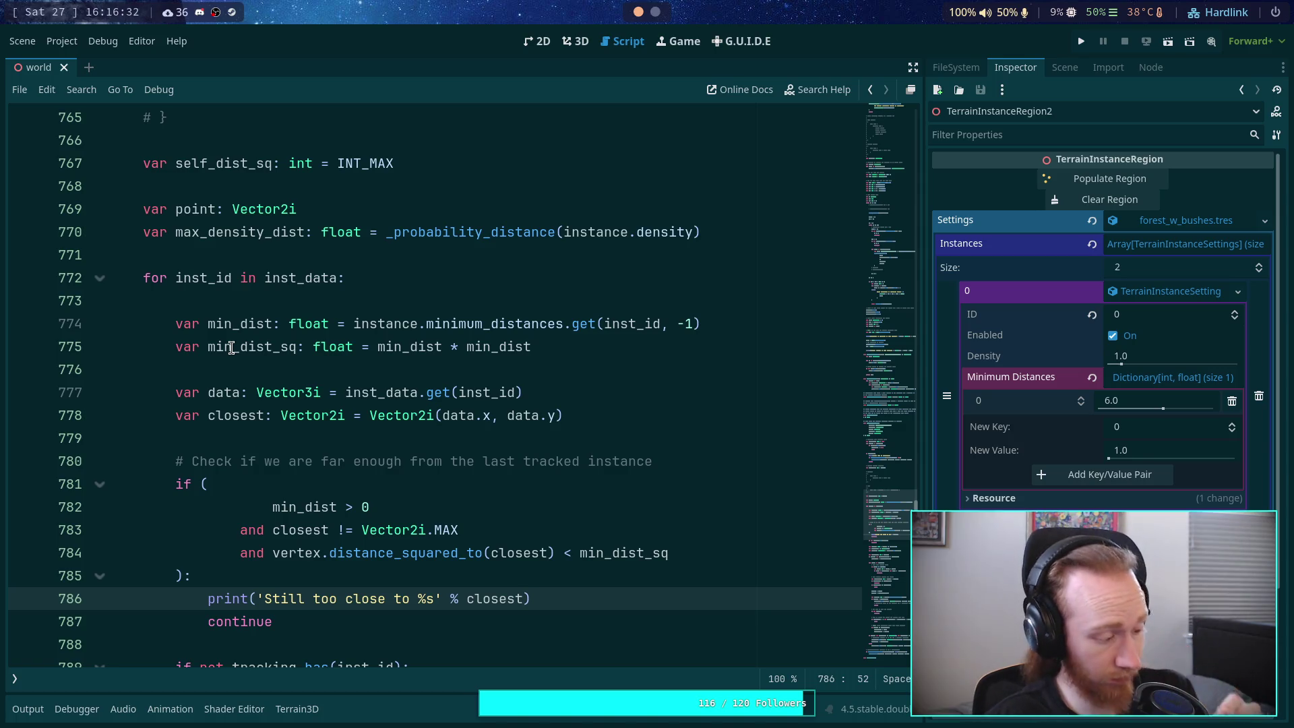
# Step: Clear and repopulate the region, then review the output log's 'Still too close to' messages
pyautogui.click(578, 41)
pyautogui.click(1108, 198)
pyautogui.click(1113, 177)
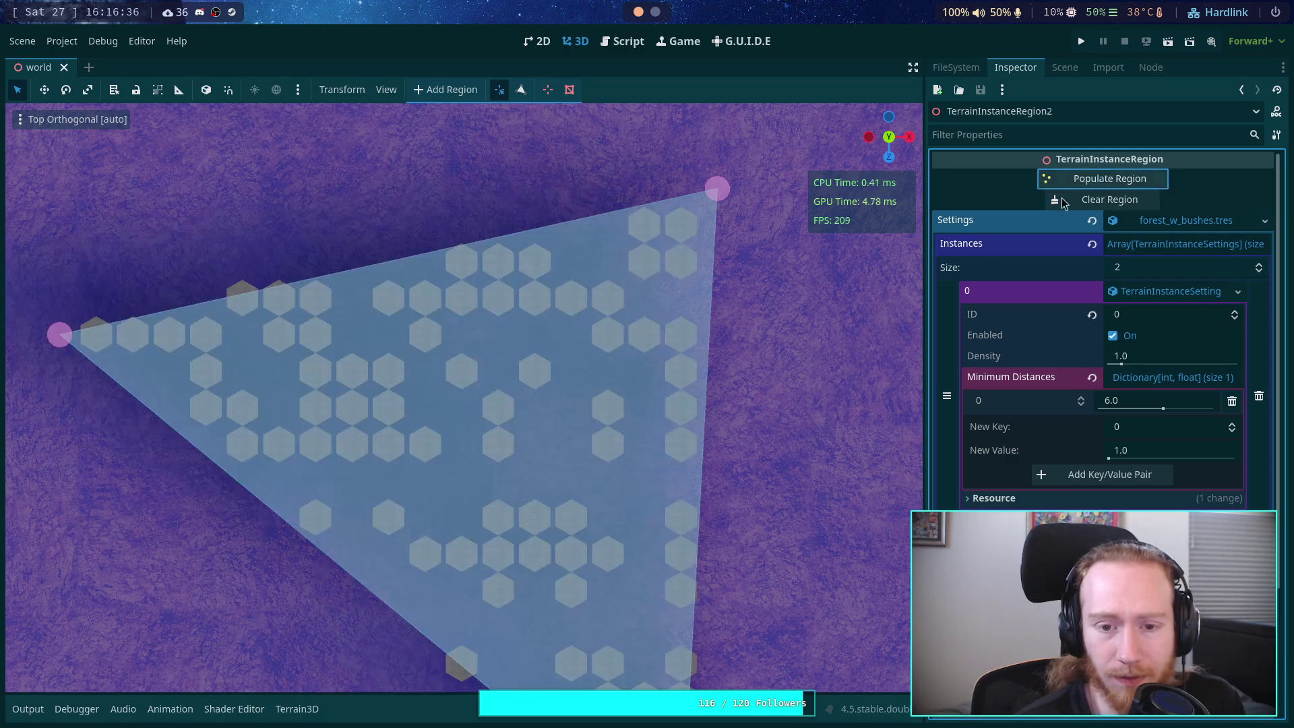
pyautogui.click(28, 709)
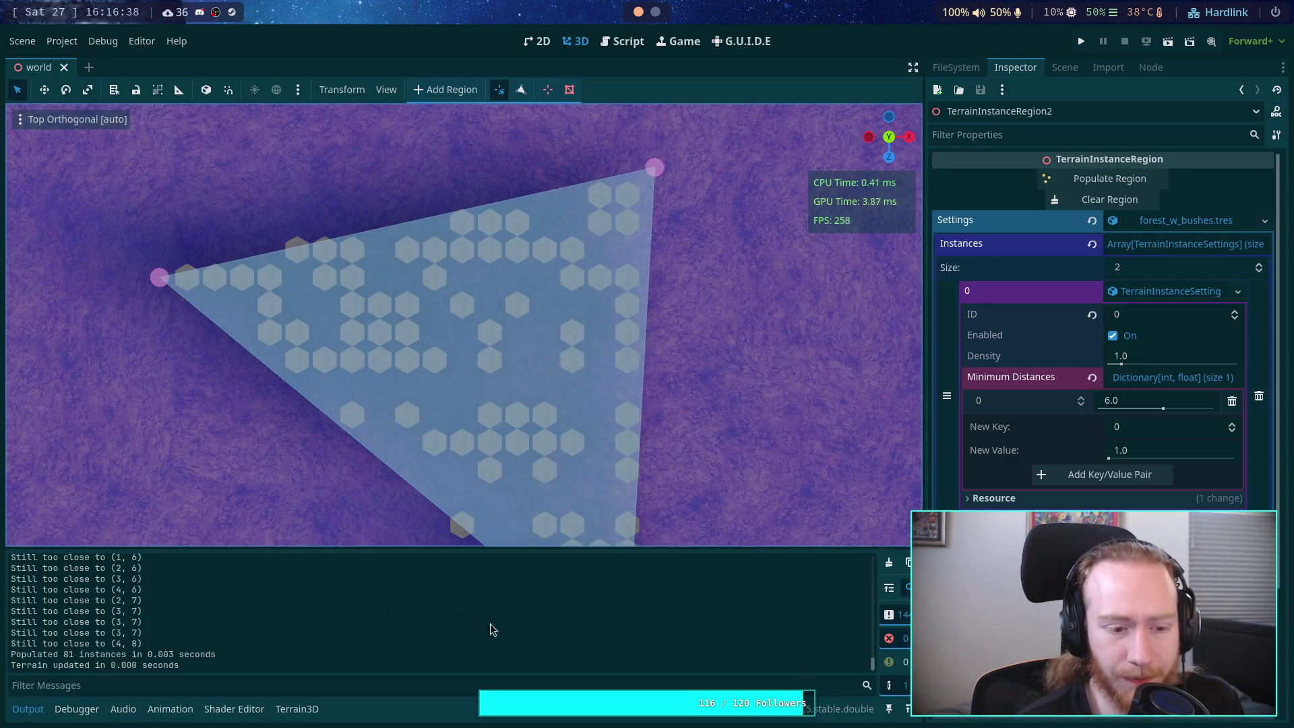
pyautogui.moveTo(874, 664); pyautogui.dragTo(866, 518)
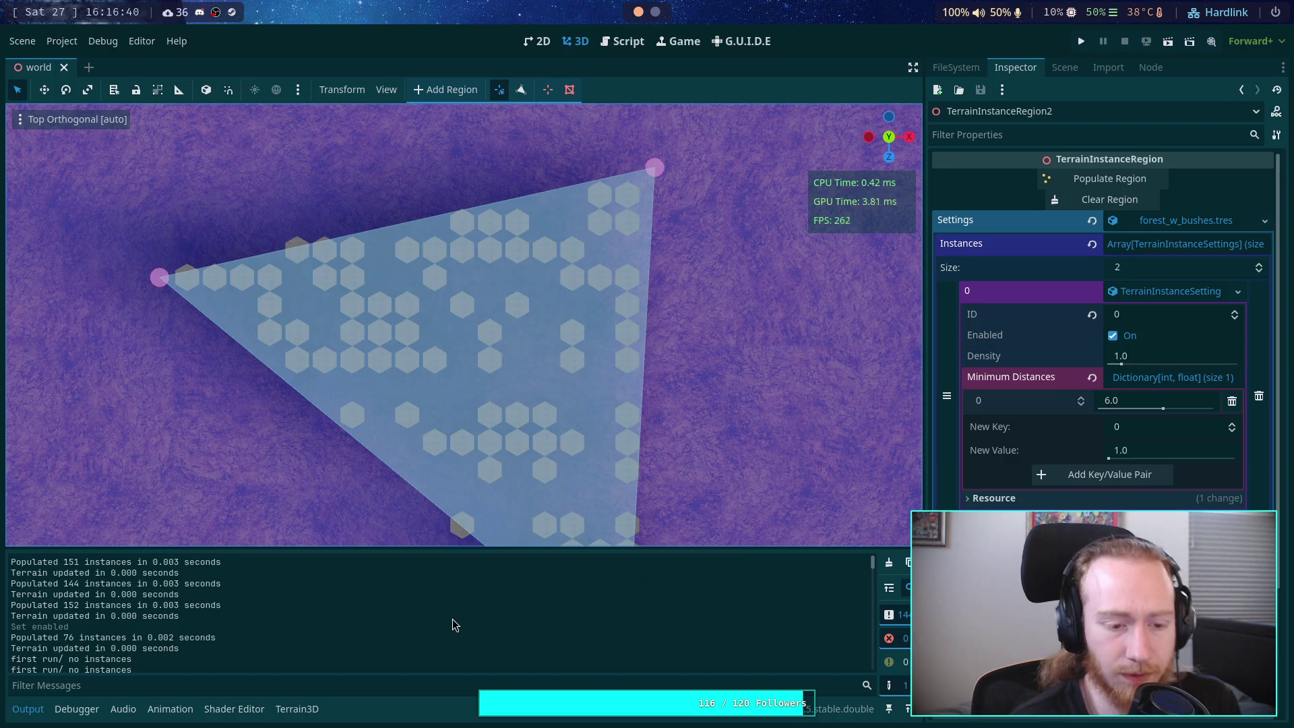
pyautogui.scroll(-3, 451, 619)
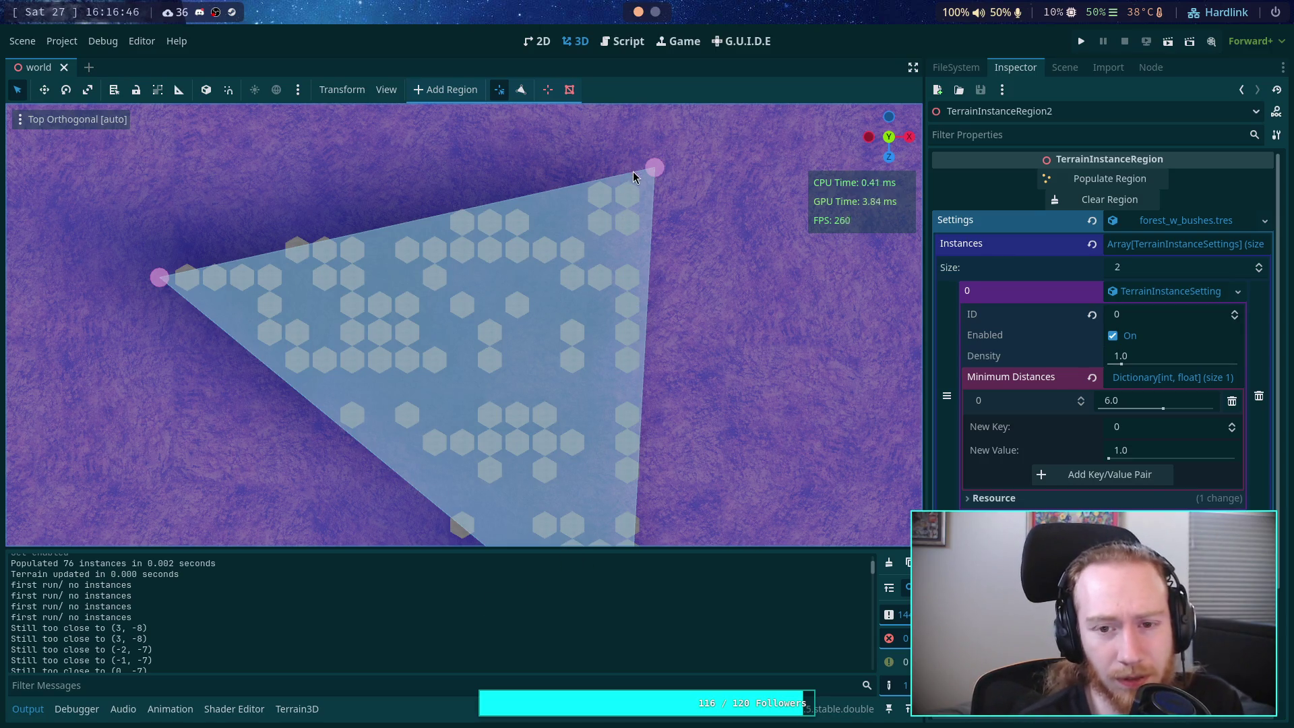
# Step: Switch the viewport to wireframe display and return to the Top Orthogonal view
pyautogui.click(24, 120)
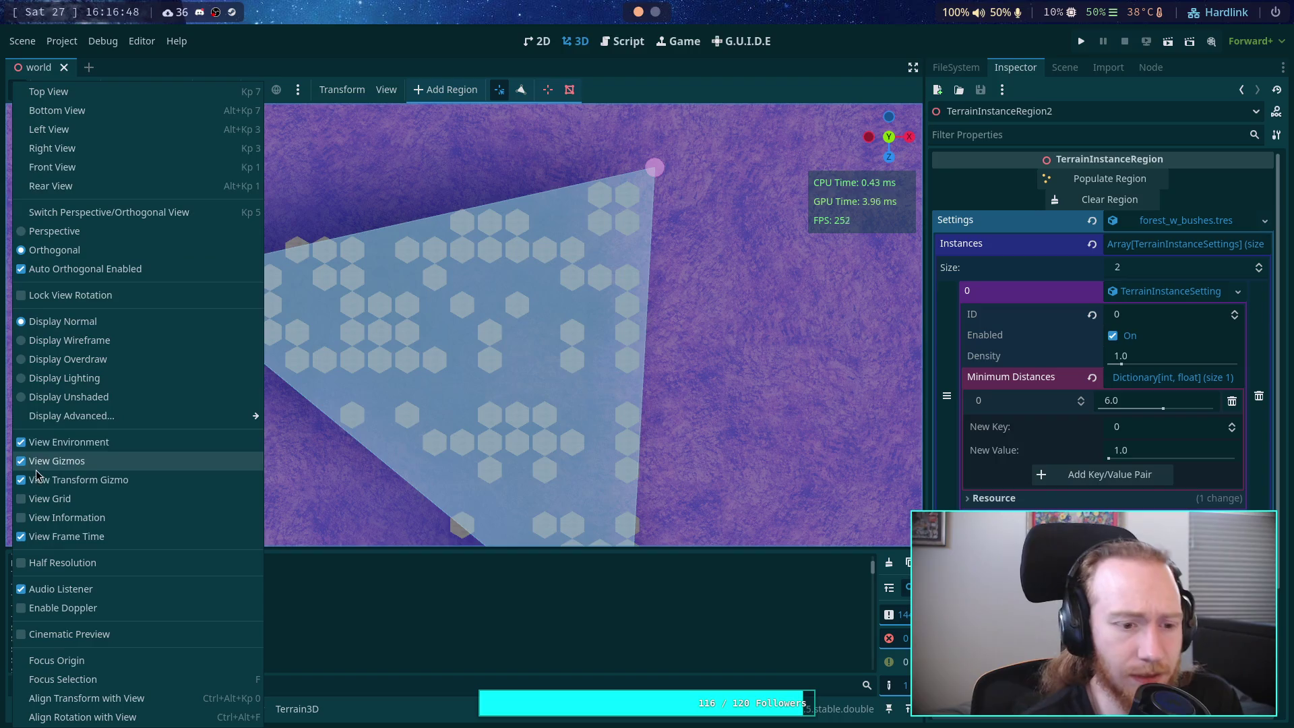
pyautogui.click(23, 343)
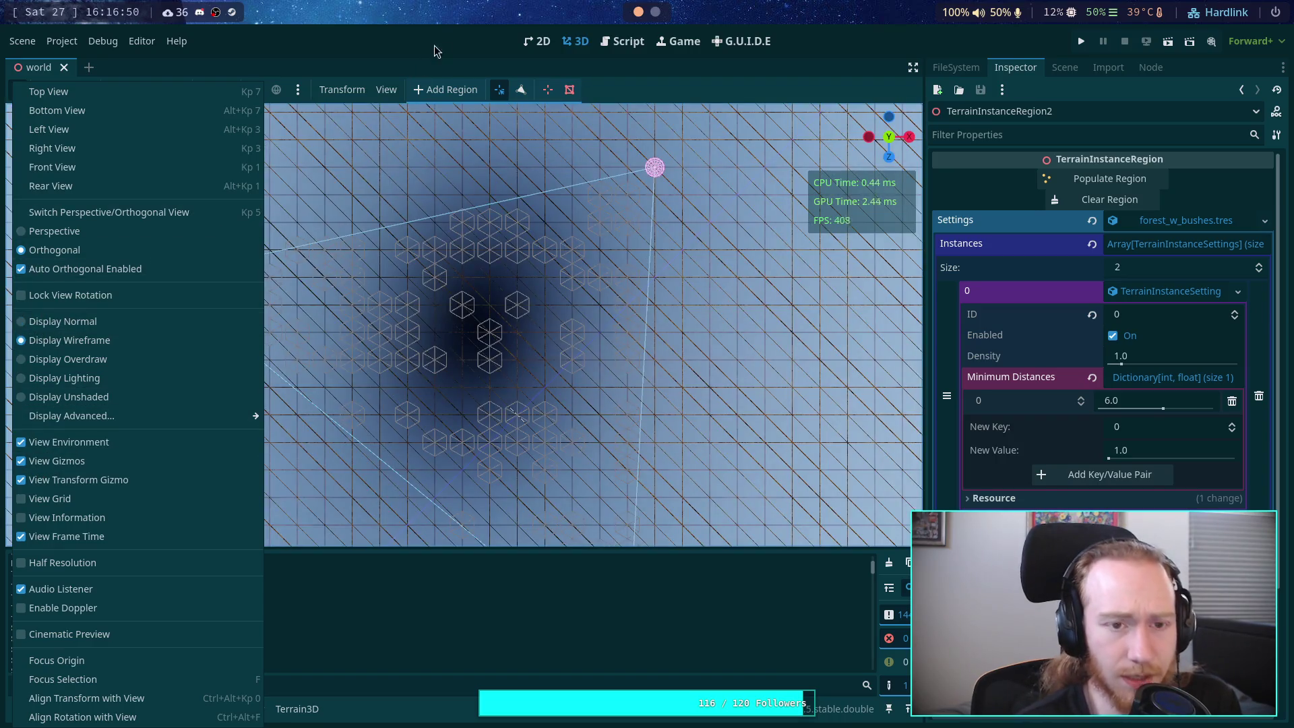
pyautogui.press('Escape')
pyautogui.press('KP_5')
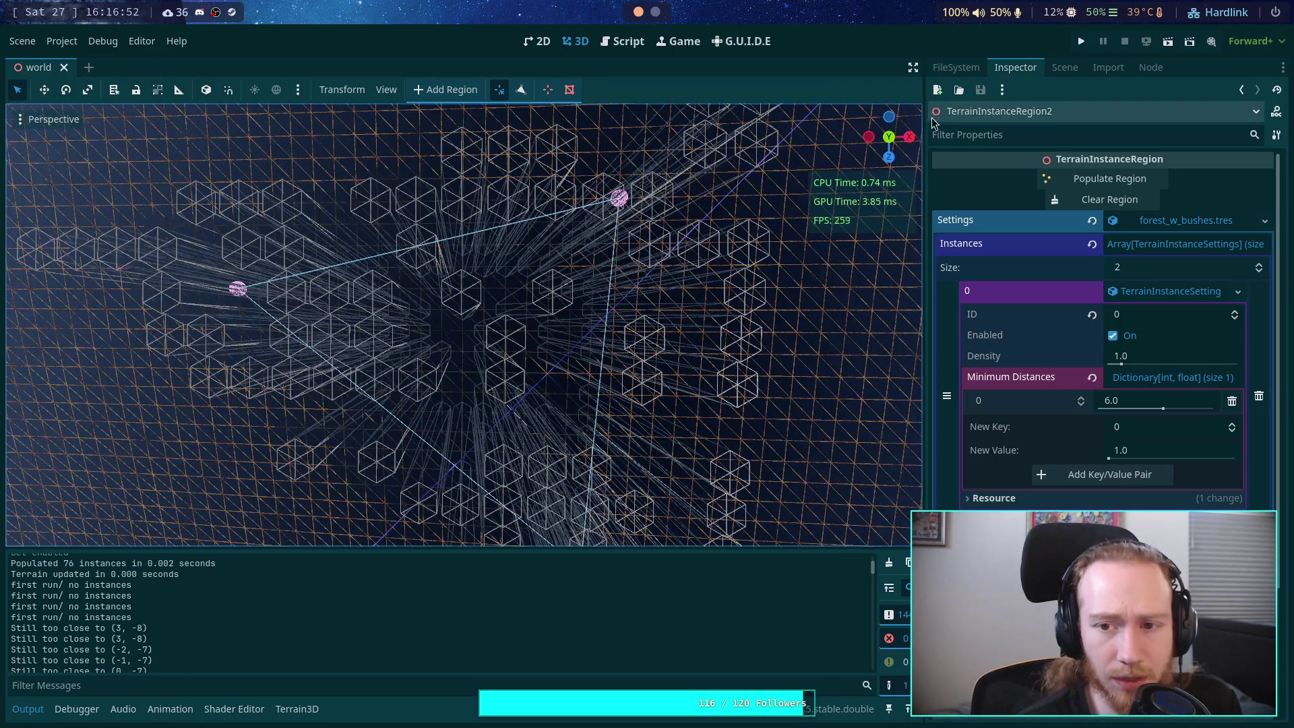
pyautogui.click(890, 138)
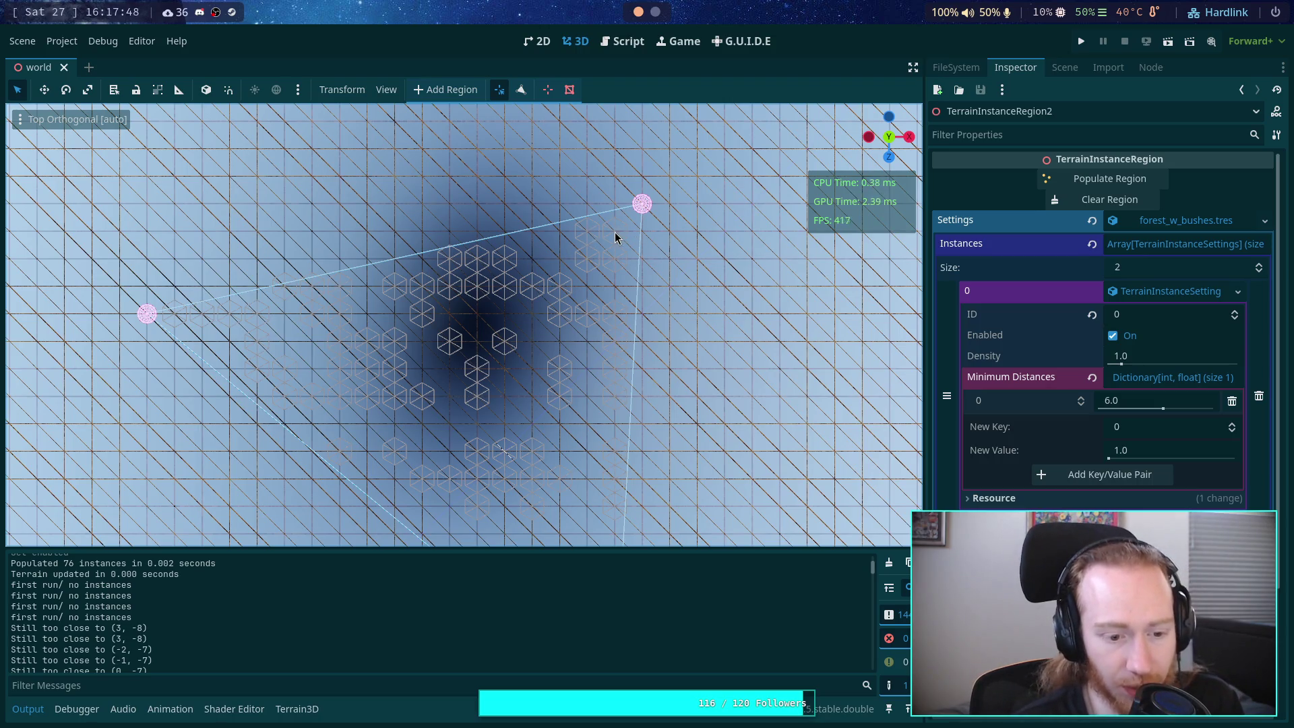
# Step: Replace 'continue' with 'return' in the 'Still too close' check on line 787 and save the script
pyautogui.click(602, 44)
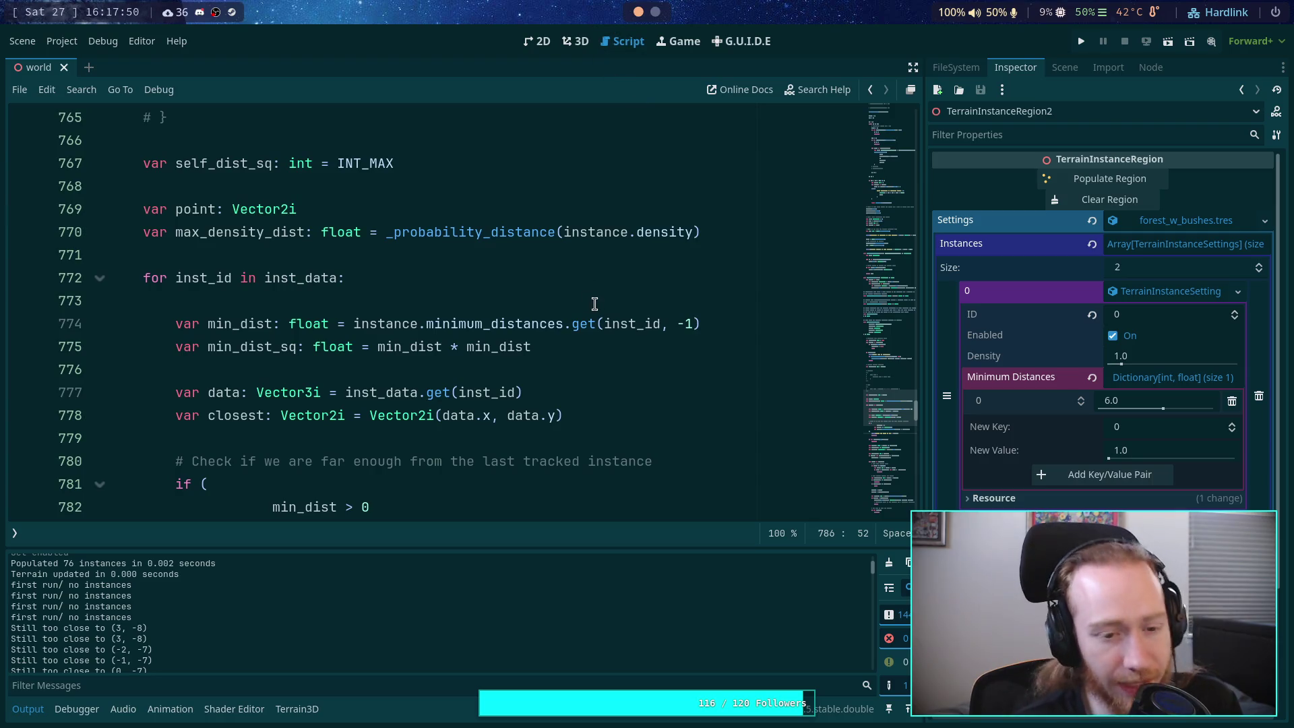
pyautogui.scroll(-5, 586, 303)
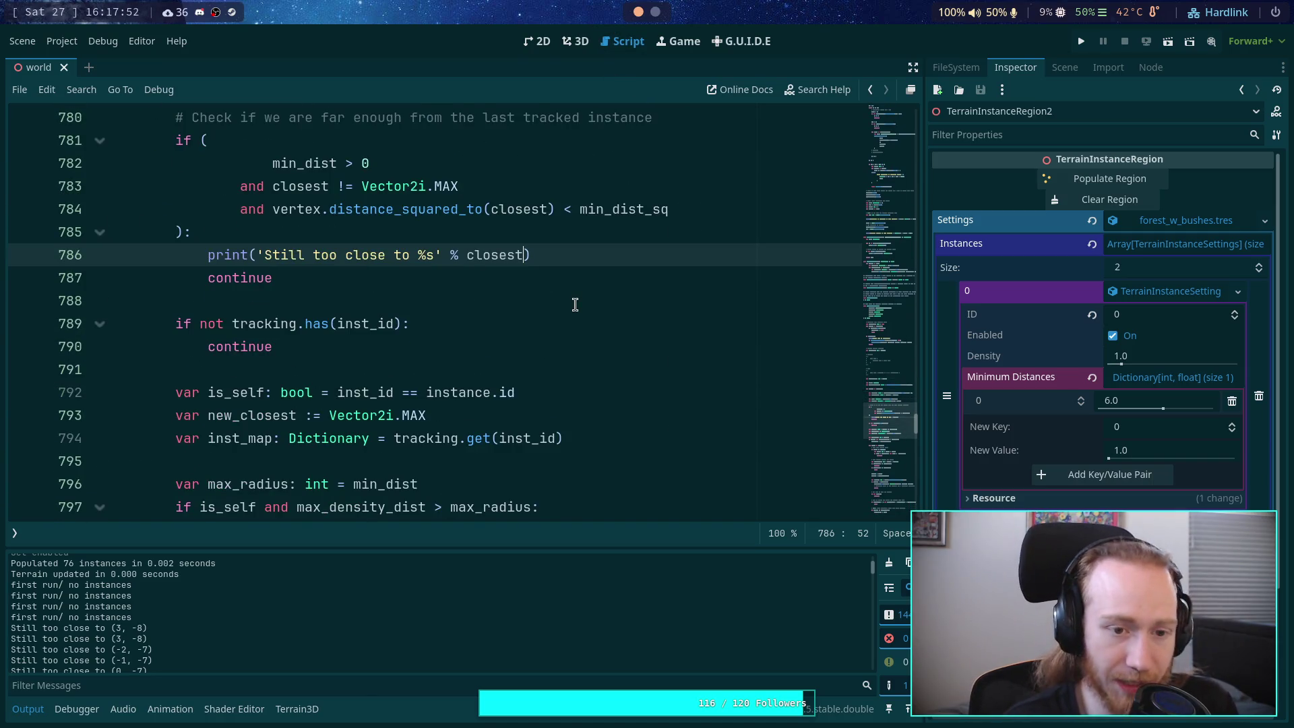
pyautogui.scroll(-2, 574, 304)
pyautogui.scroll(7, 575, 304)
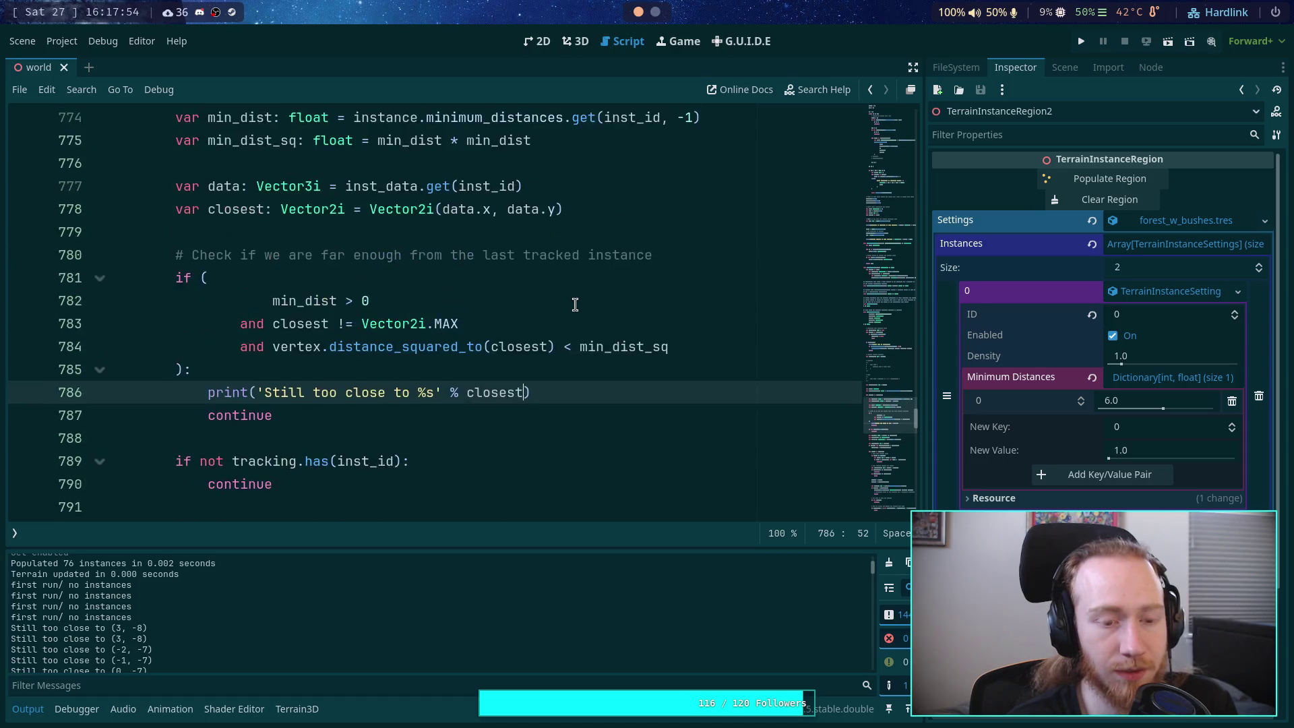
pyautogui.scroll(-5, 575, 304)
pyautogui.scroll(4, 575, 304)
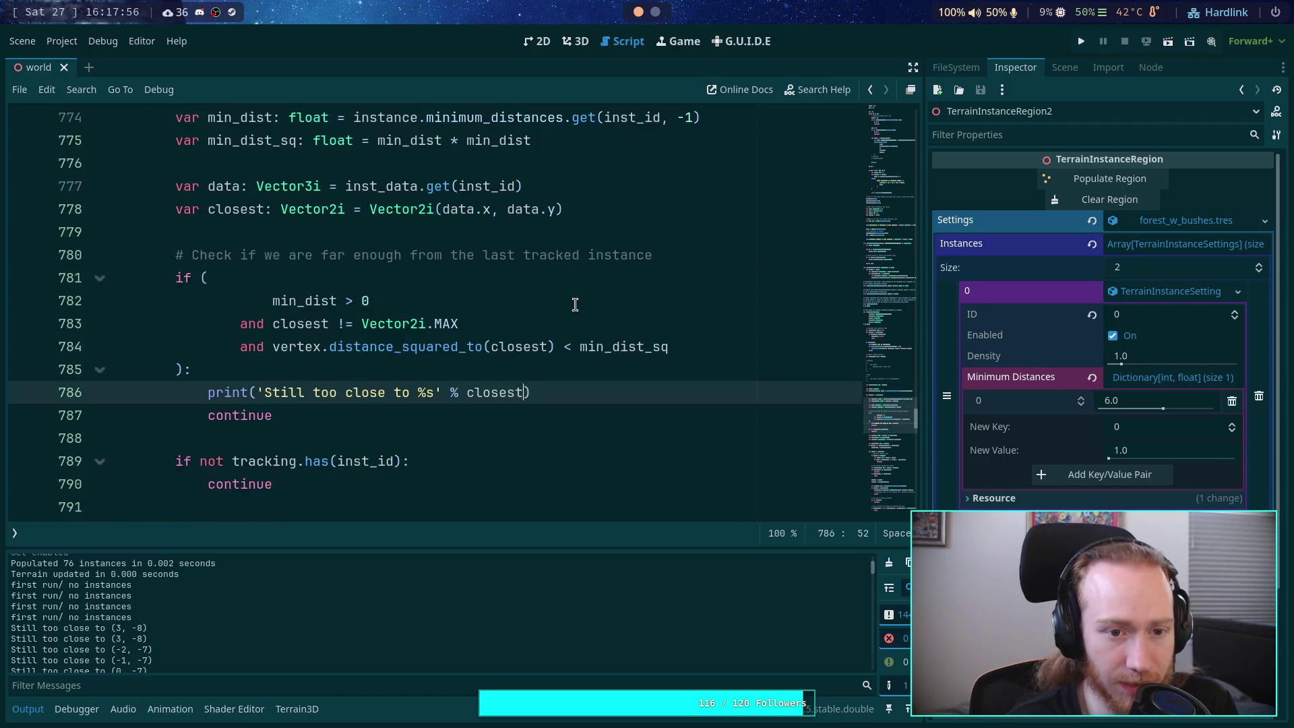
pyautogui.scroll(-2, 575, 305)
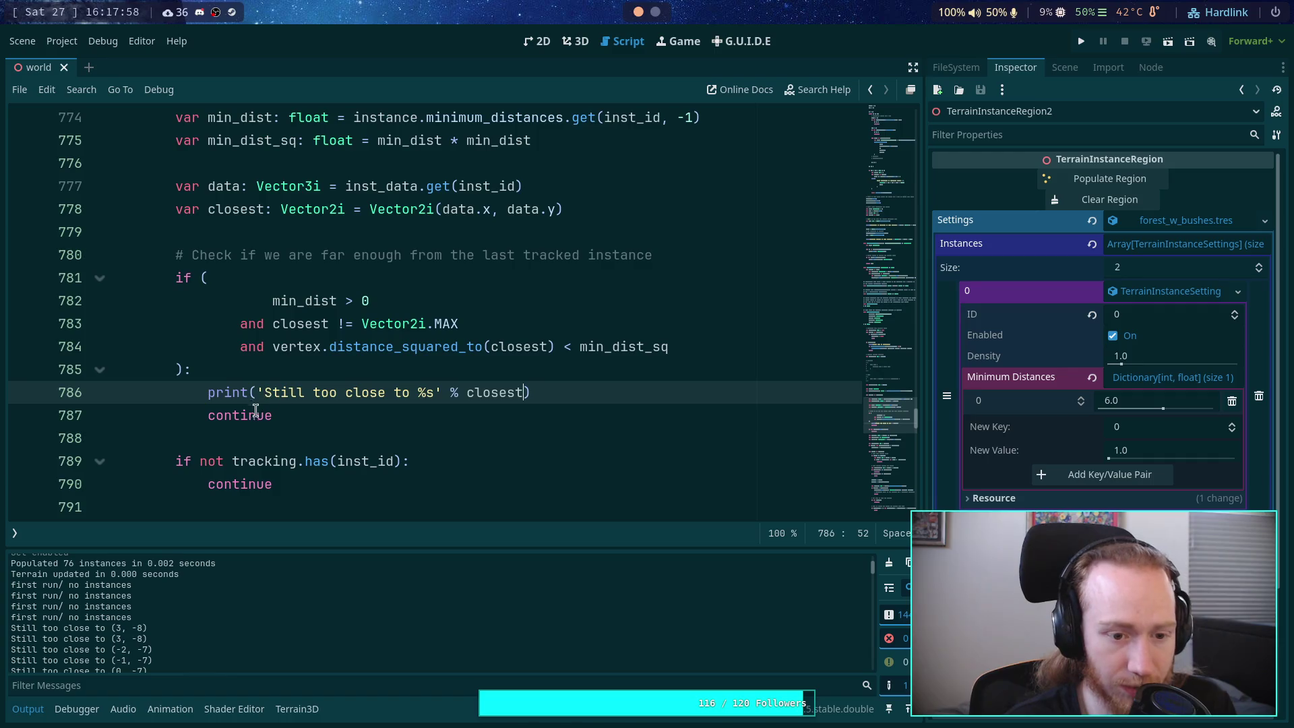
pyautogui.doubleClick(254, 411)
pyautogui.write('return')
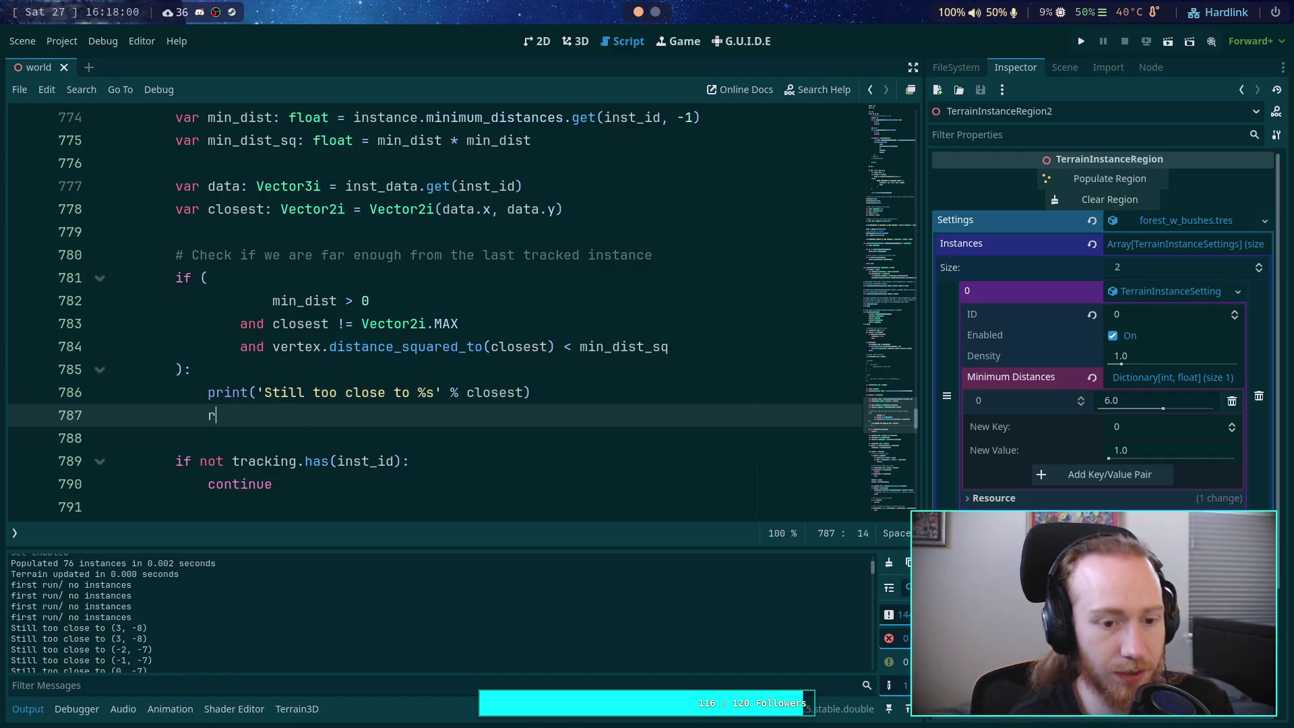
pyautogui.hotkey('ctrl', 's')
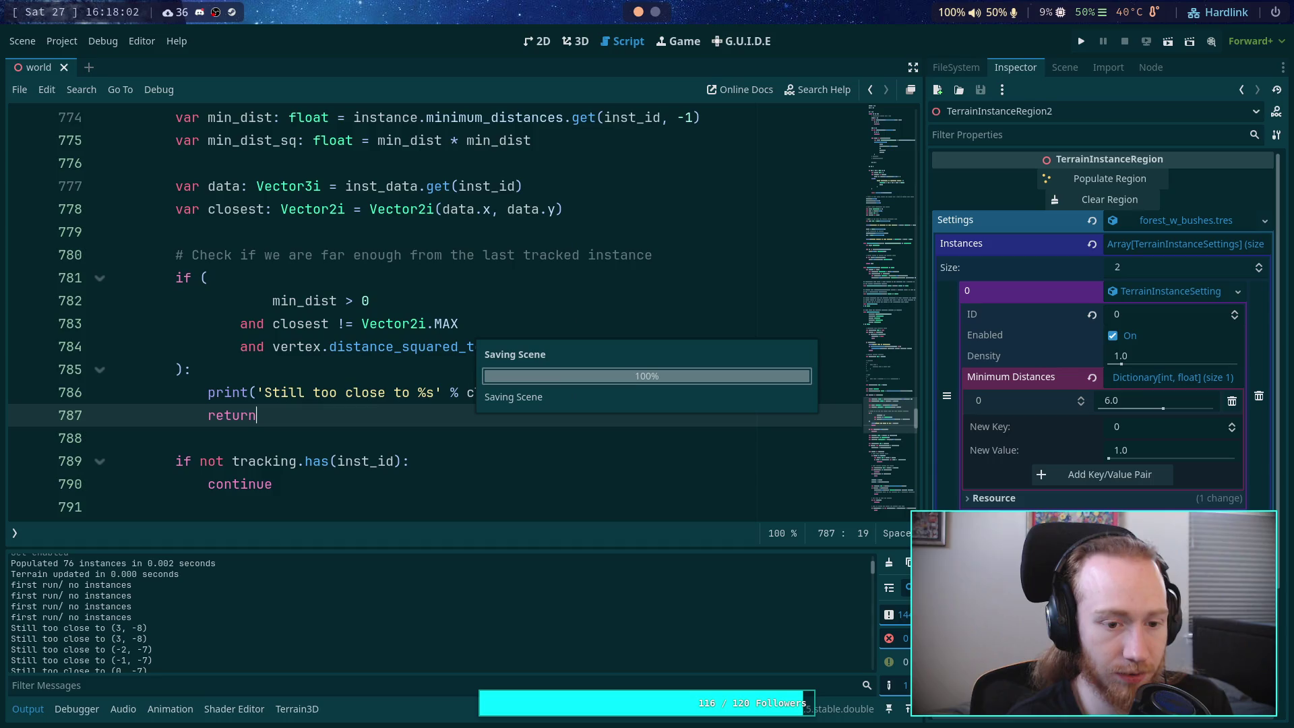
pyautogui.scroll(-6, 345, 395)
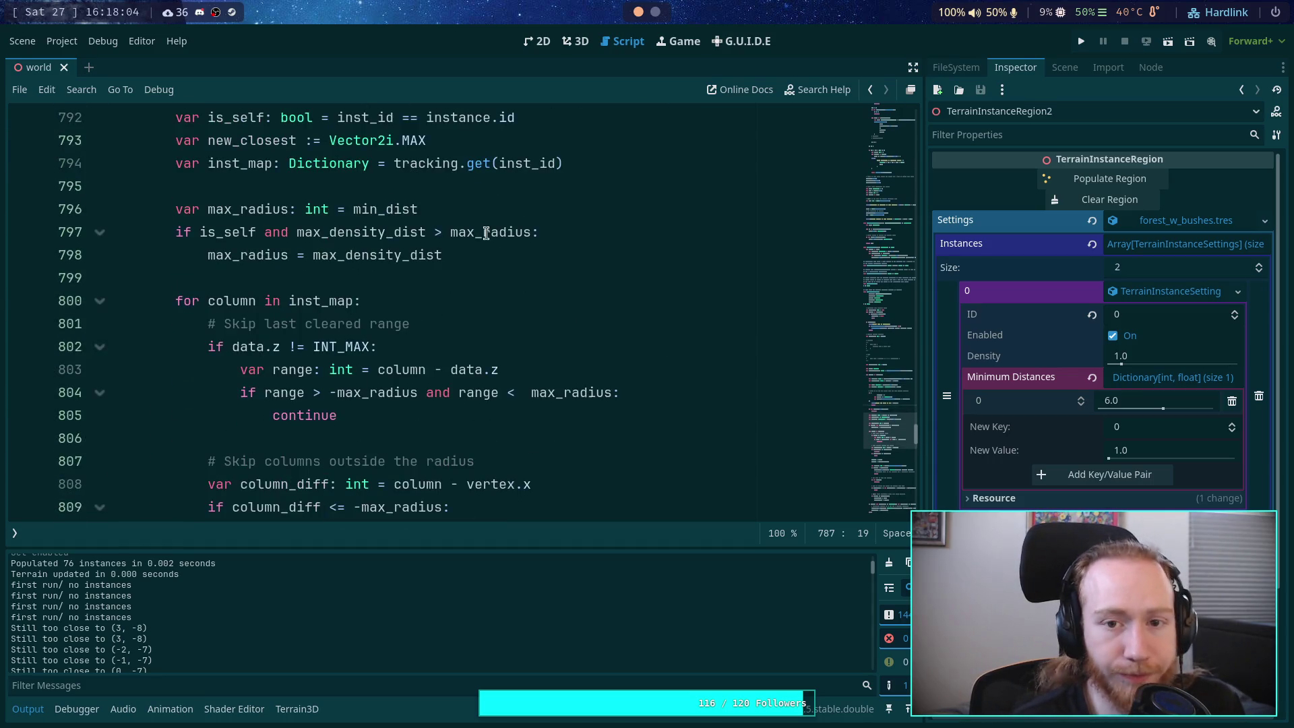
pyautogui.click(576, 41)
# Step: Clear and repopulate the terrain instance region with the edited code, panning to the placed instances
pyautogui.click(1095, 199)
pyautogui.click(1088, 181)
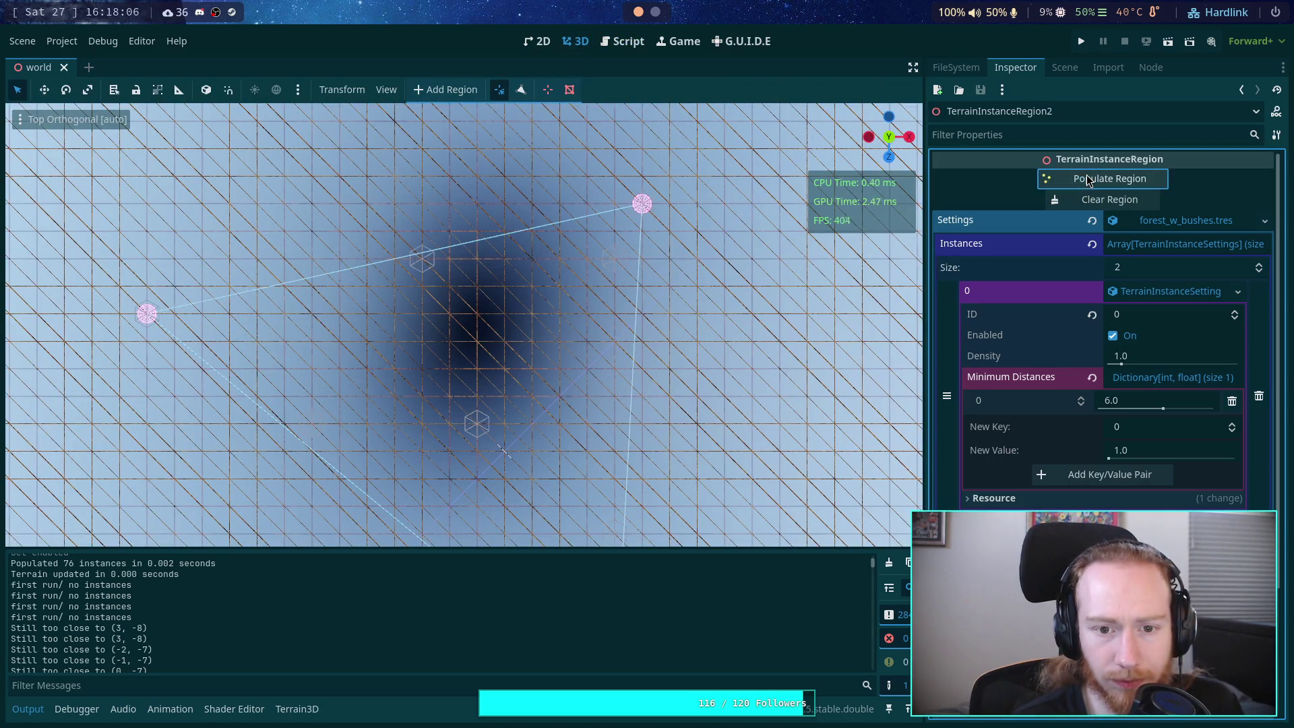
pyautogui.moveTo(533, 361)
pyautogui.mouseDown()
pyautogui.moveTo(519, 184)
pyautogui.moveTo(518, 273)
pyautogui.moveTo(470, 170)
pyautogui.mouseUp()
pyautogui.click(889, 562)
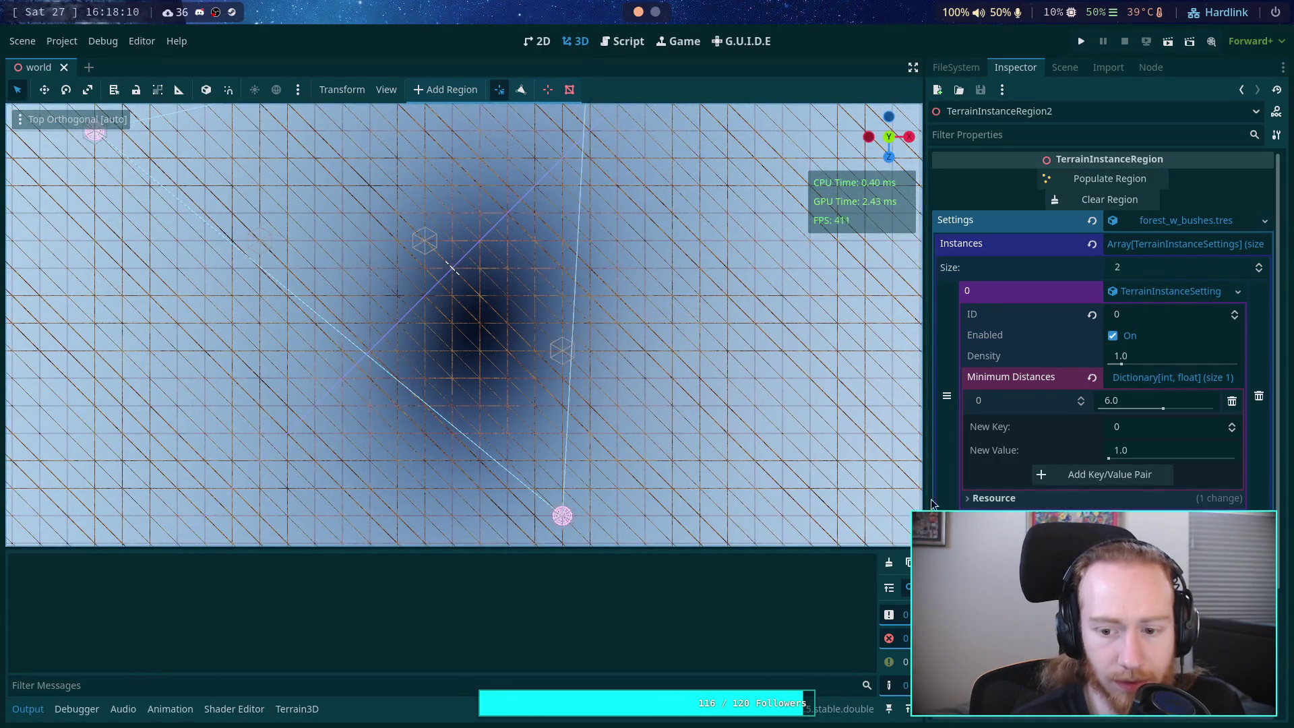
pyautogui.click(1077, 201)
pyautogui.click(1100, 180)
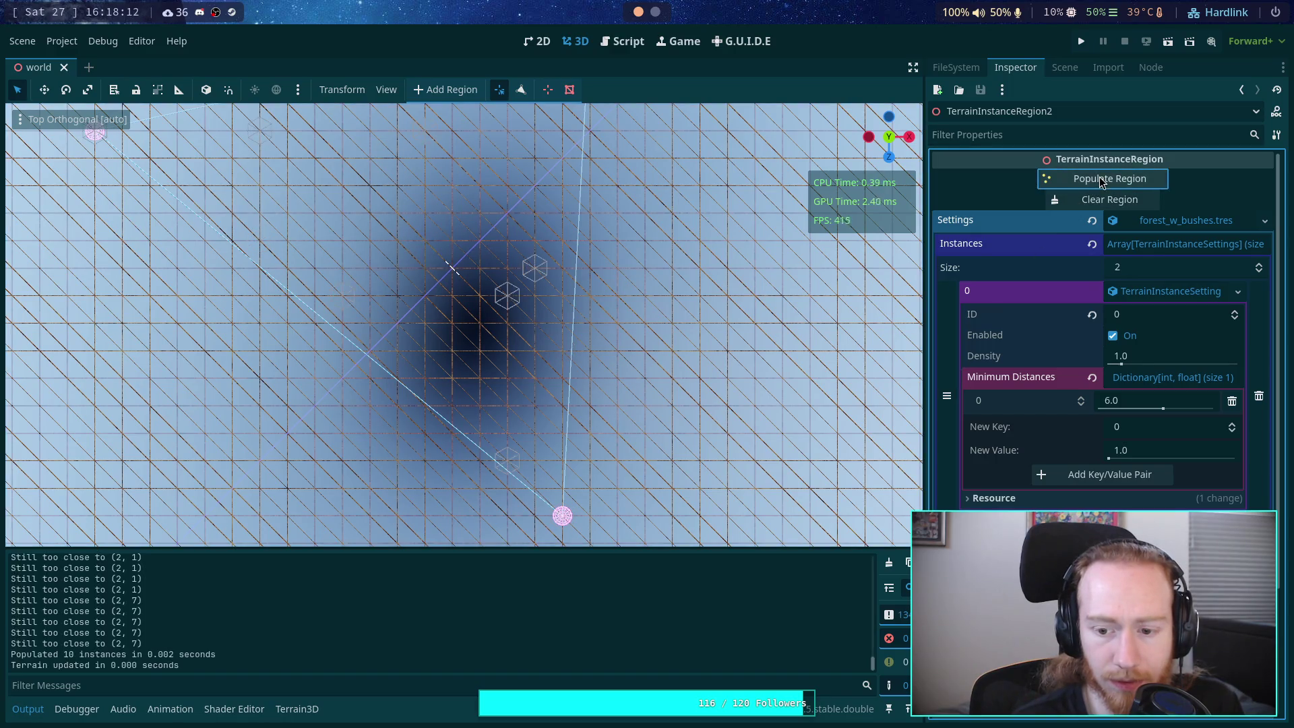
pyautogui.moveTo(514, 341); pyautogui.dragTo(527, 411)
pyautogui.moveTo(572, 357)
pyautogui.mouseDown()
pyautogui.moveTo(546, 391)
pyautogui.moveTo(524, 351)
pyautogui.moveTo(519, 283)
pyautogui.moveTo(516, 352)
pyautogui.mouseUp()
# Step: Review the 'Still too close to' output log, then clear the region's instances
pyautogui.scroll(10, 516, 593)
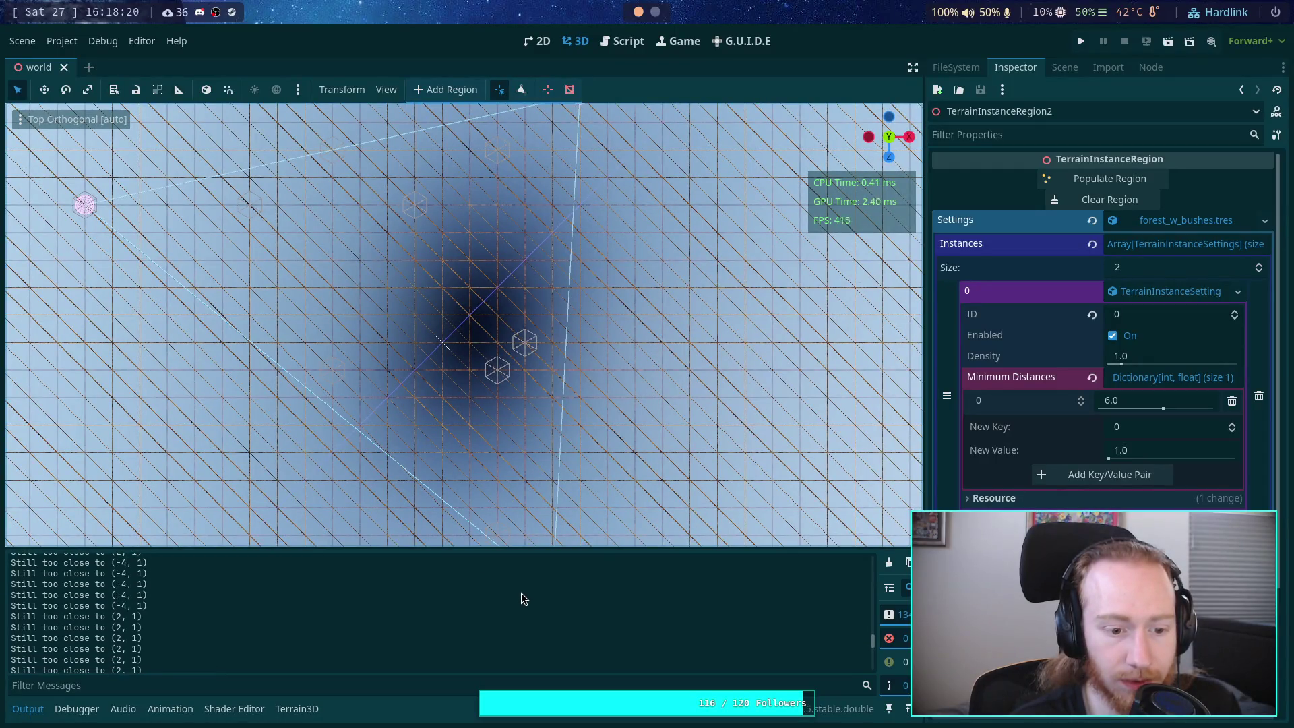
pyautogui.scroll(10, 521, 598)
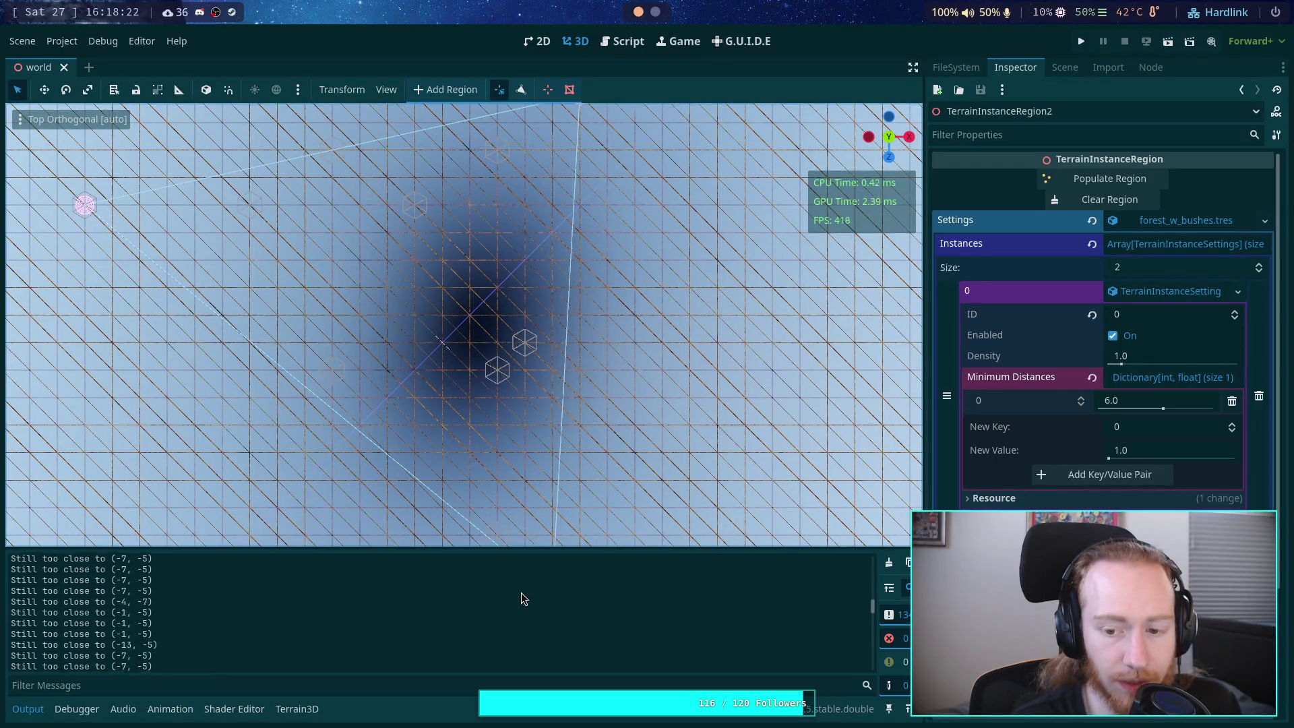
pyautogui.click(1109, 200)
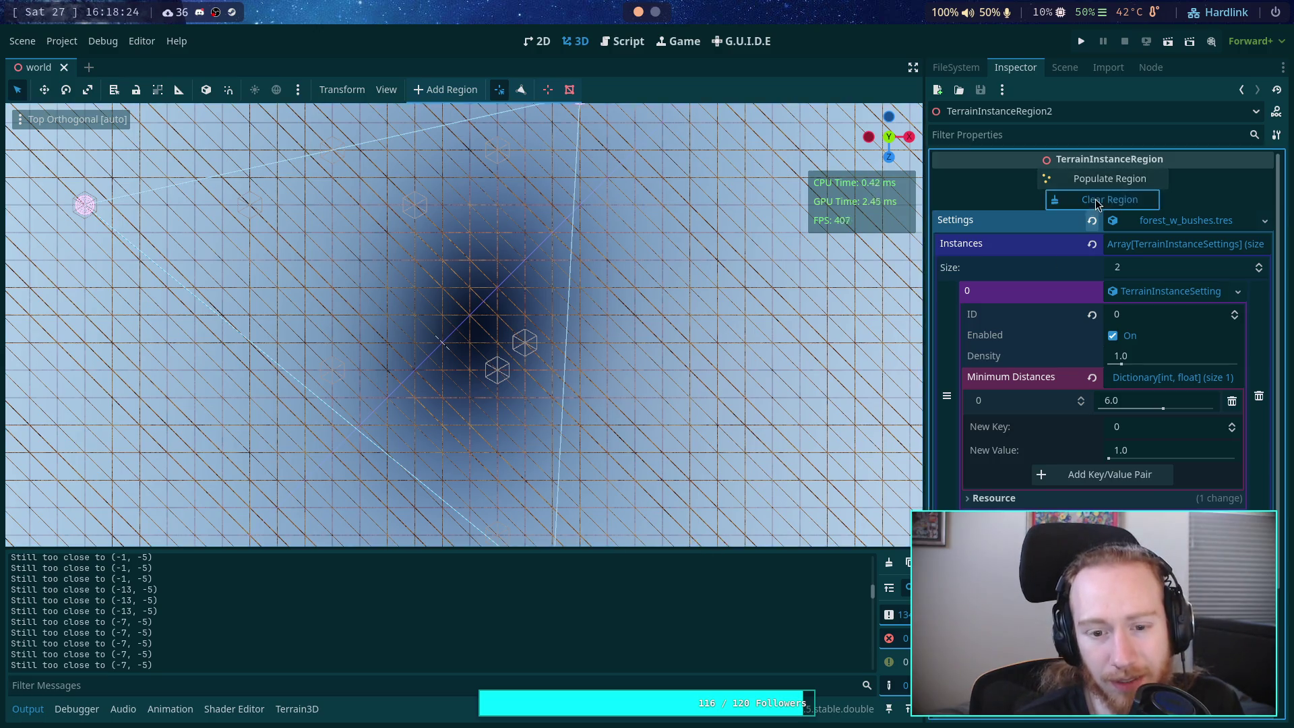
pyautogui.click(621, 42)
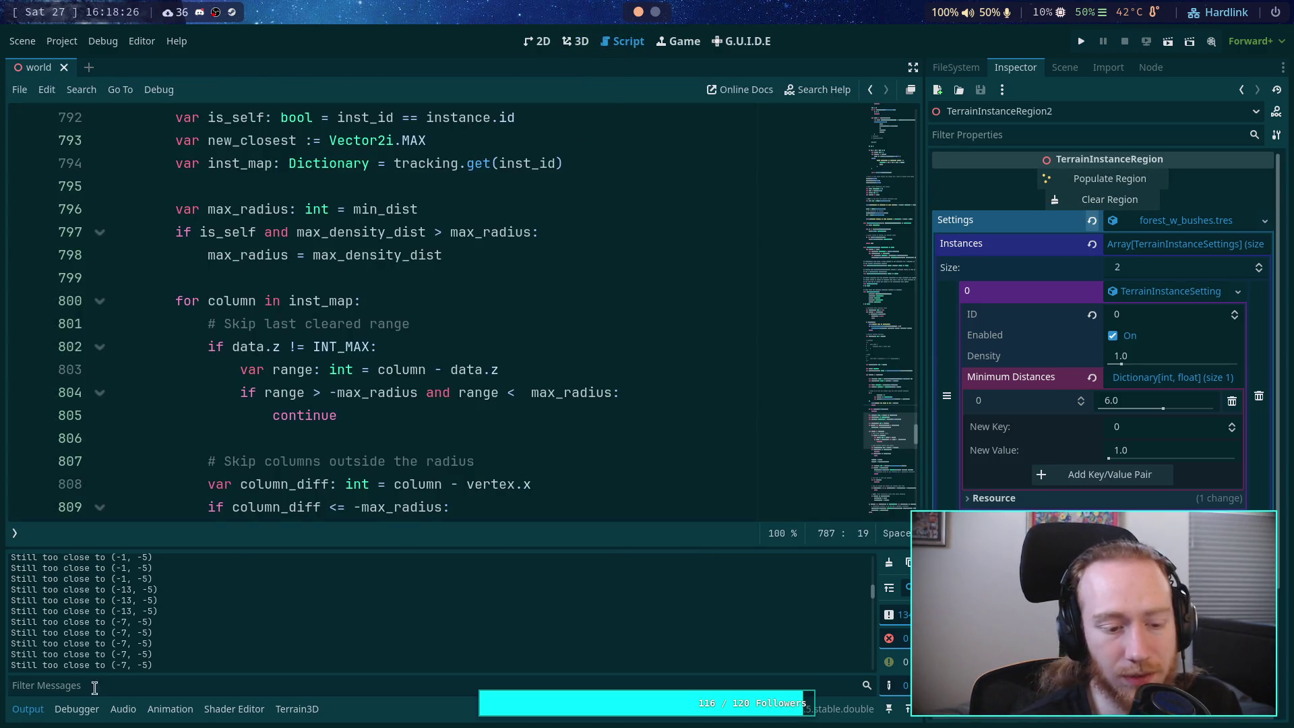
pyautogui.hotkey('ctrl', 'j')
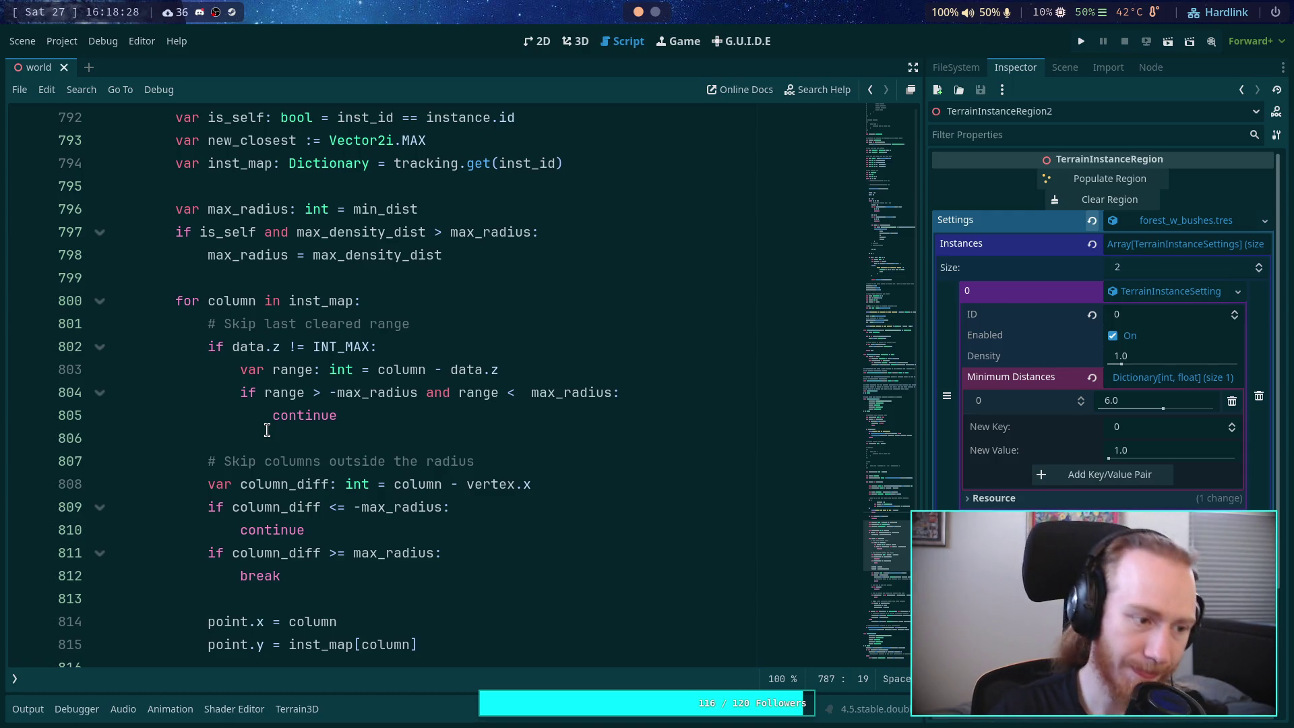
pyautogui.scroll(10, 266, 429)
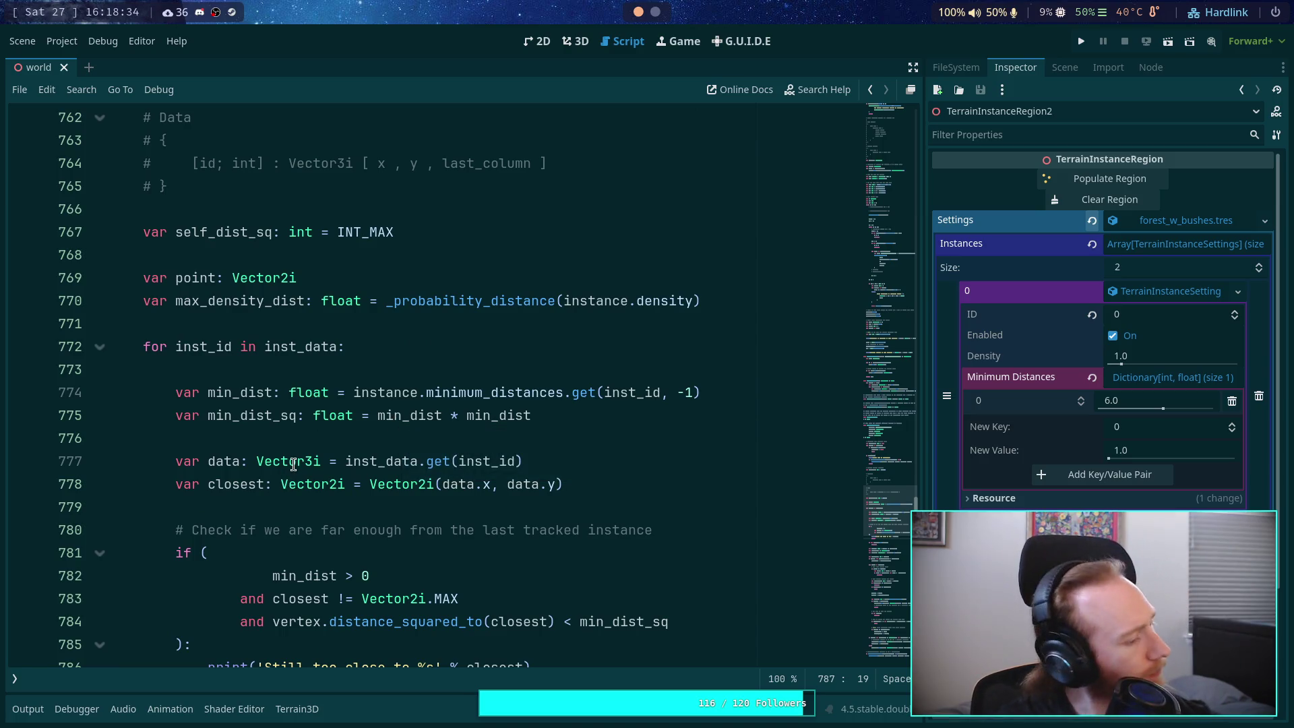
pyautogui.moveTo(294, 465)
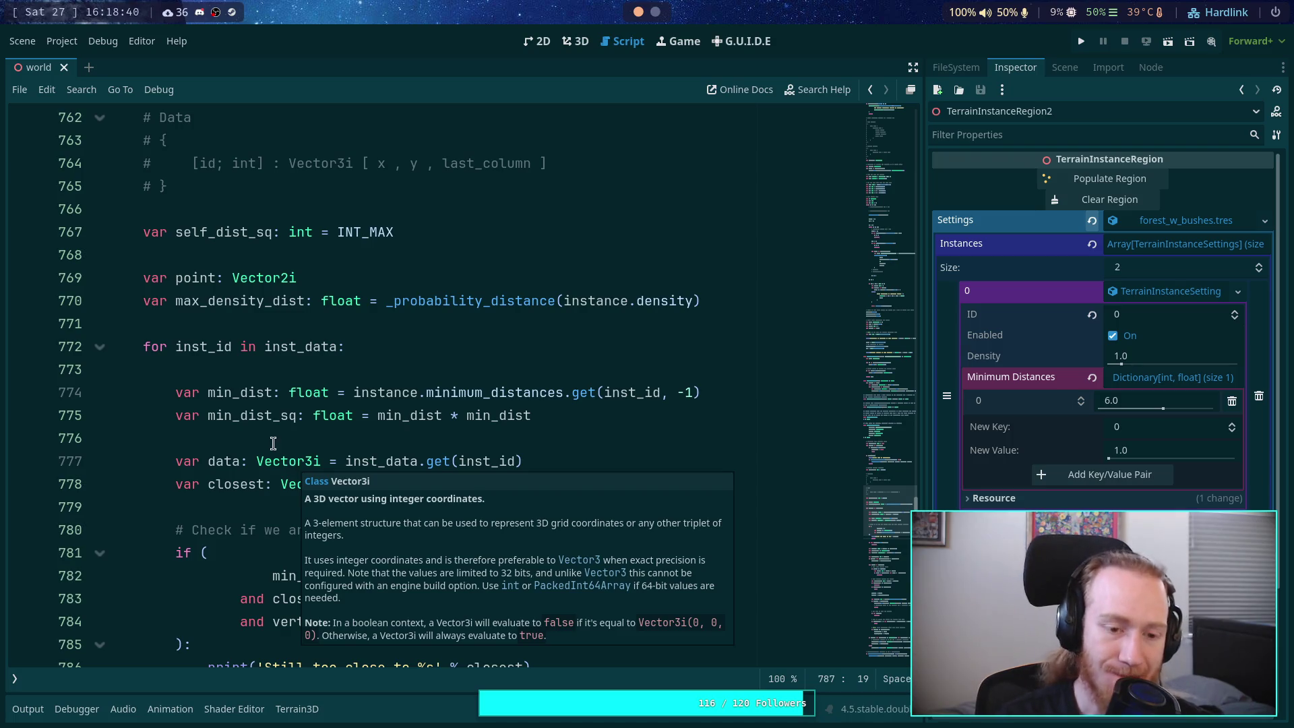
pyautogui.click(275, 435)
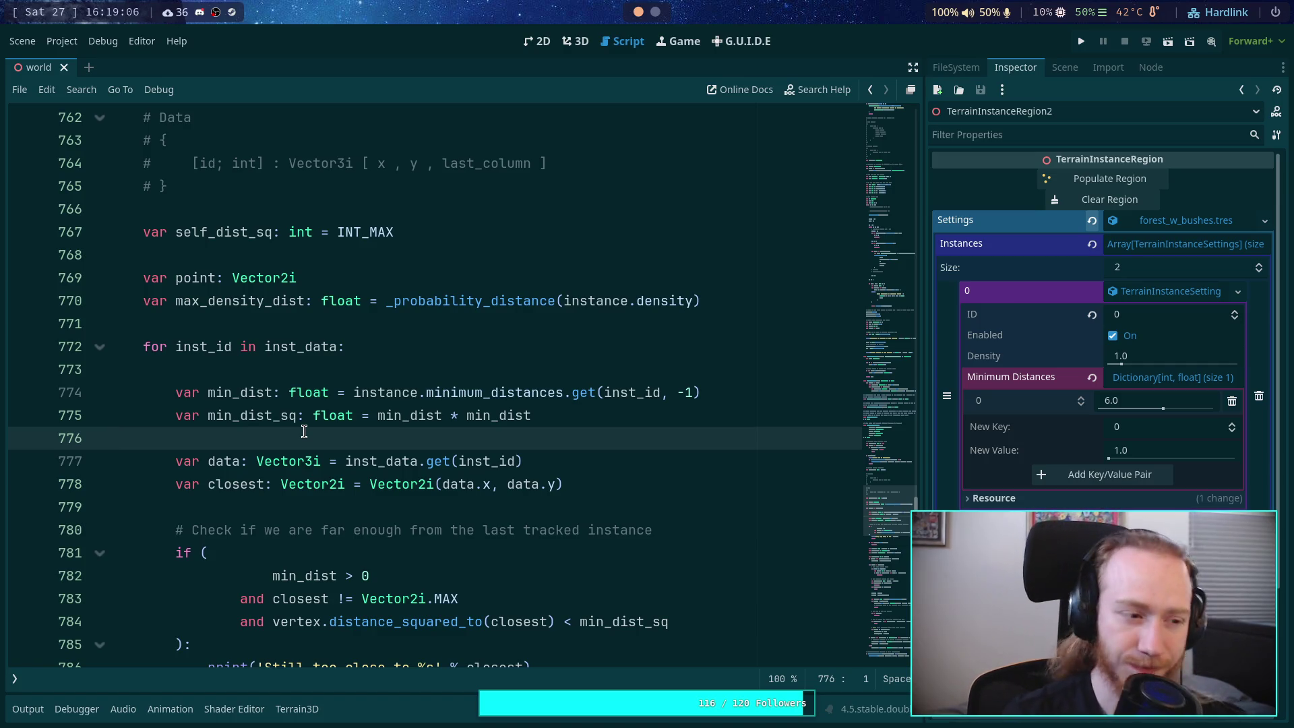
pyautogui.scroll(-1, 304, 431)
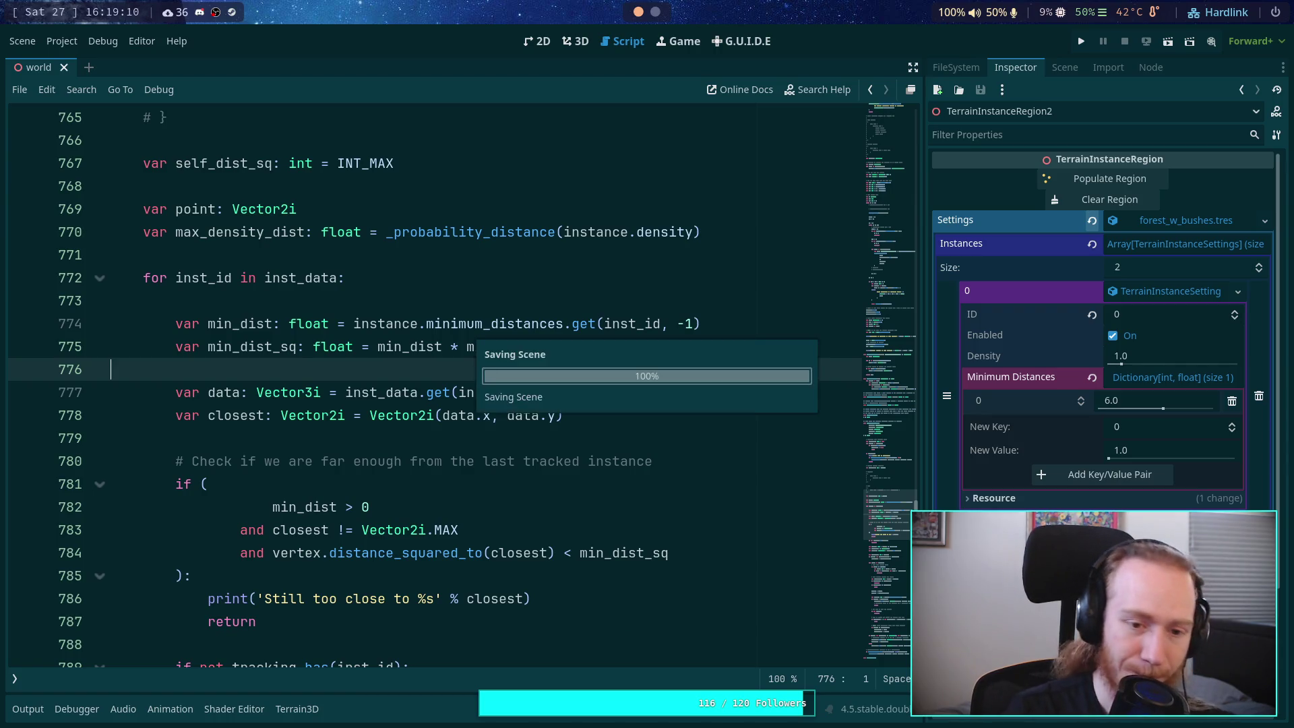
# Step: Scroll through the script's instance loop code to review it
pyautogui.scroll(-5, 311, 421)
pyautogui.scroll(-17, 311, 421)
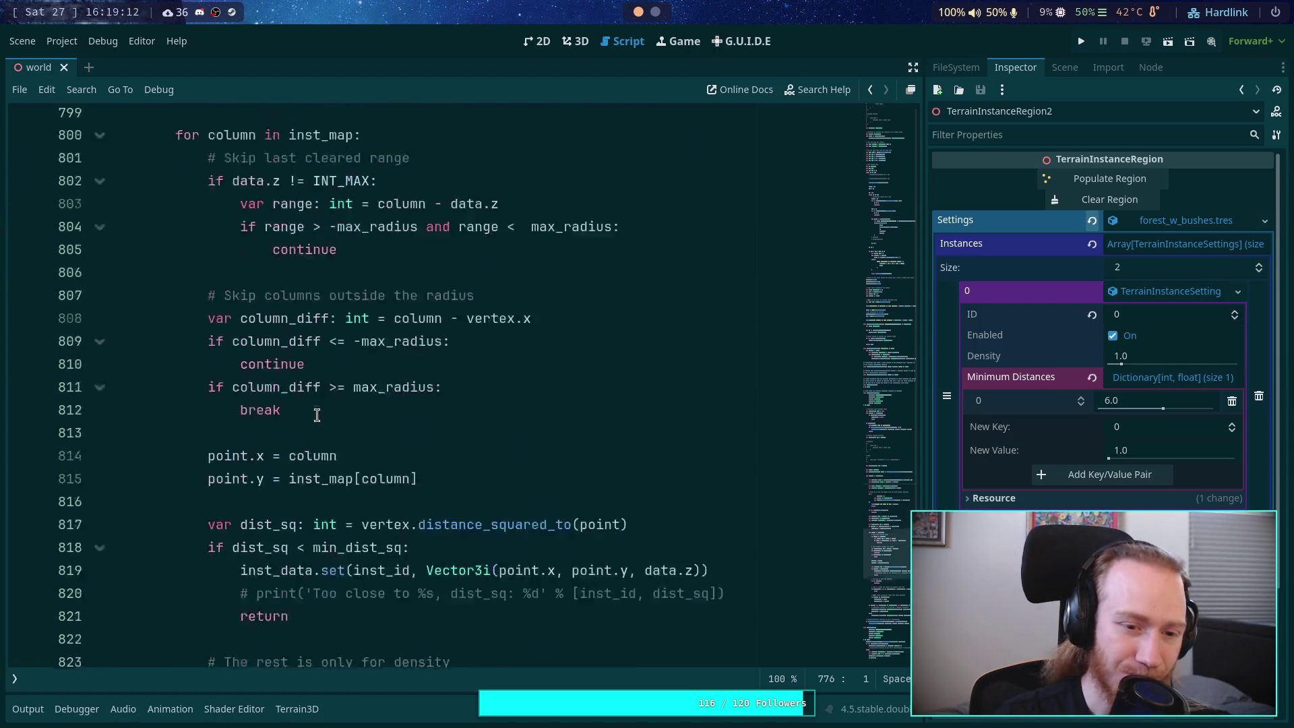
pyautogui.scroll(18, 319, 397)
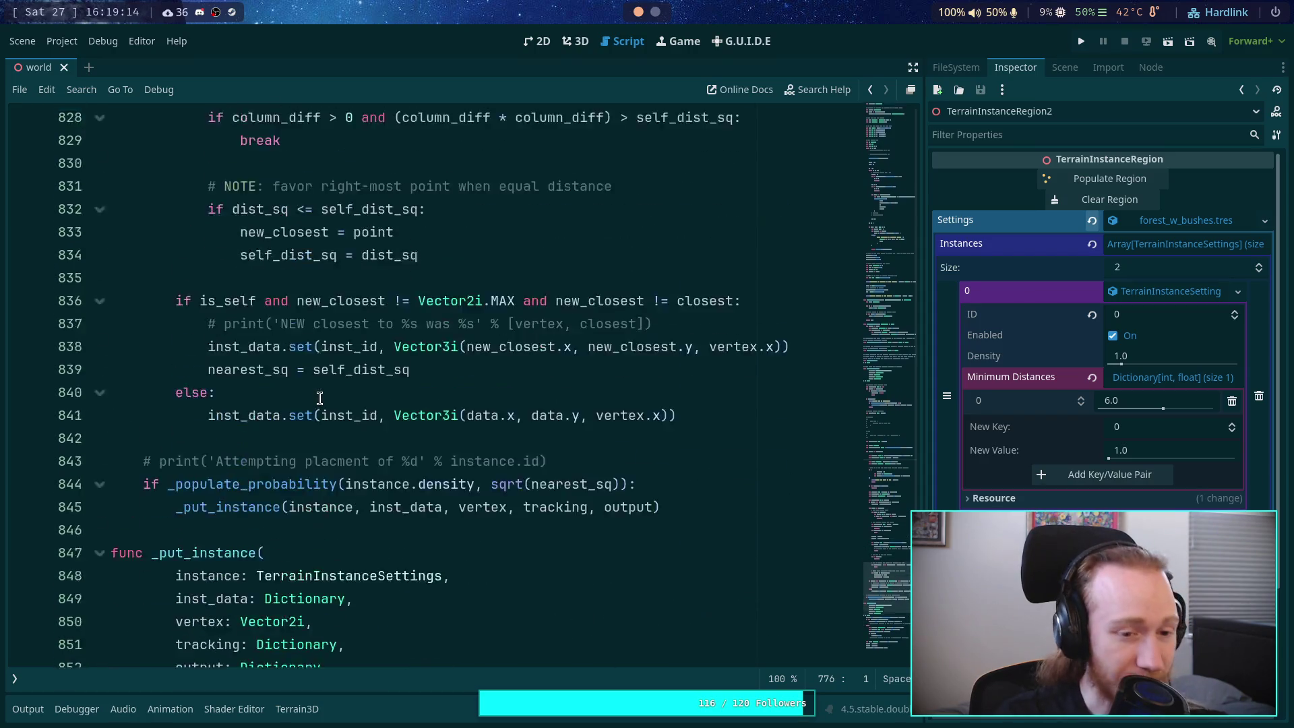
pyautogui.scroll(3, 324, 391)
pyautogui.scroll(-13, 325, 387)
pyautogui.scroll(-3, 325, 384)
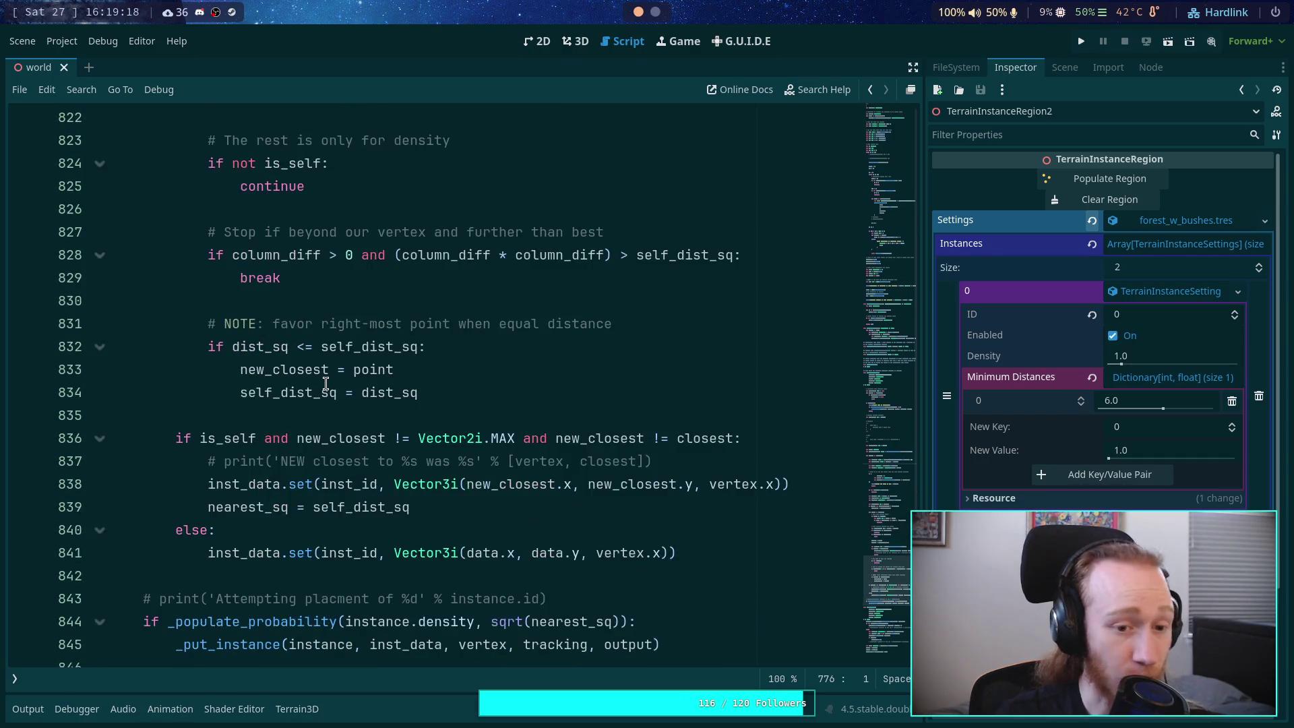
pyautogui.scroll(9, 325, 384)
pyautogui.scroll(9, 327, 381)
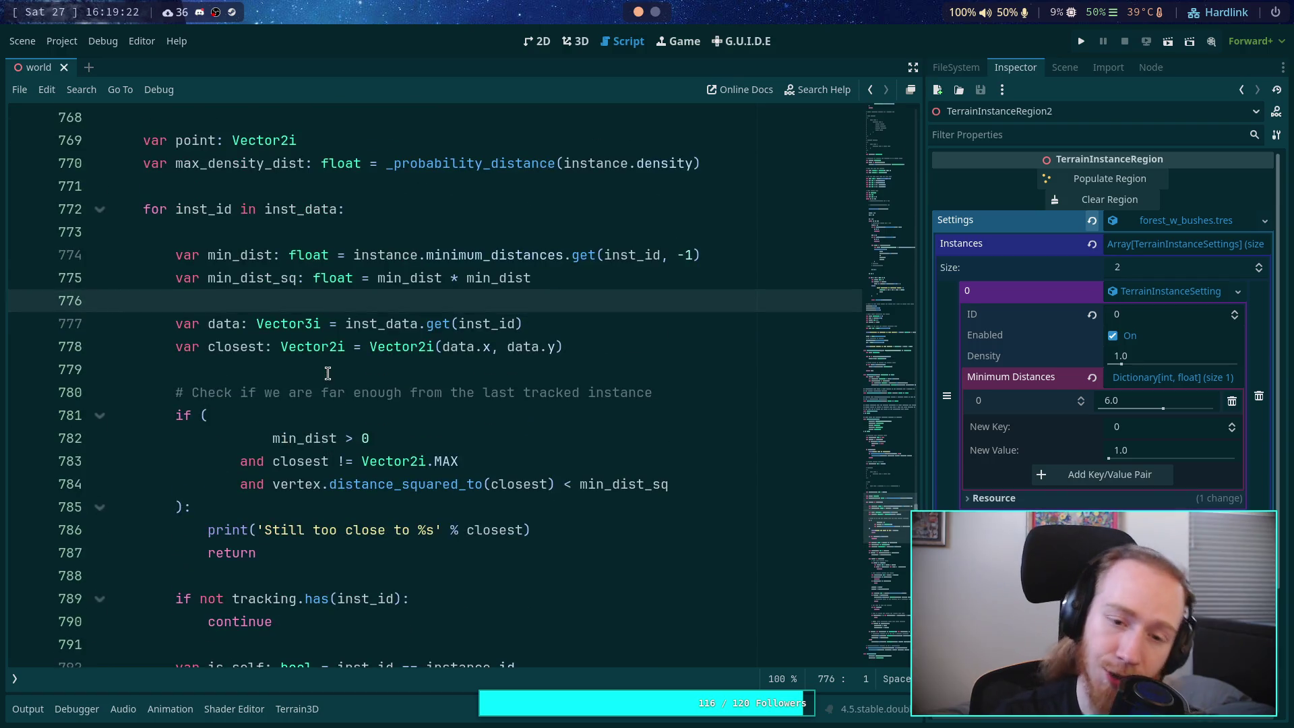
pyautogui.scroll(-10, 328, 373)
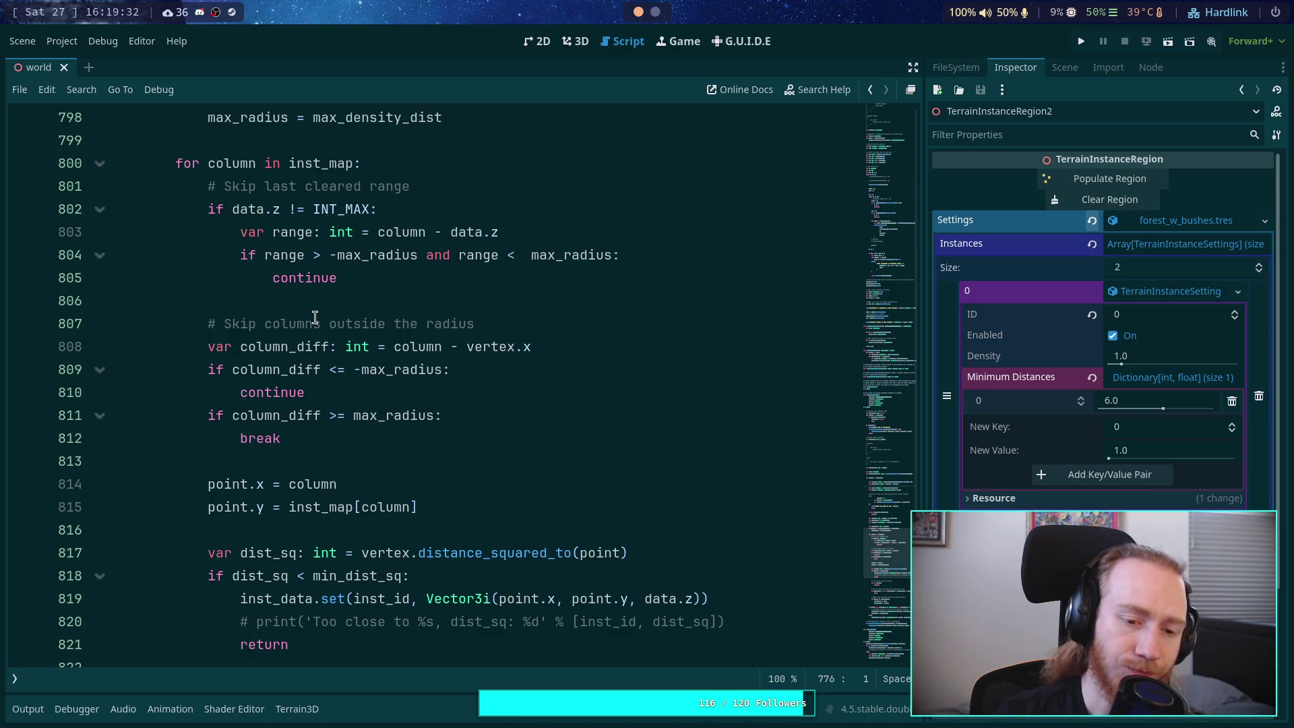
# Step: Highlight every use of max_radius and review its column checks before returning to the 3D view
pyautogui.doubleClick(370, 412)
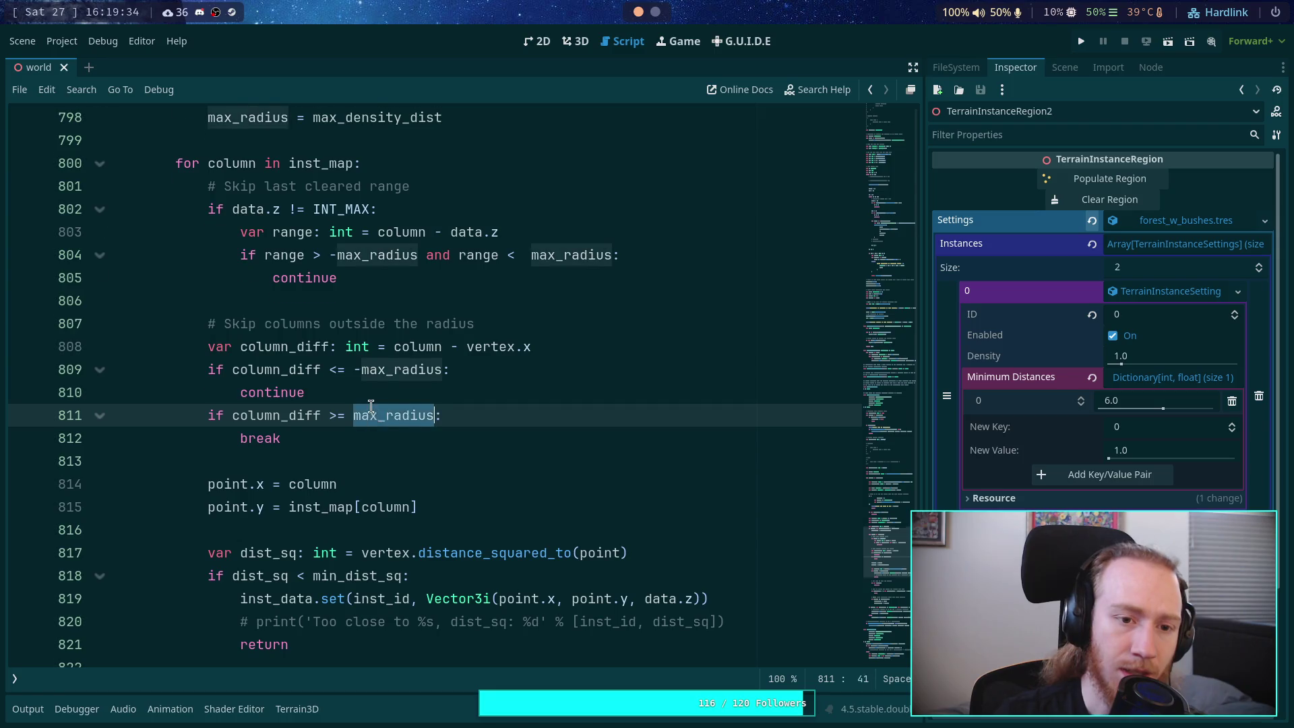
pyautogui.scroll(3, 371, 406)
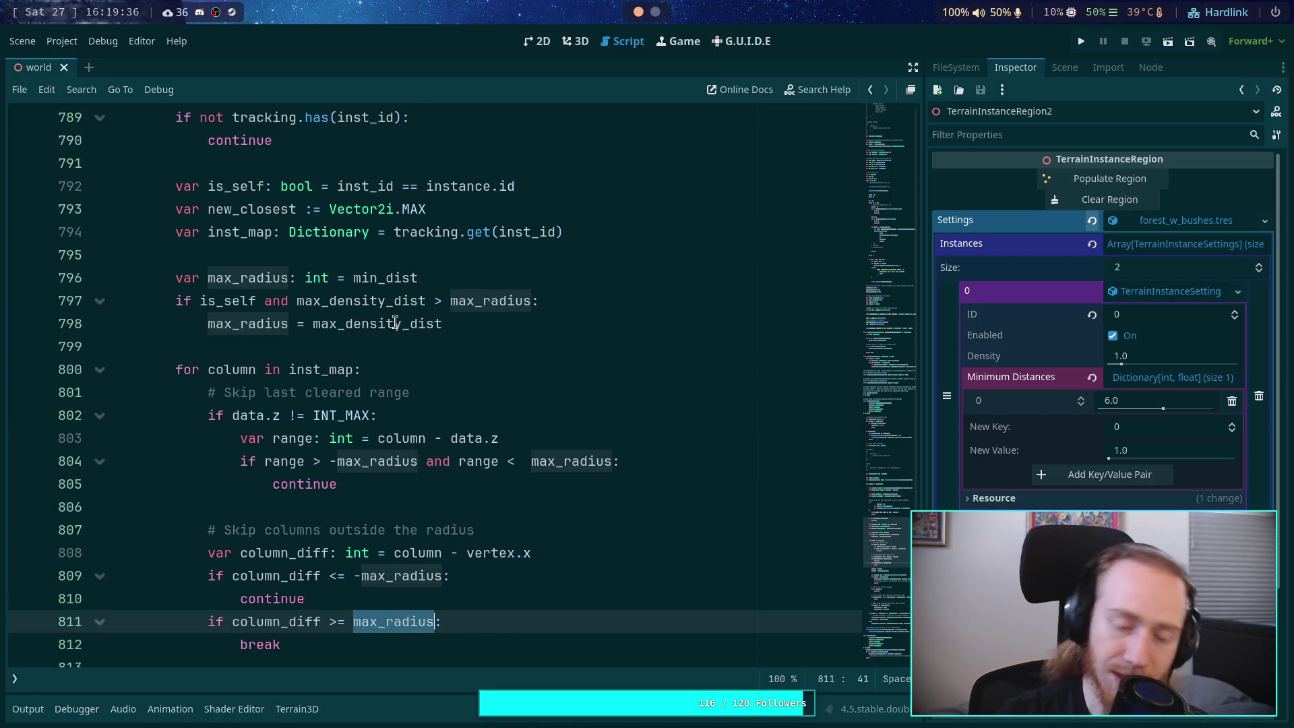
pyautogui.moveTo(395, 322)
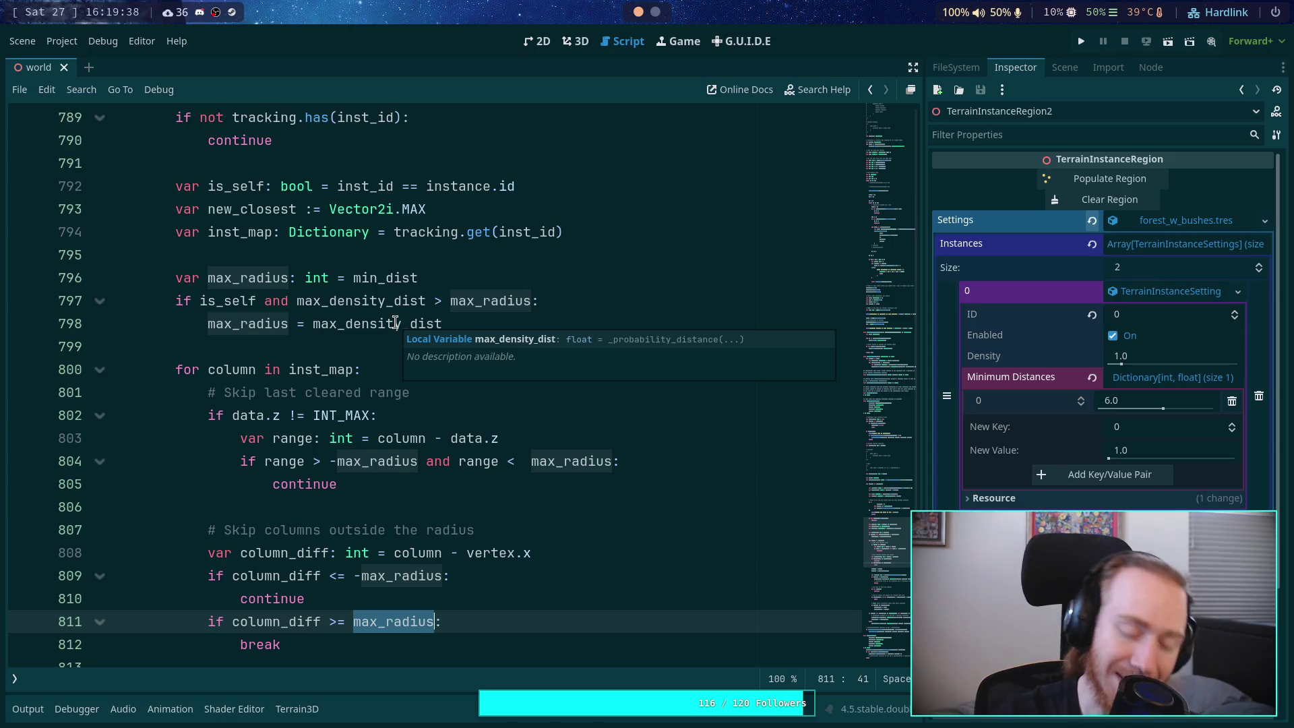
pyautogui.scroll(-3, 492, 486)
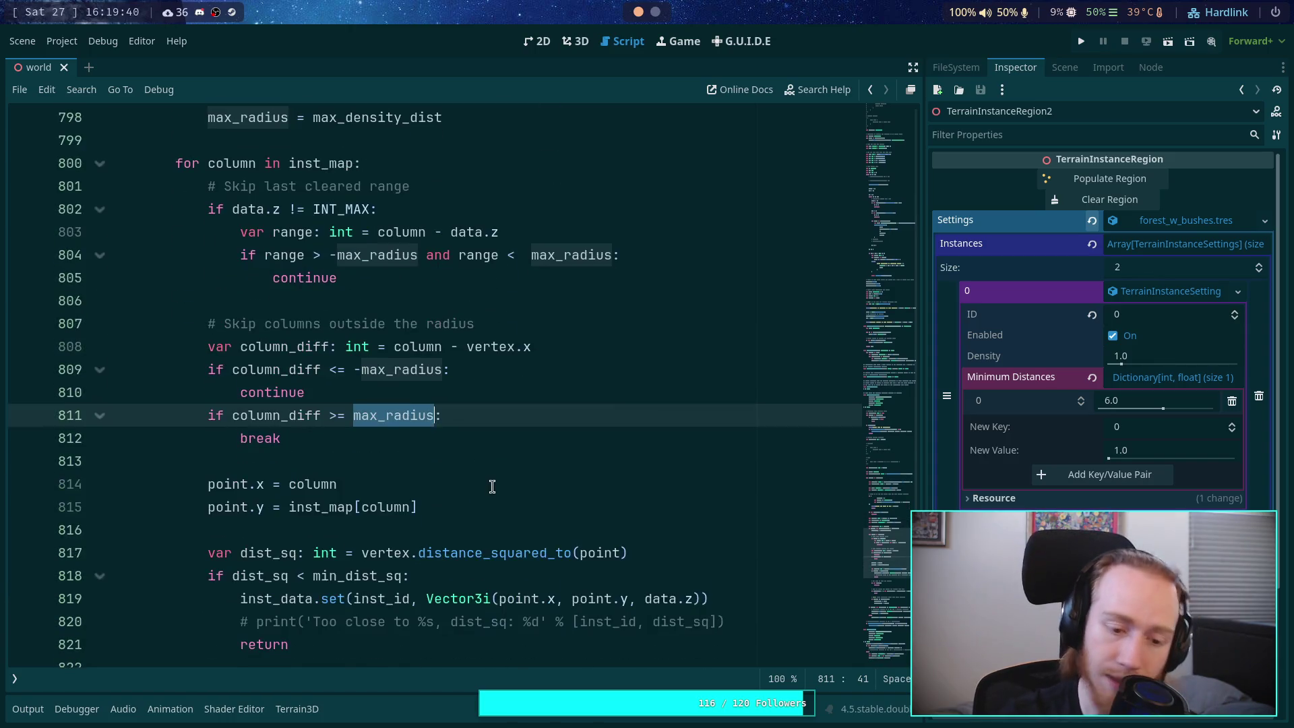
pyautogui.scroll(-2, 491, 458)
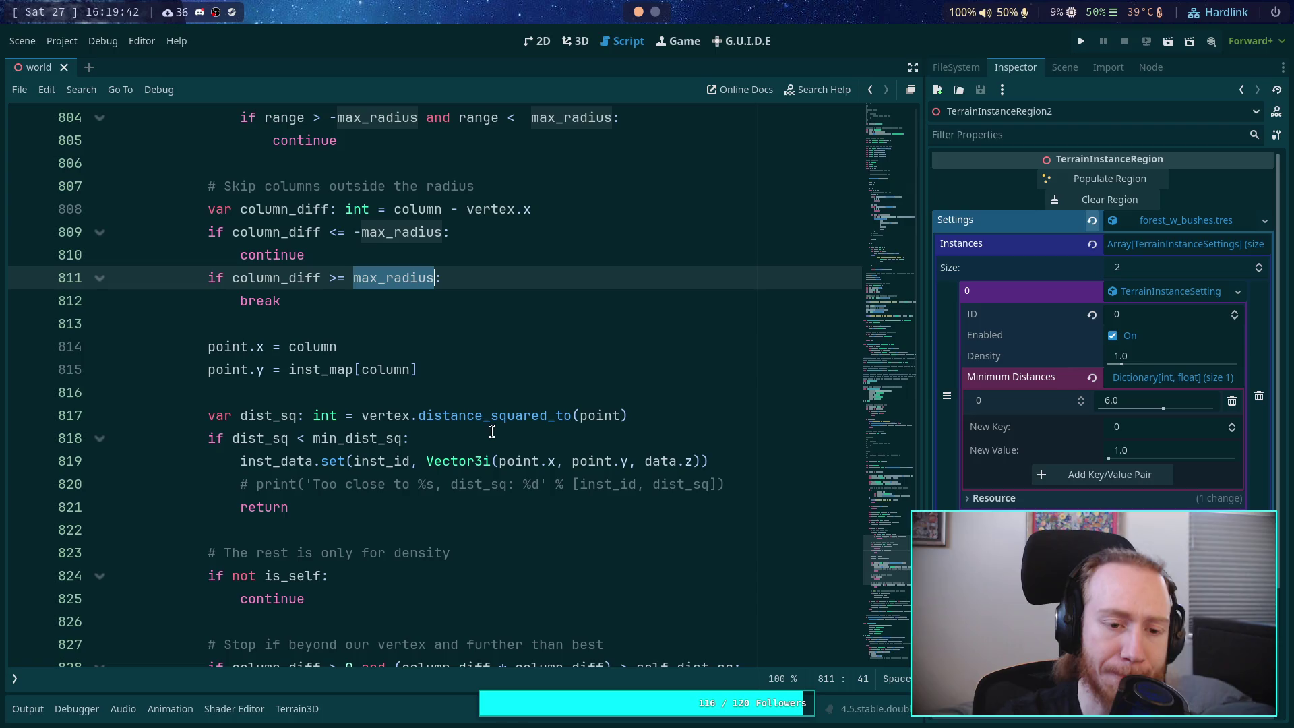
pyautogui.scroll(1, 491, 431)
pyautogui.scroll(-2, 492, 428)
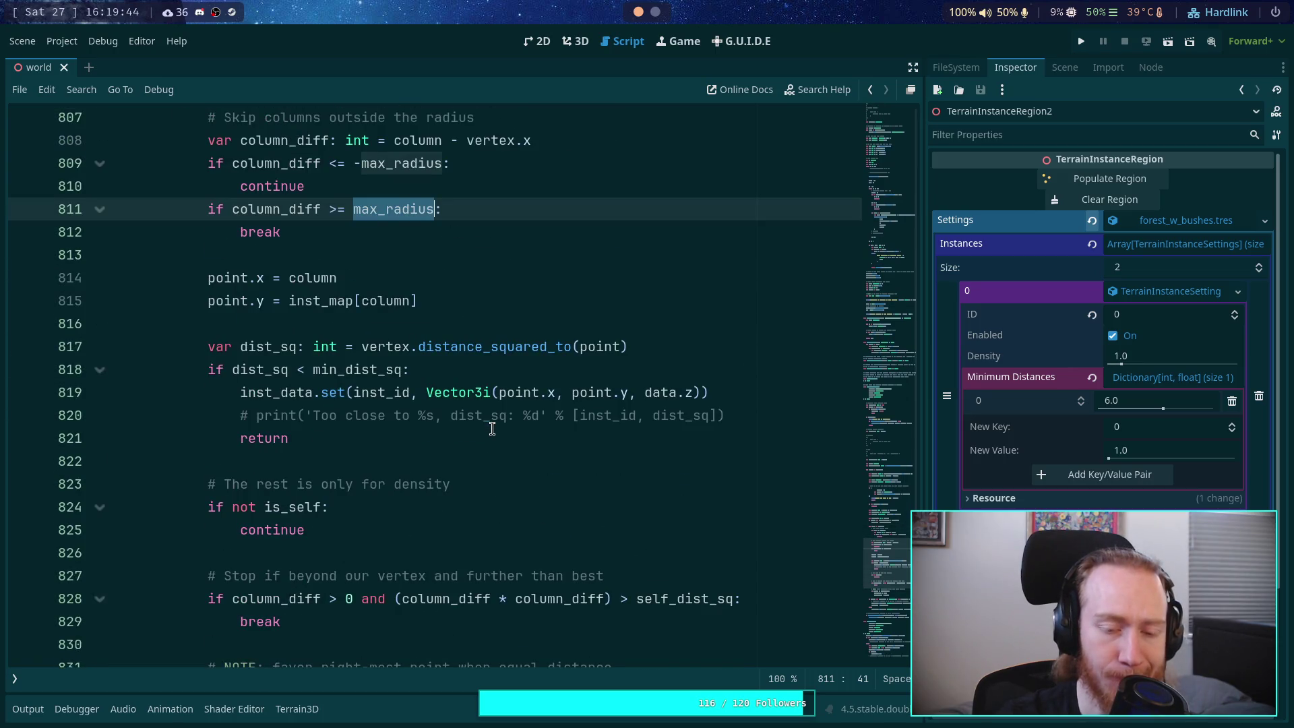
pyautogui.scroll(-3, 492, 429)
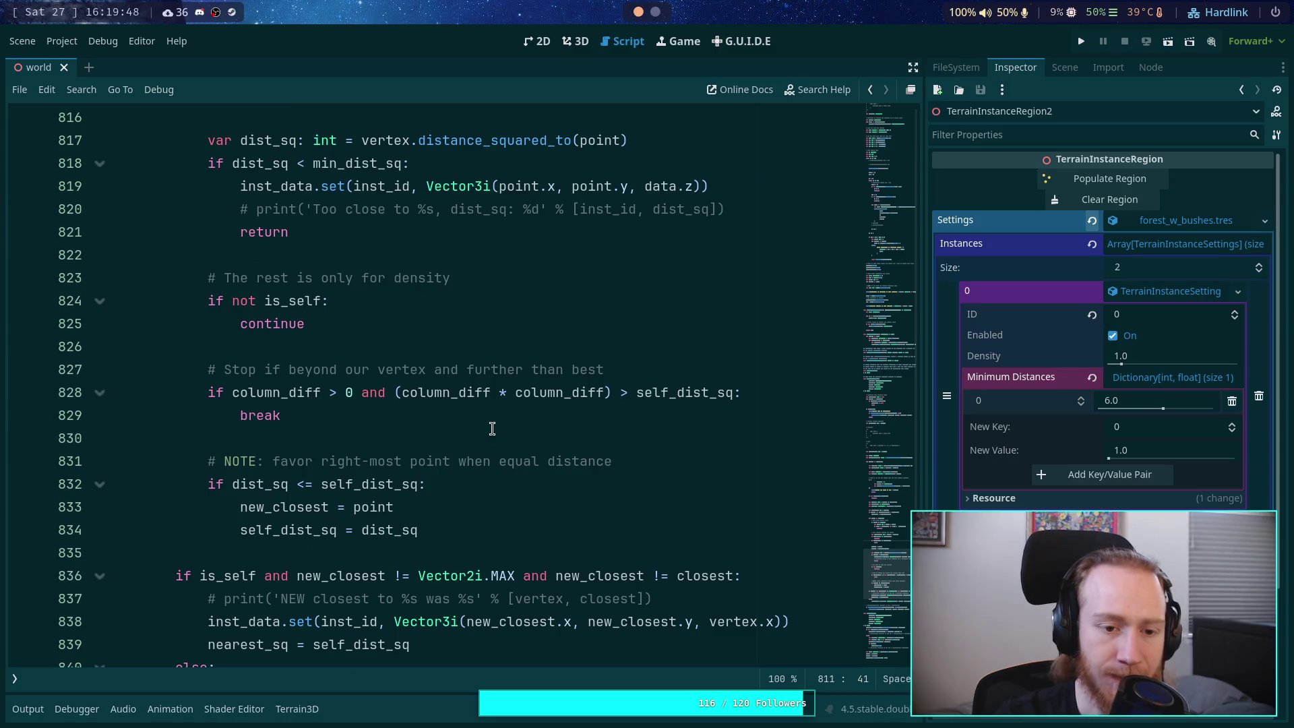
pyautogui.scroll(2, 492, 429)
pyautogui.click(576, 42)
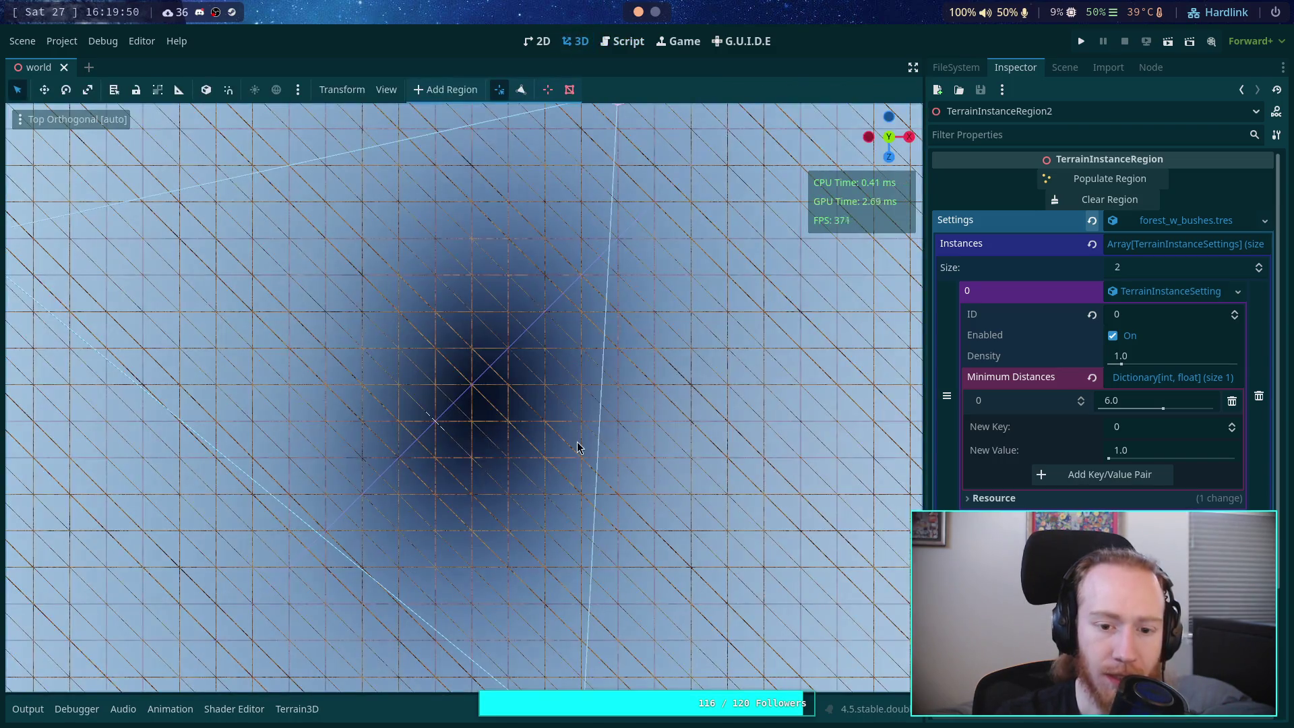
# Step: Clear the region's placed instances with Clear Region and go back to the TerrainInstanceRegion script
pyautogui.click(1088, 199)
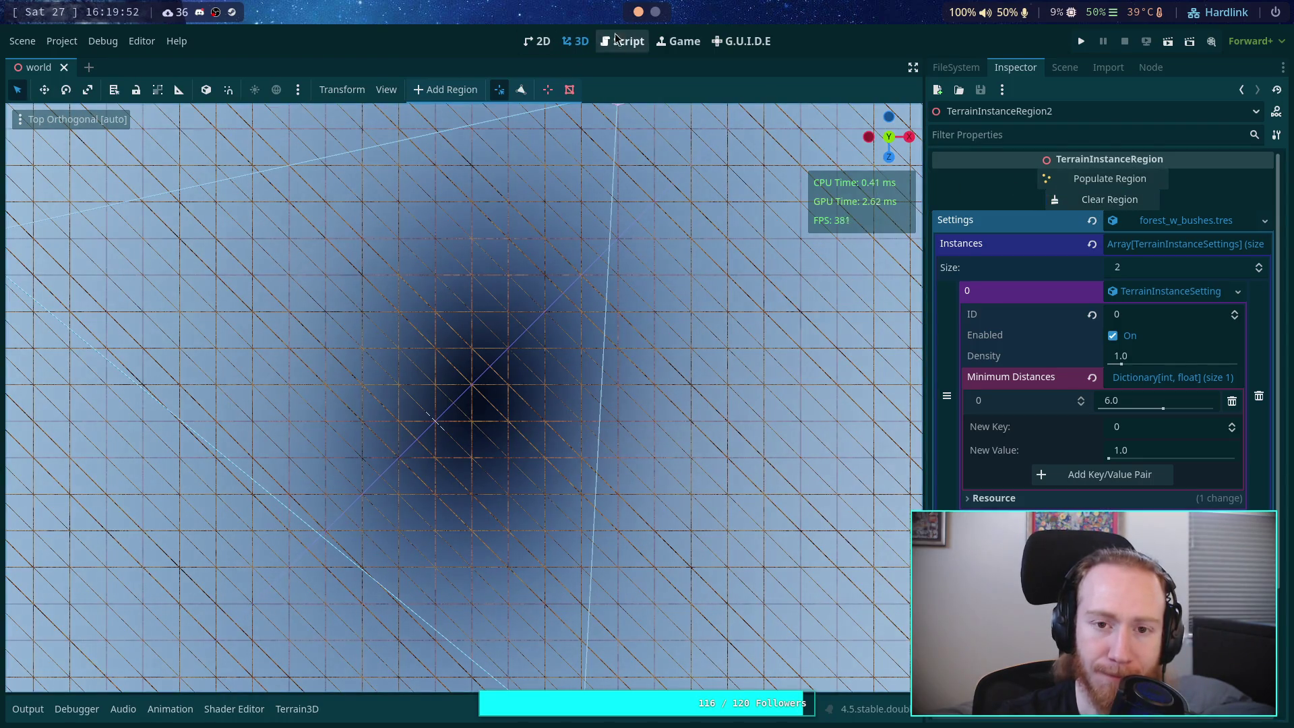
pyautogui.click(618, 42)
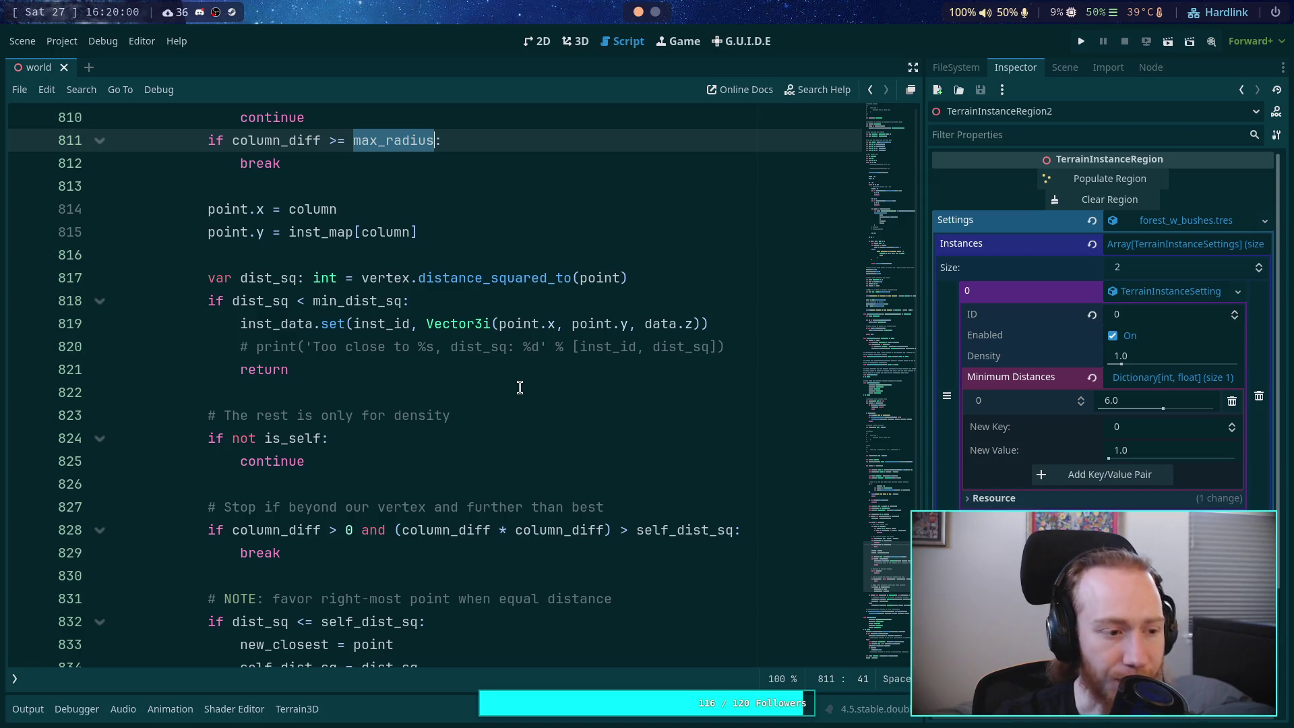
pyautogui.scroll(-3, 519, 386)
pyautogui.click(426, 370)
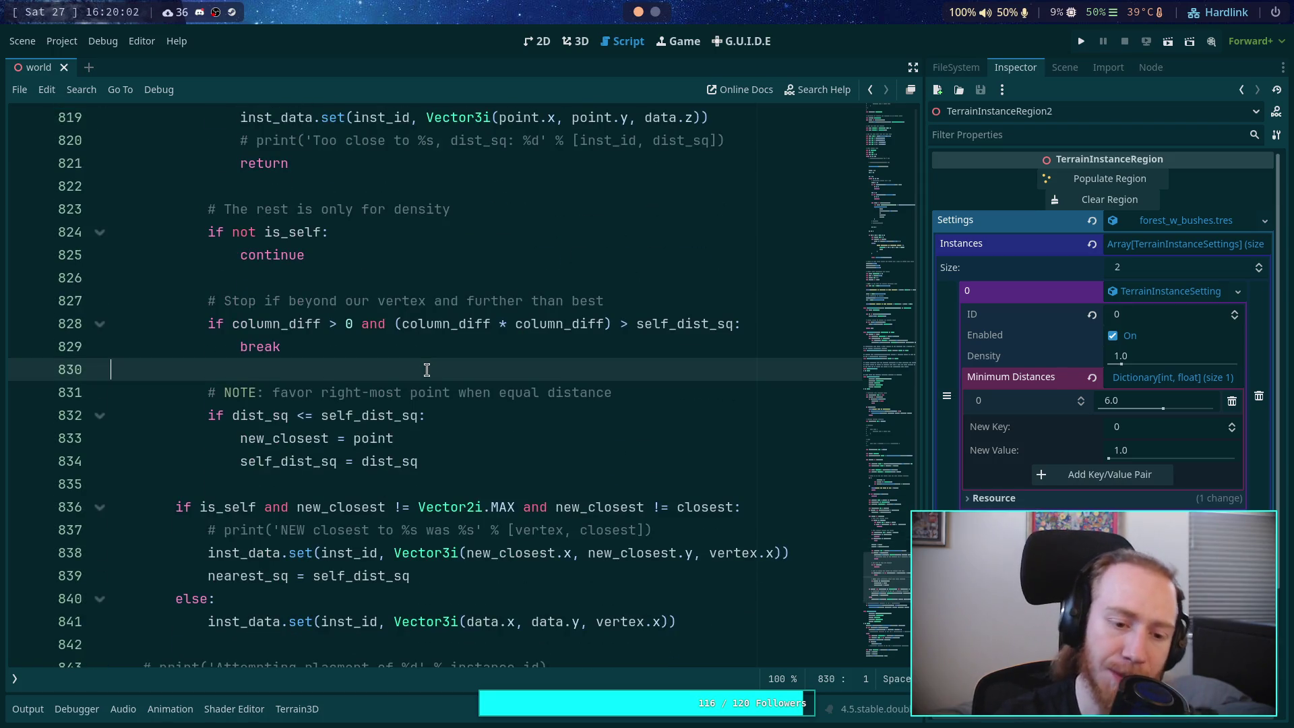
pyautogui.scroll(-3, 412, 367)
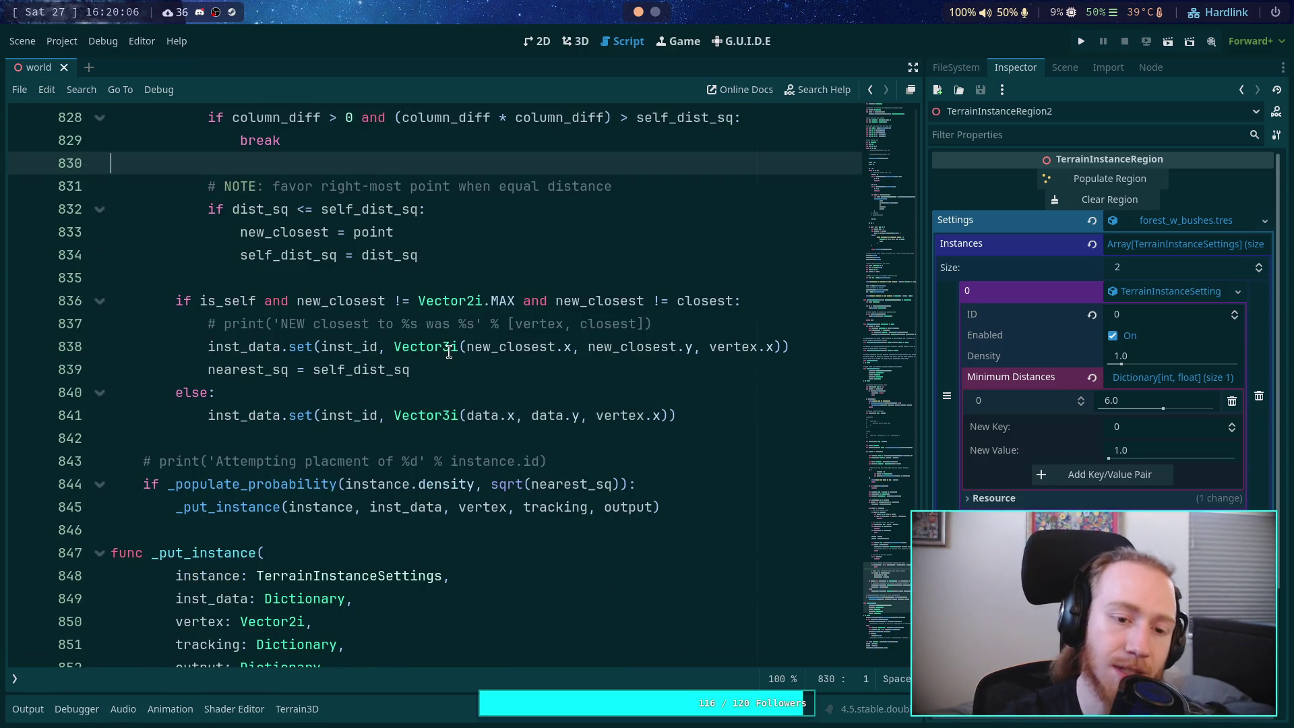
pyautogui.scroll(-8, 449, 351)
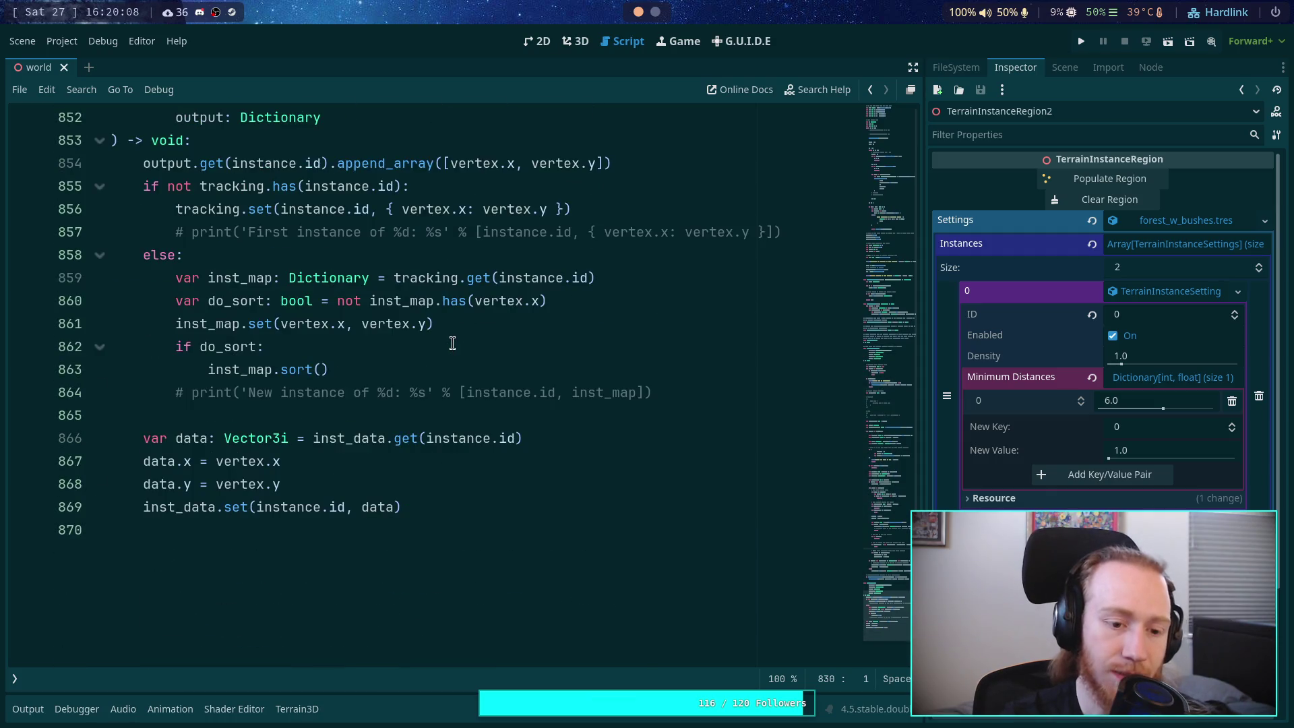
pyautogui.scroll(2, 452, 343)
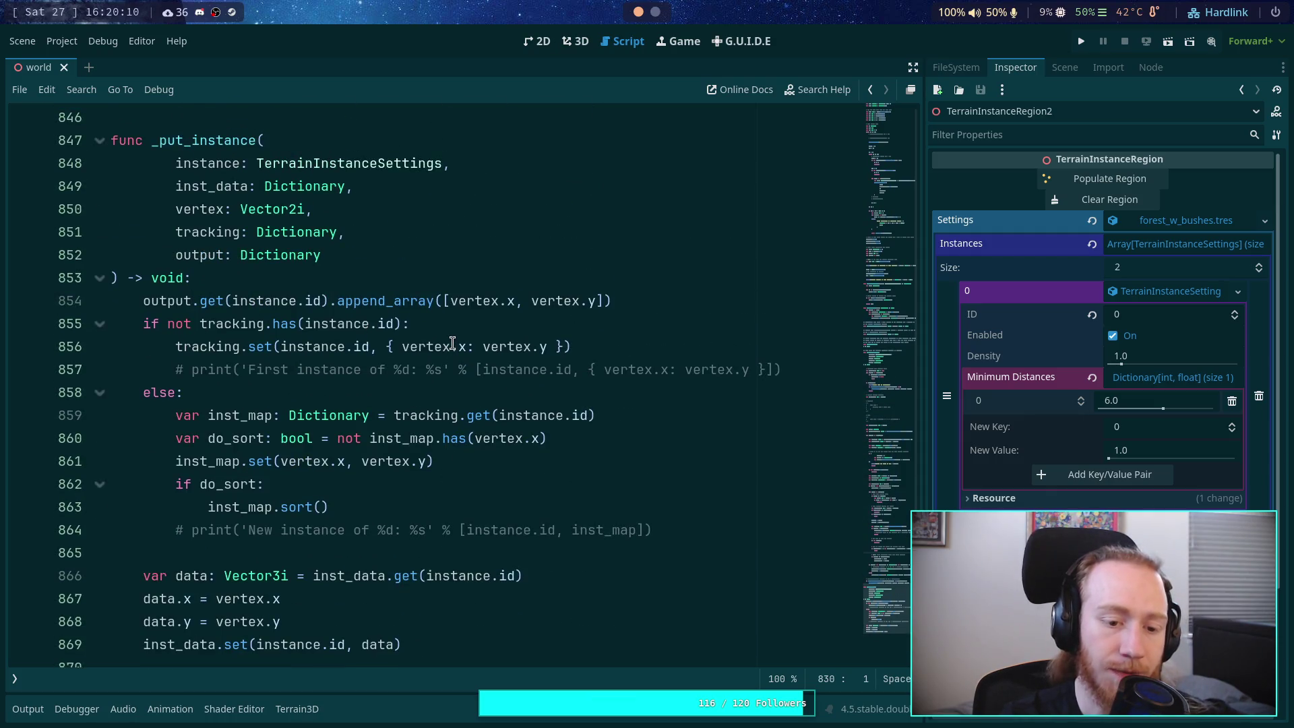
pyautogui.scroll(1, 452, 343)
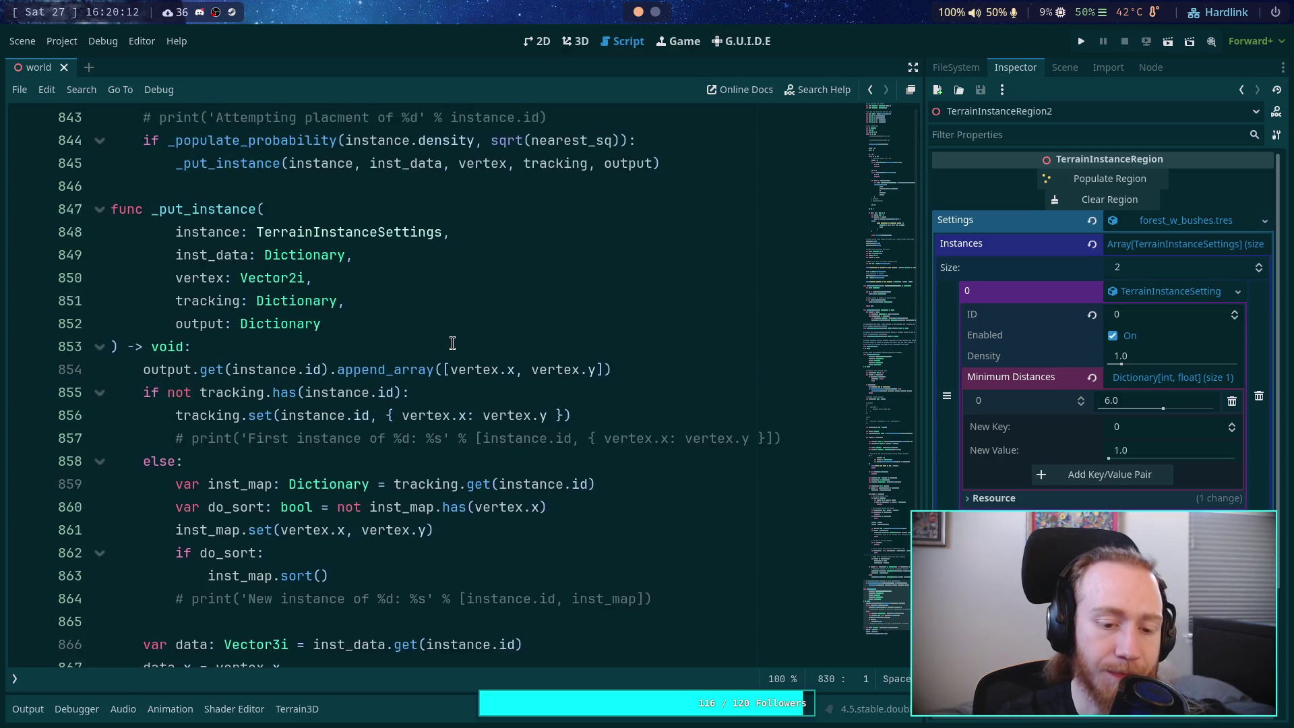
pyautogui.scroll(-2, 452, 343)
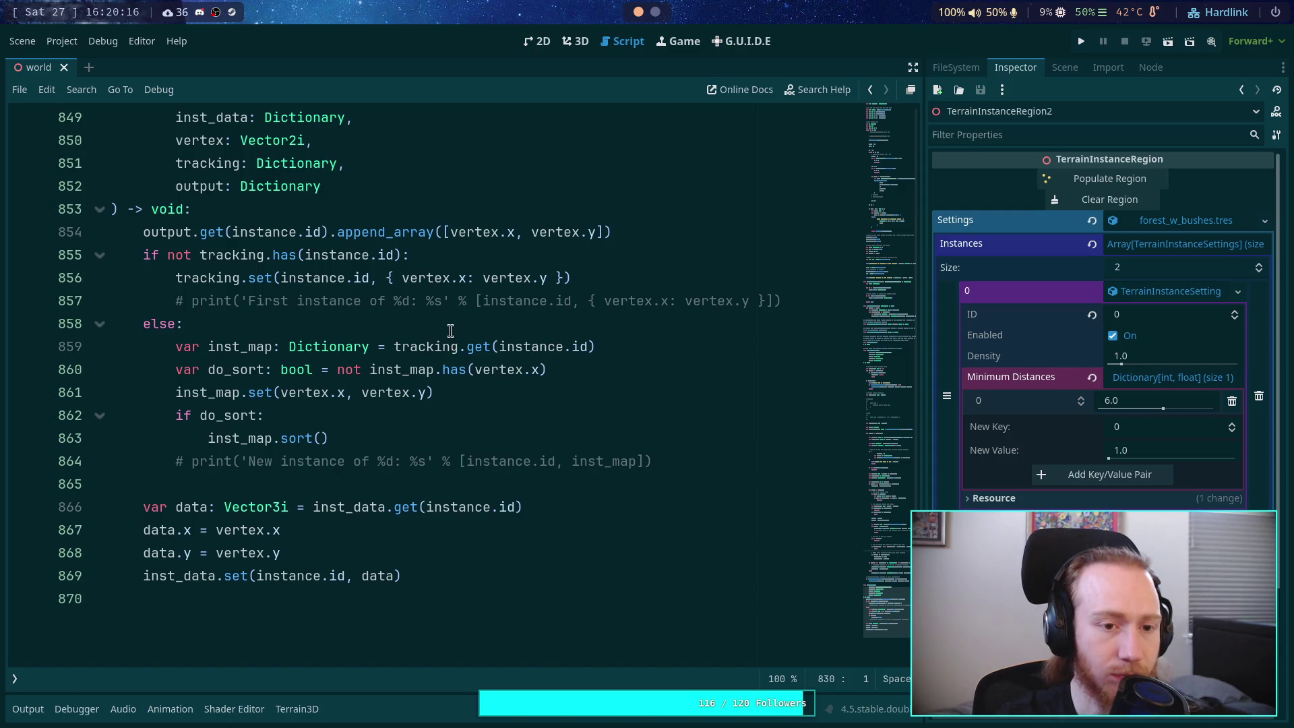
pyautogui.scroll(1, 450, 330)
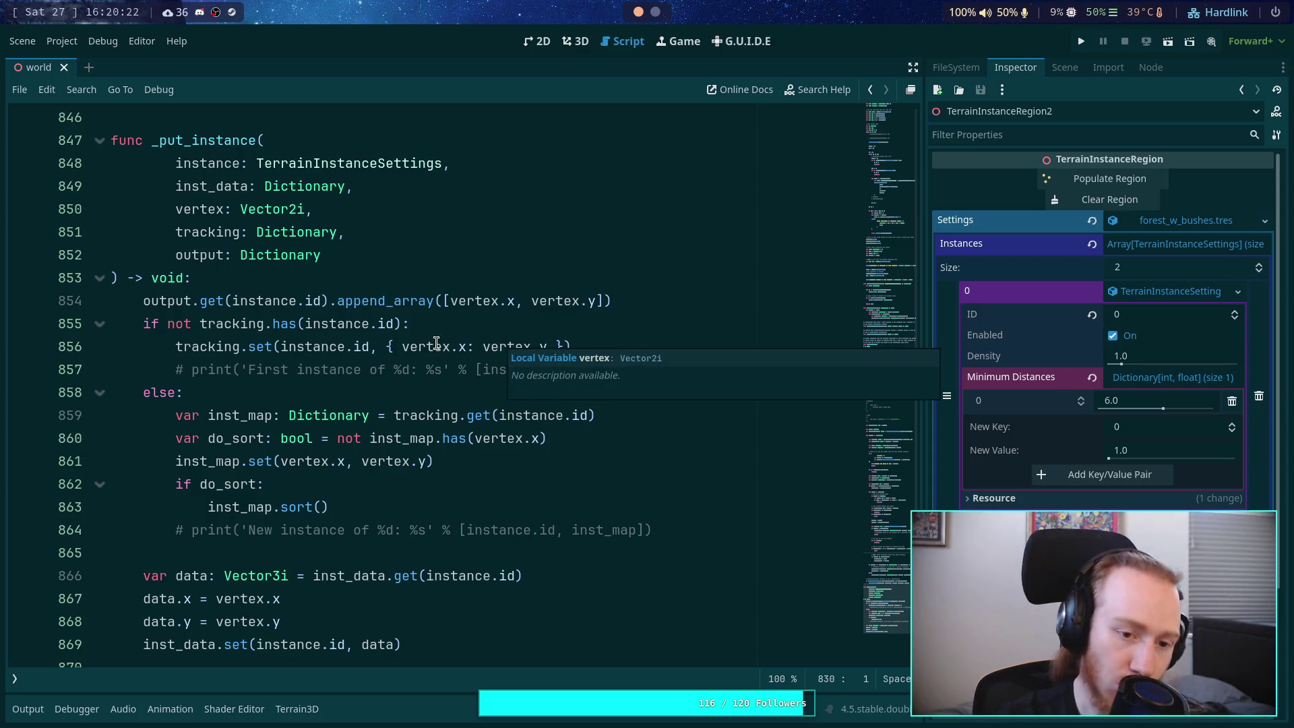
pyautogui.scroll(2, 459, 247)
pyautogui.scroll(10, 460, 247)
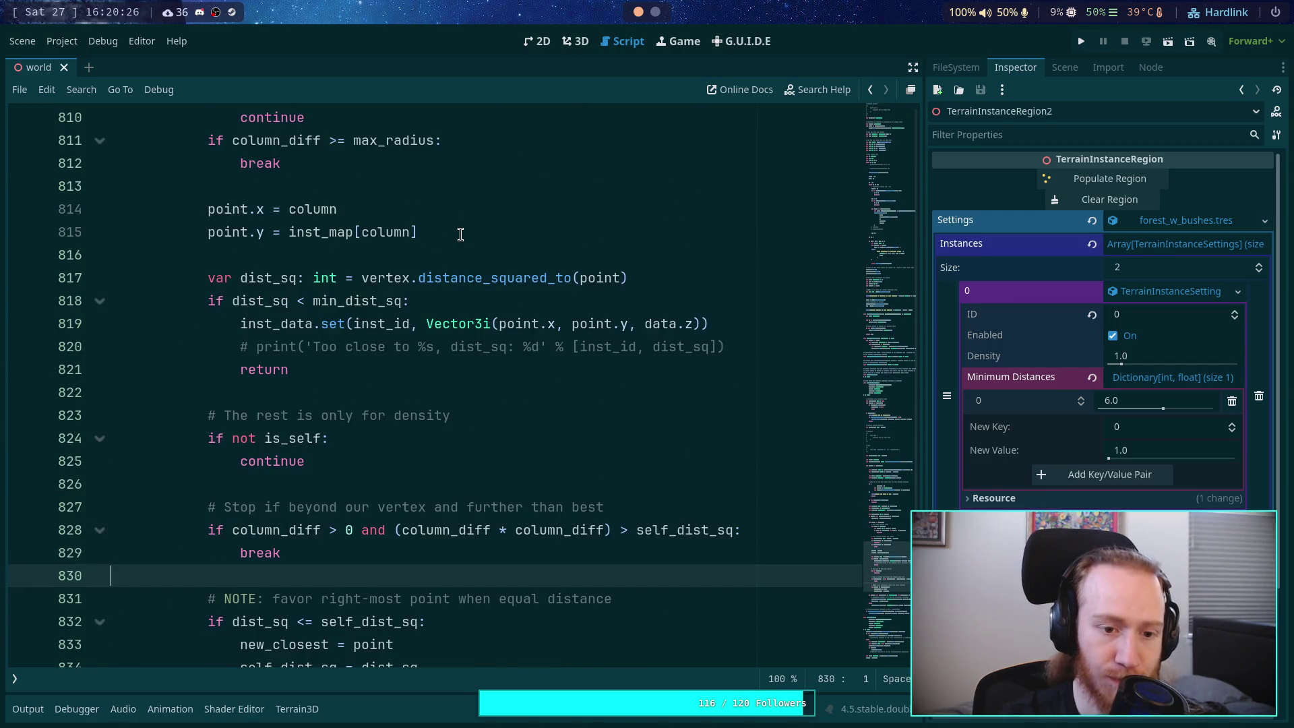
pyautogui.doubleClick(275, 369)
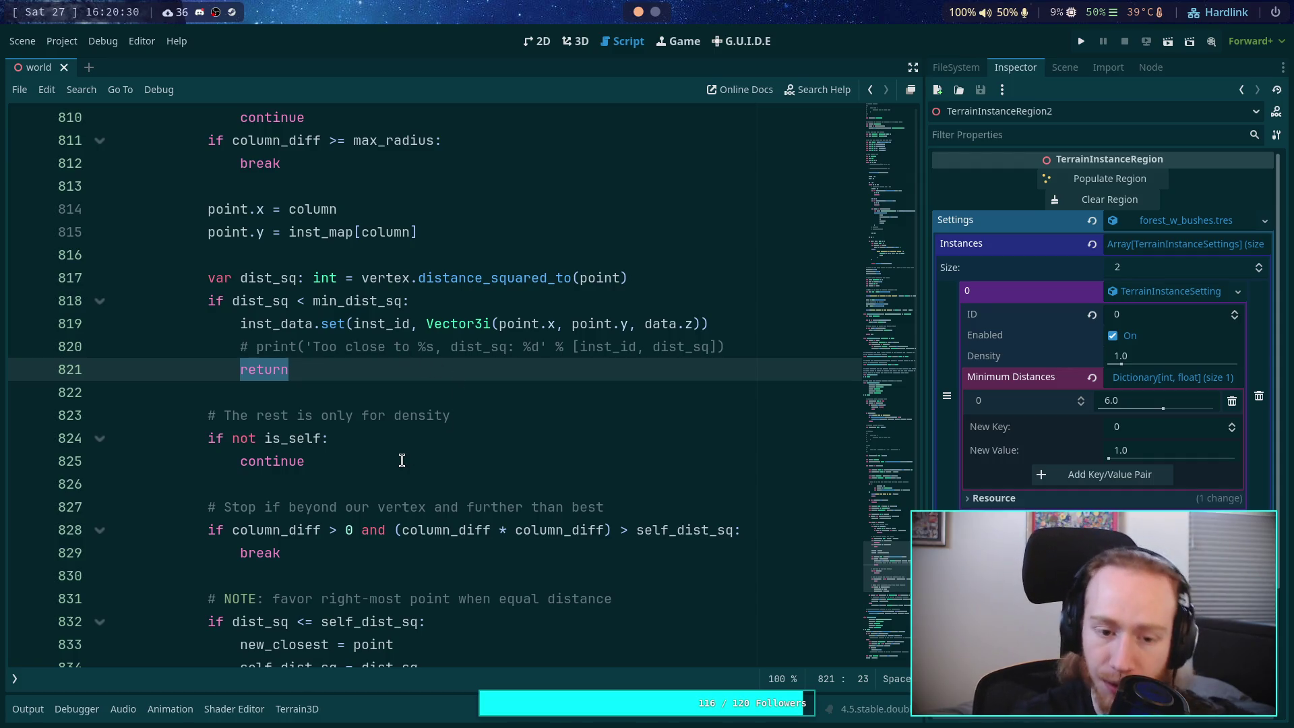
pyautogui.scroll(-1, 377, 448)
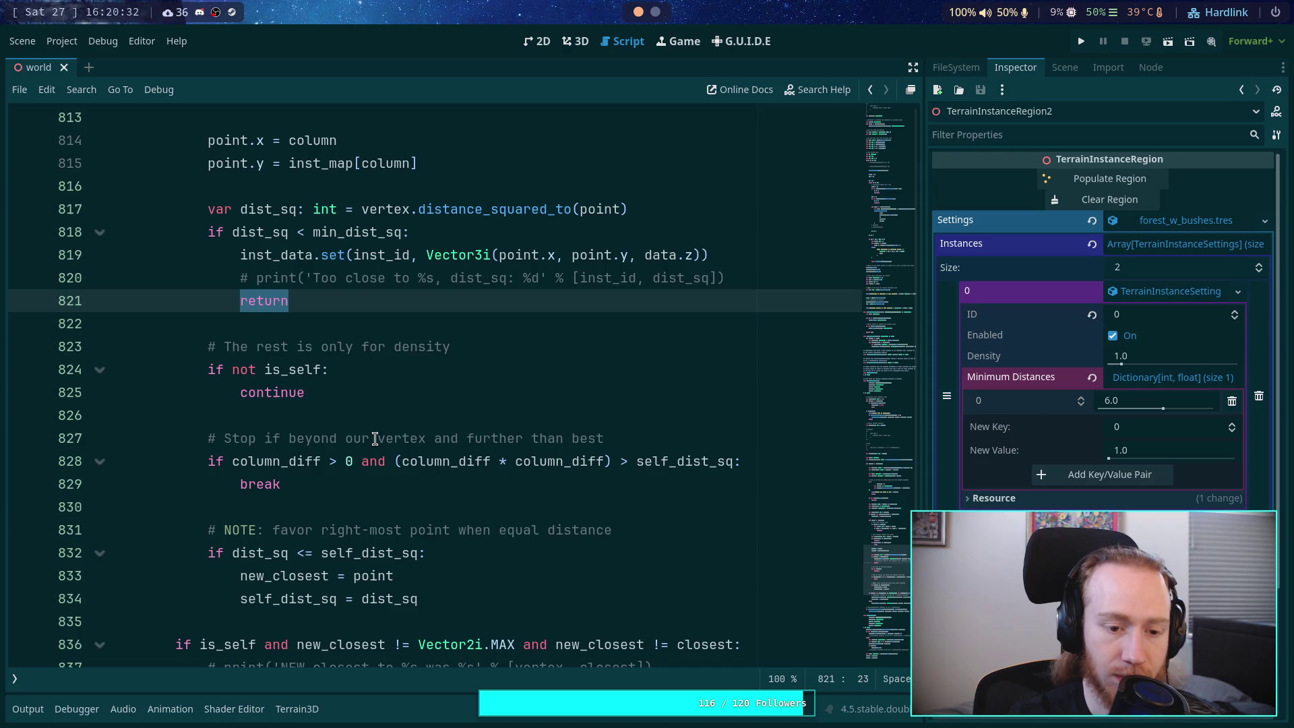
pyautogui.scroll(10, 376, 439)
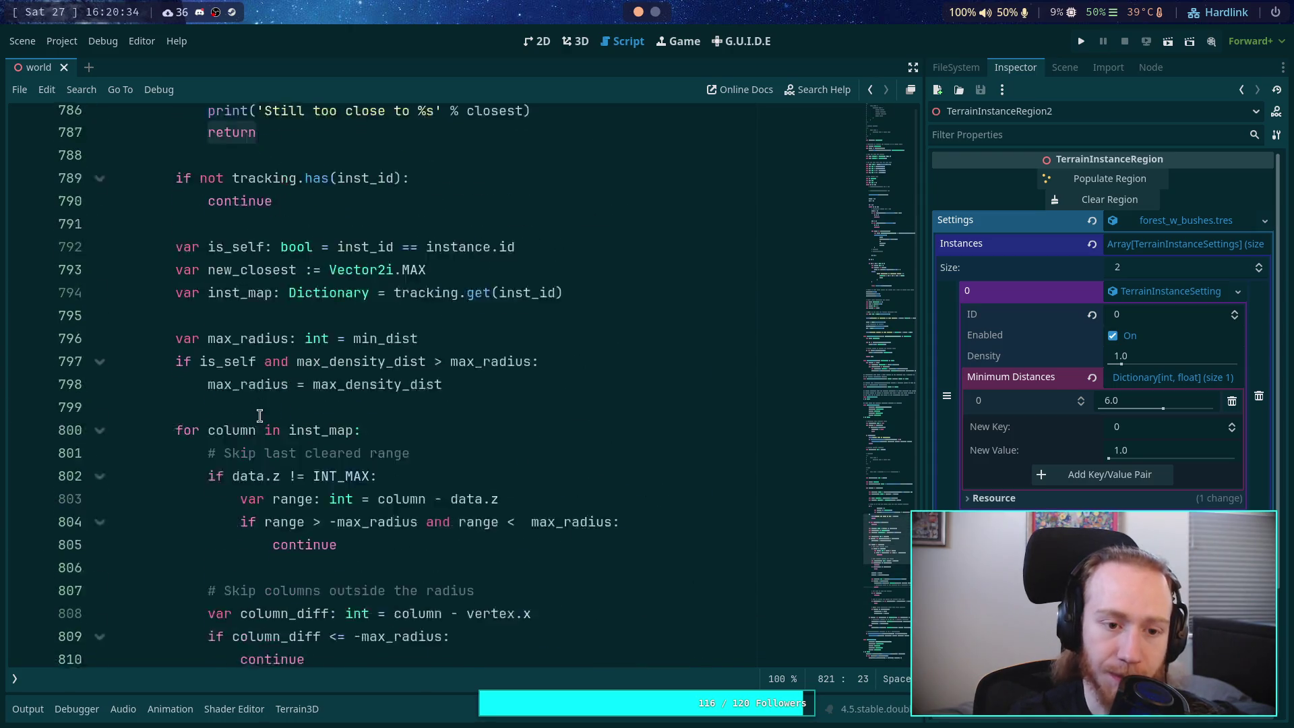
pyautogui.scroll(3, 255, 281)
pyautogui.click(245, 486)
pyautogui.doubleClick(244, 486)
pyautogui.scroll(2, 340, 430)
pyautogui.scroll(-1, 342, 431)
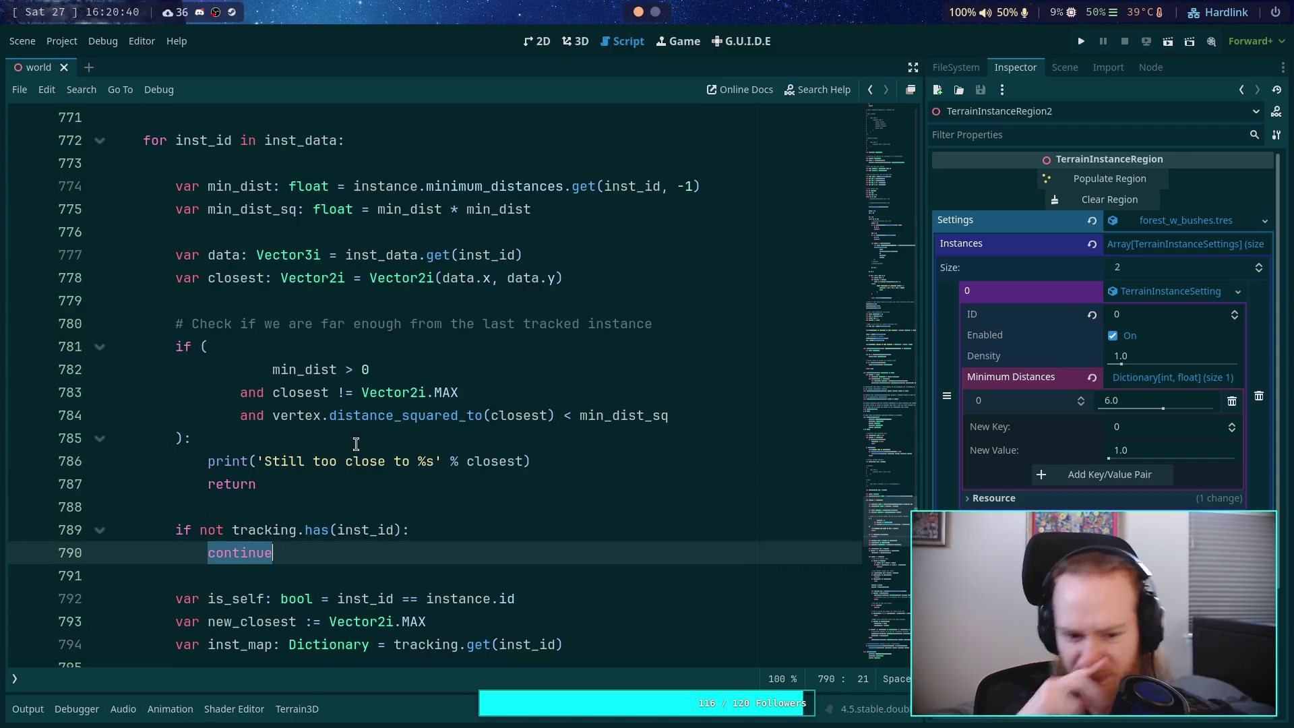
# Step: Cut the 'if not tracking.has(inst_id): continue' check out of lines 789–790
pyautogui.doubleClick(262, 539)
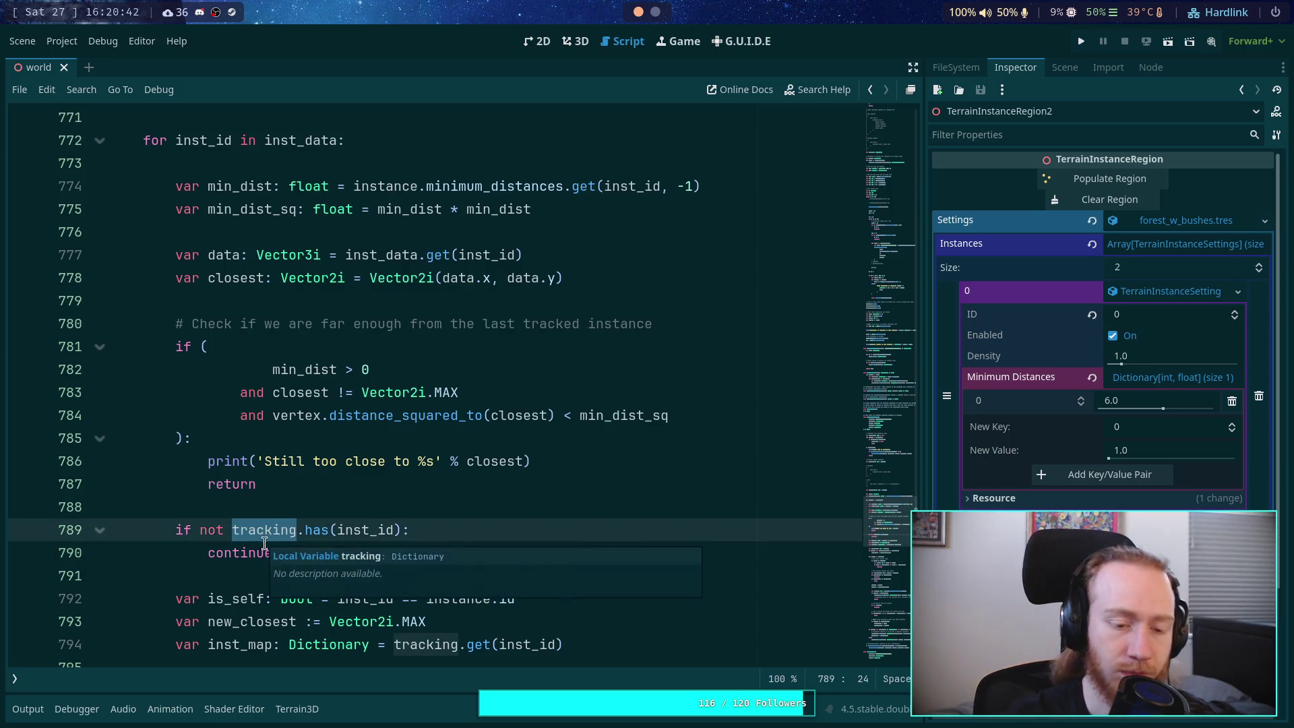
pyautogui.click(273, 552)
pyautogui.keyDown('shift'); pyautogui.click(181, 530); pyautogui.keyUp('shift')
pyautogui.keyDown('shift'); pyautogui.click(176, 527); pyautogui.keyUp('shift')
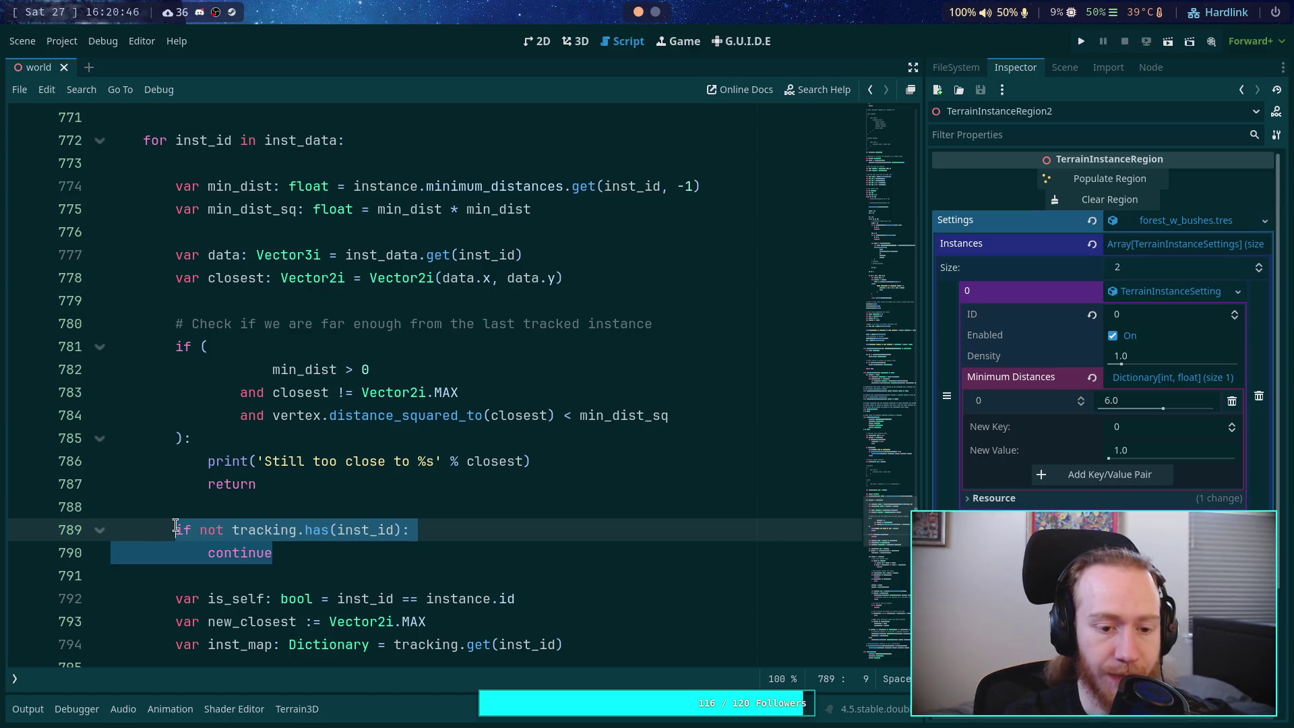
pyautogui.keyDown('shift'); pyautogui.click(114, 529); pyautogui.keyUp('shift')
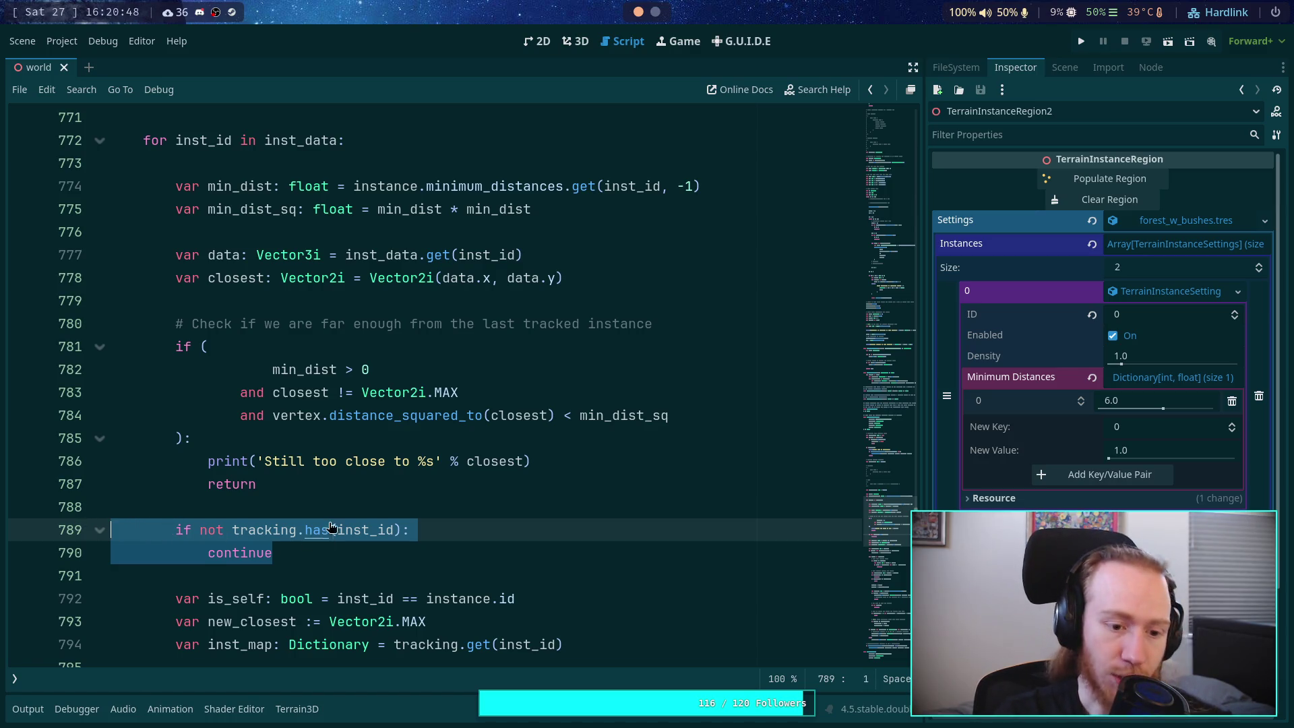
pyautogui.press('BackSpace')
pyautogui.press('BackSpace')
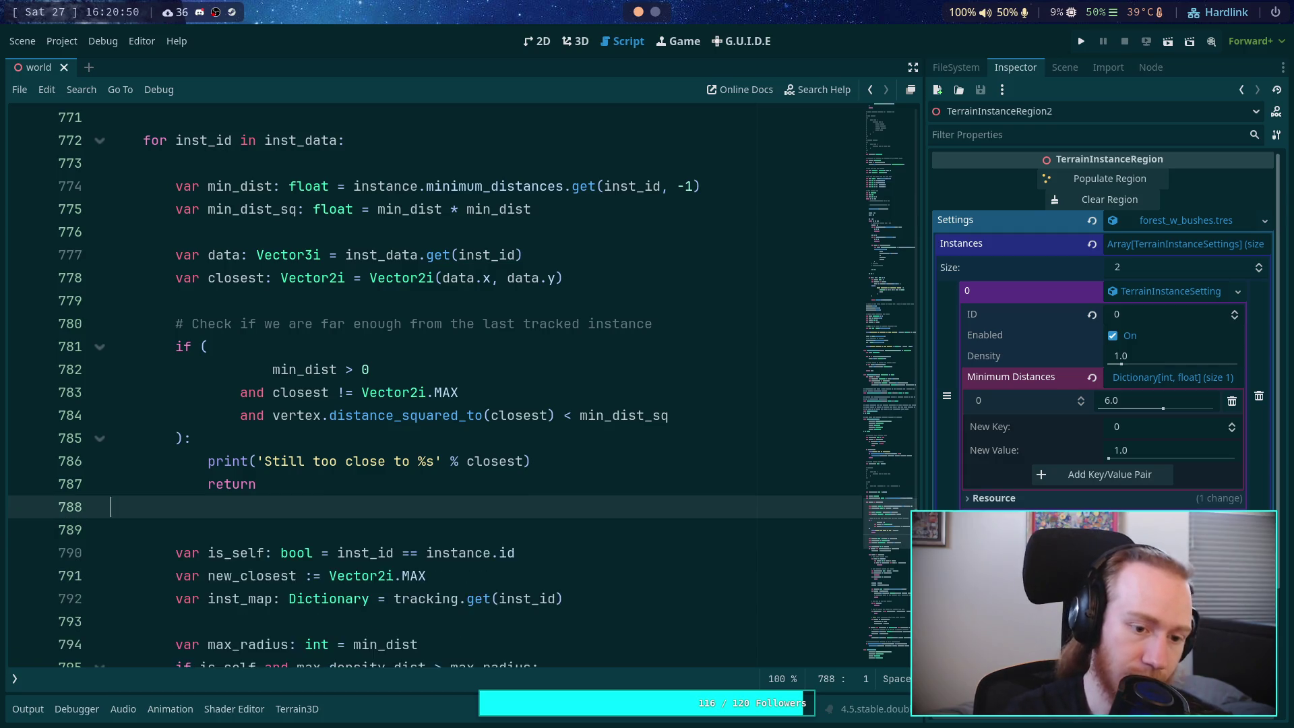
pyautogui.press('BackSpace')
# Step: Paste the tracking check at the top of the inst_data loop body, before min_dist
pyautogui.click(409, 170)
pyautogui.press('Return')
pyautogui.press('Return')
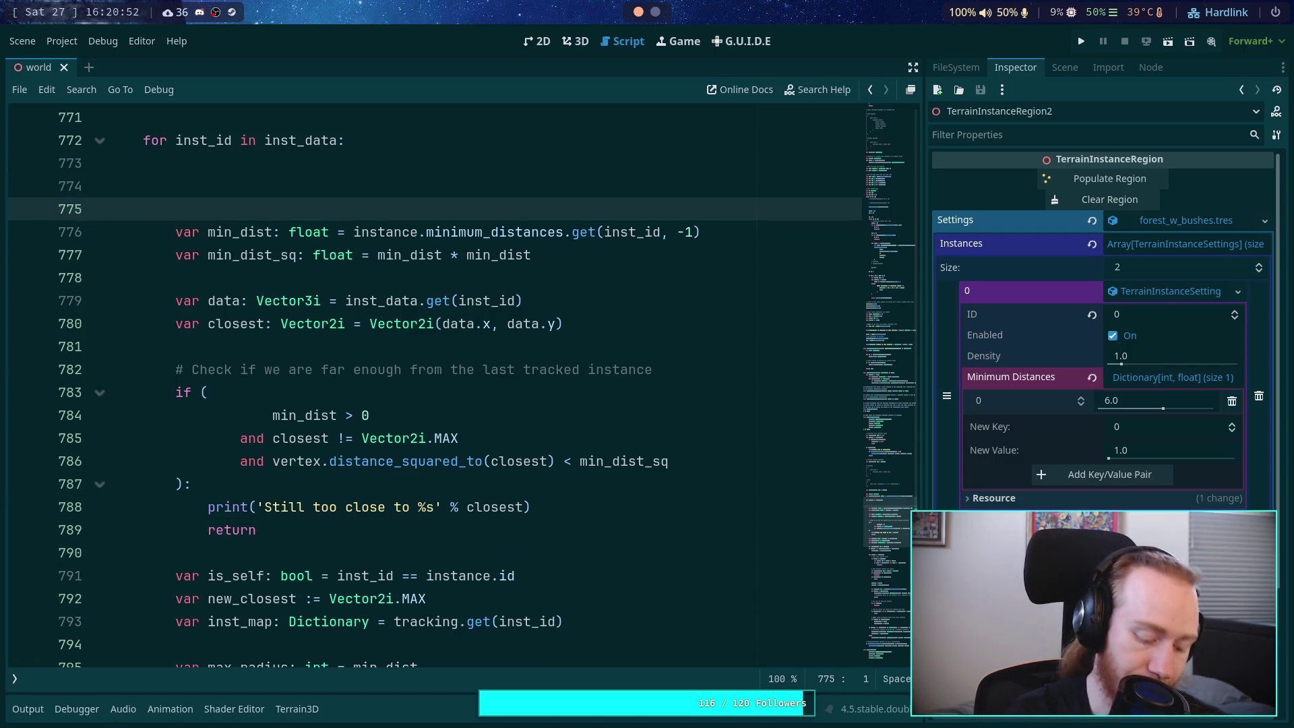
pyautogui.press('Up')
pyautogui.write('if not tracking.has(inst_id): \t\t\tcontinue')
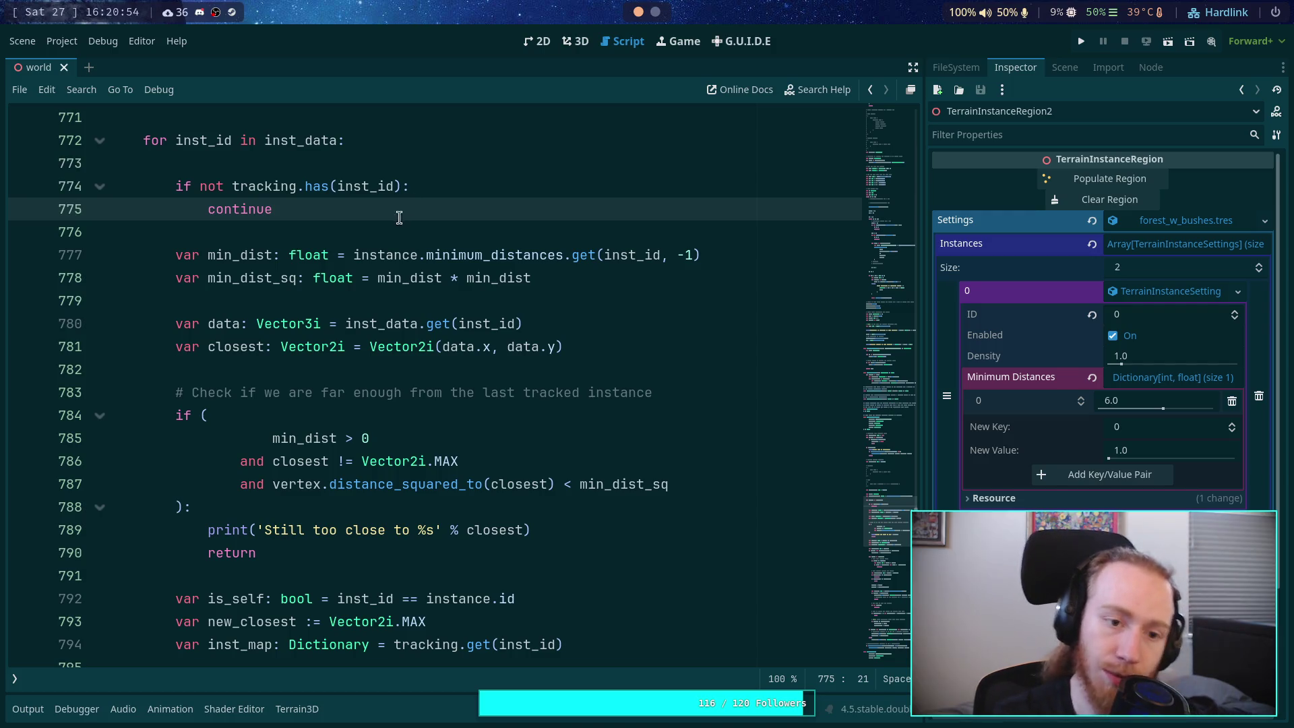
pyautogui.click(378, 231)
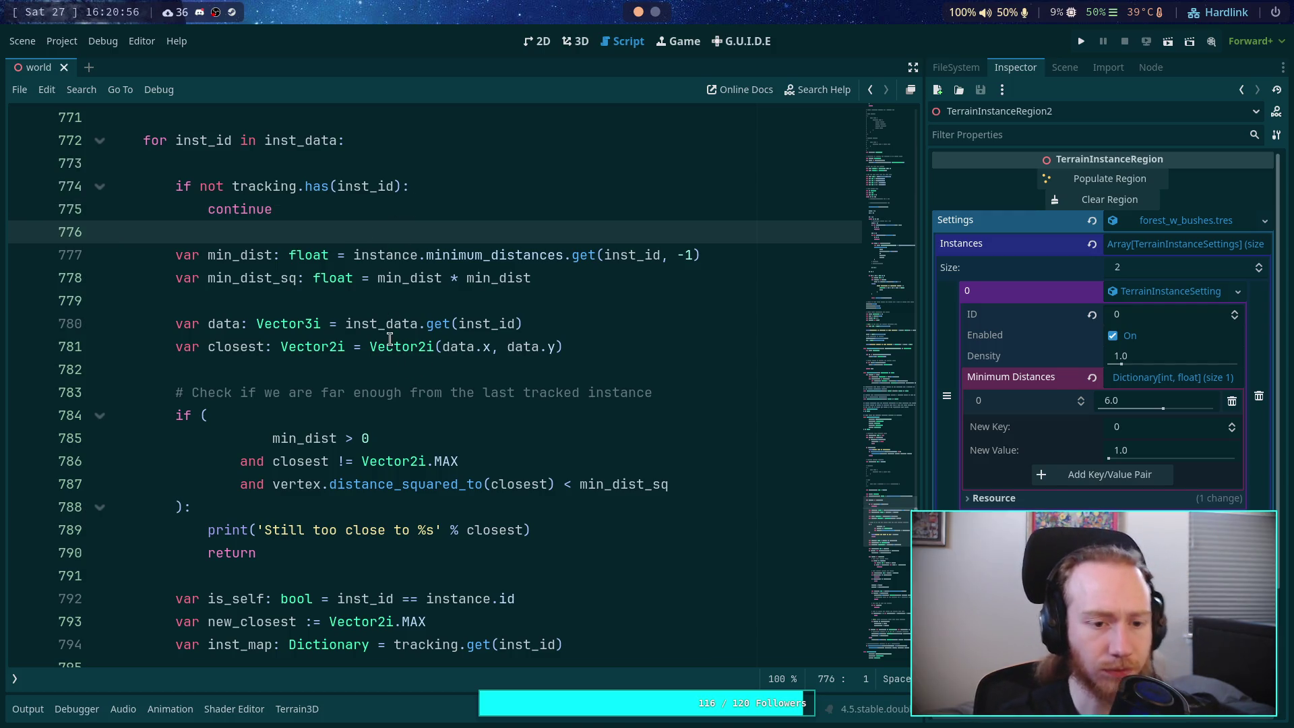
pyautogui.doubleClick(220, 346)
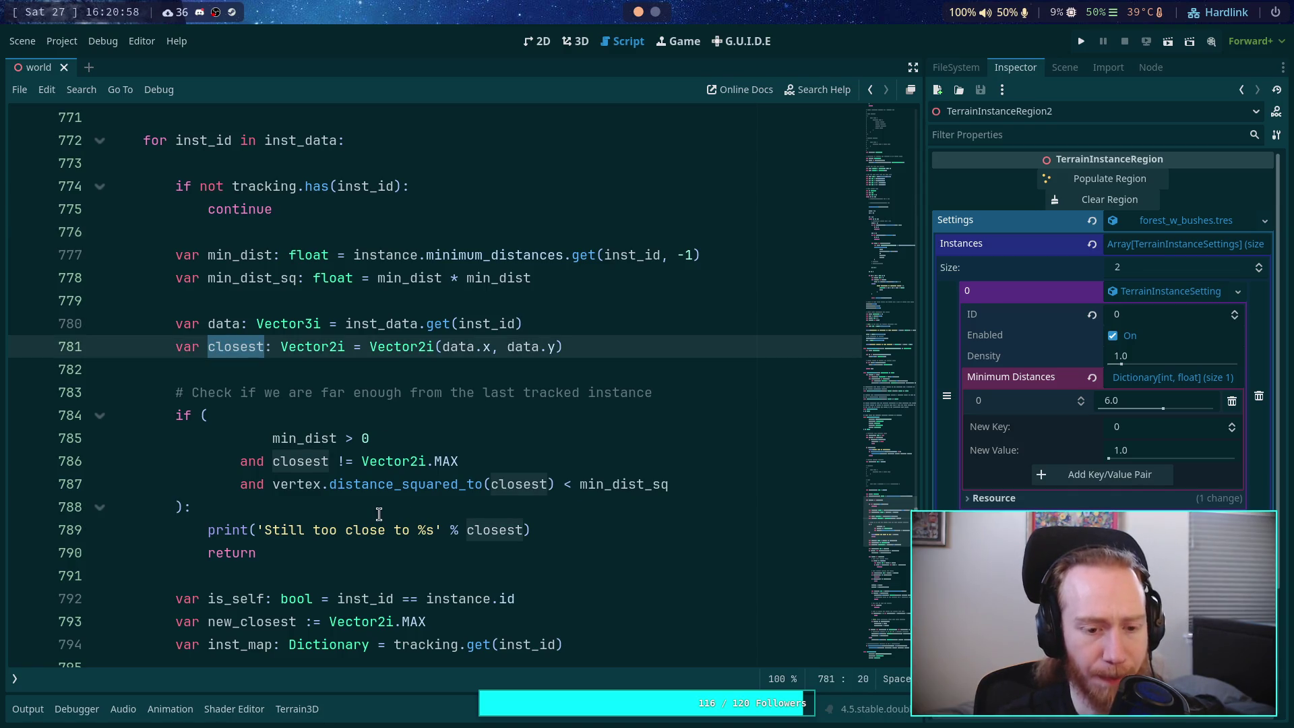
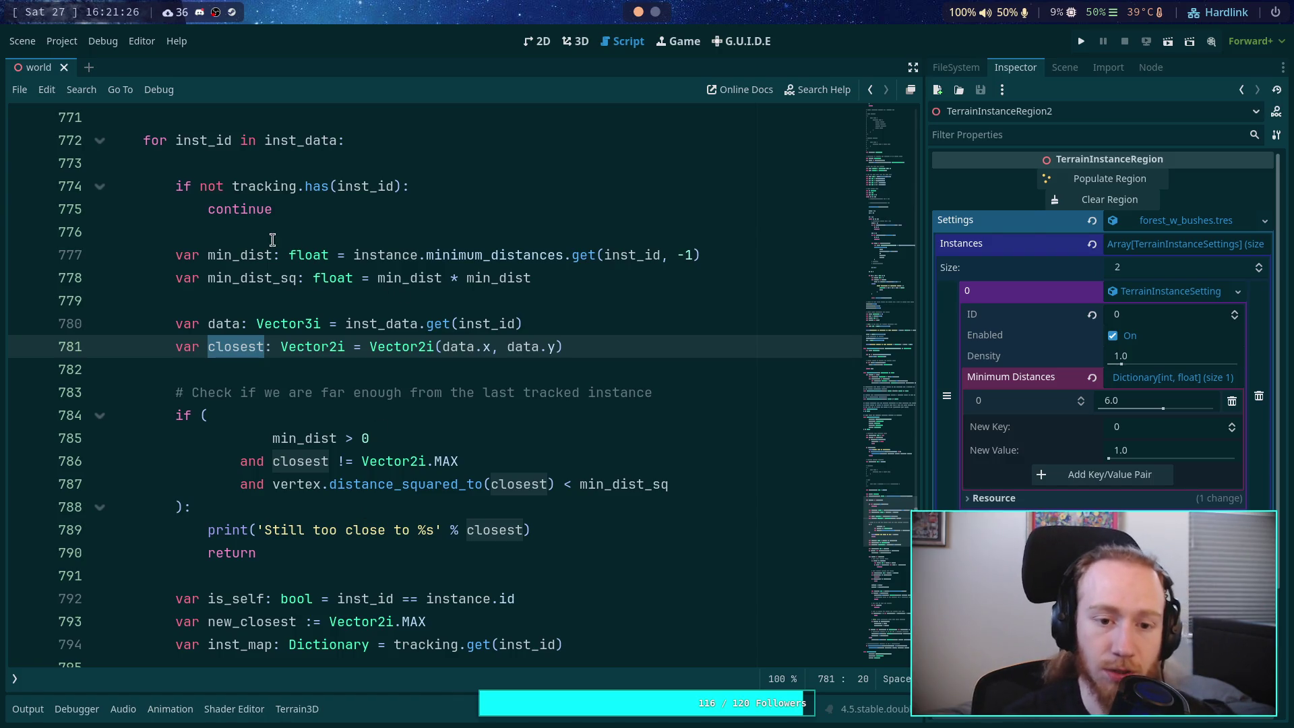
# Step: Review the placement loop by highlighting every use of min_dist_sq and self_dist_sq
pyautogui.moveTo(301, 254)
pyautogui.click(320, 278)
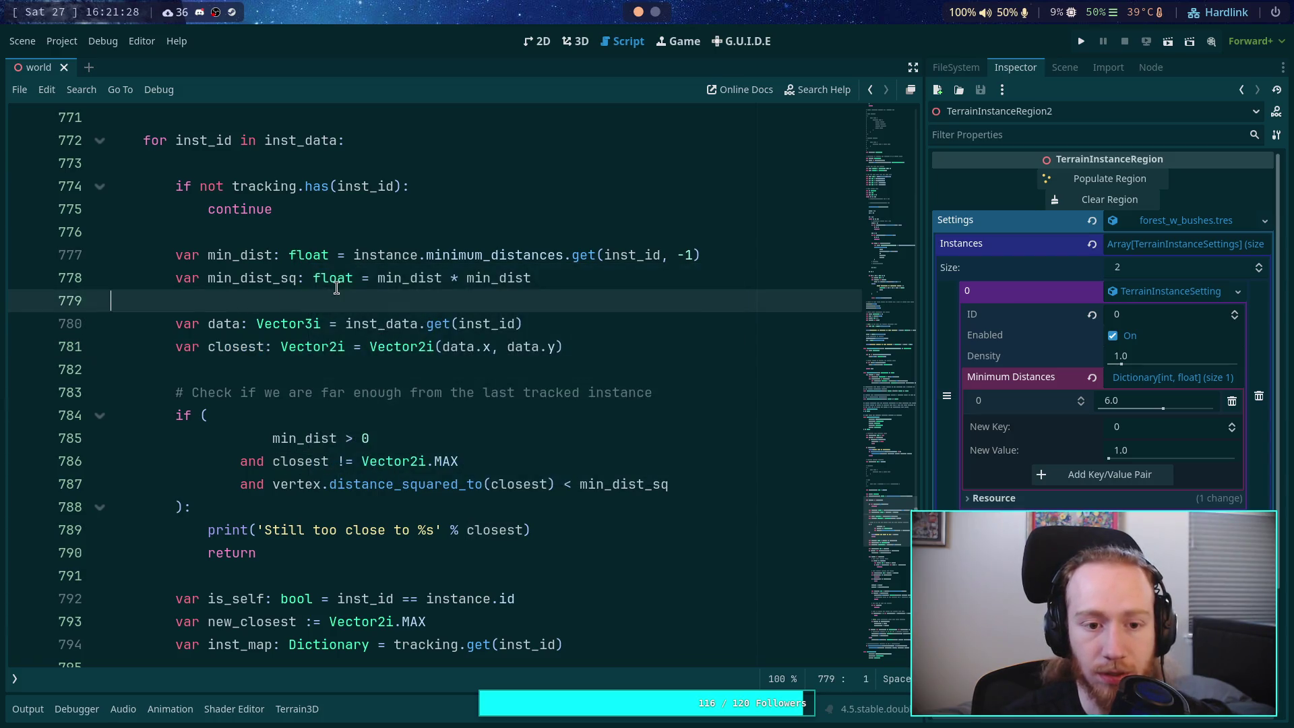
pyautogui.doubleClick(251, 277)
pyautogui.moveTo(313, 338)
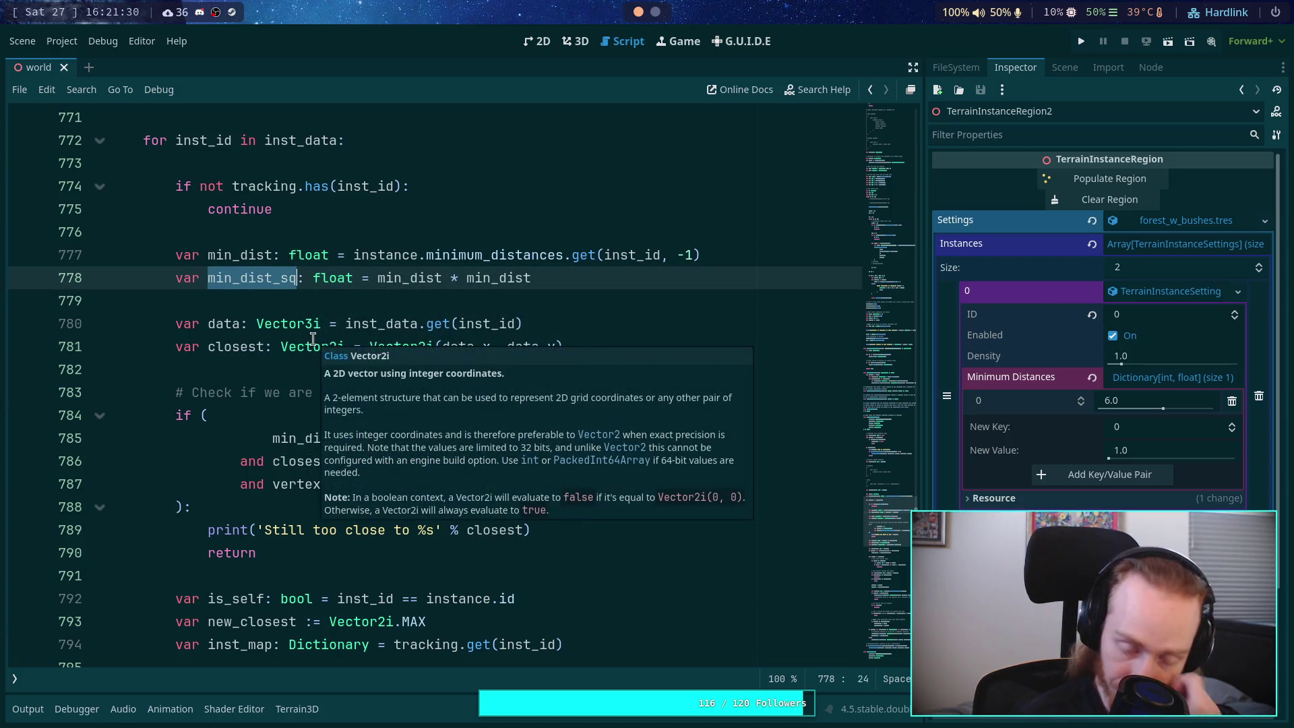
pyautogui.click(263, 575)
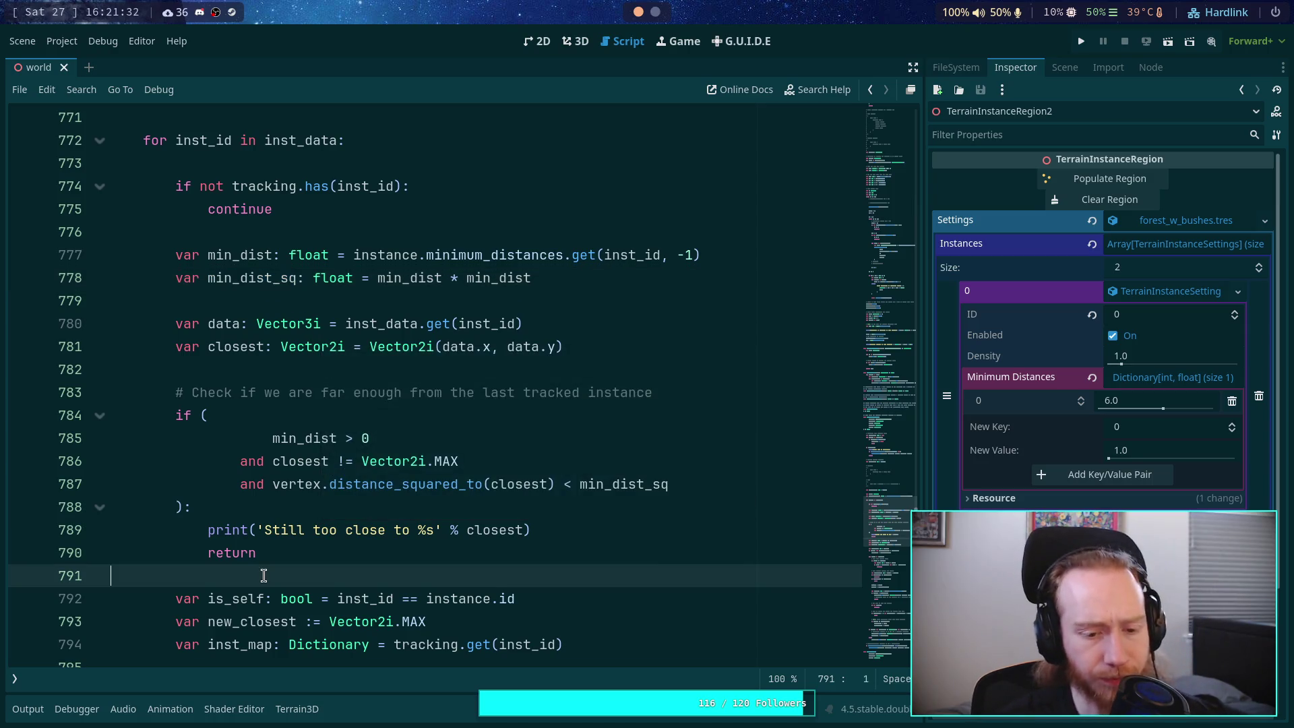
pyautogui.scroll(-3, 273, 539)
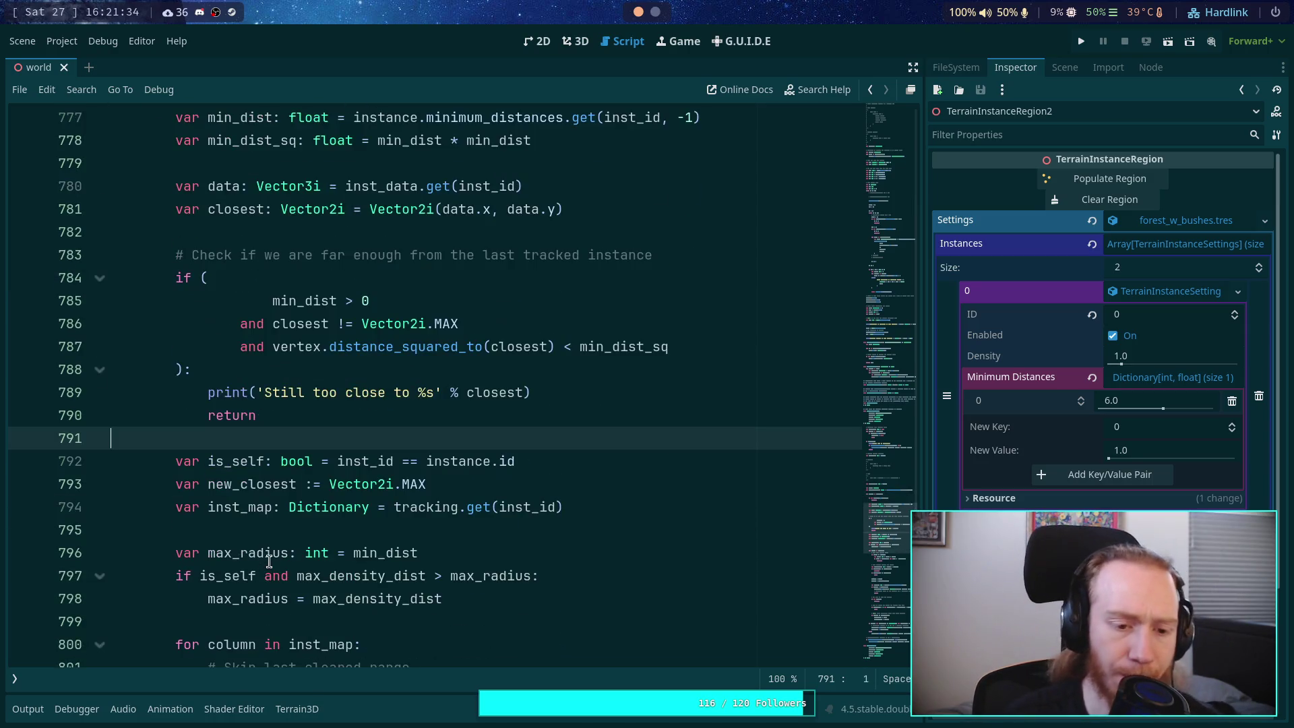
pyautogui.scroll(-2, 279, 458)
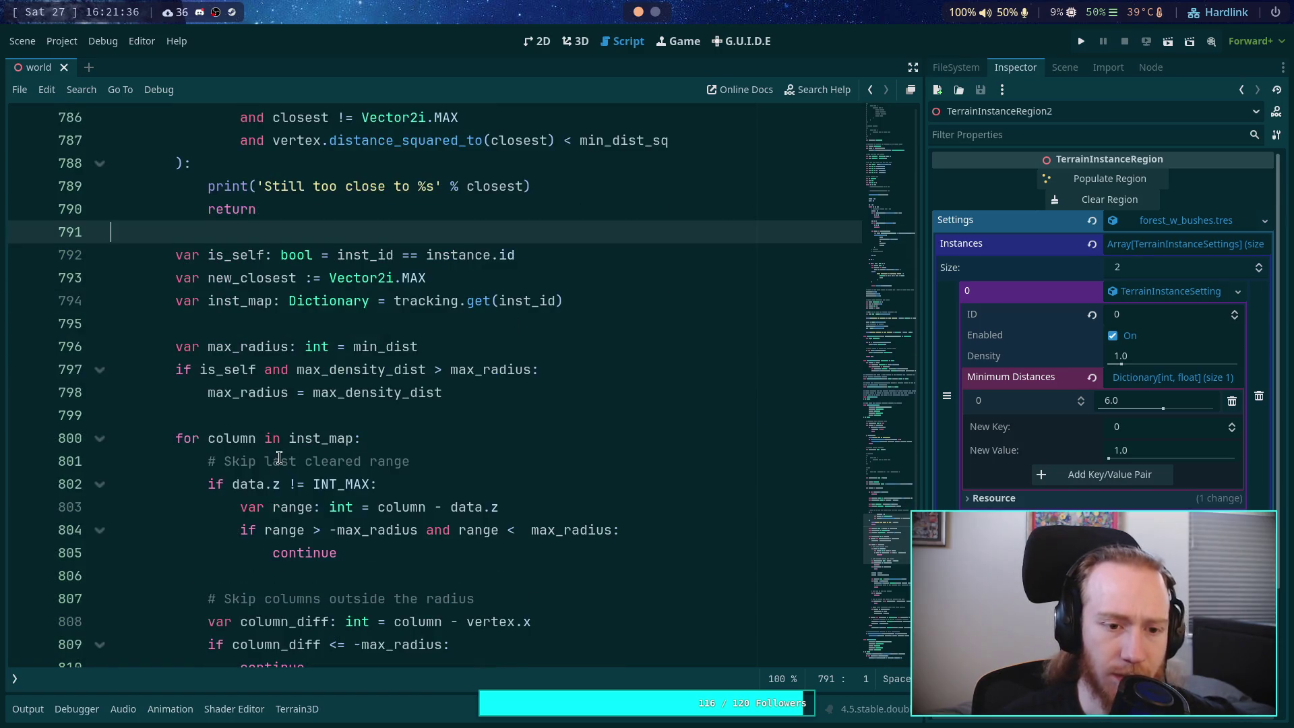
pyautogui.scroll(8, 279, 458)
pyautogui.scroll(1, 279, 459)
pyautogui.doubleClick(216, 307)
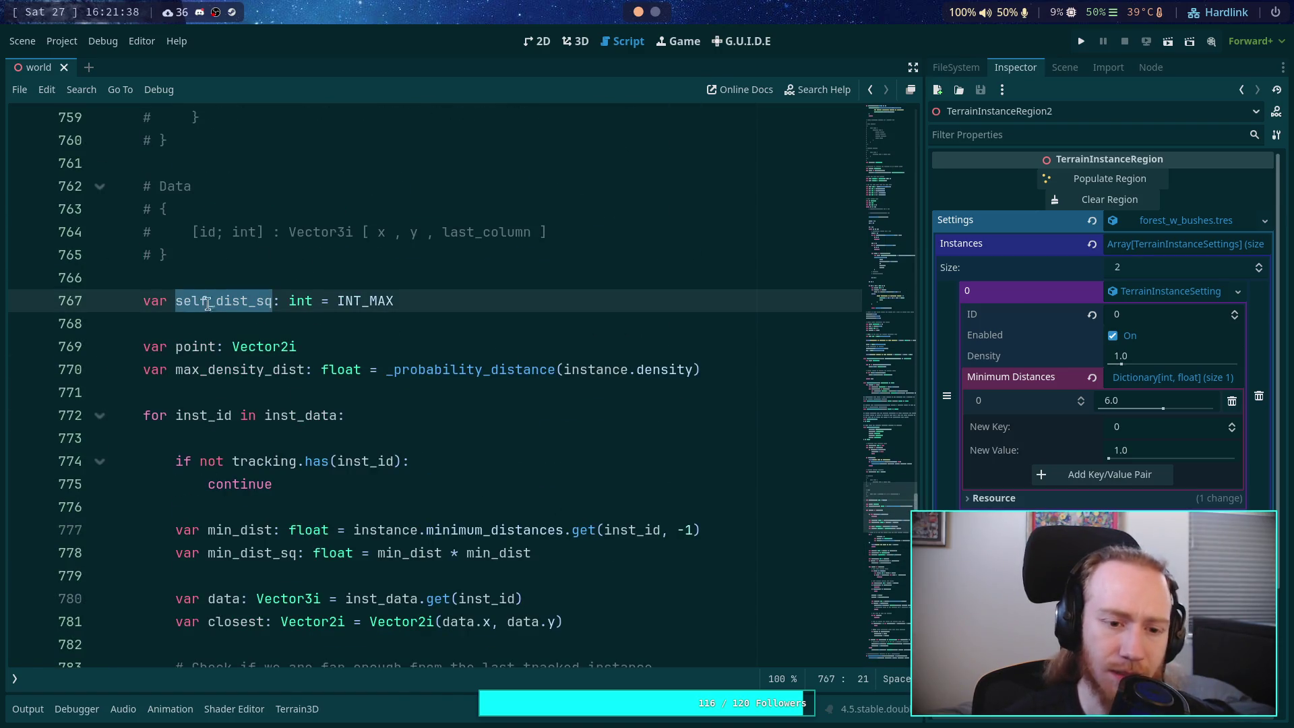
pyautogui.scroll(-1, 214, 332)
pyautogui.scroll(-1, 214, 331)
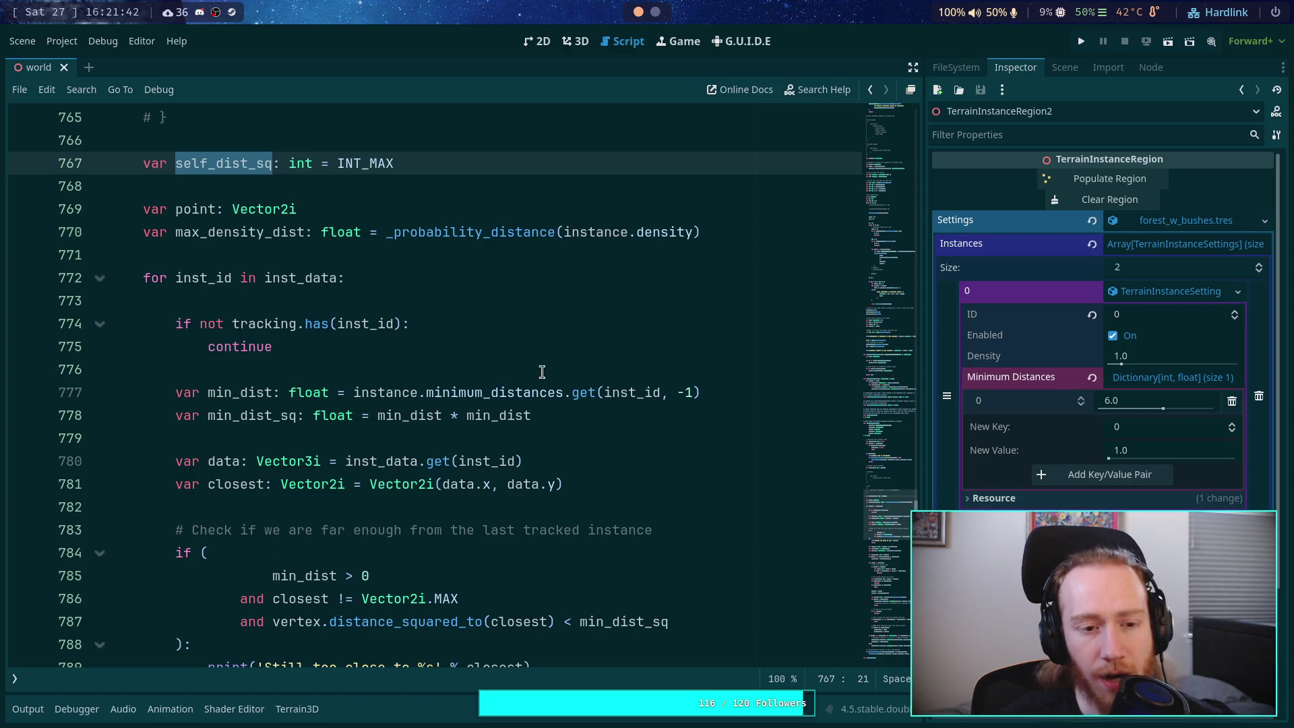
pyautogui.click(468, 369)
pyautogui.scroll(-2, 454, 372)
pyautogui.scroll(-7, 454, 373)
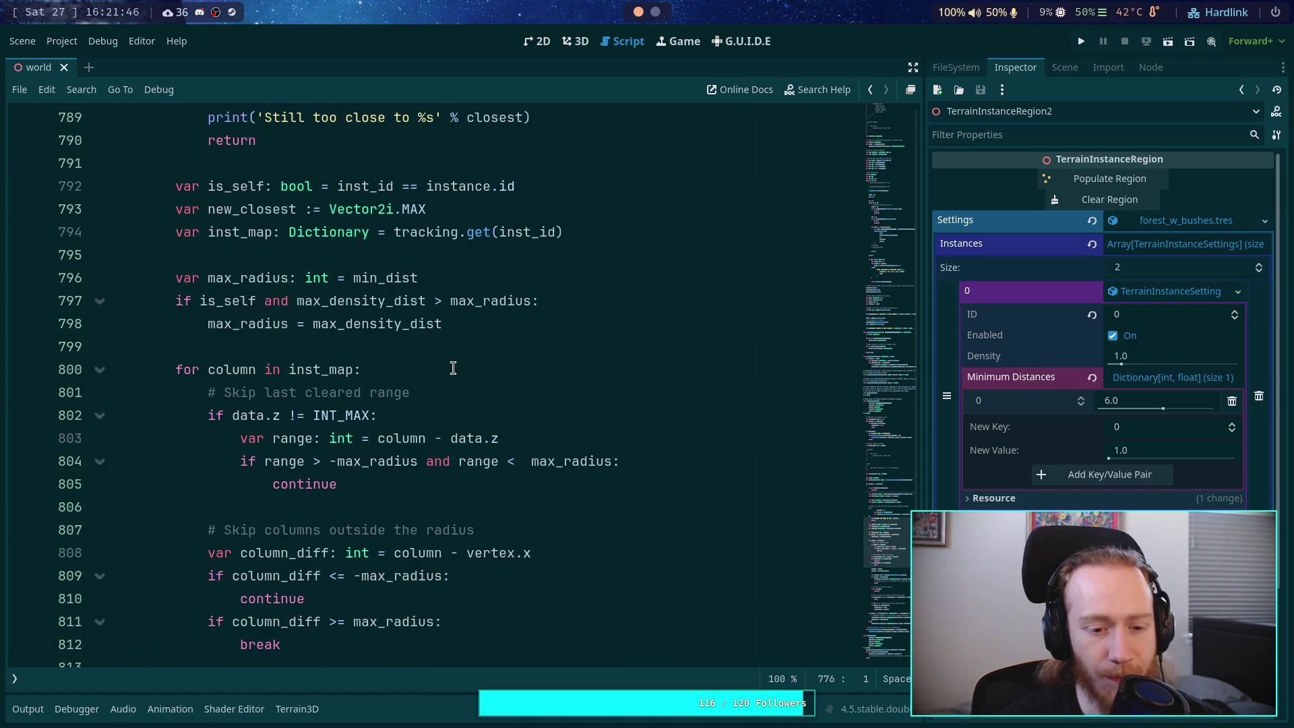
pyautogui.scroll(3, 453, 367)
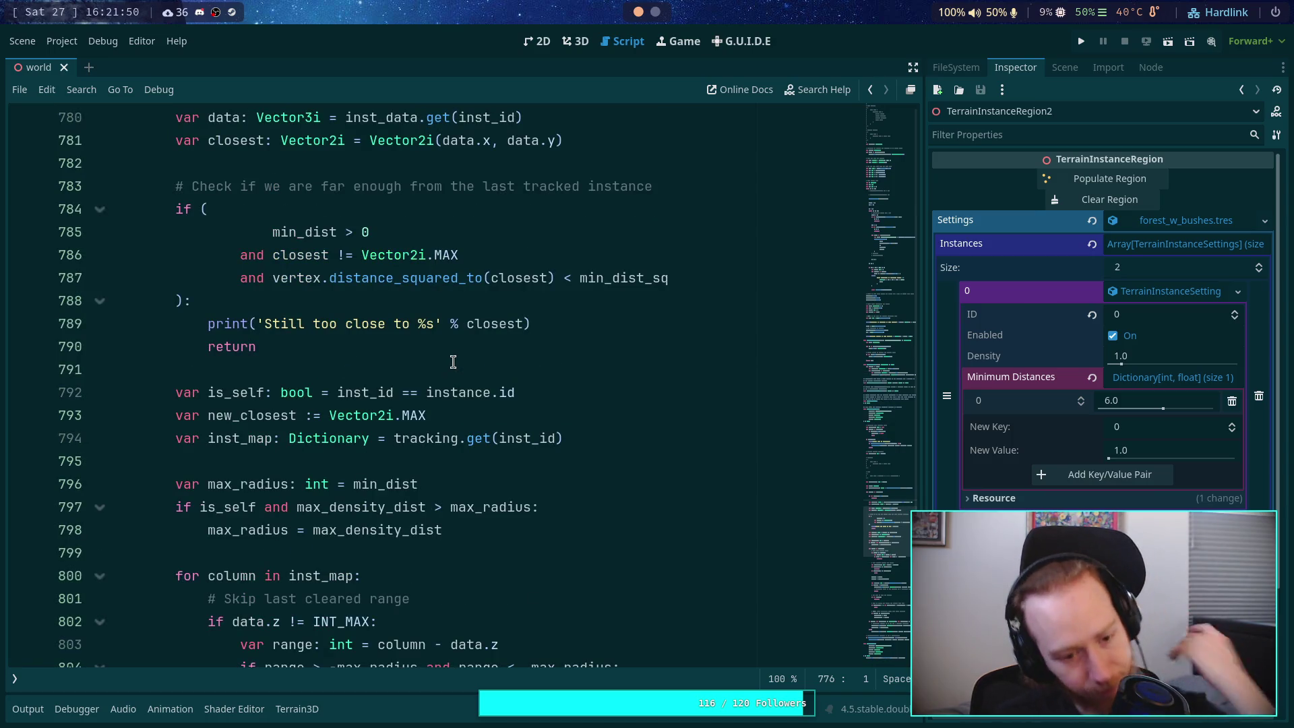
pyautogui.scroll(-1, 454, 374)
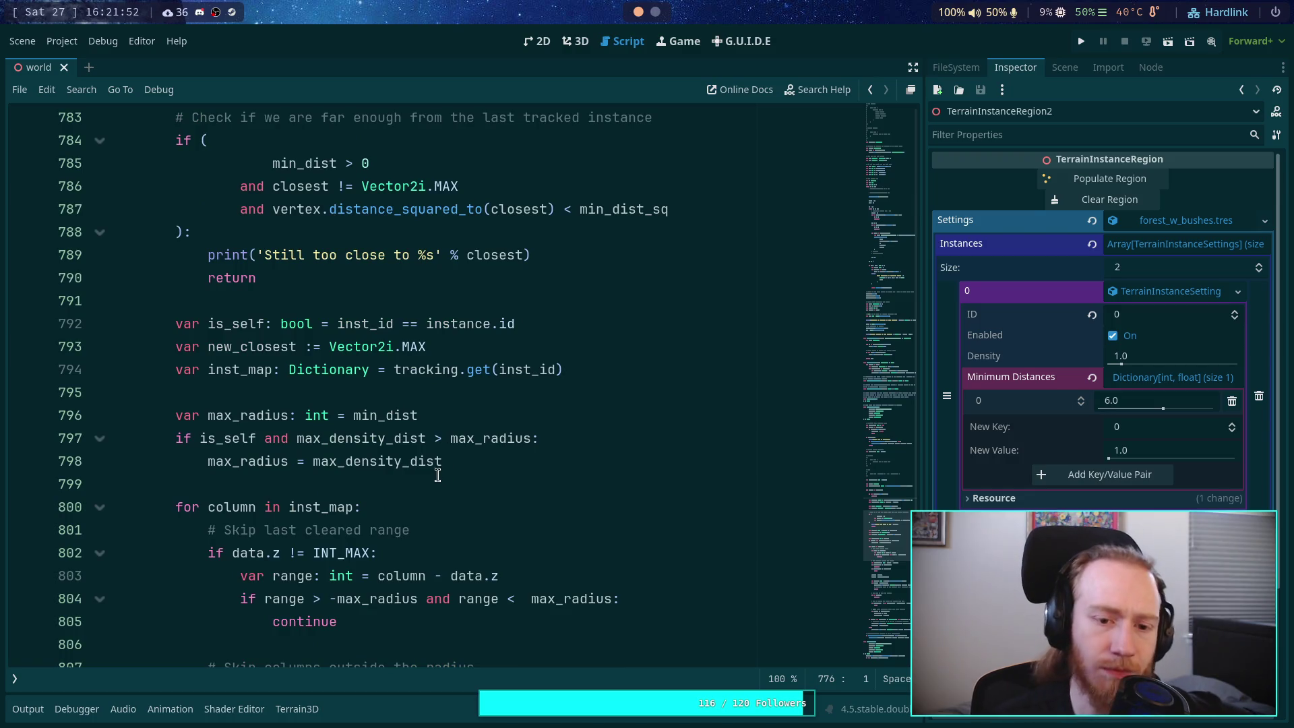
# Step: Trace inst_id, new_closest, inst_map and max_radius through the loop
pyautogui.doubleClick(378, 324)
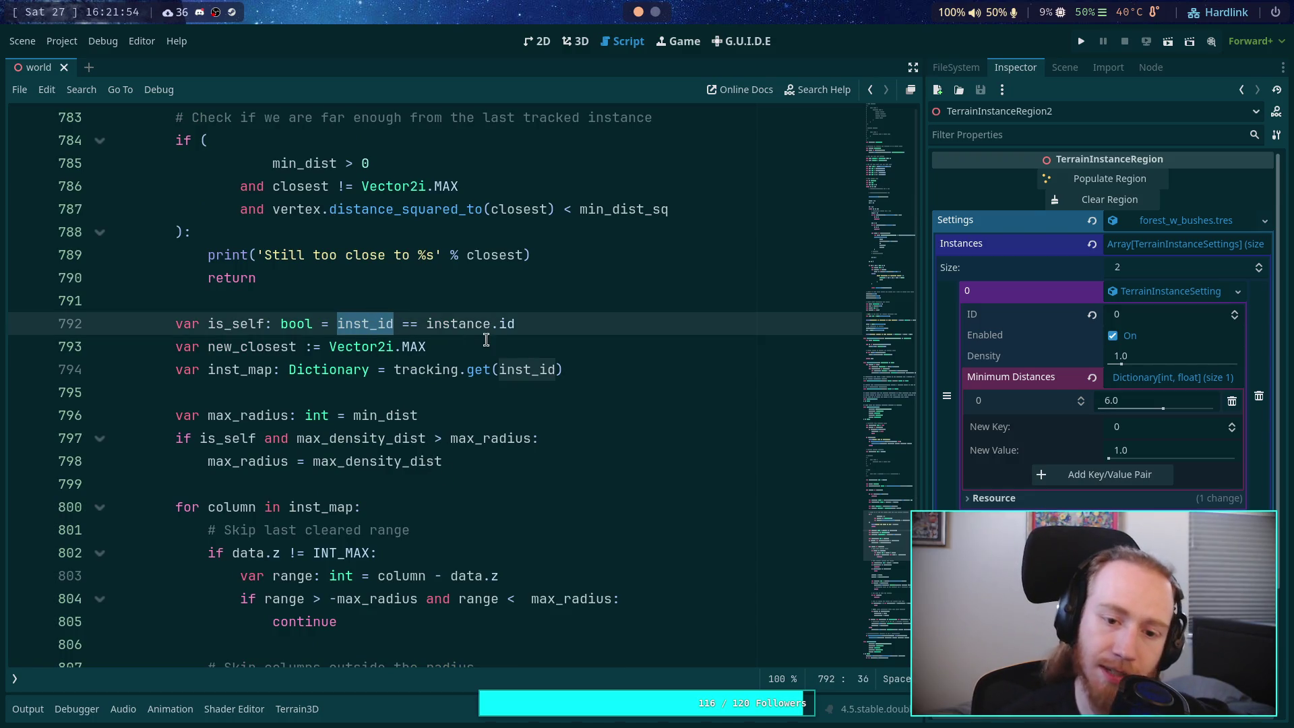
pyautogui.doubleClick(256, 347)
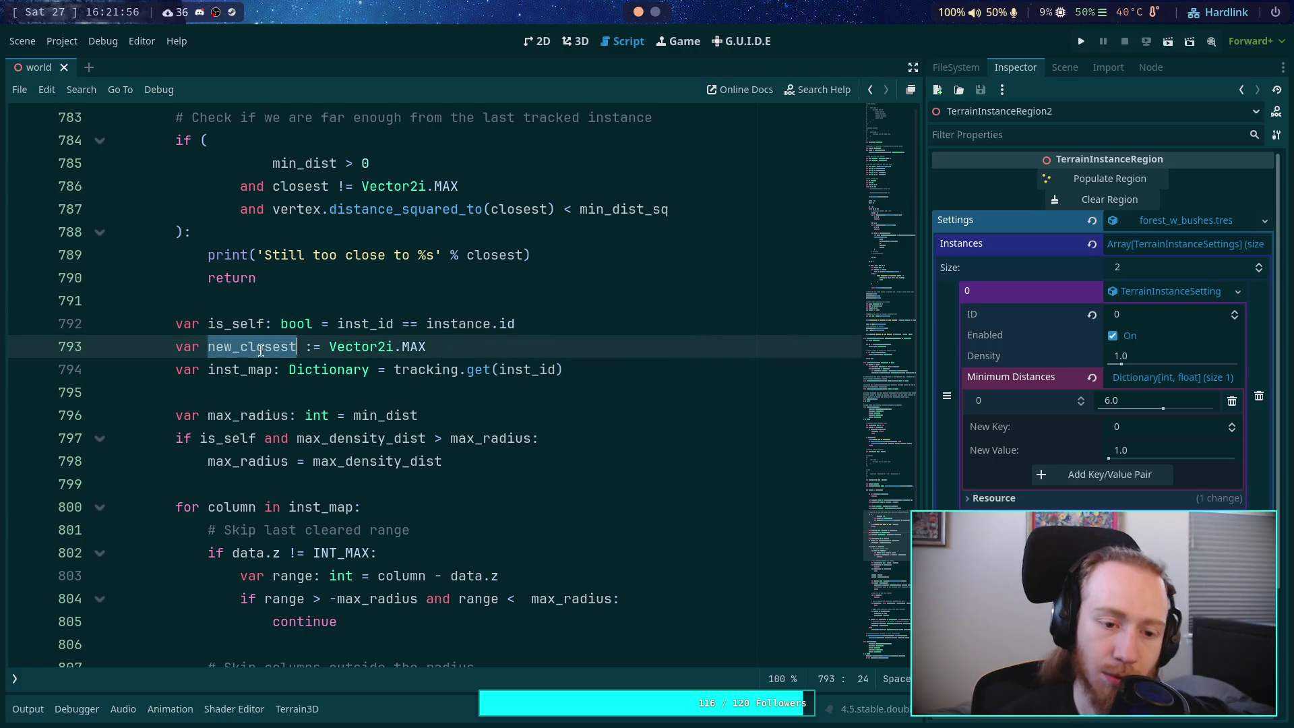
pyautogui.doubleClick(240, 369)
pyautogui.scroll(-1, 358, 404)
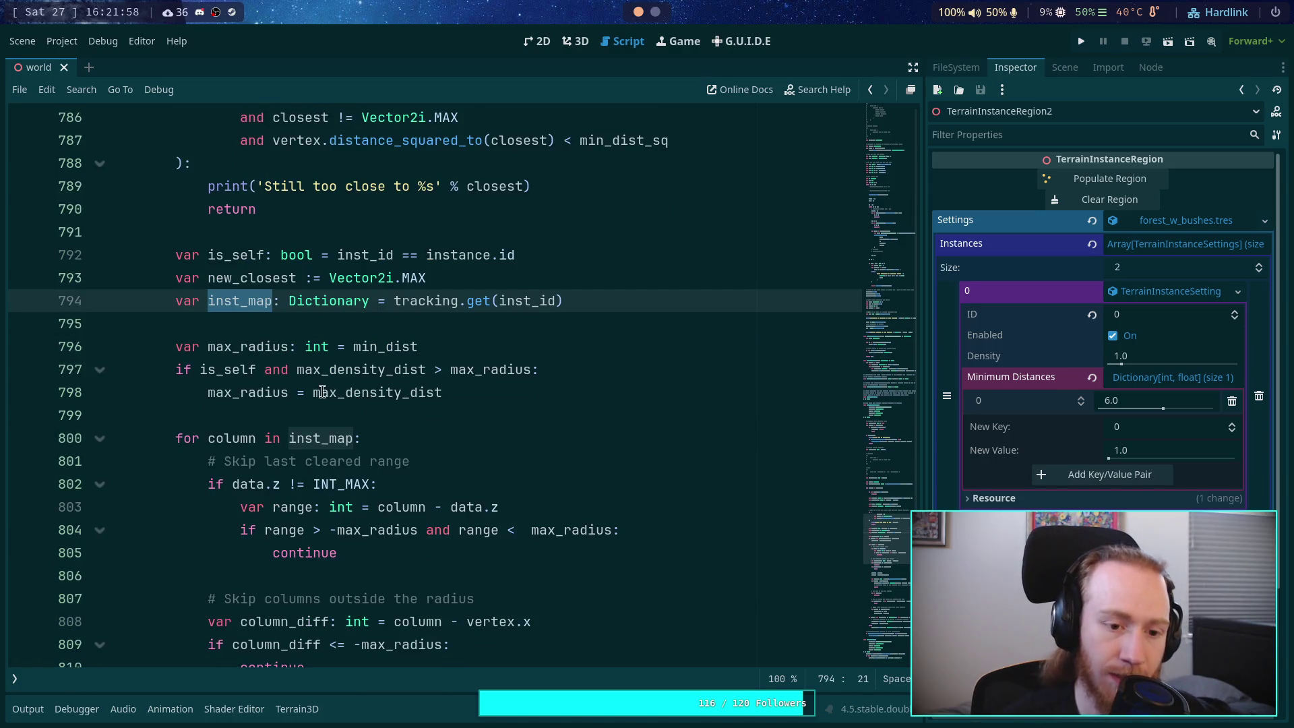
pyautogui.doubleClick(266, 348)
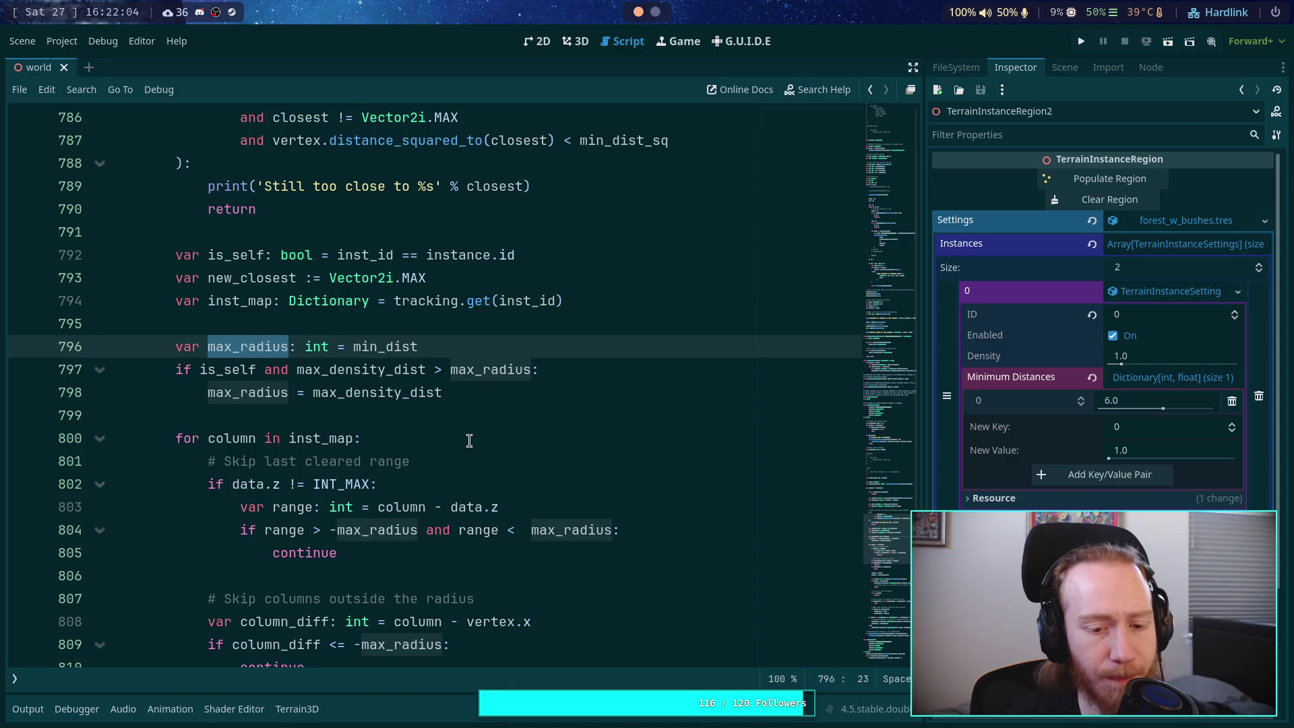
pyautogui.scroll(-1, 469, 441)
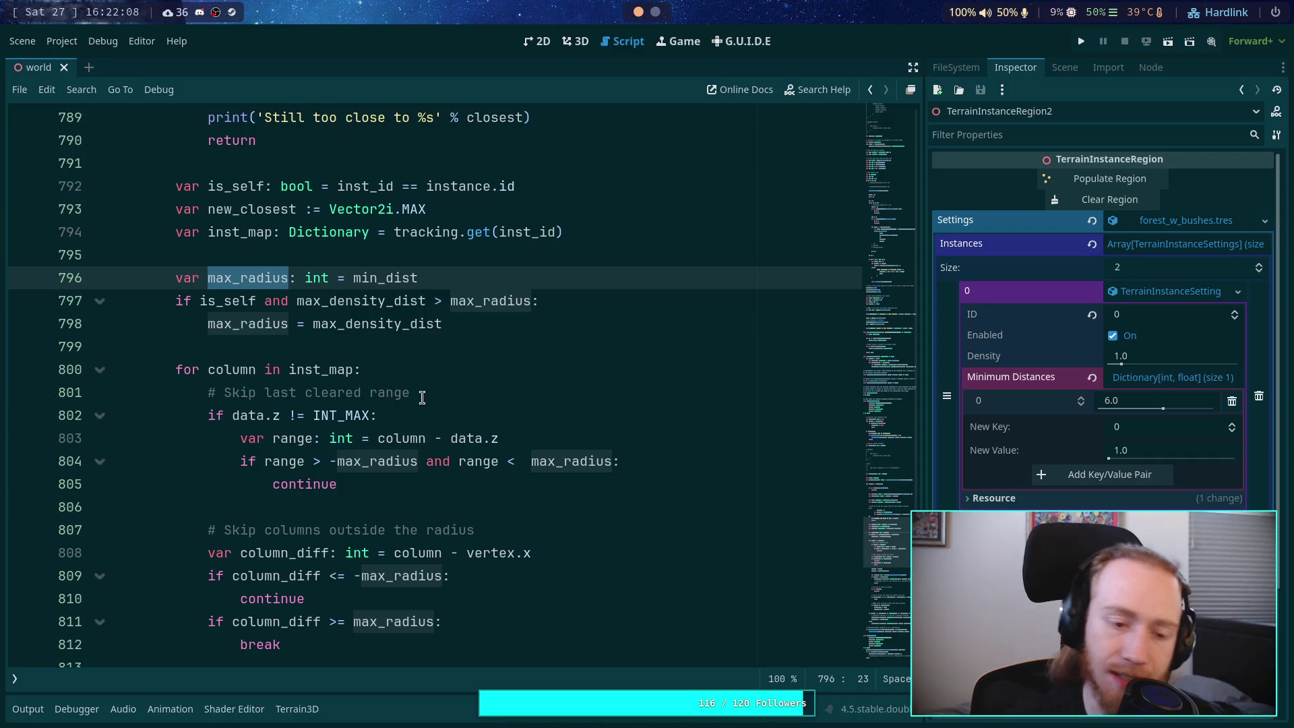
pyautogui.scroll(20, 421, 397)
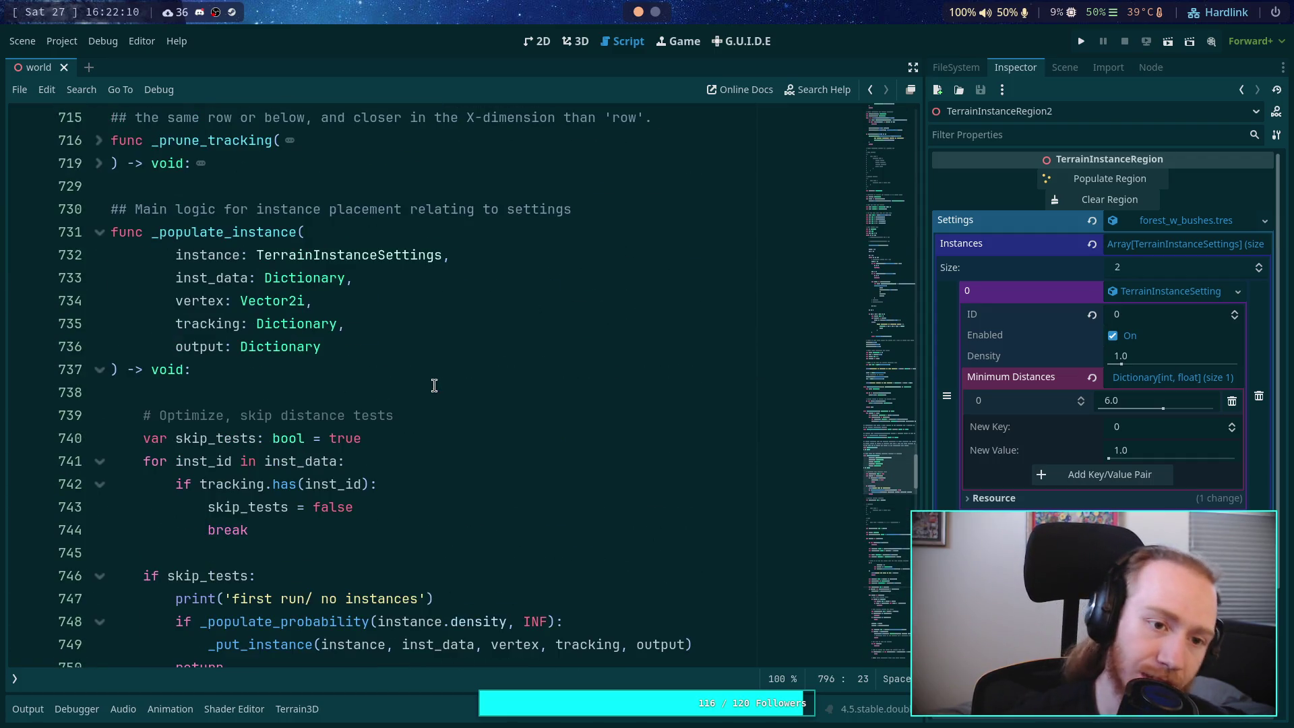
pyautogui.scroll(7, 434, 385)
pyautogui.scroll(3, 102, 376)
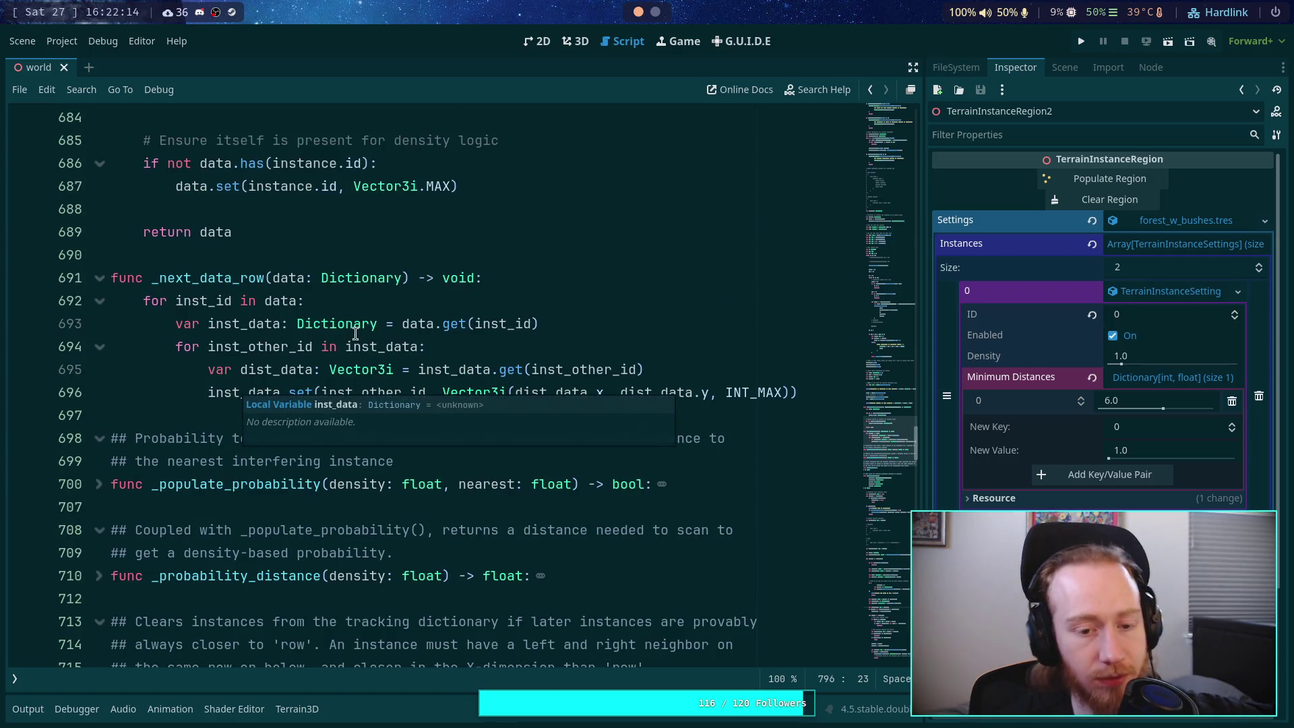
pyautogui.moveTo(355, 333)
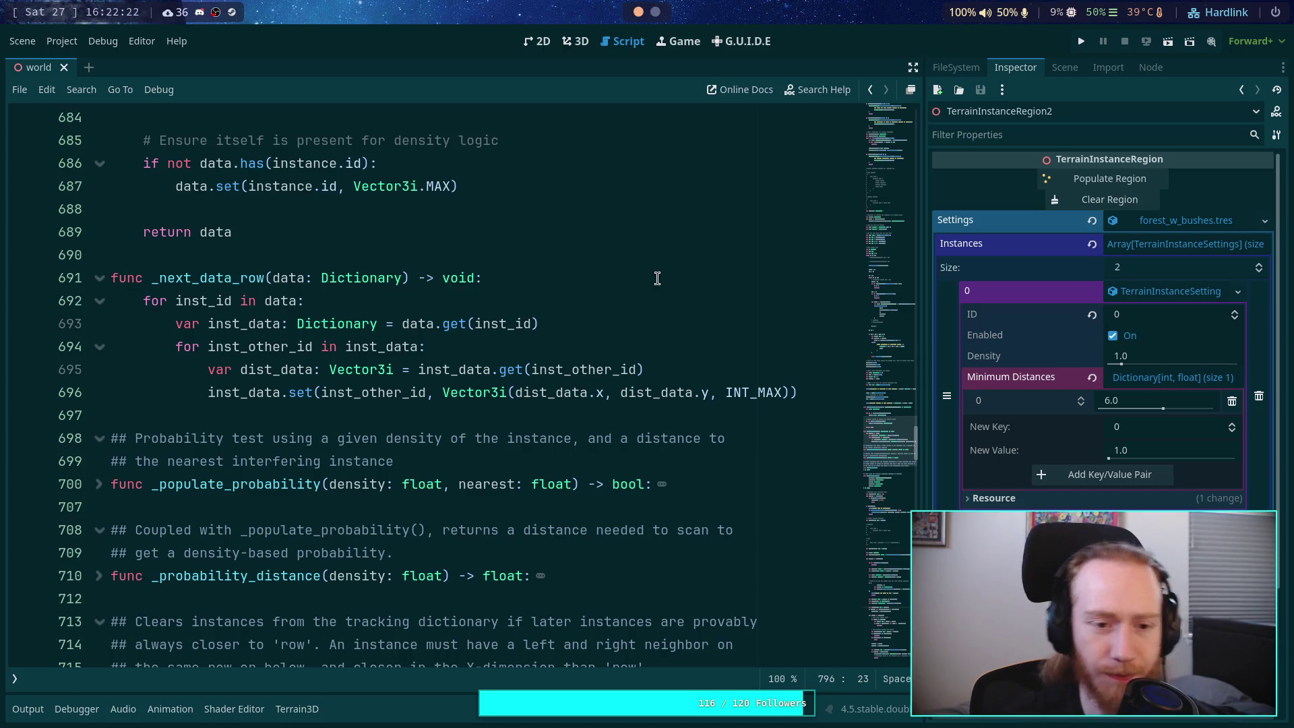
pyautogui.moveTo(572, 360)
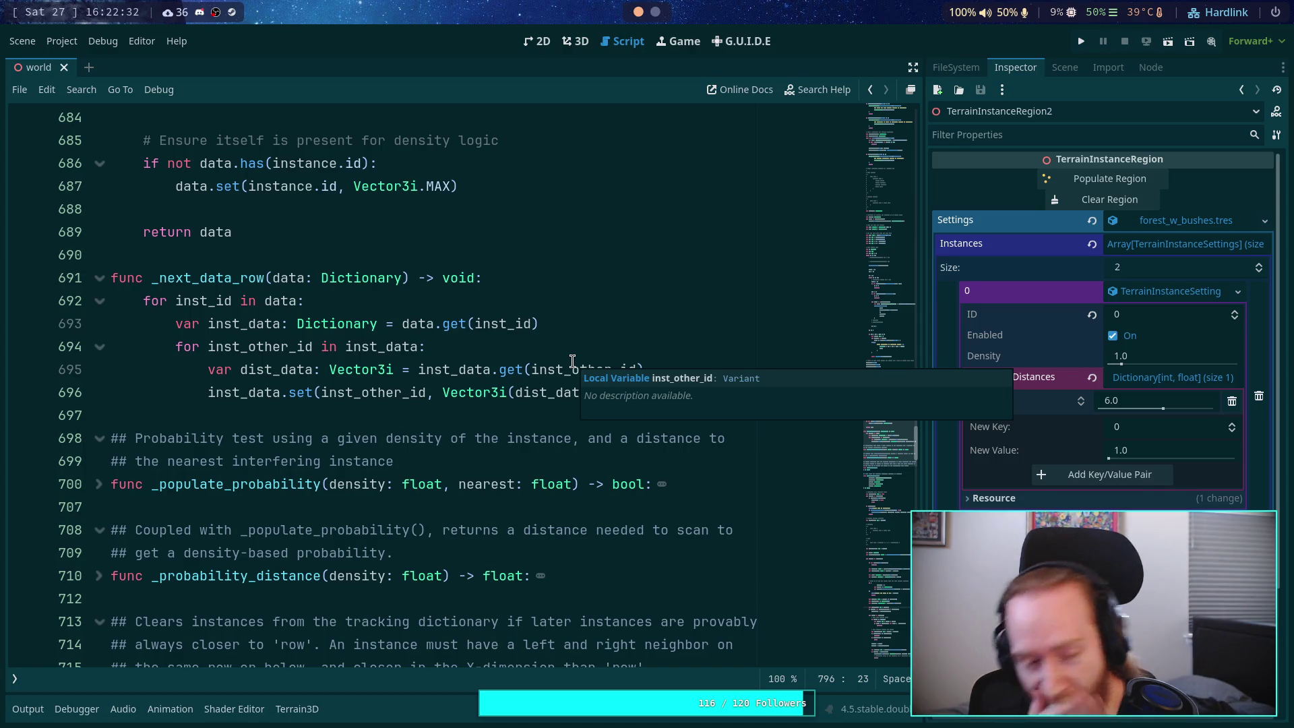
pyautogui.scroll(-15, 440, 396)
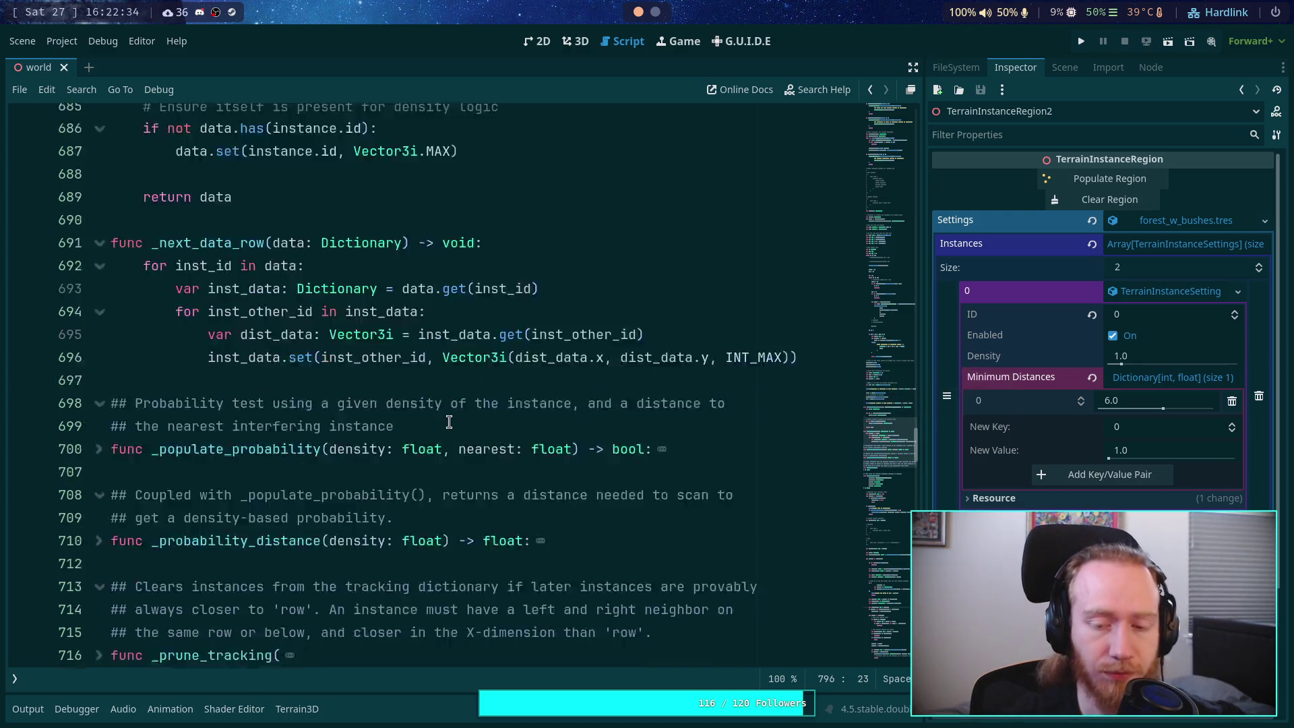
pyautogui.scroll(-10, 440, 396)
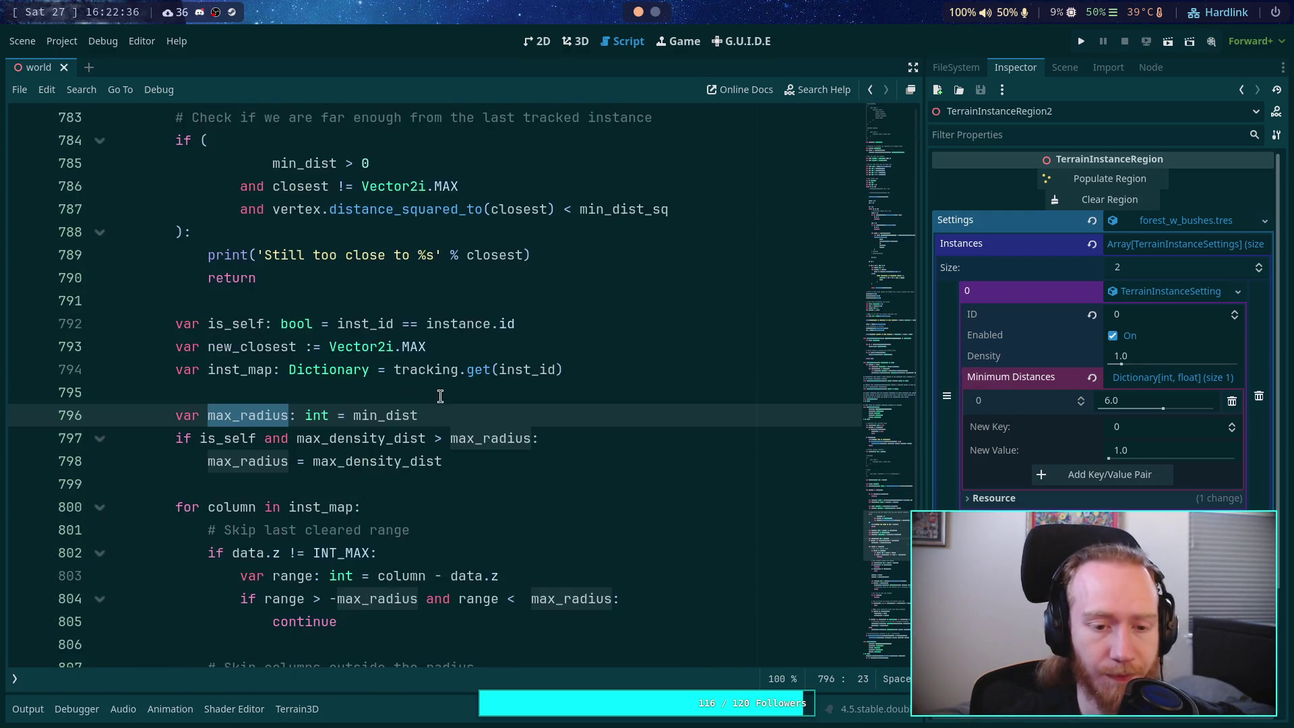
pyautogui.scroll(-4, 418, 374)
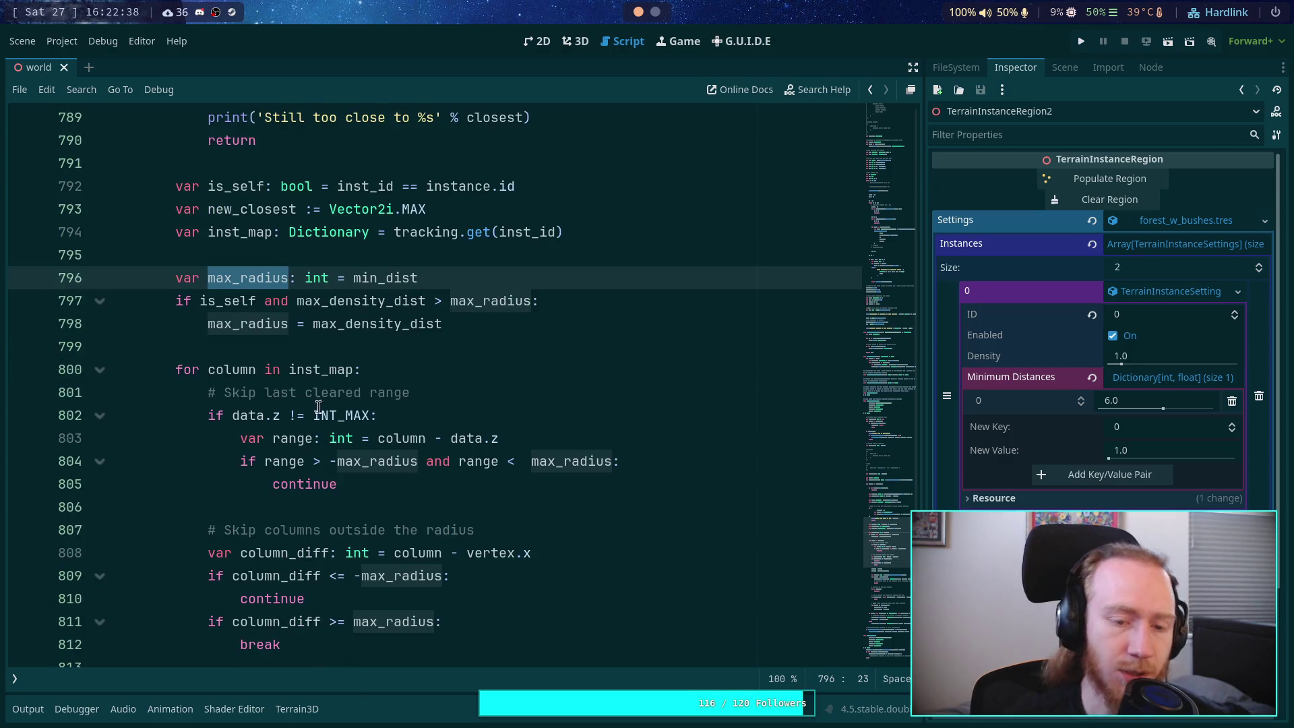
# Step: Inspect the lines 803–805 skip range, the column_diff radius checks, and inst_data uses
pyautogui.moveTo(337, 346); pyautogui.dragTo(240, 300)
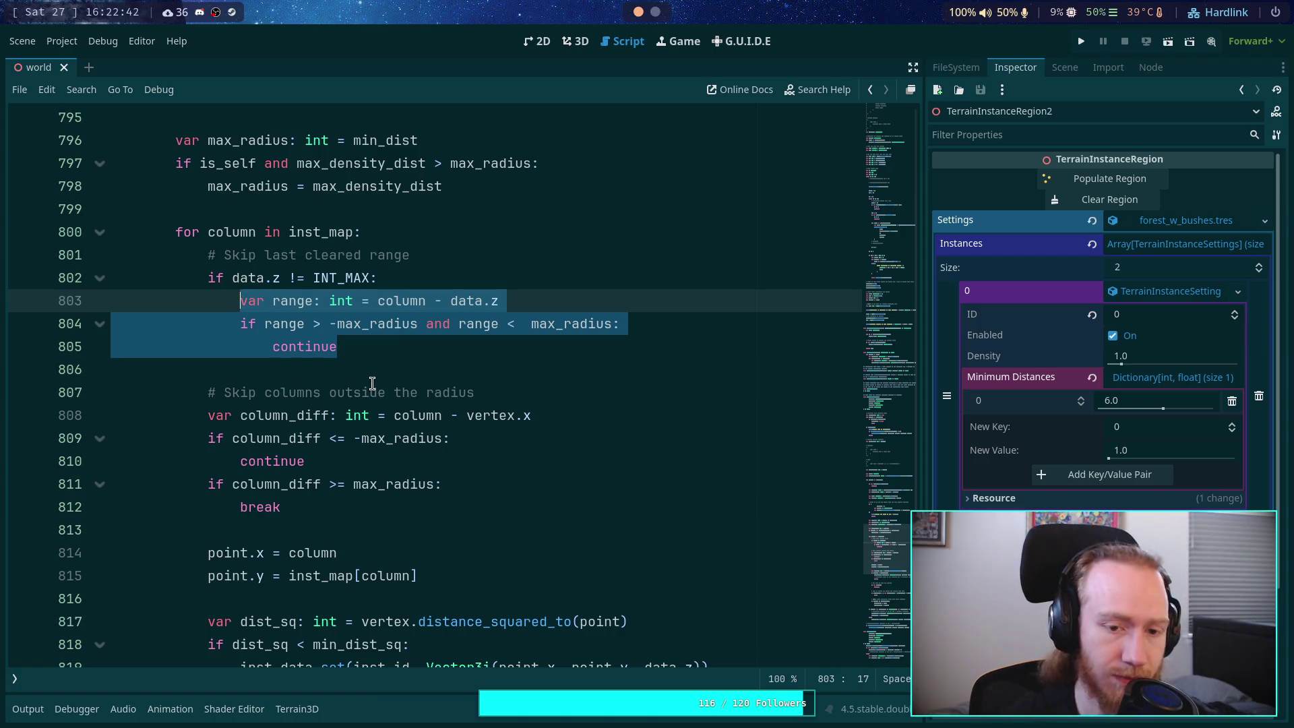
pyautogui.click(395, 436)
pyautogui.click(290, 419)
pyautogui.click(424, 416)
pyautogui.doubleClick(424, 416)
pyautogui.doubleClick(400, 439)
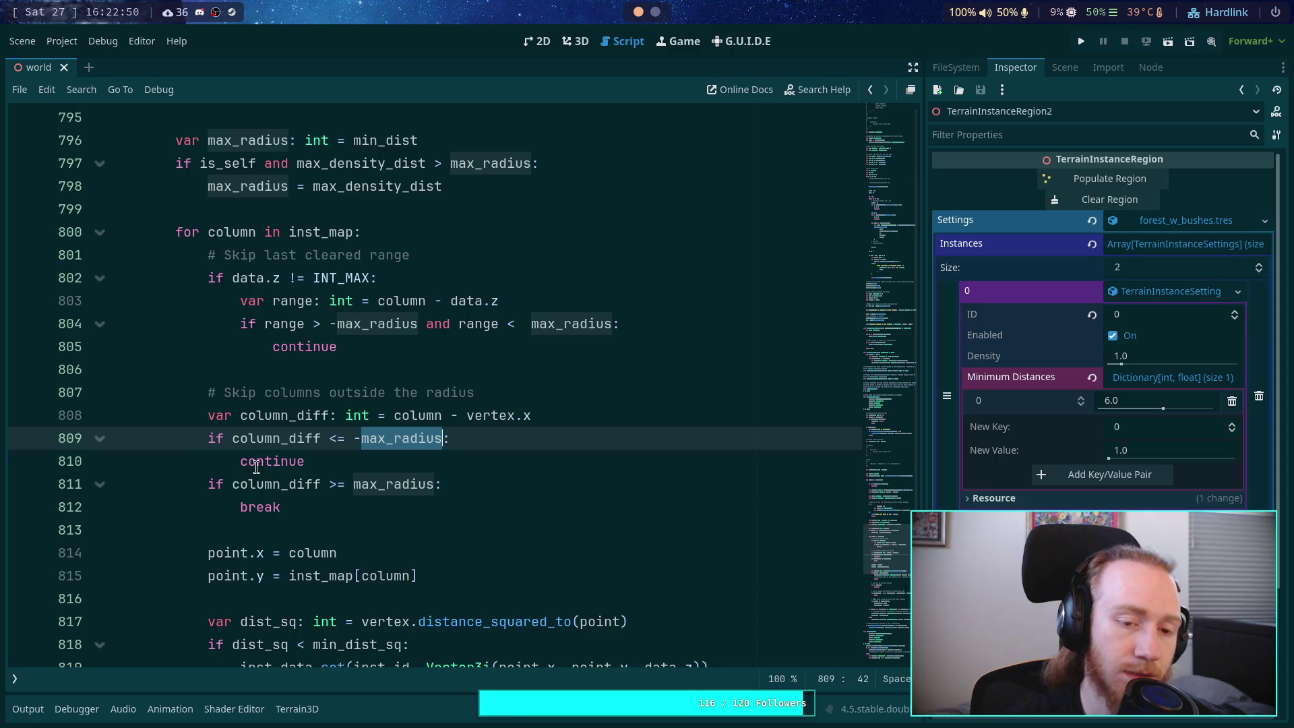
pyautogui.scroll(-2, 256, 466)
pyautogui.scroll(7, 256, 466)
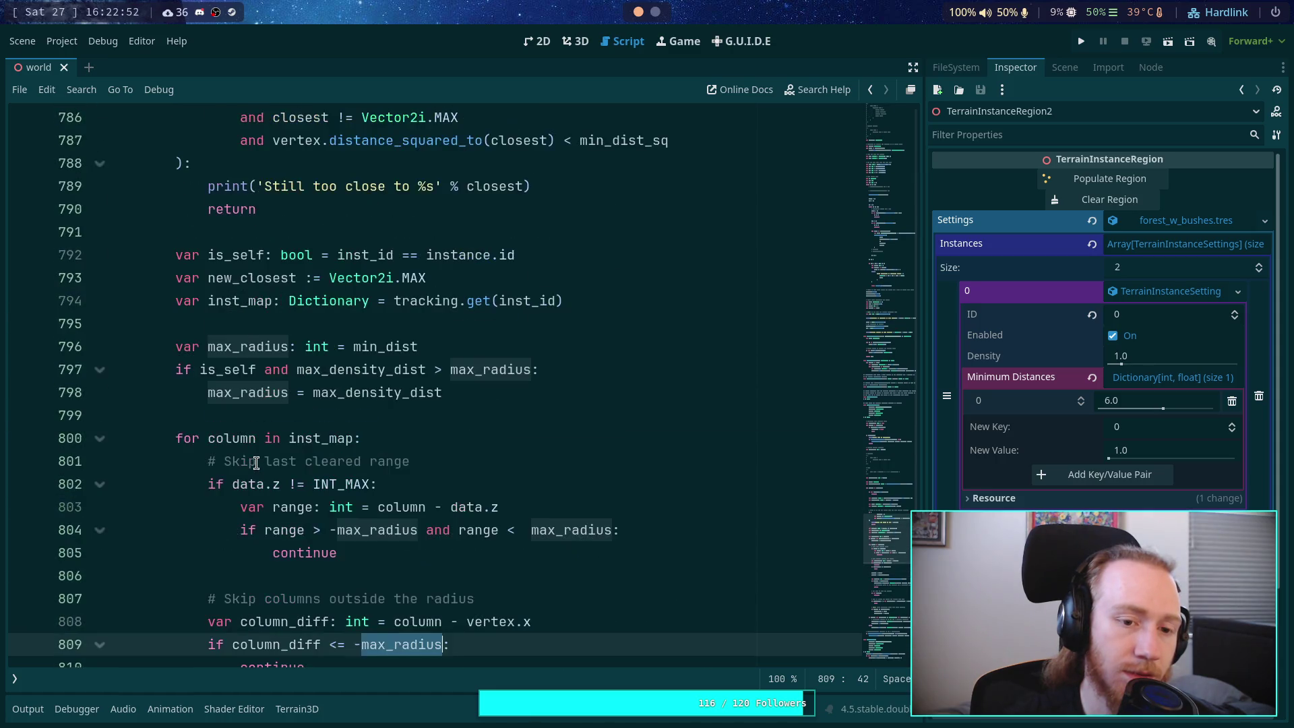
pyautogui.scroll(-6, 257, 463)
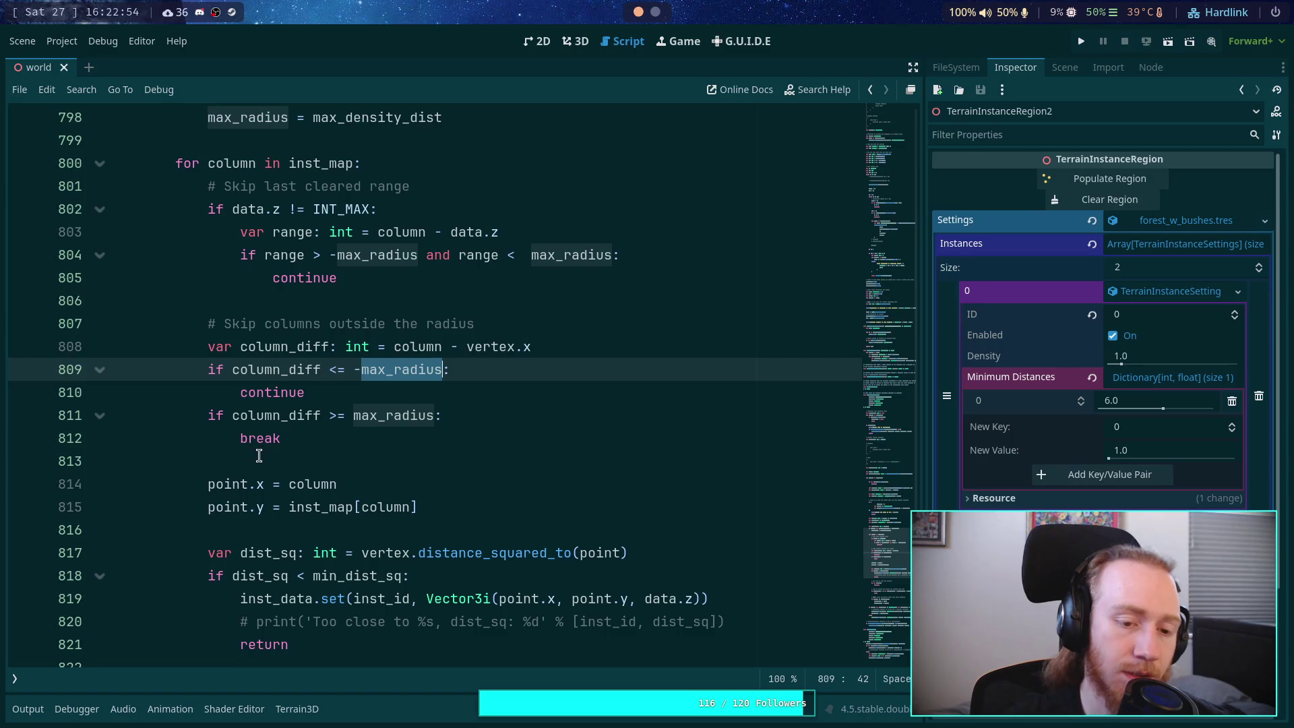
pyautogui.scroll(-3, 273, 464)
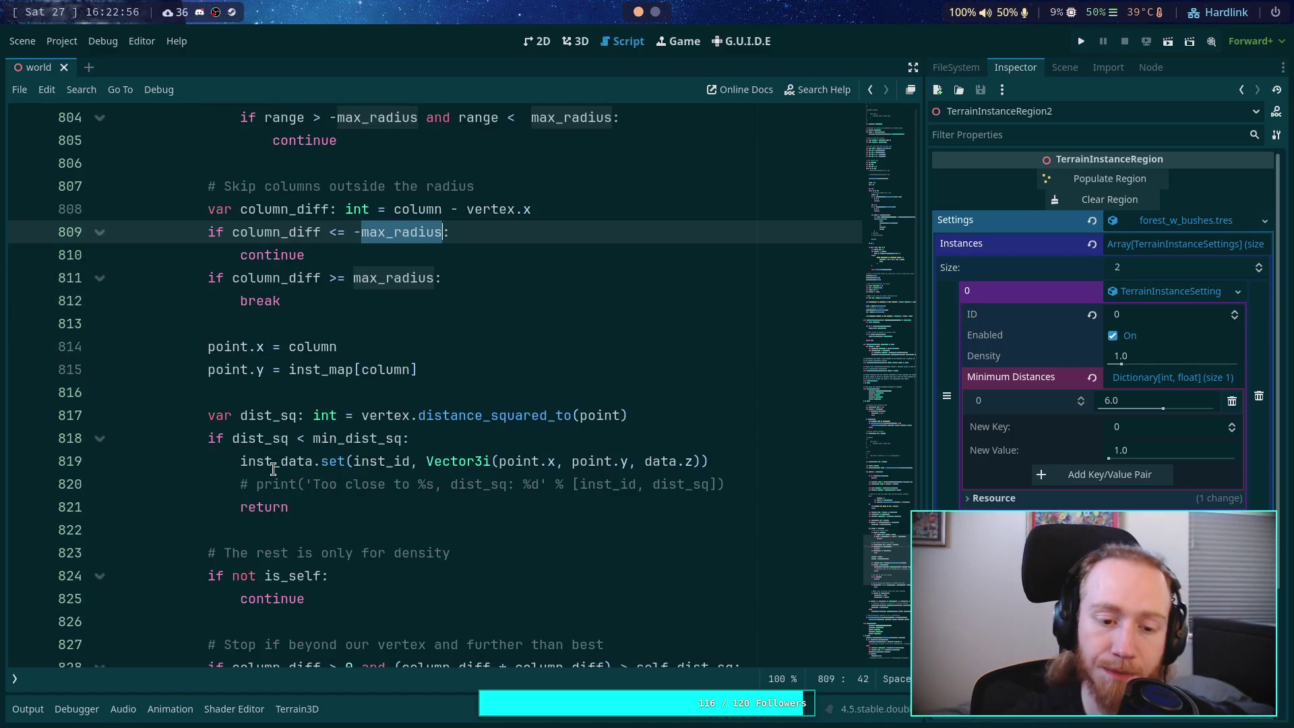
pyautogui.scroll(1, 273, 458)
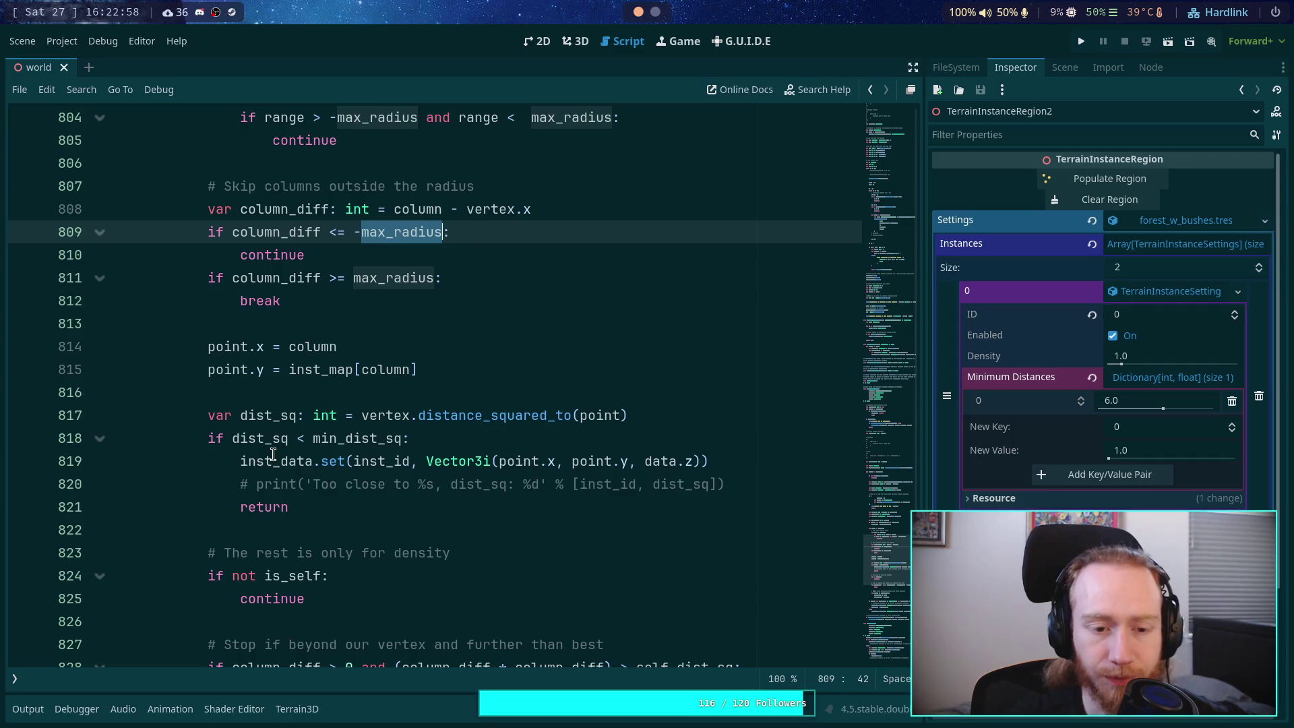
pyautogui.scroll(-2, 266, 448)
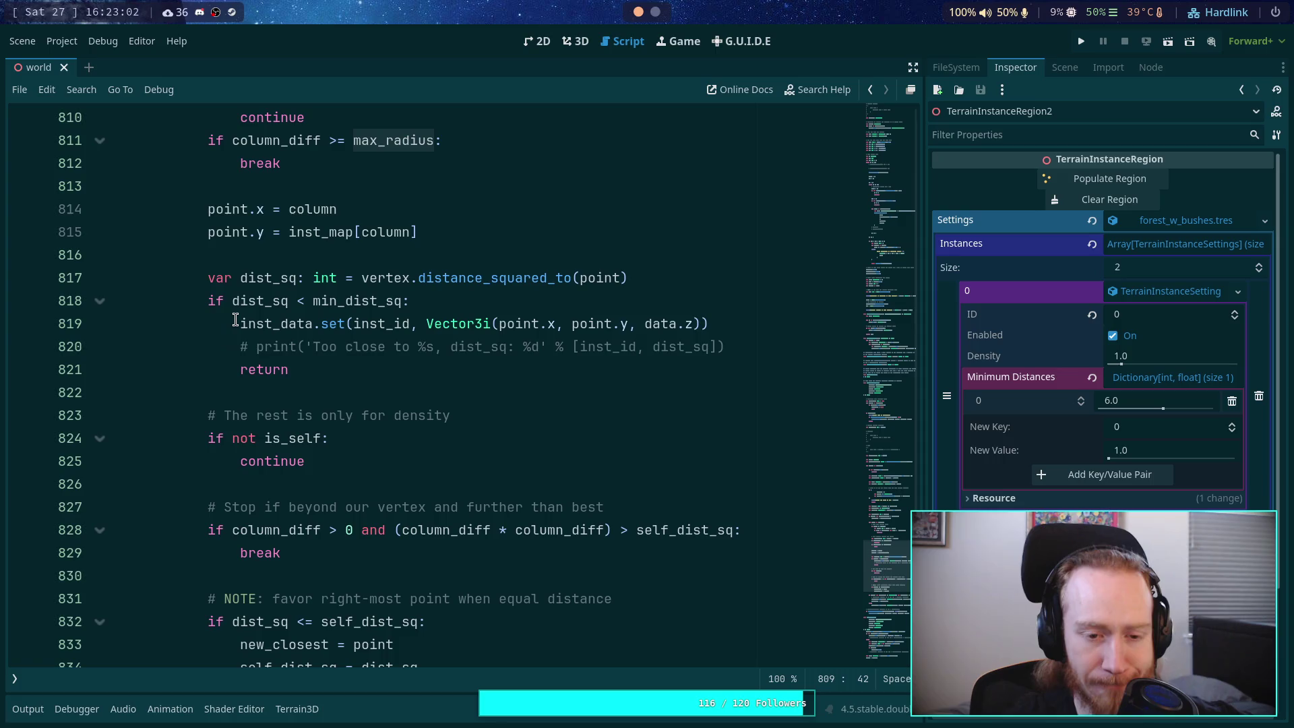
pyautogui.scroll(2, 235, 320)
pyautogui.doubleClick(269, 455)
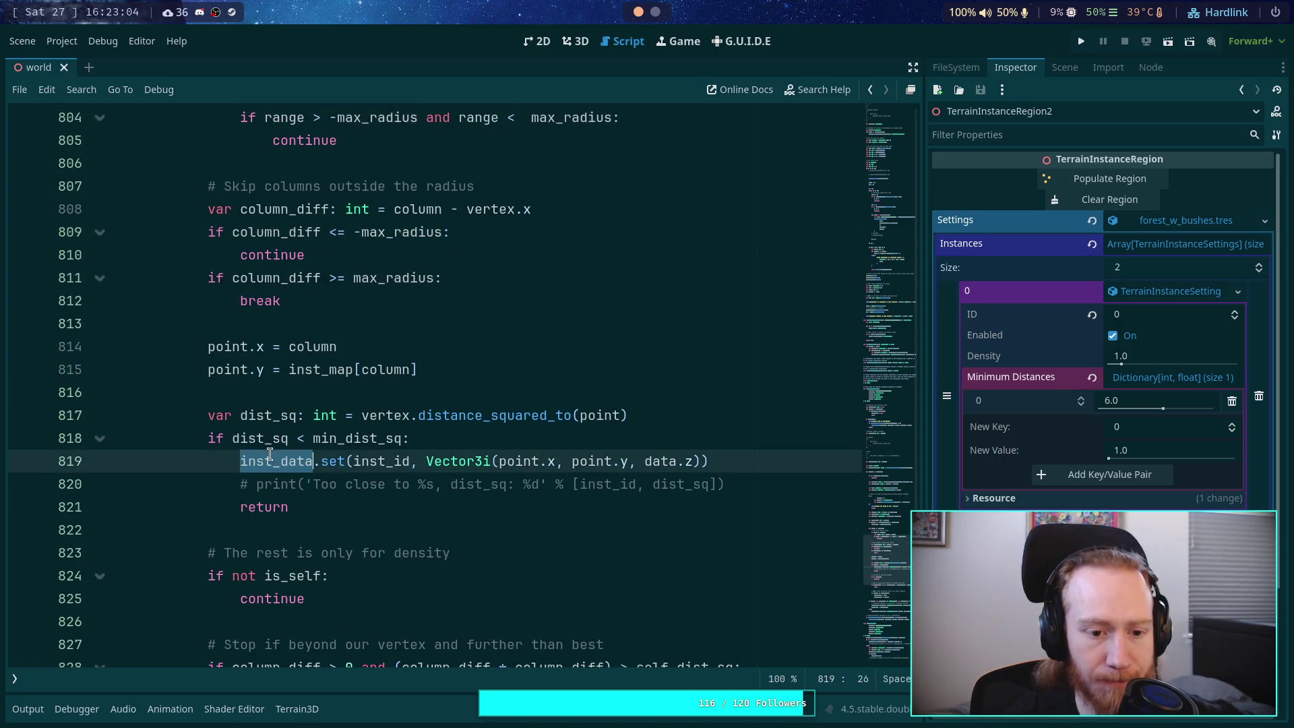
pyautogui.scroll(13, 270, 454)
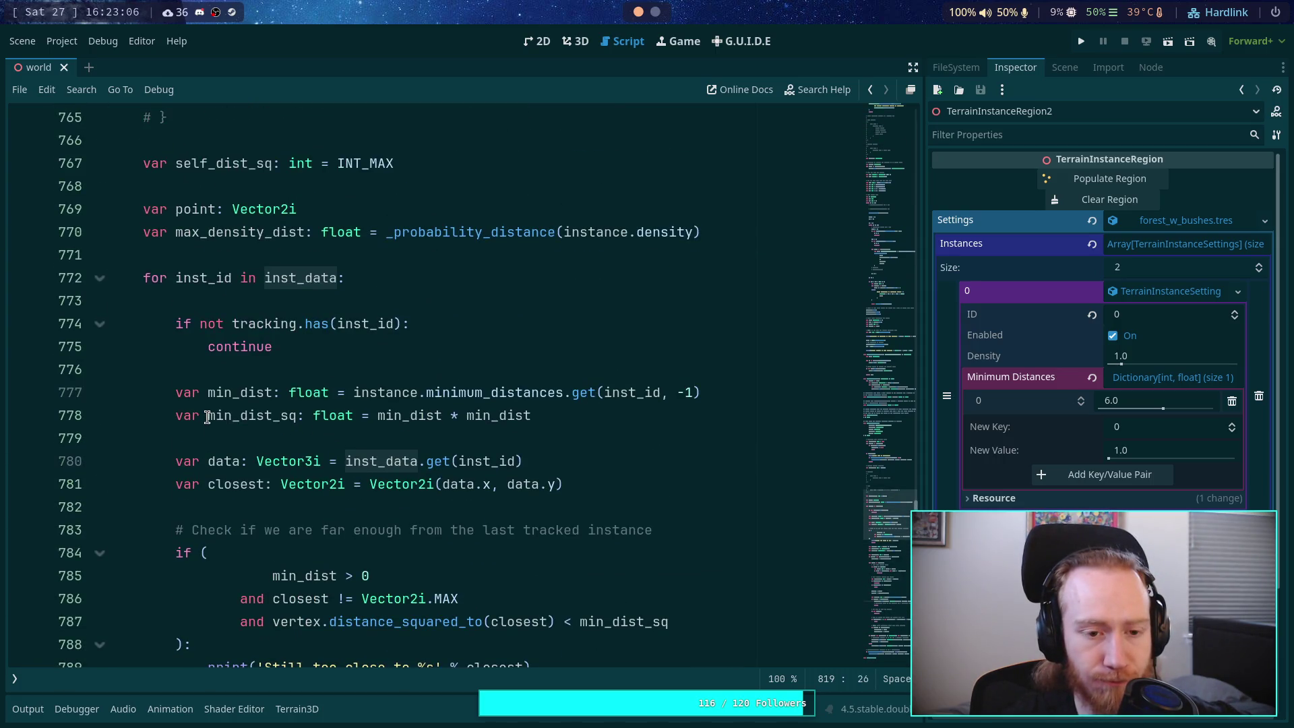
pyautogui.scroll(-11, 207, 417)
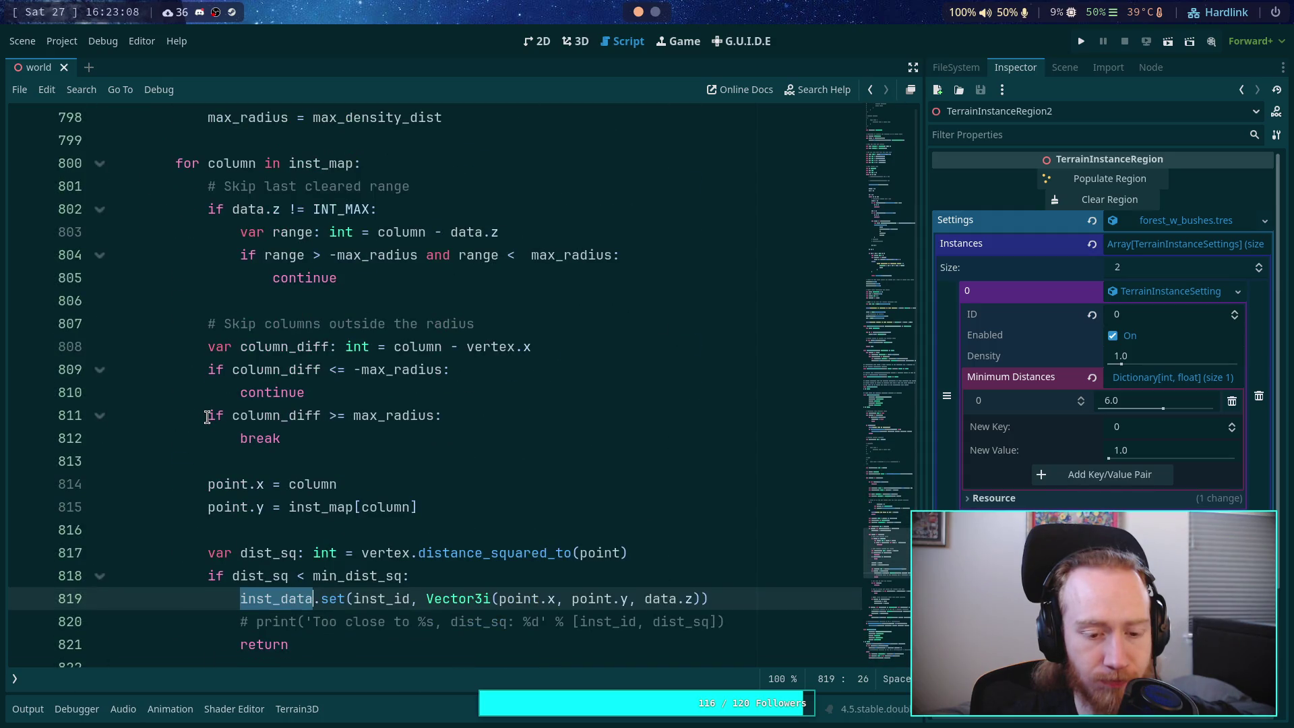
pyautogui.scroll(12, 206, 416)
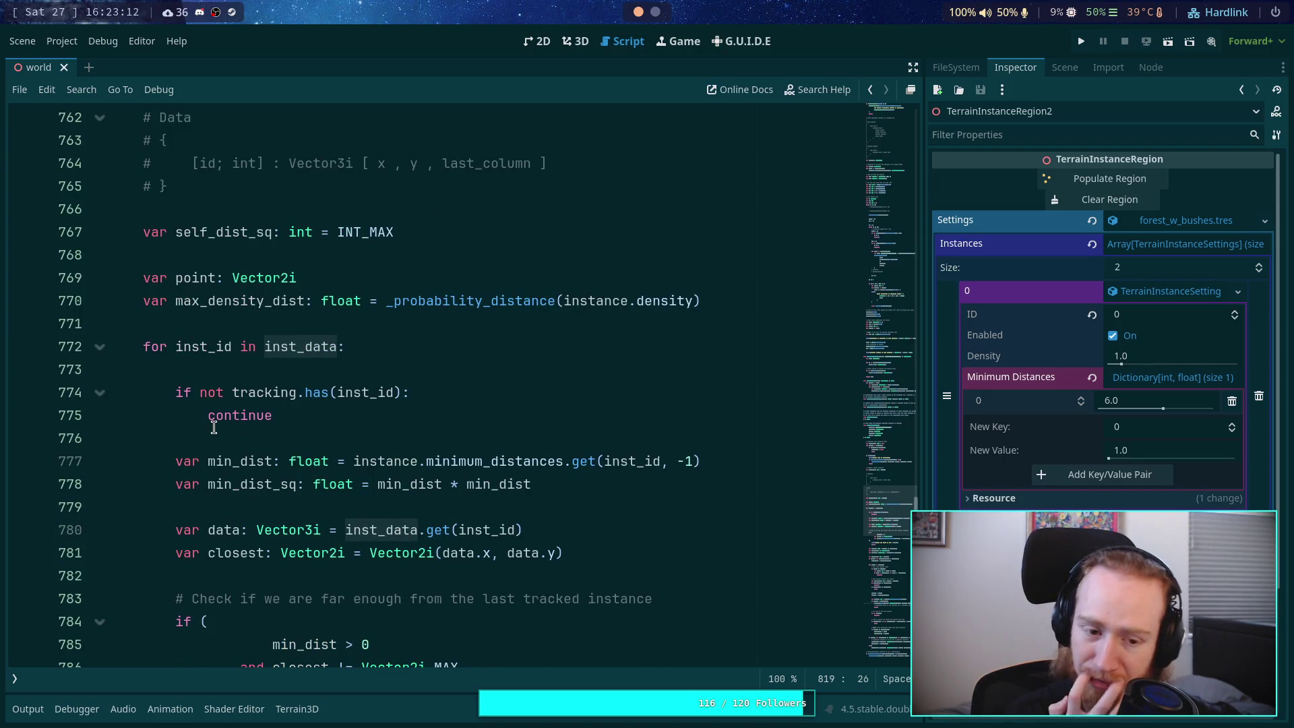
pyautogui.scroll(-12, 213, 427)
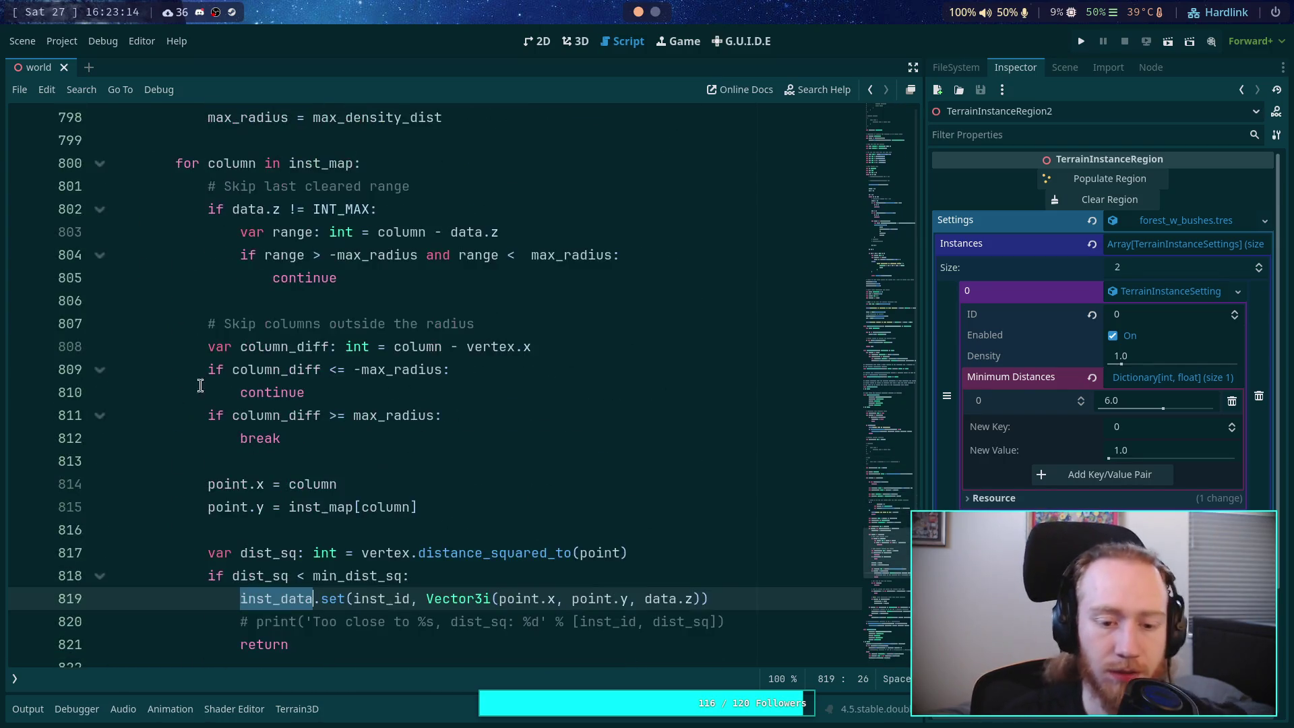
pyautogui.scroll(-3, 206, 381)
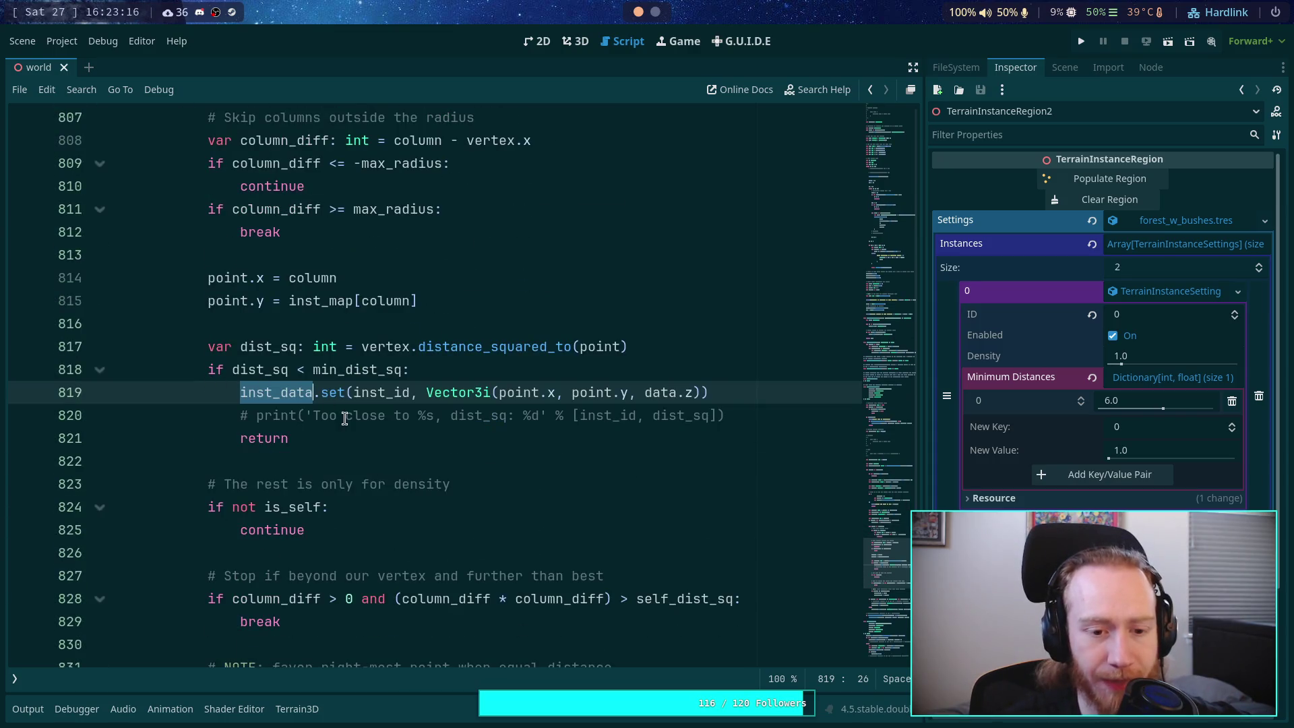
# Step: Examine data.z, the <= comparison on line 809, and column_diff uses through line 828
pyautogui.moveTo(500, 392); pyautogui.dragTo(685, 397)
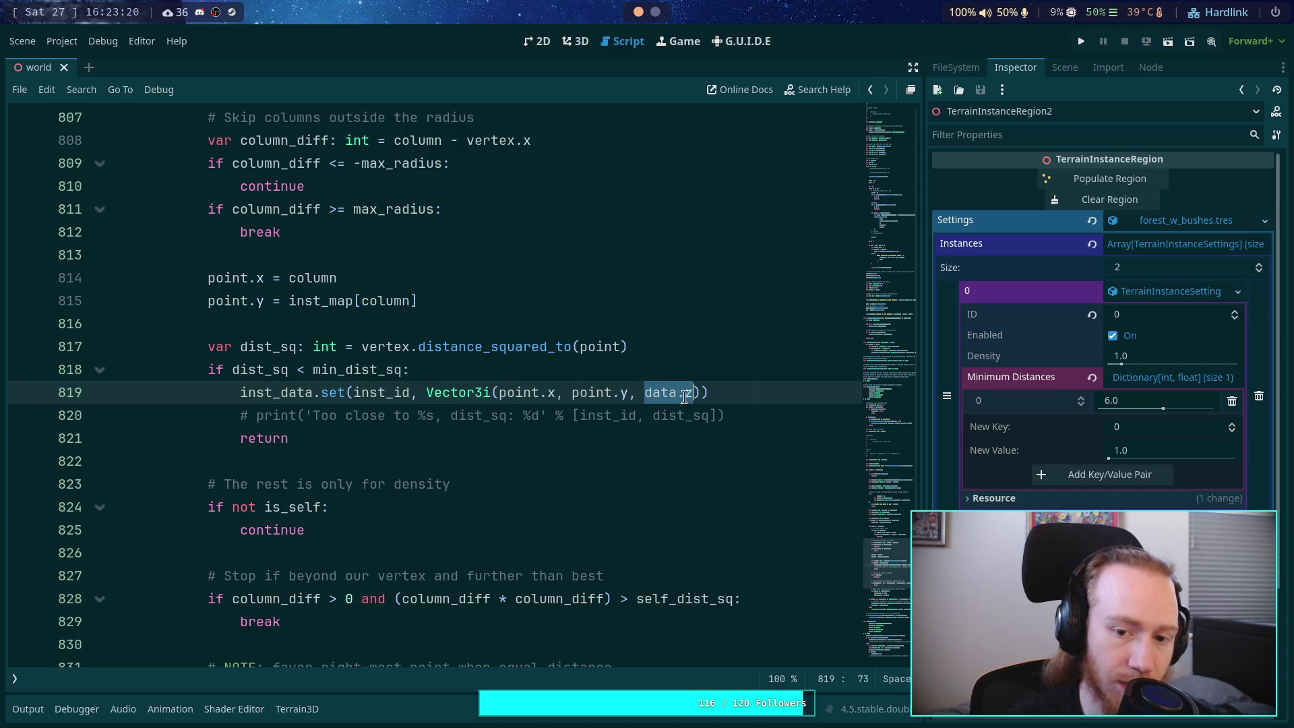
pyautogui.scroll(7, 572, 396)
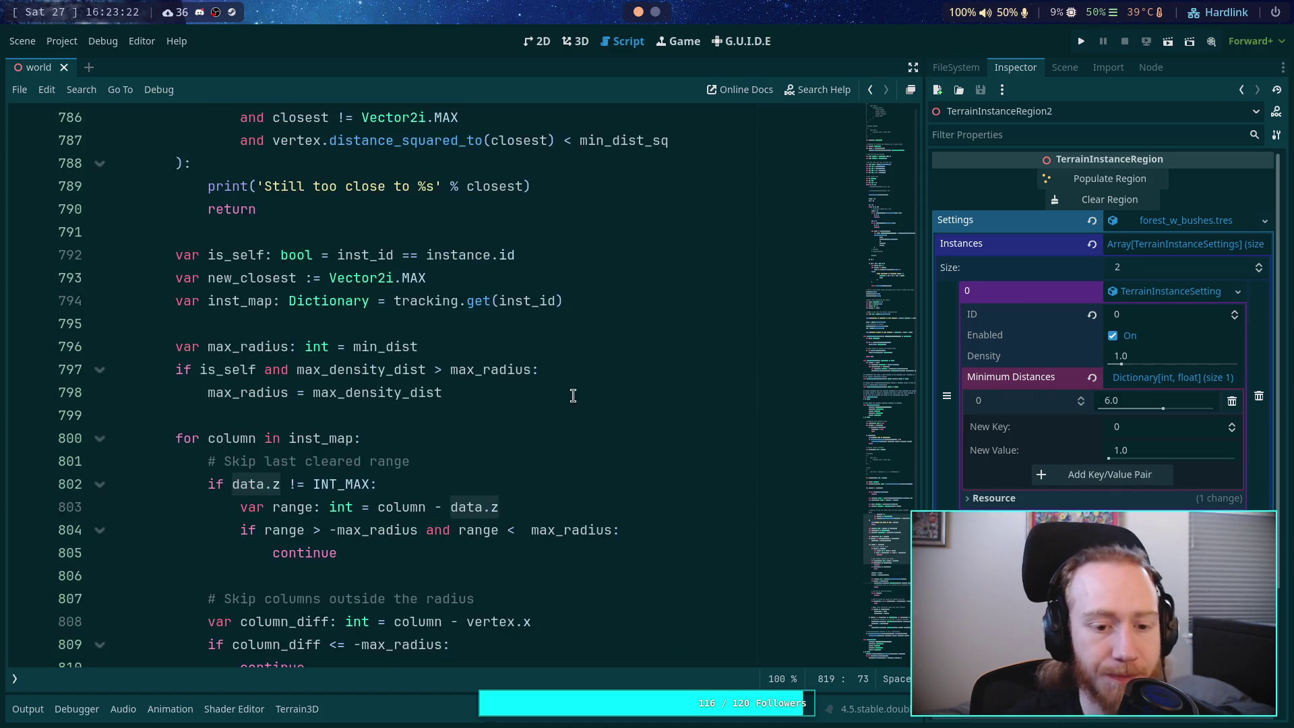
pyautogui.scroll(-4, 573, 396)
pyautogui.scroll(-3, 539, 387)
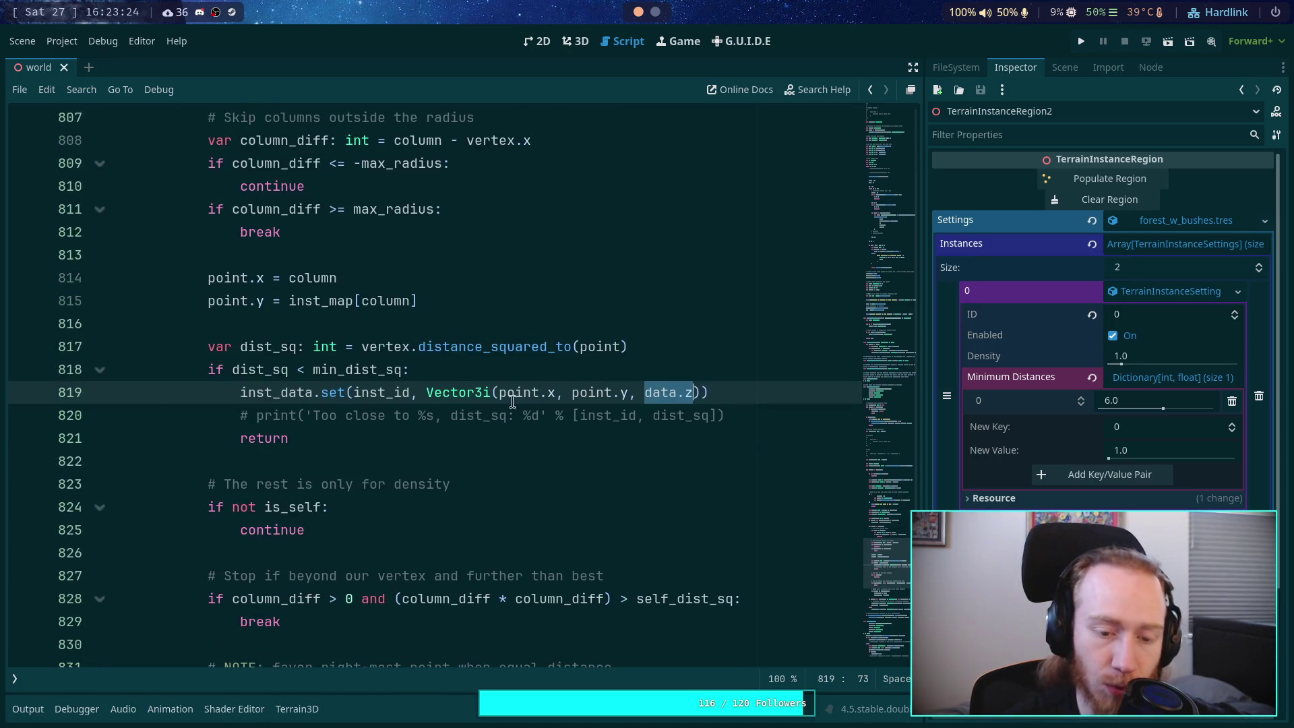
pyautogui.click(363, 462)
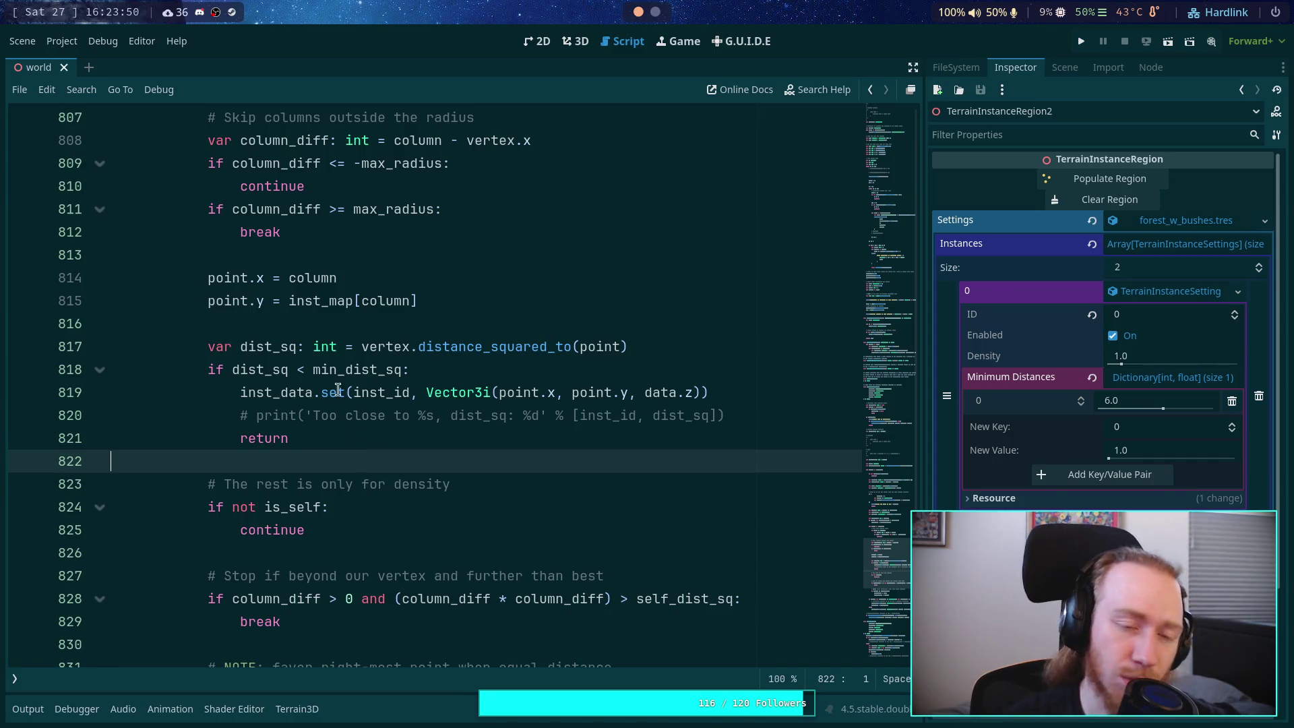
pyautogui.scroll(3, 331, 382)
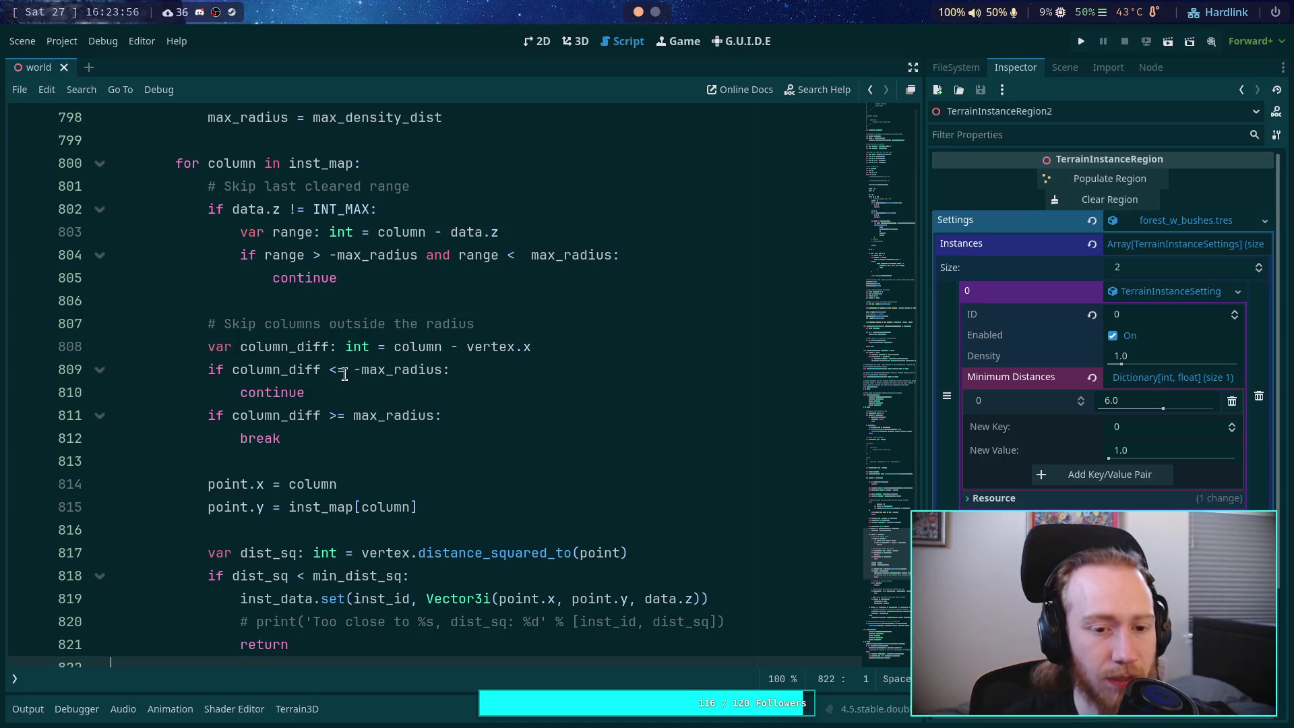
pyautogui.moveTo(330, 371); pyautogui.dragTo(344, 372)
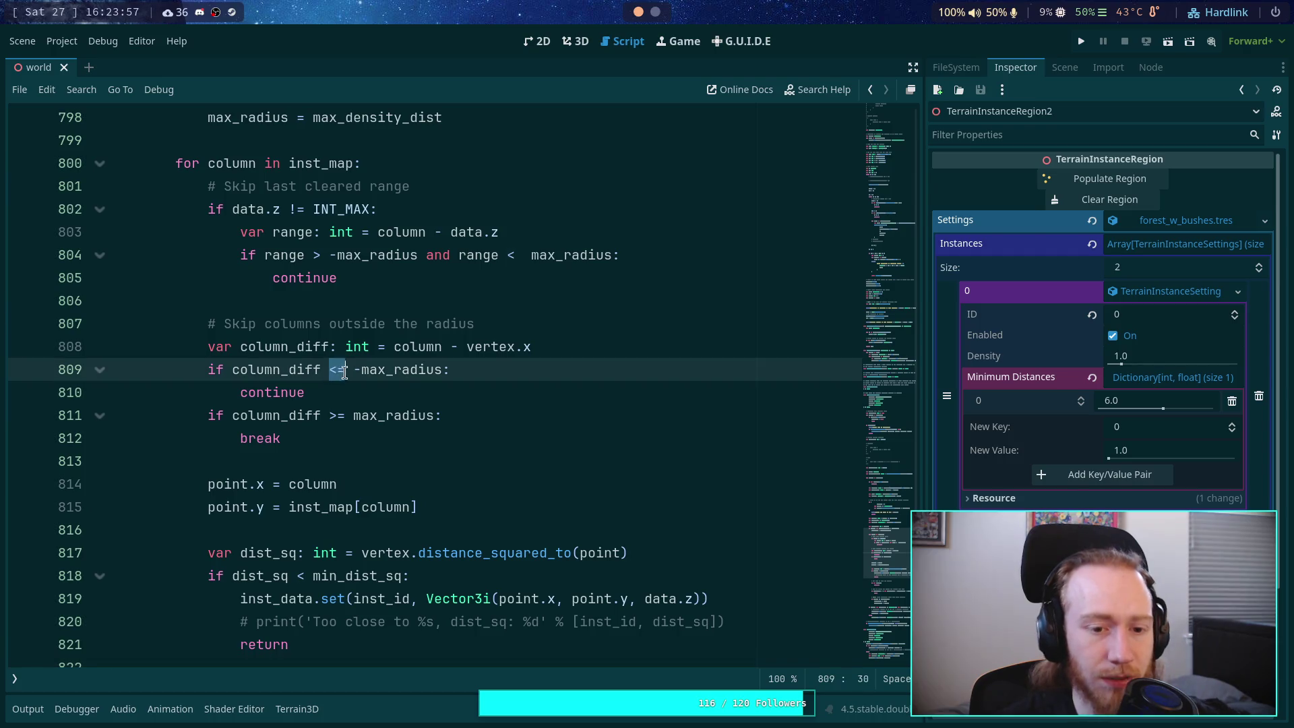
pyautogui.doubleClick(279, 367)
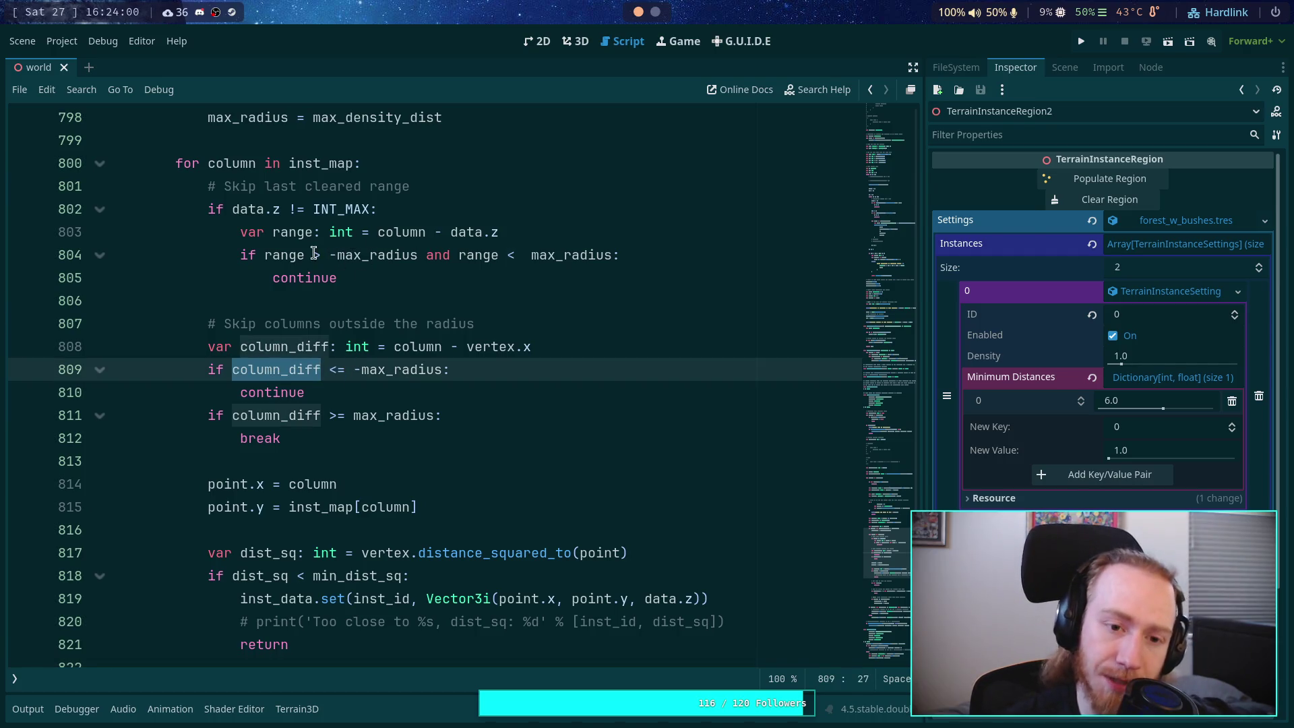
pyautogui.moveTo(313, 255); pyautogui.dragTo(370, 255)
pyautogui.click(353, 347)
pyautogui.doubleClick(317, 414)
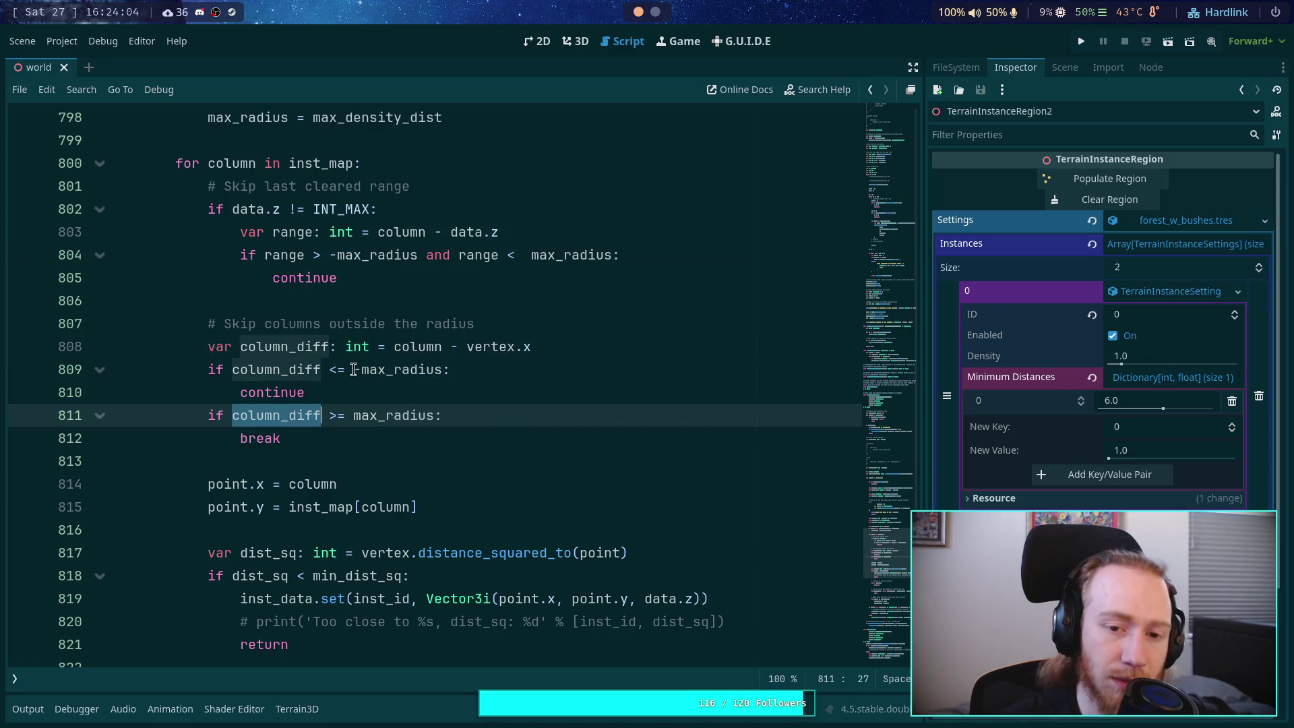
pyautogui.click(269, 460)
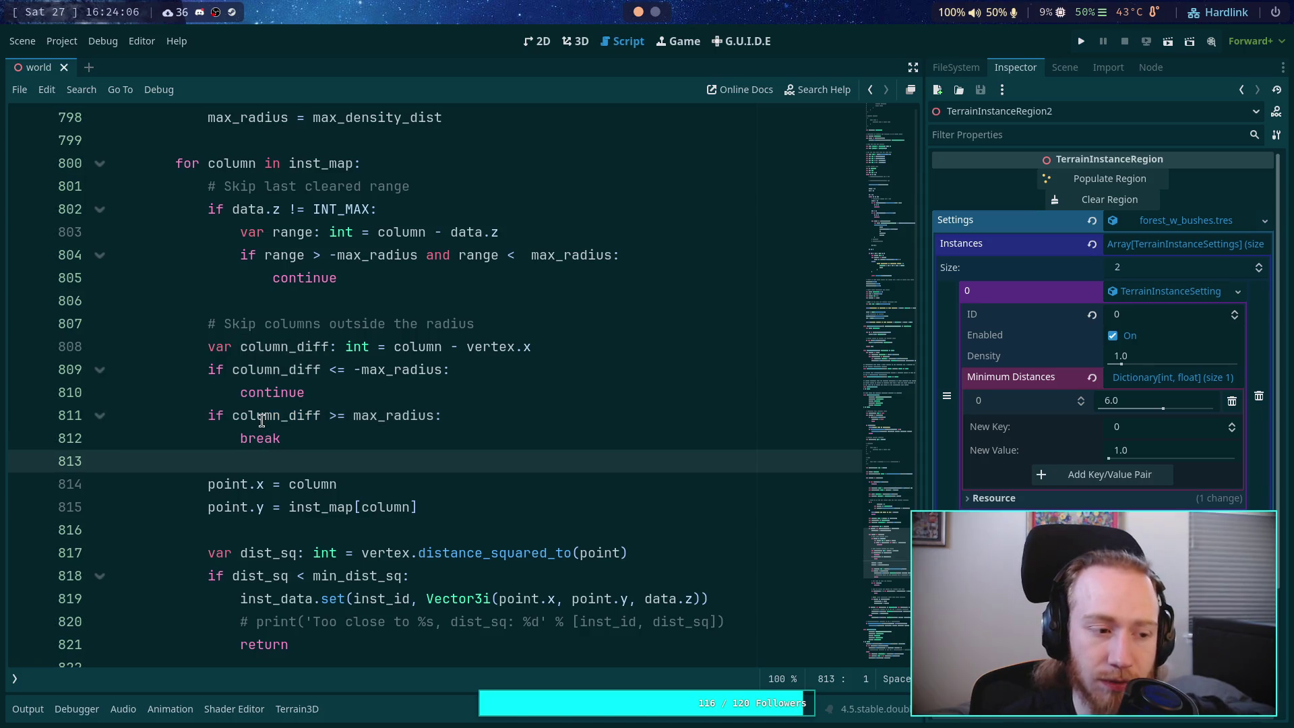
pyautogui.moveTo(261, 414)
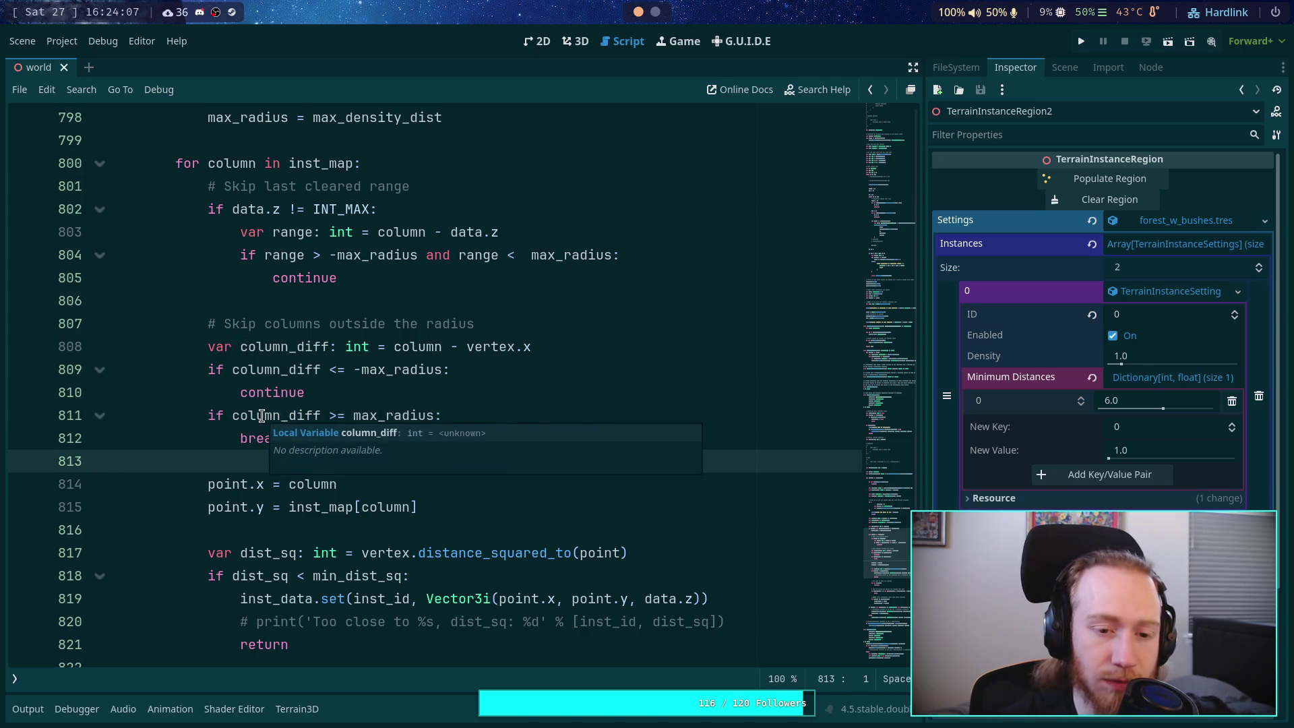
pyautogui.click(336, 369)
pyautogui.moveTo(438, 380)
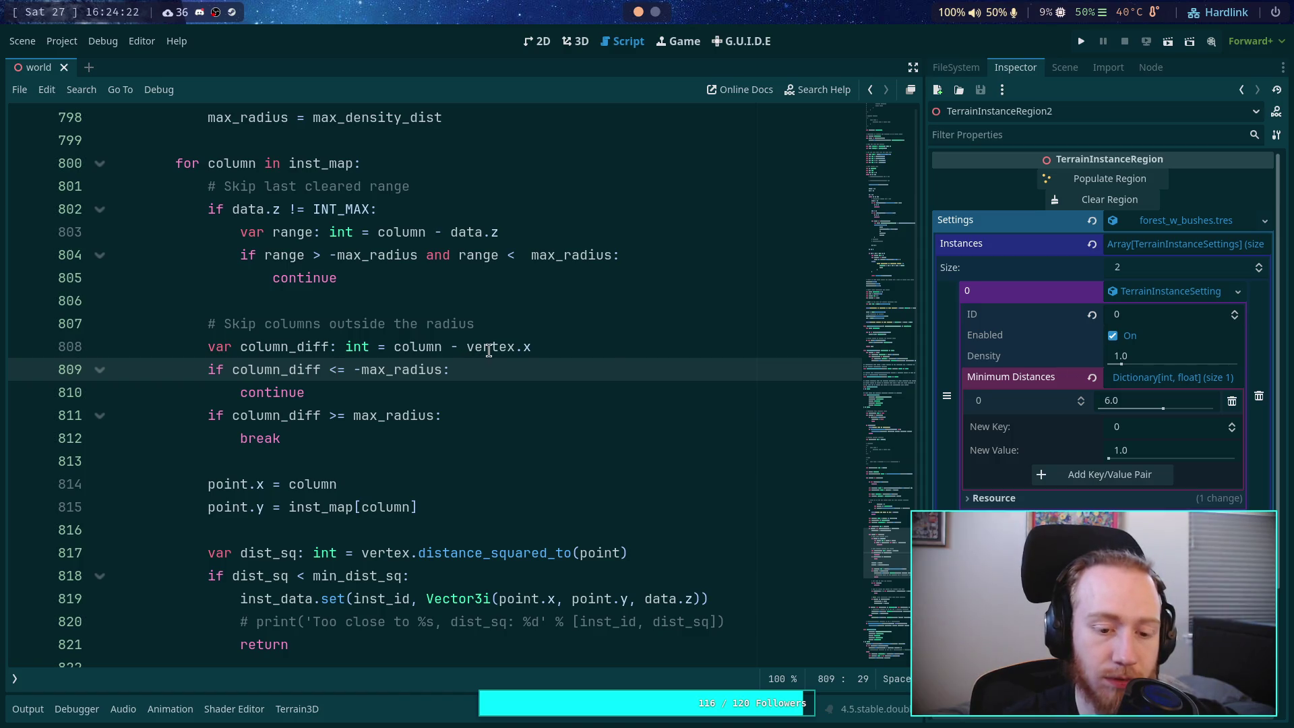
pyautogui.moveTo(486, 352)
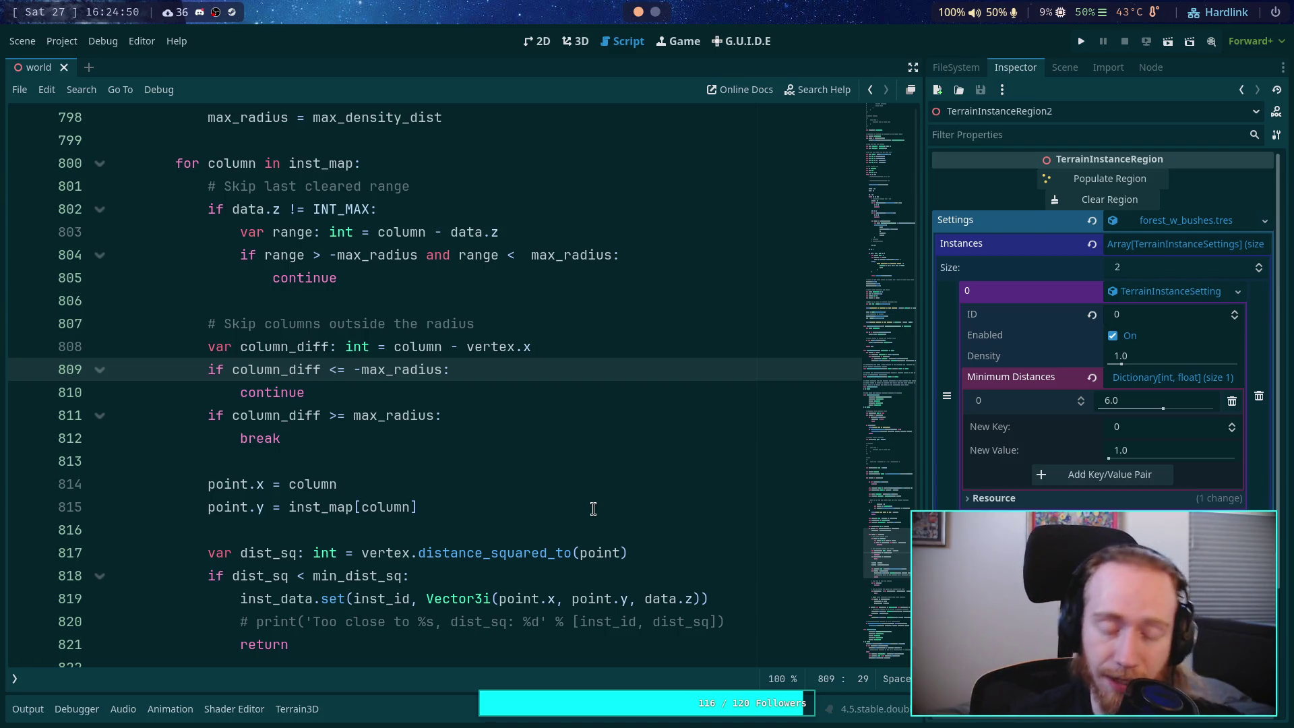
pyautogui.click(422, 454)
pyautogui.scroll(-4, 470, 425)
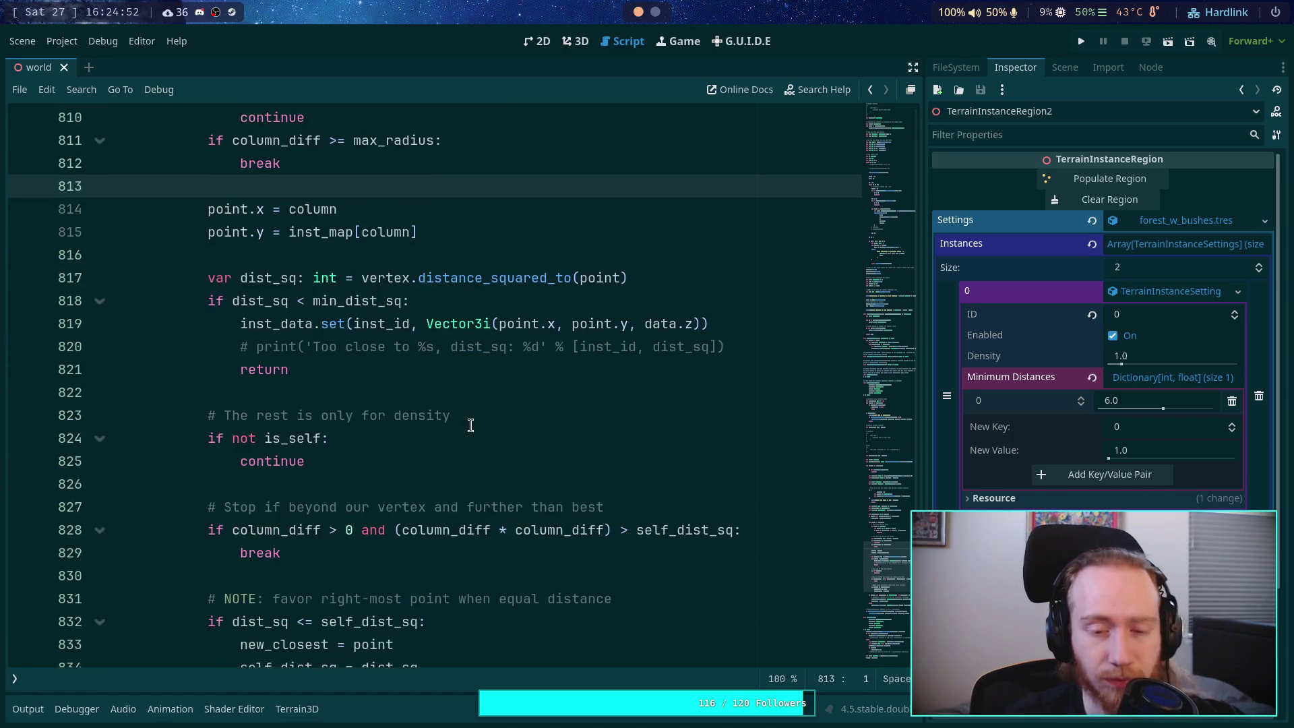
pyautogui.scroll(-1, 470, 425)
pyautogui.scroll(-1, 470, 425)
pyautogui.scroll(1, 471, 425)
pyautogui.moveTo(301, 480); pyautogui.dragTo(227, 460)
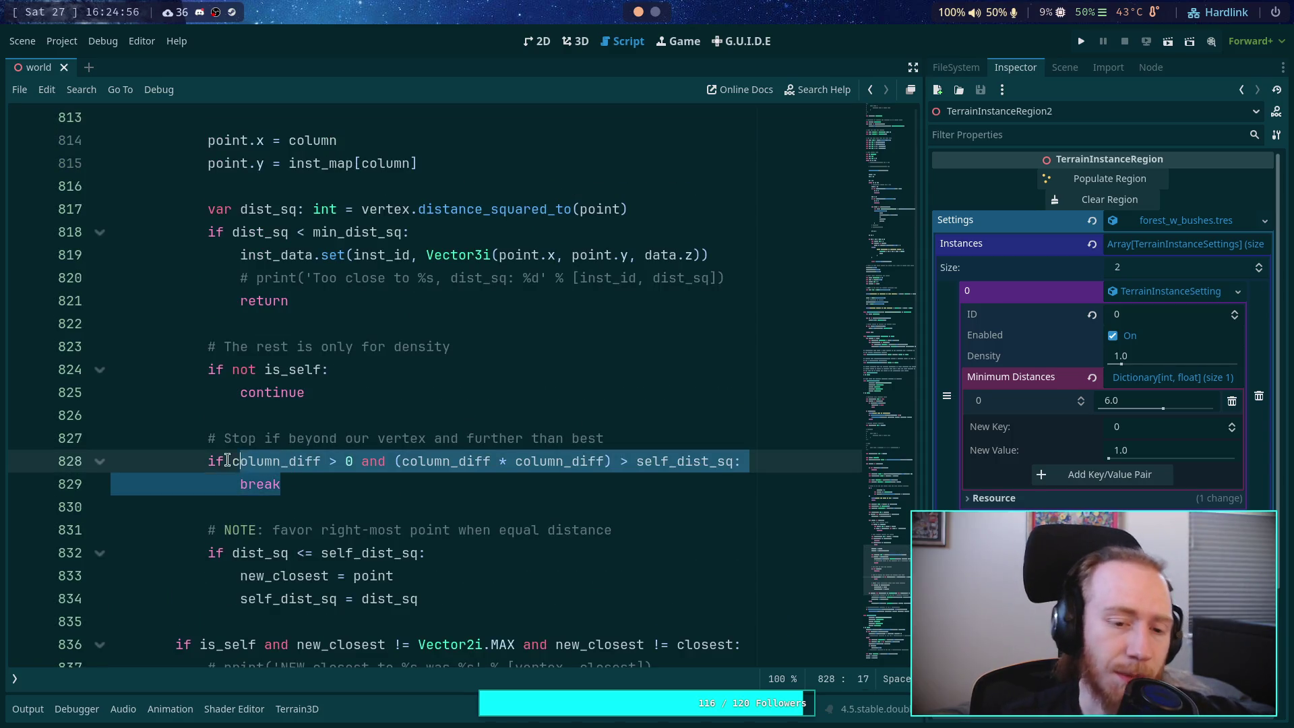
pyautogui.click(253, 435)
pyautogui.doubleClick(252, 461)
pyautogui.scroll(4, 286, 438)
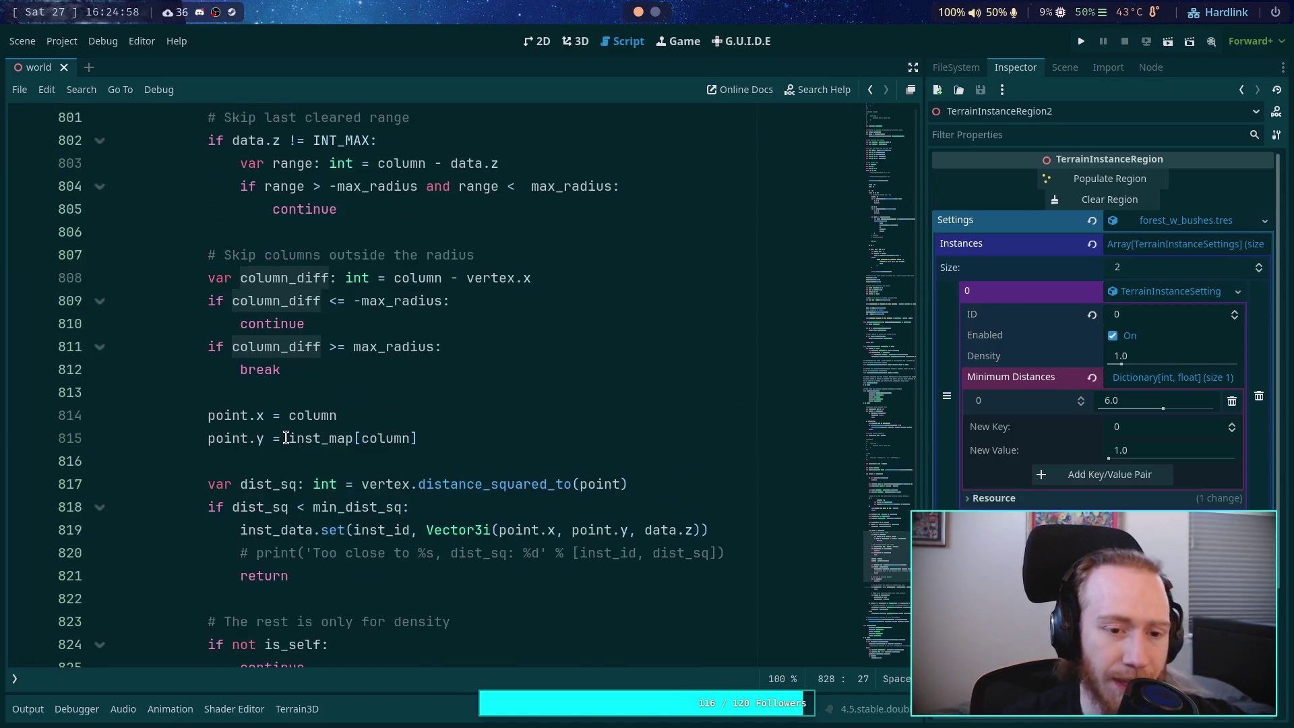
pyautogui.scroll(-2, 286, 438)
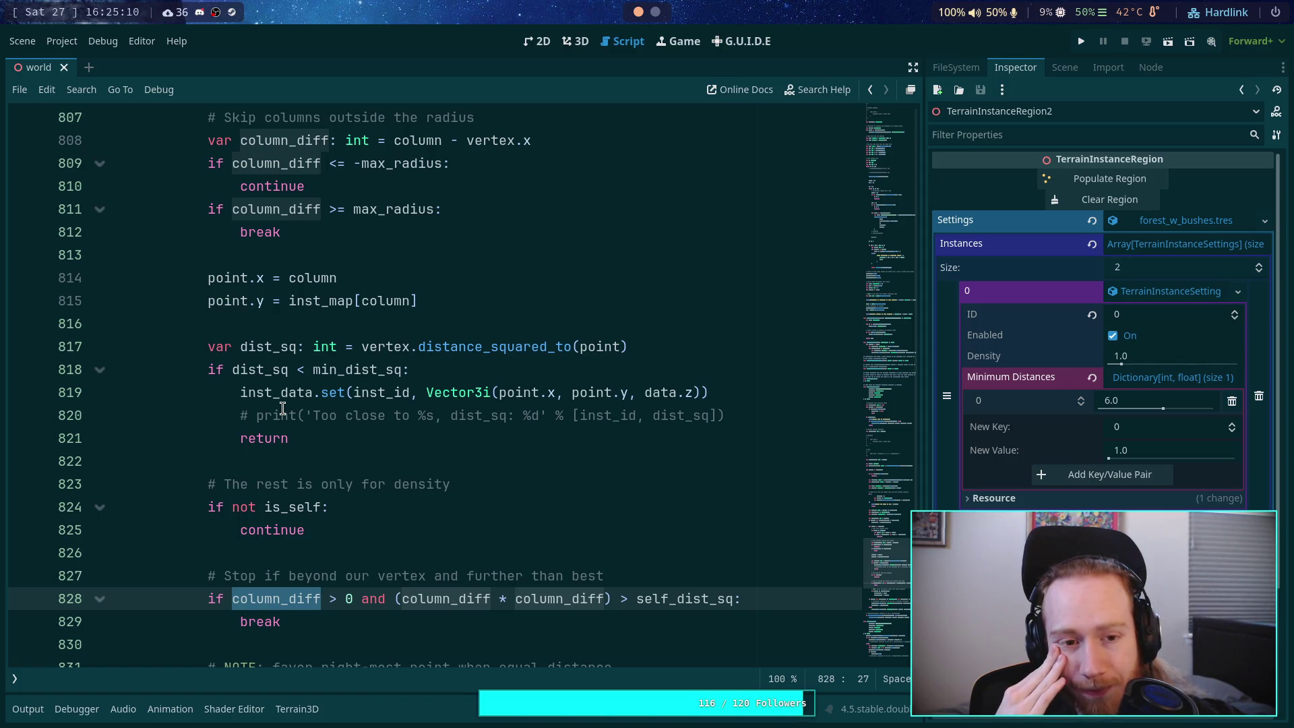
# Step: Delete the stop-beyond-vertex break check
pyautogui.moveTo(283, 621)
pyautogui.mouseDown()
pyautogui.moveTo(330, 598)
pyautogui.moveTo(356, 549)
pyautogui.mouseUp()
pyautogui.press('Delete')
pyautogui.press('Delete')
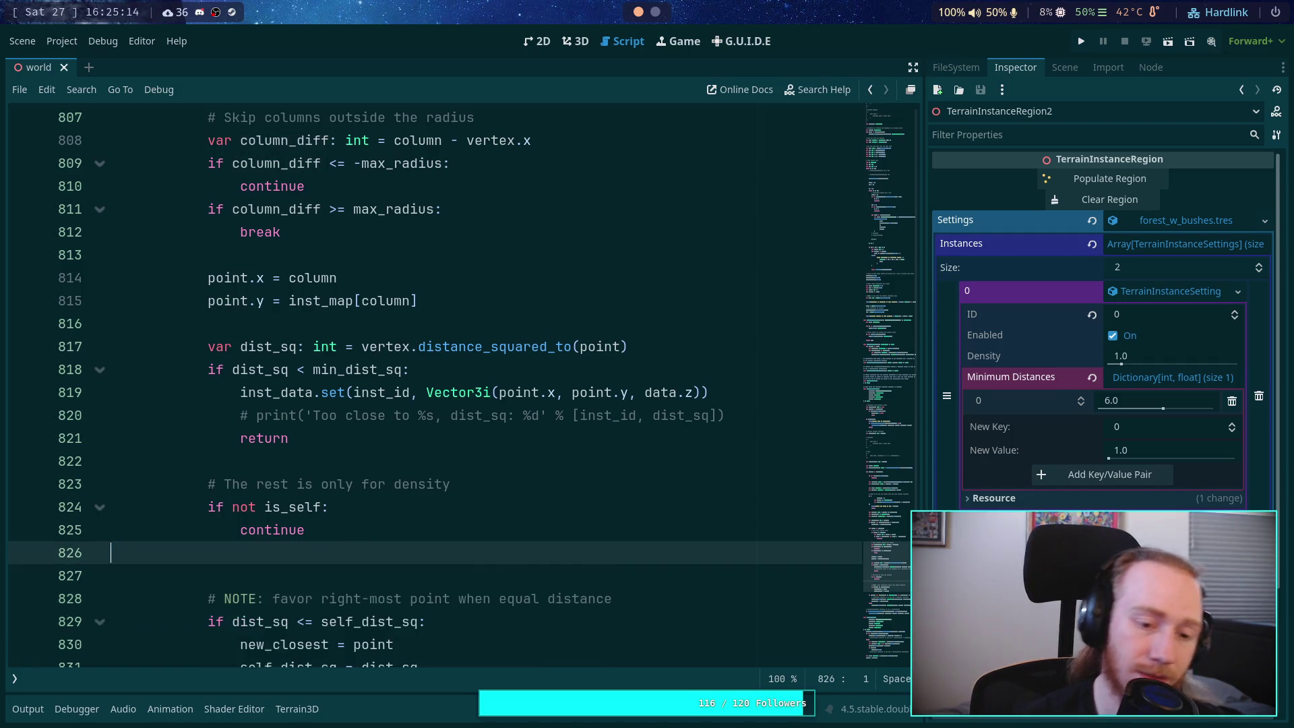
pyautogui.press('Left')
pyautogui.moveTo(235, 138)
pyautogui.mouseDown()
pyautogui.moveTo(333, 251)
pyautogui.moveTo(192, 141)
pyautogui.mouseUp()
pyautogui.click(326, 244)
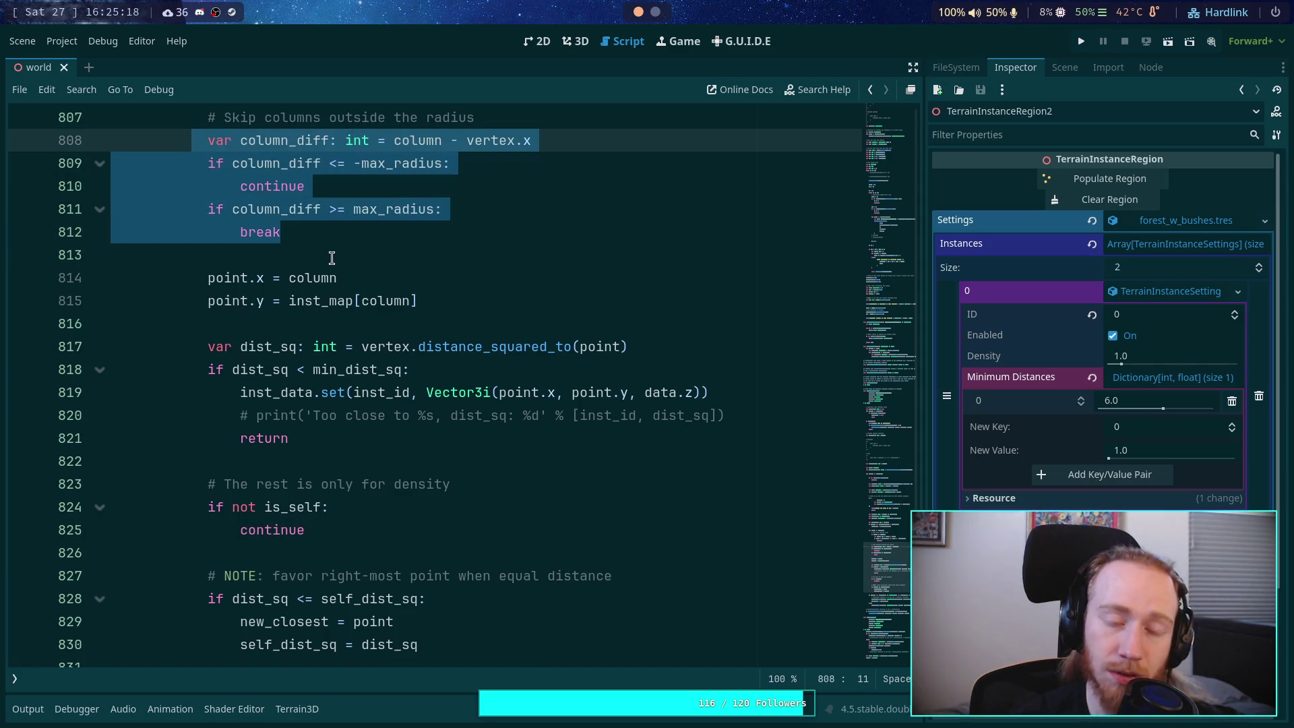
pyautogui.click(286, 256)
# Step: Change line 828 to 'if is_self and dist_sq <= self_dist_sq:'
pyautogui.scroll(-2, 286, 276)
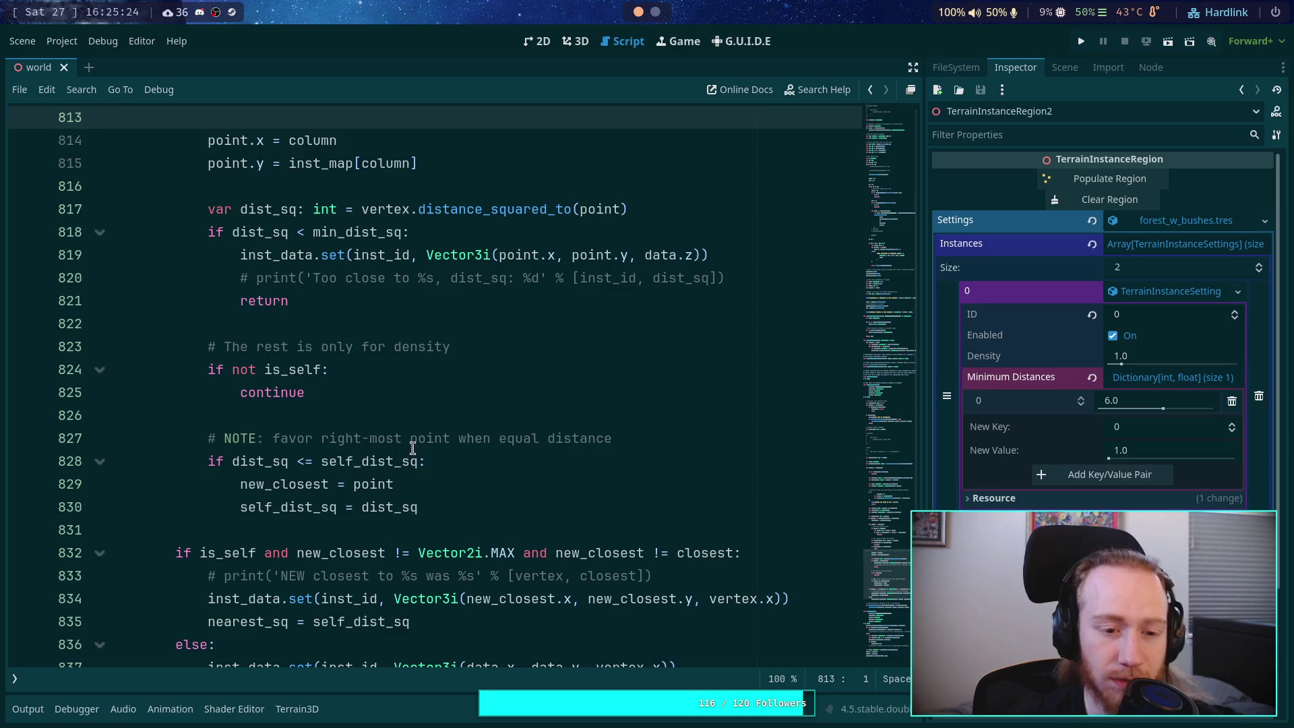
pyautogui.click(467, 477)
pyautogui.scroll(-1, 485, 465)
pyautogui.scroll(2, 493, 452)
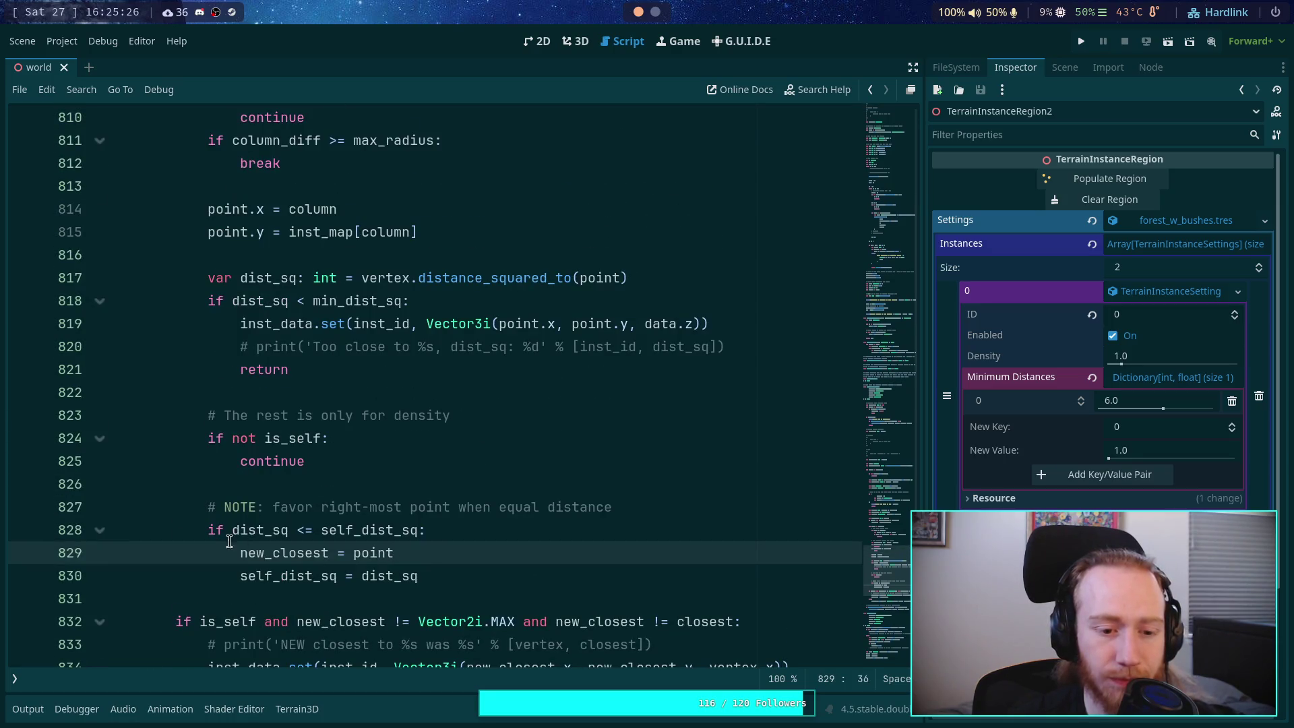
pyautogui.click(230, 531)
pyautogui.write('is')
pyautogui.press('BackSpace')
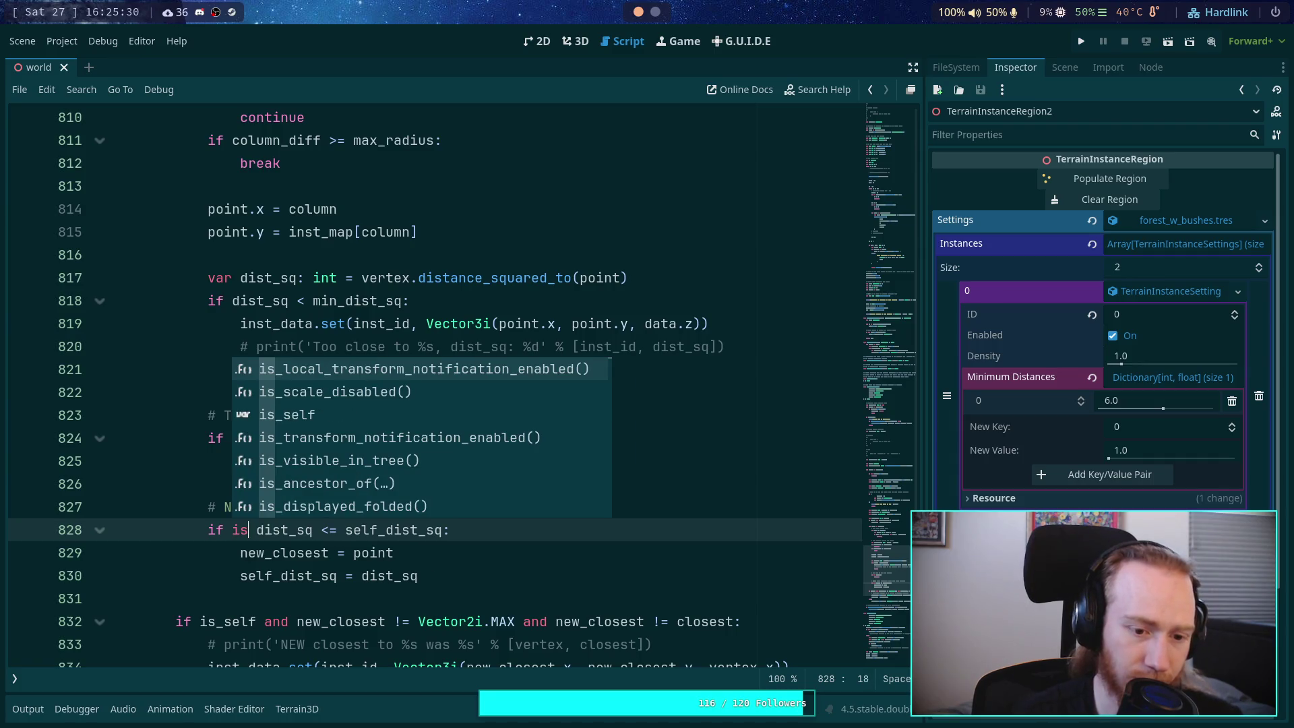
pyautogui.write('_sel')
pyautogui.press('Return')
pyautogui.write('and')
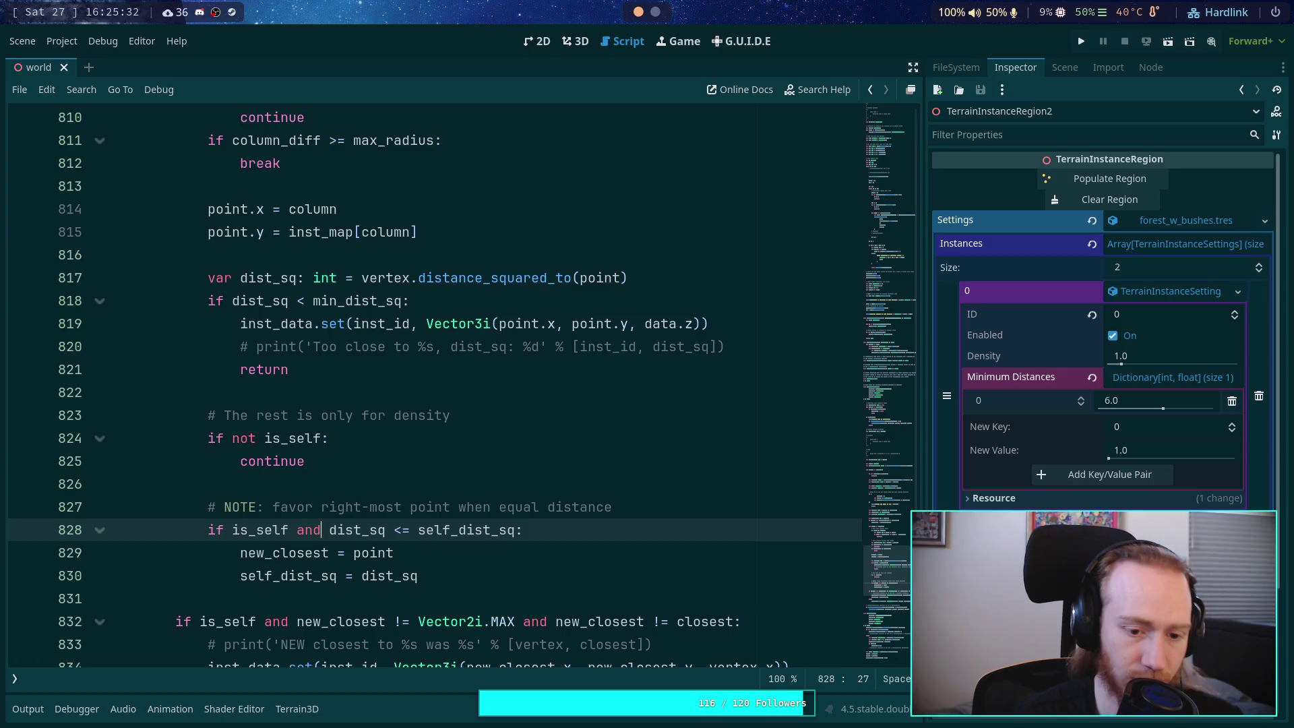
# Step: Delete the 'if not is_self: continue' density-skip block and save the script
pyautogui.moveTo(177, 482); pyautogui.dragTo(574, 417)
pyautogui.hotkey('ctrl', 'shift', 'k')
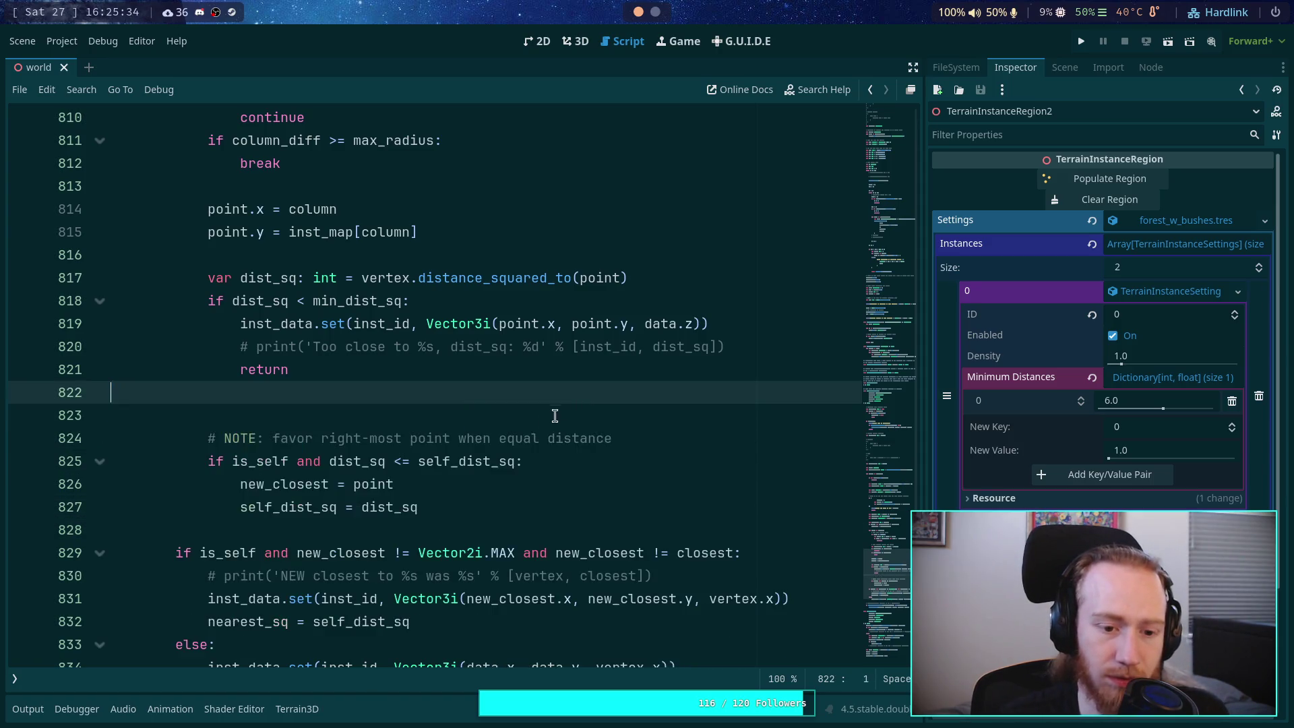
pyautogui.press('BackSpace')
pyautogui.click(631, 455)
pyautogui.scroll(-1, 655, 433)
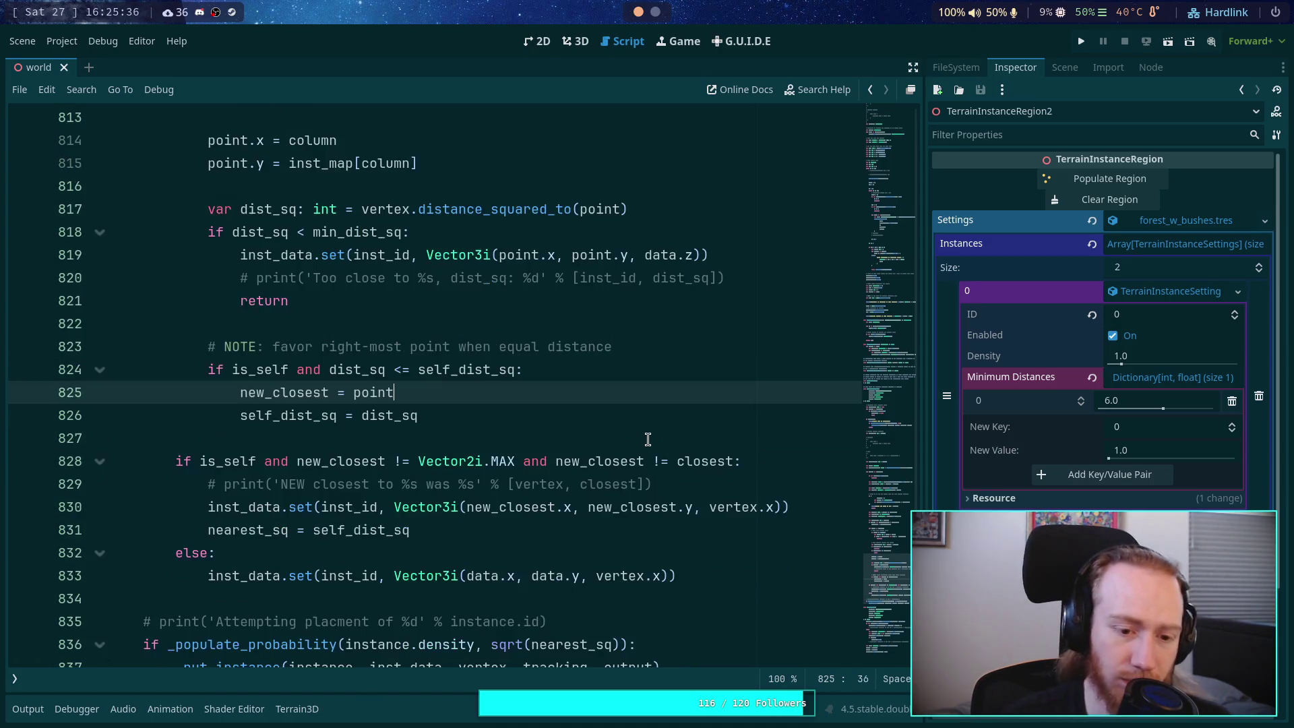
pyautogui.hotkey('ctrl', 's')
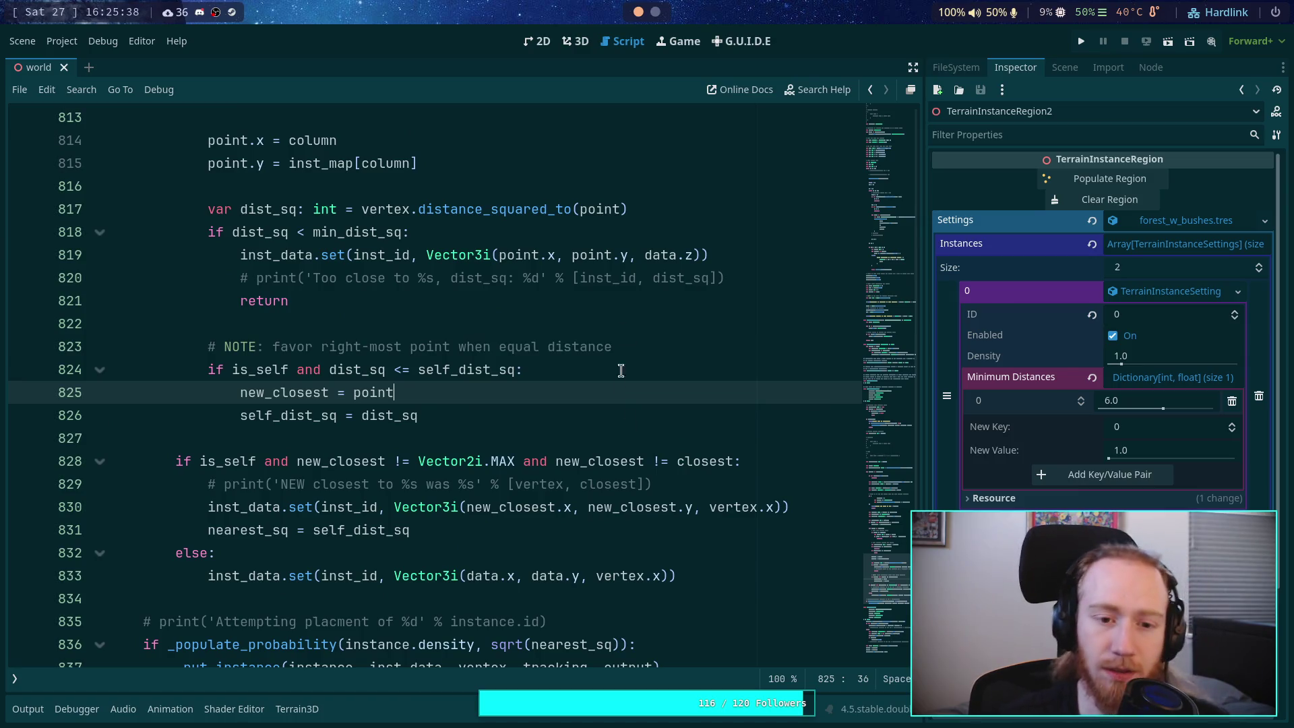
pyautogui.click(577, 48)
# Step: Repopulate the region, read the Output log, and pan and zoom onto the pink sphere's instance markers
pyautogui.click(1115, 178)
pyautogui.scroll(-3, 674, 278)
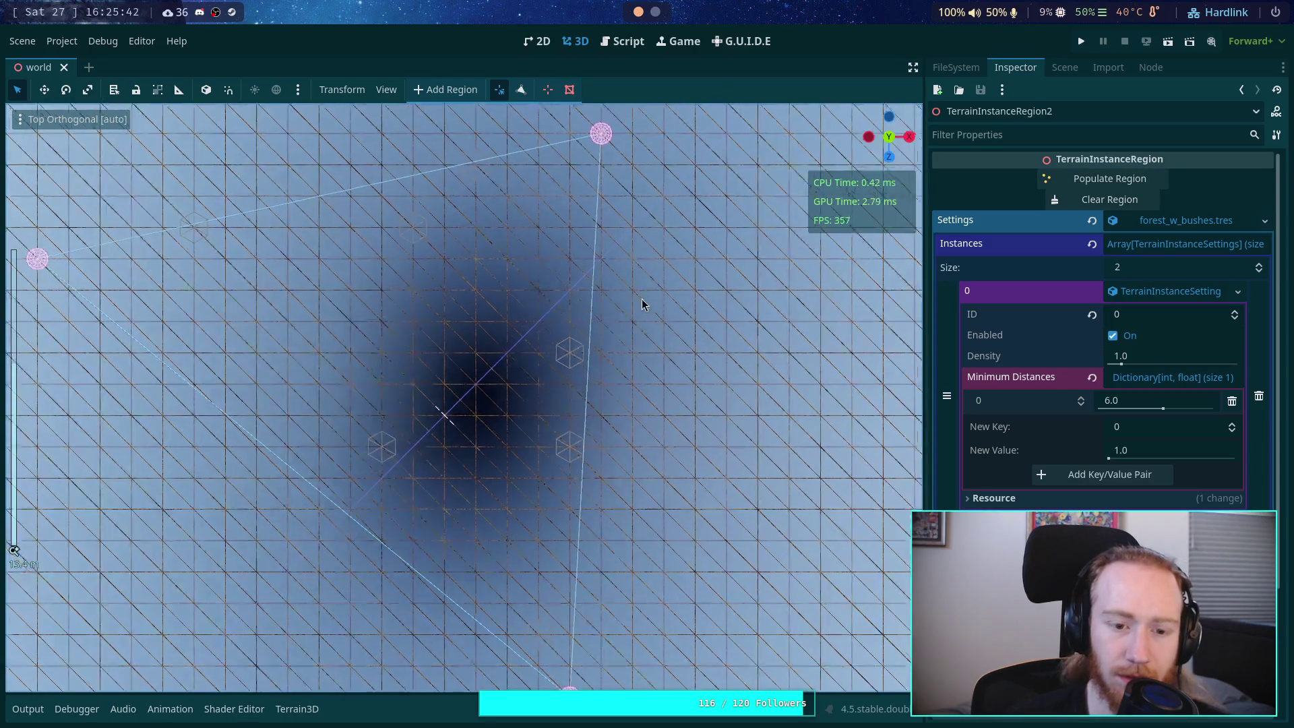
pyautogui.moveTo(677, 274); pyautogui.dragTo(653, 303)
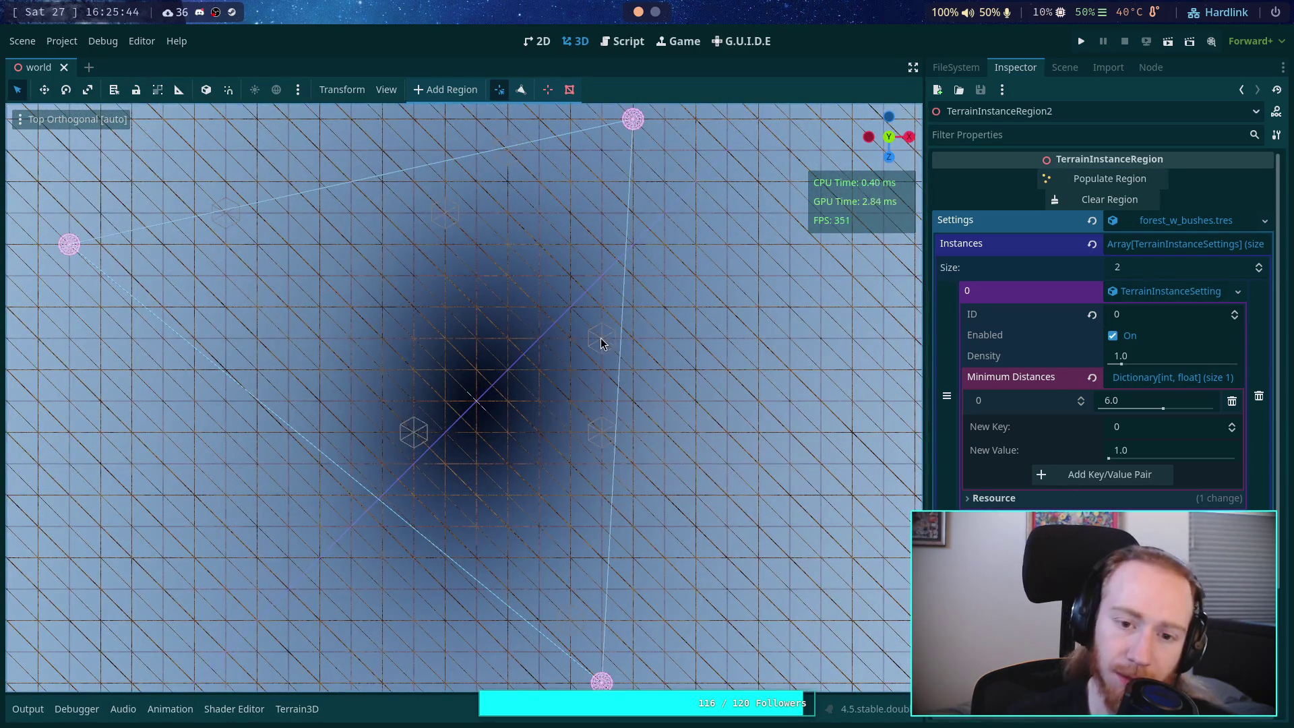
pyautogui.click(27, 708)
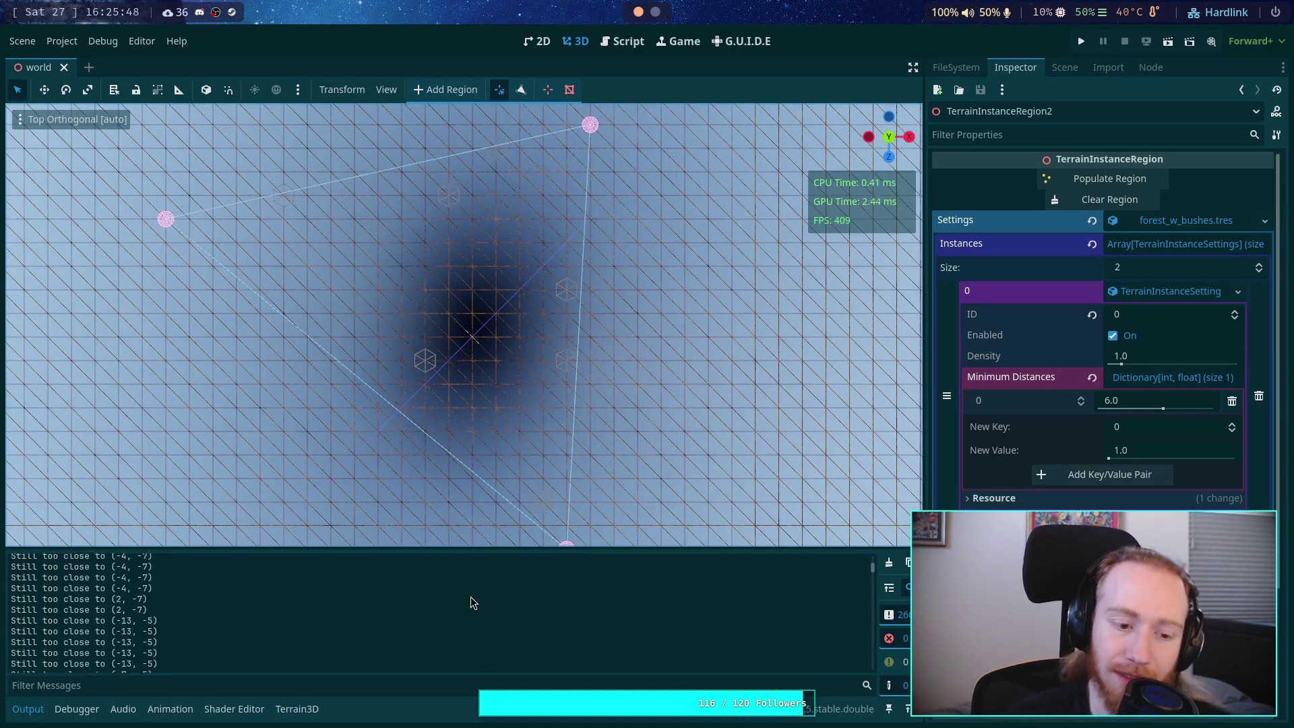
pyautogui.scroll(2, 470, 596)
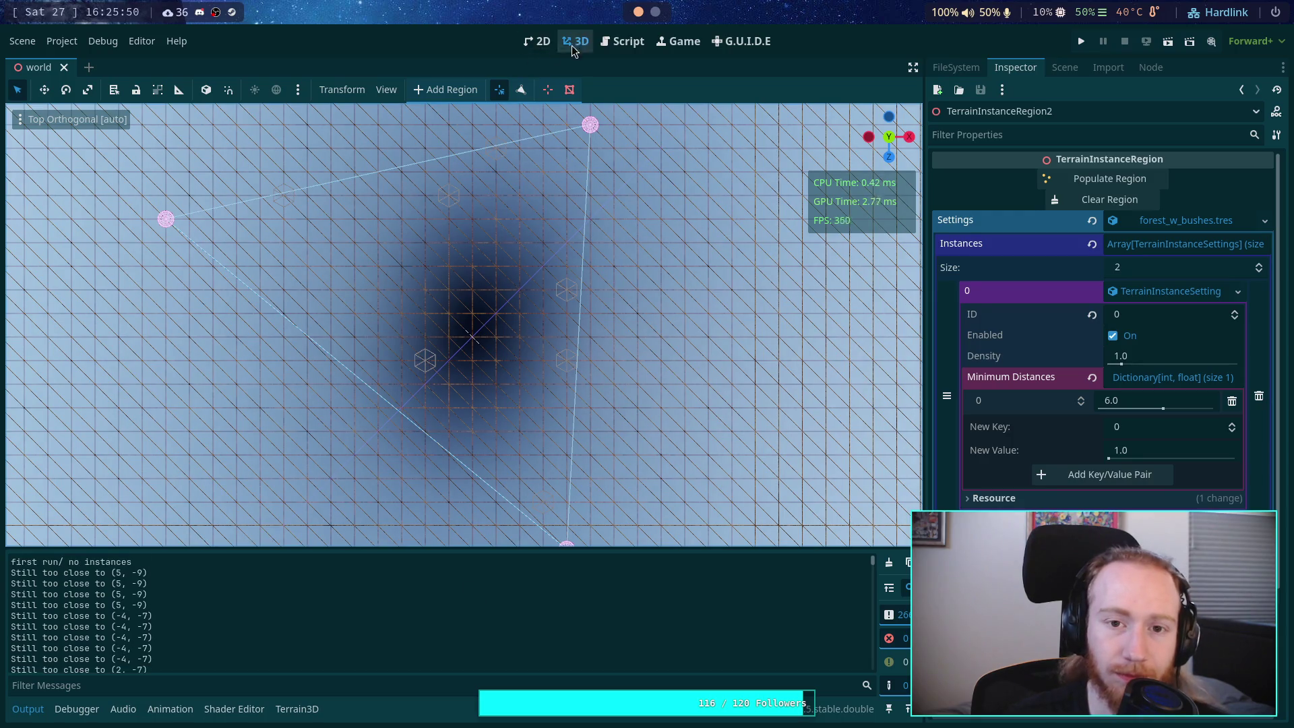
pyautogui.moveTo(538, 209)
pyautogui.mouseDown()
pyautogui.moveTo(524, 346)
pyautogui.moveTo(535, 434)
pyautogui.mouseUp()
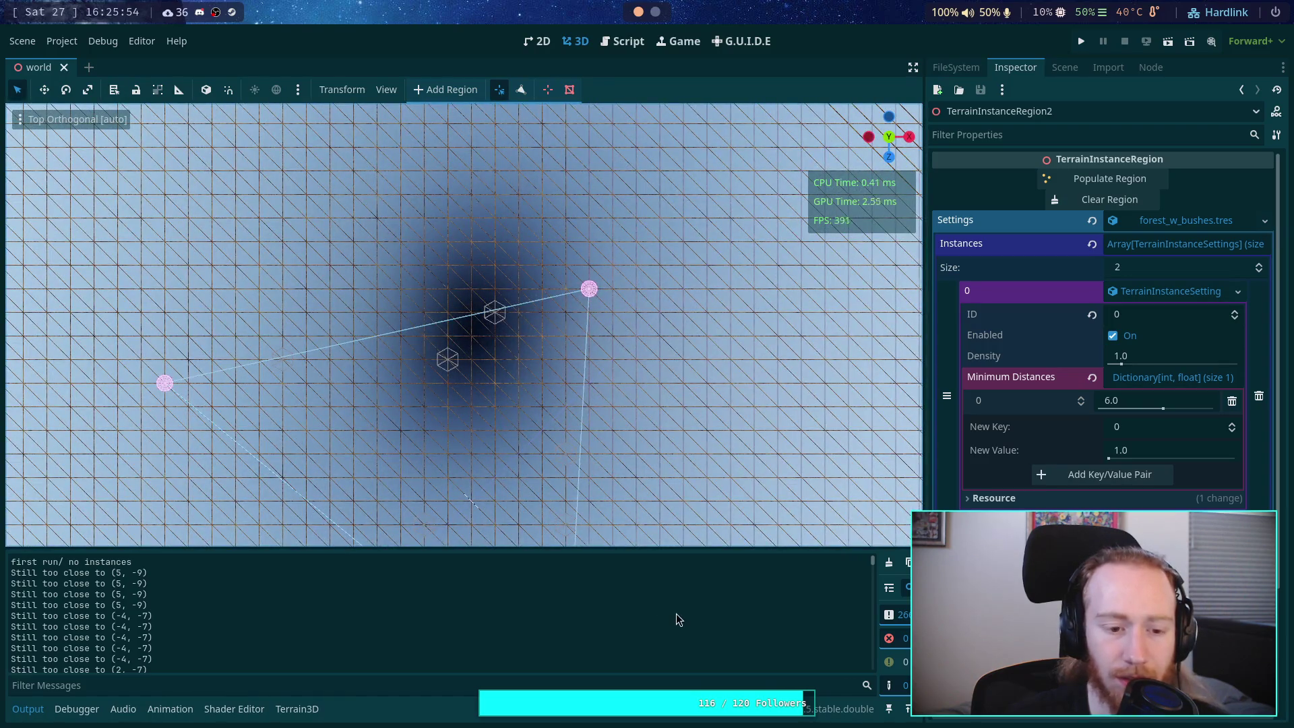
pyautogui.scroll(5, 633, 310)
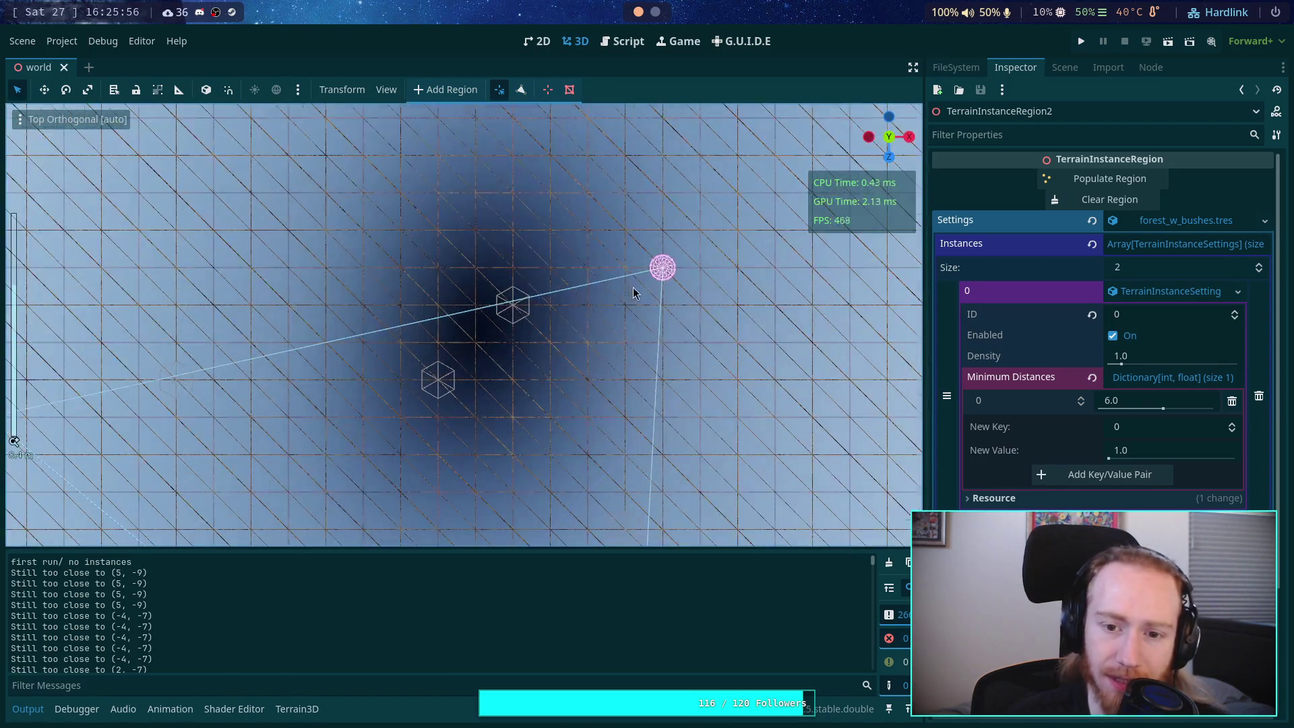
pyautogui.moveTo(731, 271); pyautogui.dragTo(440, 356)
pyautogui.scroll(2, 439, 356)
pyautogui.moveTo(606, 357)
pyautogui.mouseDown()
pyautogui.moveTo(418, 375)
pyautogui.moveTo(251, 246)
pyautogui.moveTo(244, 265)
pyautogui.mouseUp()
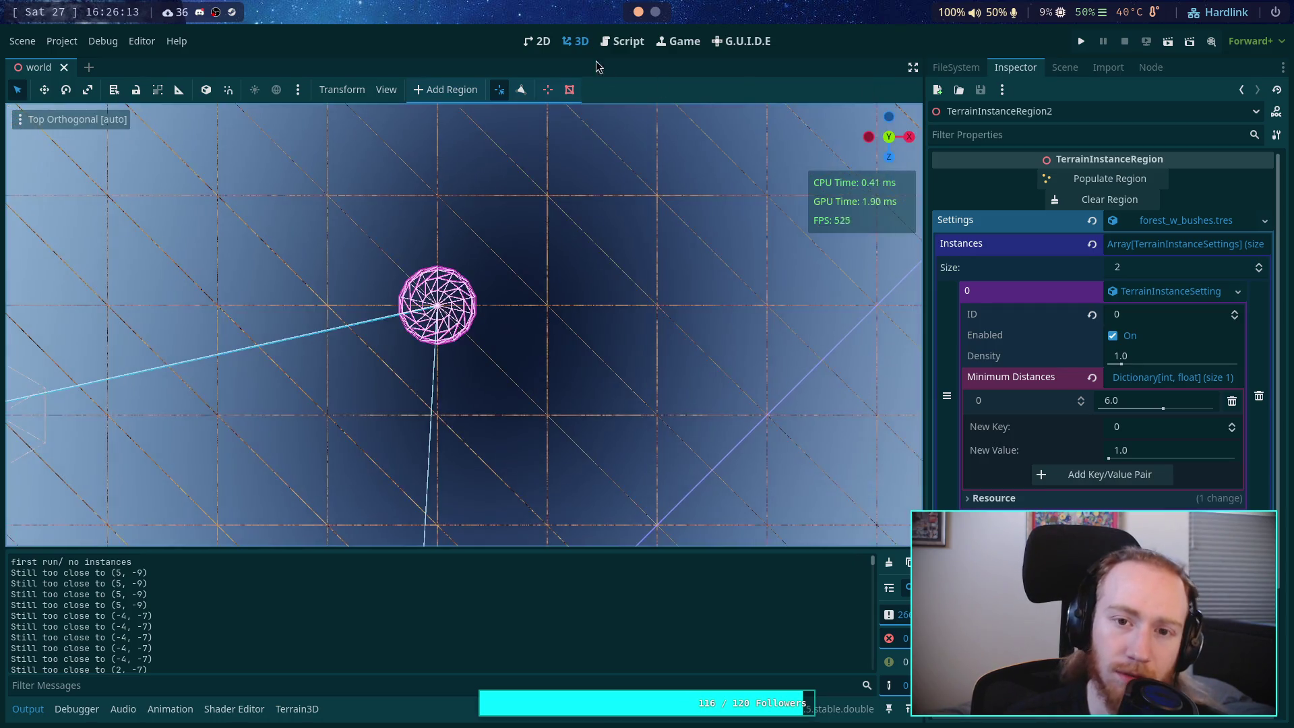
pyautogui.click(621, 41)
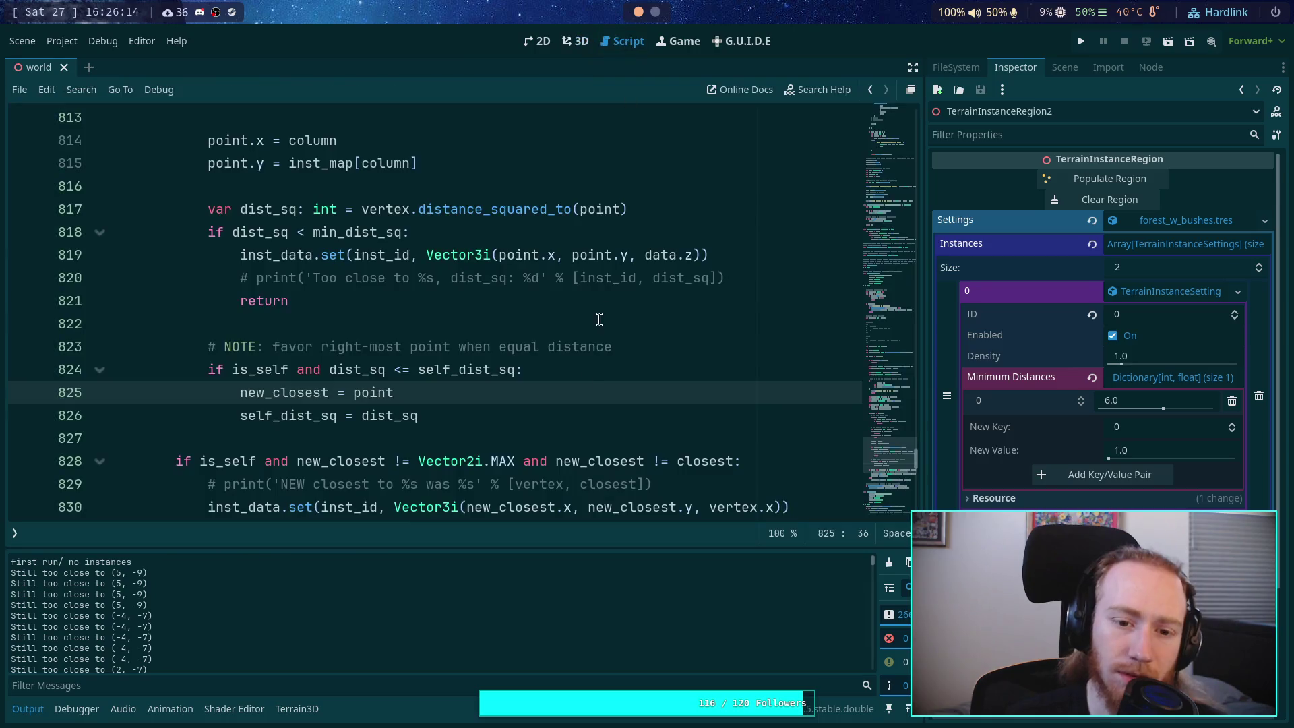
pyautogui.scroll(-3, 467, 384)
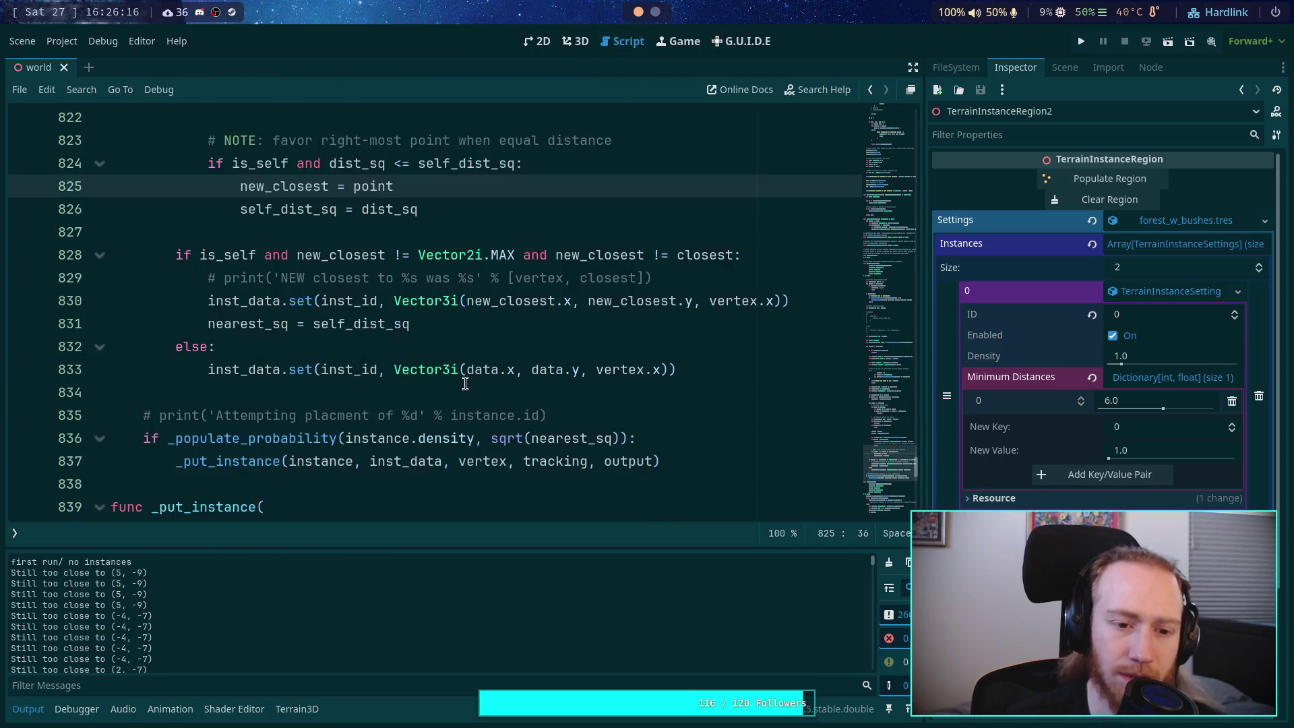
pyautogui.scroll(2, 465, 394)
pyautogui.scroll(-1, 492, 418)
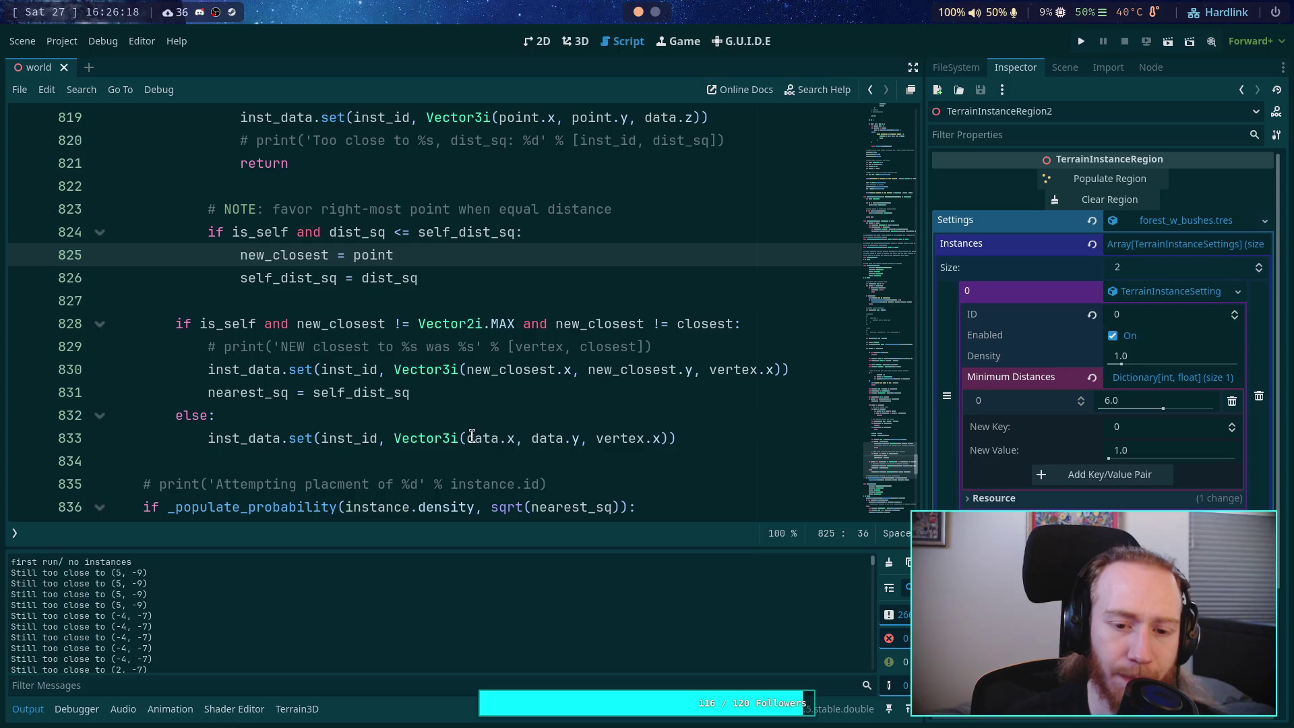
pyautogui.moveTo(467, 438); pyautogui.dragTo(581, 437)
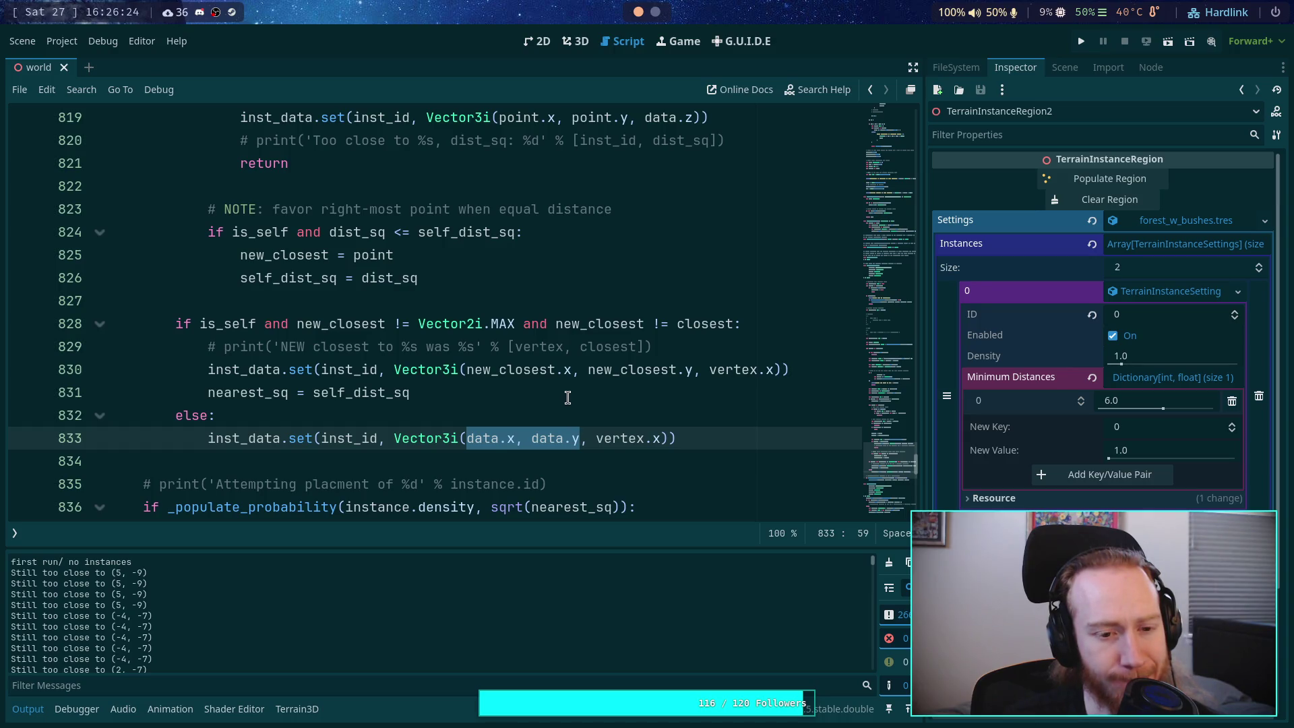
pyautogui.scroll(-1, 568, 397)
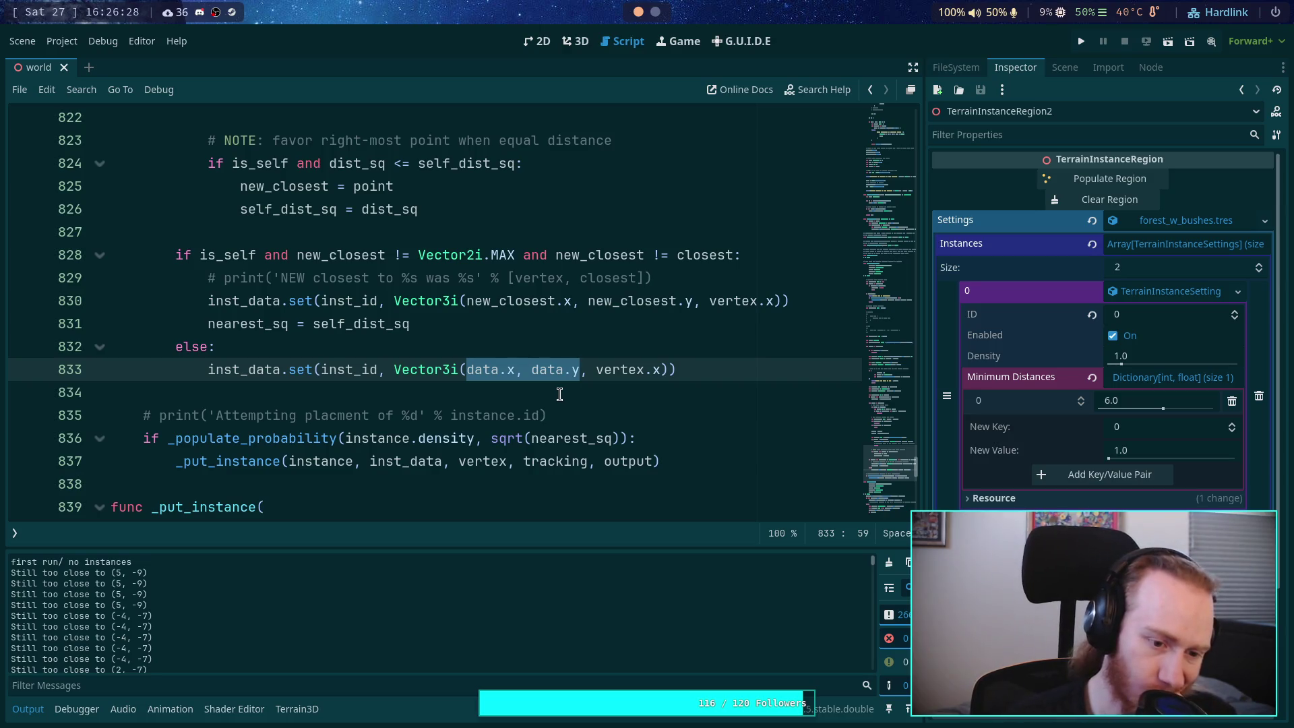
pyautogui.click(571, 42)
pyautogui.scroll(-3, 532, 387)
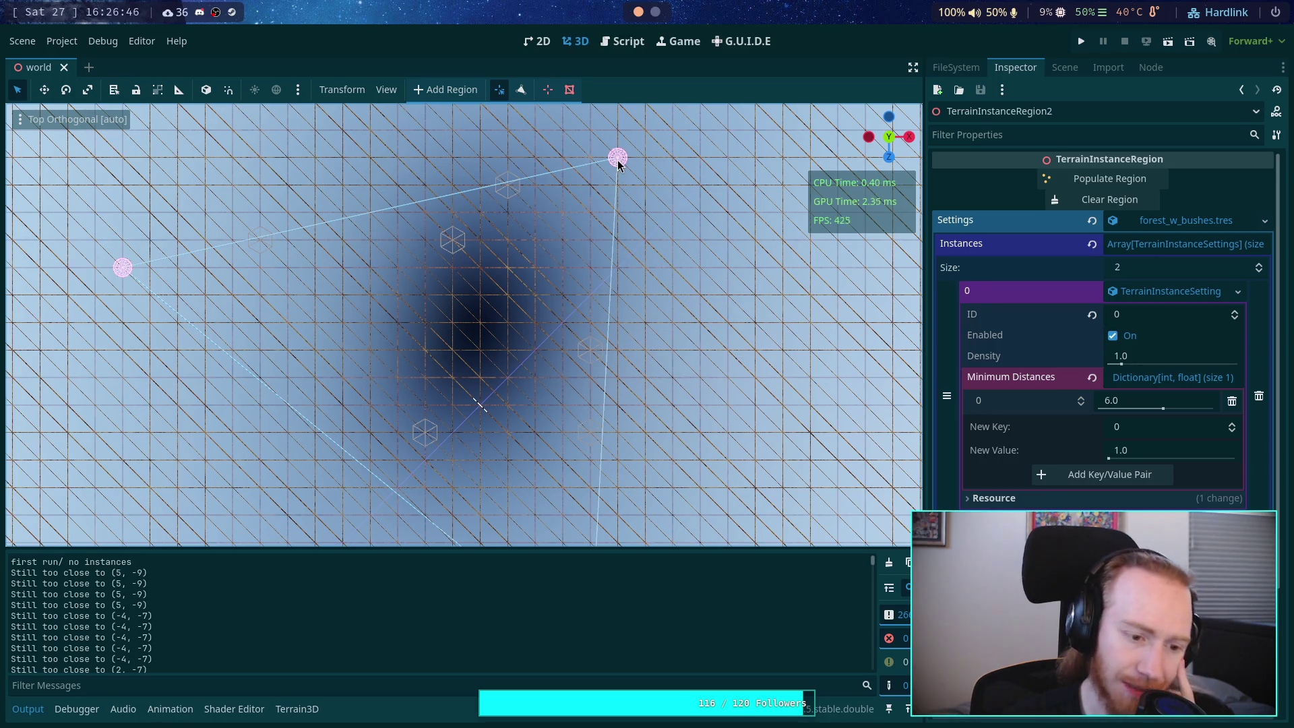
pyautogui.click(623, 41)
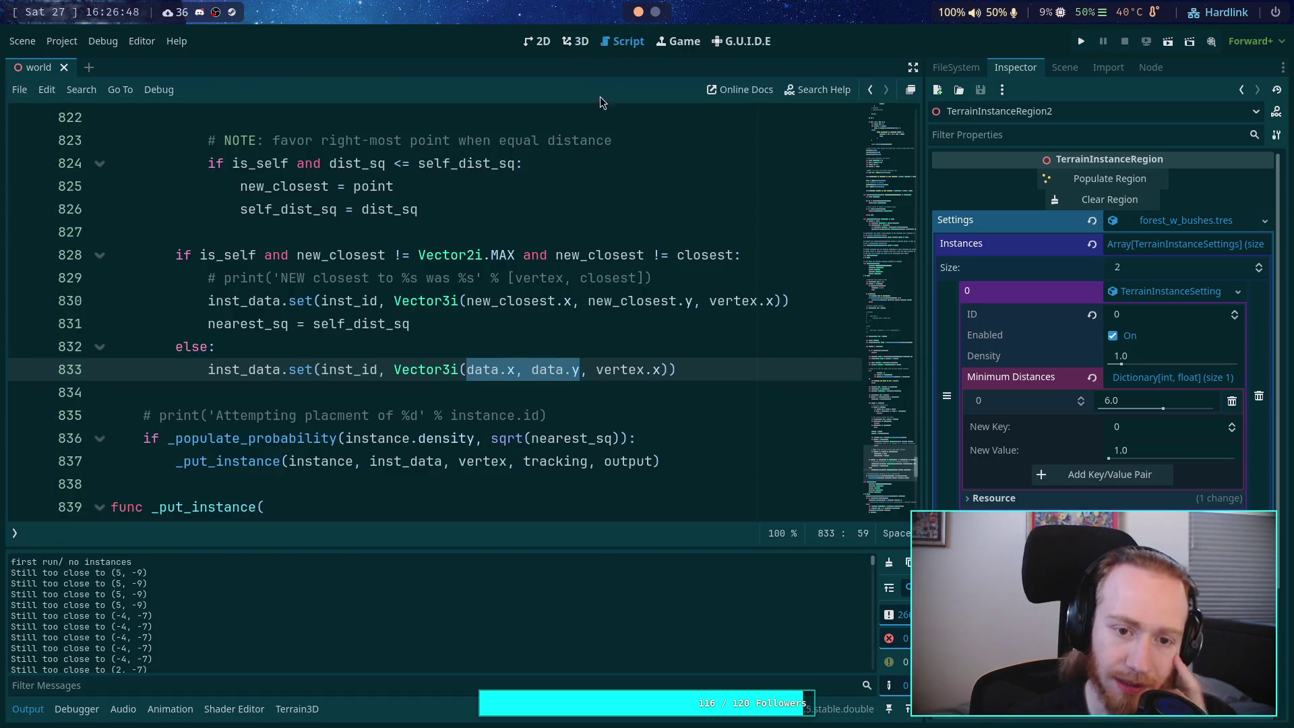
pyautogui.scroll(-8, 513, 347)
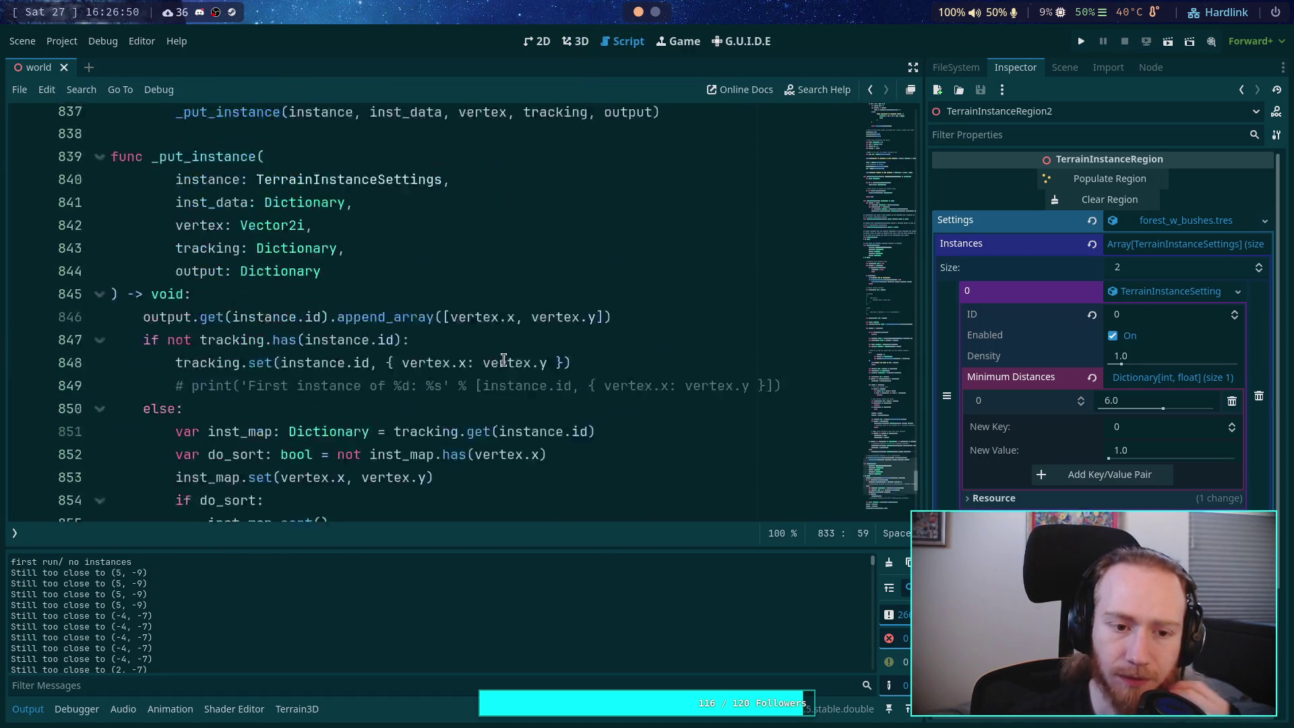
pyautogui.scroll(2, 306, 438)
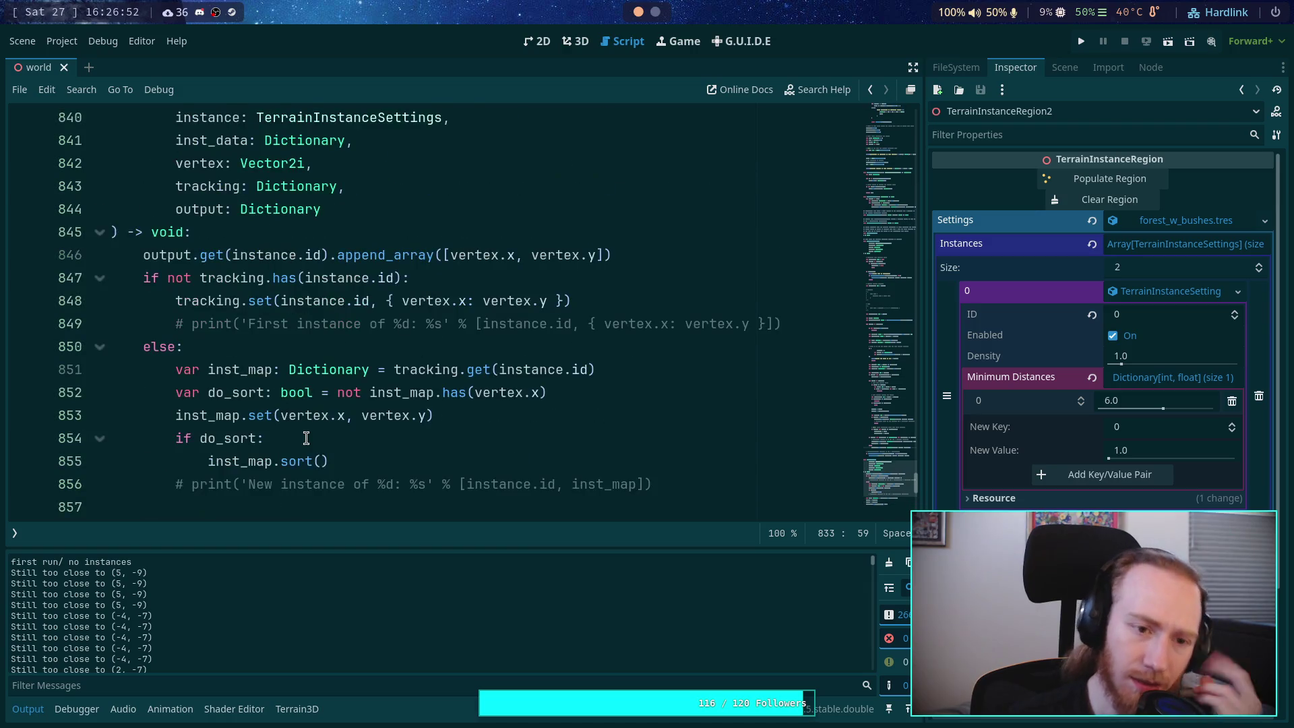
pyautogui.scroll(3, 306, 438)
pyautogui.scroll(-5, 306, 438)
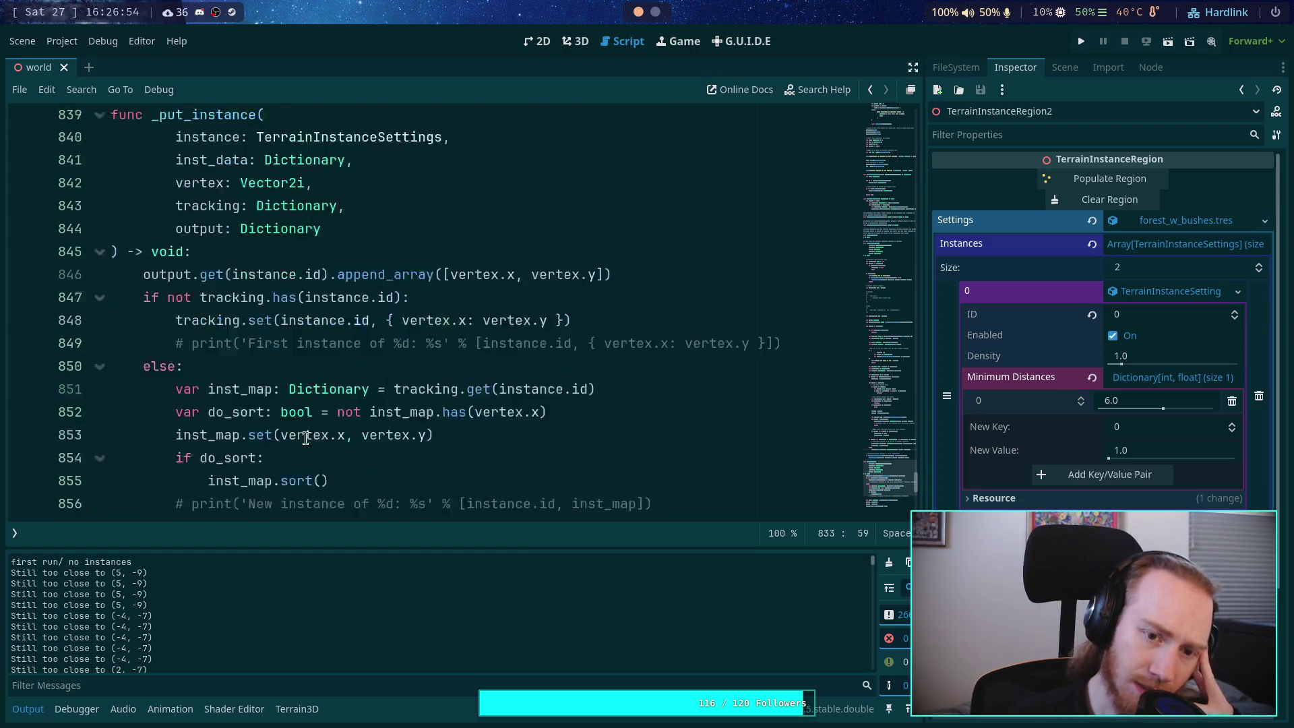
pyautogui.moveTo(151, 415); pyautogui.dragTo(183, 438)
pyautogui.scroll(1, 357, 448)
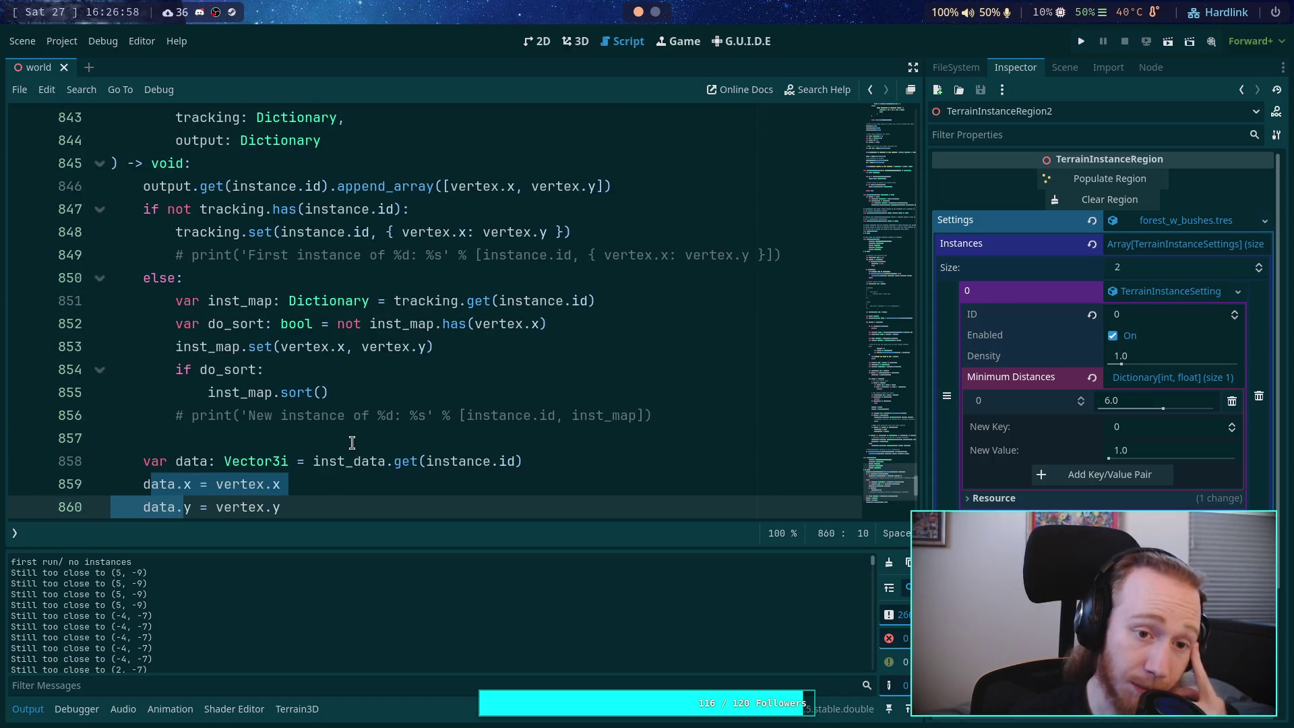
pyautogui.scroll(7, 349, 443)
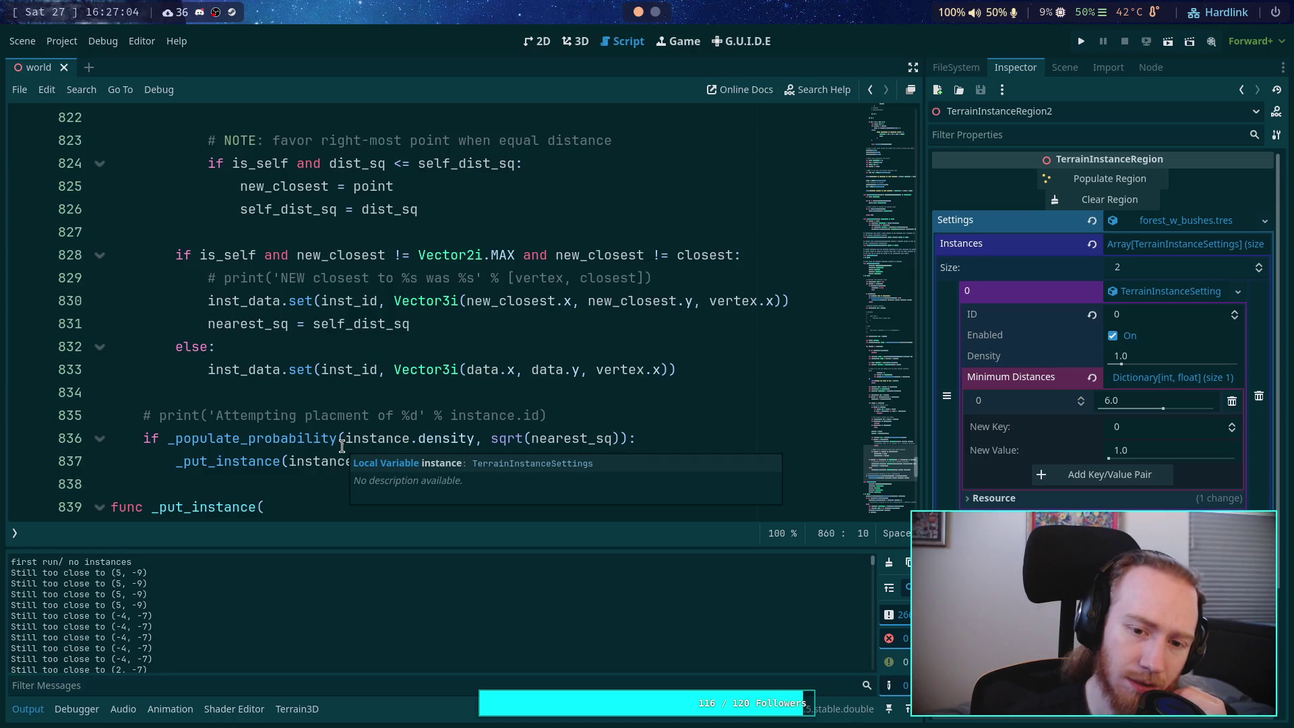
pyautogui.doubleClick(492, 300)
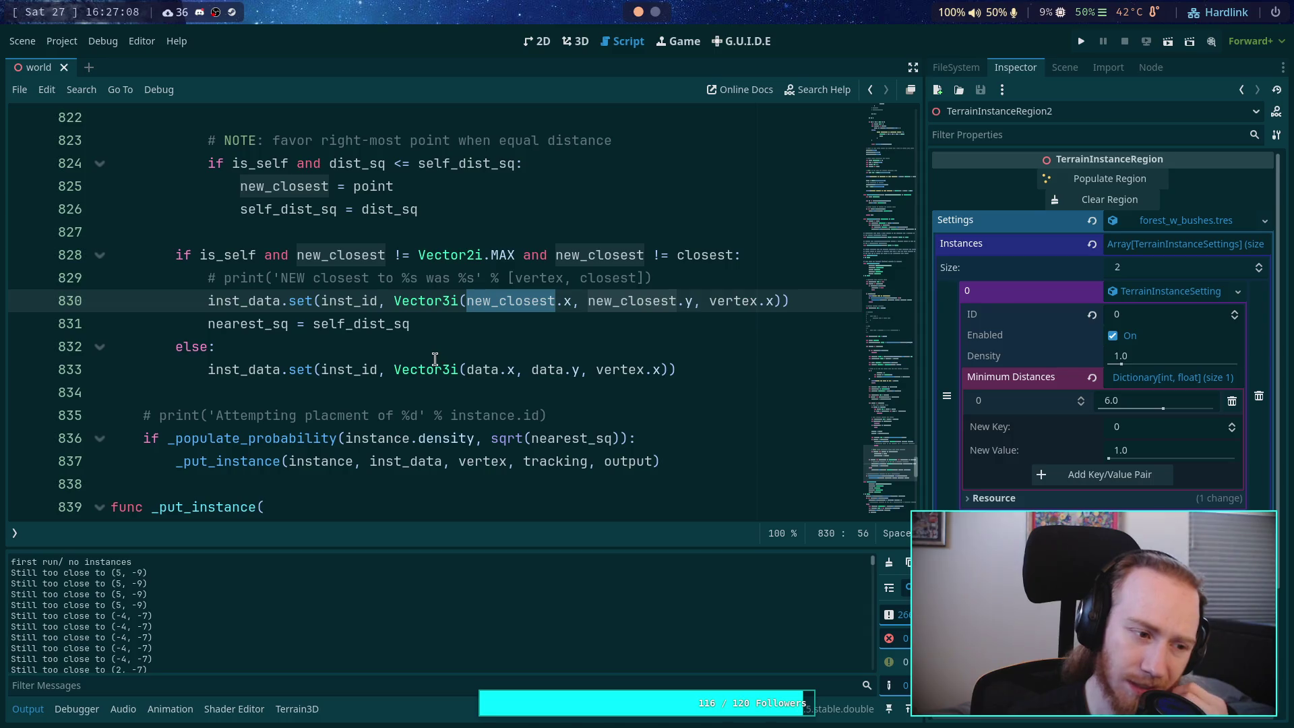
pyautogui.moveTo(434, 358)
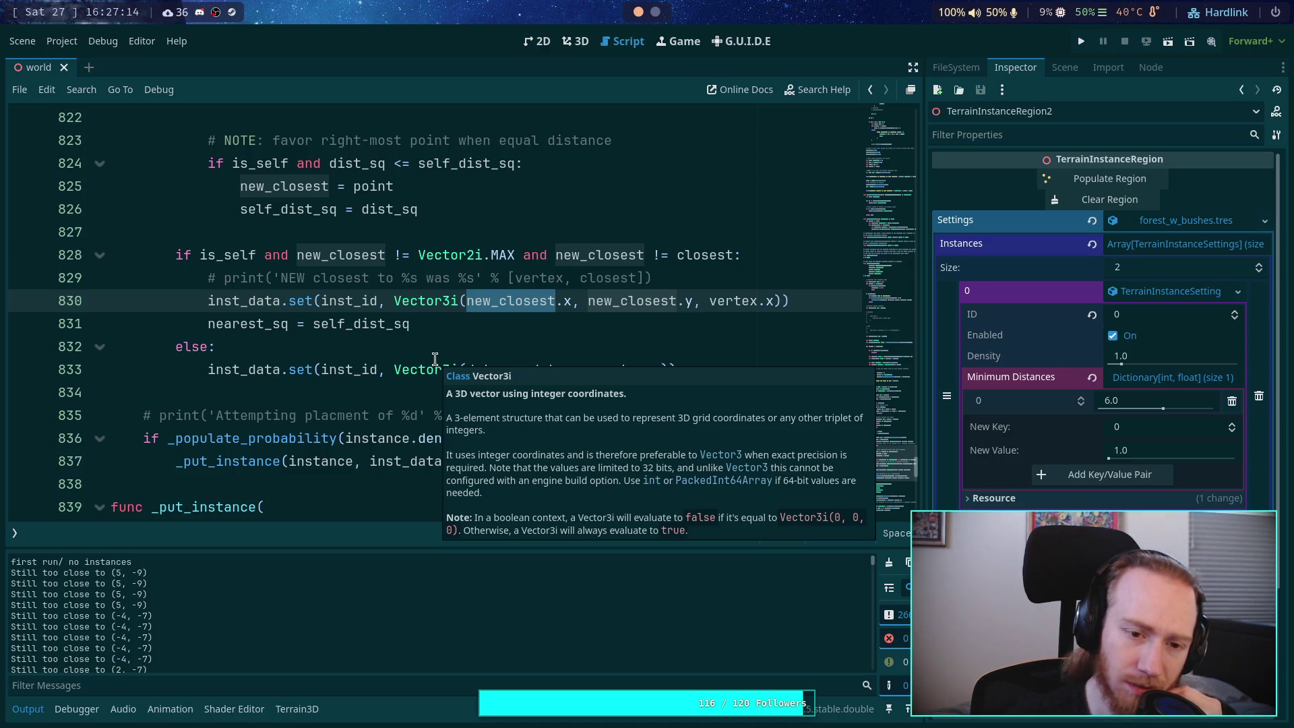
pyautogui.scroll(15, 285, 371)
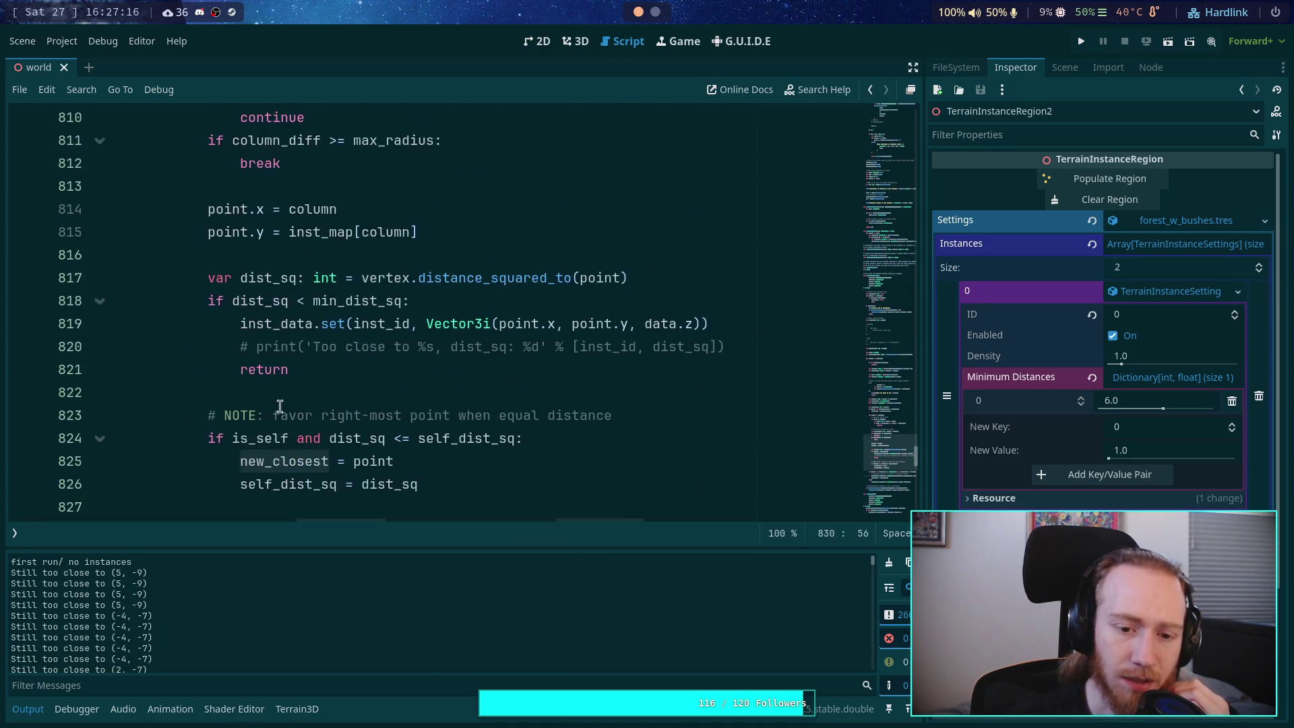
pyautogui.scroll(-2, 282, 398)
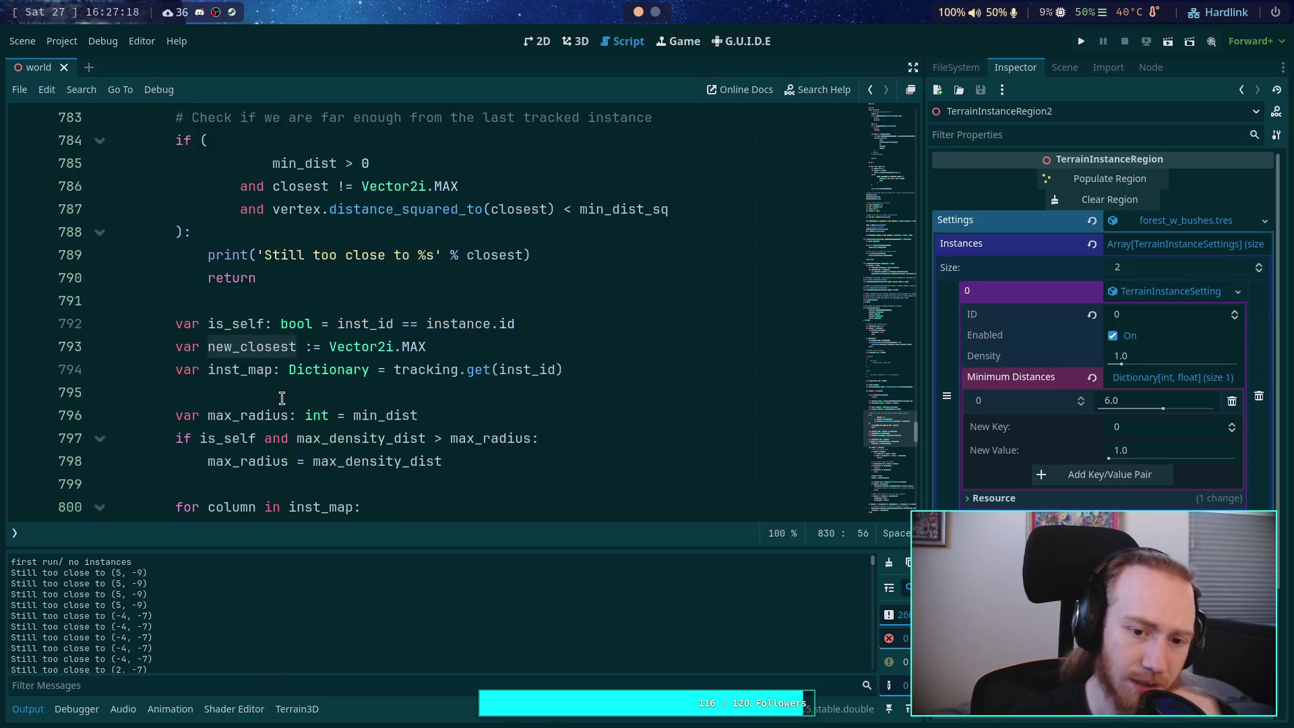
pyautogui.scroll(-13, 281, 397)
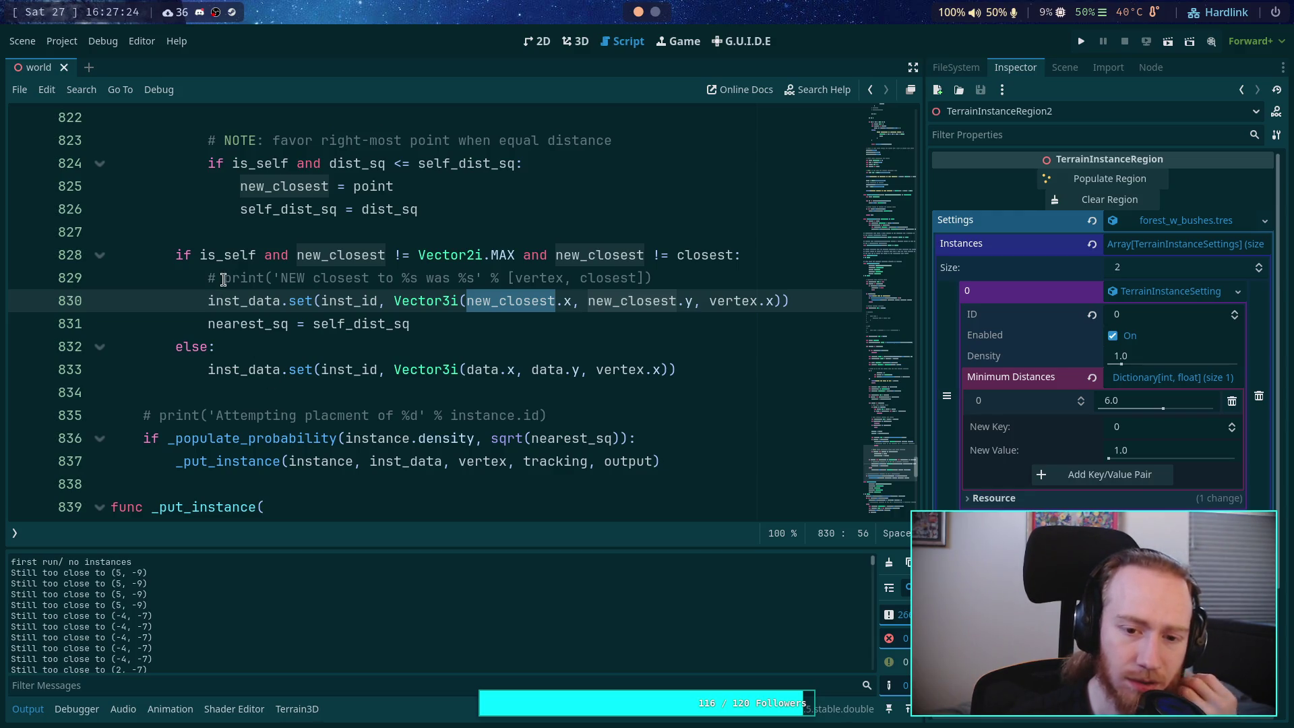
pyautogui.moveTo(290, 369)
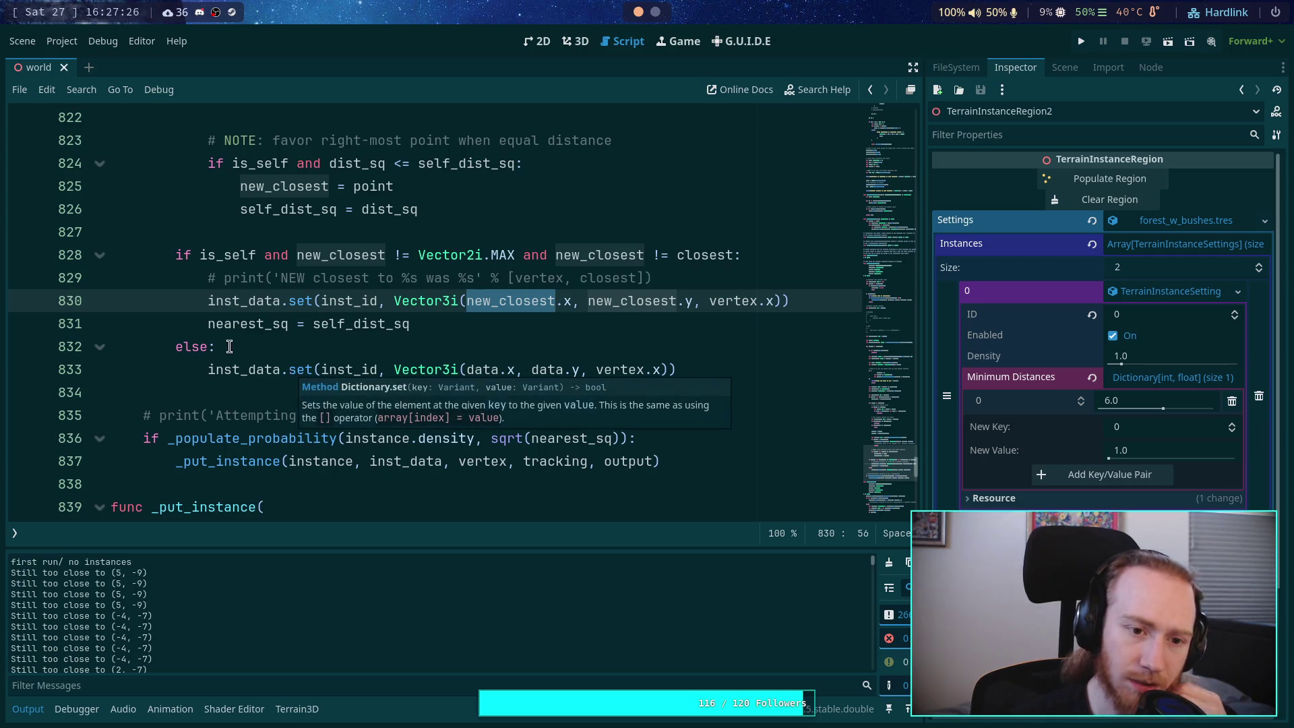
pyautogui.scroll(11, 229, 346)
pyautogui.scroll(7, 229, 345)
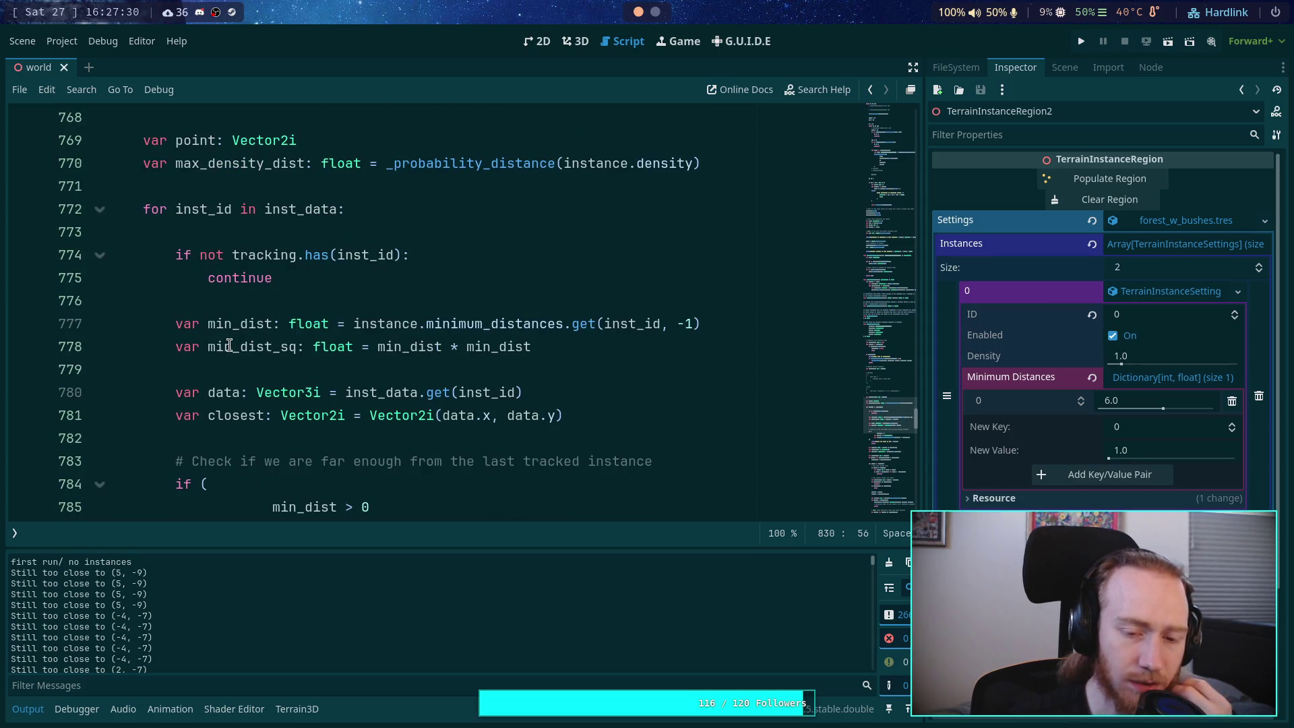
pyautogui.scroll(-1, 229, 345)
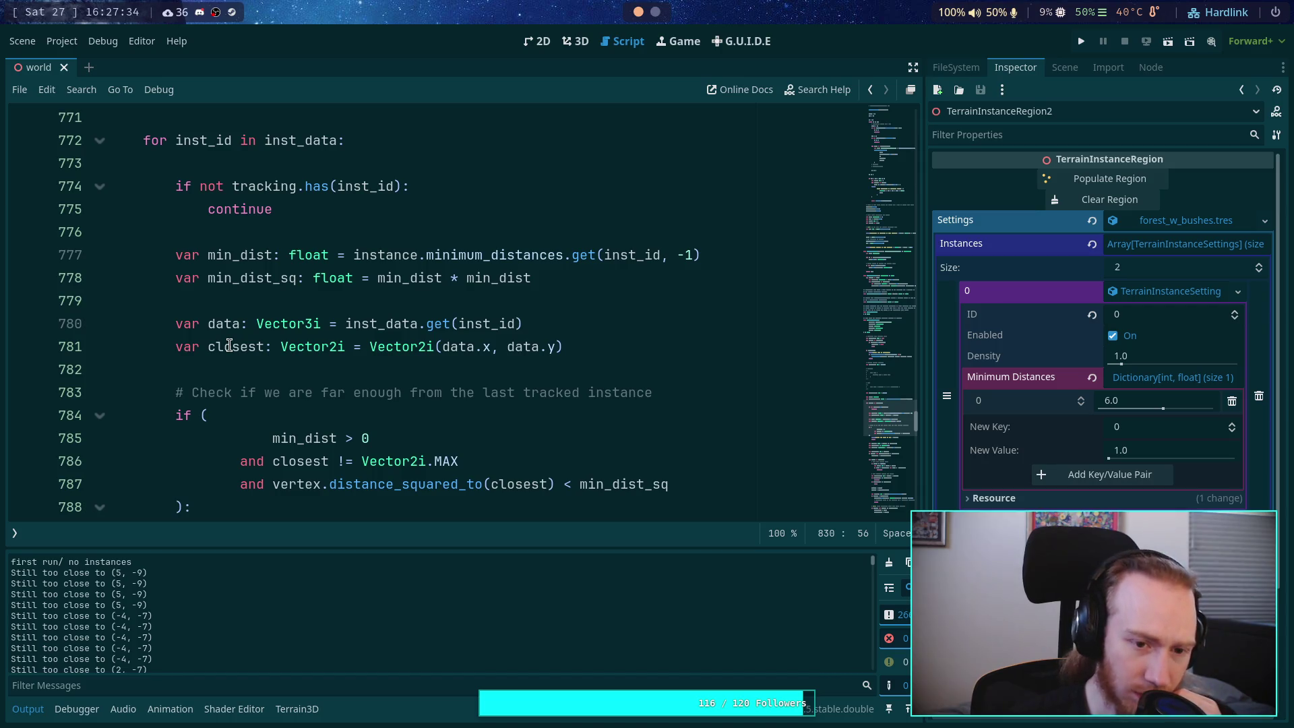
pyautogui.doubleClick(225, 345)
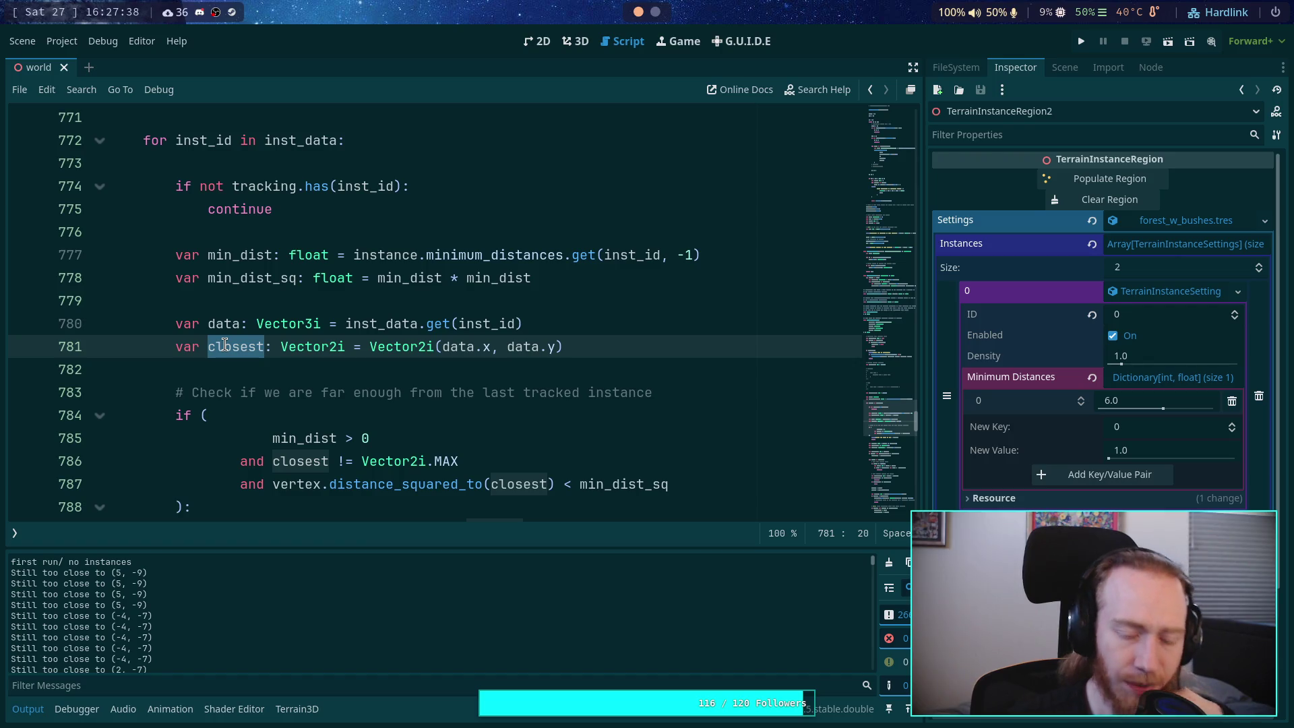
pyautogui.scroll(-5, 225, 346)
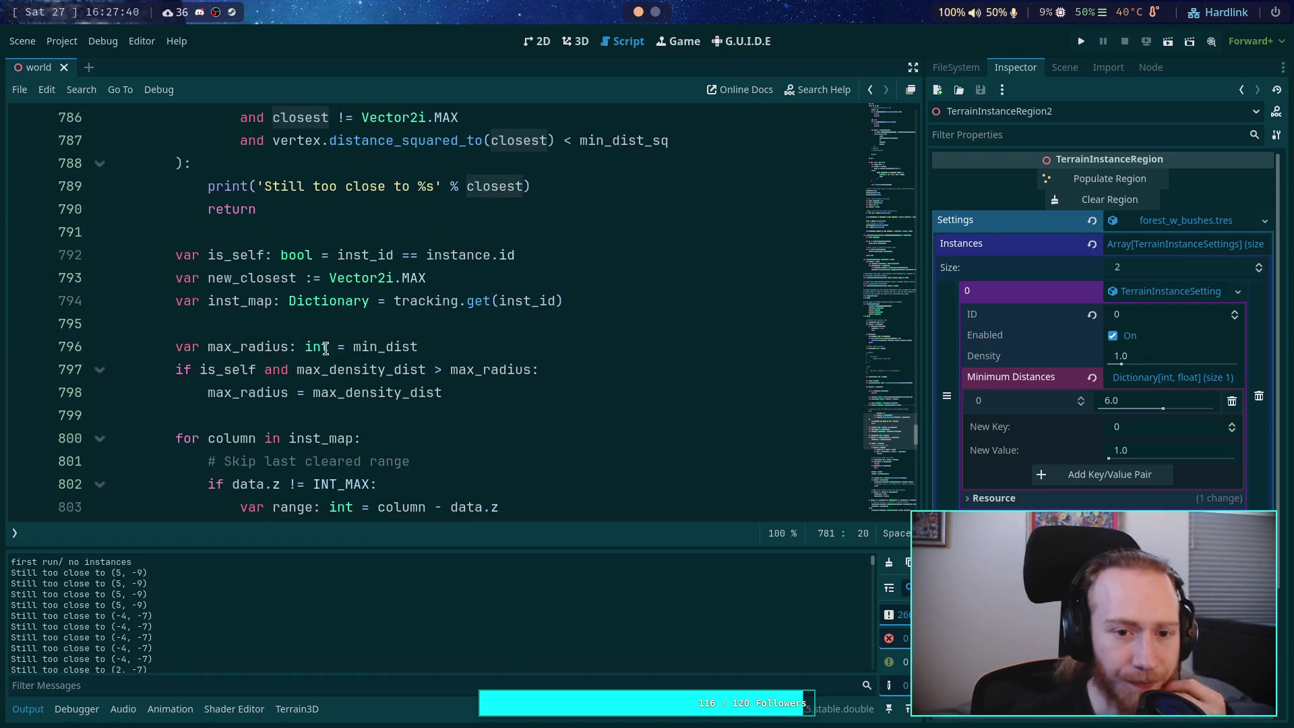
pyautogui.scroll(5, 290, 347)
pyautogui.scroll(-7, 295, 345)
pyautogui.scroll(-8, 295, 345)
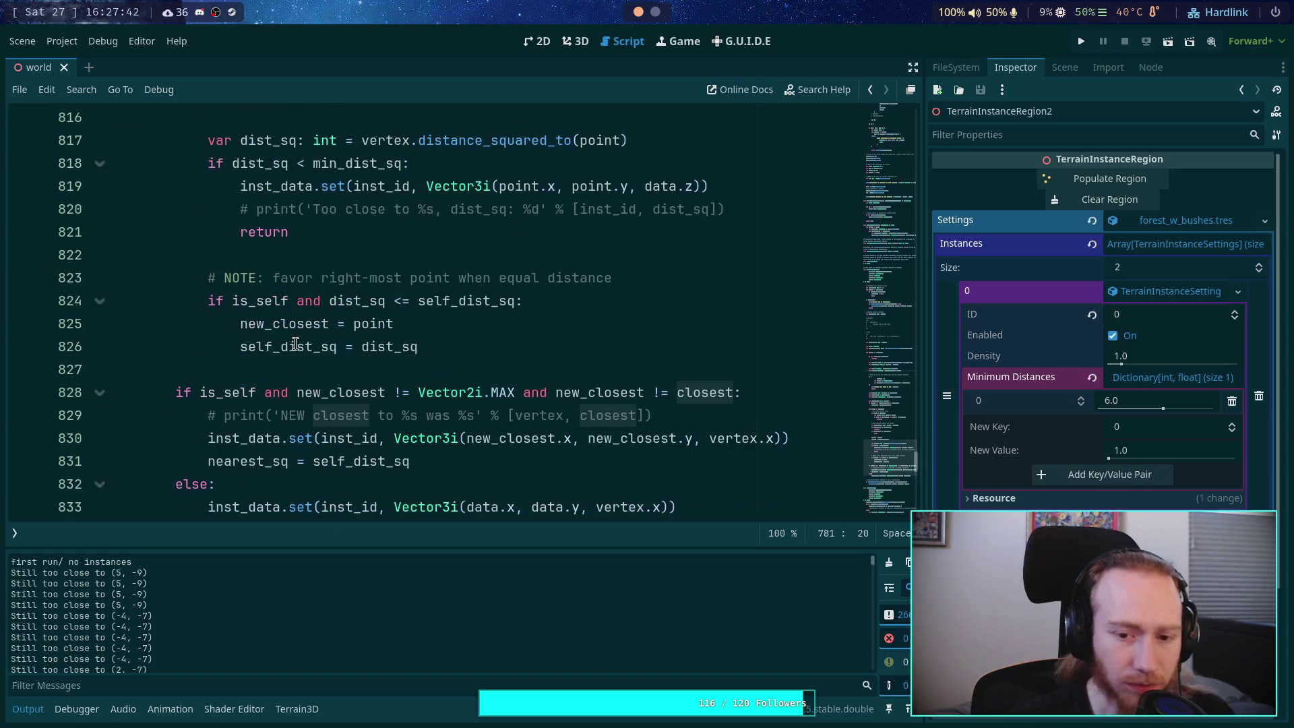
pyautogui.scroll(-1, 295, 344)
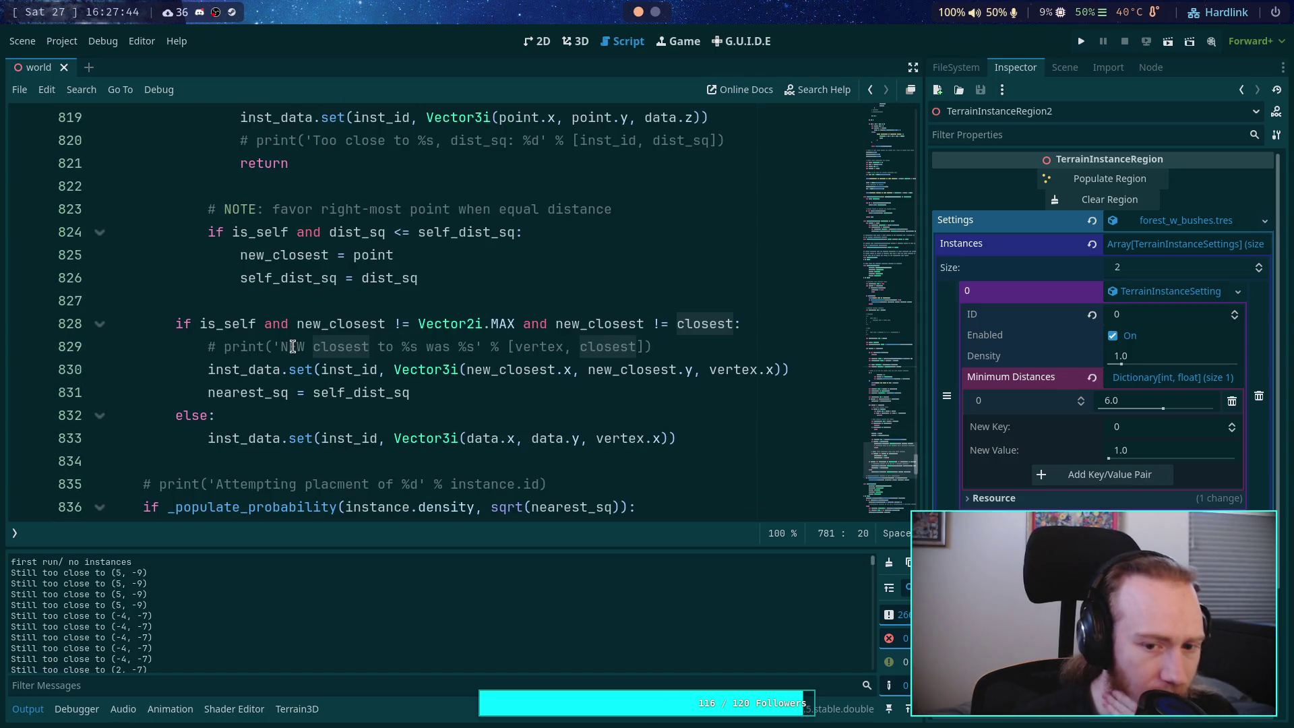
pyautogui.click(225, 347)
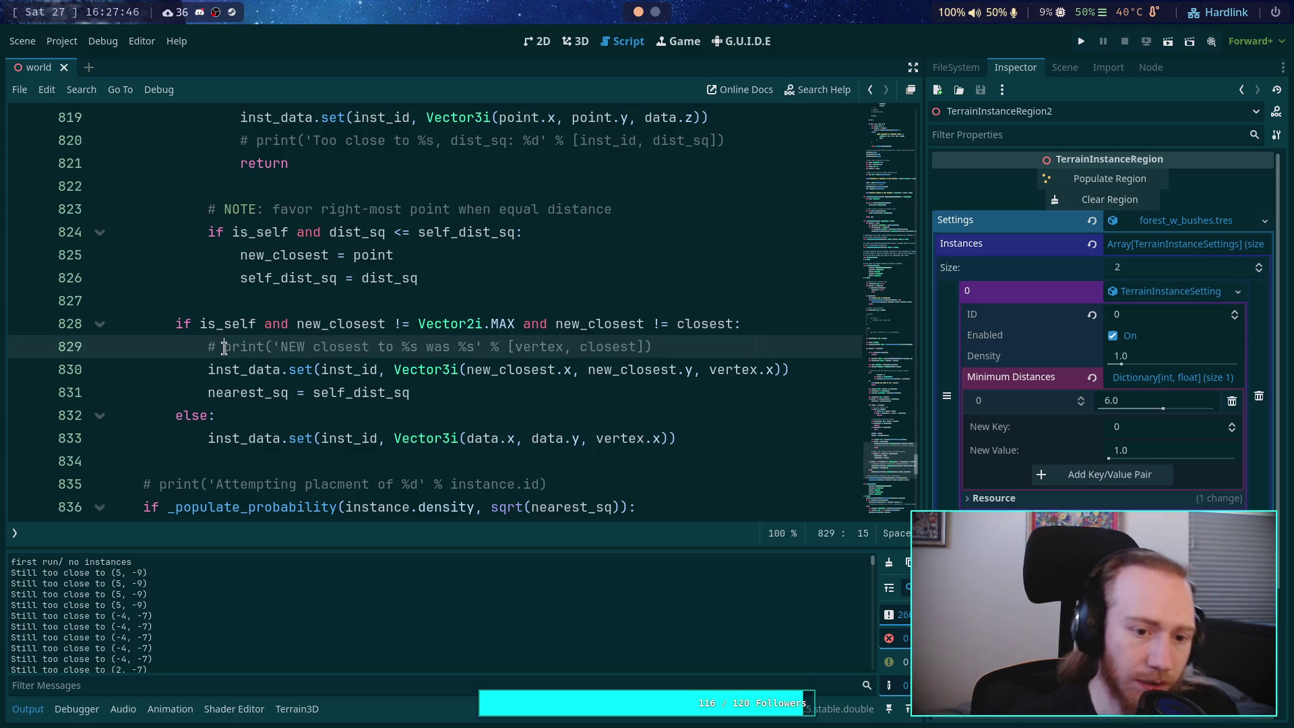
# Step: Uncomment the 'NEW closest' print, add print('nothing closer') under else, and save
pyautogui.press('BackSpace')
pyautogui.press('BackSpace')
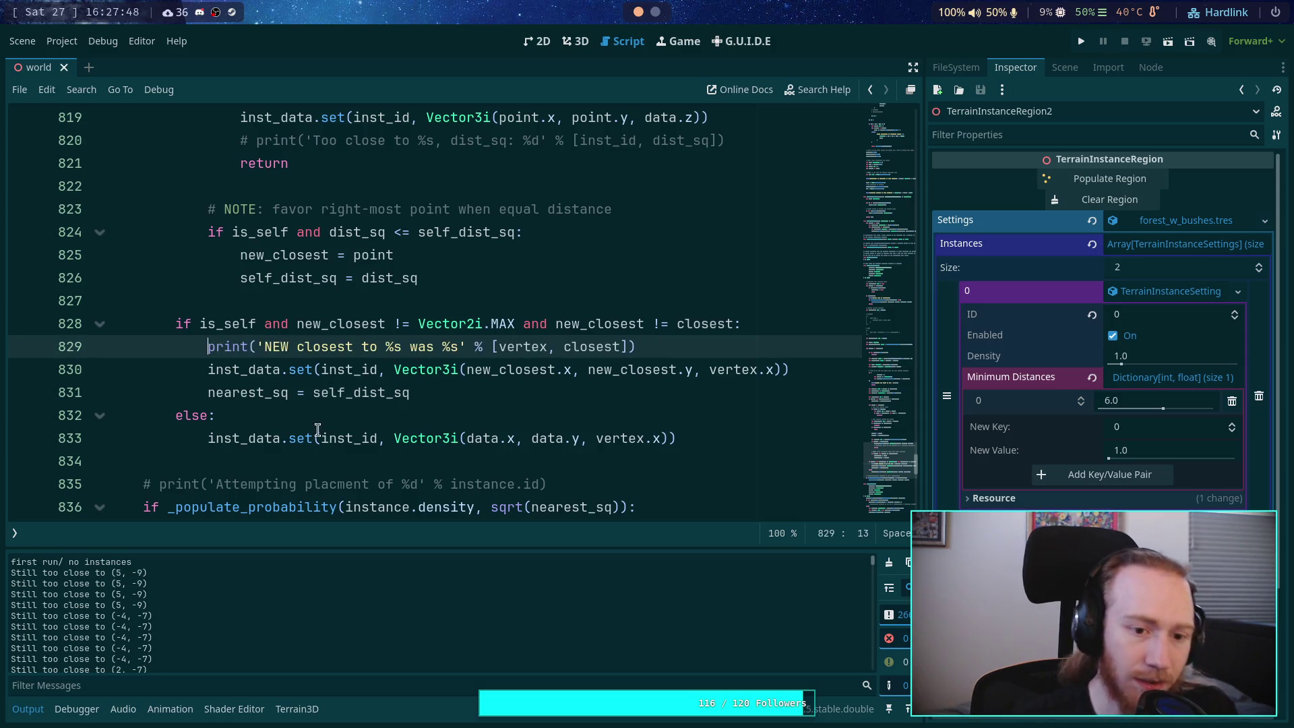
pyautogui.click(357, 415)
pyautogui.press('Return')
pyautogui.write('#')
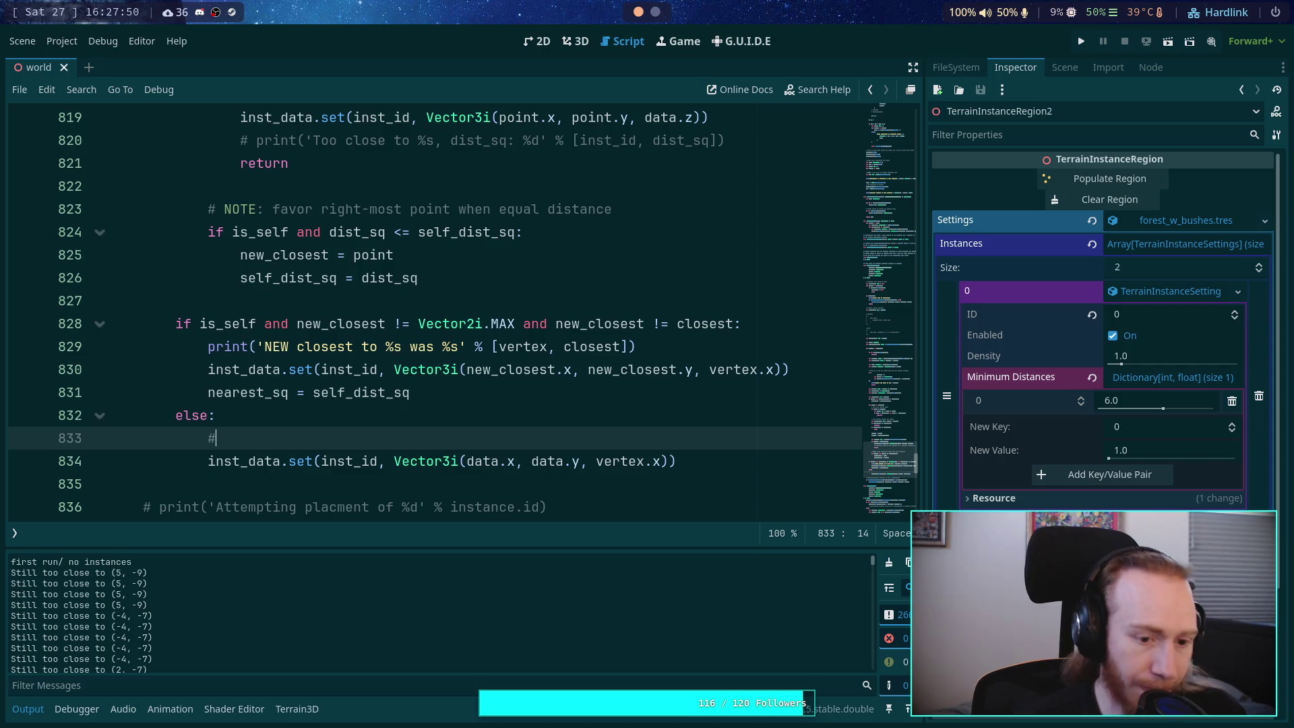
pyautogui.write('Nothing cl')
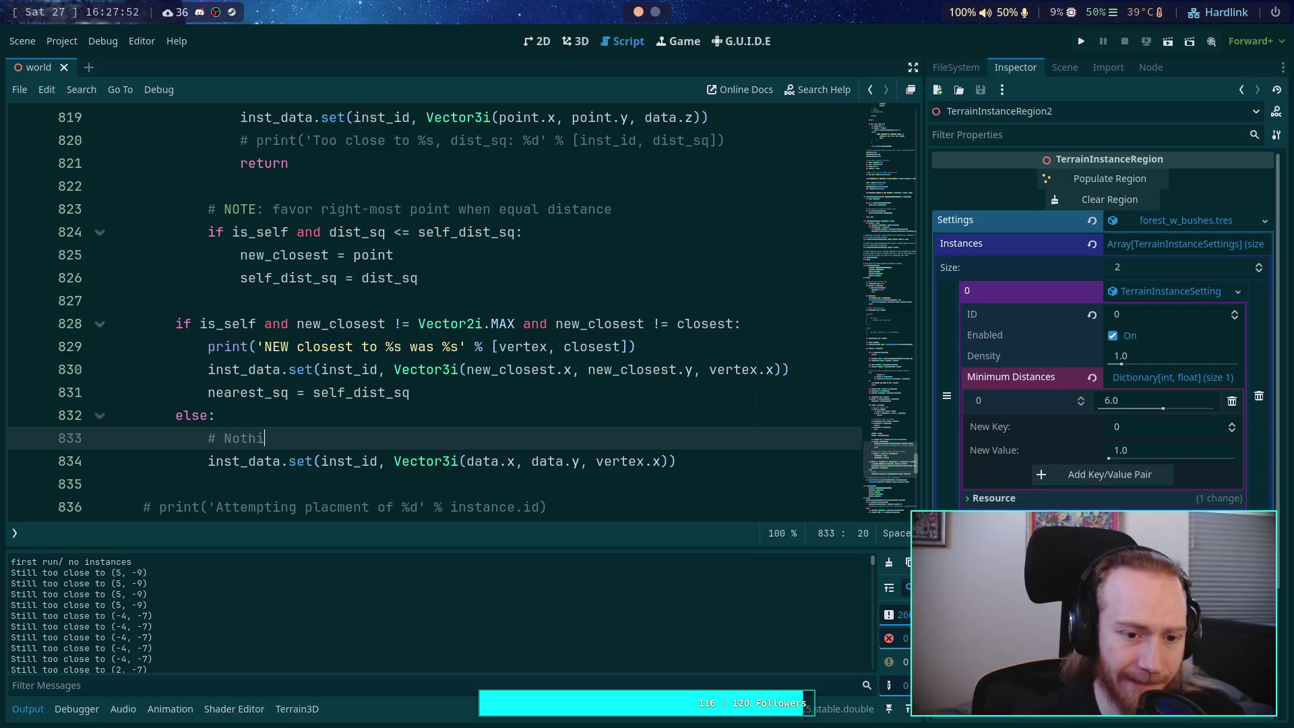
pyautogui.write('oser')
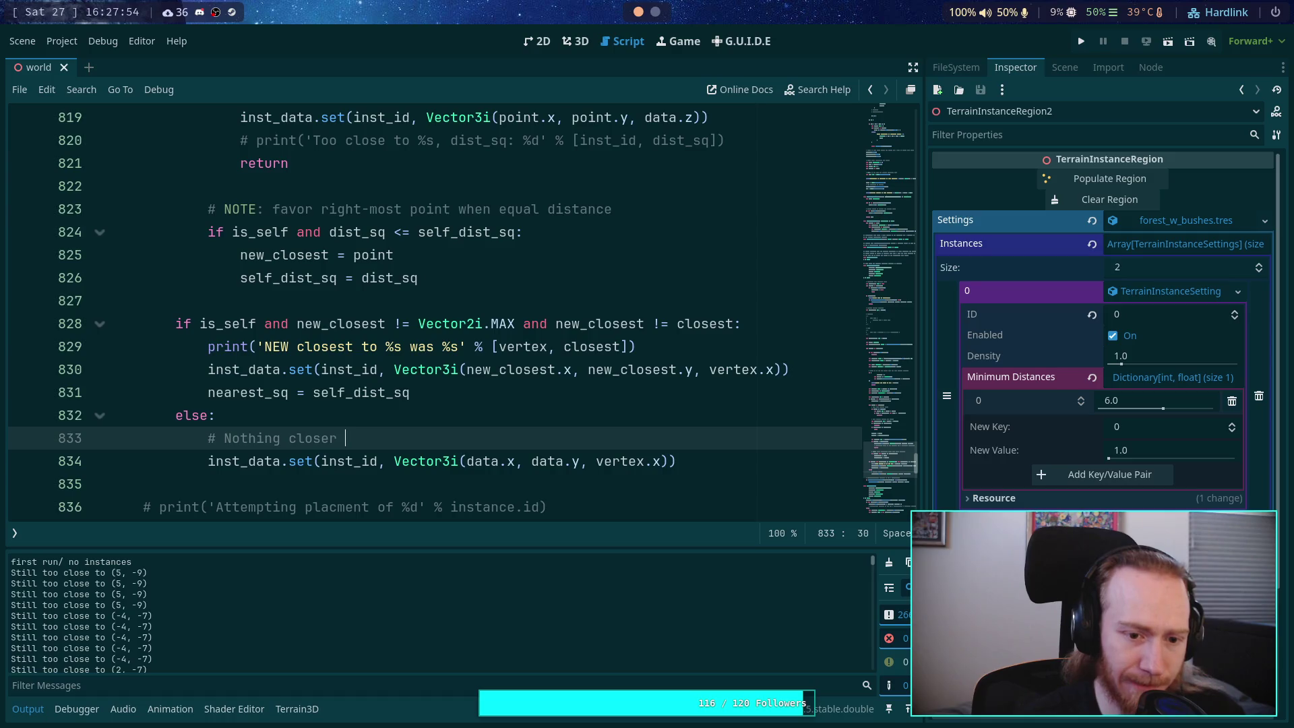
pyautogui.press('BackSpace')
pyautogui.press('BackSpace')
pyautogui.press('BackSpace')
pyautogui.press('BackSpace')
pyautogui.write('print')
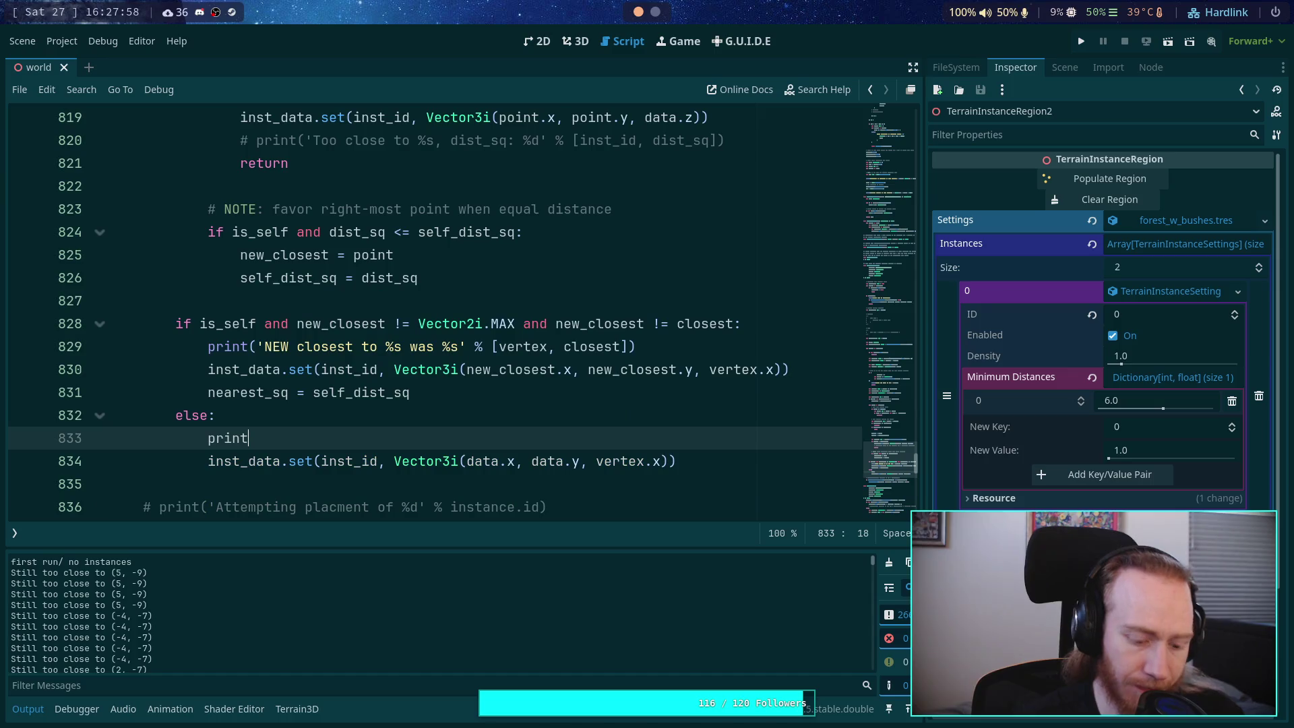
pyautogui.write("('nt")
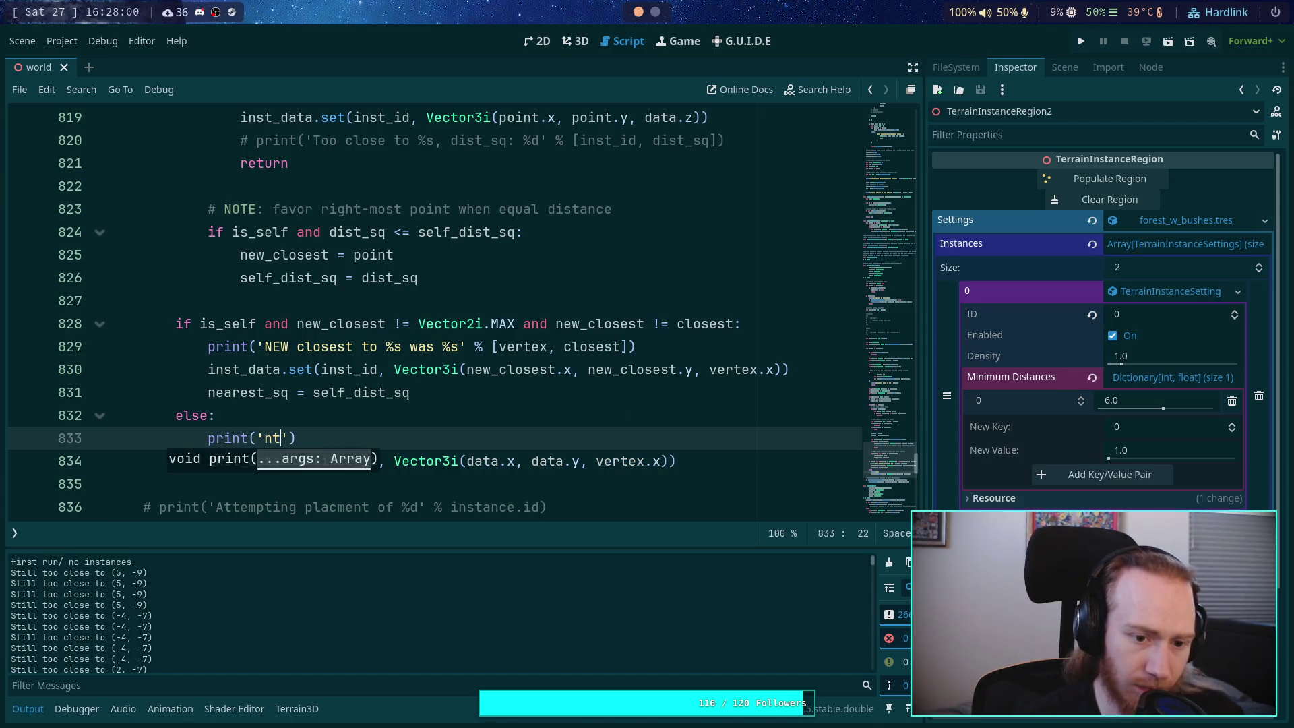
pyautogui.write('thing clo')
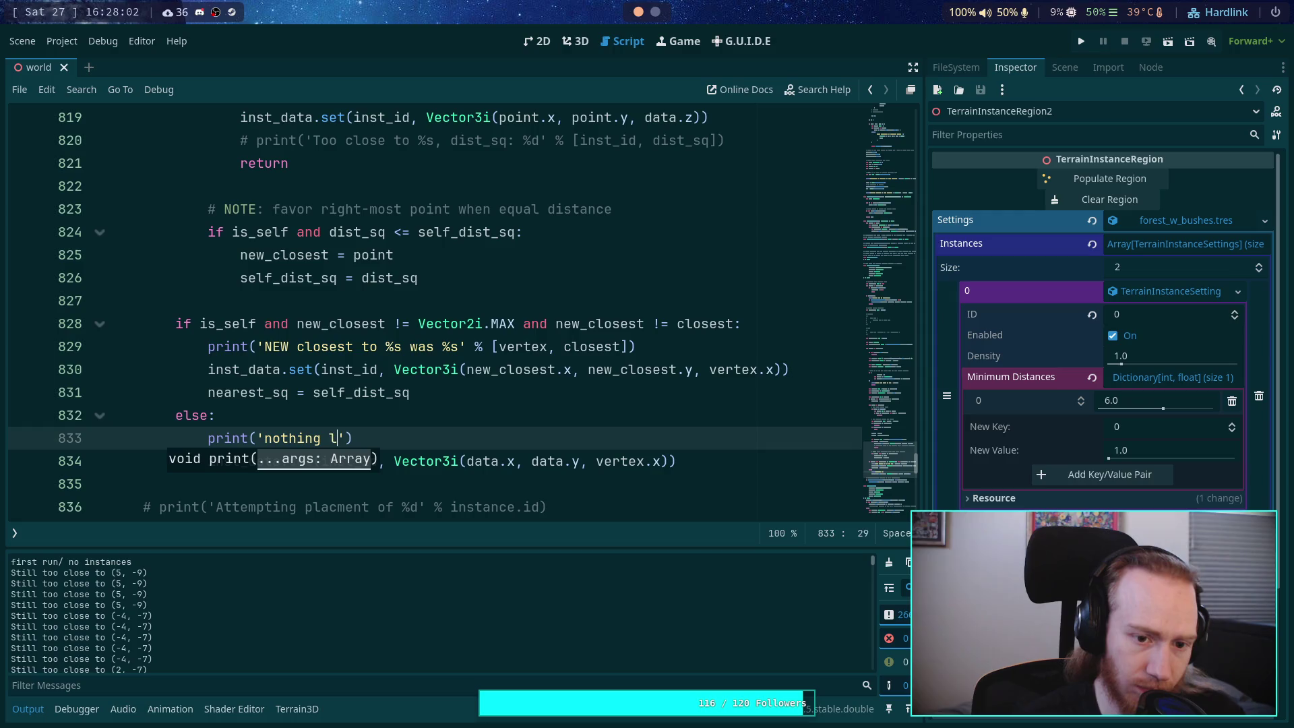
pyautogui.write('ser')
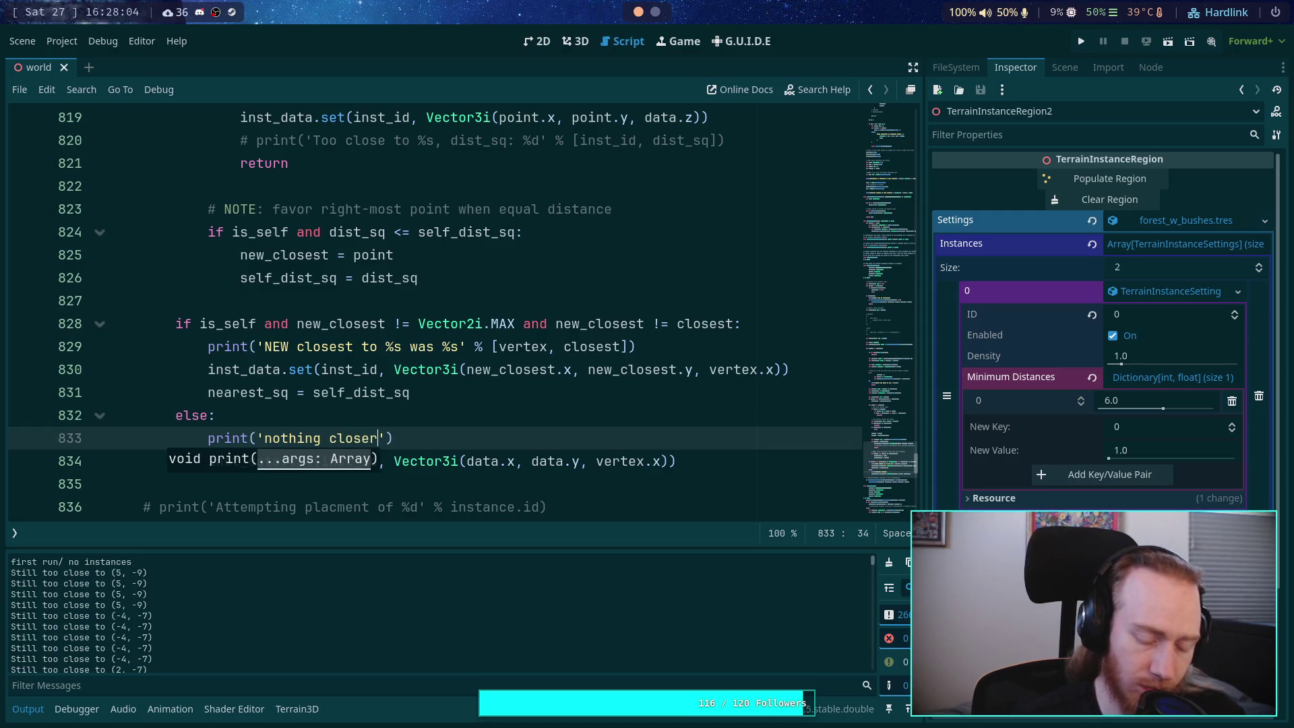
pyautogui.hotkey('ctrl', 's')
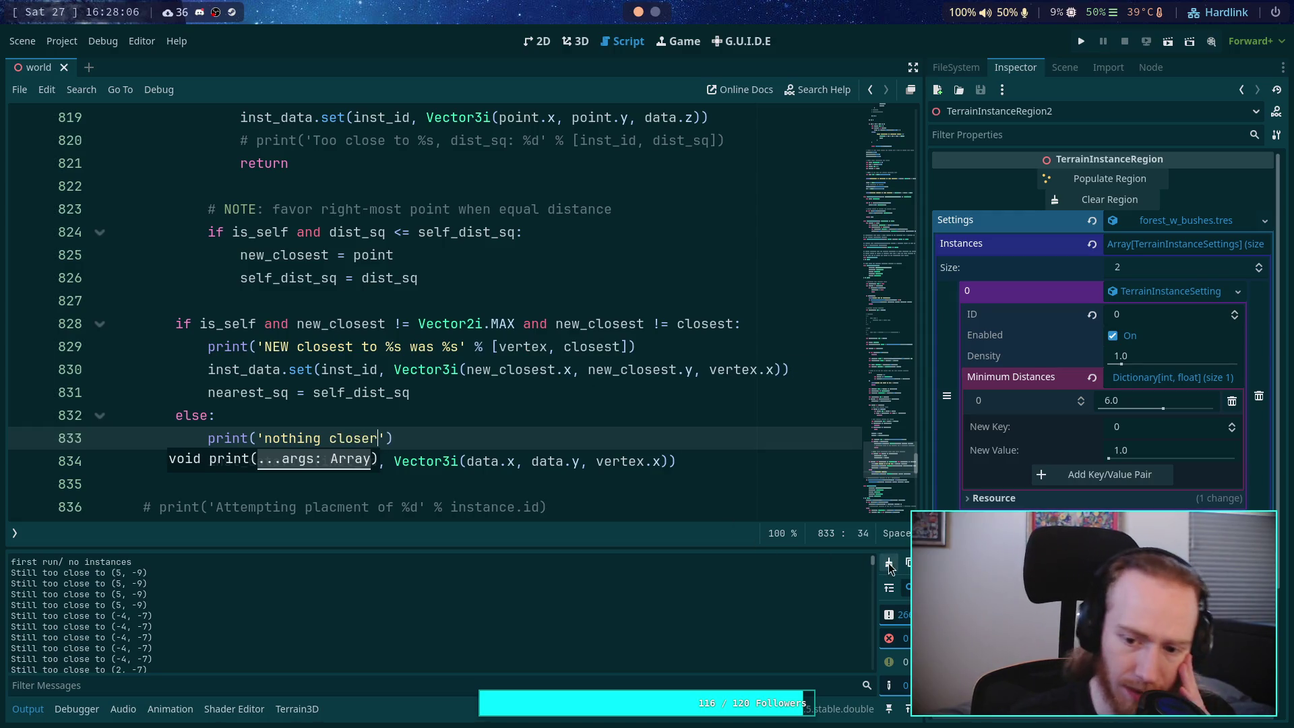
pyautogui.click(576, 41)
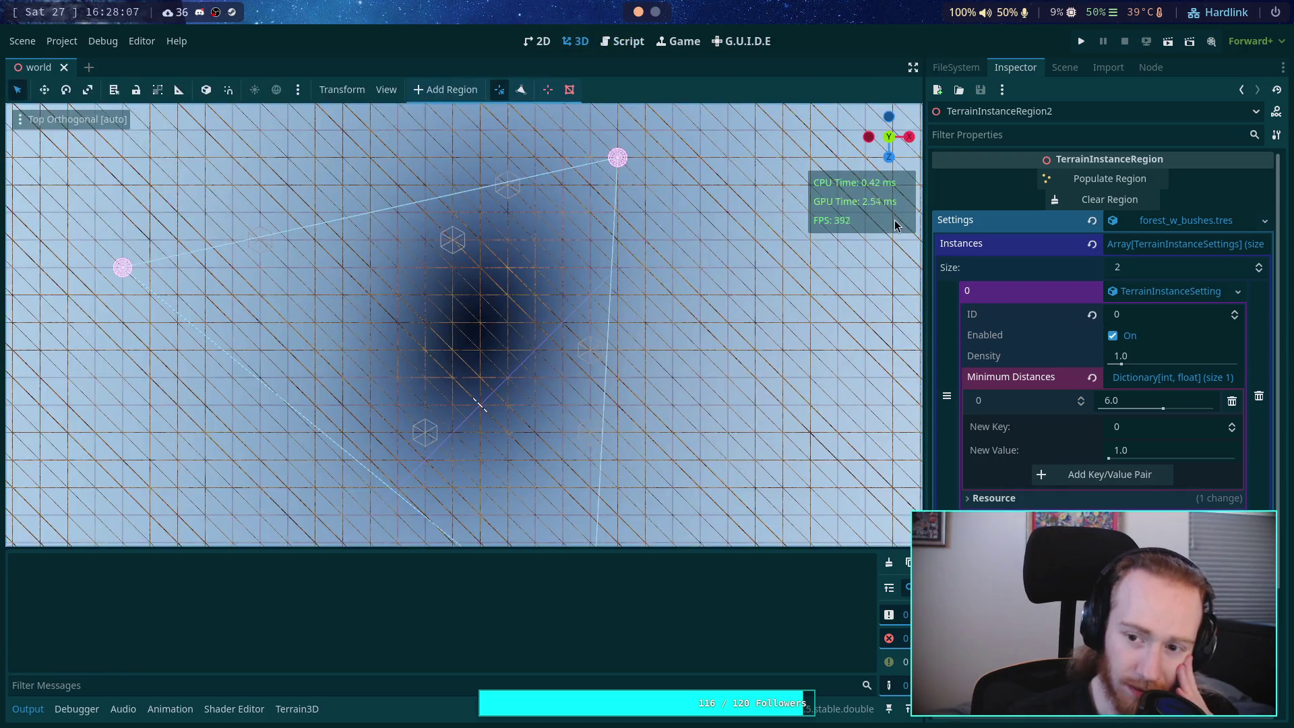
# Step: Clear and repopulate the terrain instance region several times from the Inspector
pyautogui.click(1094, 179)
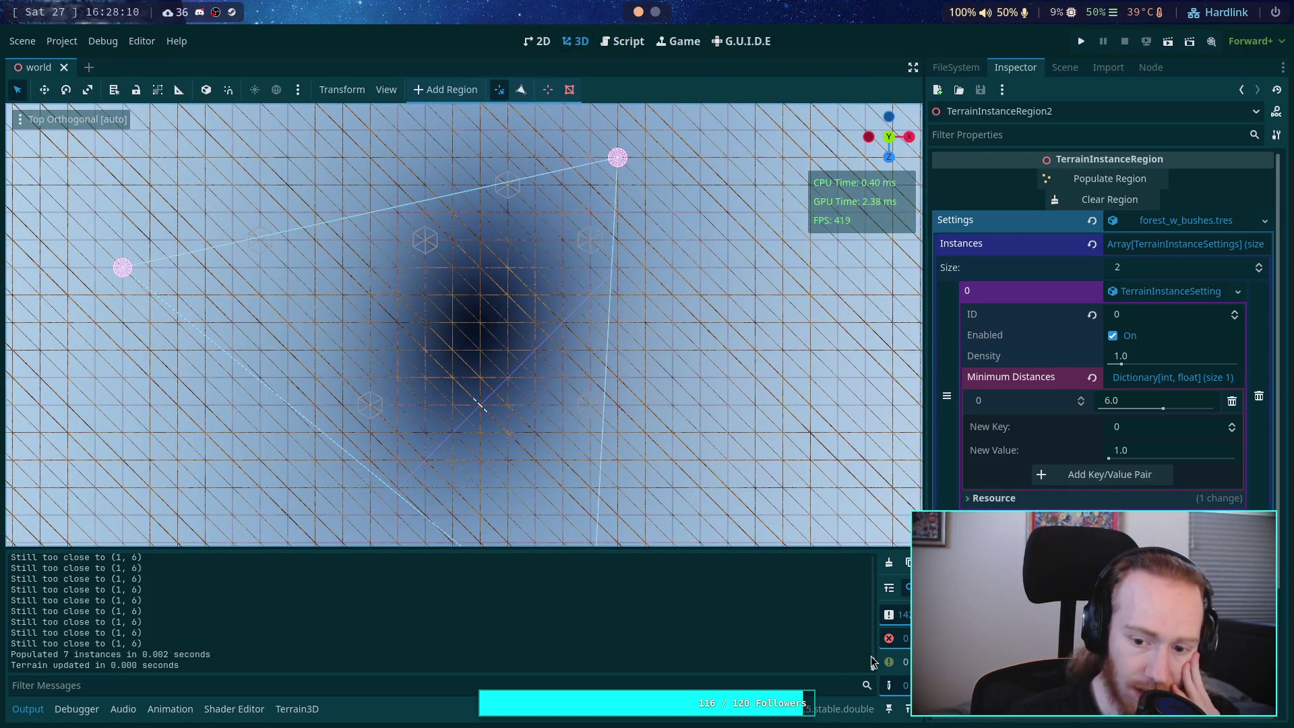
pyautogui.scroll(15, 661, 621)
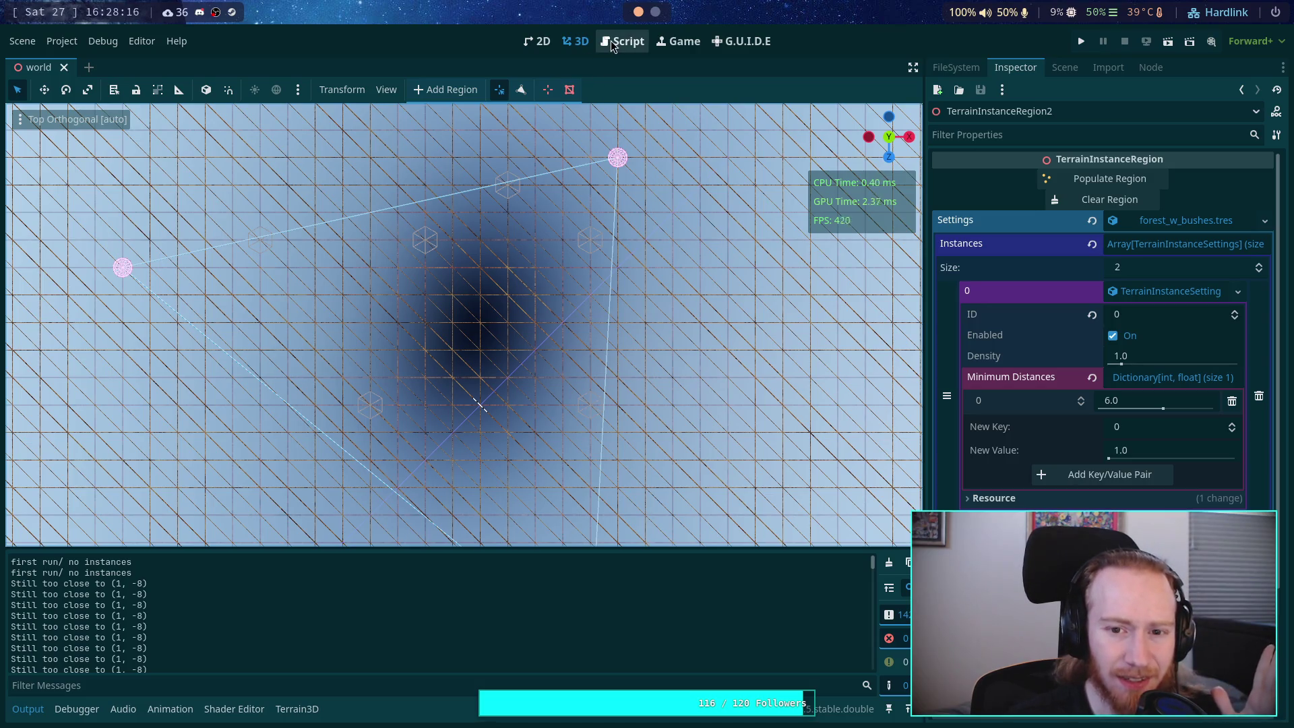
pyautogui.click(1145, 200)
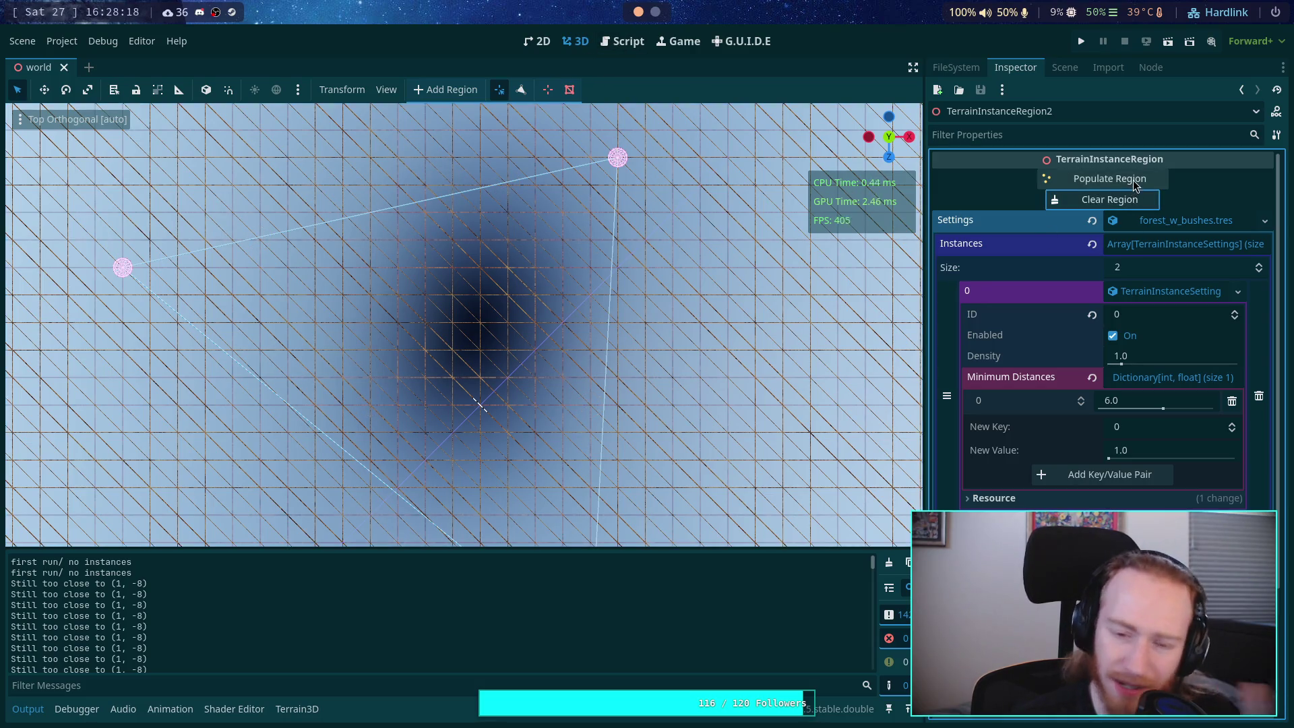
pyautogui.click(1136, 185)
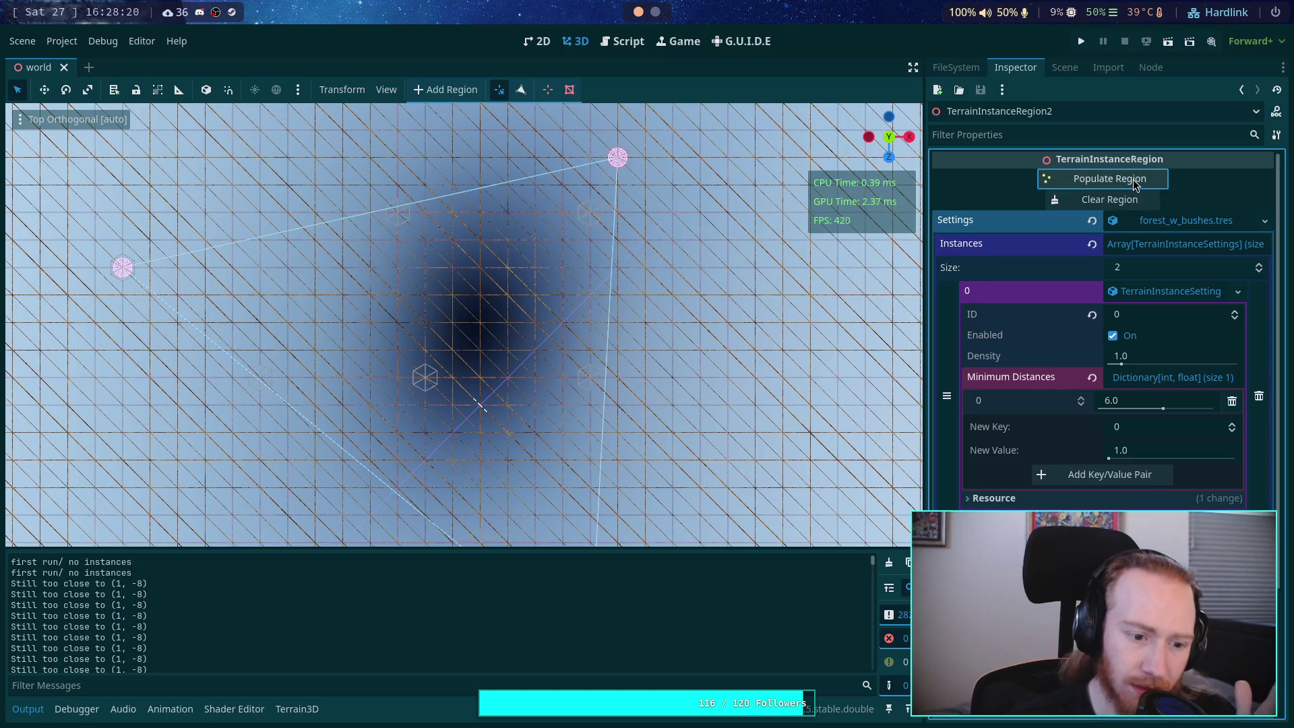
pyautogui.click(889, 562)
pyautogui.click(1055, 199)
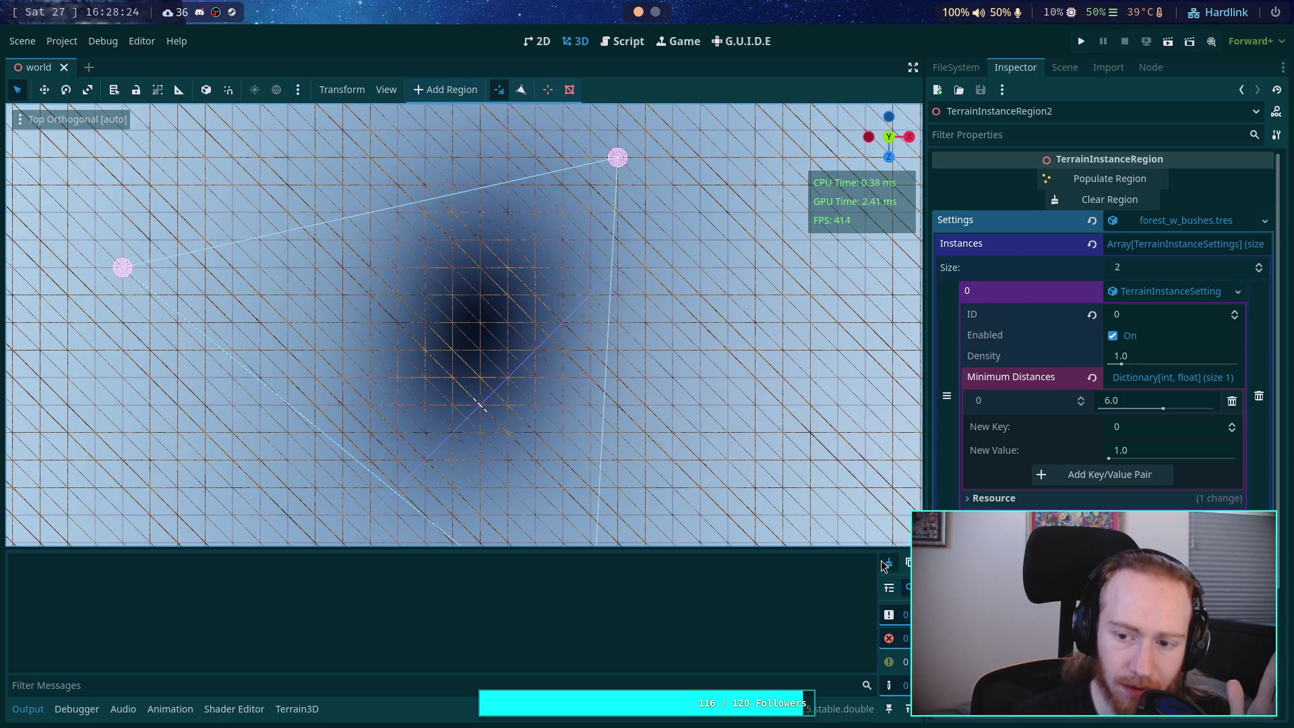
pyautogui.click(1081, 180)
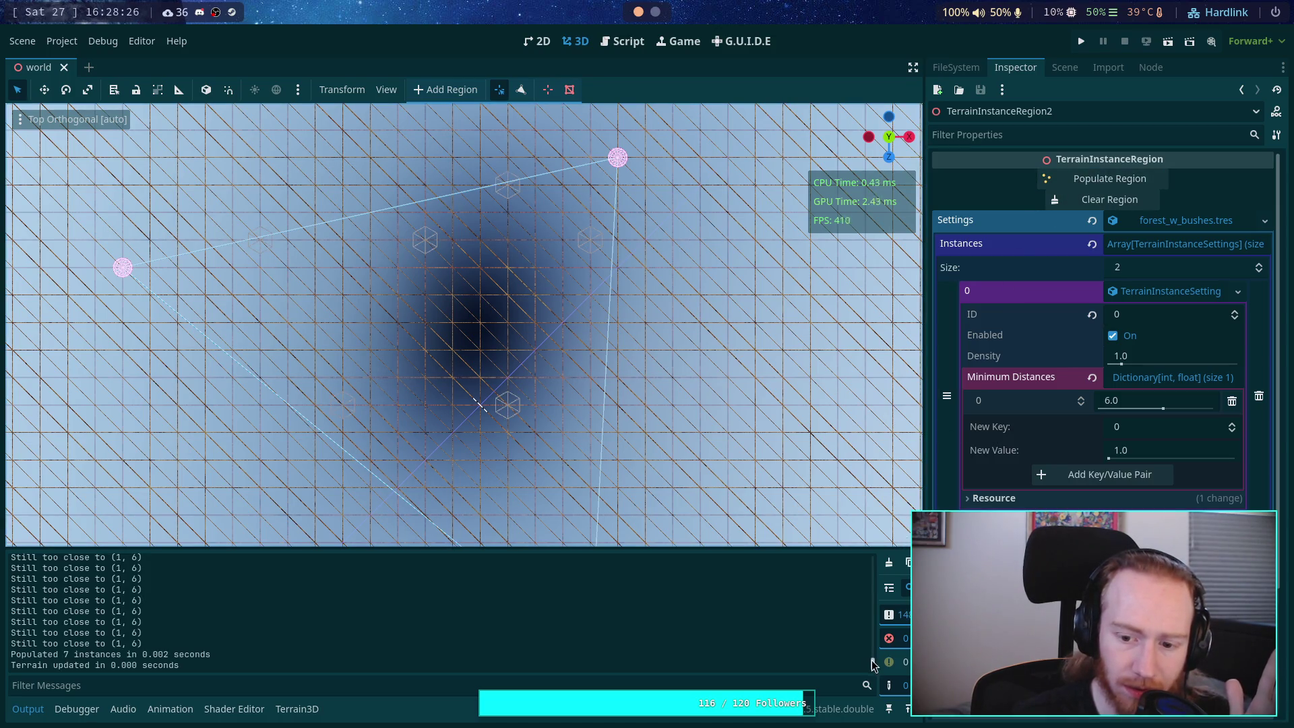
# Step: Enlarge the Output panel, then clear and repopulate the region to place 9 instances
pyautogui.moveTo(873, 662); pyautogui.dragTo(891, 525)
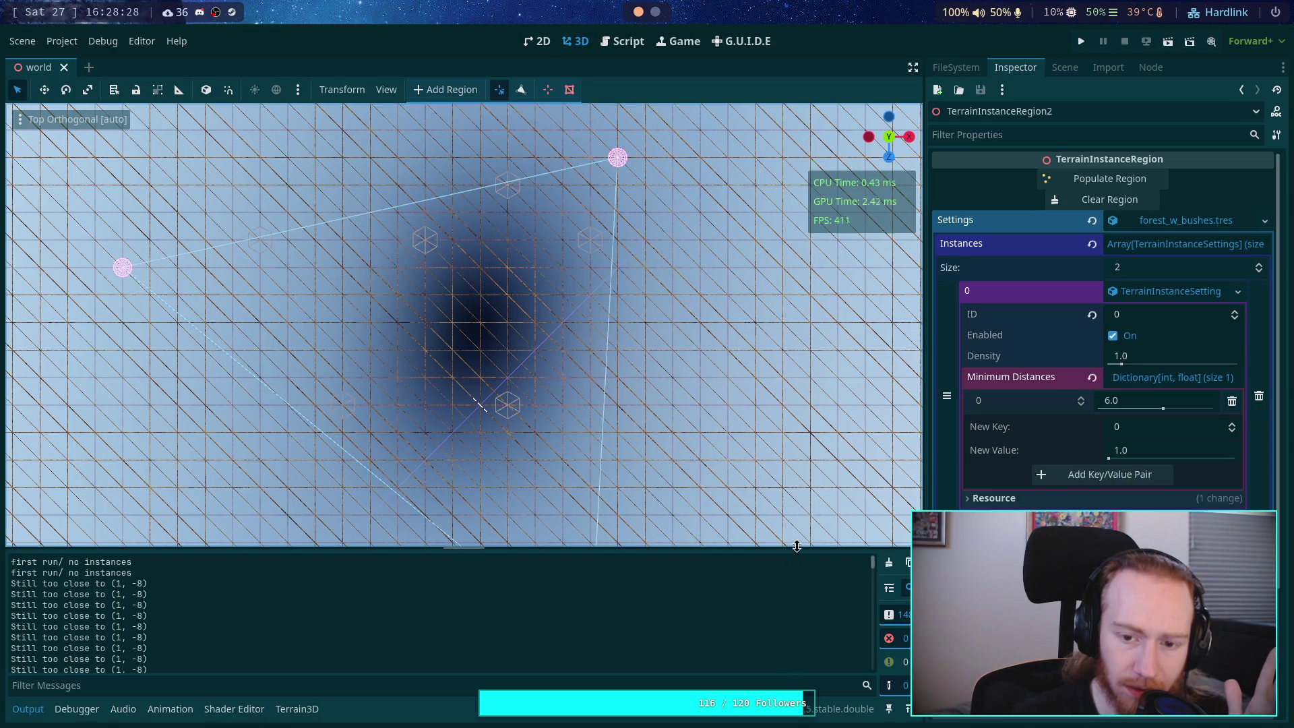
pyautogui.moveTo(790, 551); pyautogui.dragTo(792, 510)
pyautogui.click(1105, 200)
pyautogui.click(1085, 183)
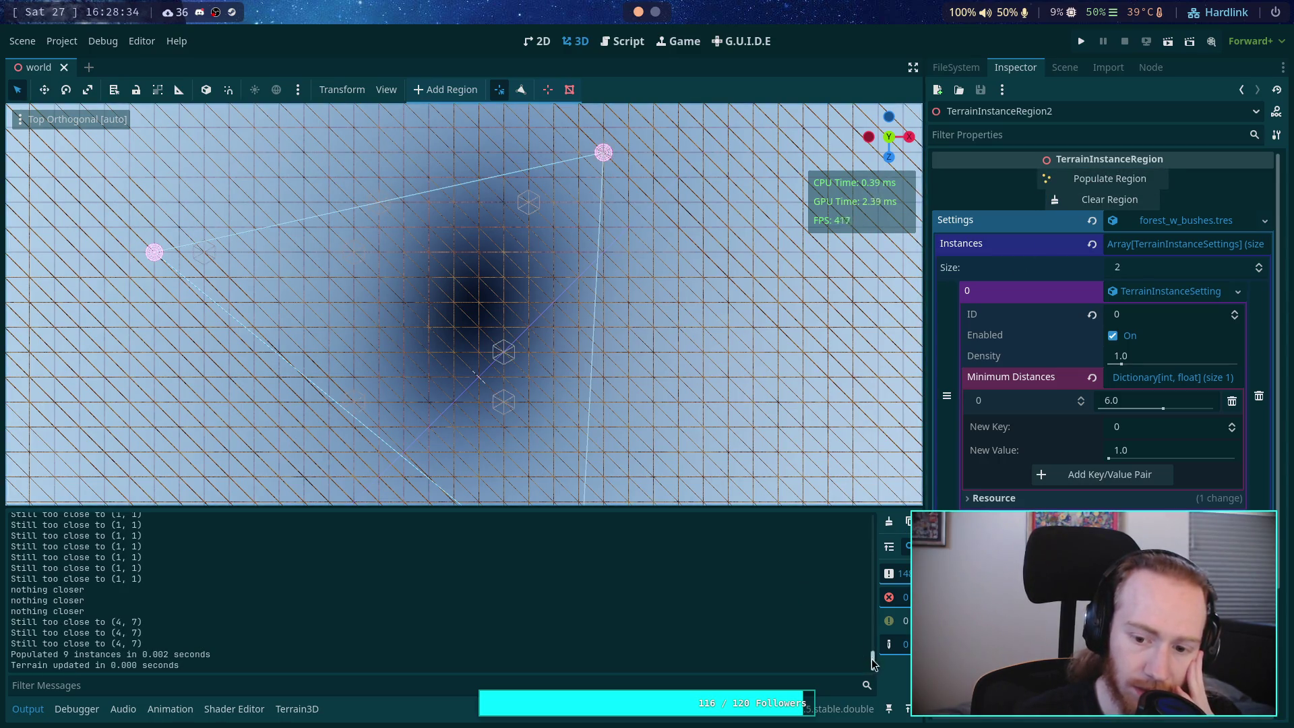
pyautogui.moveTo(871, 660); pyautogui.dragTo(871, 523)
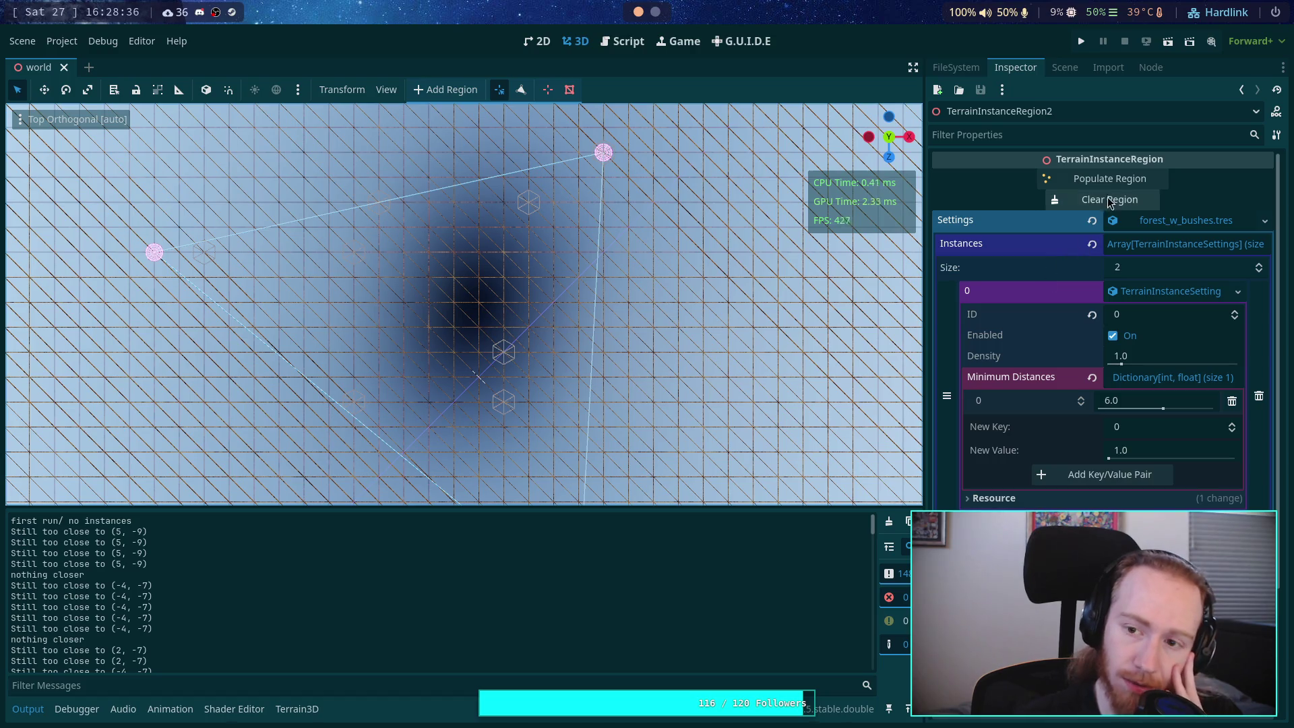